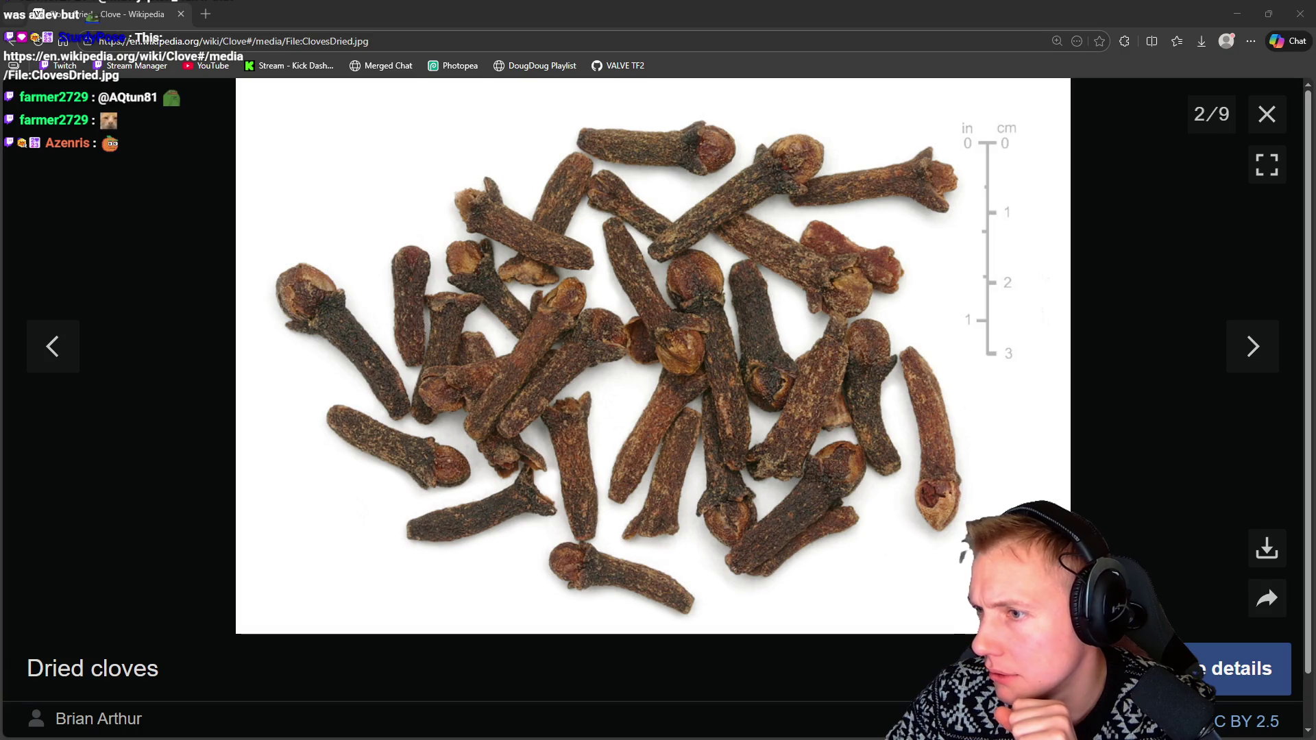
Close the separate image viewer and open the Dried cloves photo from the Clove article
key("ctrl+w")
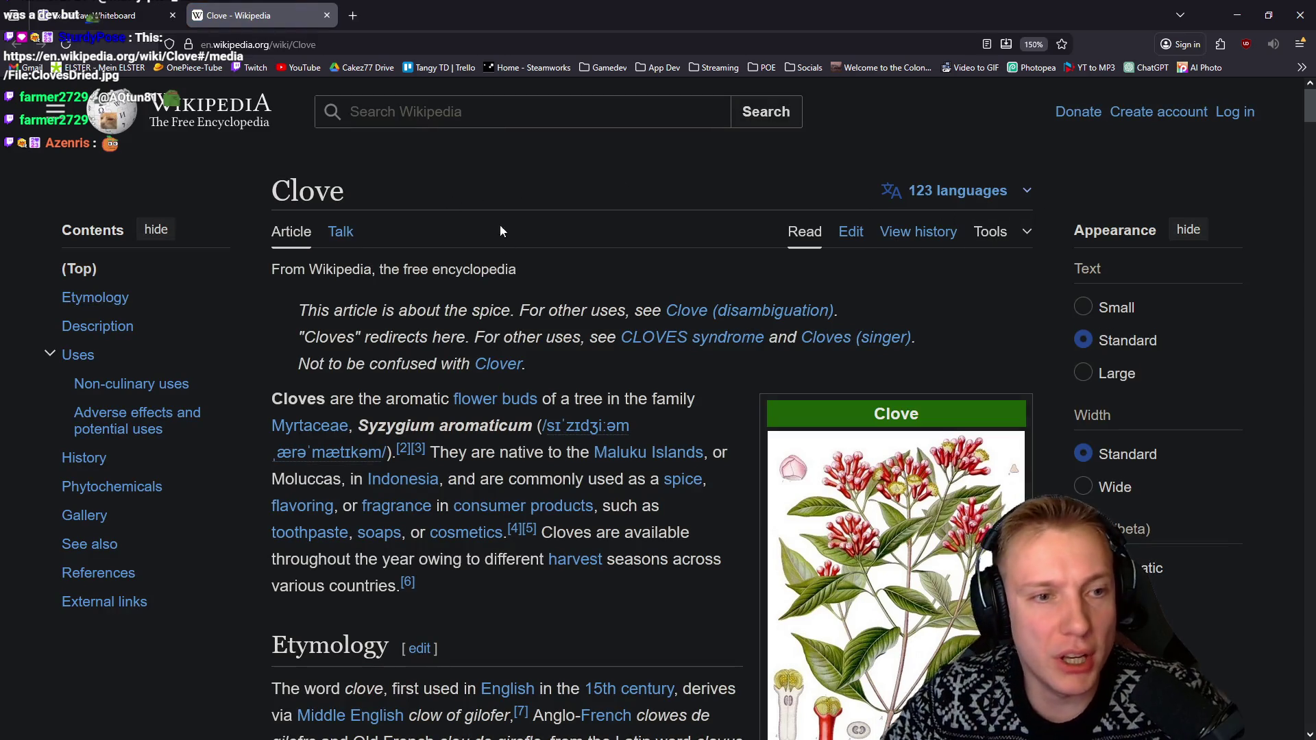
scroll(643, 376, "down", 5)
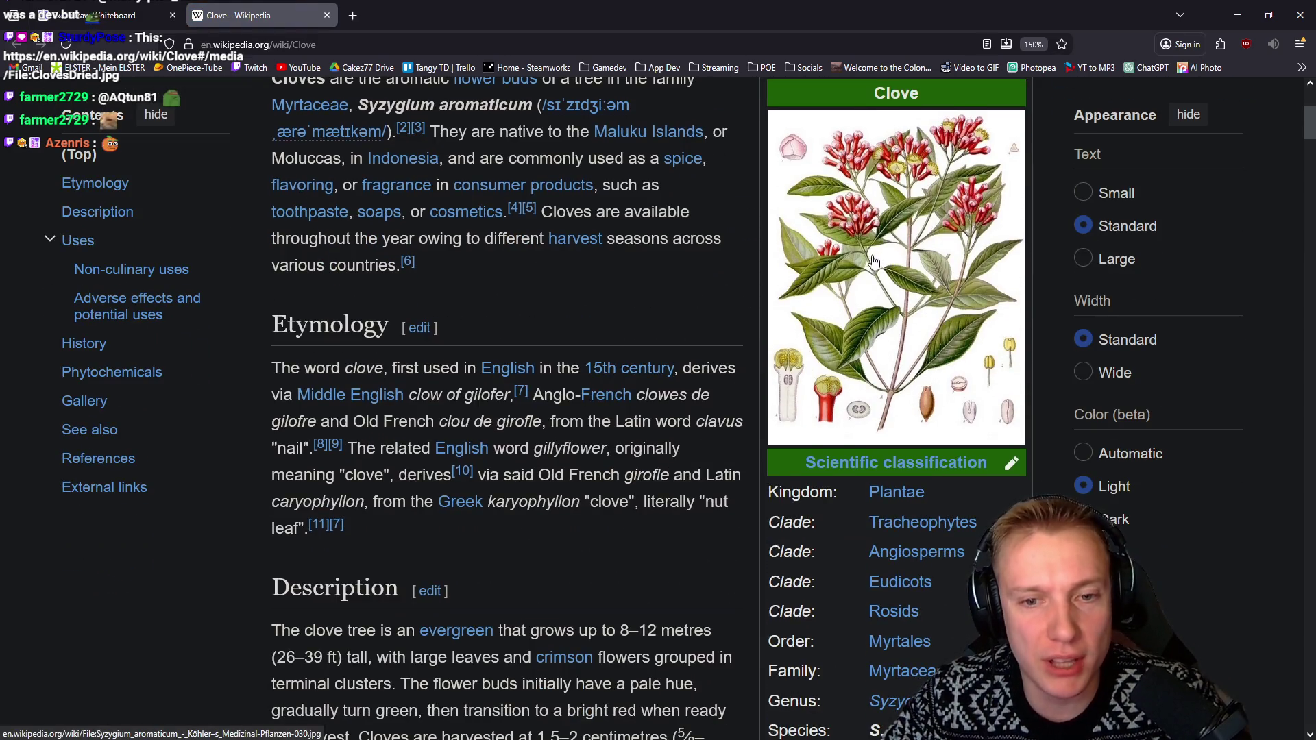
scroll(874, 260, "down", 14)
left_click(443, 392)
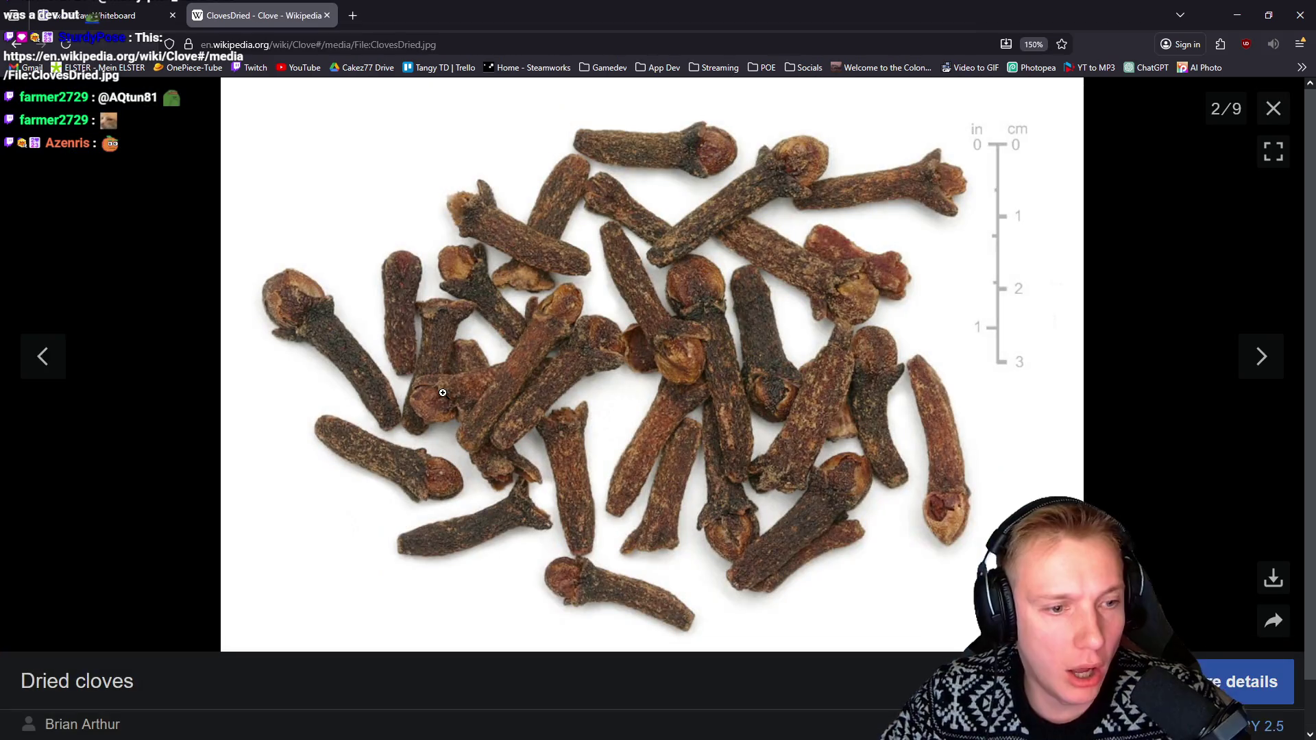
Open the original full-size ClovesDried.jpg image in its own browser tab
right_click(566, 287)
key("Escape")
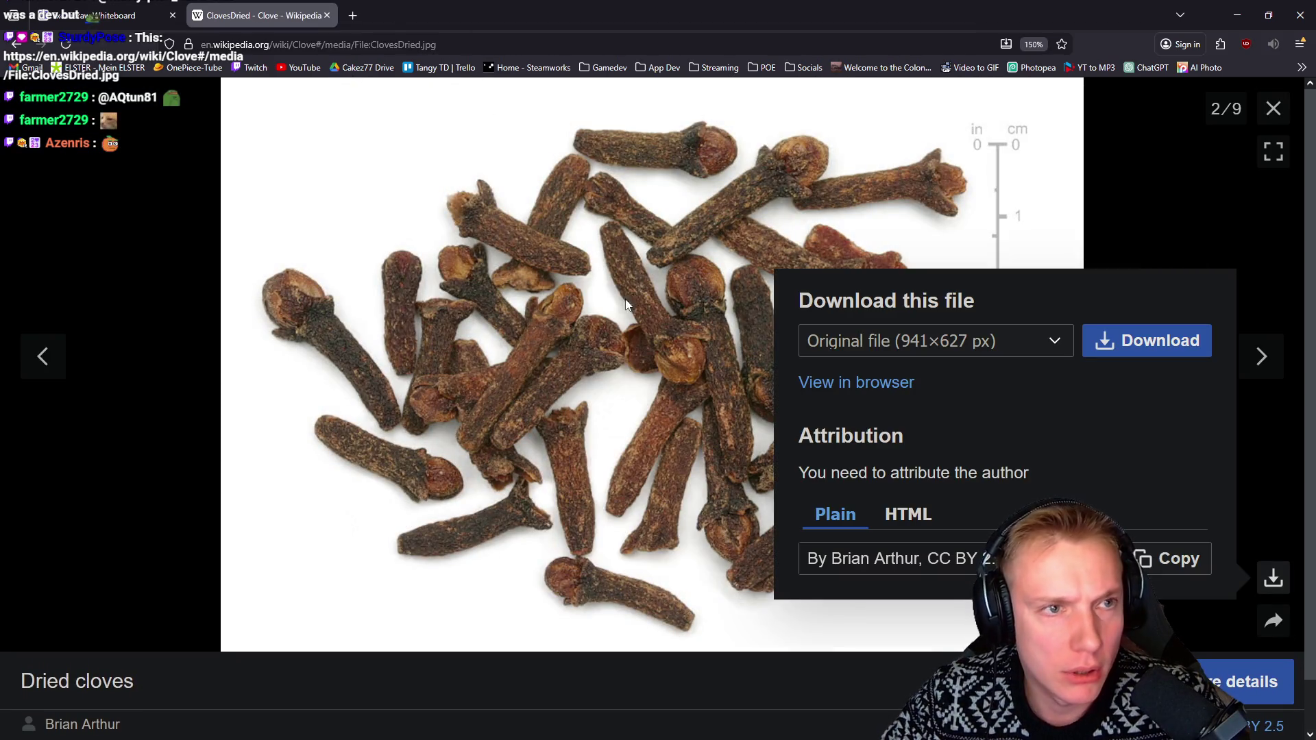
left_click(382, 7)
key("ctrl+l")
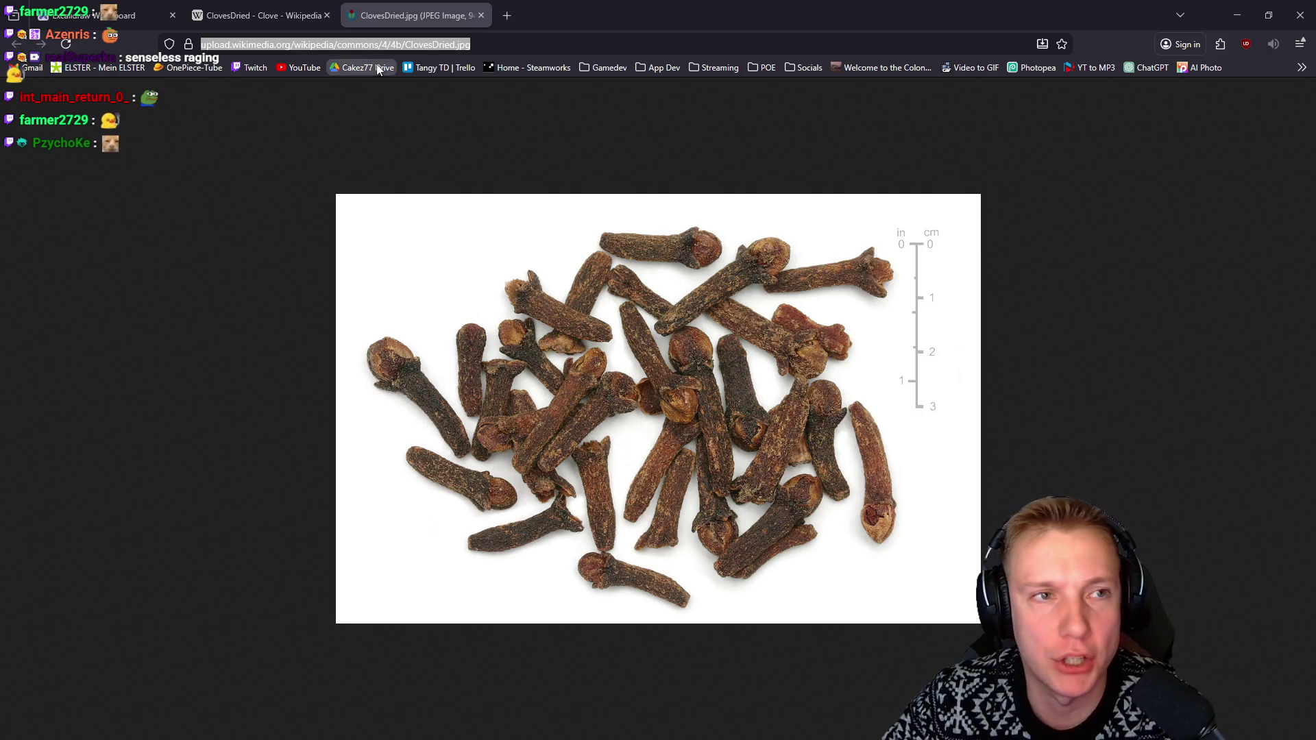
Dismiss the download panel and image viewer to get back to the Clove article
left_click(331, 6)
left_click(183, 218)
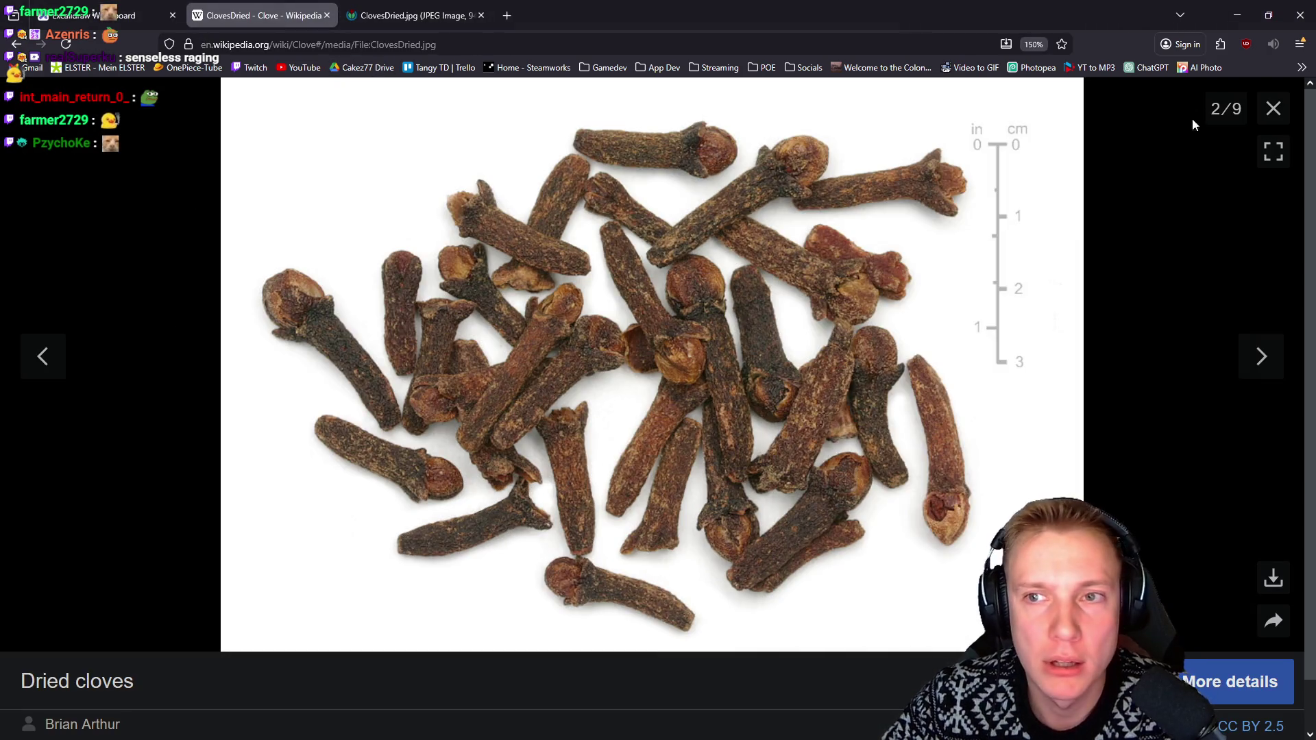
left_click(1273, 110)
scroll(662, 301, "up", 15)
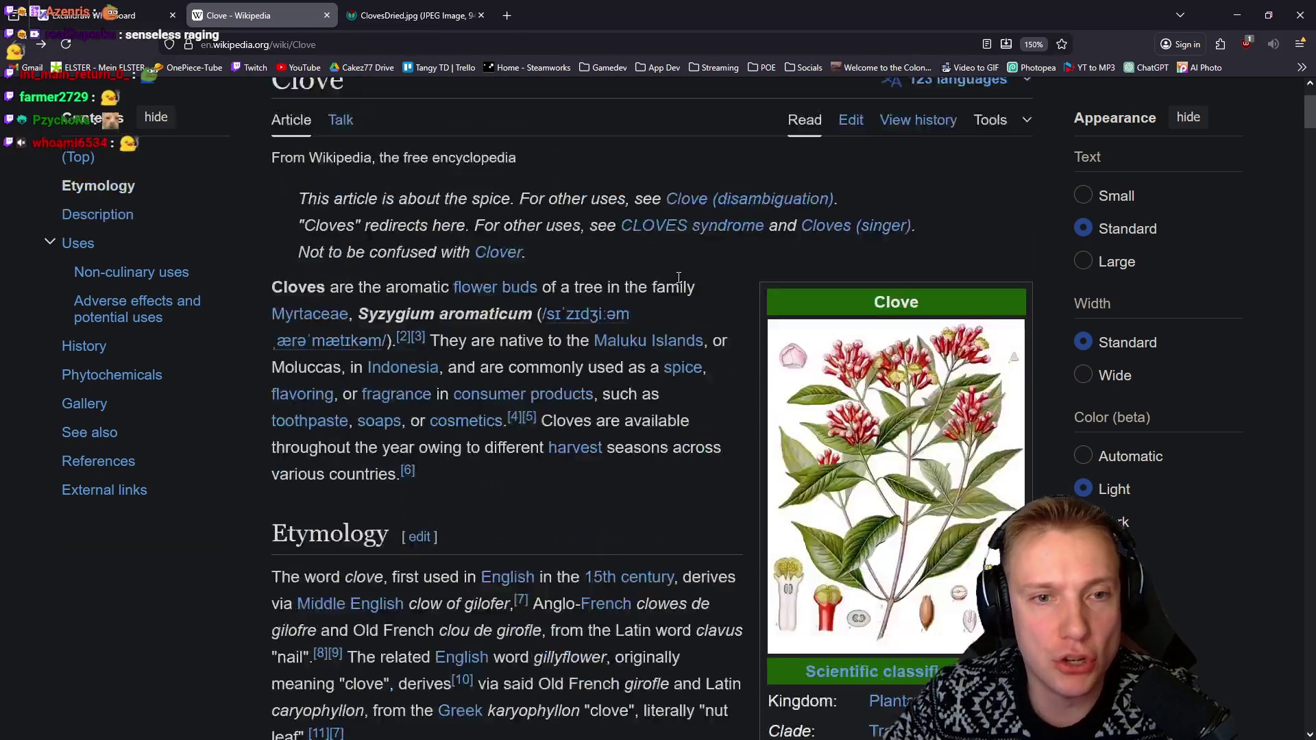
scroll(592, 412, "down", 2)
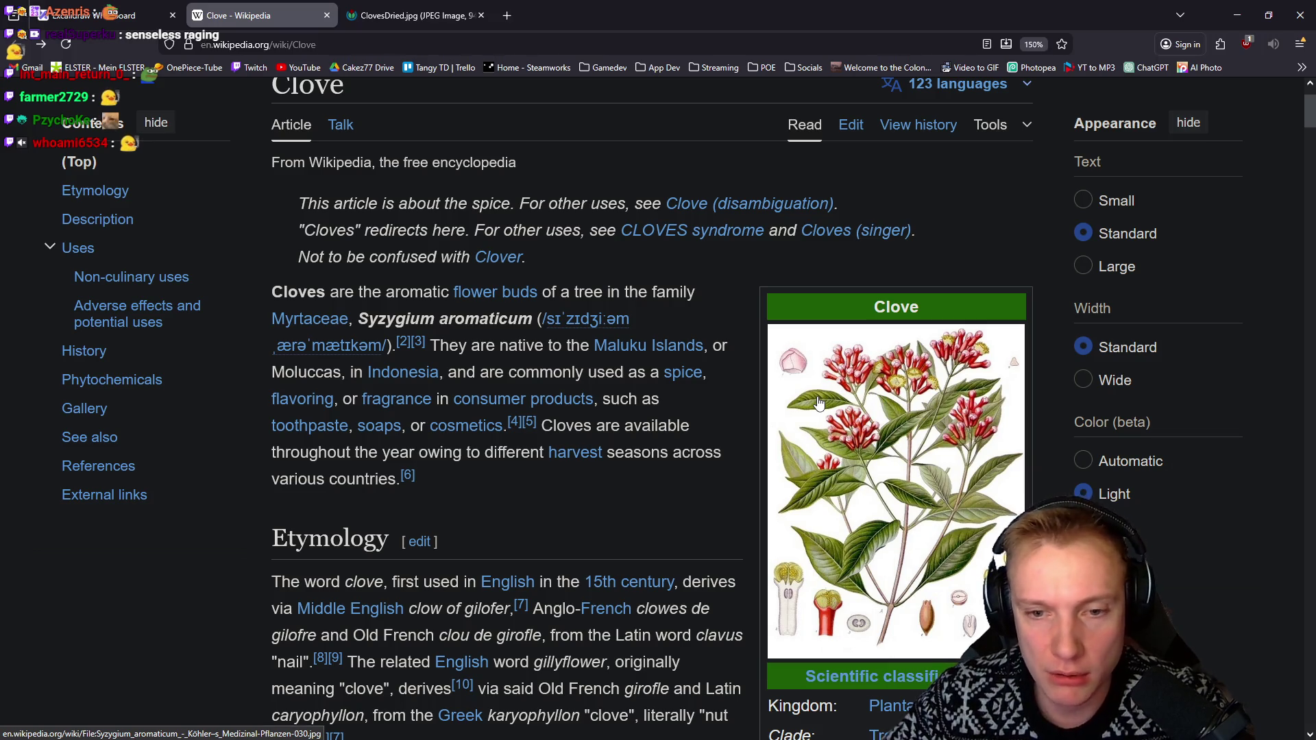
Close the Clove article and full-size cloves image tabs with Ctrl+W
key("ctrl+Tab")
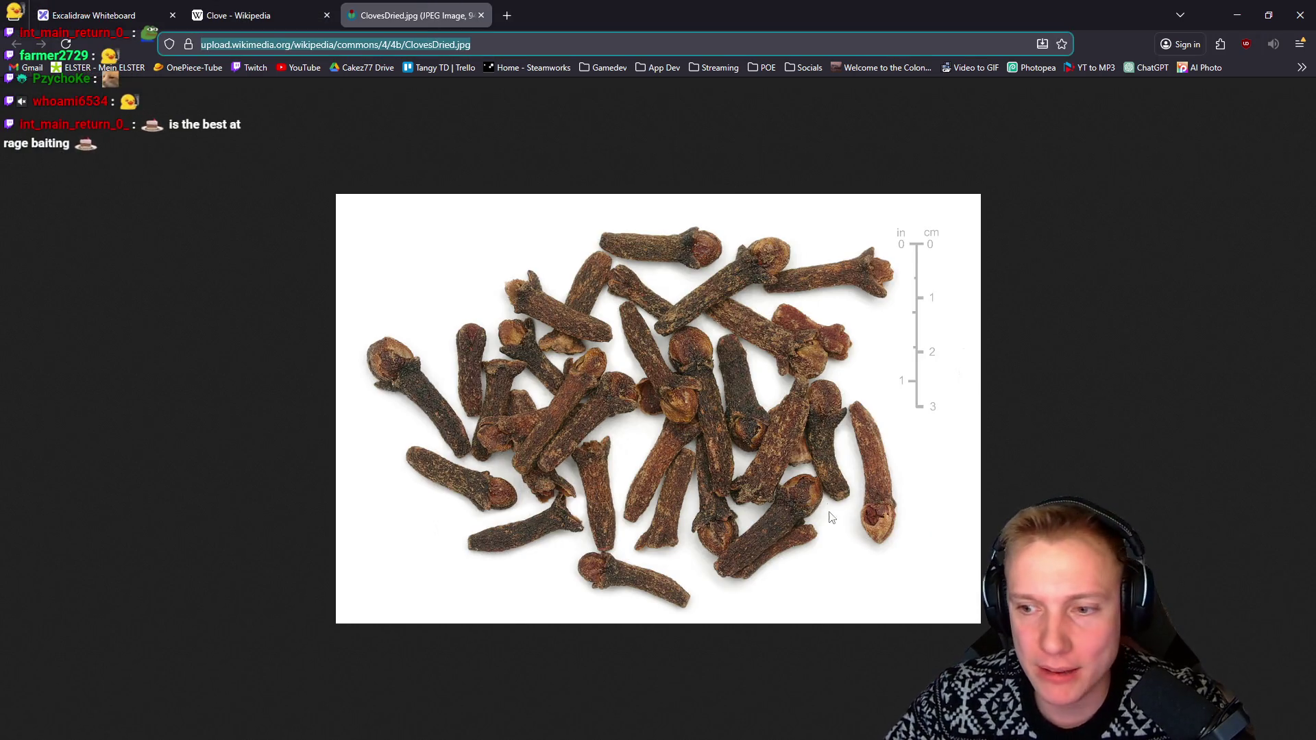
left_click(278, 7)
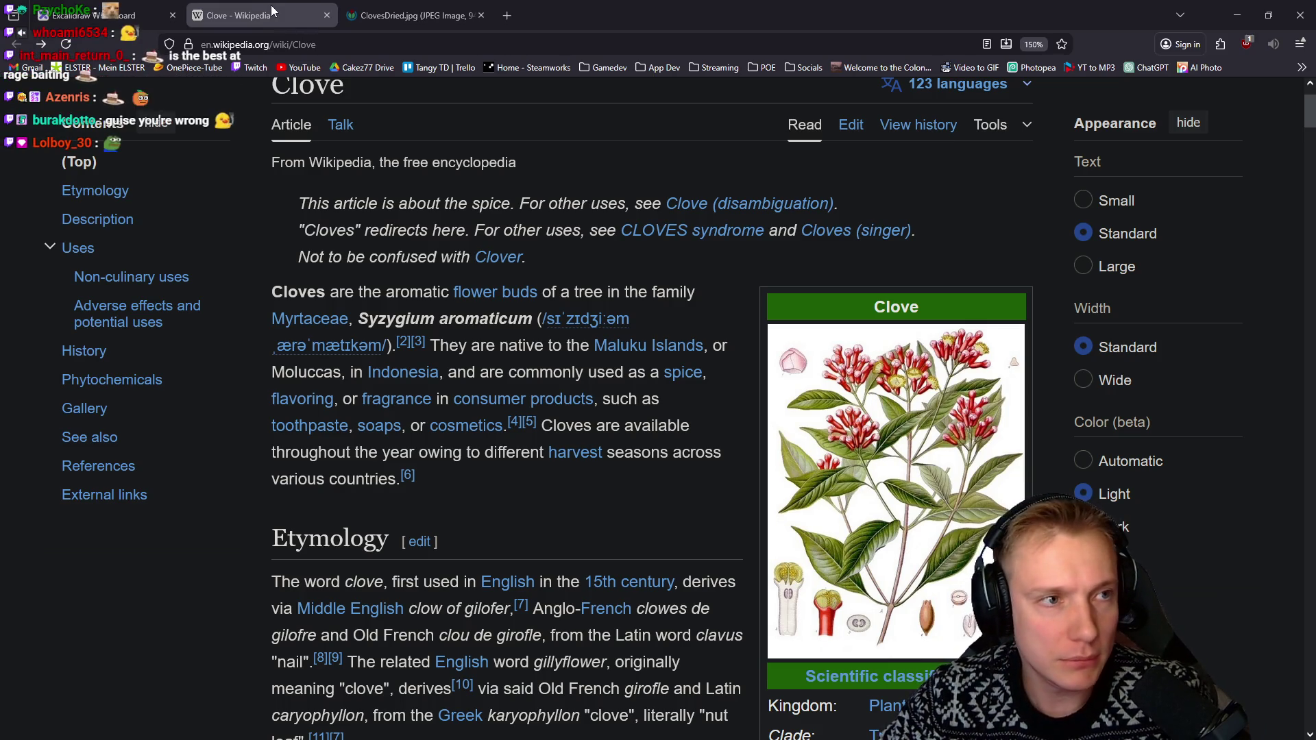
key("ctrl+w")
key("ctrl+w")
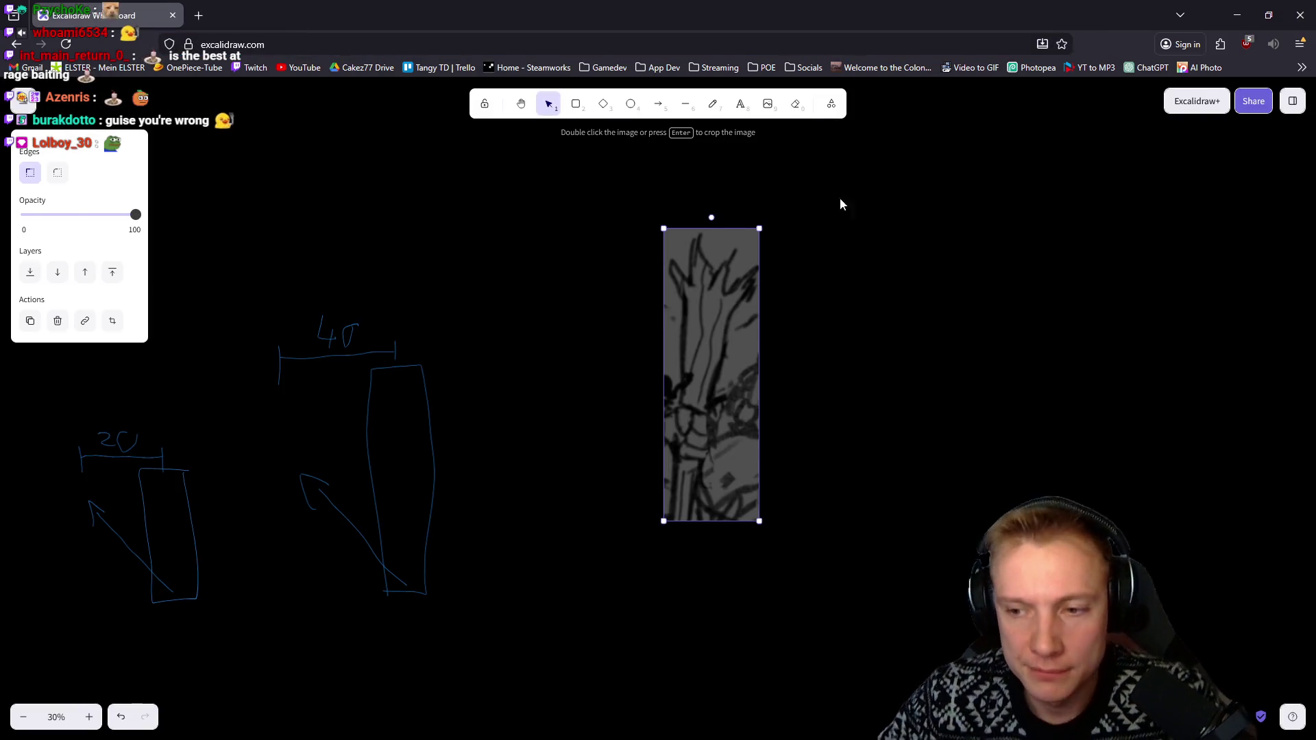
Minimize both browser windows and switch to the Texture_Atlas sheet in Aseprite
left_click(1237, 14)
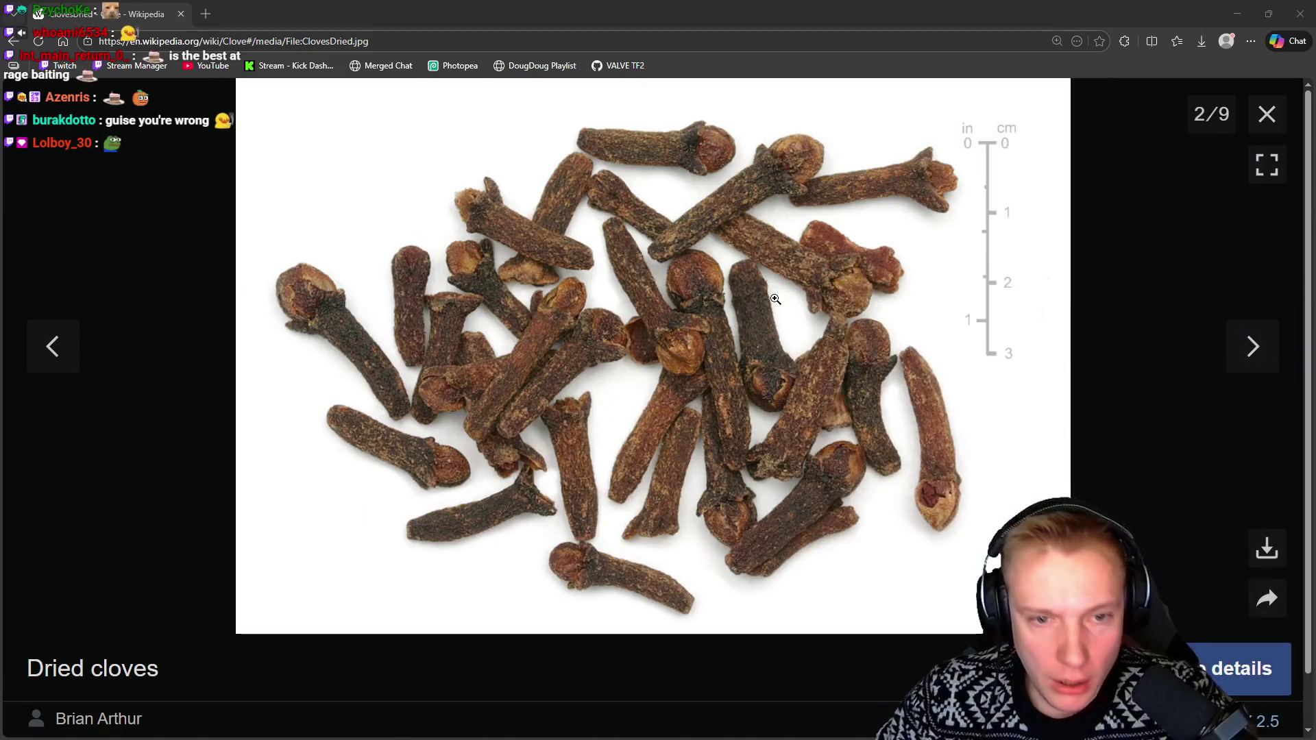
left_click(1237, 15)
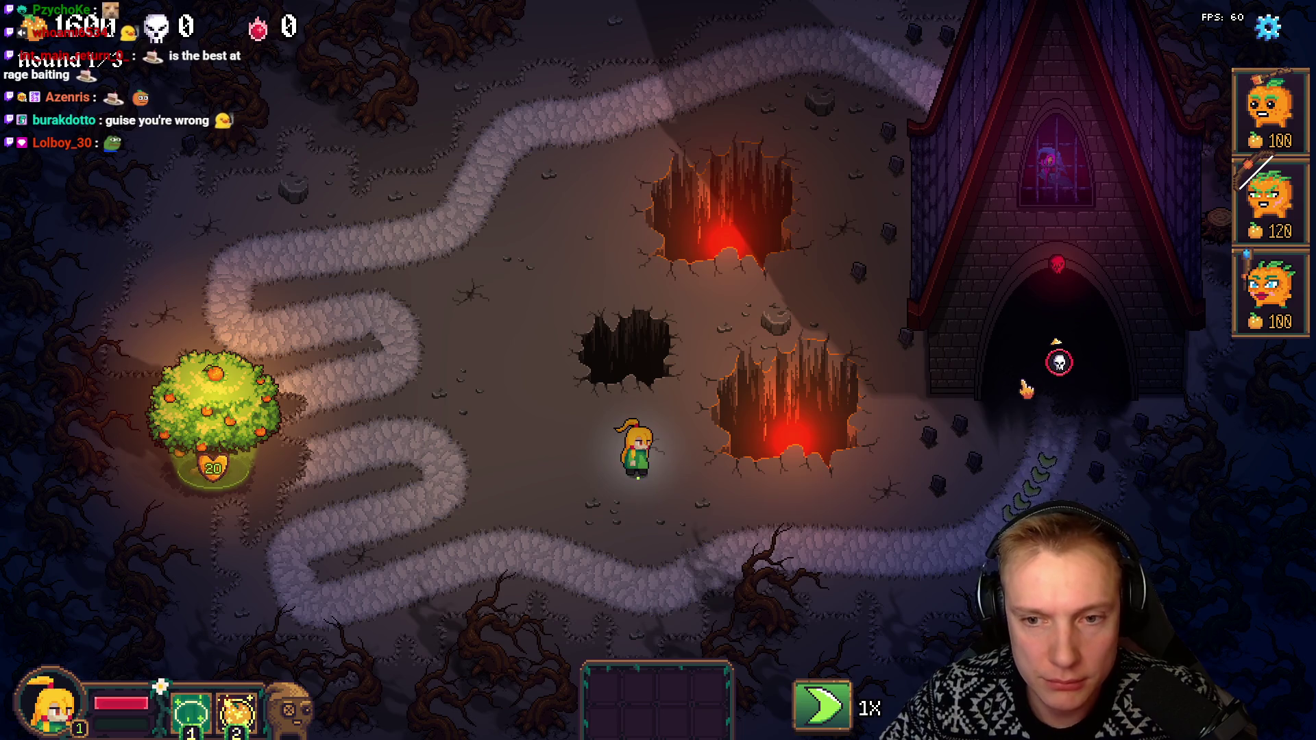
mouse_move(1060, 366)
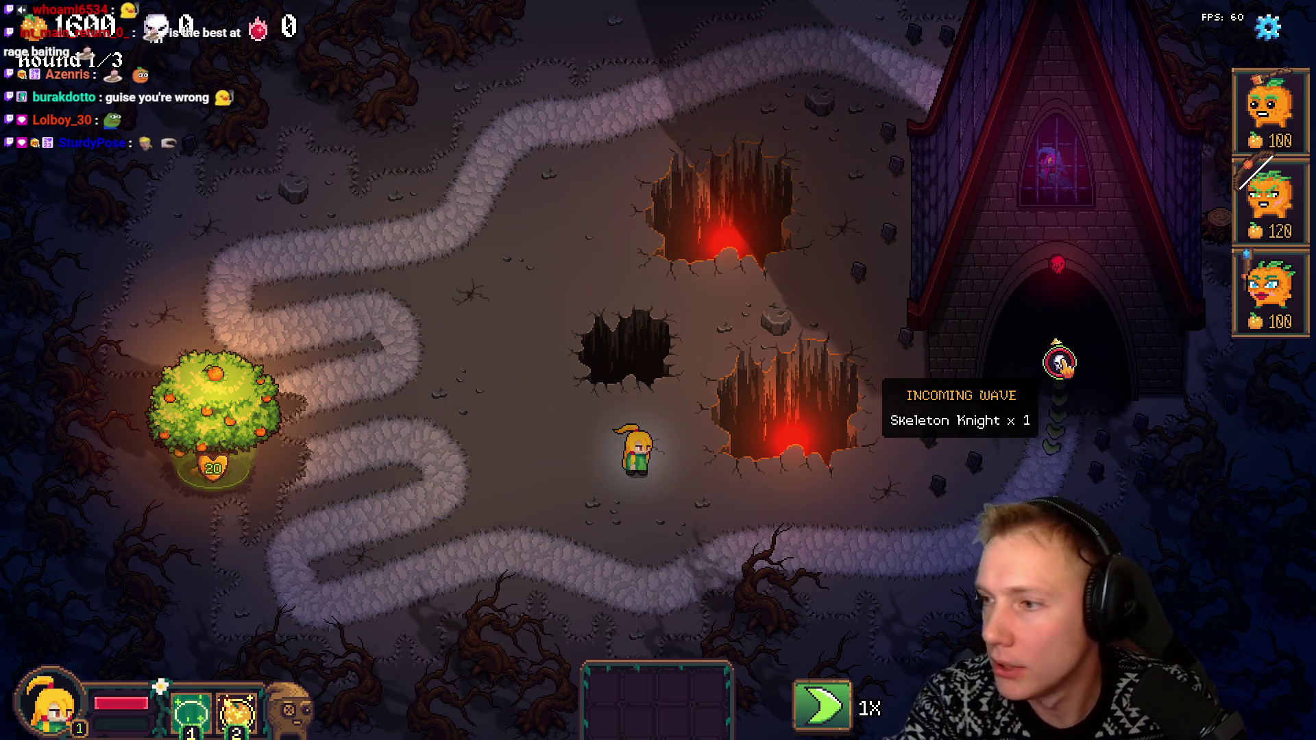
key("alt+Tab")
scroll(653, 229, "left", 10)
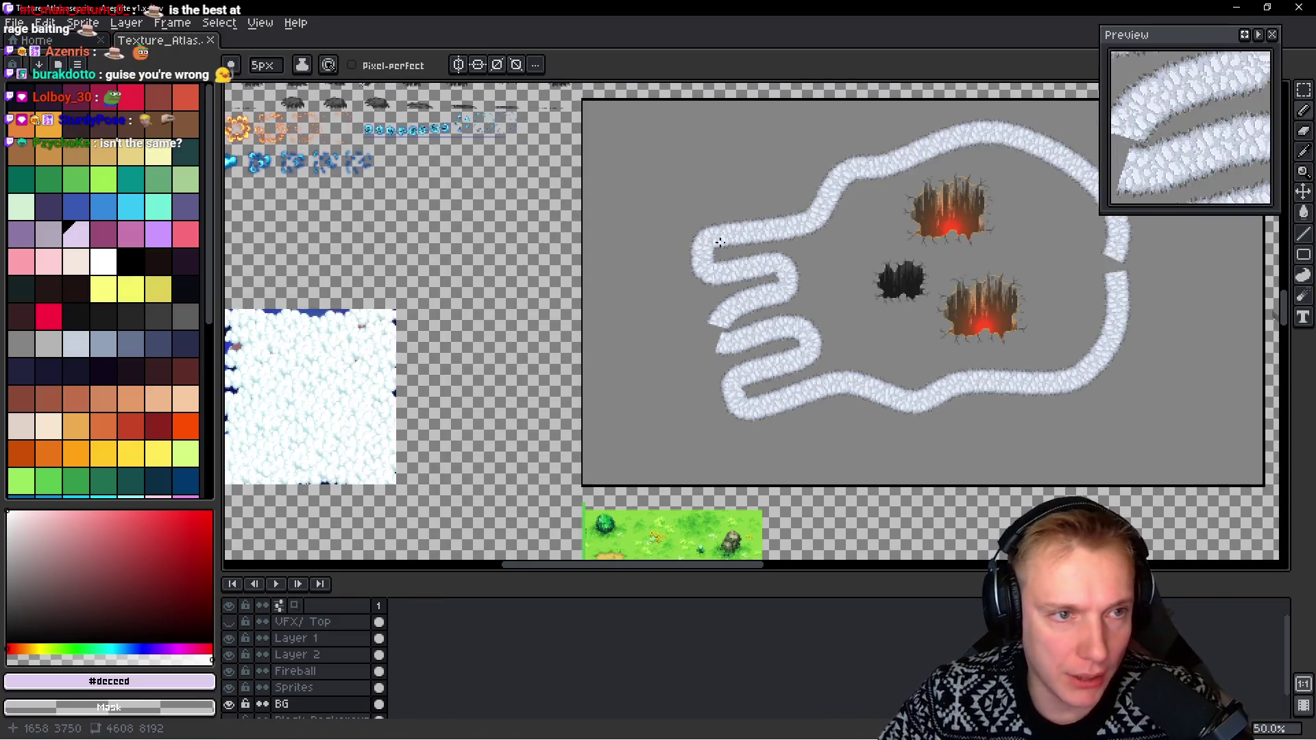
Zoom the Texture_Atlas to 600% on the robed skeleton rows with the rectangular marquee (M) active
scroll(652, 228, "up", 8)
scroll(653, 229, "up", 5)
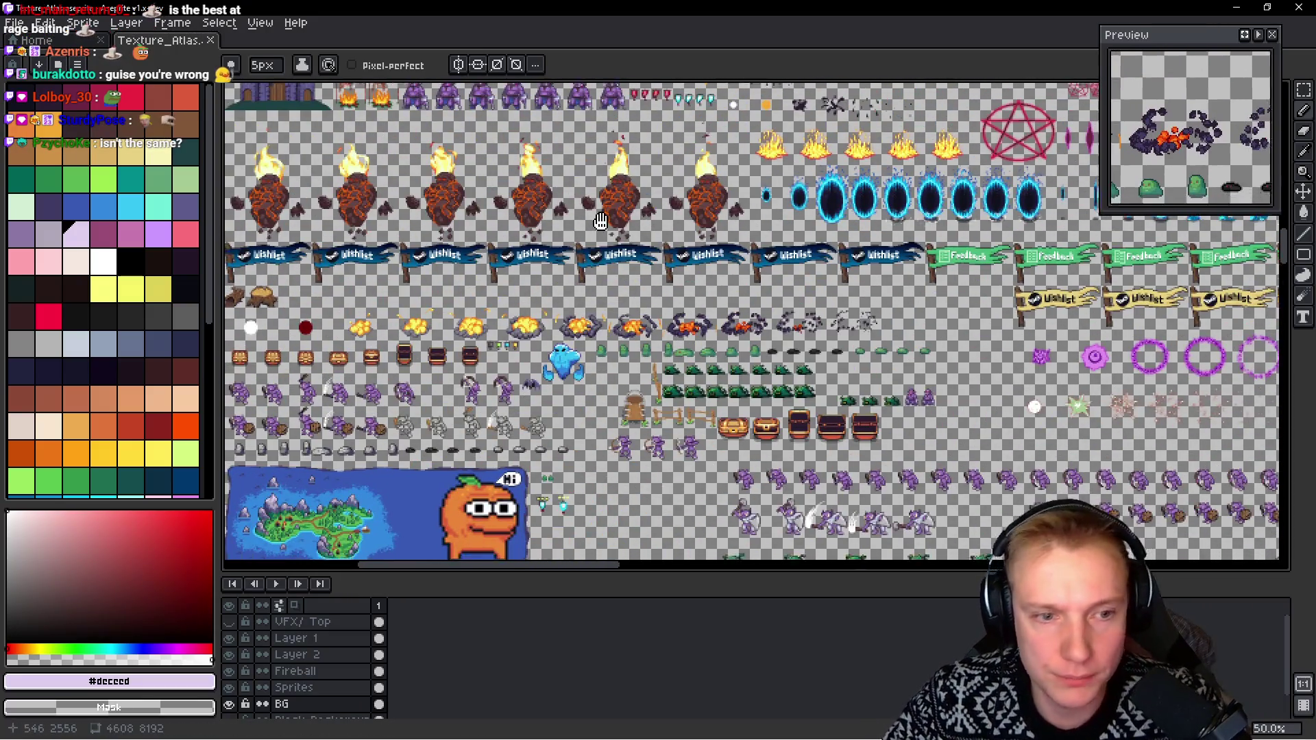
scroll(685, 233, "left", 2)
scroll(789, 253, "up", 5)
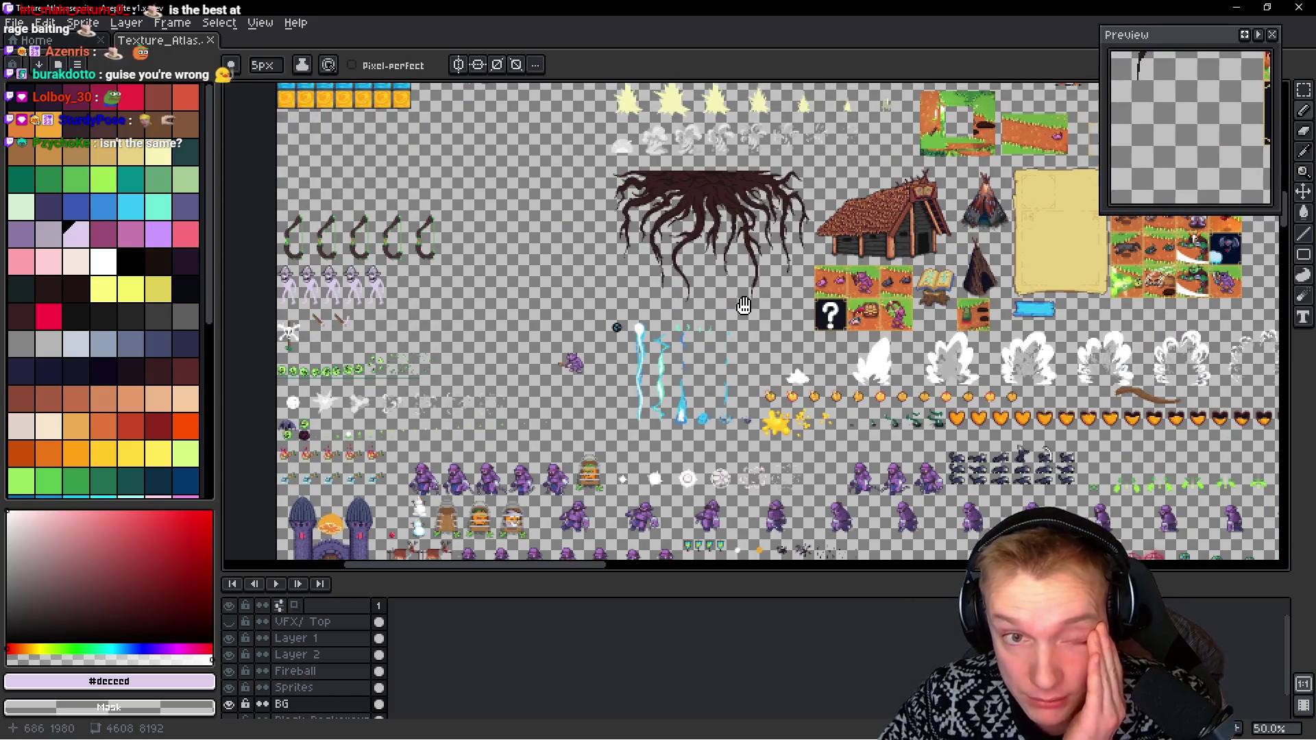
scroll(706, 339, "left", 8)
scroll(707, 339, "up", 10)
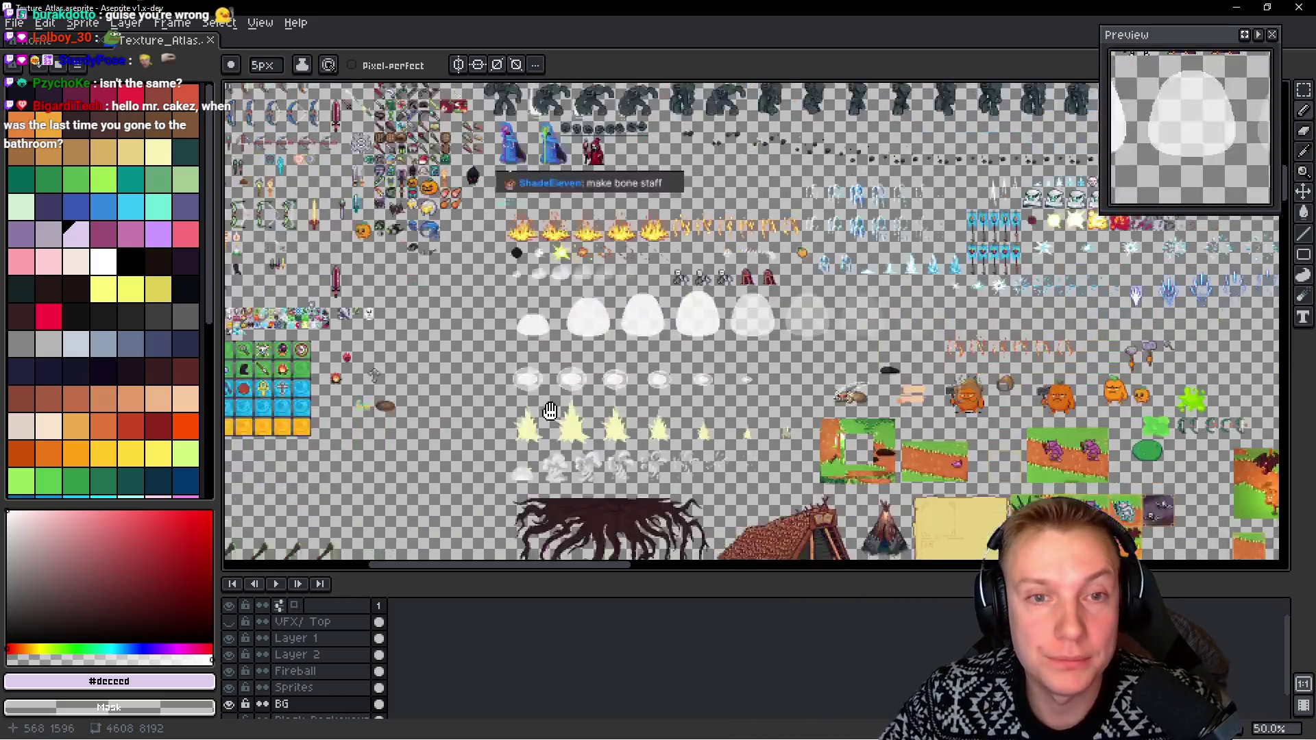
scroll(763, 364, "up", 4, "ctrl")
scroll(763, 364, "down", 3)
scroll(763, 364, "right", 2)
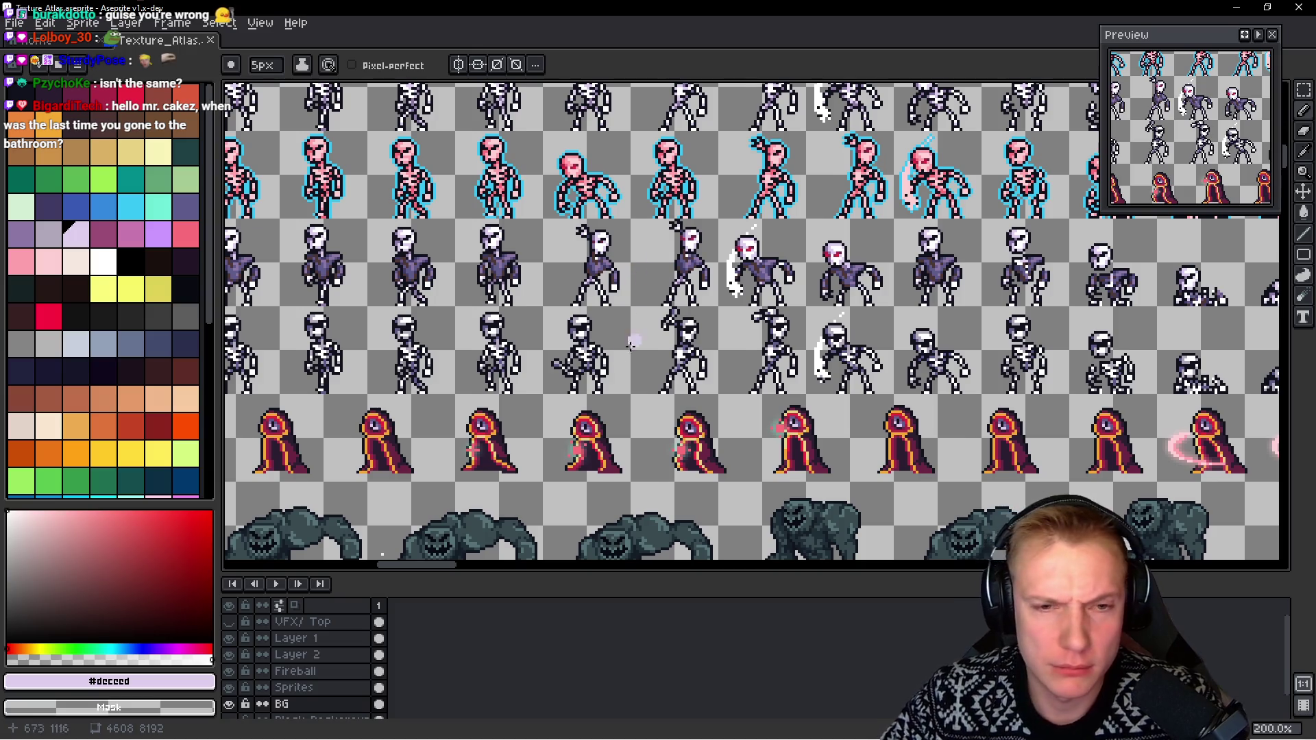
scroll(637, 279, "left", 4)
scroll(517, 314, "up", 3)
scroll(517, 314, "left", 2)
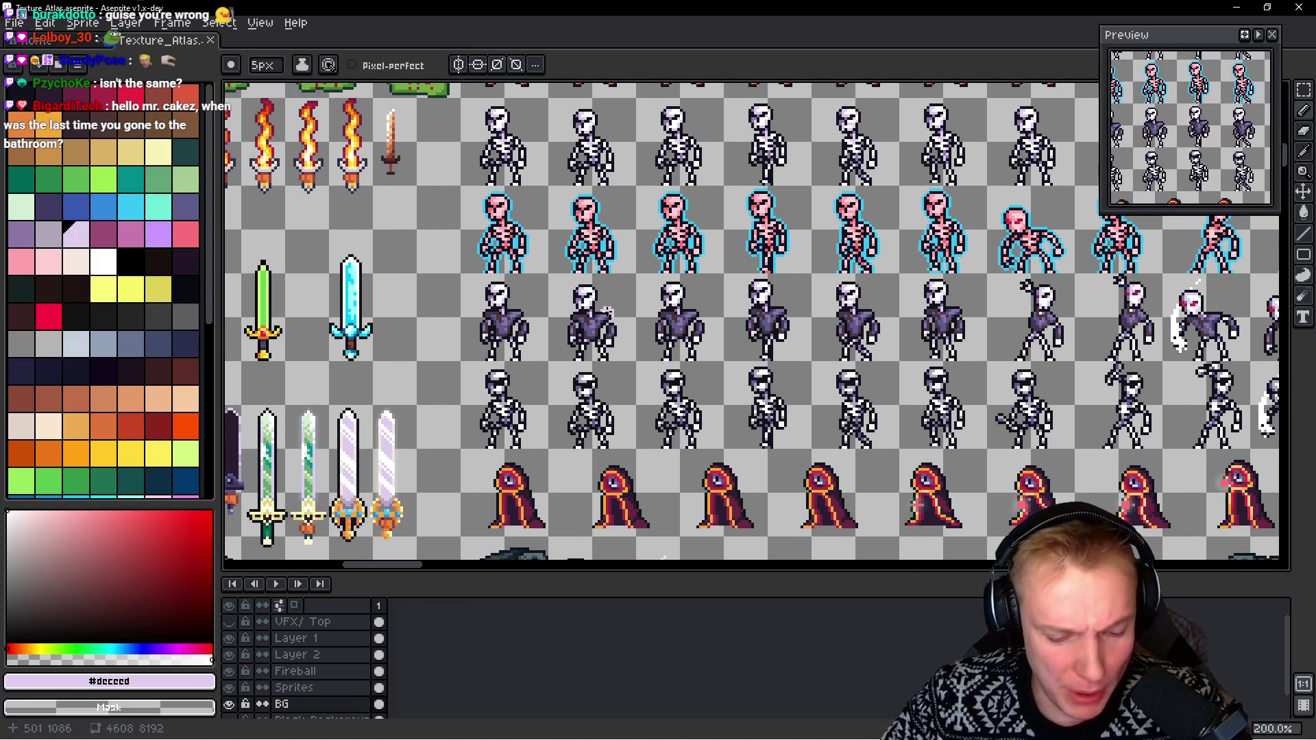
key("m")
scroll(508, 279, "up", 4)
scroll(507, 280, "down", 2)
scroll(508, 279, "right", 1)
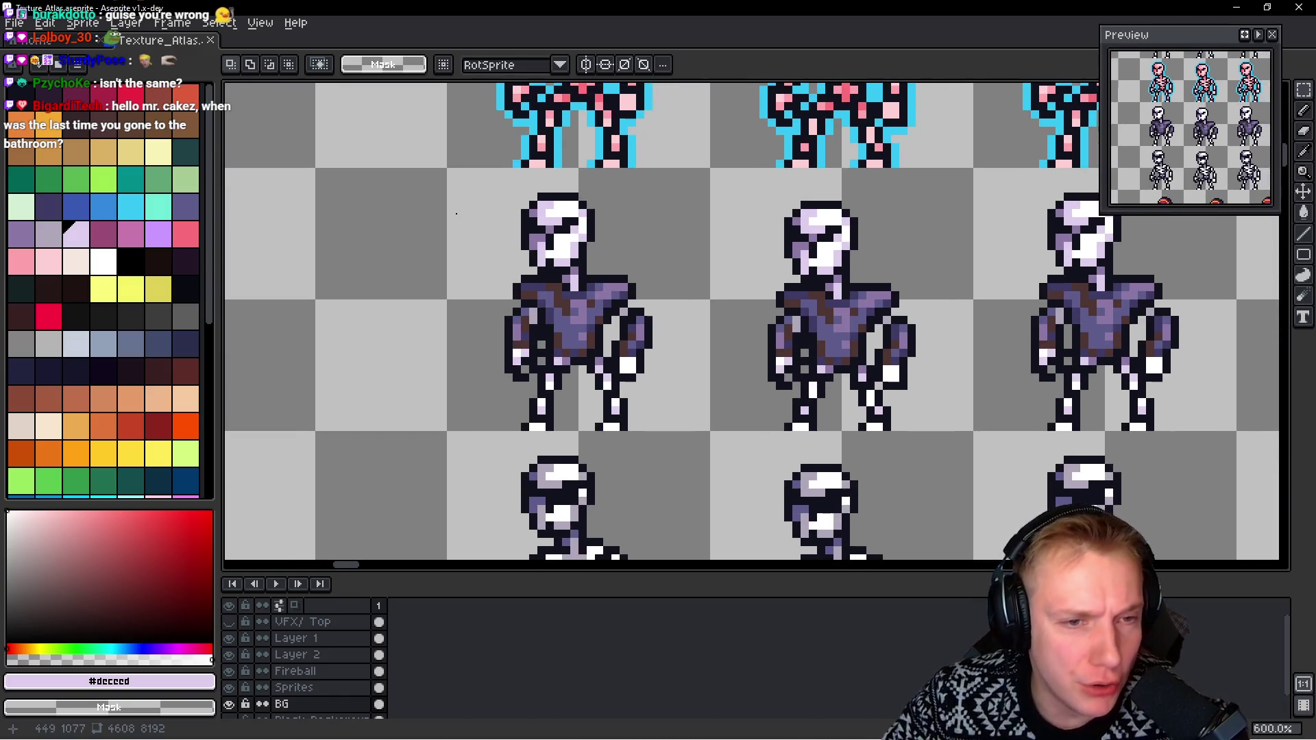
Copy the first robed skeleton's cell and paste it into a new 32x32 sprite
mouse_move(450, 173)
left_mouse_down()
mouse_move(735, 410)
mouse_move(705, 434)
left_mouse_up()
key("ctrl+c")
key("ctrl+n")
key("Return")
key("ctrl+v")
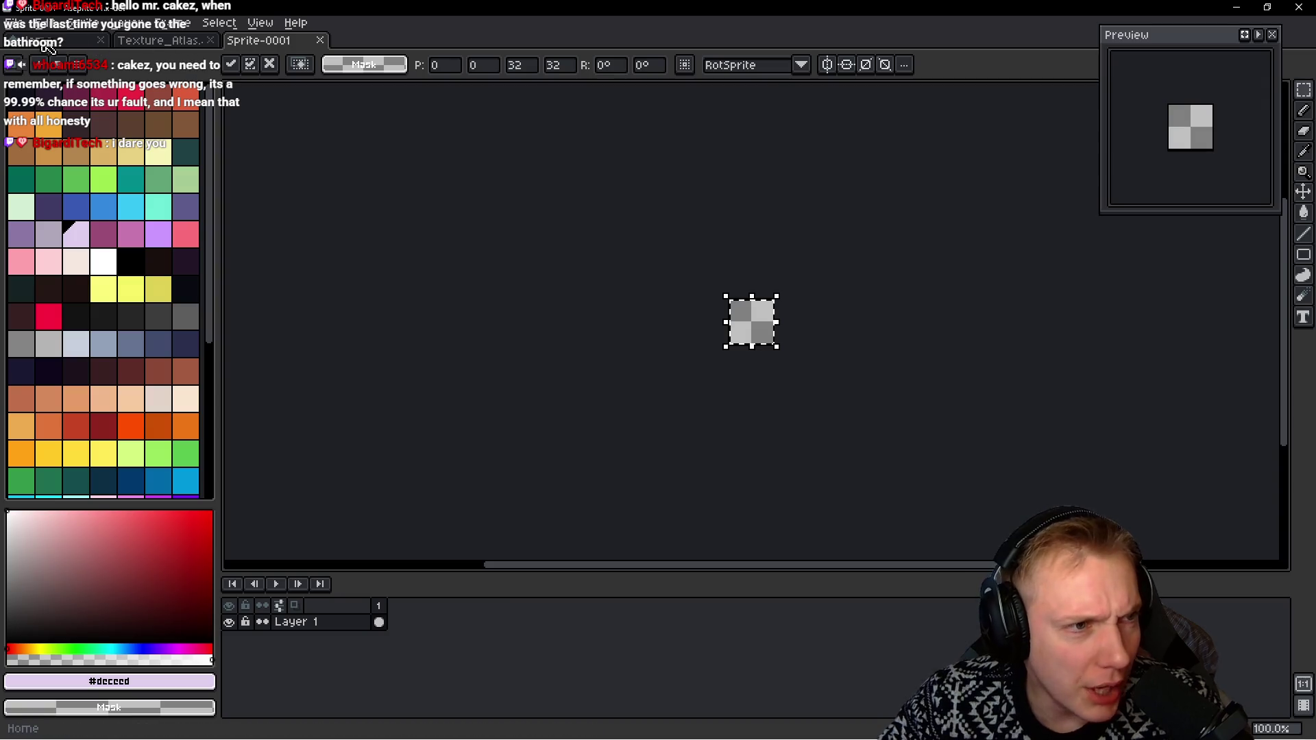
Re-paste the copied skeleton into Sprite-0001 and commit it
left_click(160, 40)
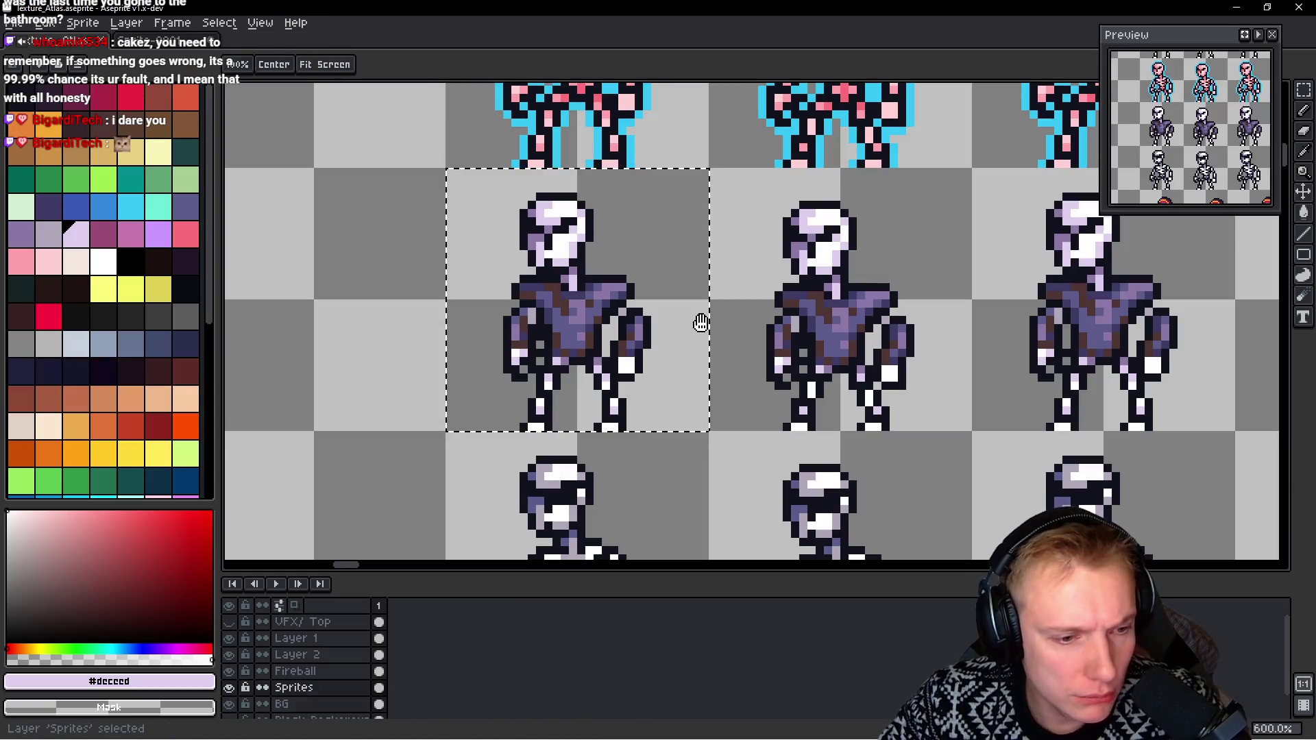
key("ctrl+Tab")
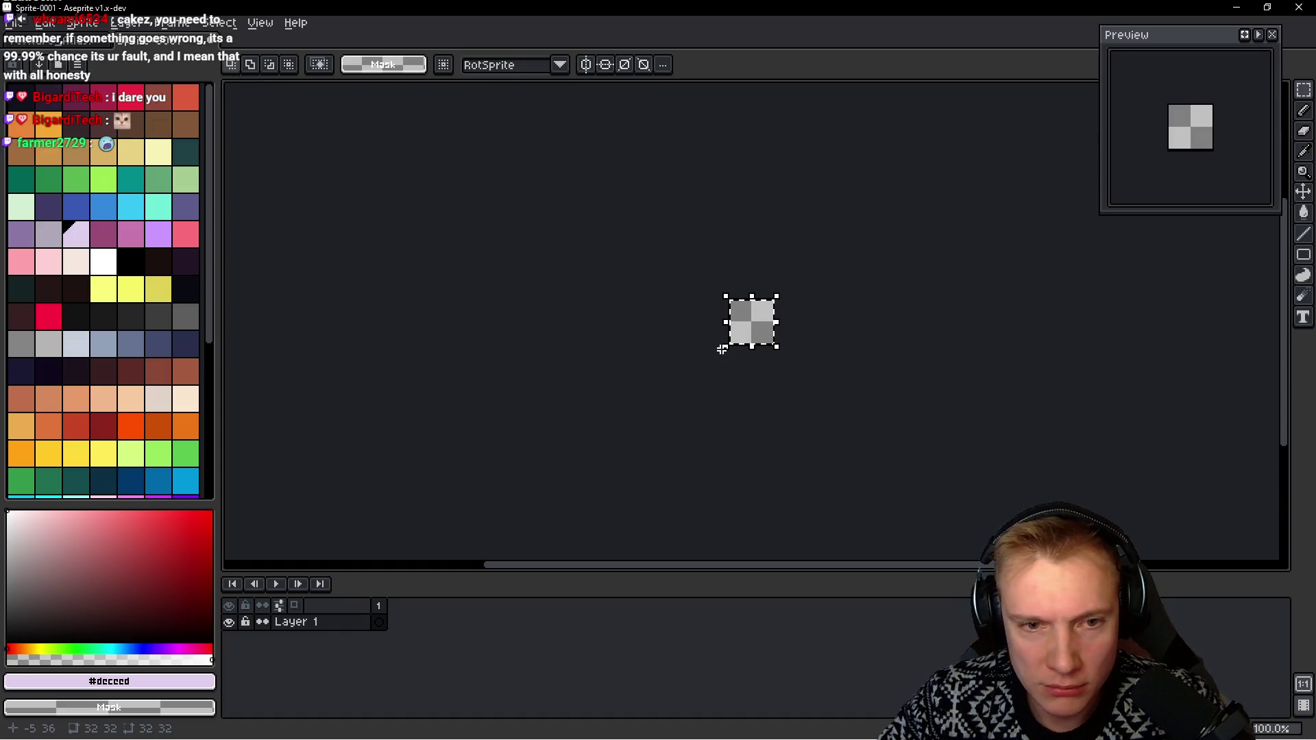
left_click(525, 352)
key("ctrl+Tab")
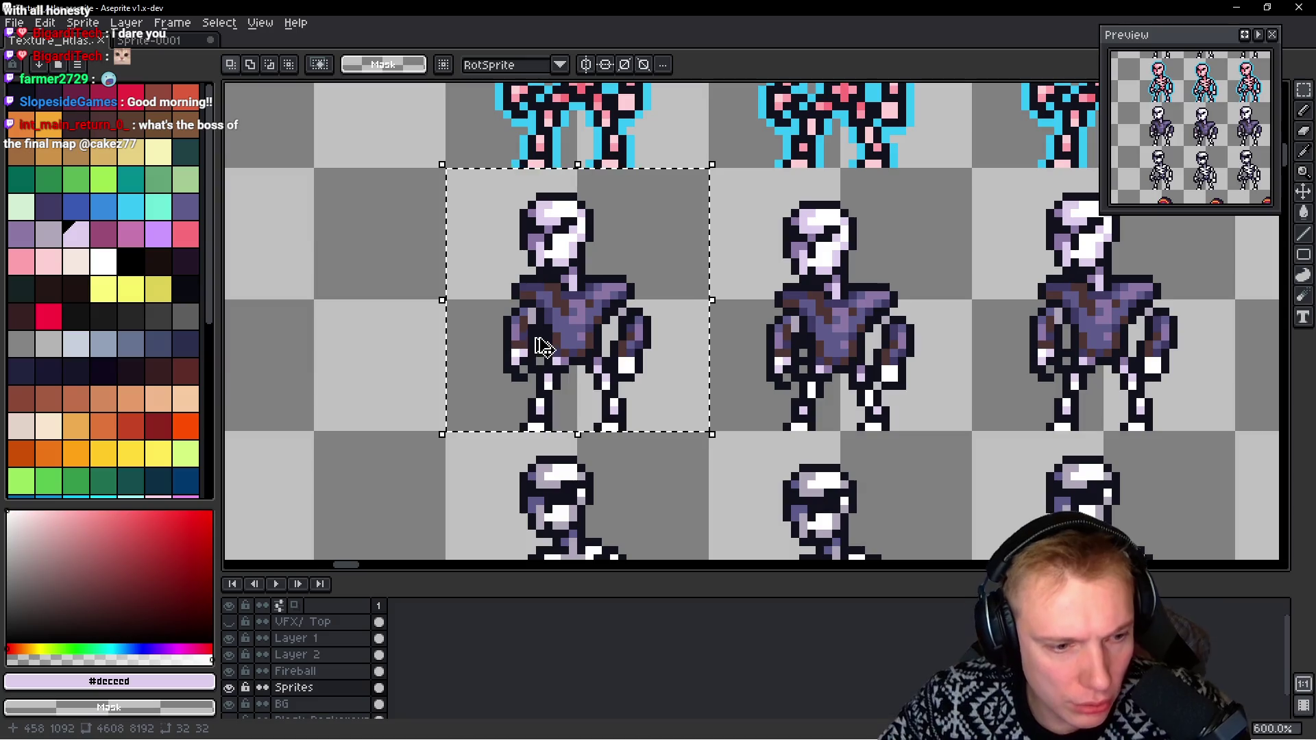
key("ctrl+Tab")
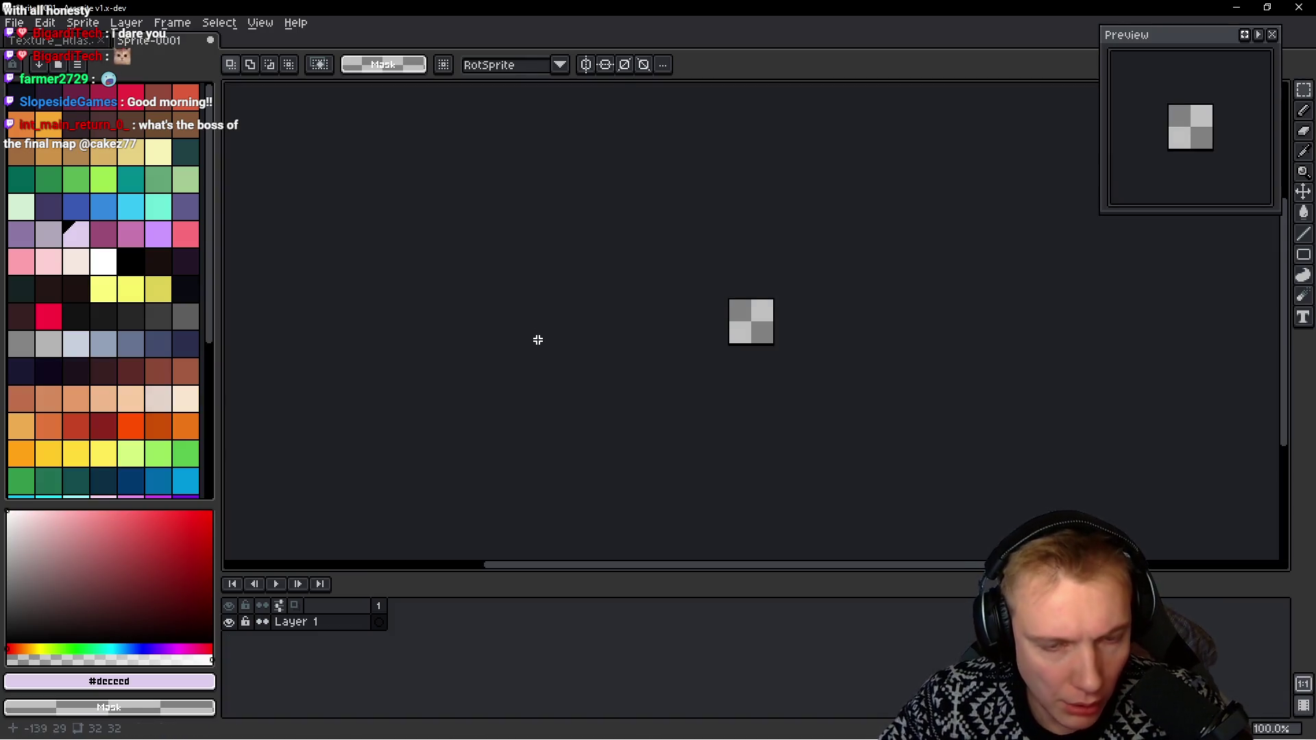
key("ctrl+v")
left_click(547, 352)
Leave Sprite-0001 with two frames and select the next skeleton's cell on the atlas
key("alt+n")
key("alt+n")
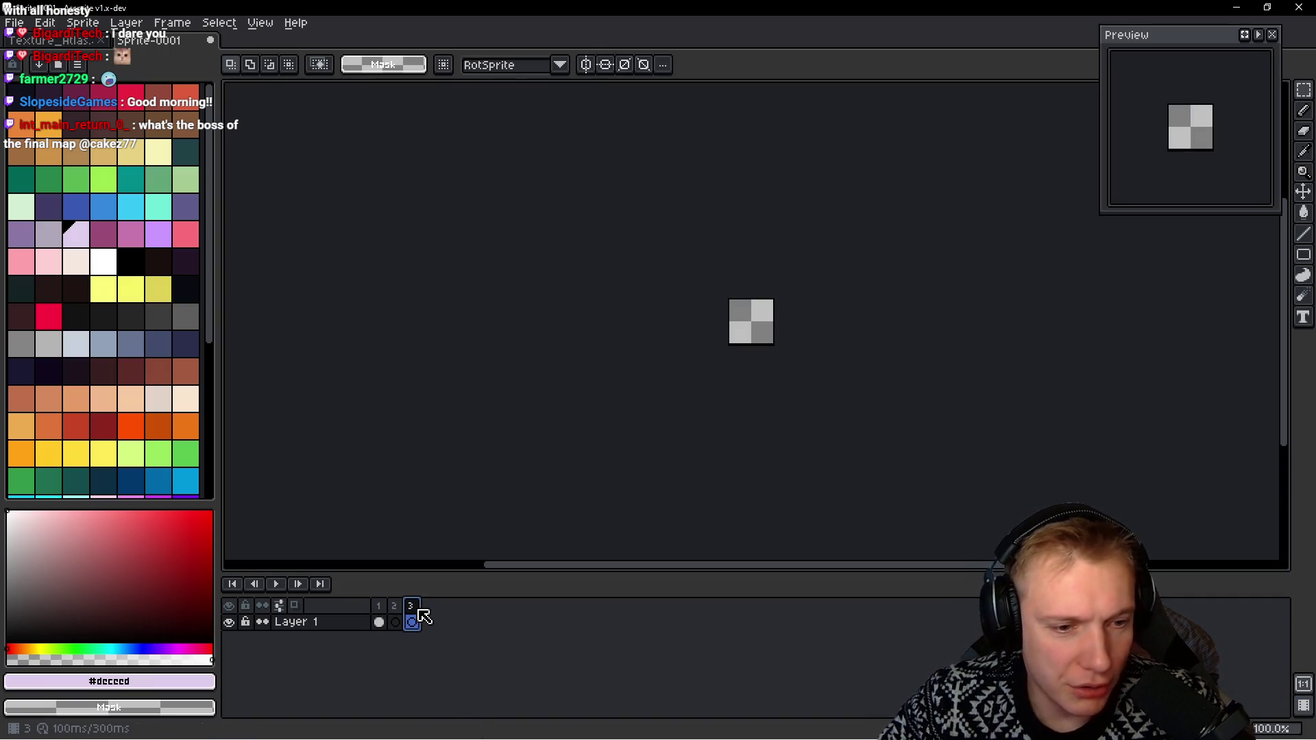
key("alt+c")
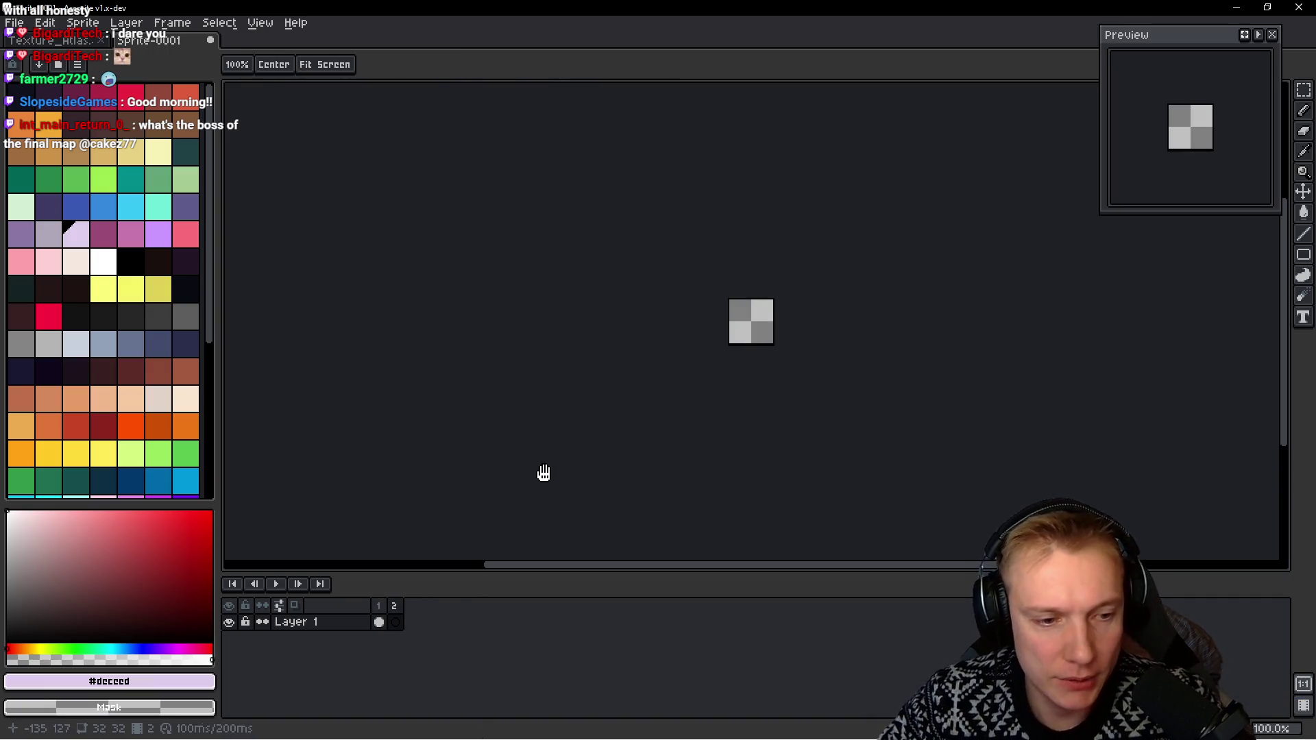
key("ctrl+Tab")
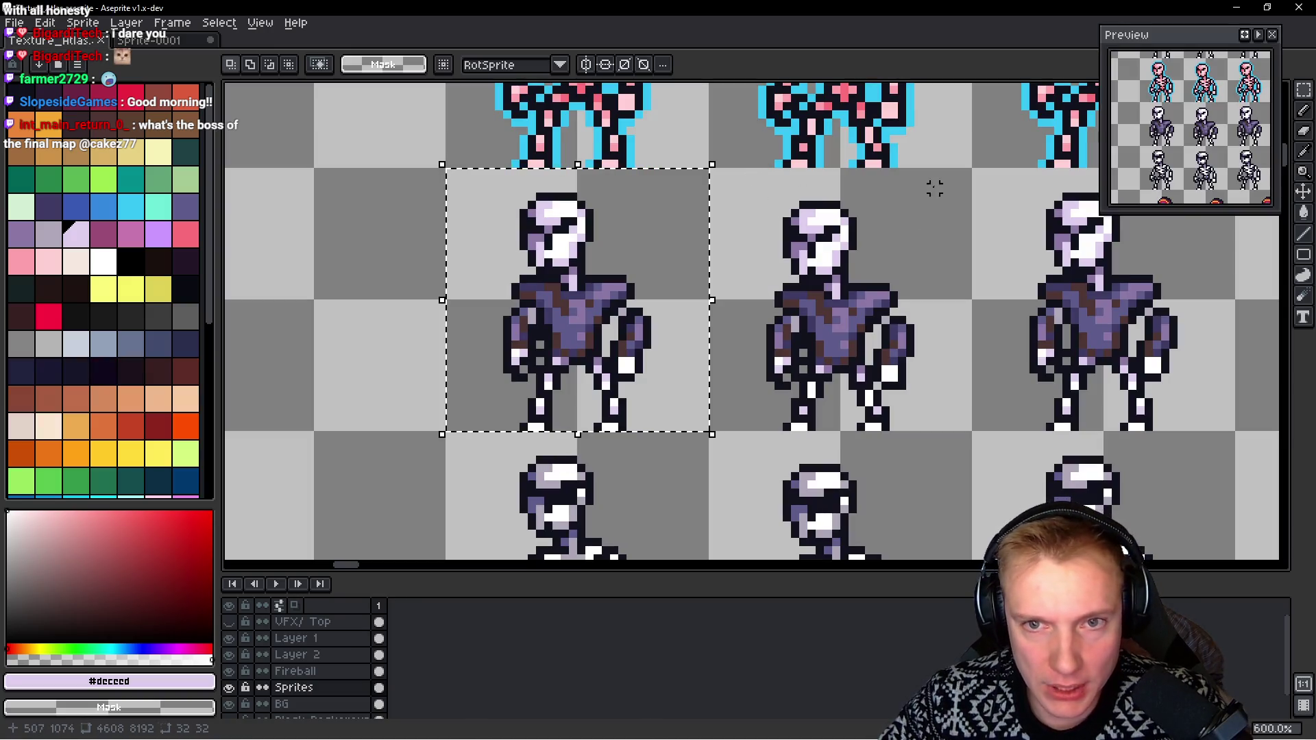
left_click_drag(966, 173, 730, 427)
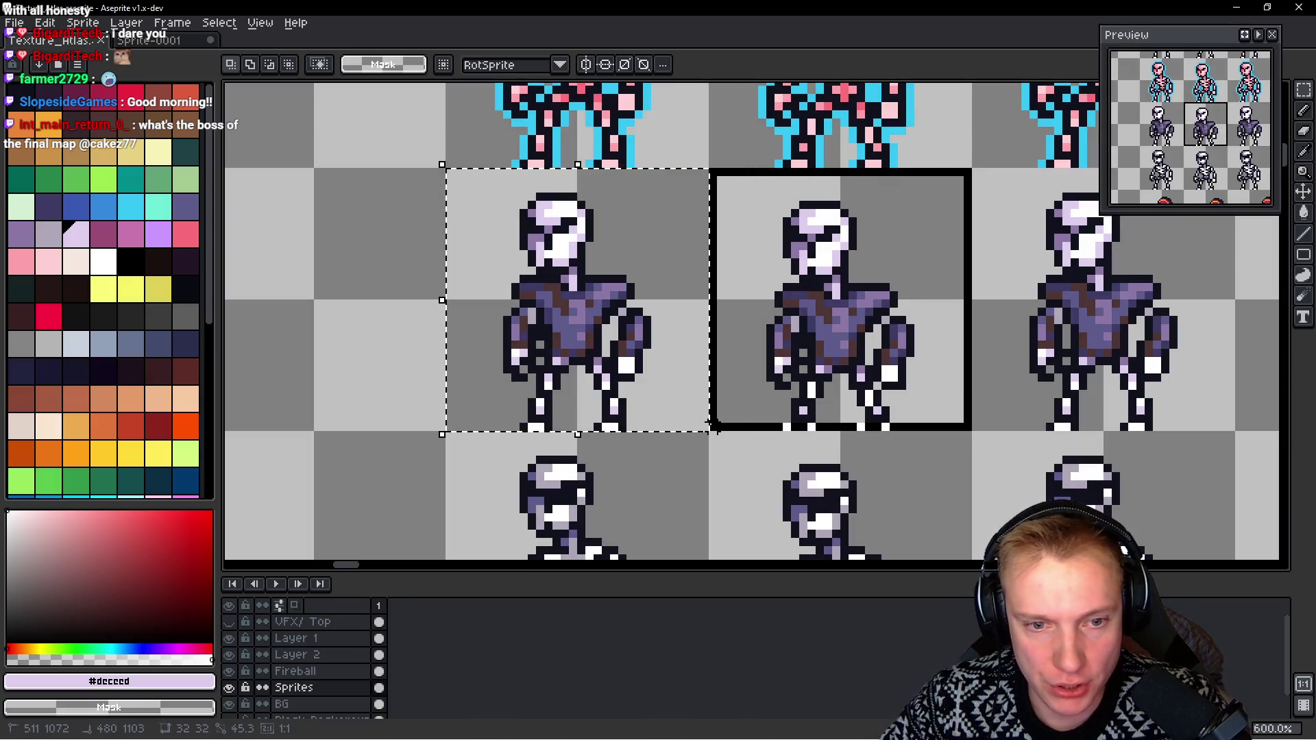
Paste the second skeleton sprite into Sprite-0001 and add an empty frame 3
key("ctrl+z")
key("ctrl+Tab")
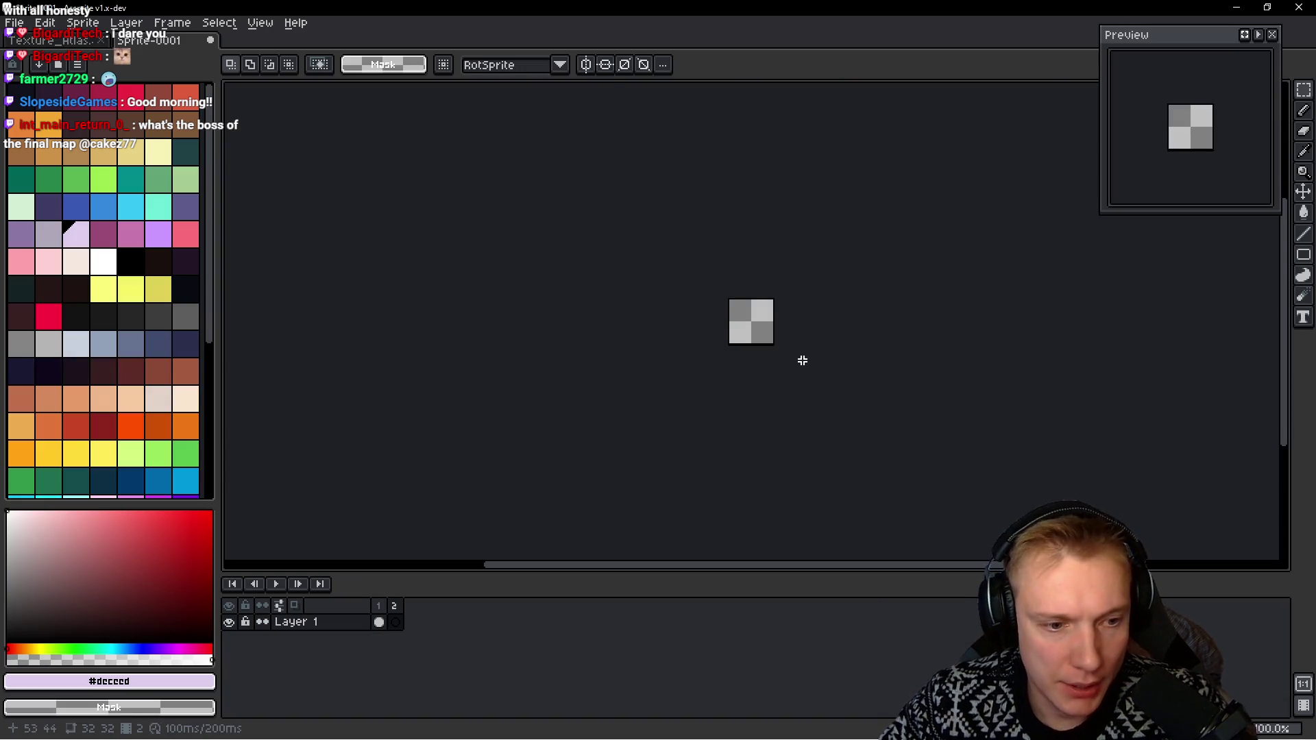
key("ctrl+v")
key("Return")
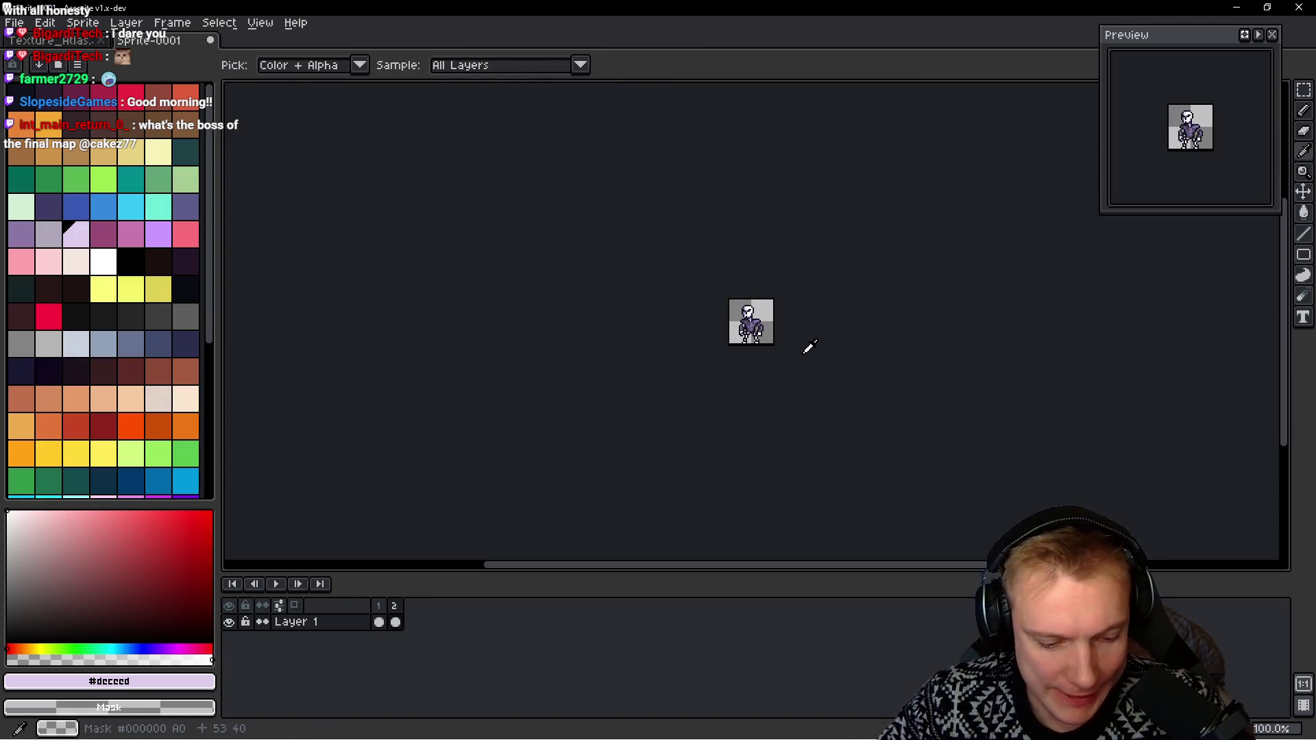
key("alt+b")
key("ctrl+Tab")
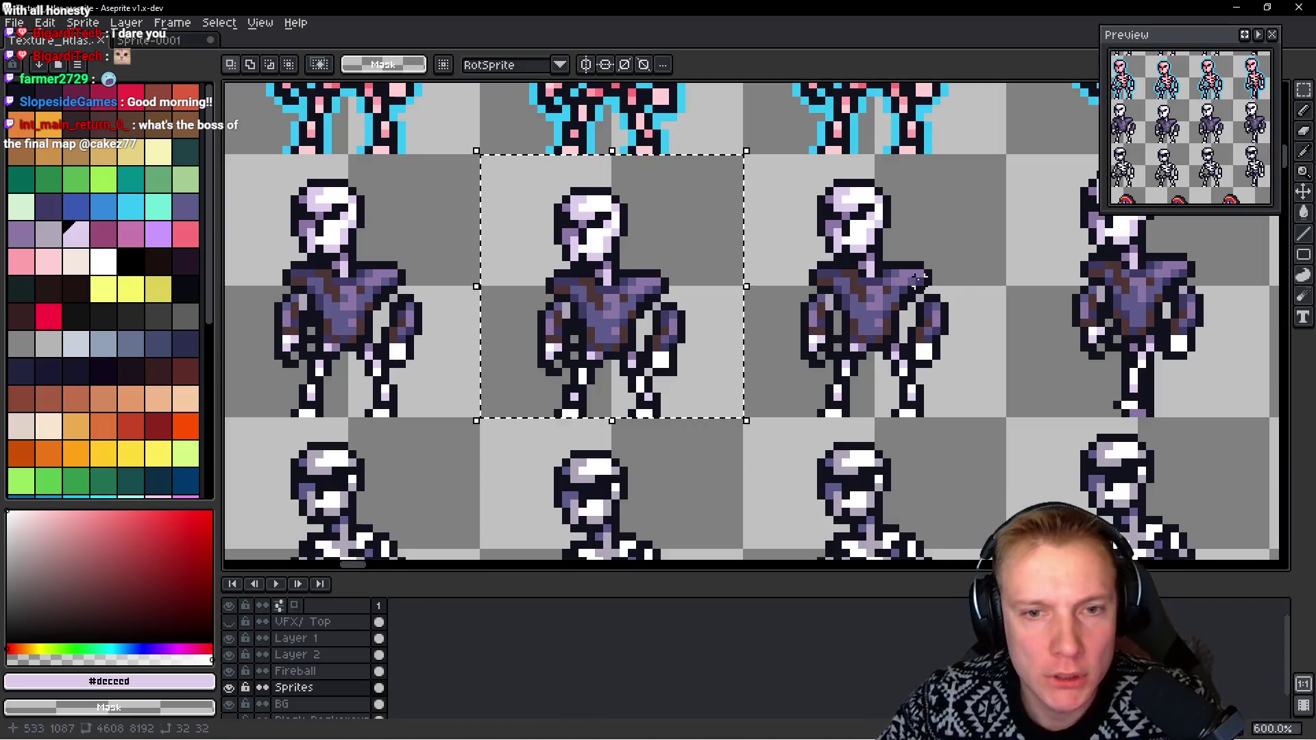
Select the third skeleton sprite on the atlas and paste it into frame 3
mouse_move(1001, 159)
left_mouse_down()
mouse_move(777, 346)
mouse_move(743, 418)
left_mouse_up()
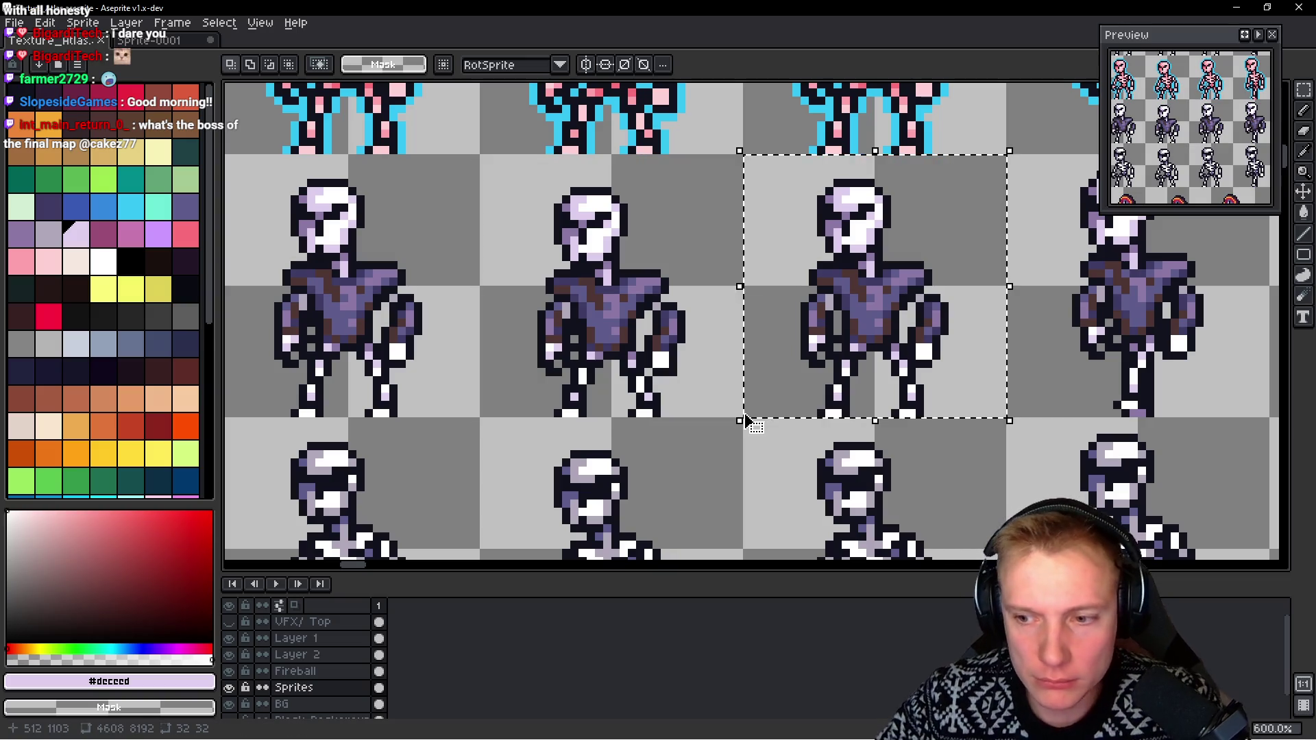
key("ctrl+Tab")
scroll(738, 428, "up", 2)
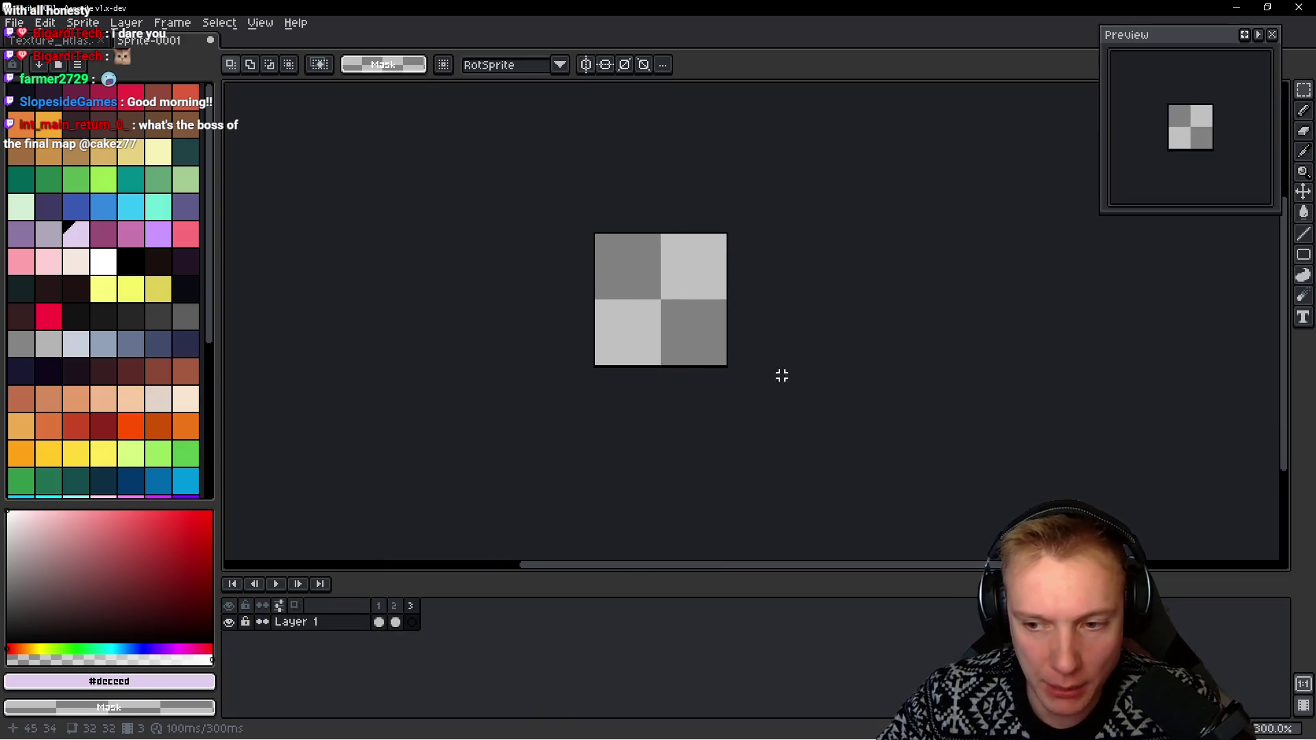
key("ctrl+v")
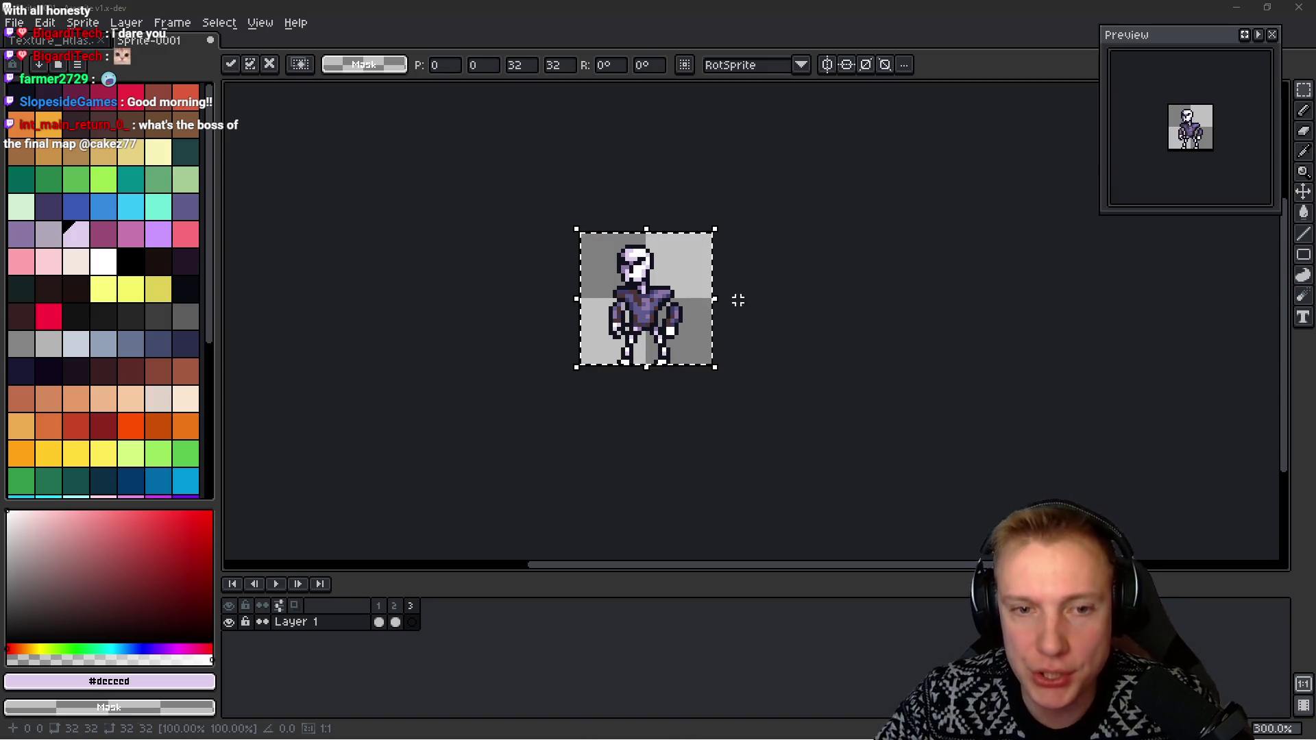
left_click(798, 316)
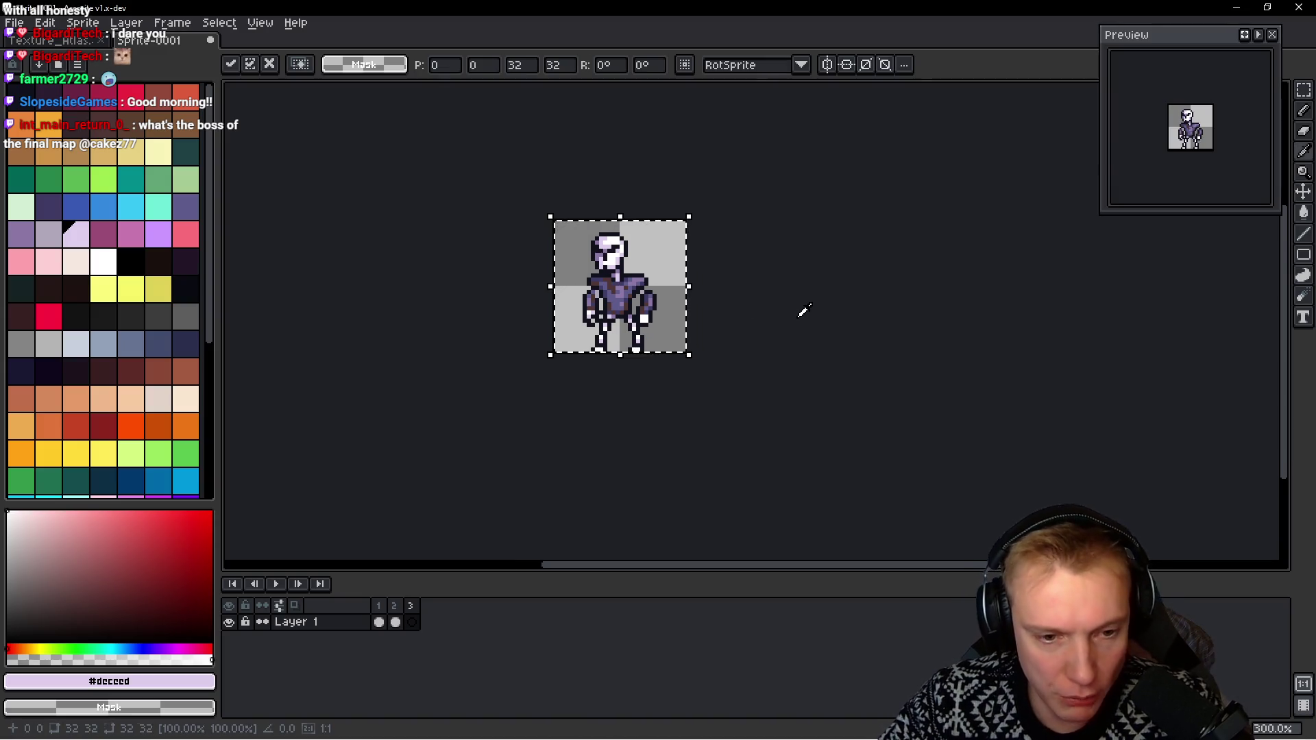
key("ctrl+z")
Add frame 4 and paste the next skeleton pose from the atlas into it
key("ctrl+v")
key("ctrl+Tab")
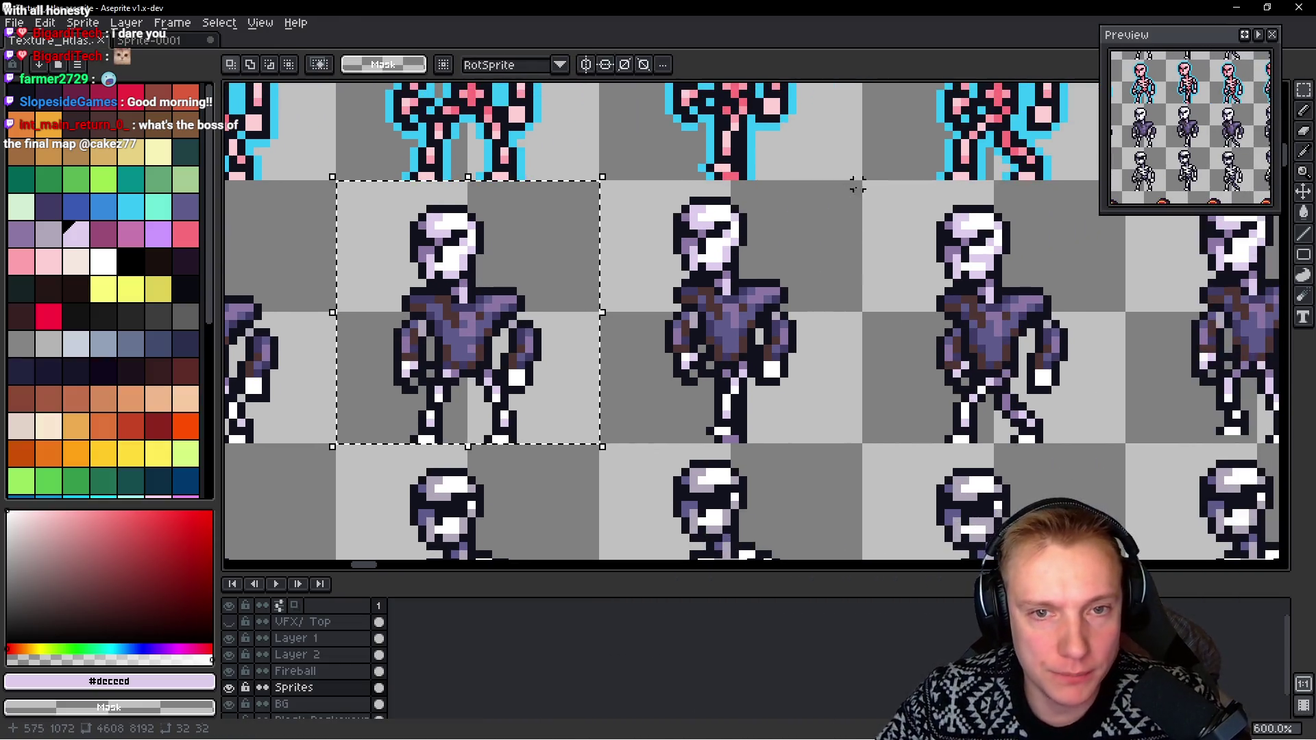
mouse_move(854, 187)
left_mouse_down()
mouse_move(588, 374)
mouse_move(601, 444)
left_mouse_up()
key("ctrl+Tab")
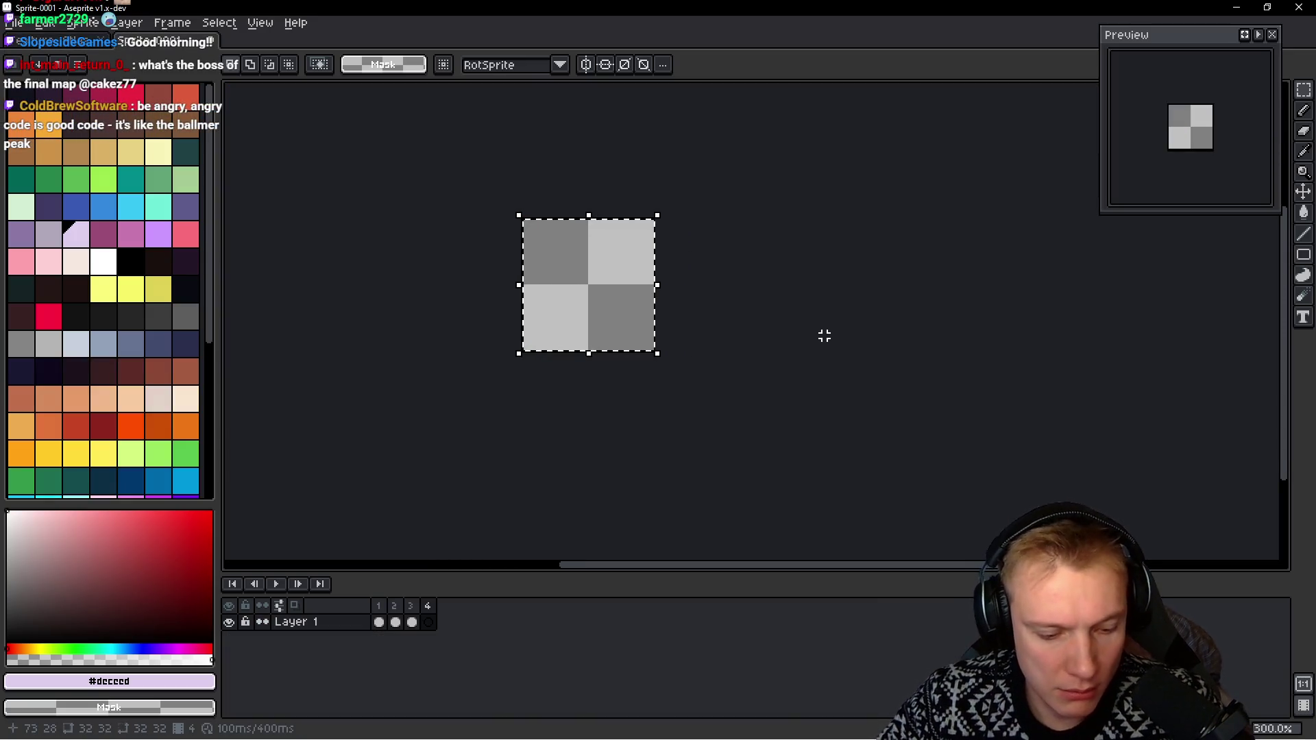
key("ctrl+v")
key("Escape")
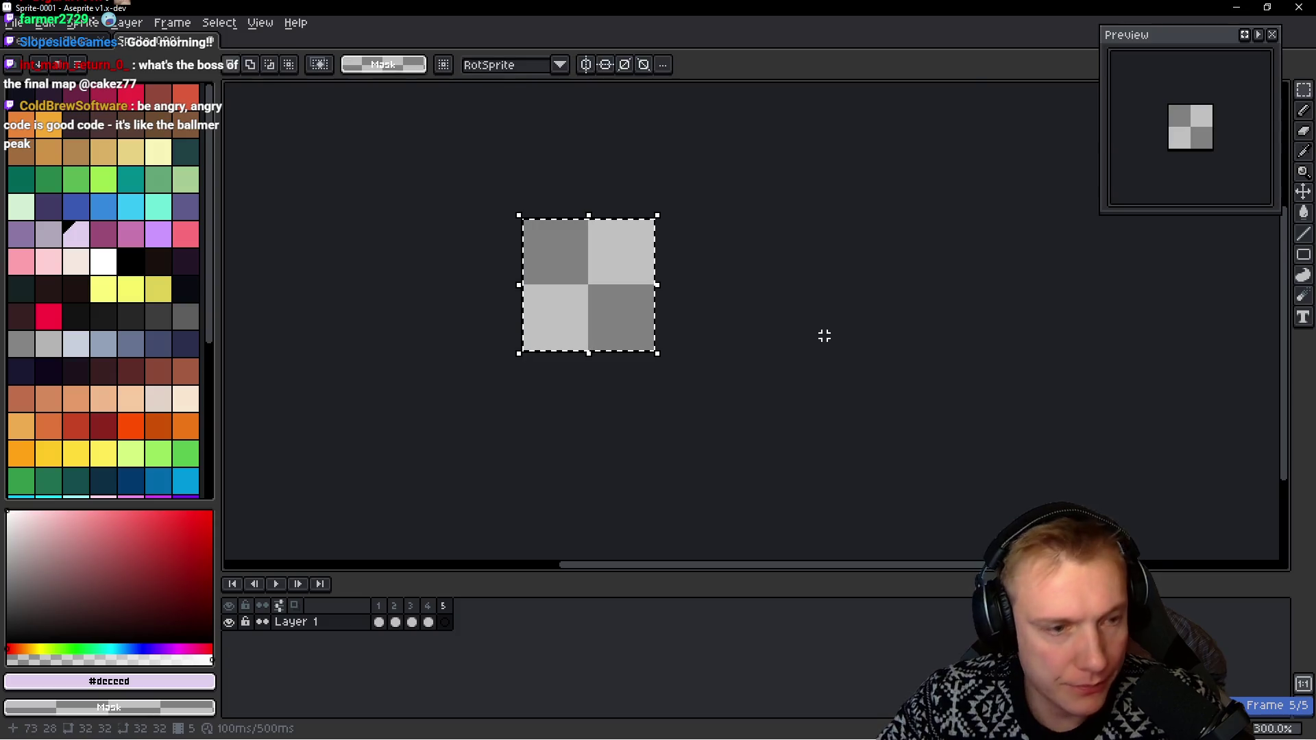
Copy the next skeleton pose from the atlas into frame 5
key("ctrl+Tab")
mouse_move(834, 198)
left_mouse_down()
mouse_move(603, 462)
mouse_move(578, 450)
left_mouse_up()
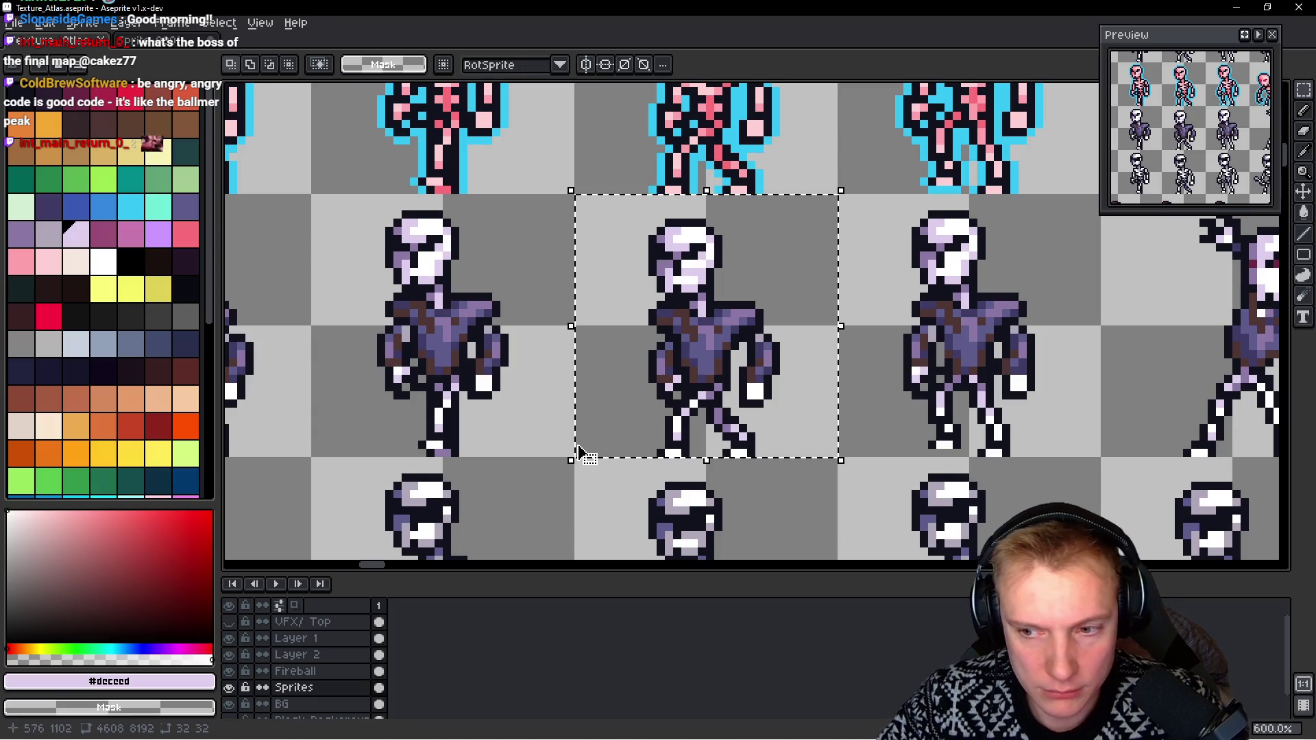
key("ctrl+Tab")
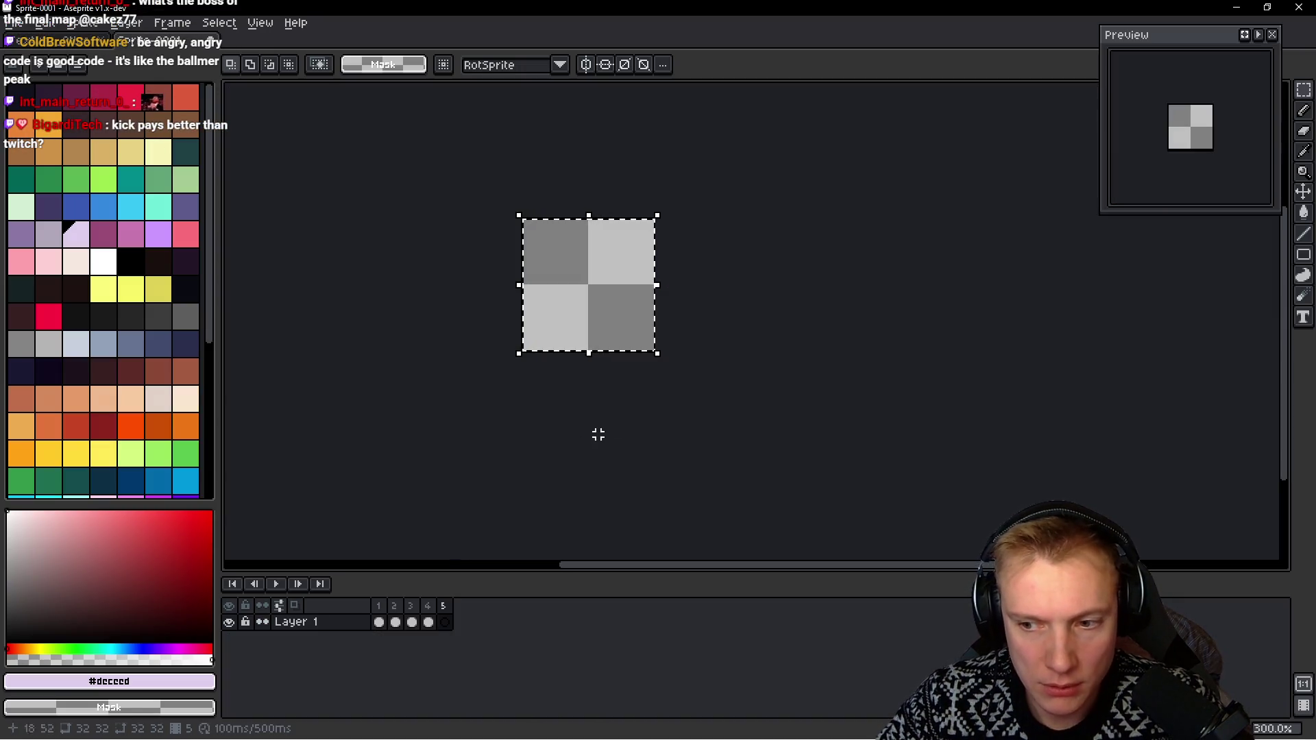
key("ctrl+v")
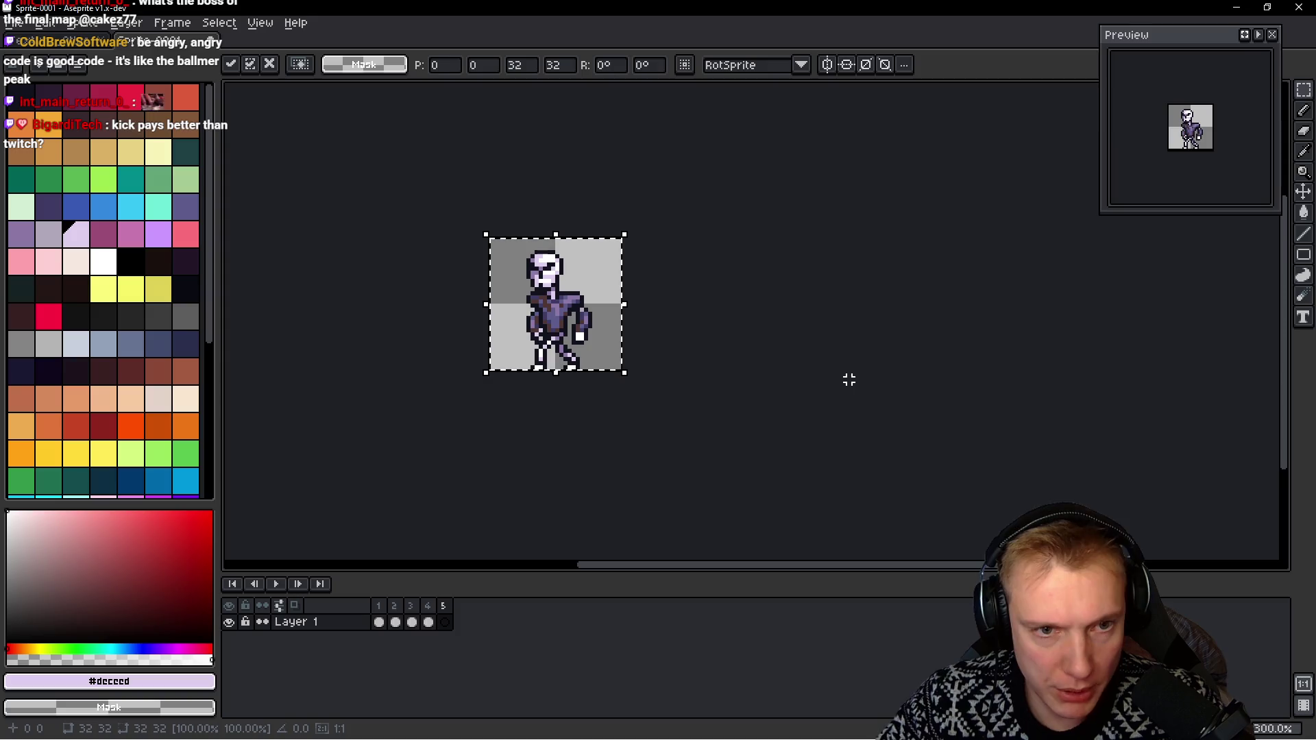
key("Escape")
Copy the next skeleton pose from the atlas into frame 6
key("ctrl+Tab")
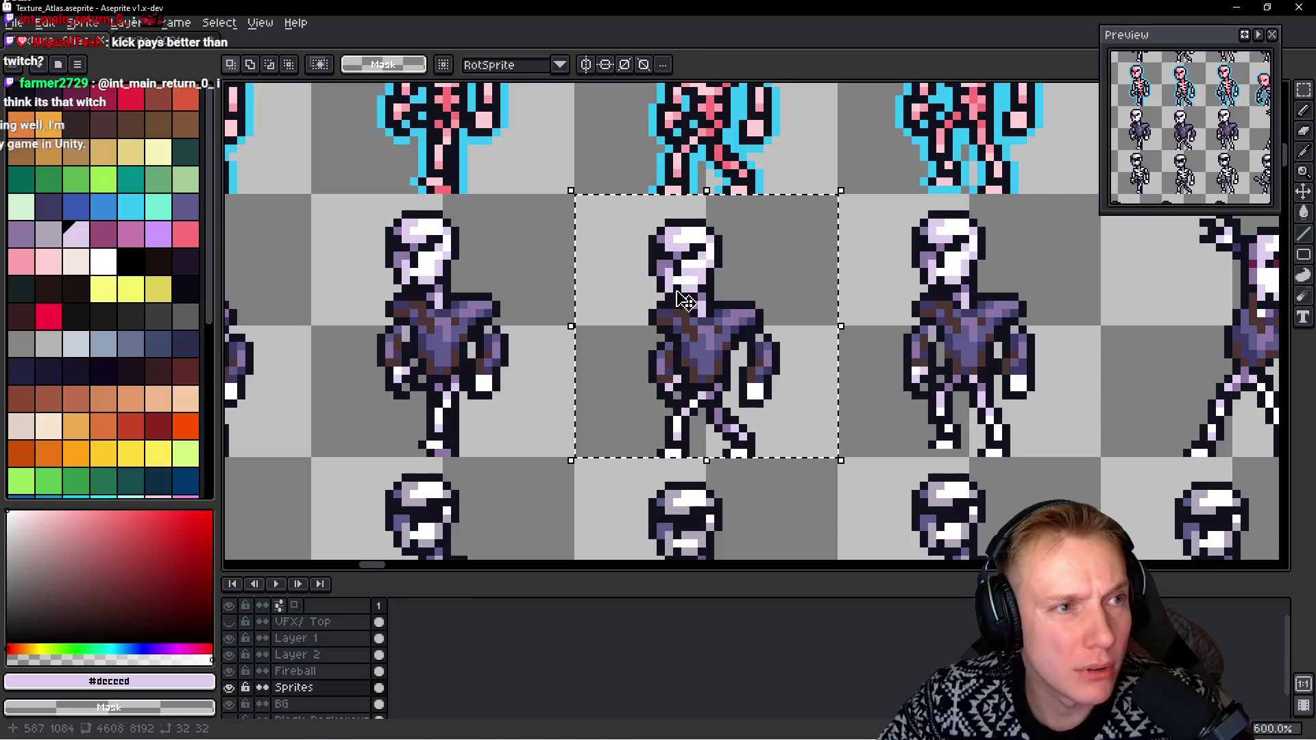
mouse_move(890, 198)
left_mouse_down()
mouse_move(676, 420)
mouse_move(641, 437)
mouse_move(654, 435)
left_mouse_up()
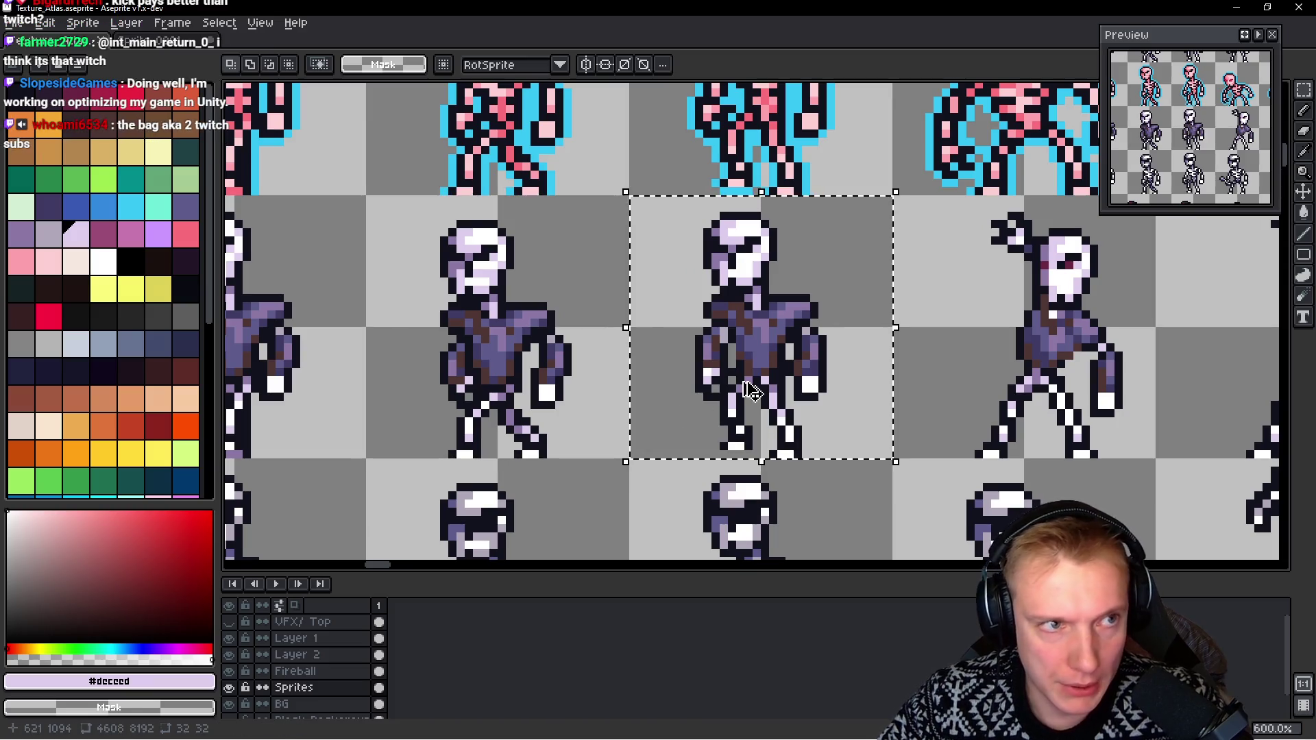
key("ctrl+Tab")
key("ctrl+v")
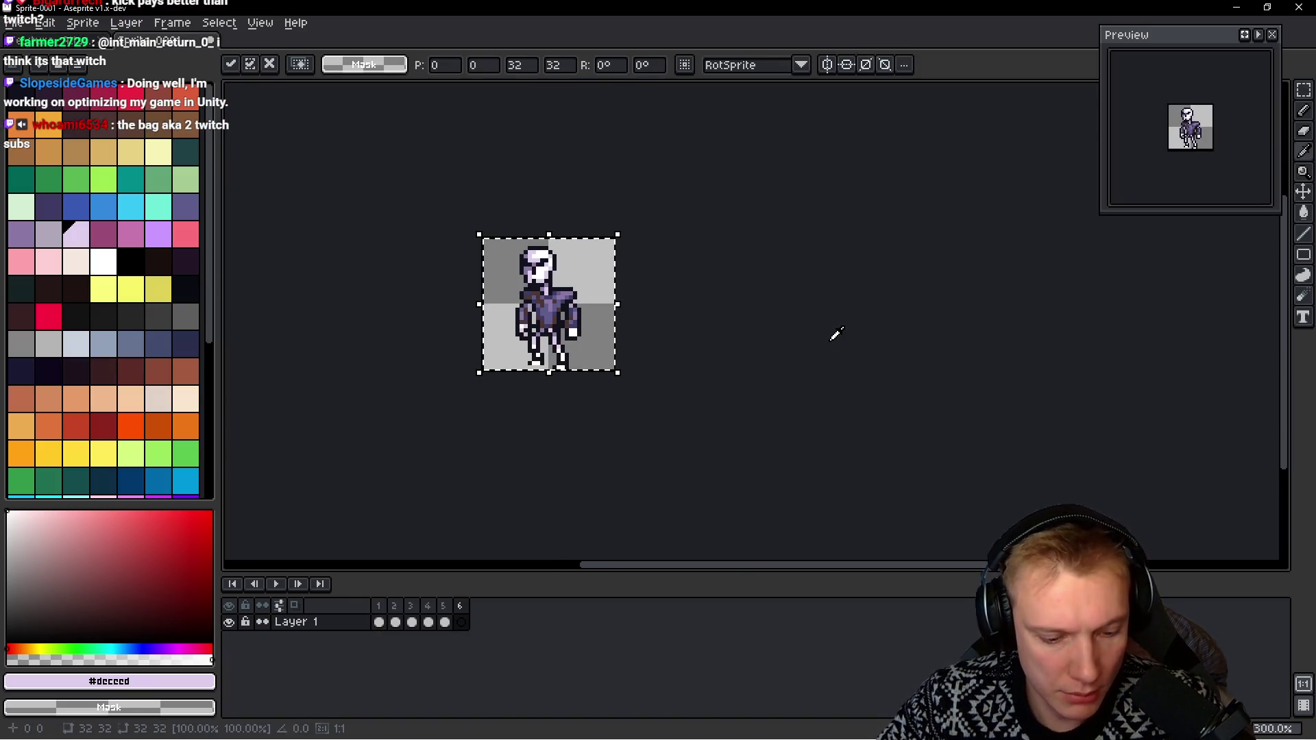
key("Escape")
Copy the next skeleton pose from the atlas into frame 7
key("ctrl+Tab")
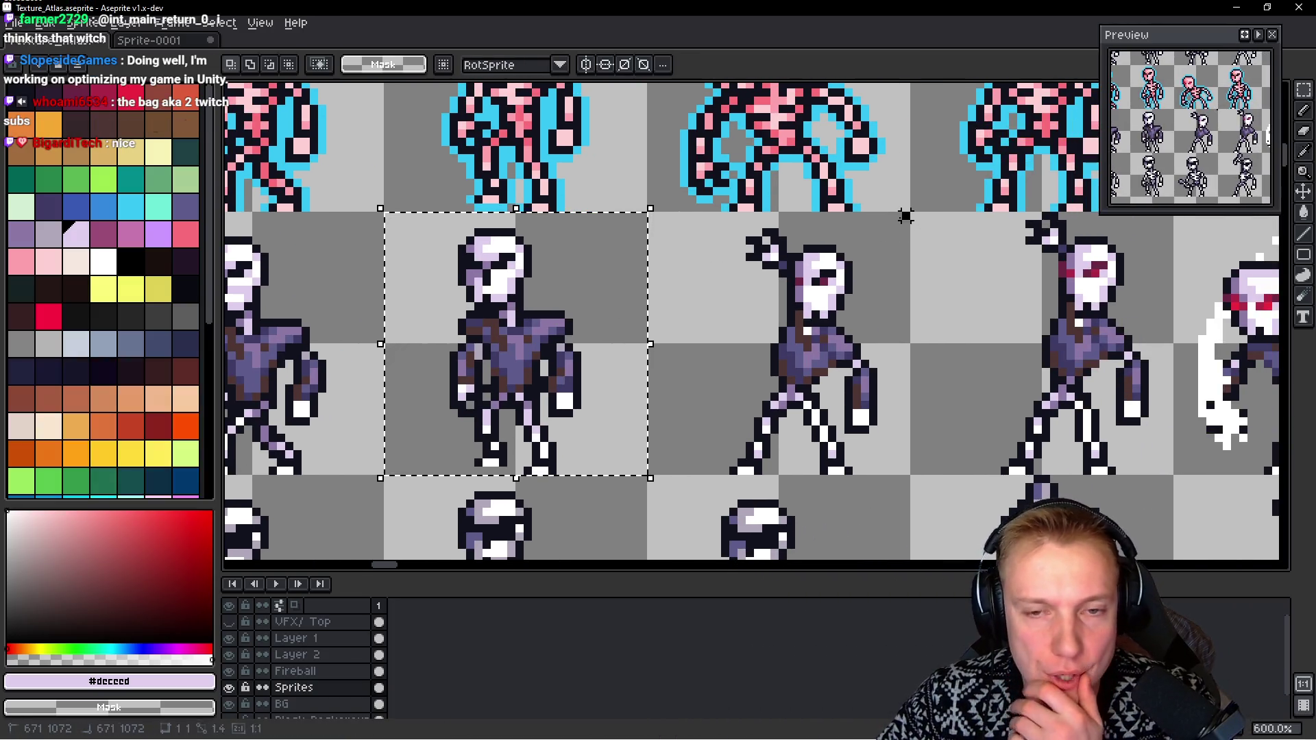
left_click_drag(910, 213, 661, 473)
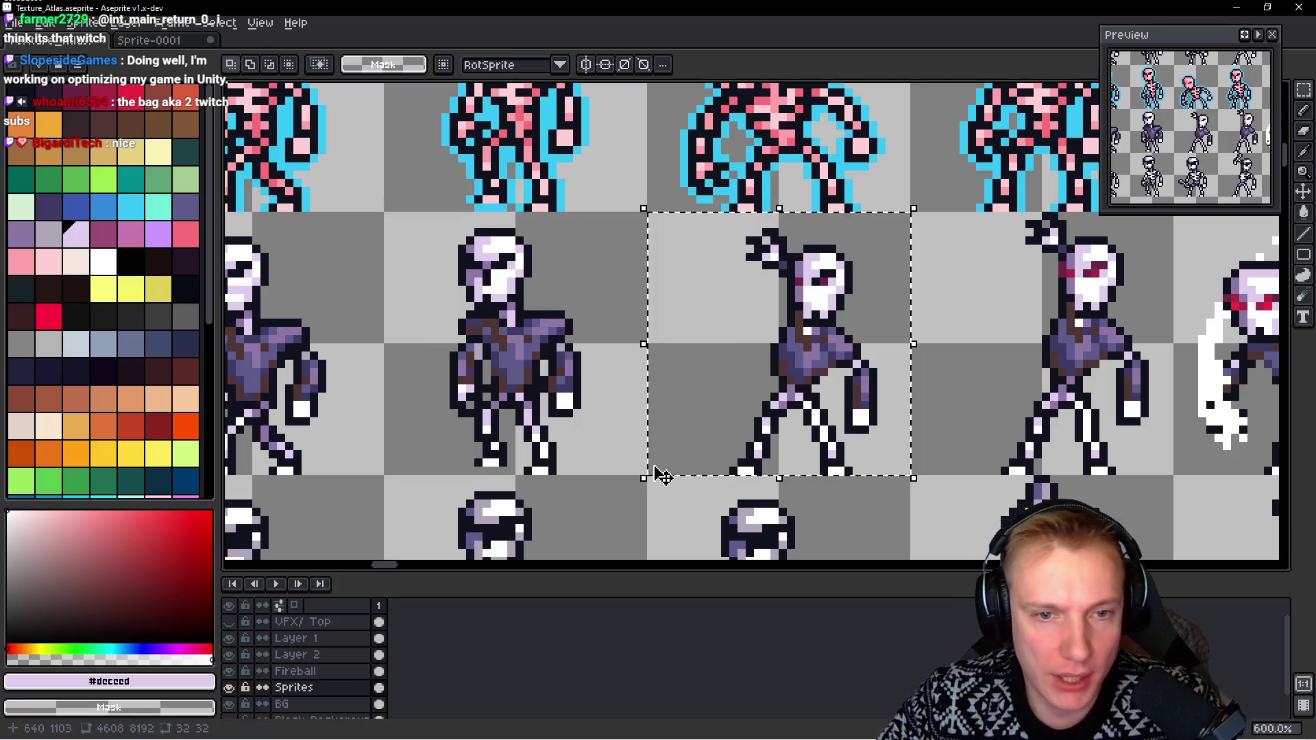
scroll(668, 341, "right", 2)
key("ctrl+Tab")
scroll(794, 306, "right", 1)
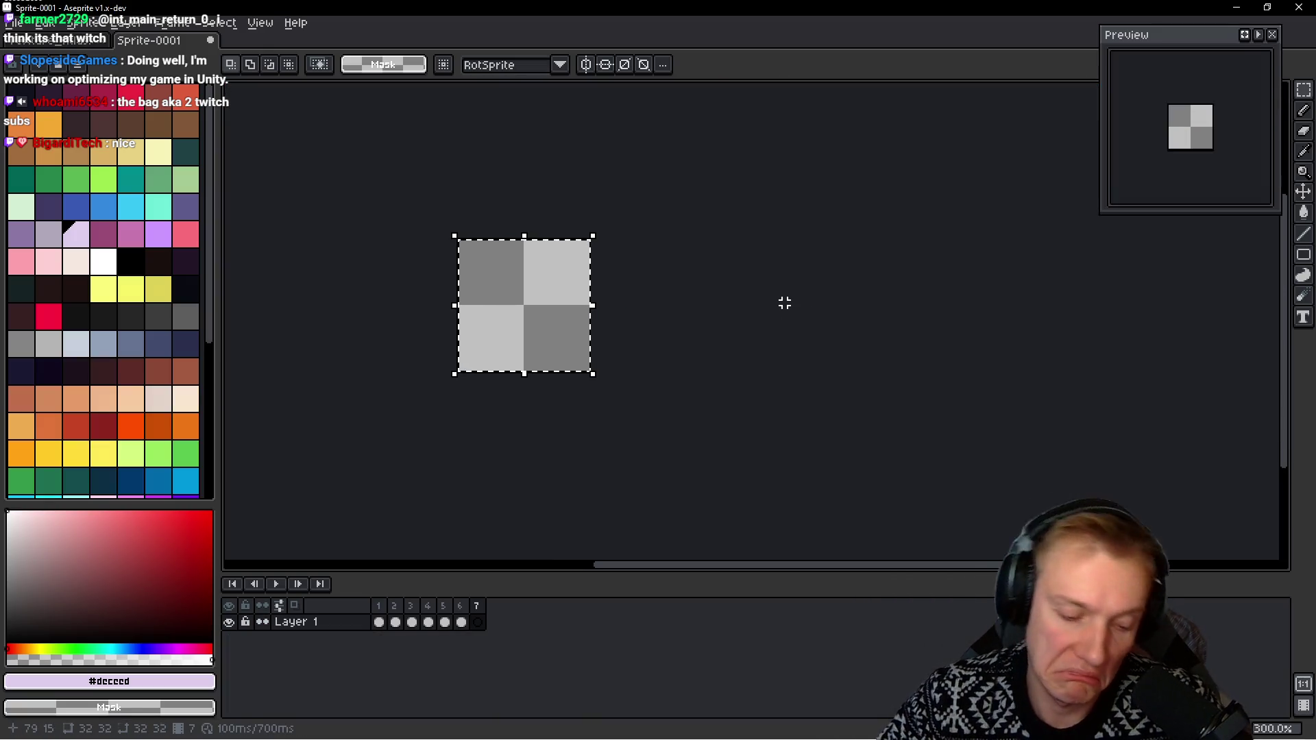
key("ctrl+v")
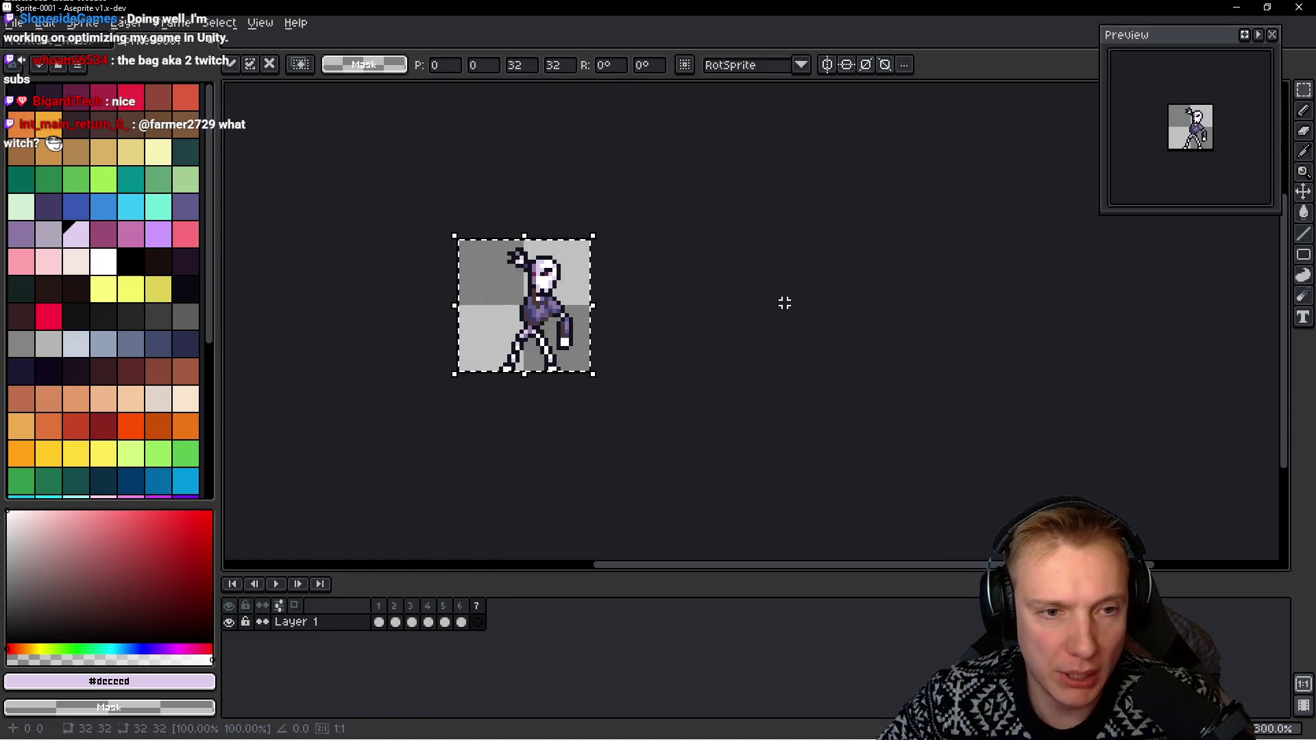
key("Escape")
Add frame 9 and paste the next skeleton pose into empty frame 8
key("ctrl+Tab")
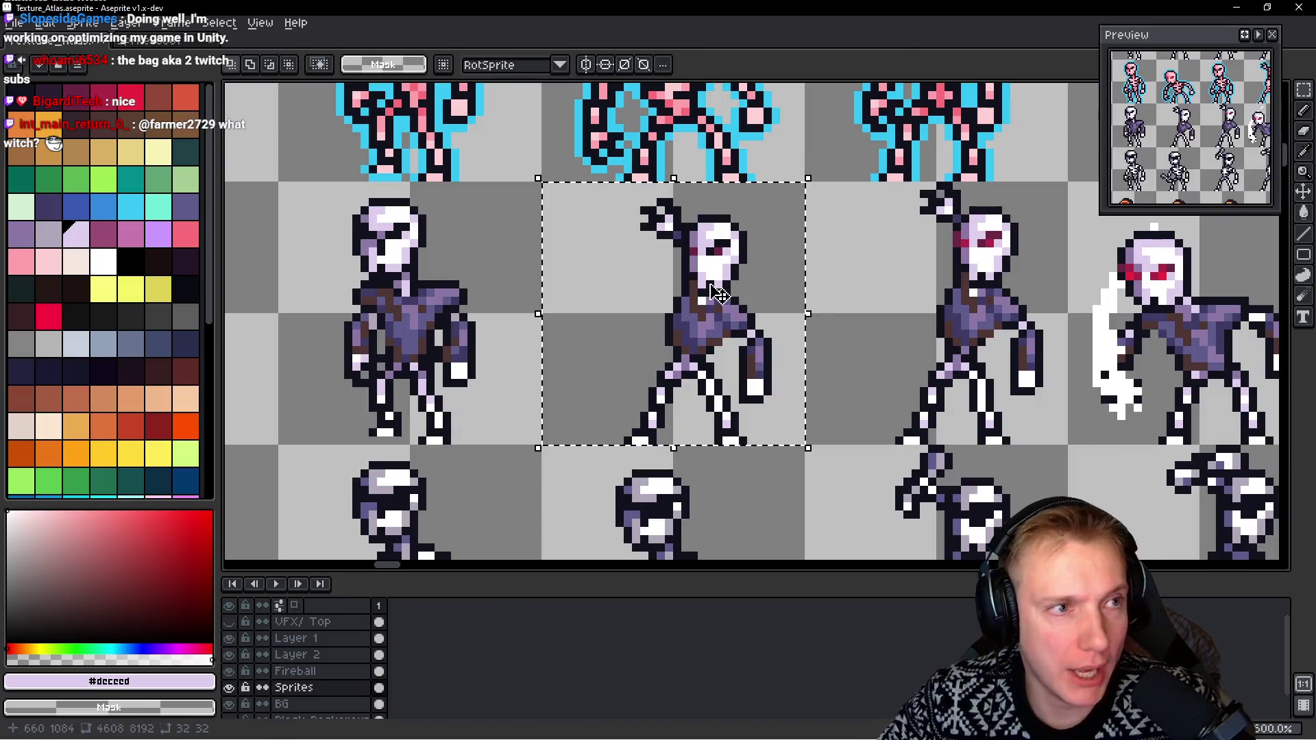
scroll(878, 181, "right", 3)
mouse_move(844, 181)
left_mouse_down()
mouse_move(573, 435)
mouse_move(620, 427)
left_mouse_up()
key("ctrl+Tab")
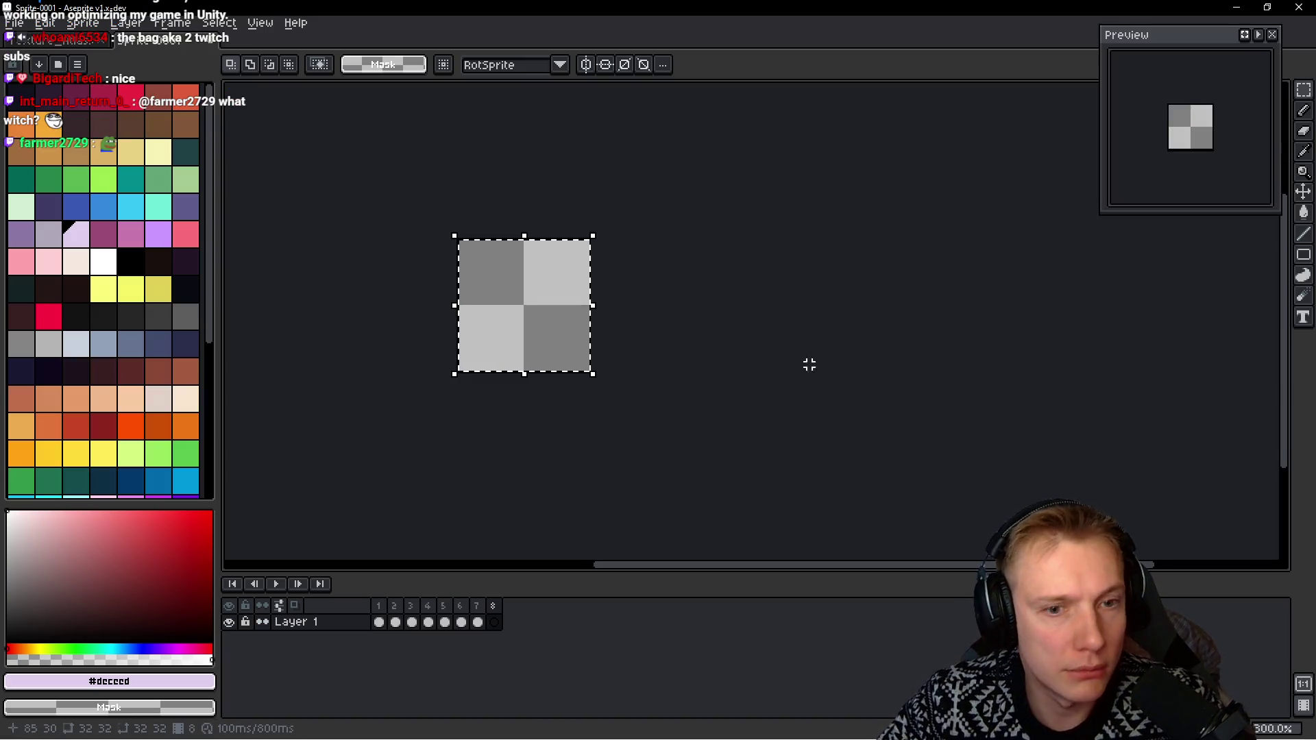
key("alt+n")
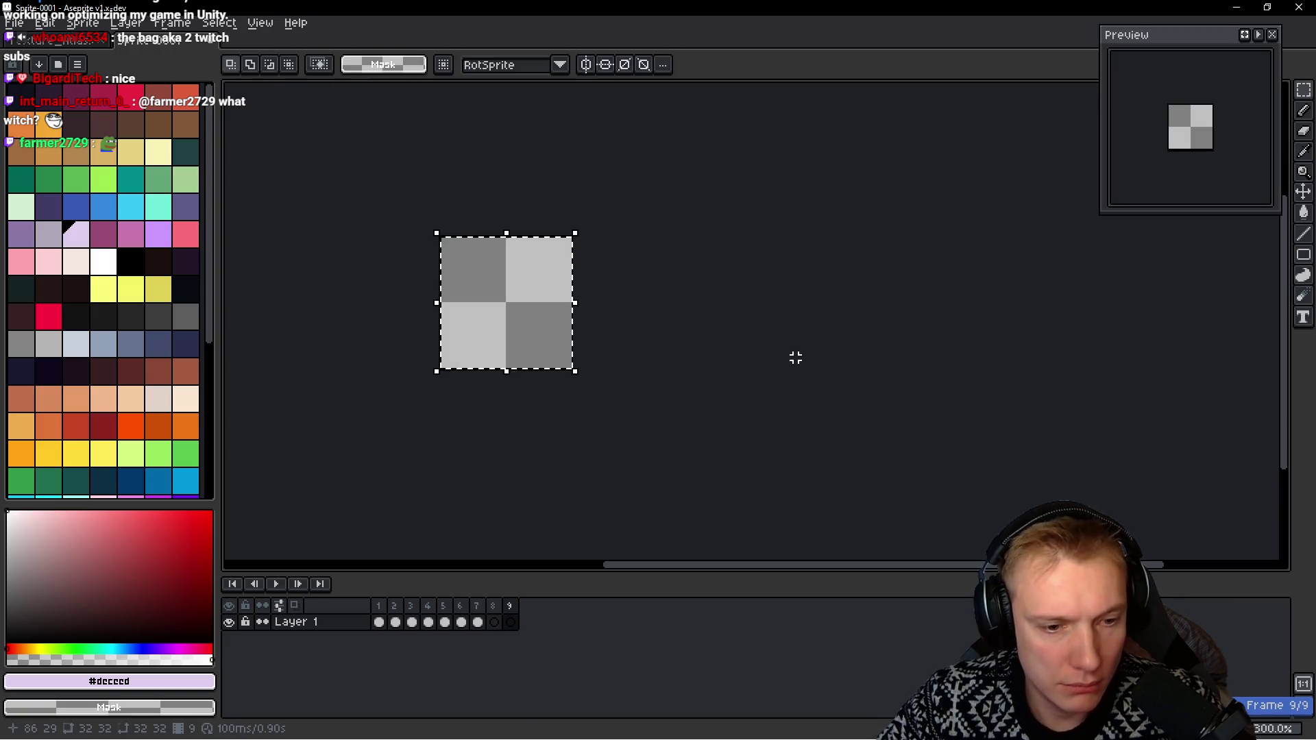
key("Left")
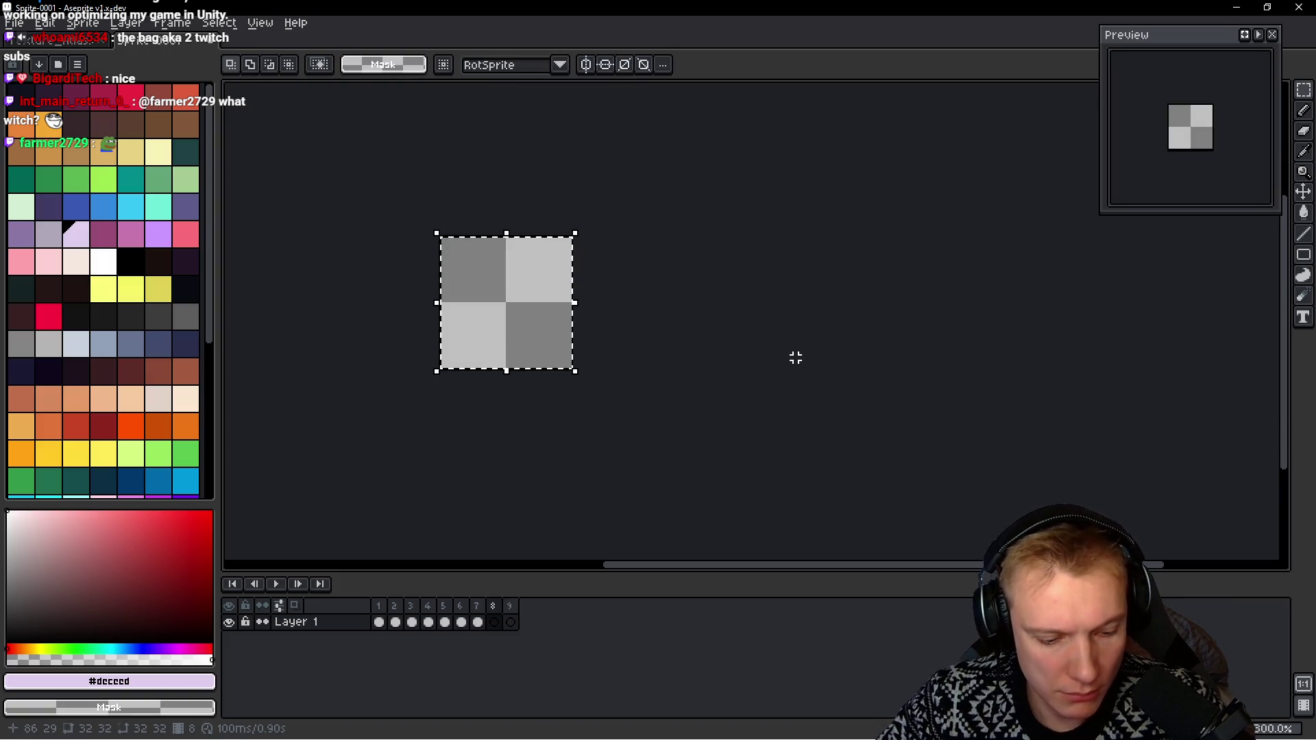
key("ctrl+v")
key("Escape")
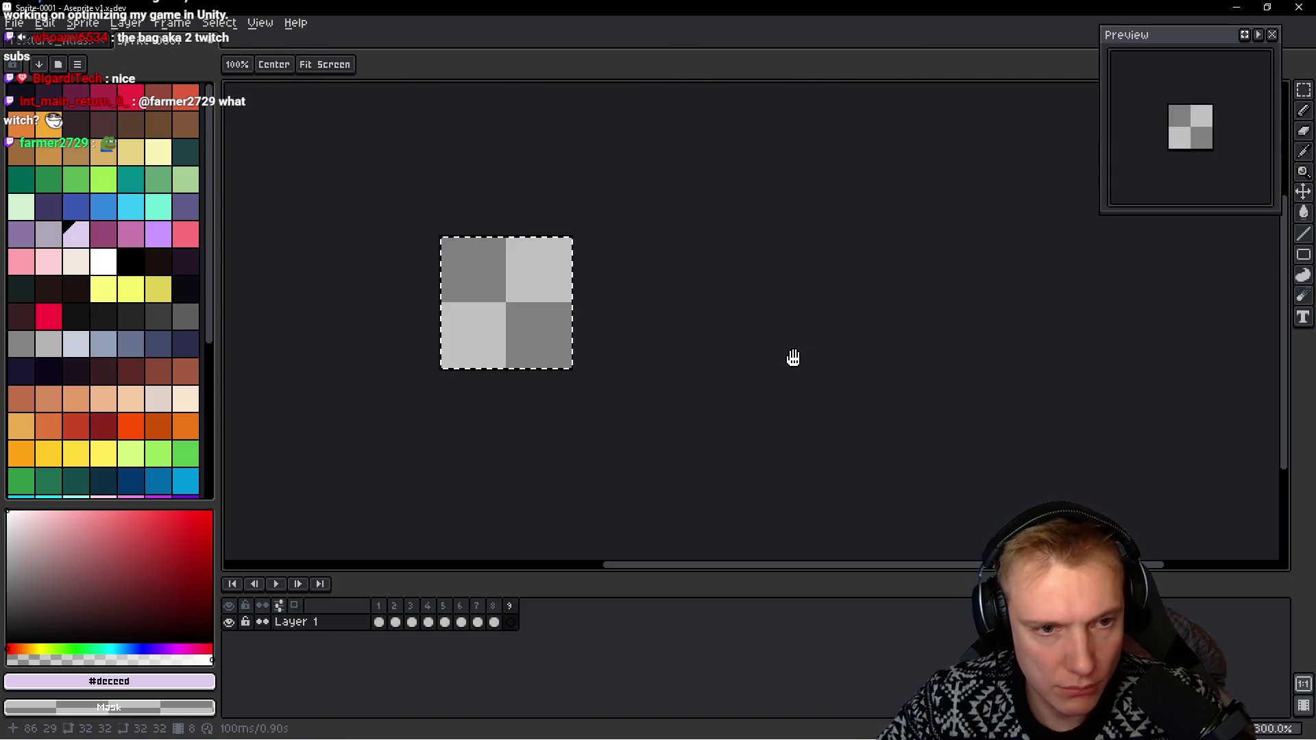
Copy the next skeleton pose from the atlas into frame 9
key("ctrl+Tab")
mouse_move(879, 174)
left_mouse_down()
mouse_move(629, 413)
mouse_move(625, 438)
left_mouse_up()
key("ctrl+Tab")
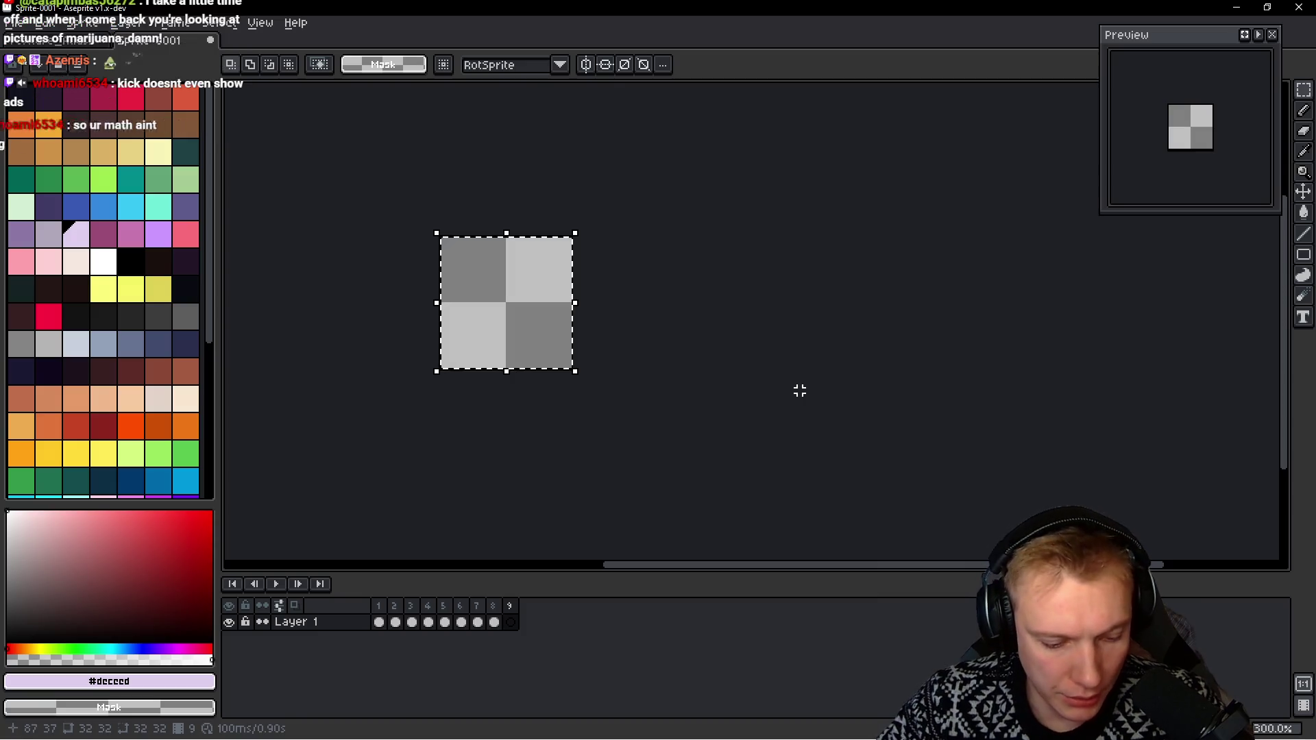
key("ctrl+v")
key("Escape")
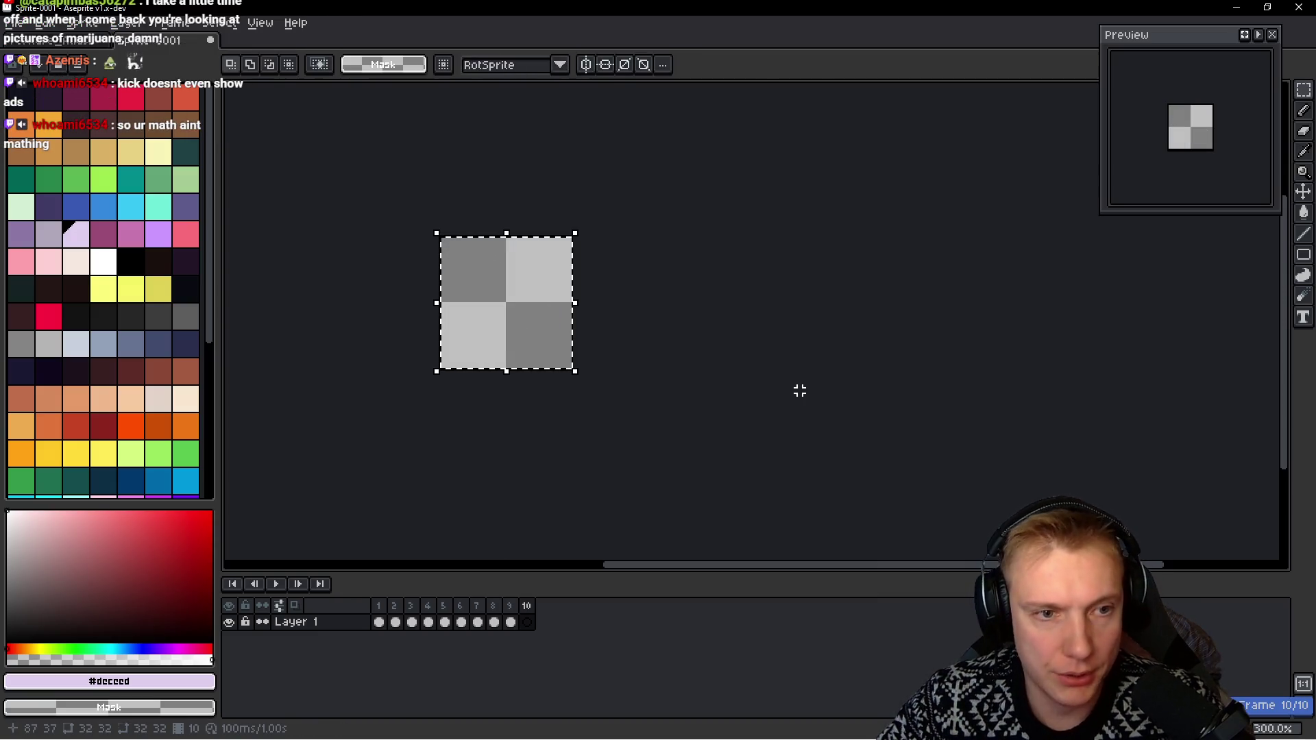
Add frame 10 and paste the next copied skeleton pose into it
key("ctrl+Tab")
scroll(891, 171, "right", 5)
left_click_drag(903, 177, 643, 428)
key("ctrl+c")
key("ctrl+Tab")
key("ctrl+v")
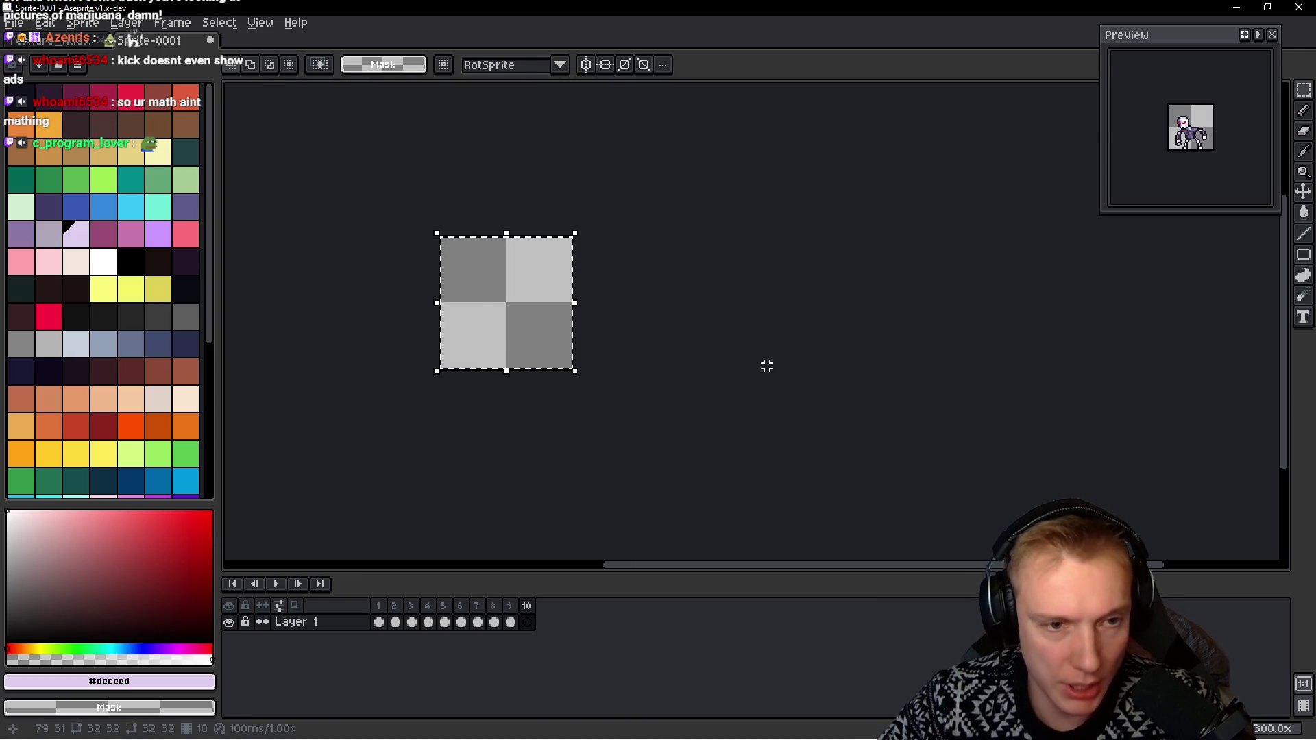
key("ctrl+v")
key("Escape")
Mark the next skeleton pose's cell on the atlas and return to the marquee tool
key("ctrl+Tab")
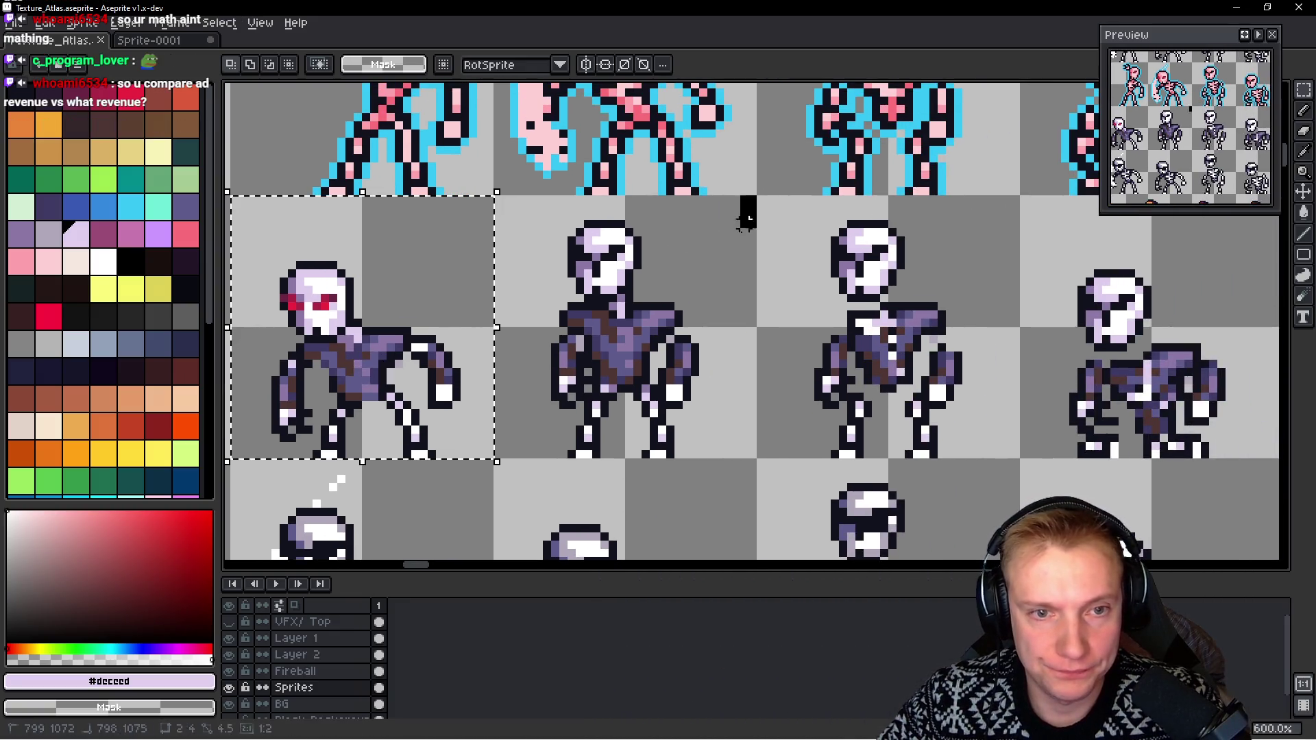
mouse_move(747, 205)
left_mouse_down()
mouse_move(514, 454)
mouse_move(498, 455)
left_mouse_up()
key("ctrl+Tab")
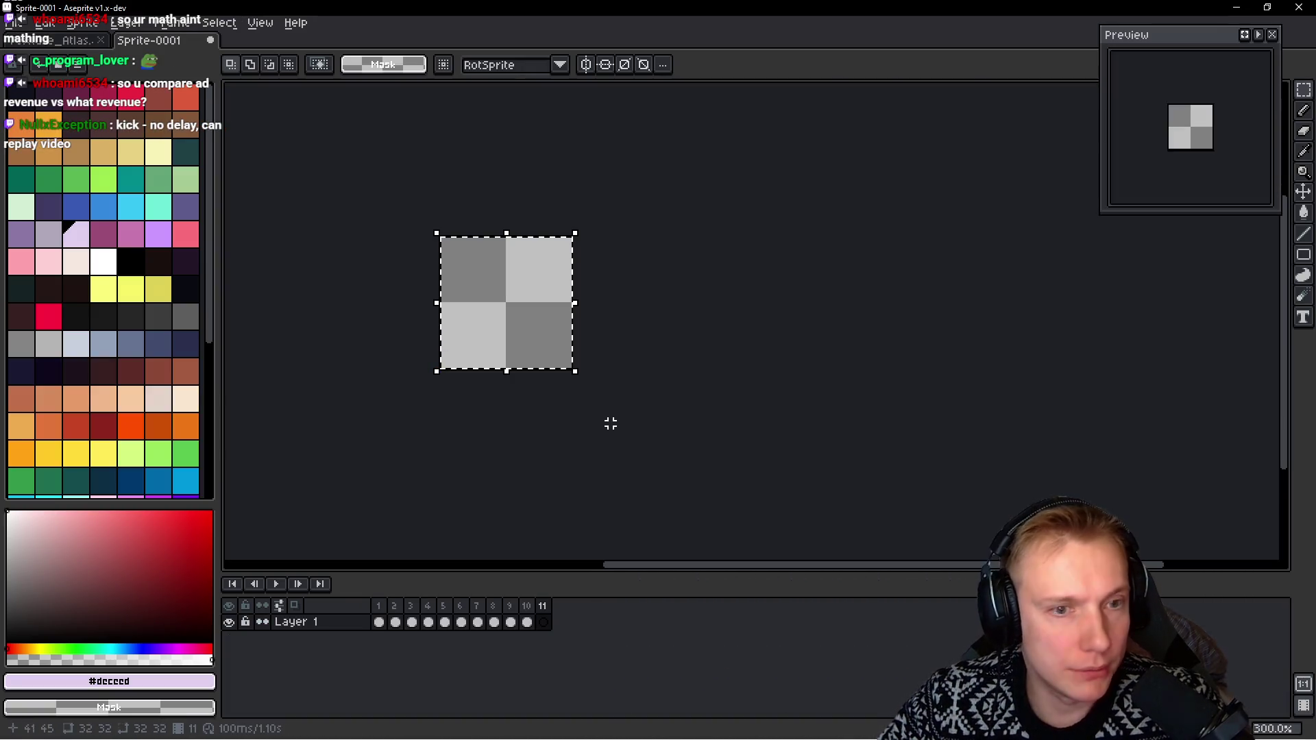
key("i")
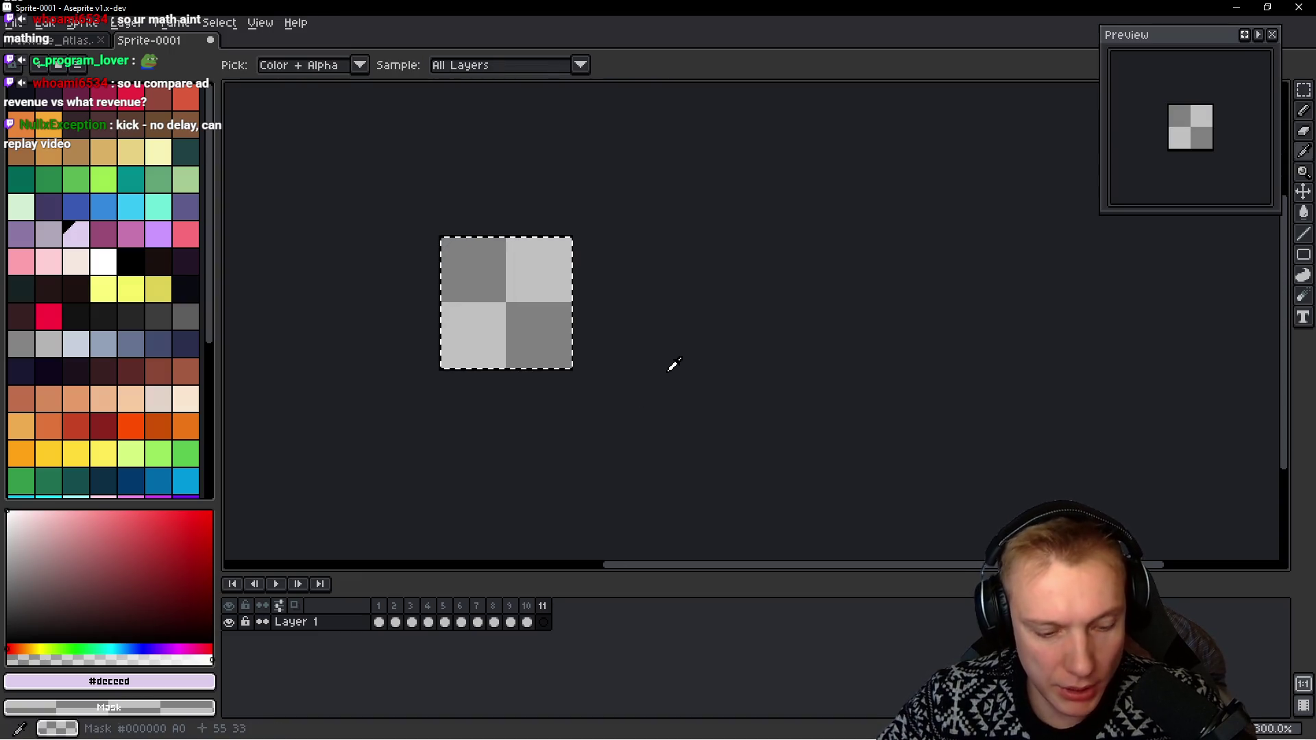
key("m")
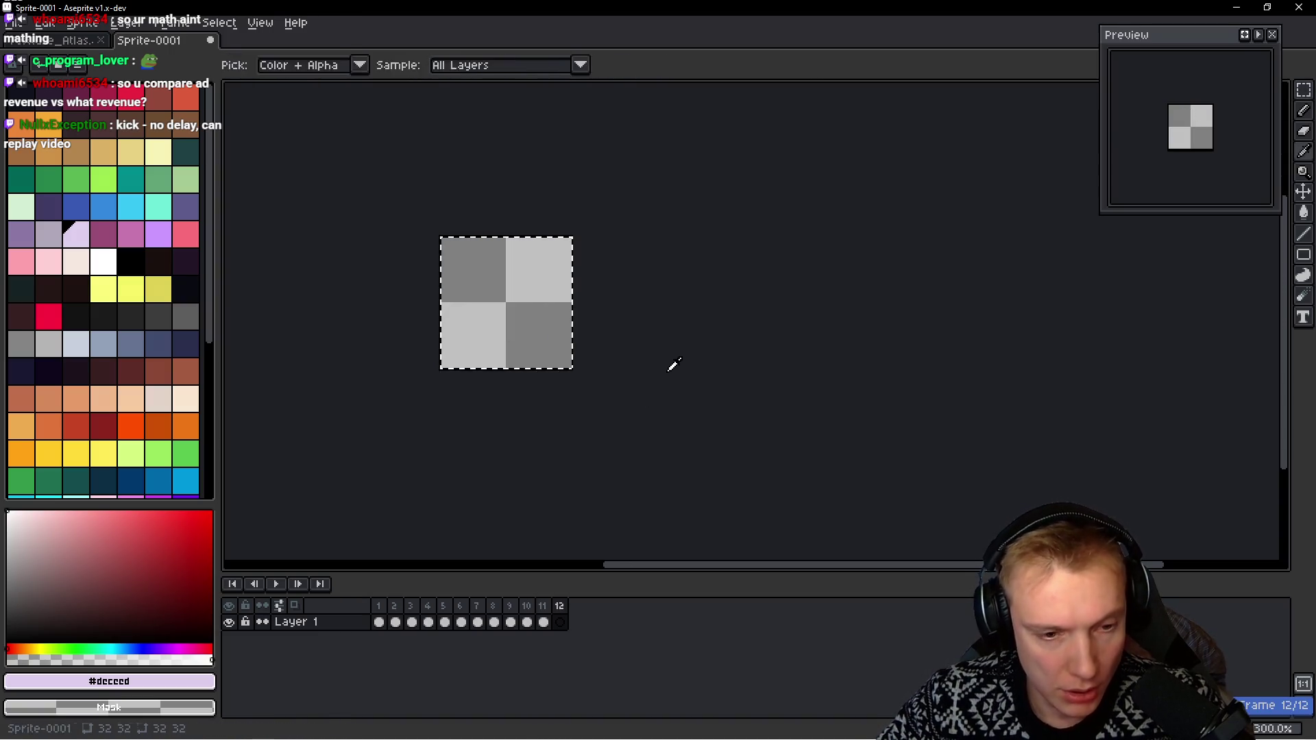
Copy another skeleton pose from the atlas into a new Sprite-0001 frame, reaching 13 frames
key("ctrl+Tab")
left_click_drag(591, 351, 386, 378)
mouse_move(755, 230)
left_mouse_down()
mouse_move(627, 391)
mouse_move(504, 472)
mouse_move(507, 487)
left_mouse_up()
key("ctrl+Tab")
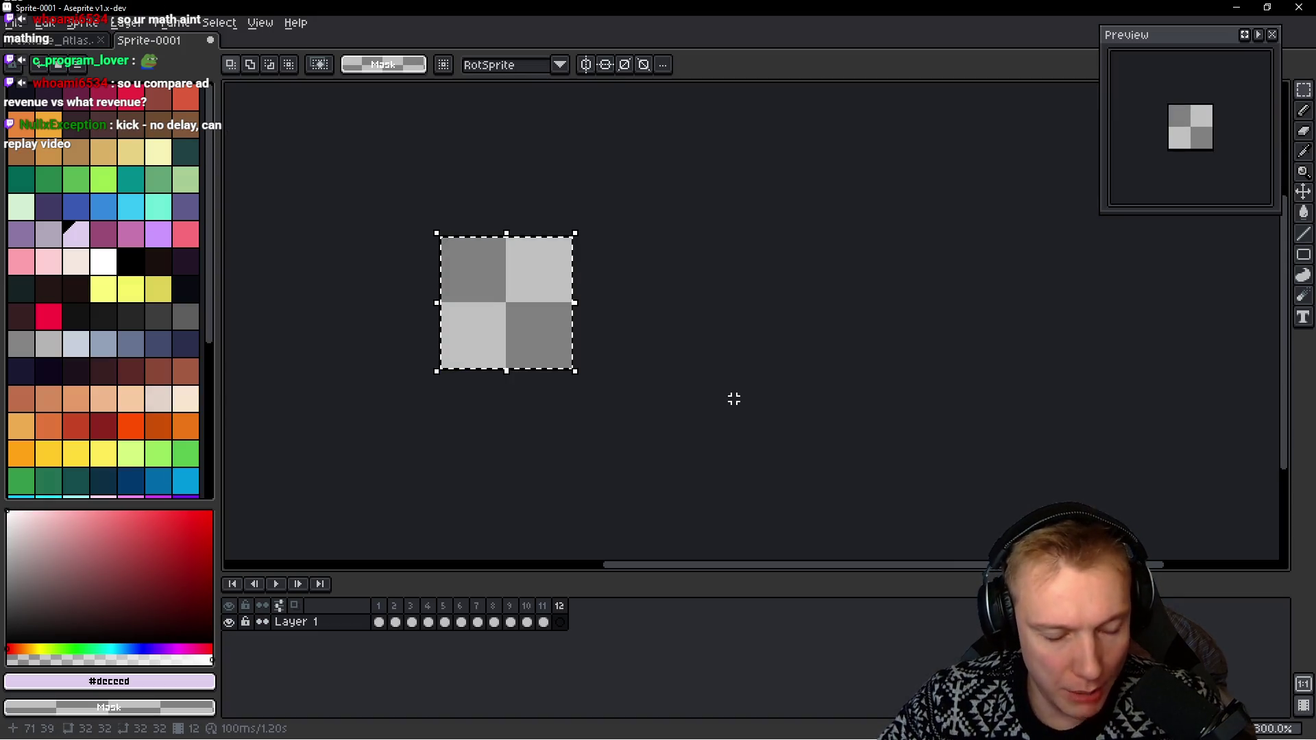
key("ctrl+v")
key("Escape")
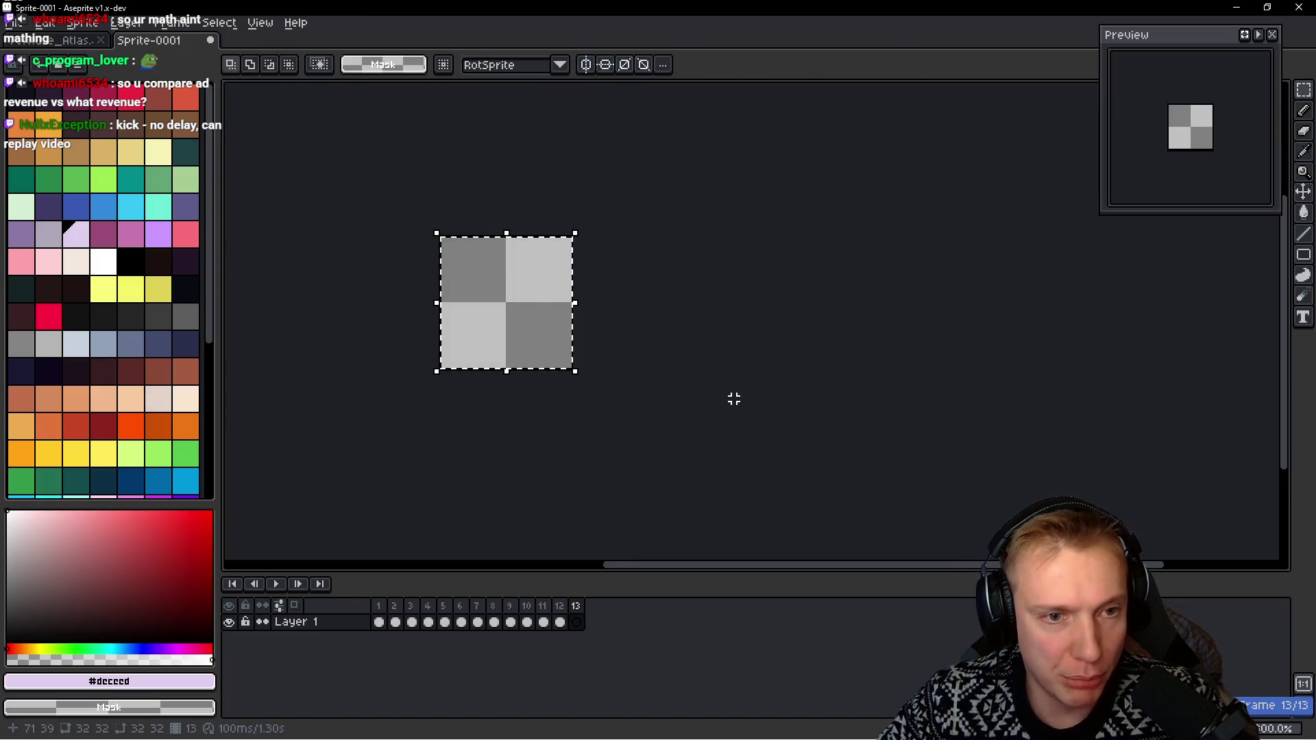
key("ctrl+Tab")
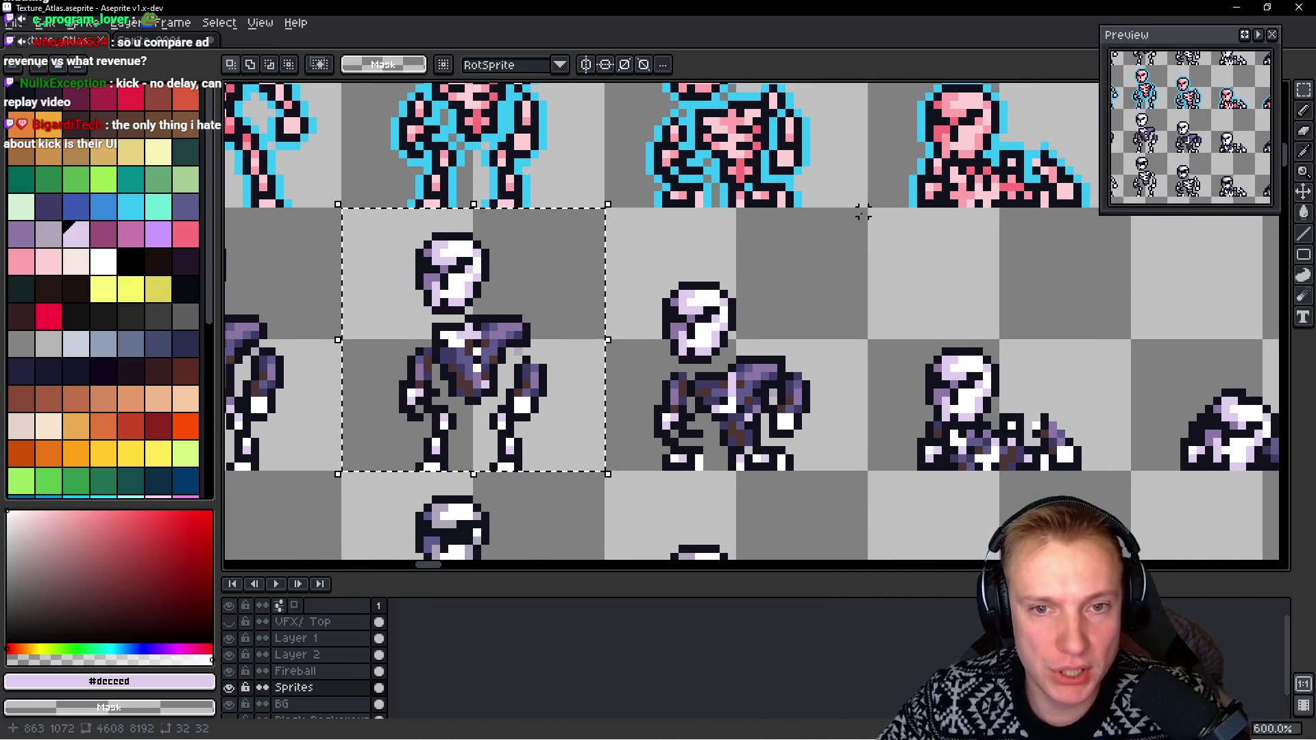
Paste the next marked skeleton pose from the atlas into Sprite-0001's new frame
mouse_move(862, 212)
left_mouse_down()
mouse_move(651, 455)
mouse_move(615, 465)
left_mouse_up()
key("ctrl+Tab")
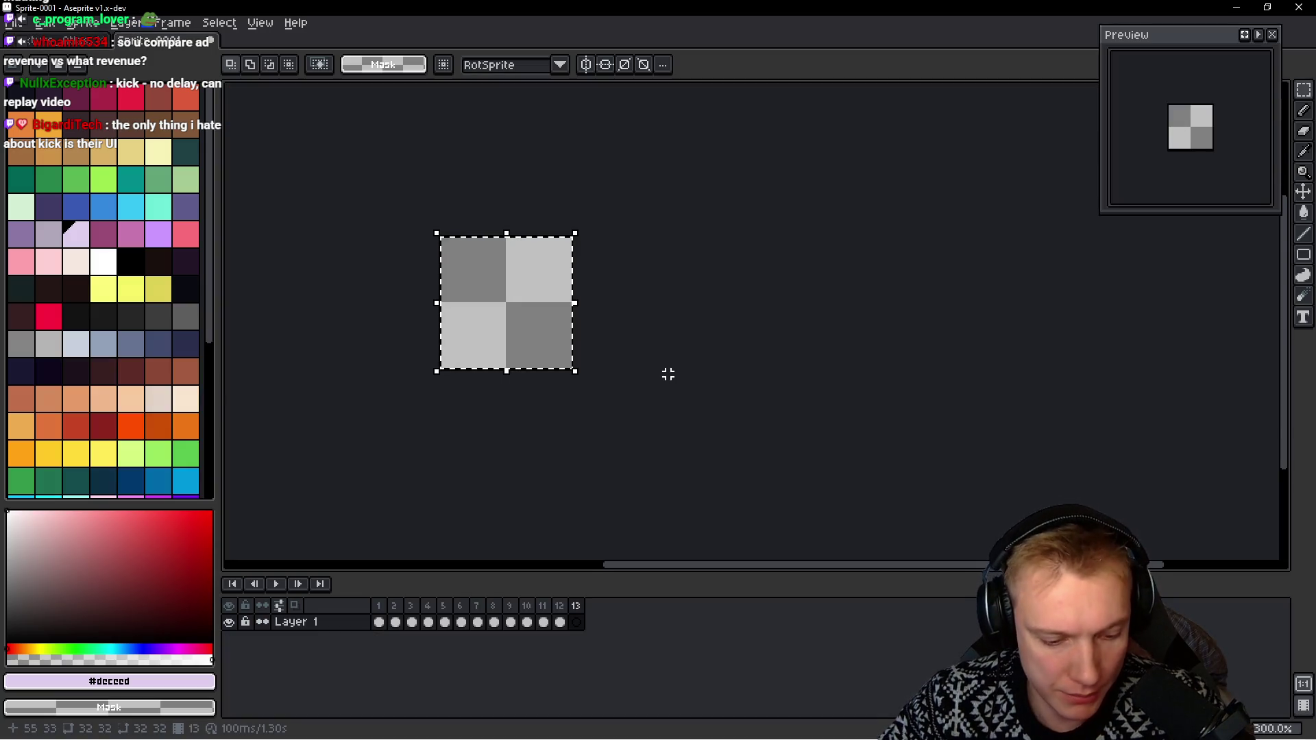
key("ctrl+v")
key("Escape")
Copy the crouching skeleton pose from the atlas into frame 14
key("ctrl+Tab")
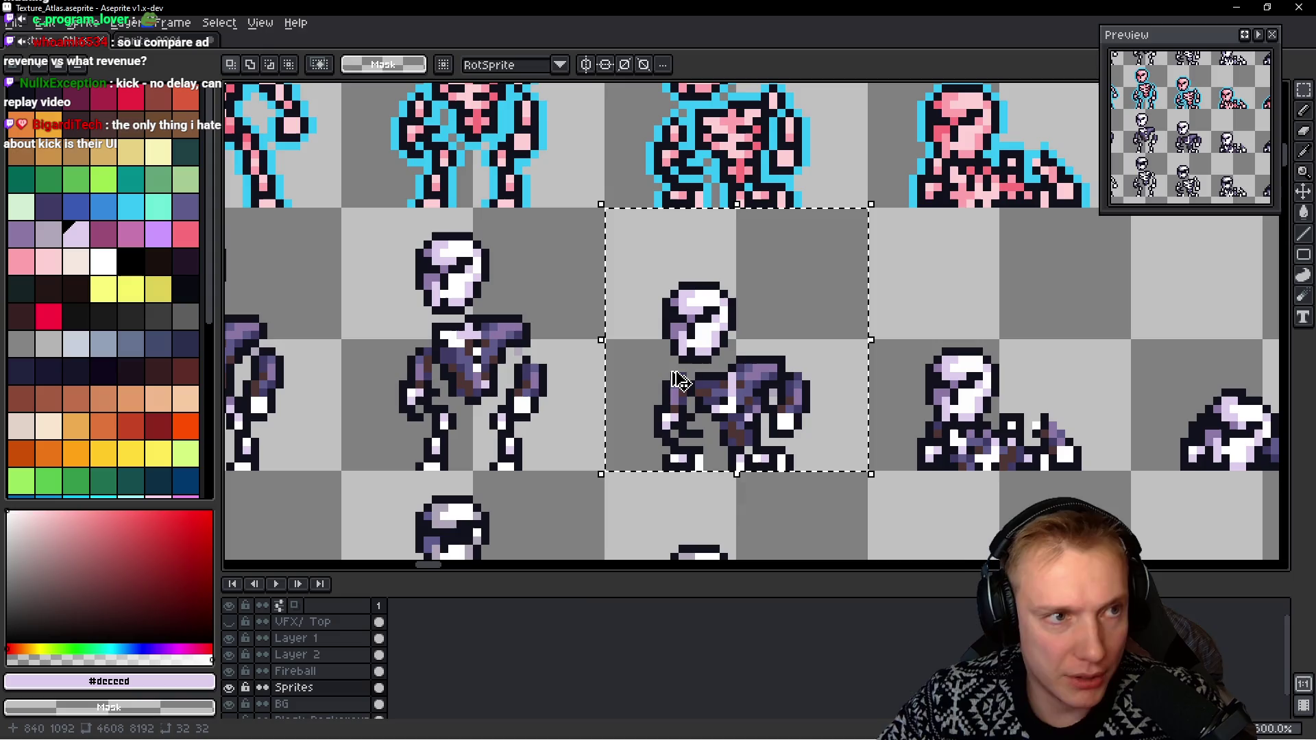
scroll(829, 208, "right", 4)
mouse_move(872, 198)
left_mouse_down()
mouse_move(681, 414)
mouse_move(610, 445)
mouse_move(612, 458)
left_mouse_up()
key("ctrl+Tab")
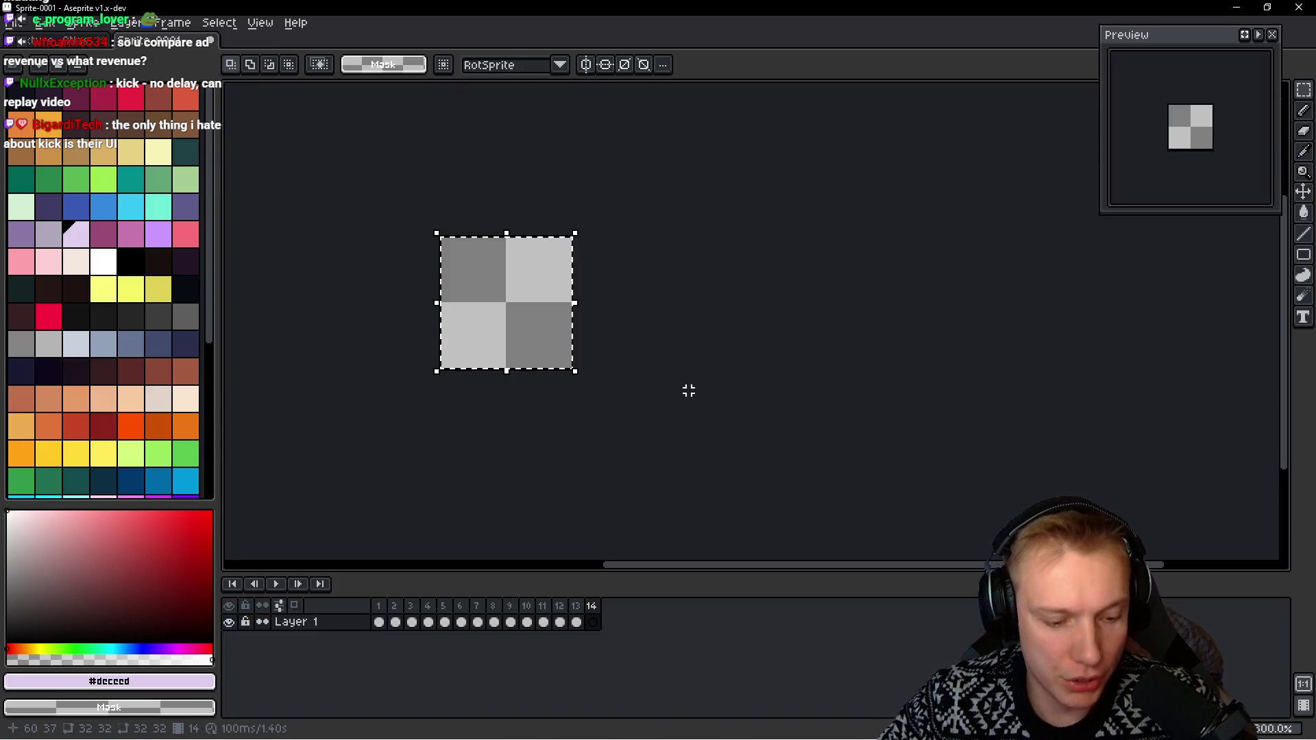
key("ctrl+v")
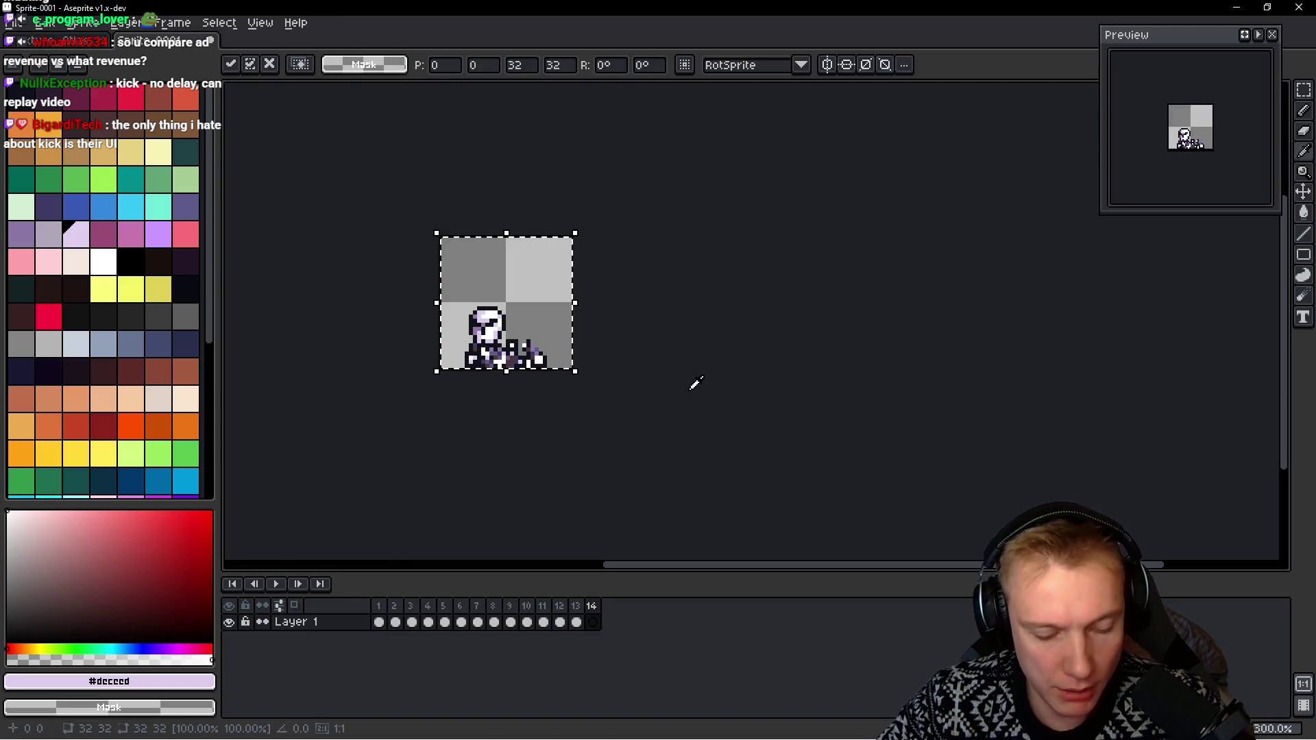
key("Escape")
Copy the collapsed skeleton pose from the atlas into frame 15
key("ctrl+Tab")
scroll(546, 347, "right", 5)
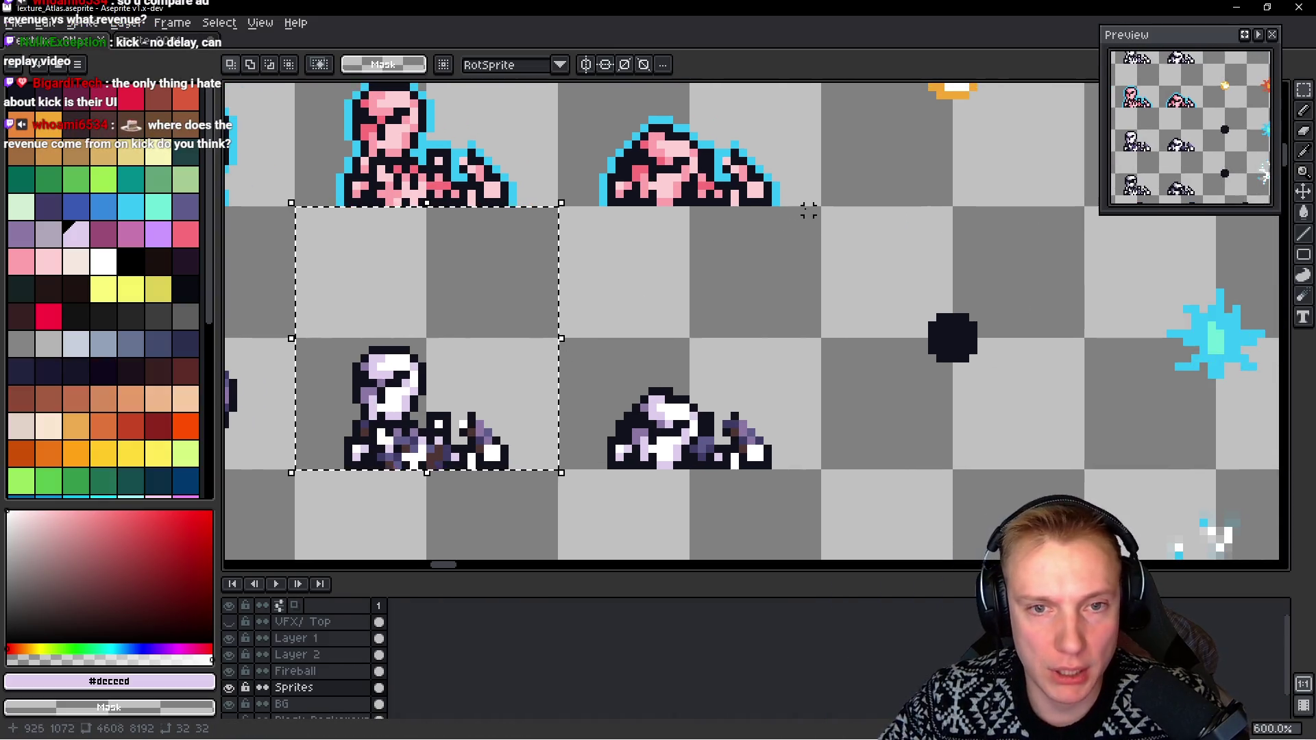
left_click_drag(815, 211, 556, 472)
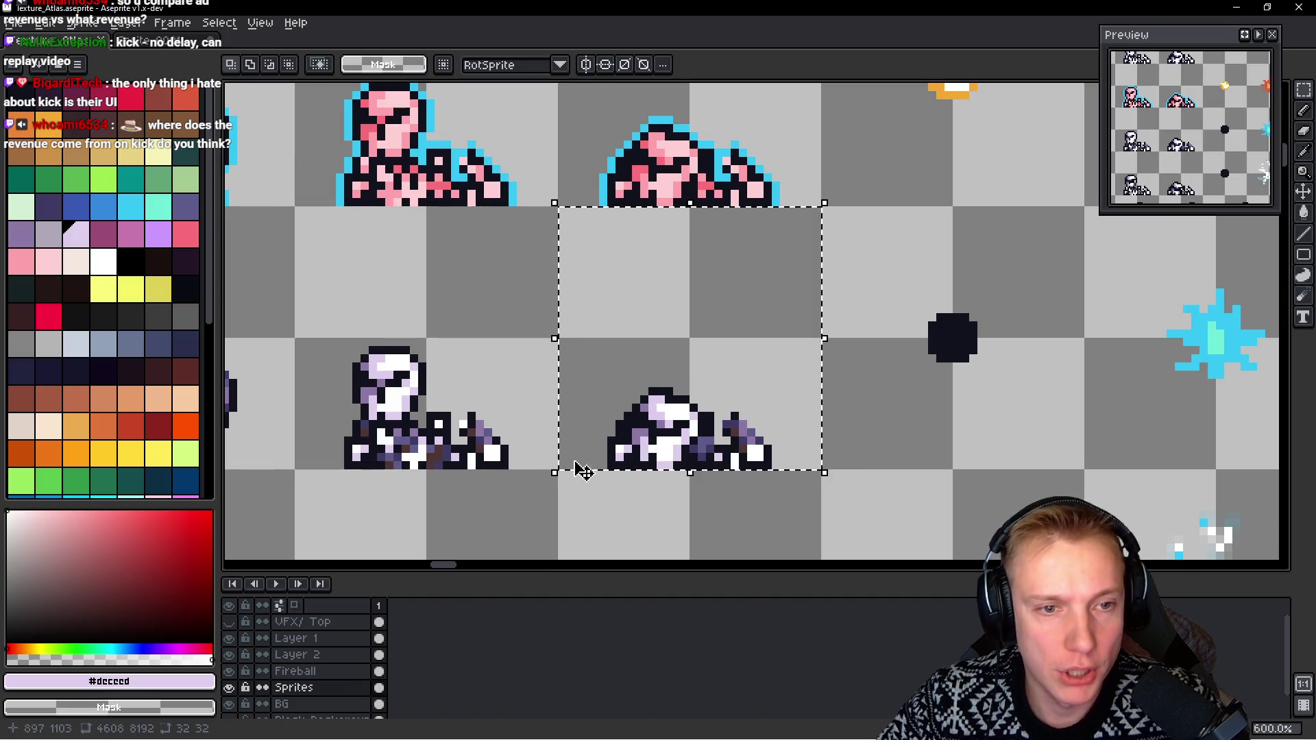
key("ctrl+alt+n")
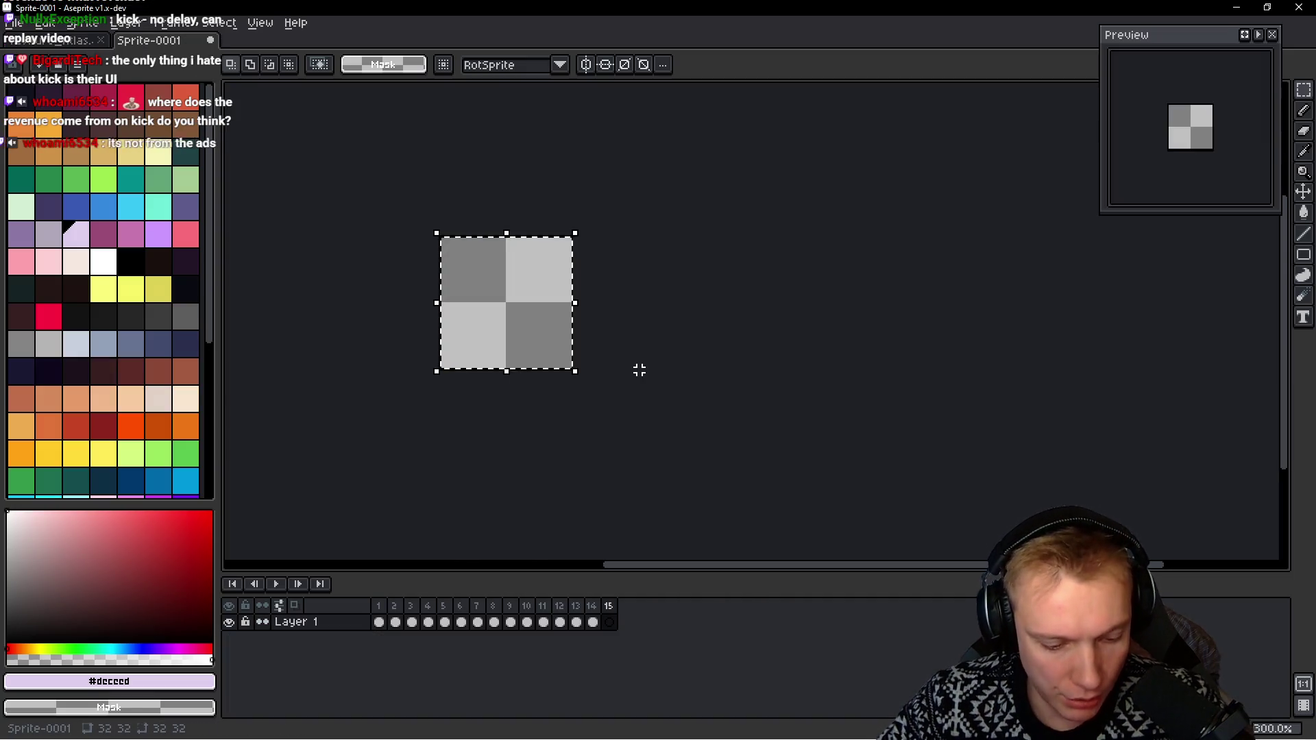
key("ctrl+v")
scroll(732, 367, "left", 3)
key("ctrl+d")
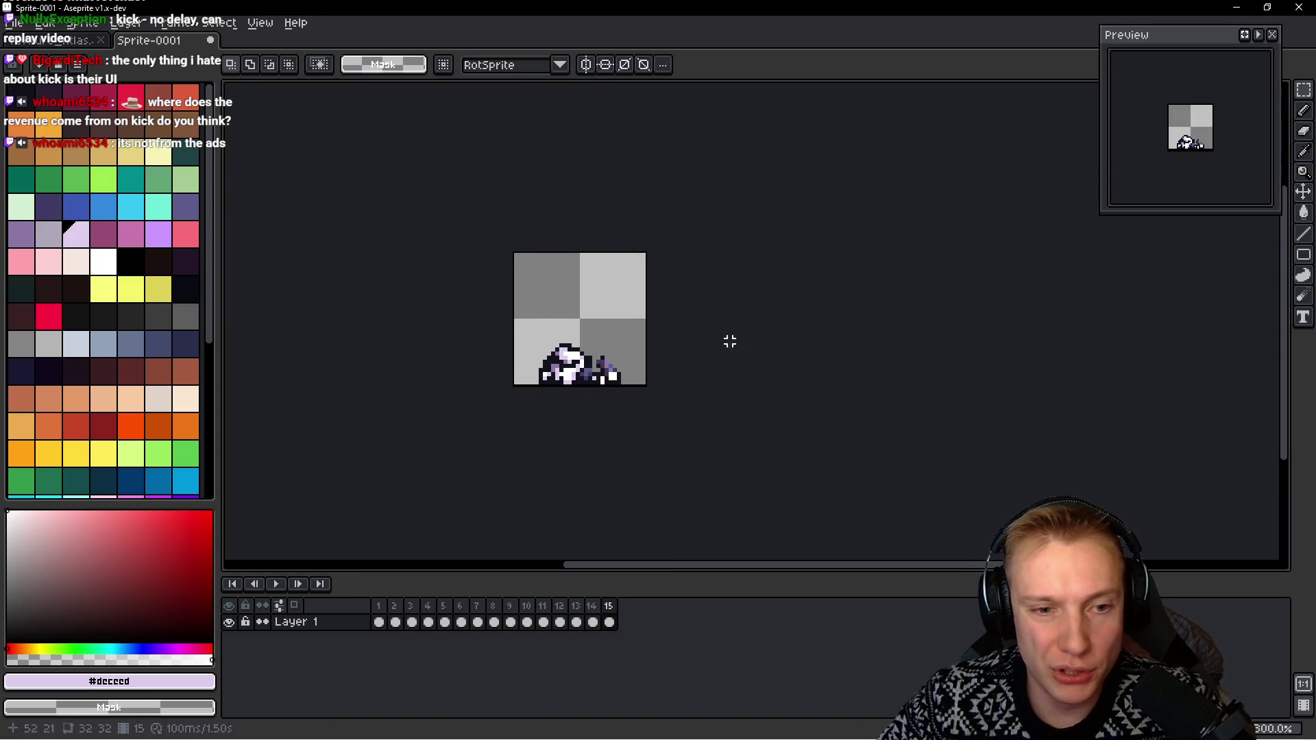
scroll(792, 338, "left", 2)
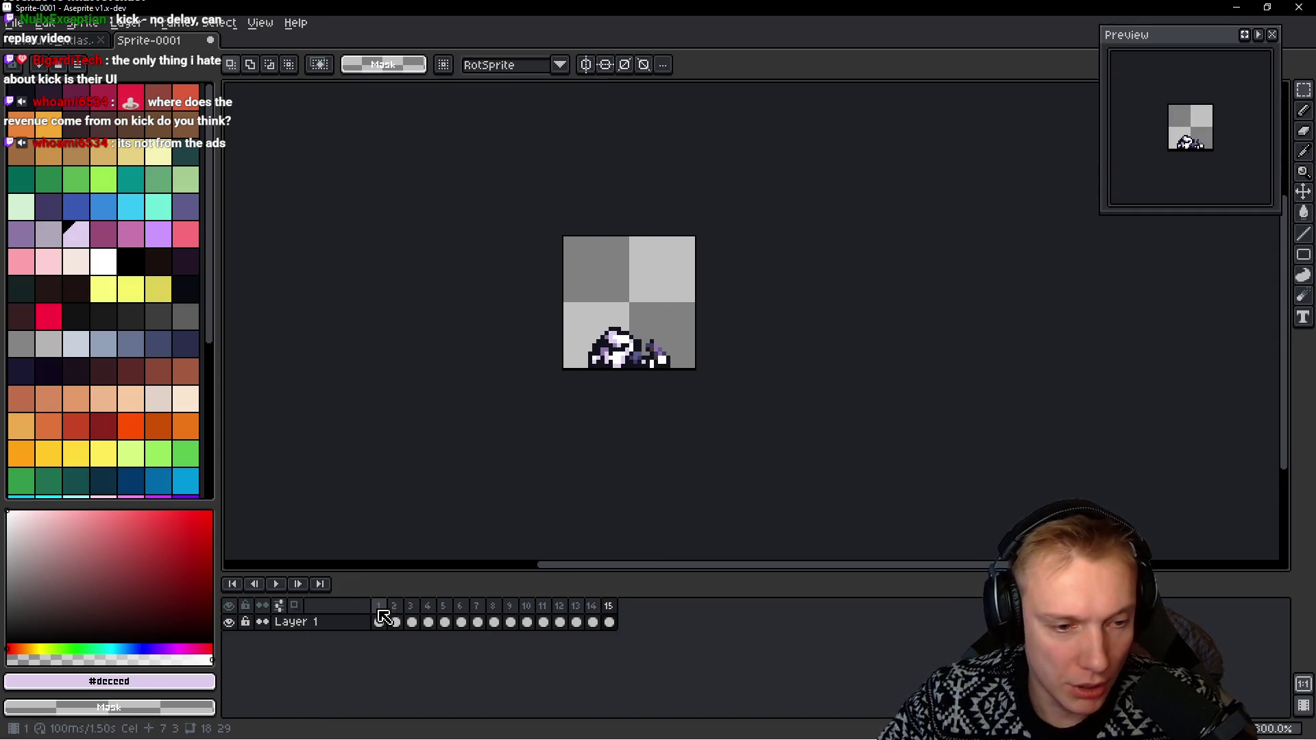
Tag frames 1–2 as Idle and frames 3–6 as Run
left_click_drag(380, 620, 400, 617)
key("alt+F2")
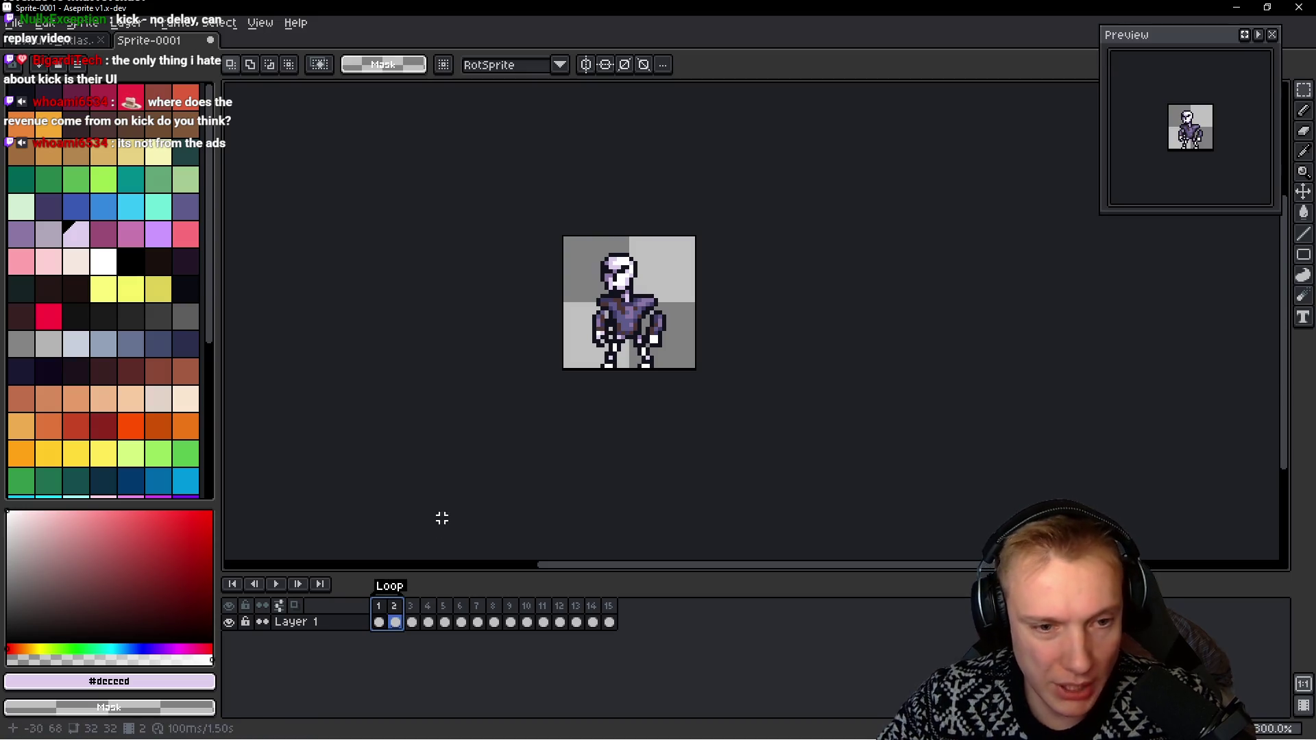
double_click(391, 586)
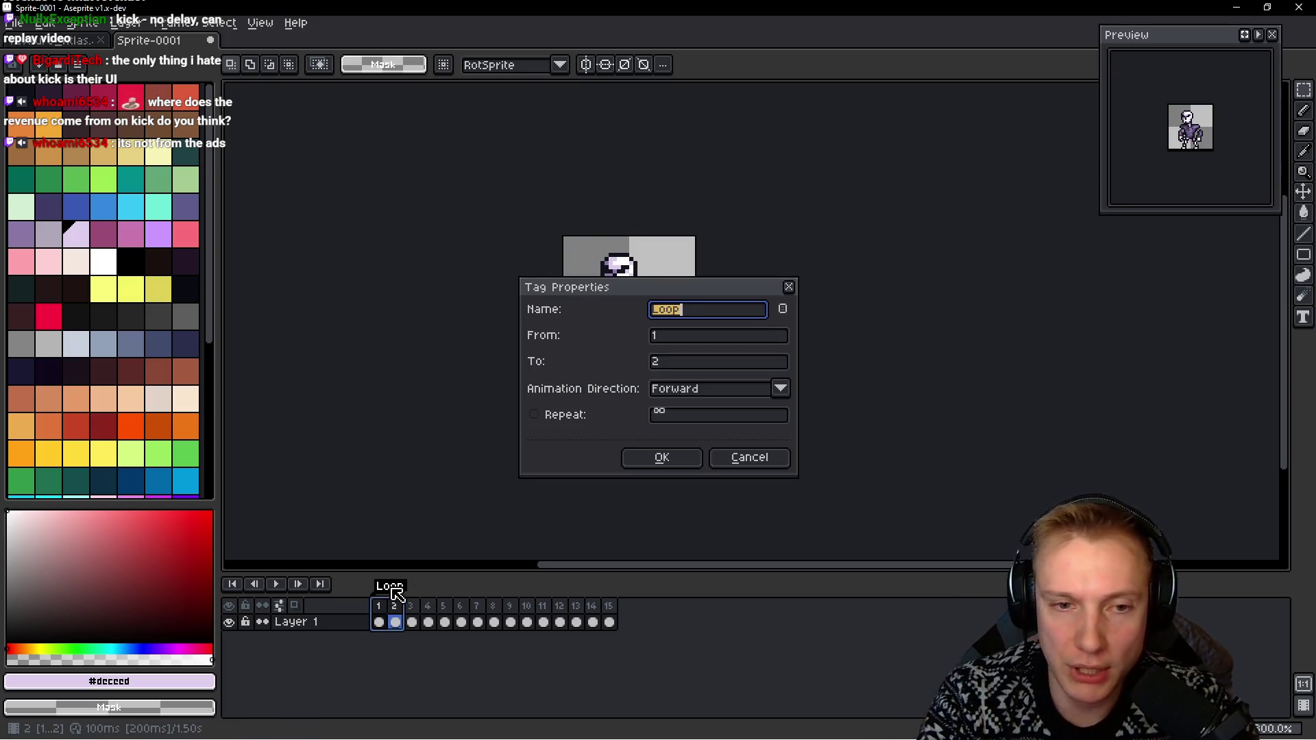
key("BackSpace")
key("BackSpace")
key("BackSpace")
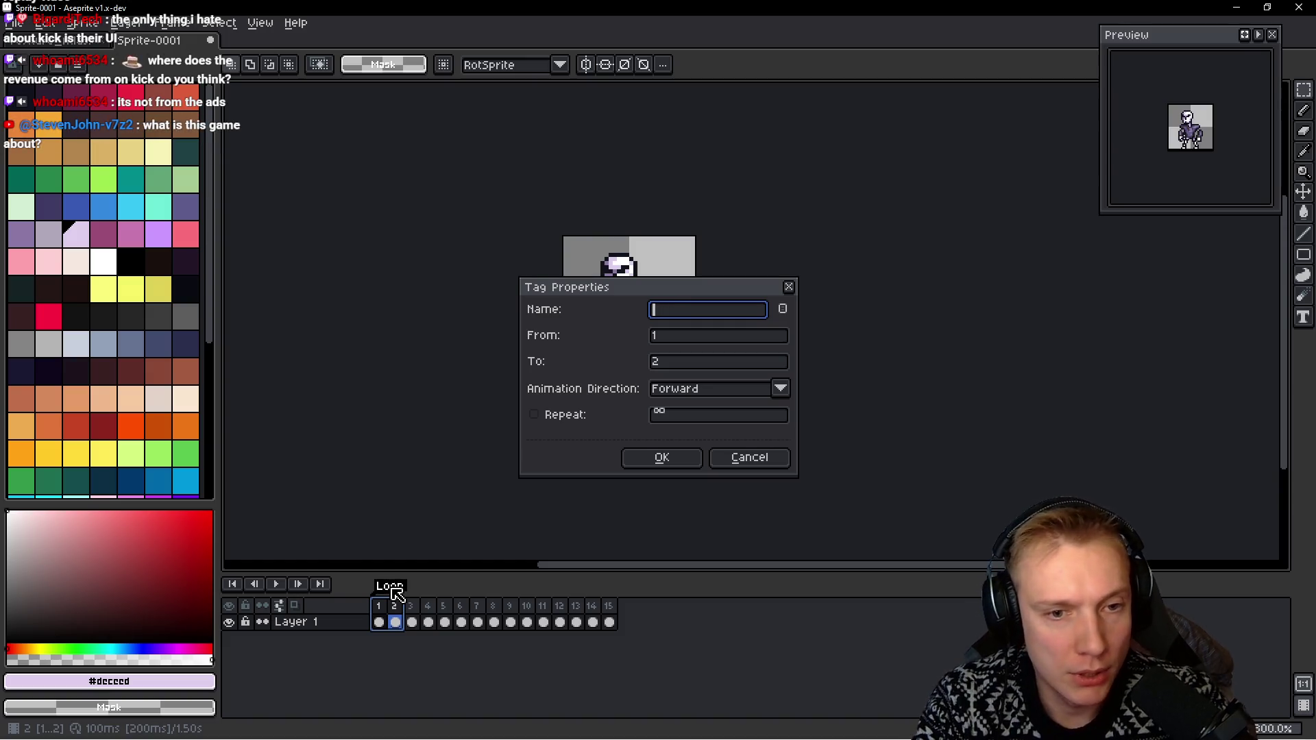
type("Idle")
key("Return")
mouse_move(414, 604)
left_mouse_down()
mouse_move(496, 612)
mouse_move(442, 607)
mouse_move(466, 606)
left_mouse_up()
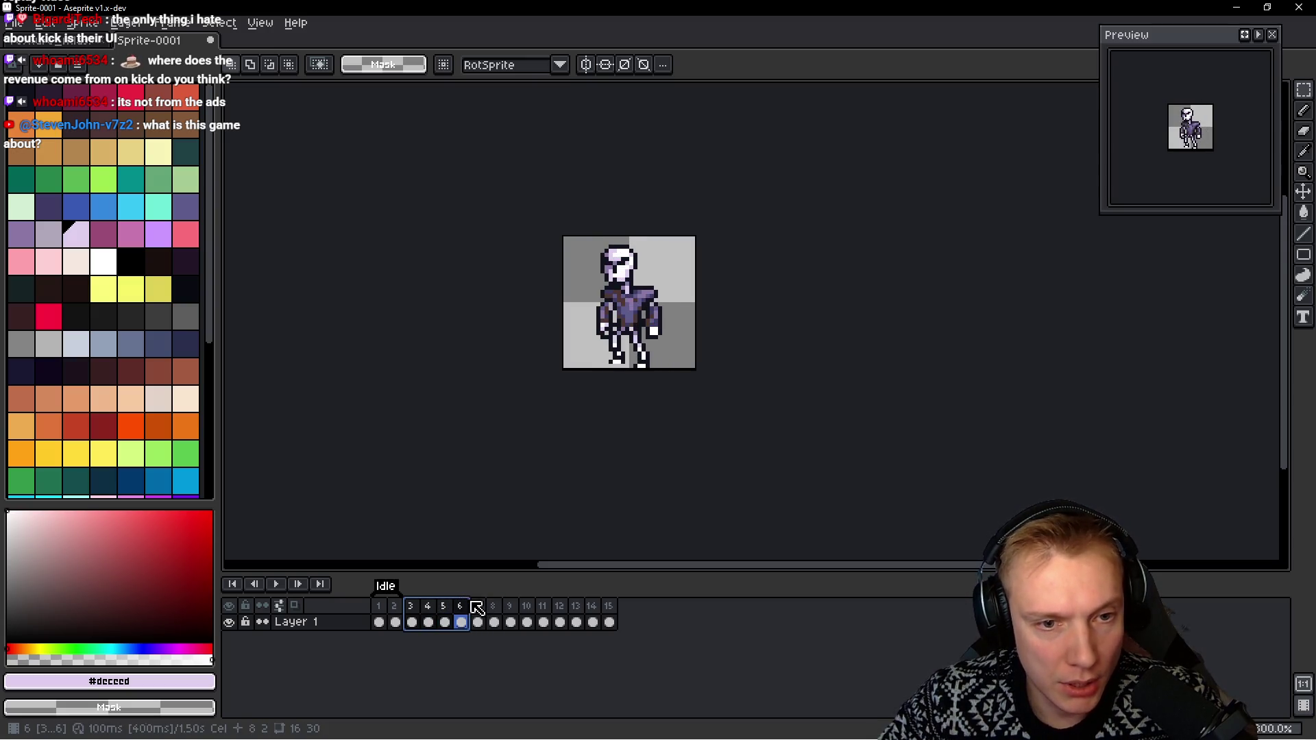
key("F2")
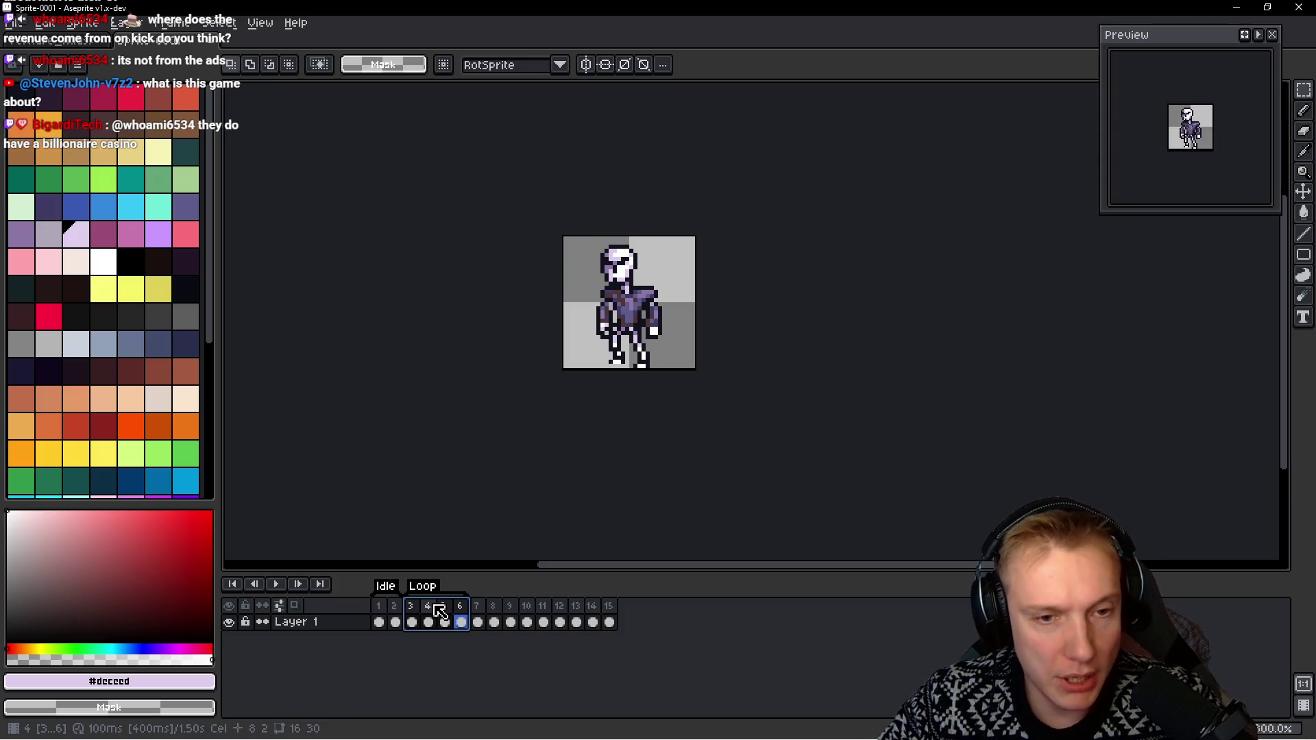
double_click(430, 590)
type("Ru")
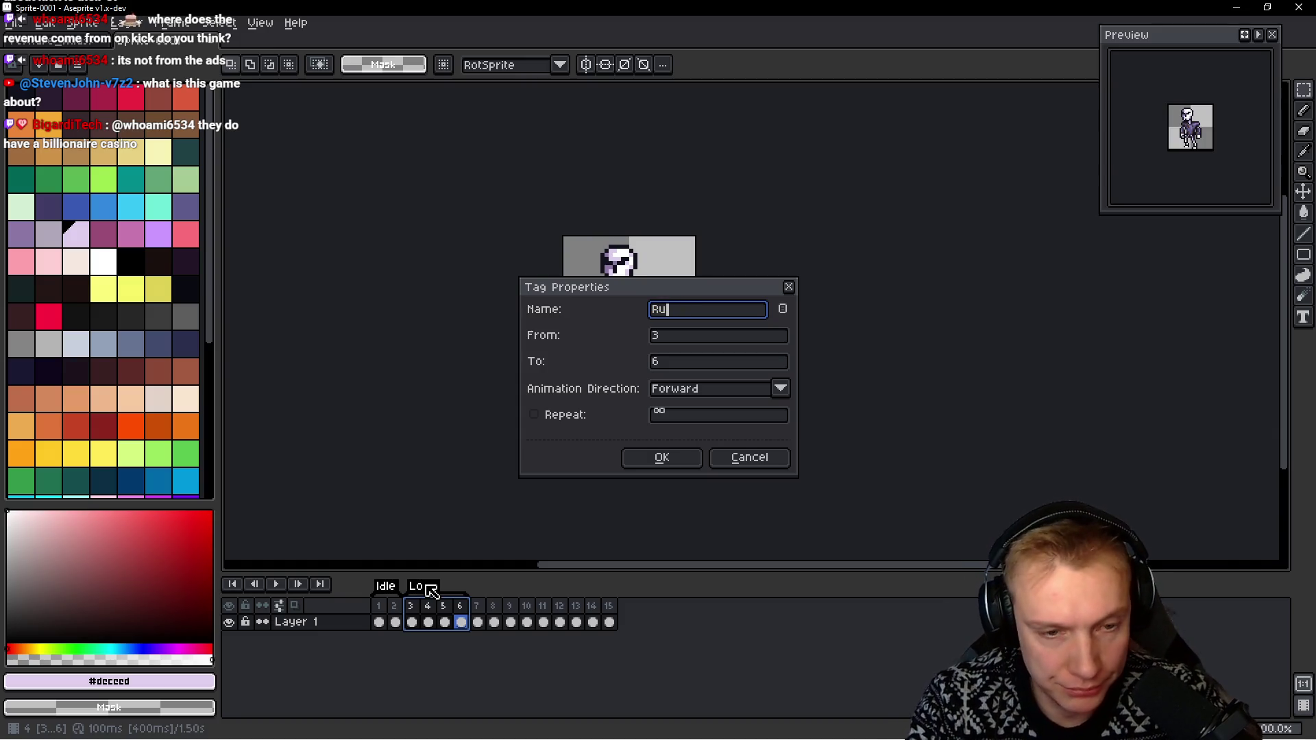
type("n")
key("Return")
Tag frames 7–11 as Attack and frames 12–15 as Death
left_click(482, 612)
mouse_move(482, 612)
left_mouse_down()
mouse_move(537, 596)
mouse_move(566, 607)
mouse_move(554, 609)
left_mouse_up()
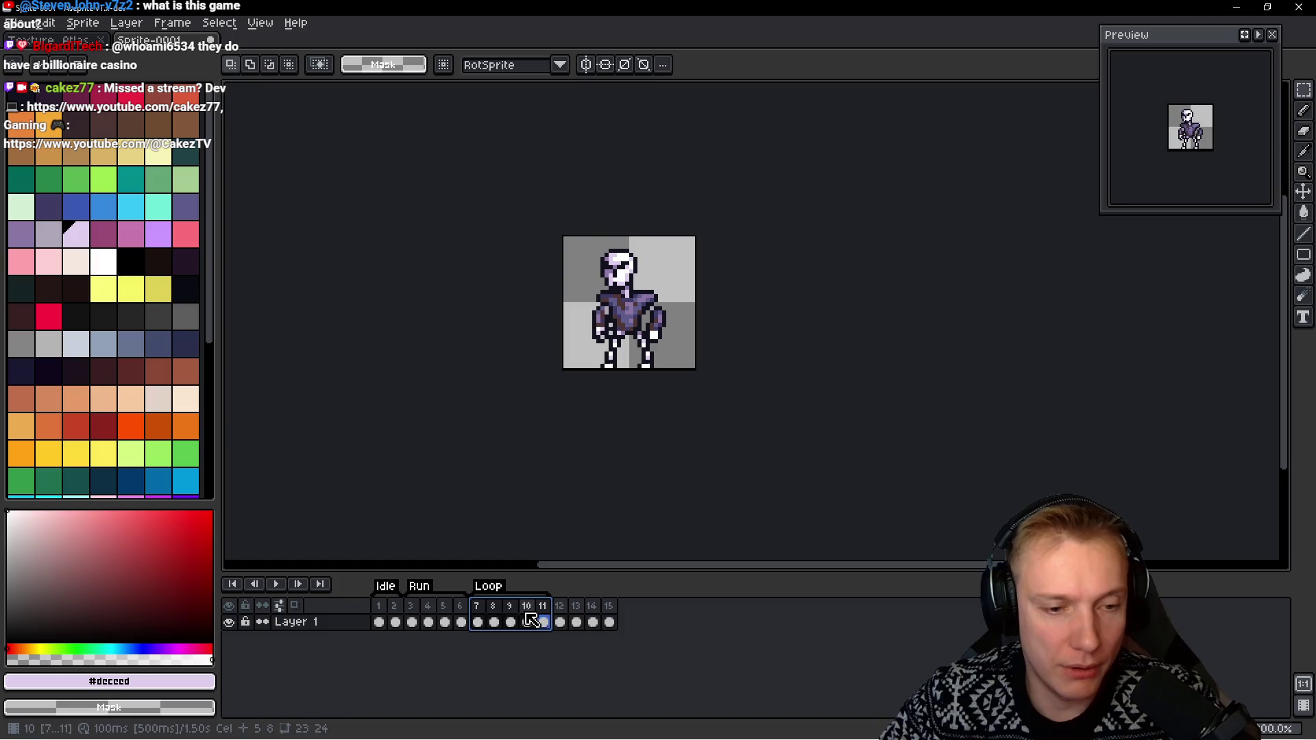
double_click(490, 587)
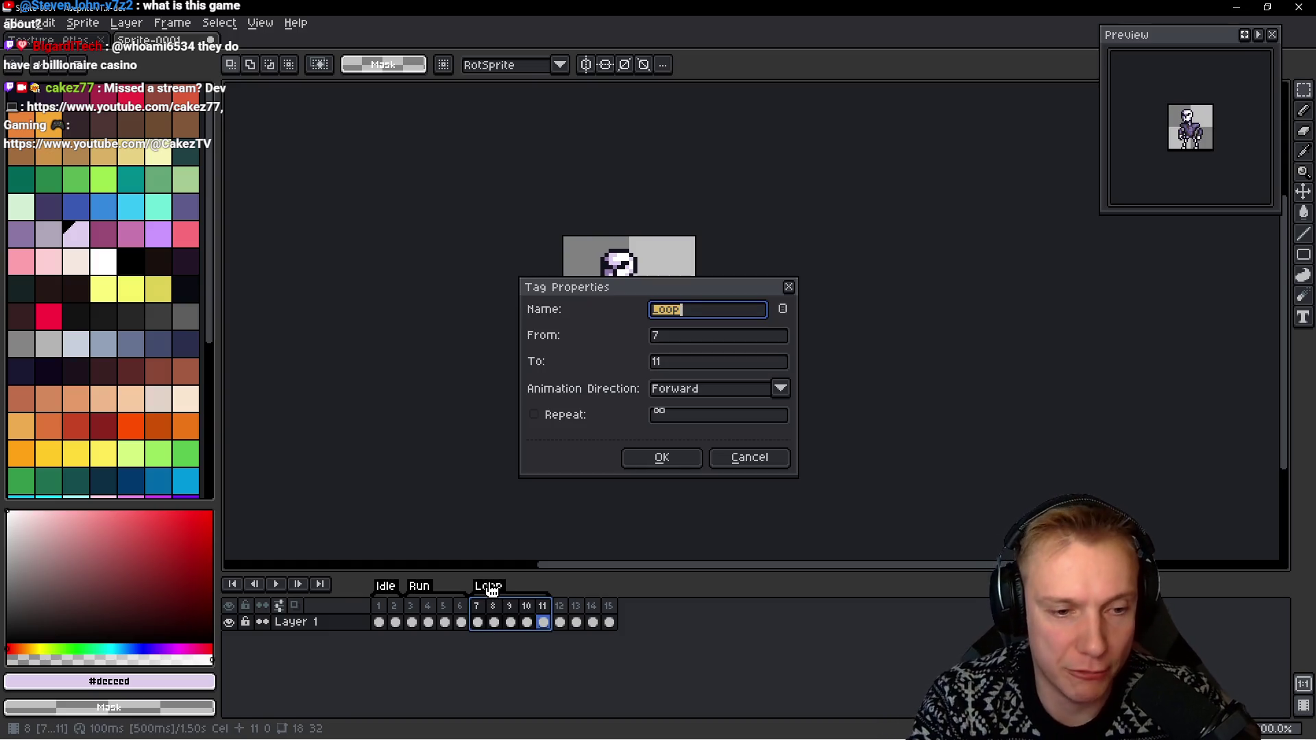
type("ck")
key("Return")
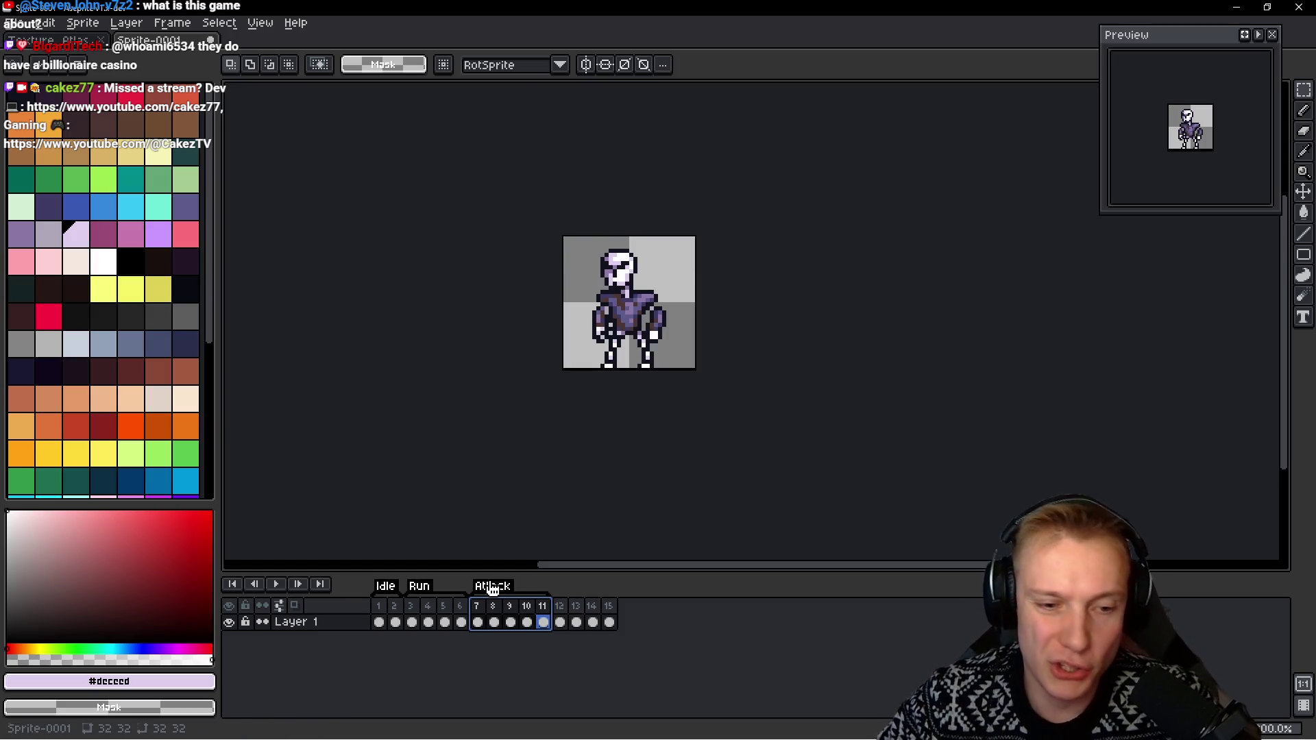
left_click_drag(560, 622, 609, 622)
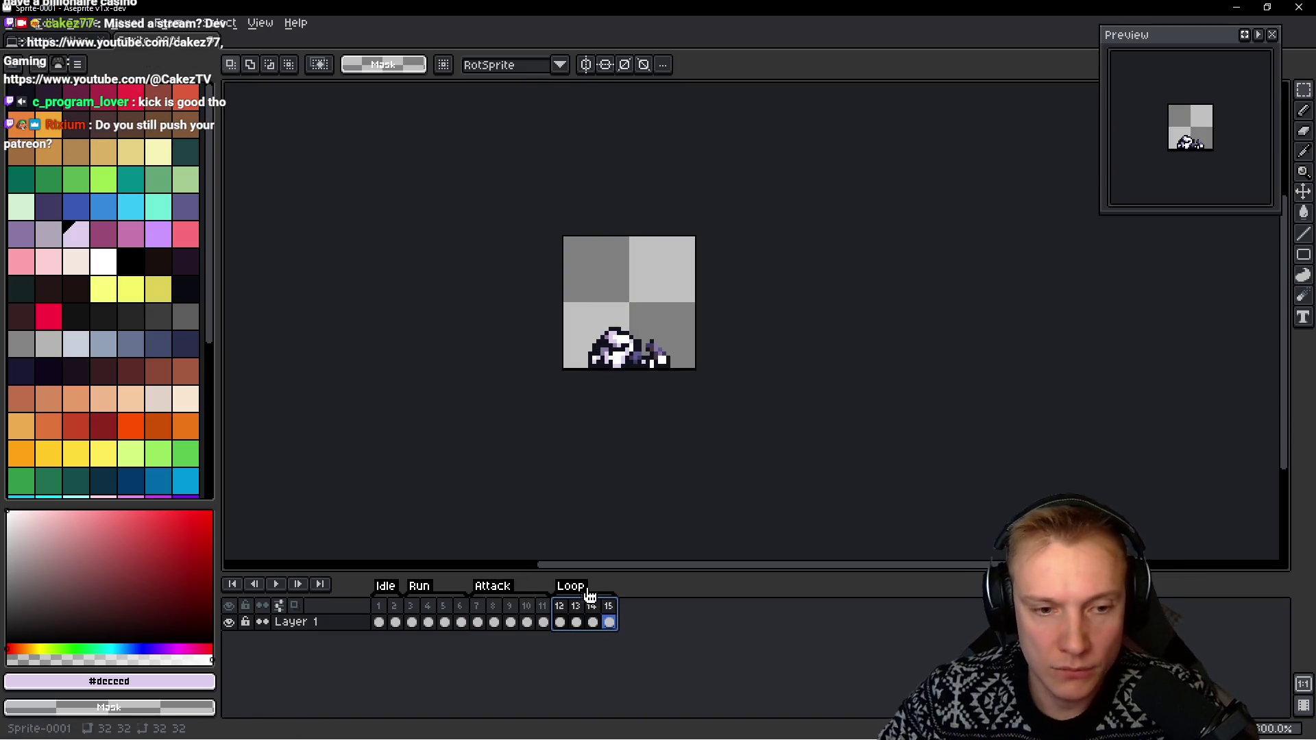
double_click(576, 588)
type("Deat")
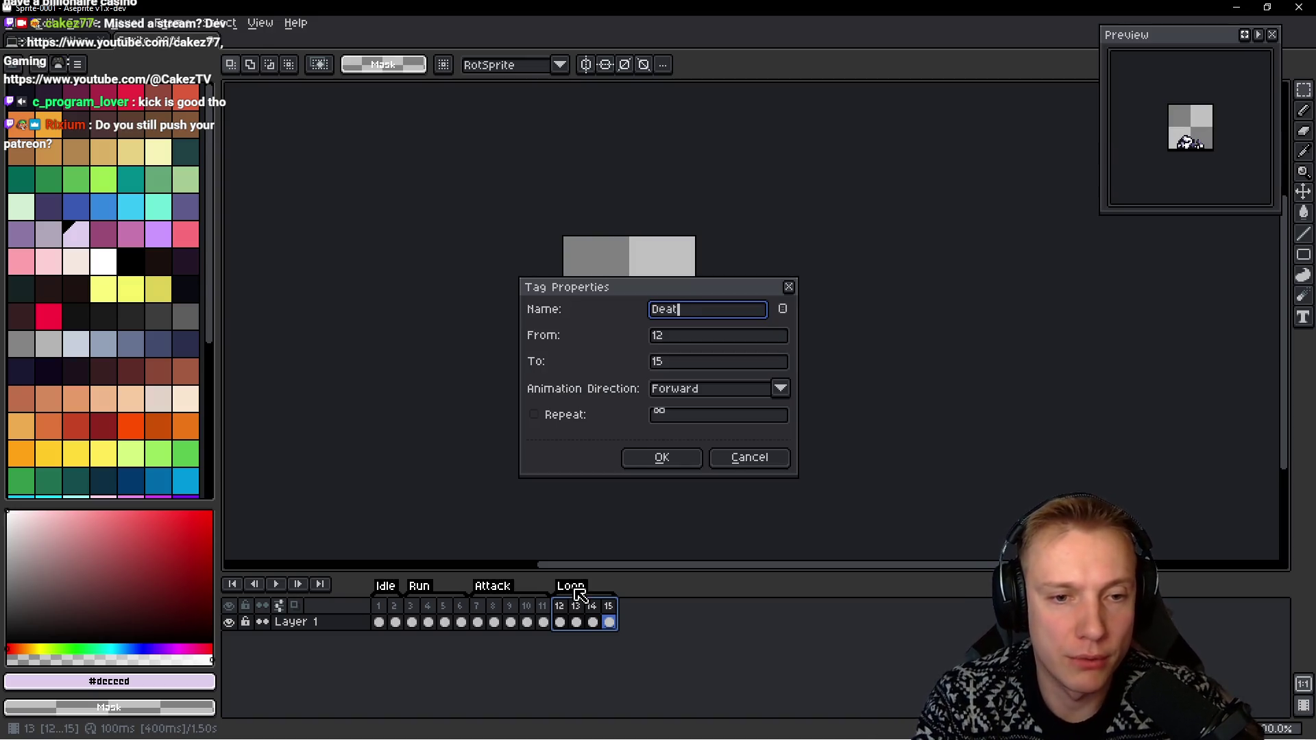
type("h")
key("Return")
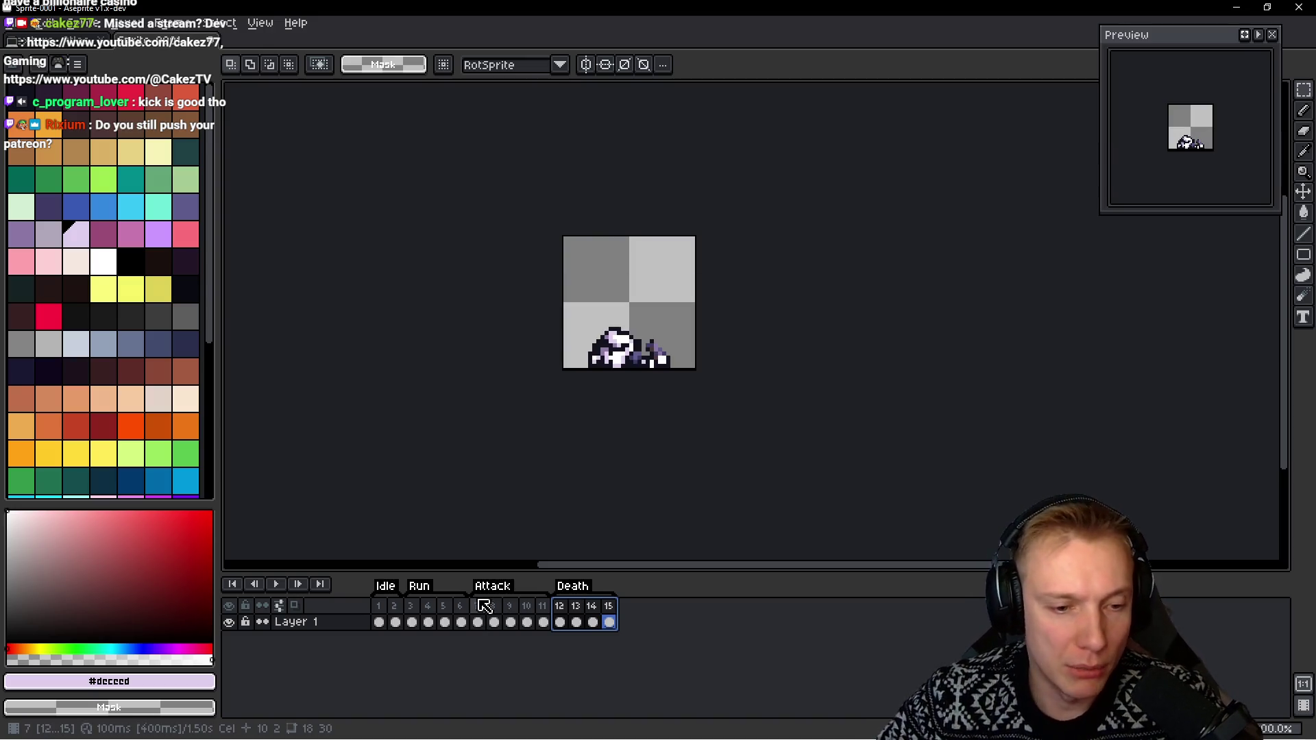
Step through attack frames 7–11 twice, ending back on frame 7's standing pose
left_click(476, 607)
left_click(493, 607)
left_click(511, 607)
left_click(527, 607)
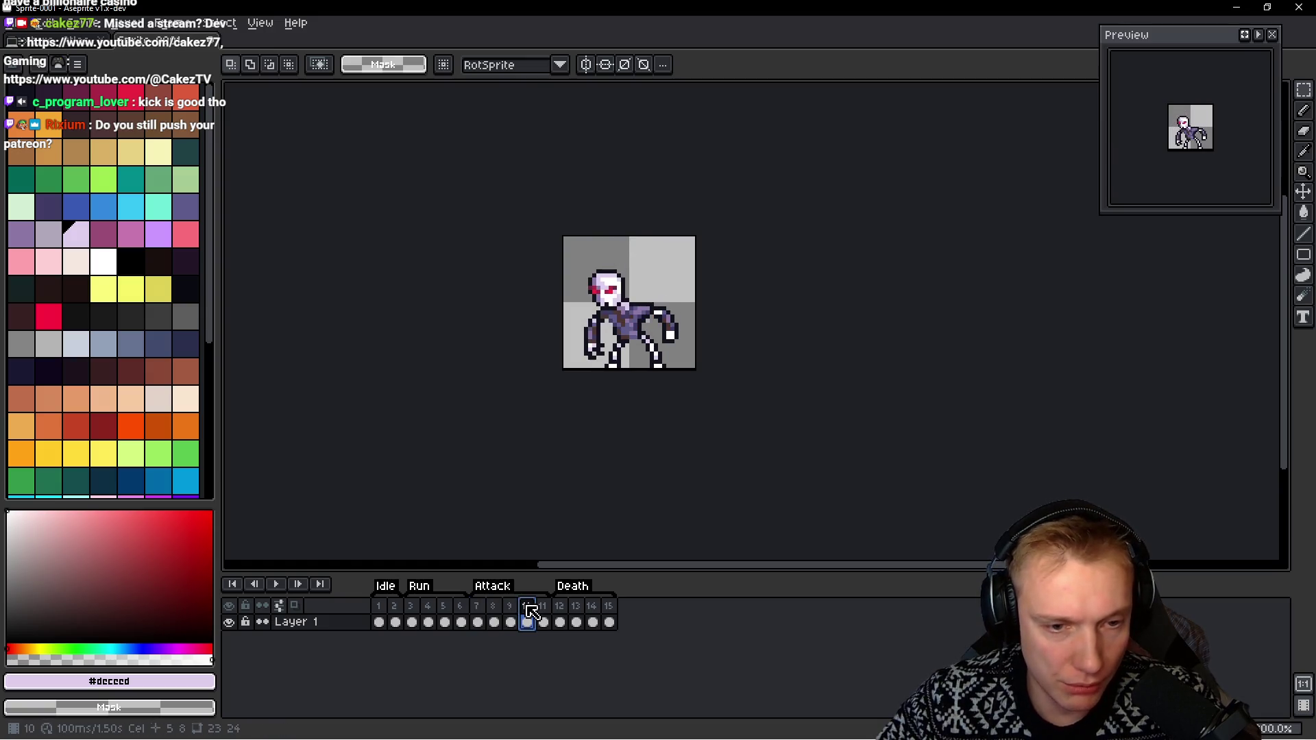
left_click(543, 607)
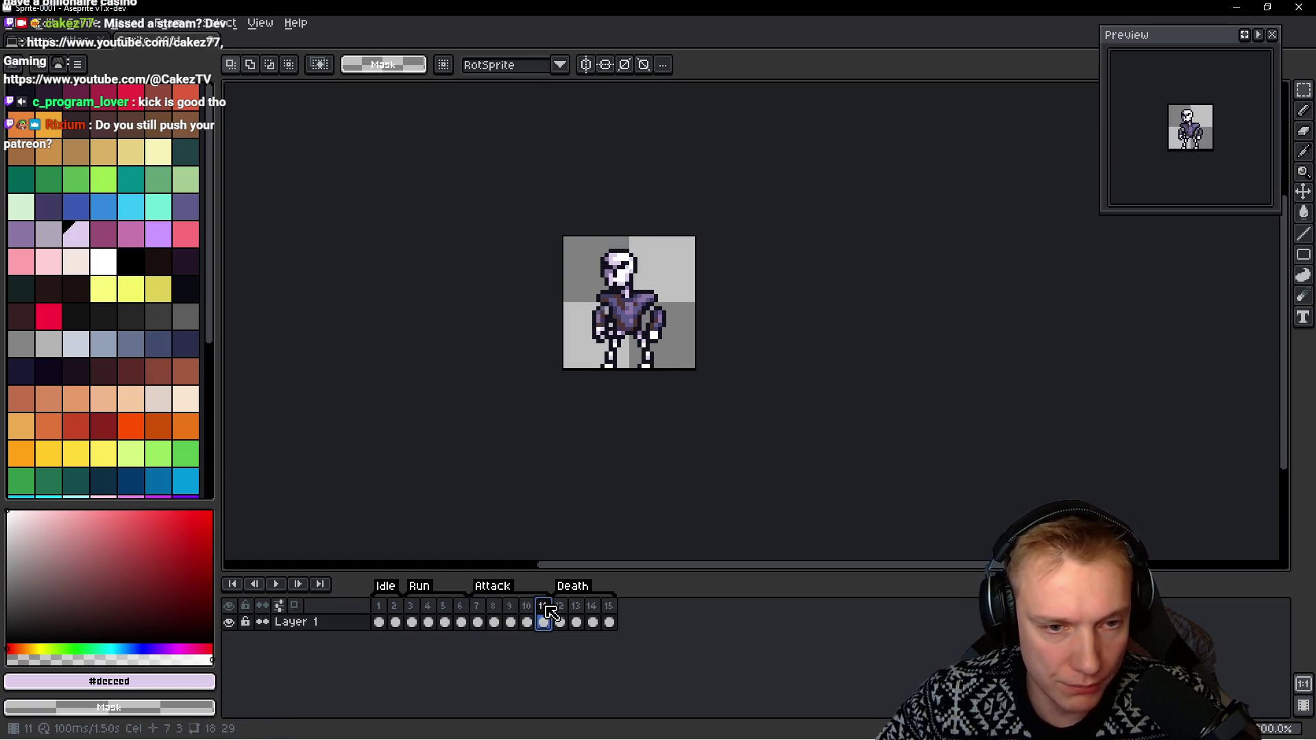
left_click(476, 614)
left_click(495, 614)
left_click(510, 614)
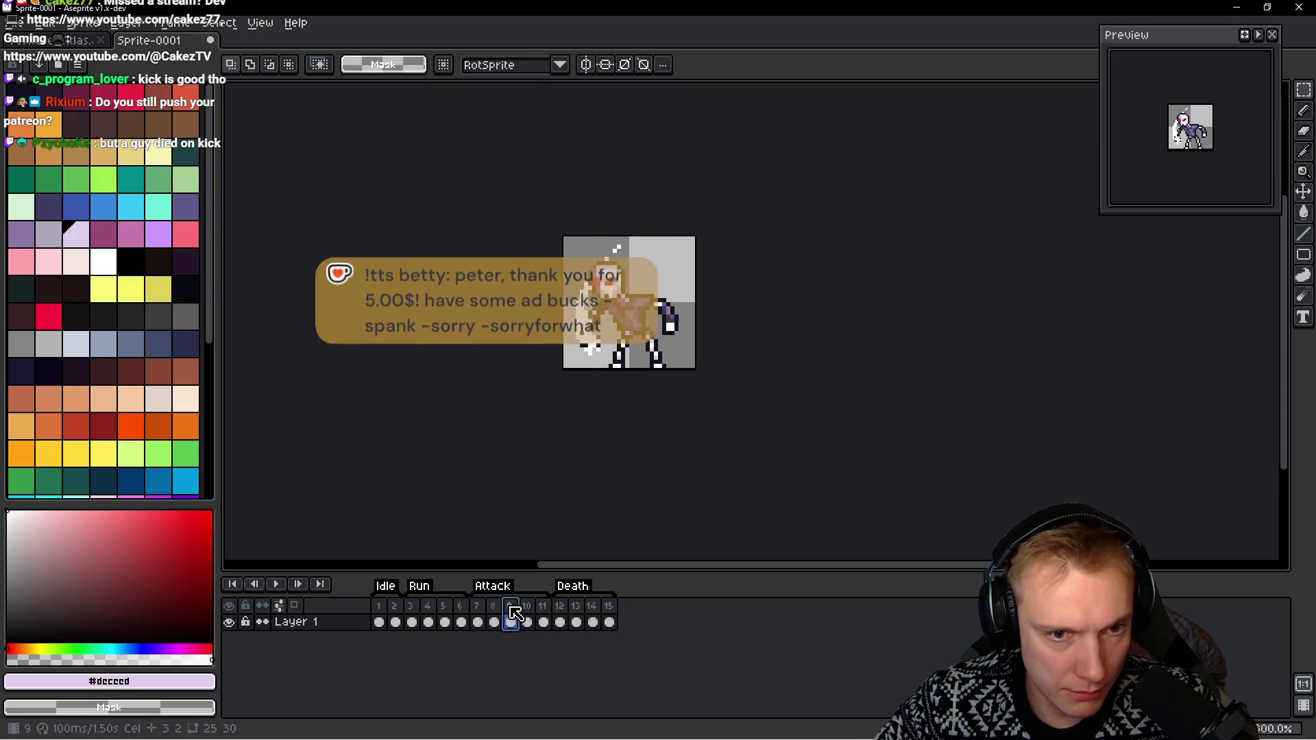
left_click(527, 613)
left_click(542, 614)
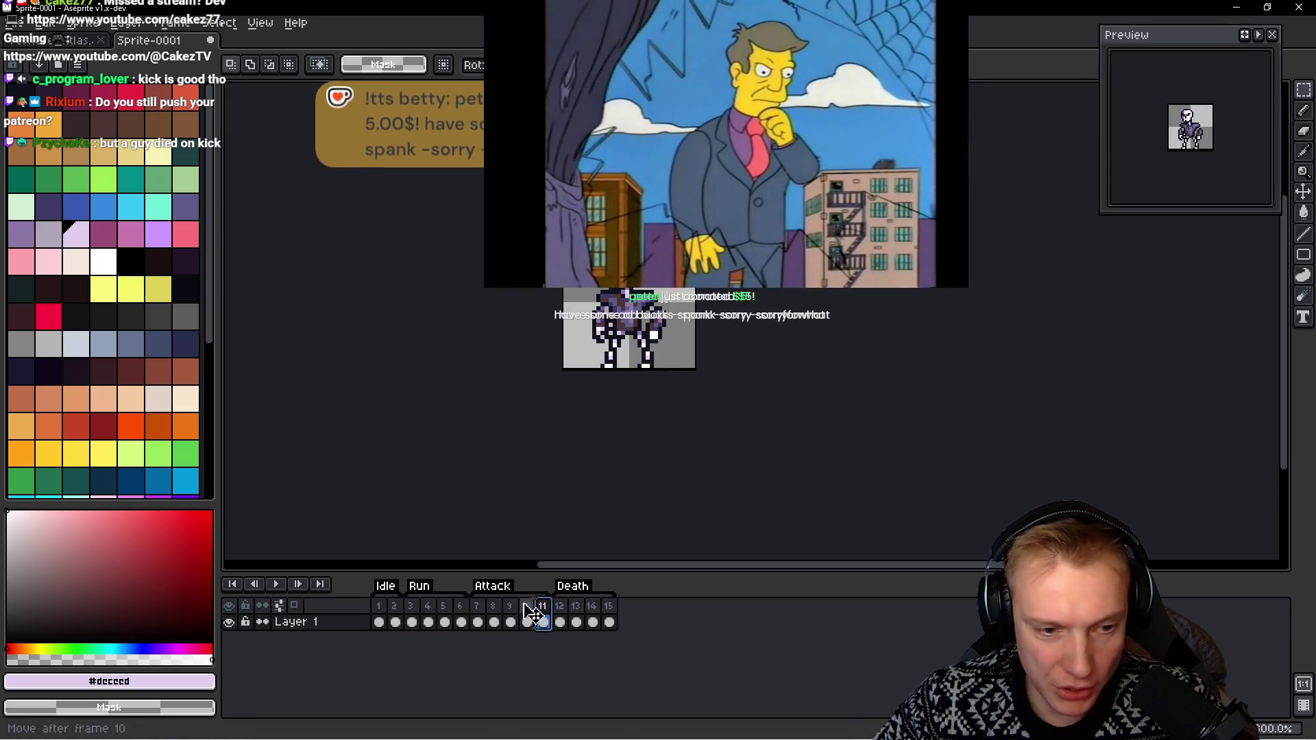
left_click(478, 613)
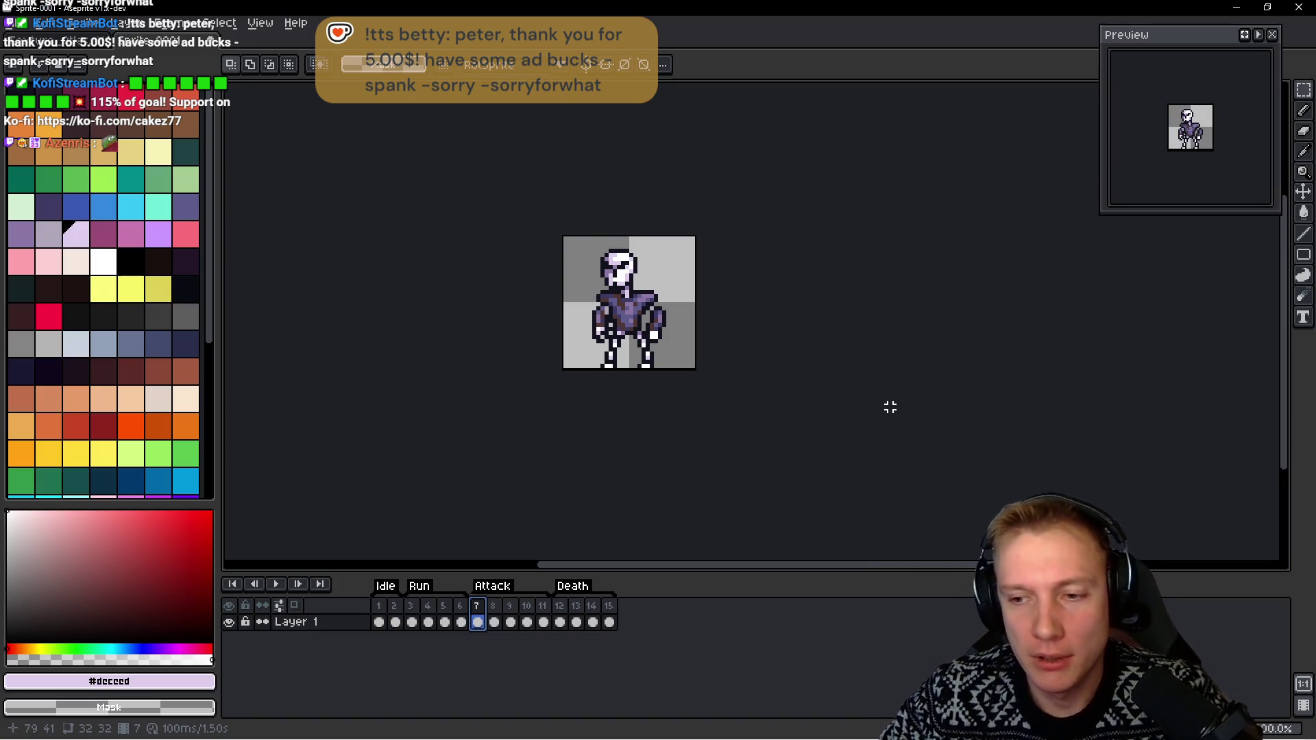
Select the Eyedropper, then bring the stream chat browser forward and shift it left
left_click_drag(795, 382, 817, 377)
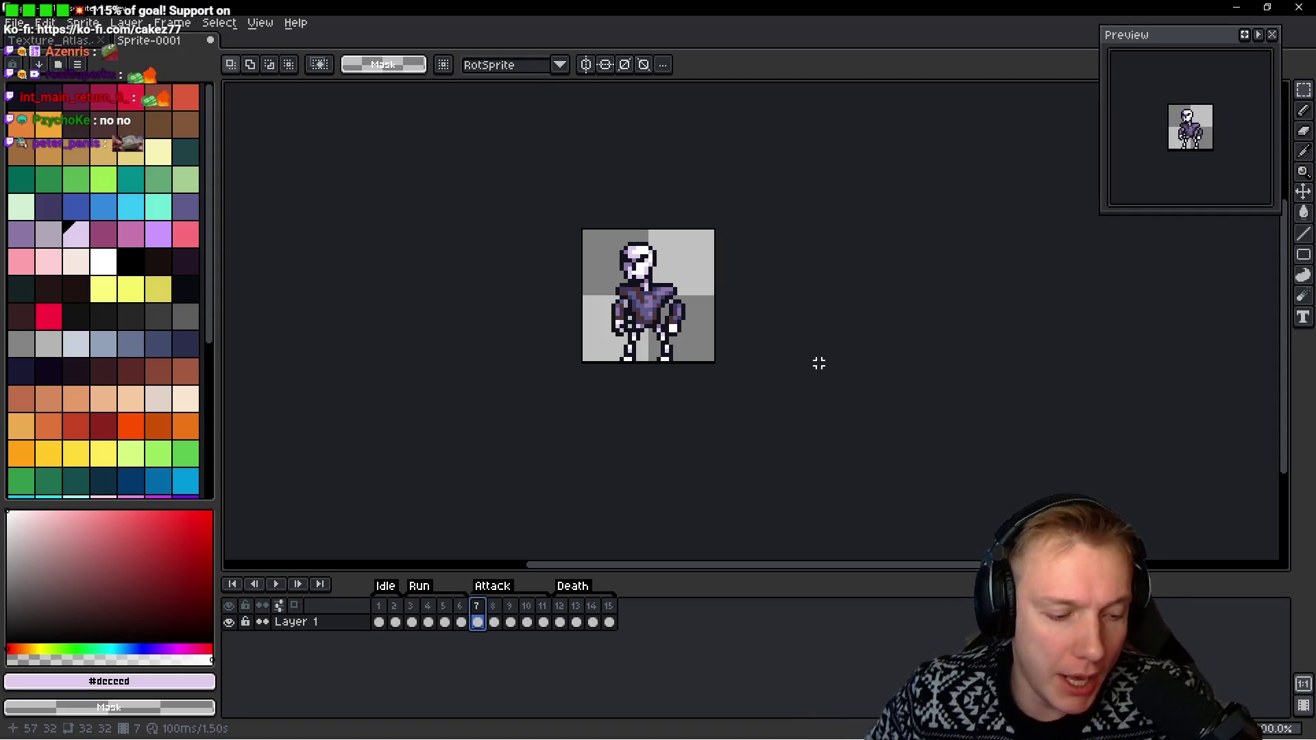
key("i")
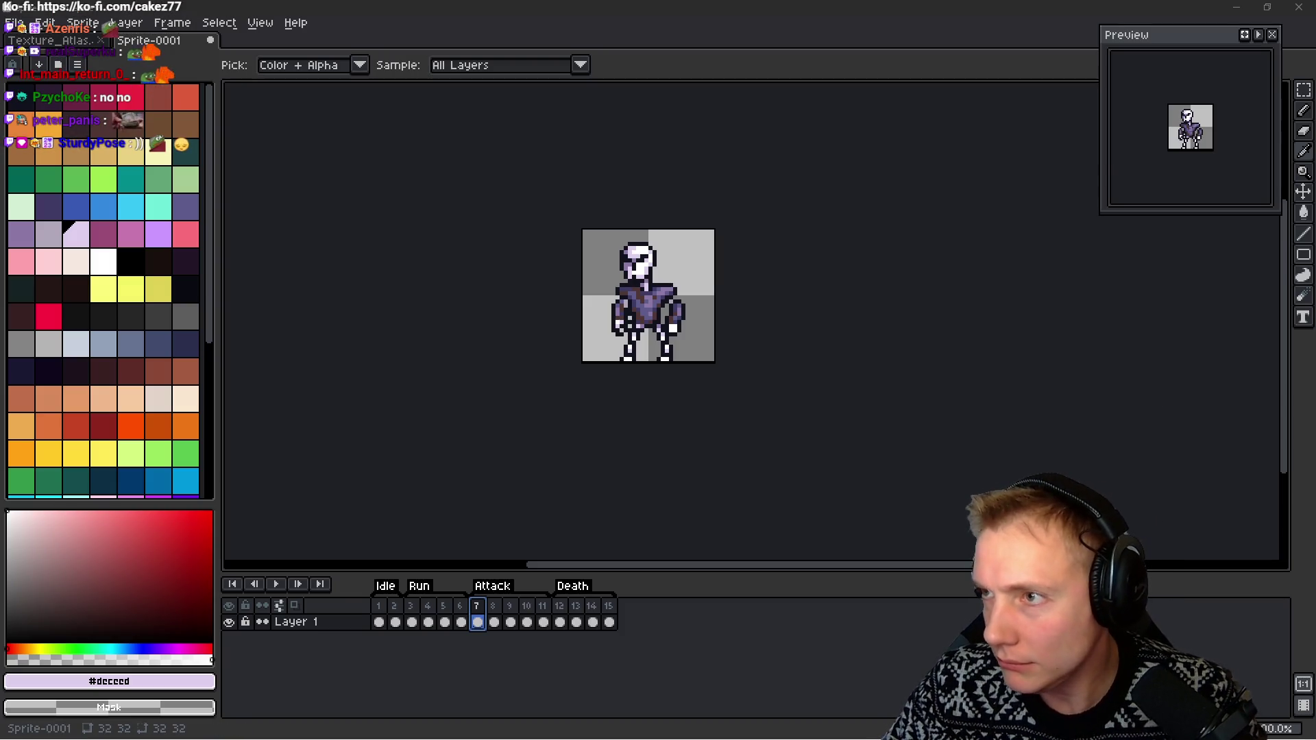
key("alt+Tab")
left_click_drag(886, 46, 497, 29)
Send the :cakez7CANT emote in chat and drag the browser off Aseprite
left_click(494, 622)
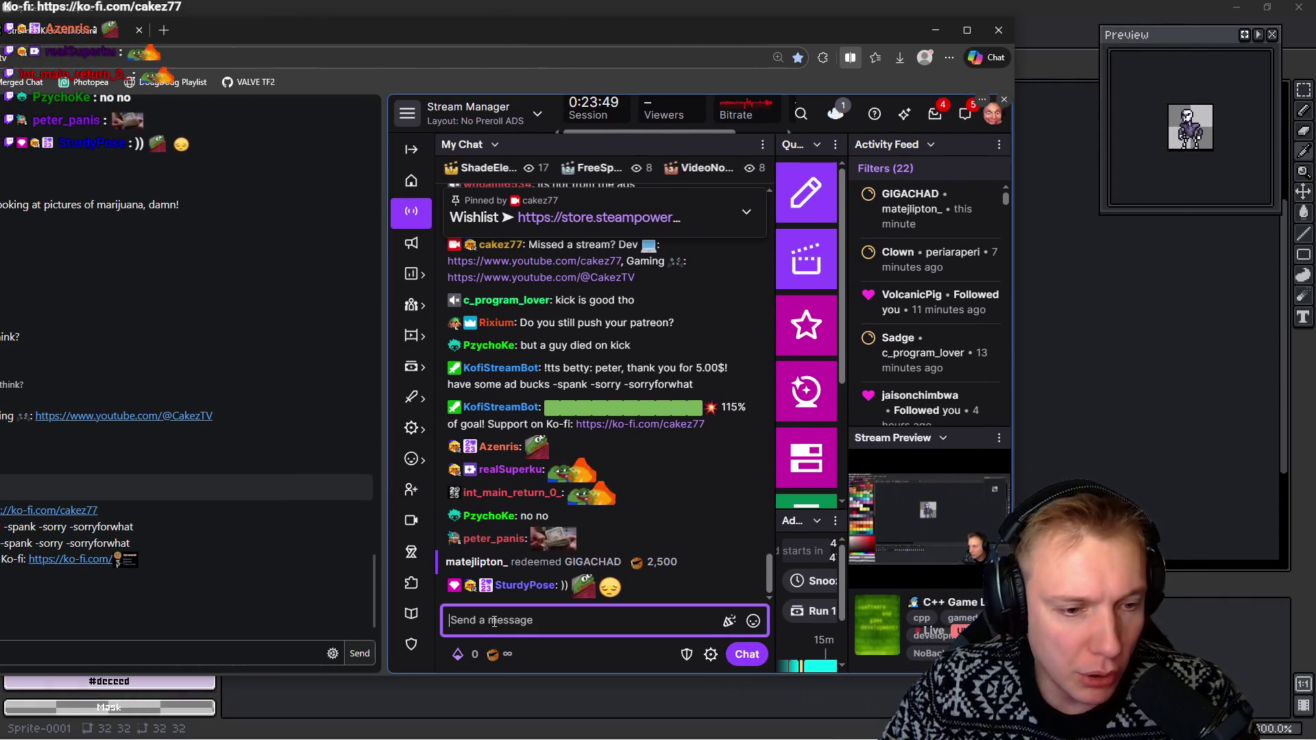
type(":")
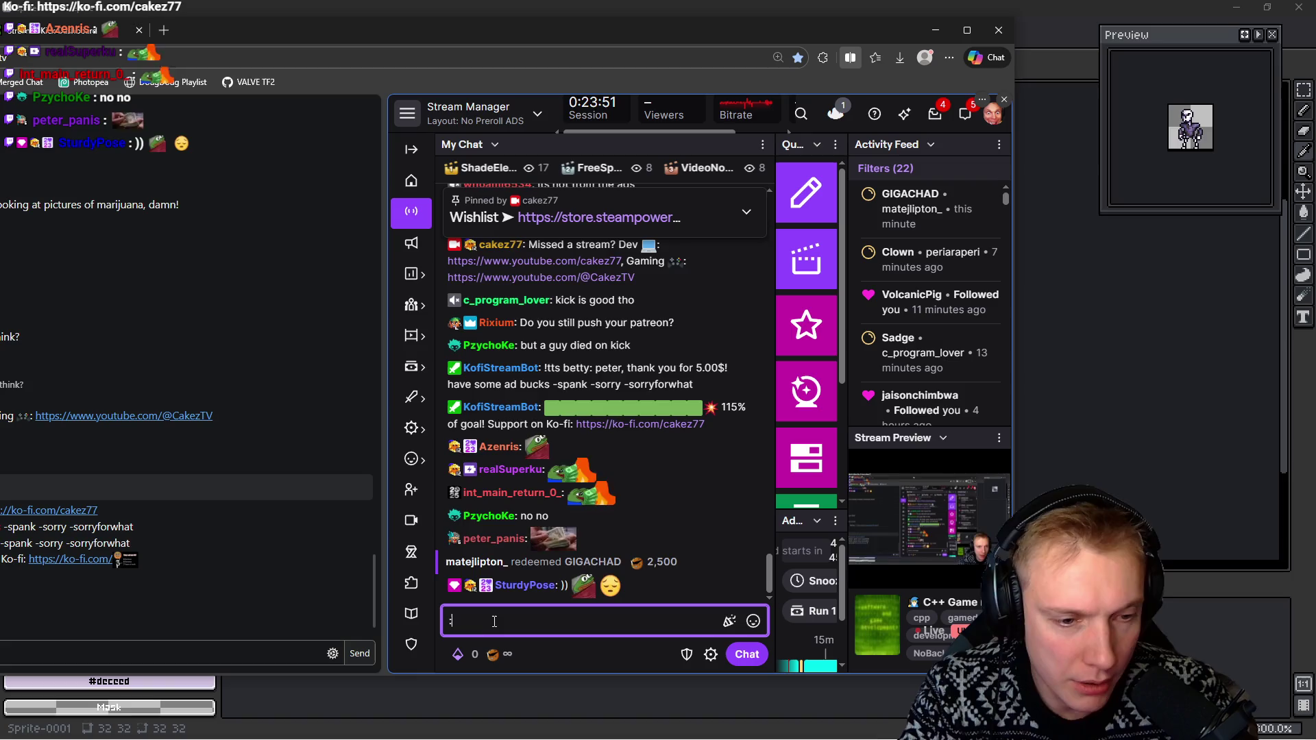
type("cake")
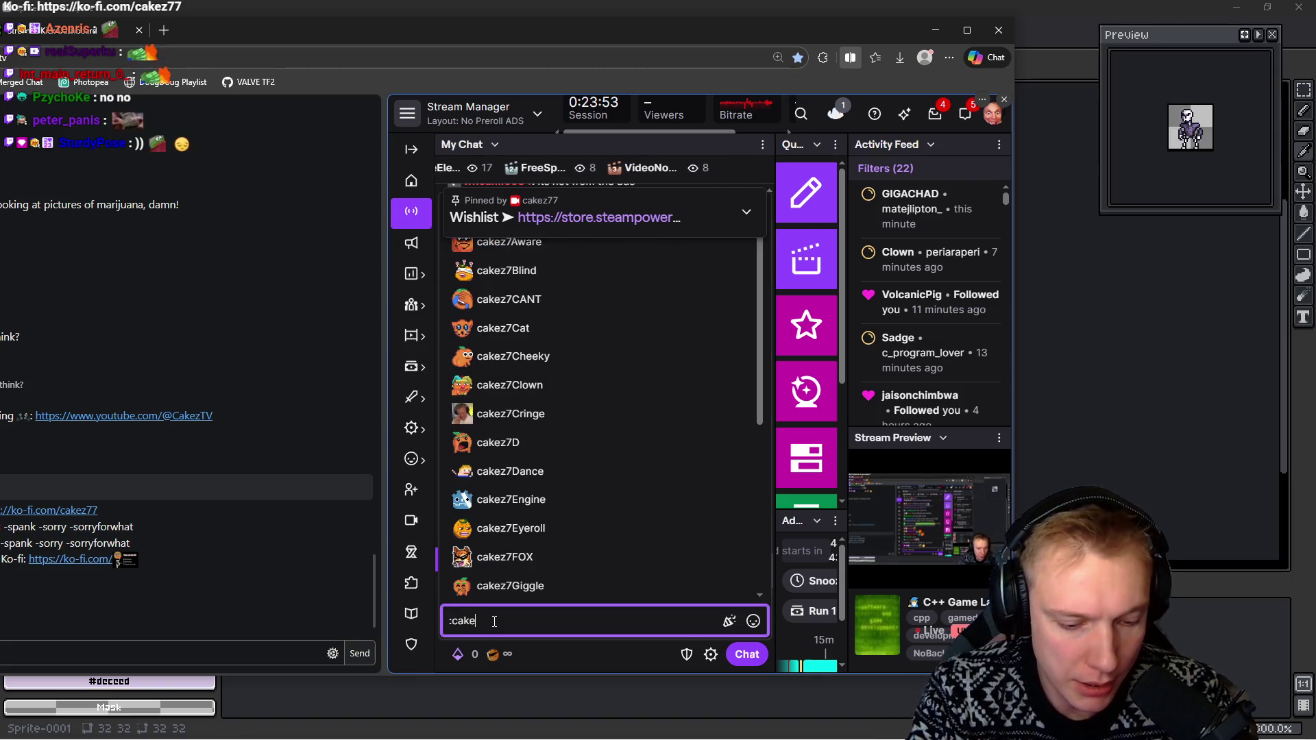
type("z7")
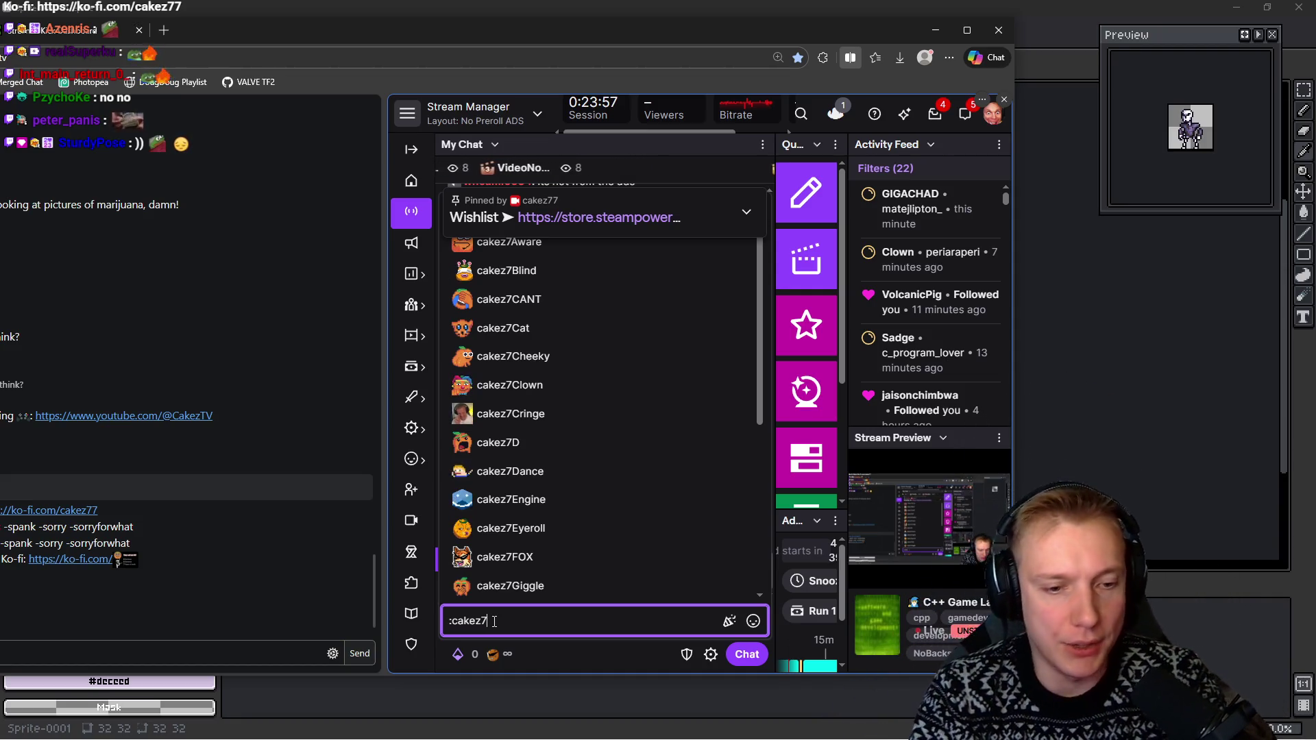
type("CANT")
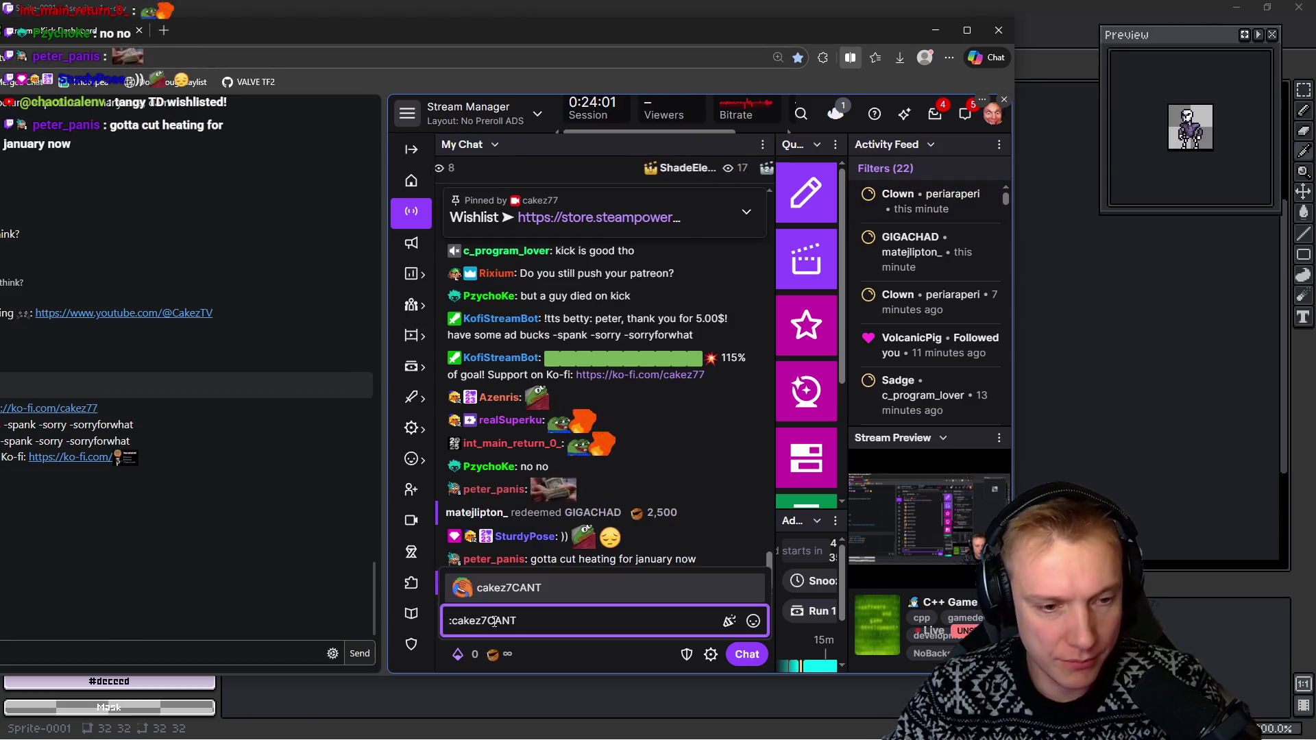
key("Tab")
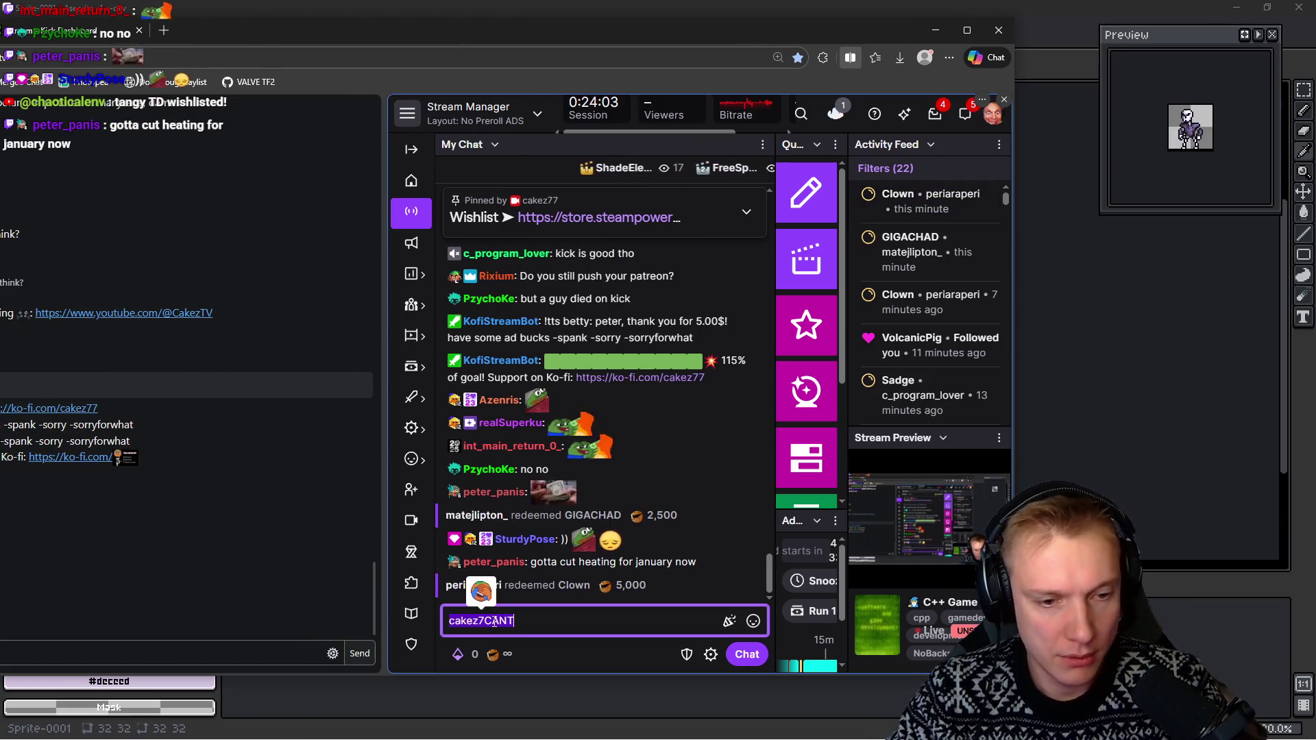
key("Return")
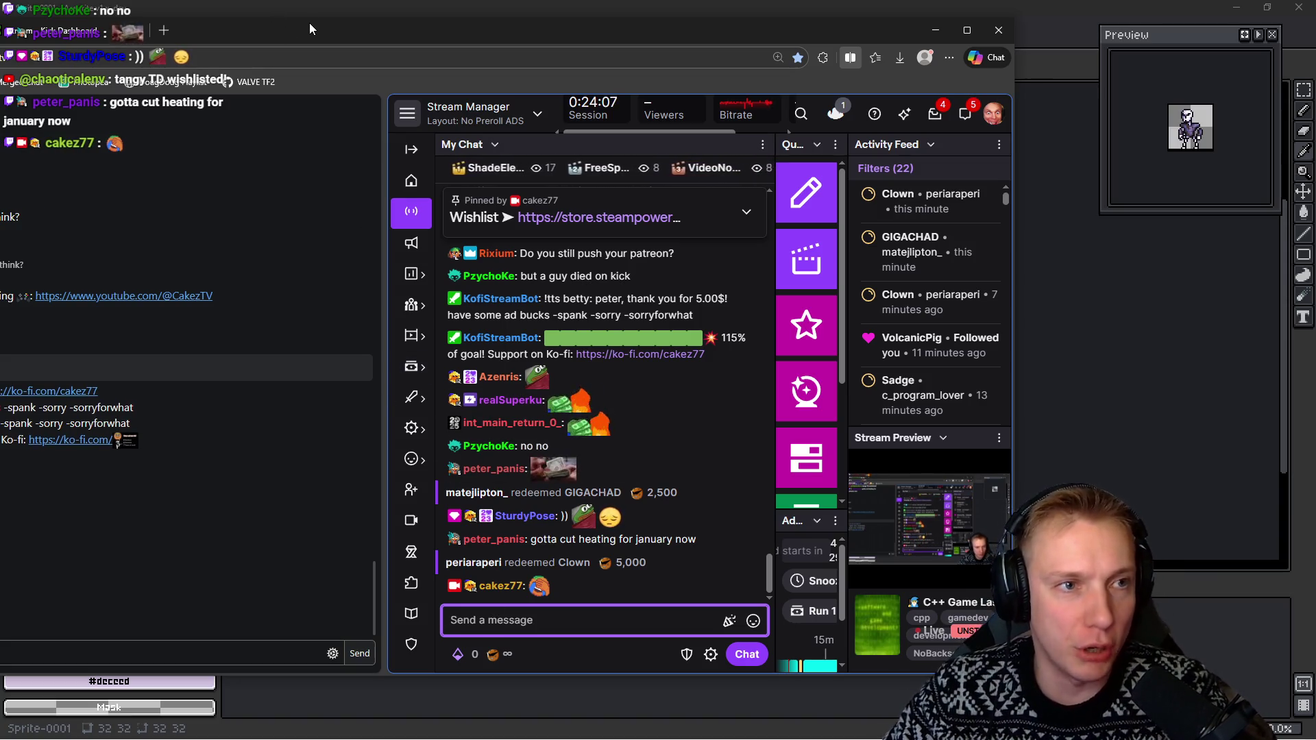
left_click_drag(314, 30, 1315, 41)
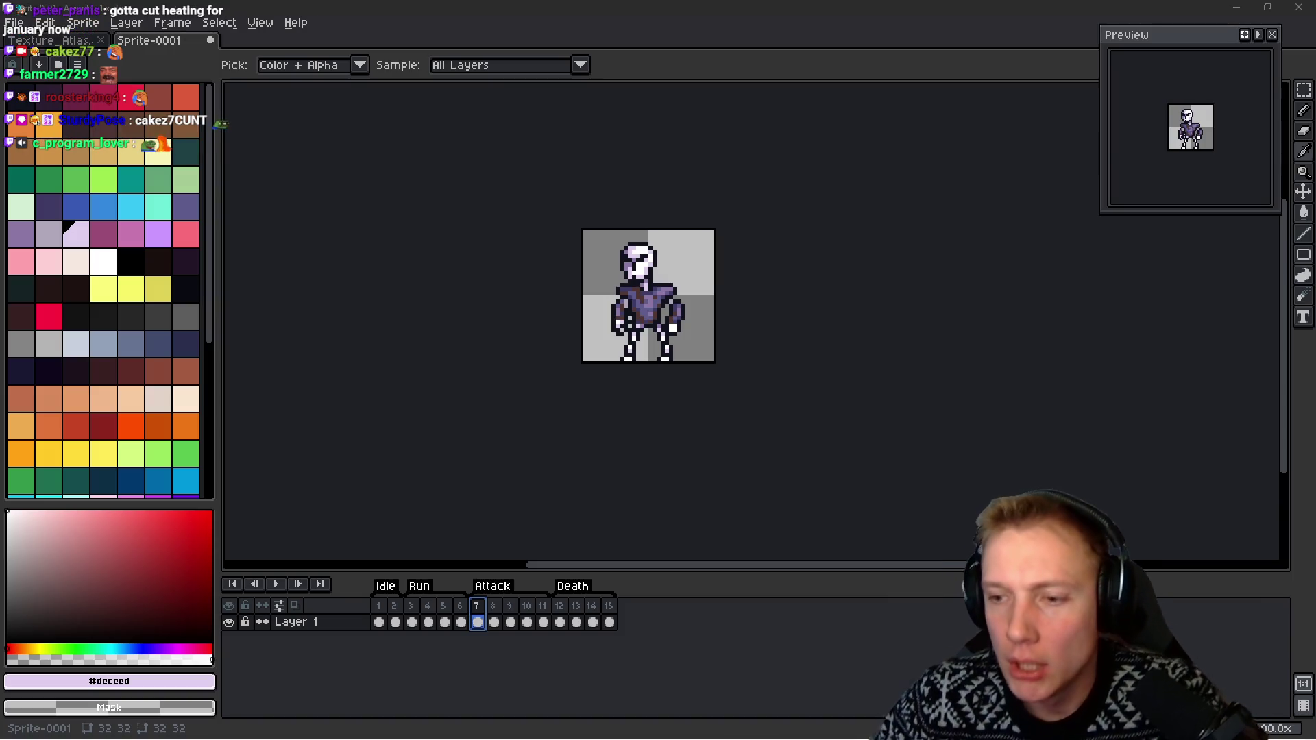
Switch to the Rectangular Marquee tool (M) and nudge the view over frame 7's skeleton
key("m")
mouse_move(866, 338)
left_mouse_down()
mouse_move(893, 320)
mouse_move(856, 325)
left_mouse_up()
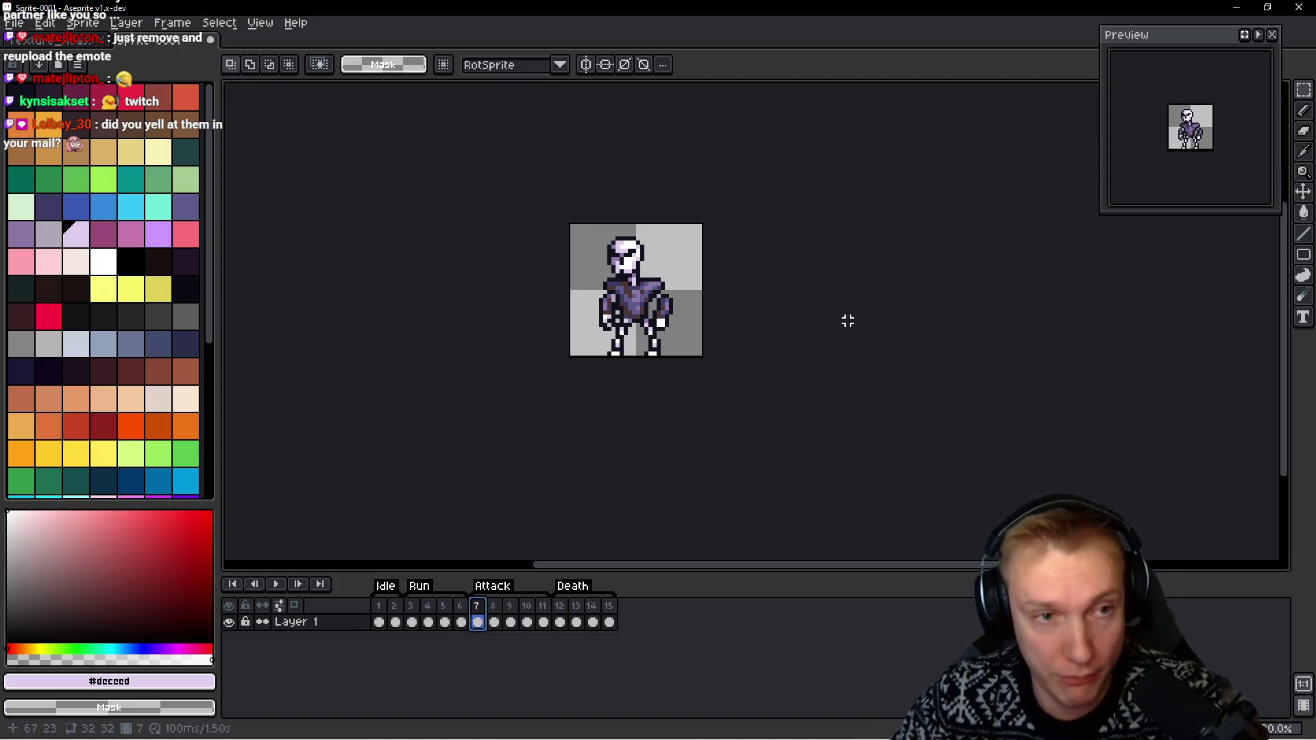
left_click_drag(793, 316, 773, 312)
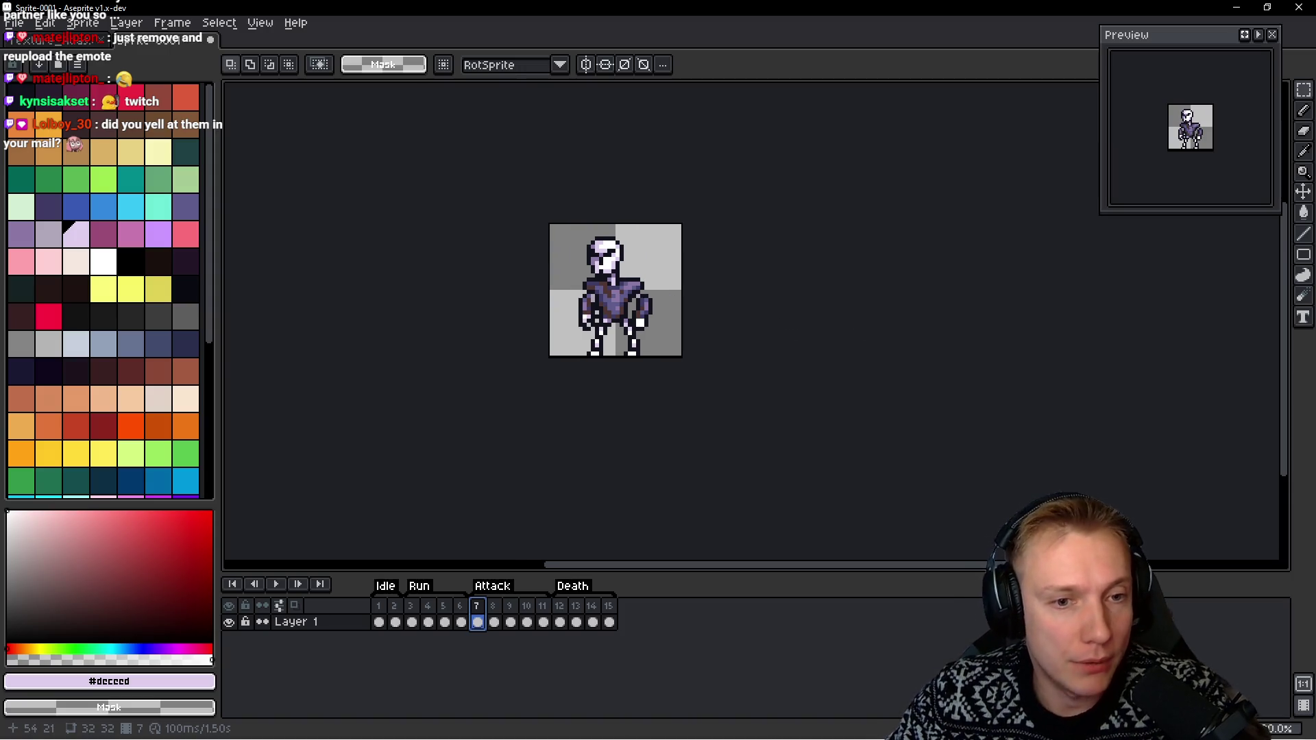
Step back from frame 7 through the Run frames to frame 6, with the Marquee tool active
key("space")
key("Left")
key("Left")
key("Left")
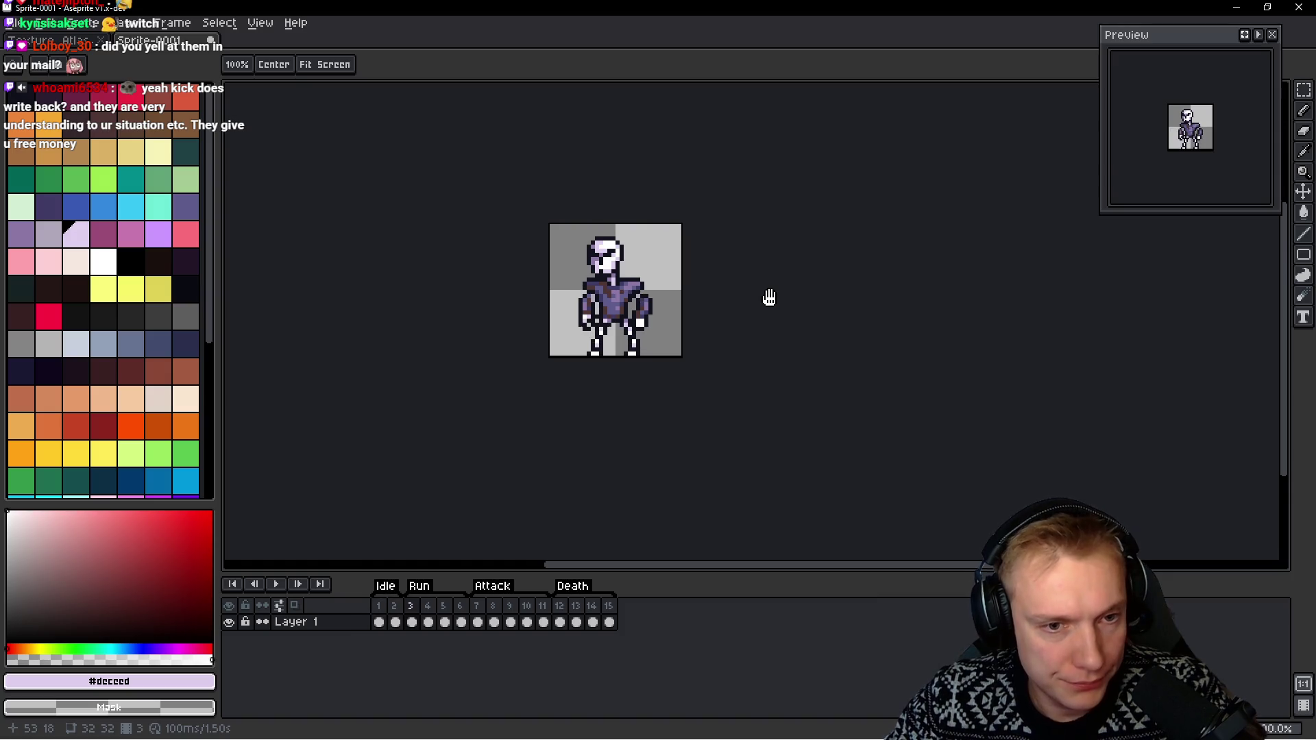
key("Right")
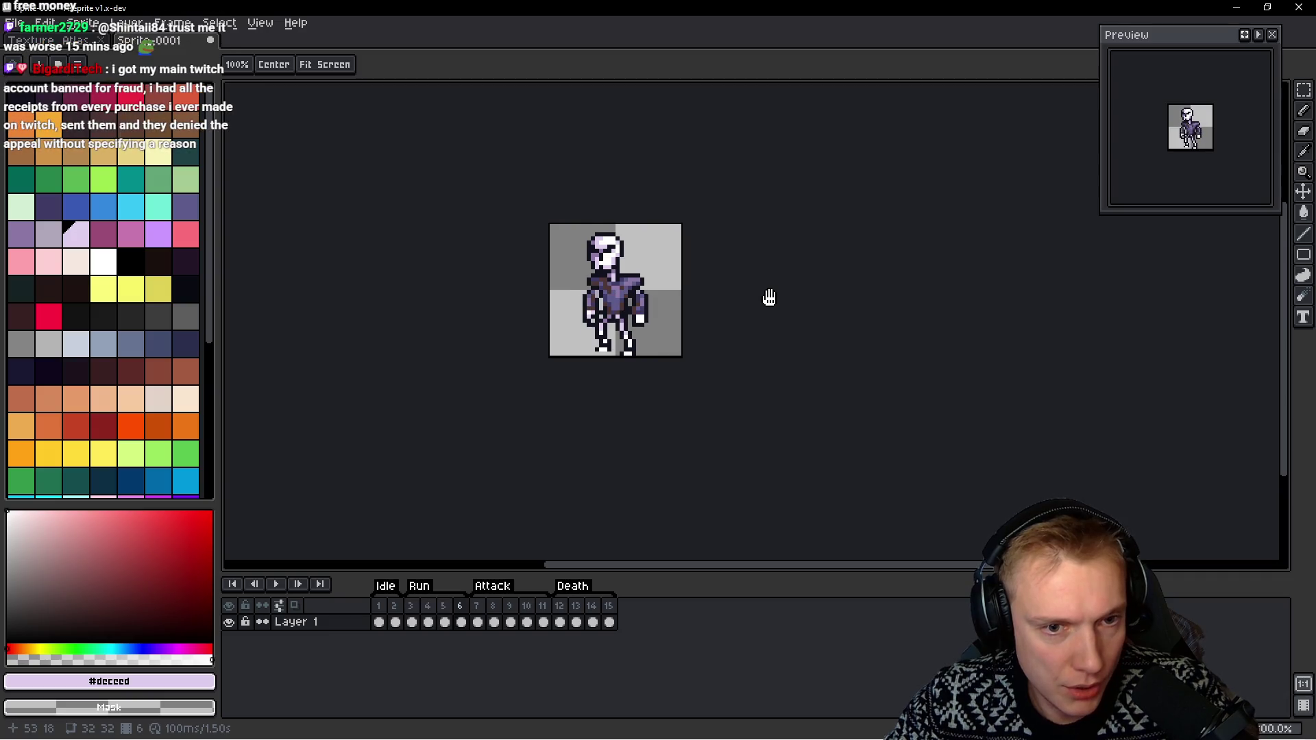
key("m")
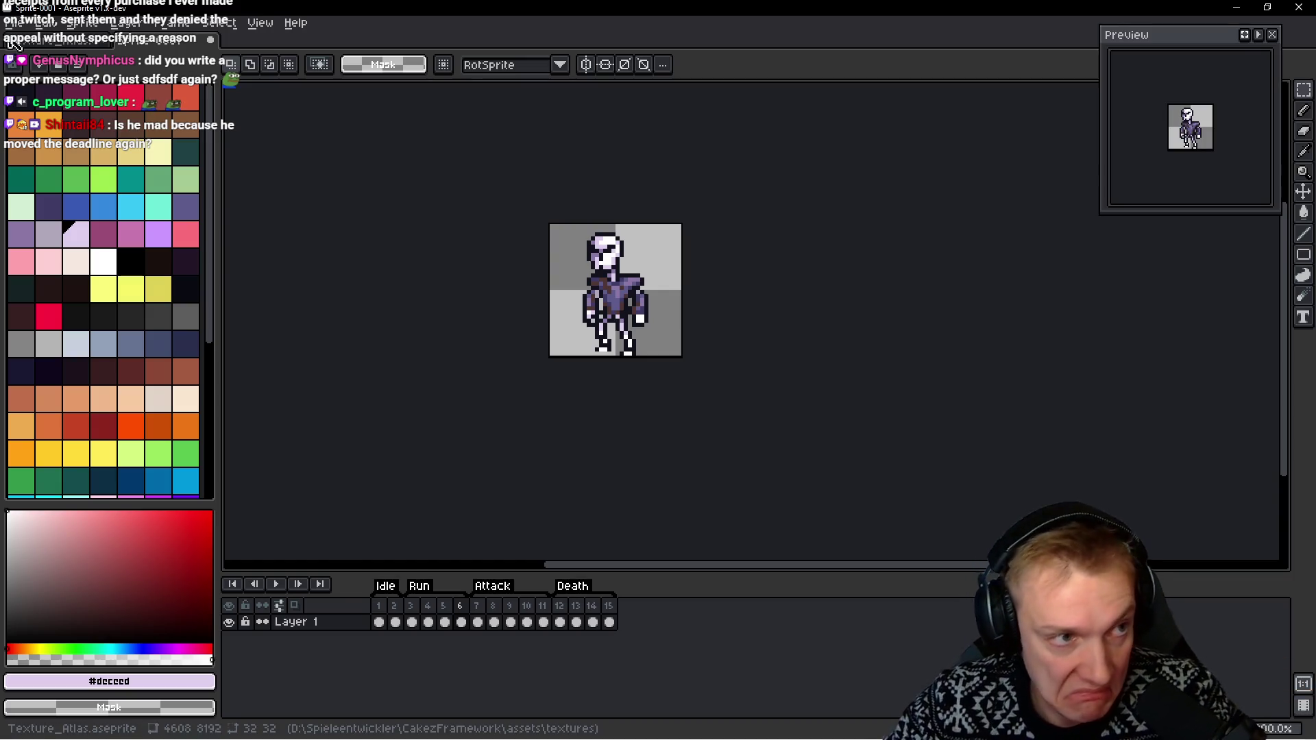
Switch to Texture_Atlas.aseprite, zoom out and pan to the skeleton rows, then open File Explorer
key("ctrl+Tab")
scroll(549, 268, "down", 3)
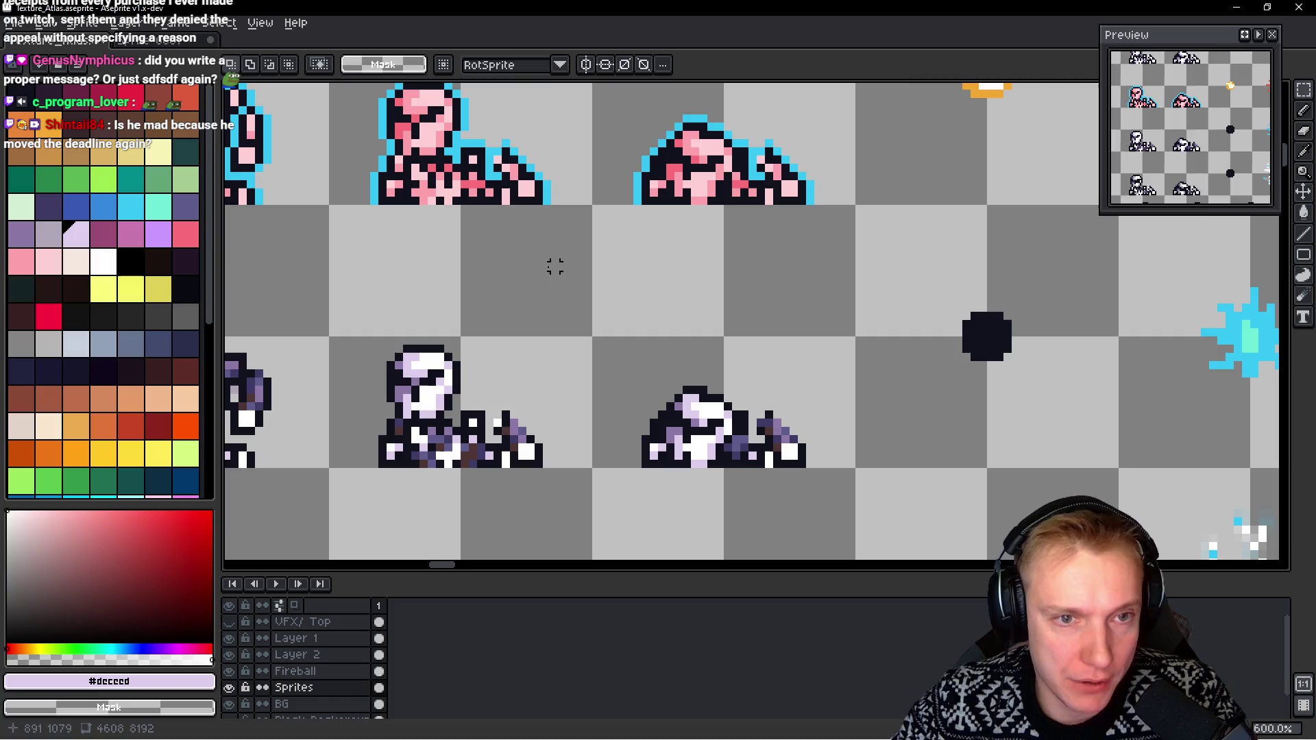
scroll(691, 274, "left", 5)
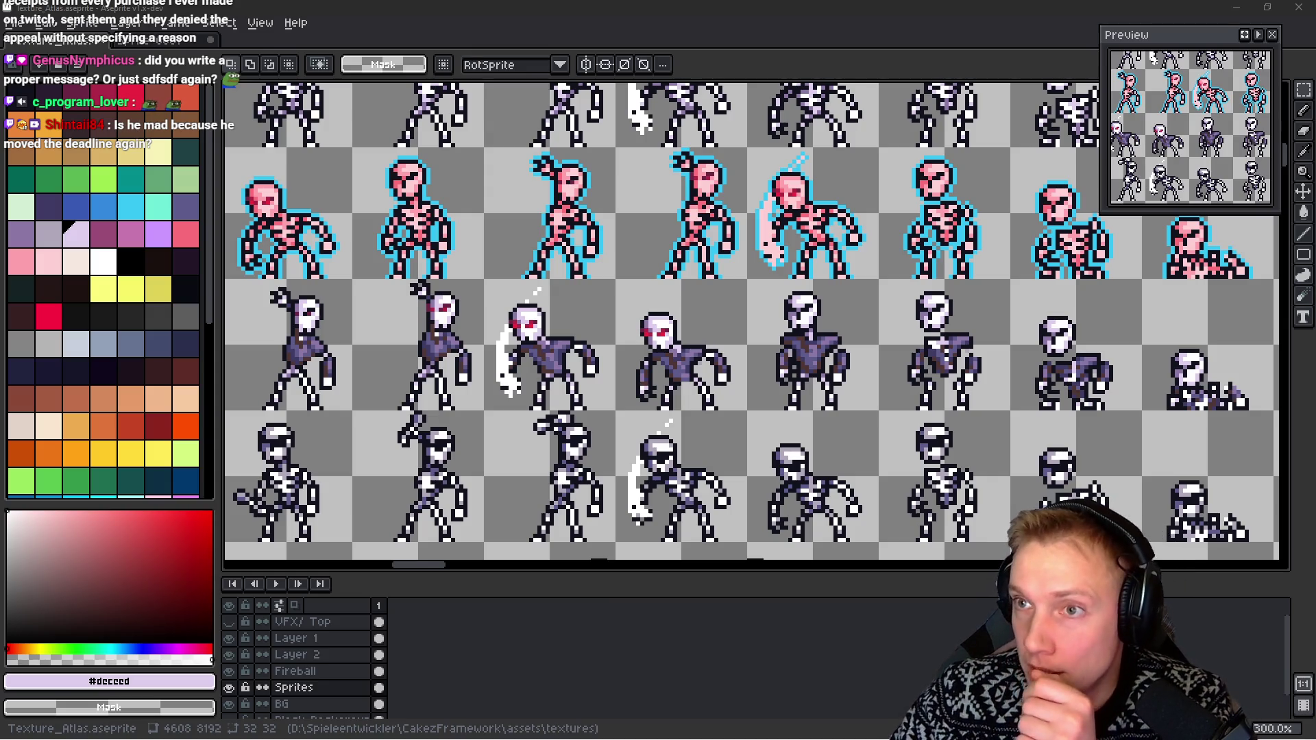
mouse_move(917, 283)
left_mouse_down()
mouse_move(846, 285)
mouse_move(814, 241)
left_mouse_up()
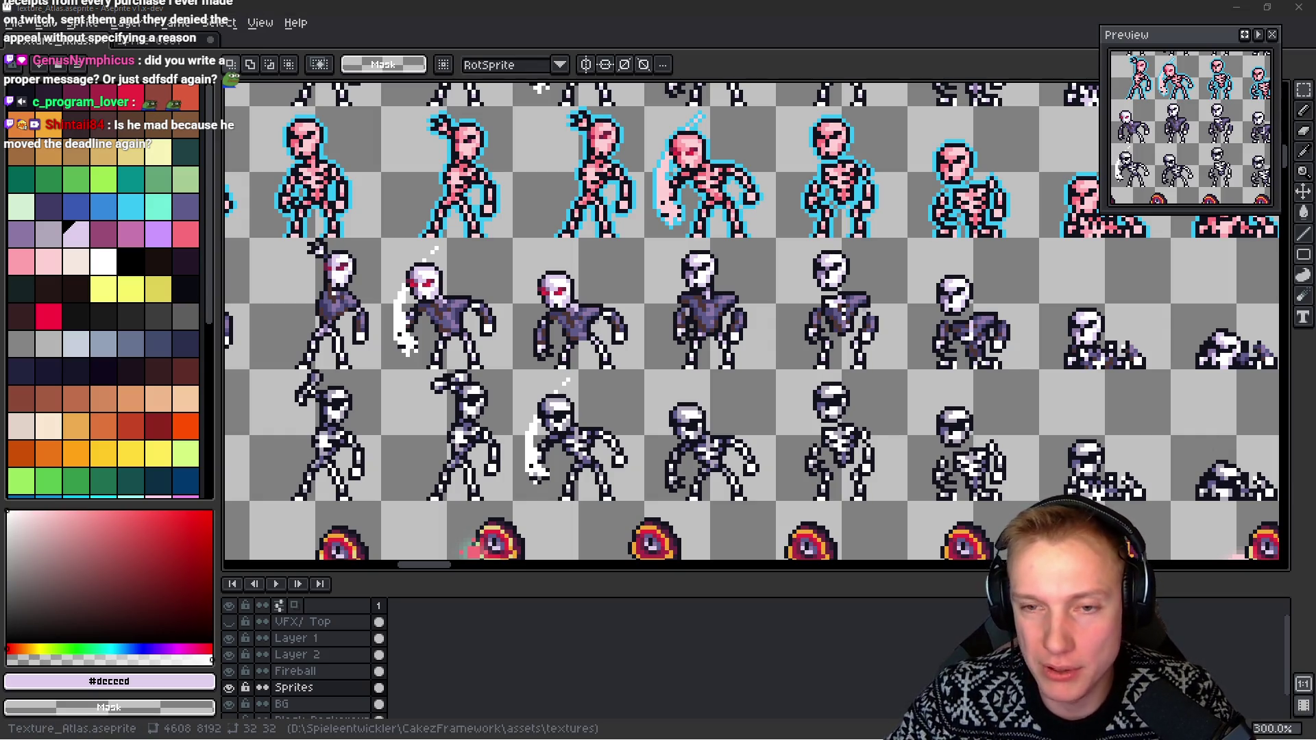
key("super+e")
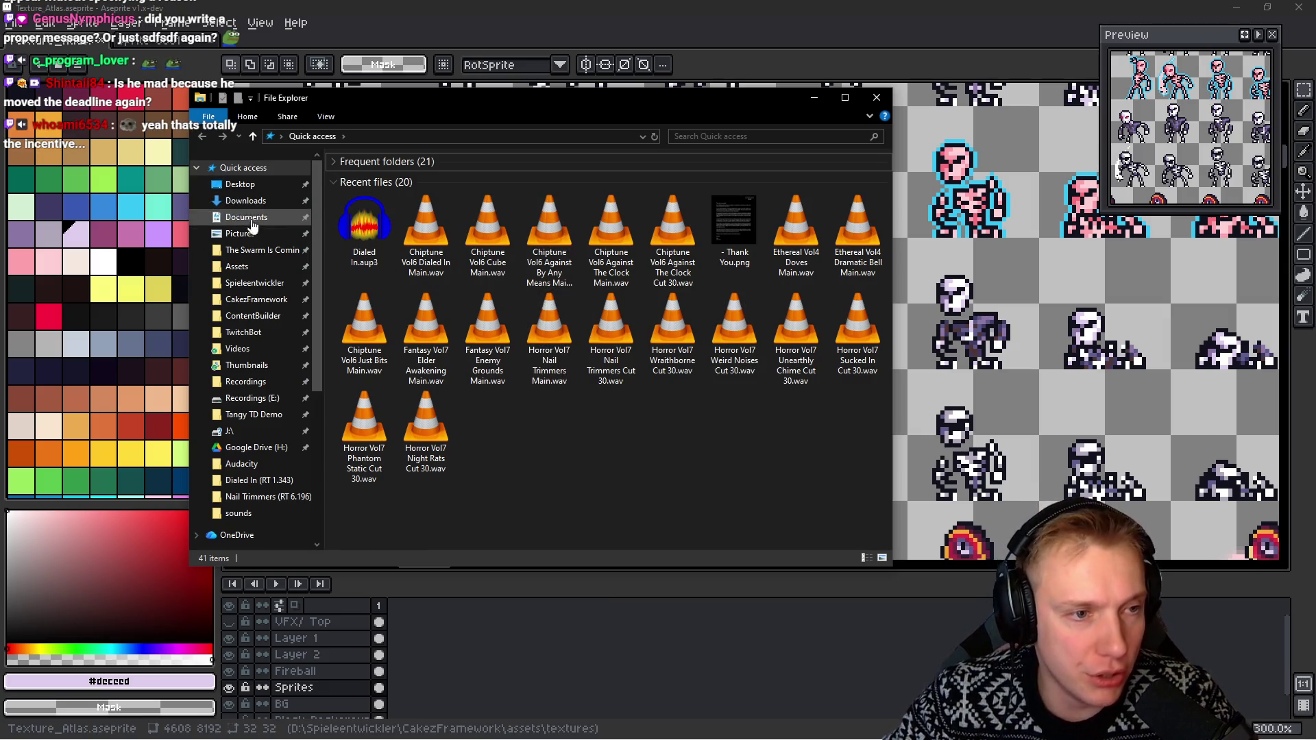
View Release Plan.png from the CakezFramework folder, then return to Aseprite
left_click(240, 301)
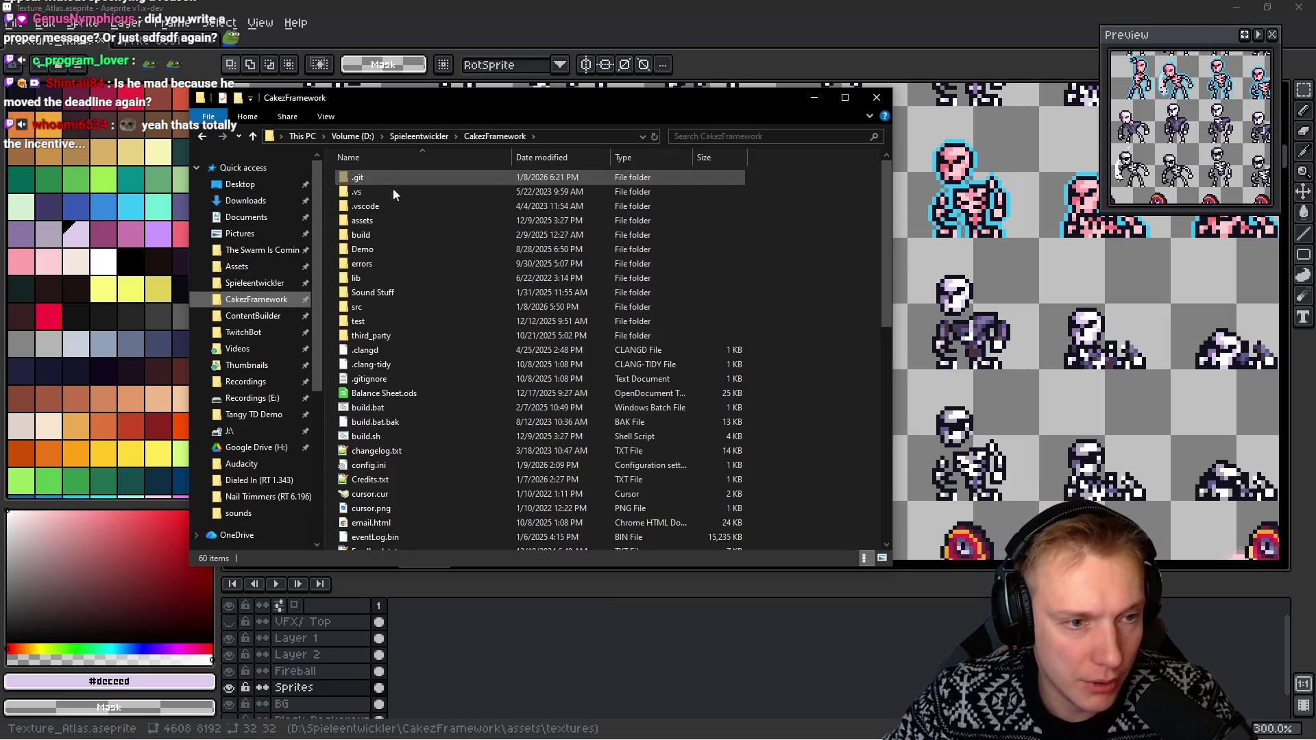
scroll(480, 436, "down", 6)
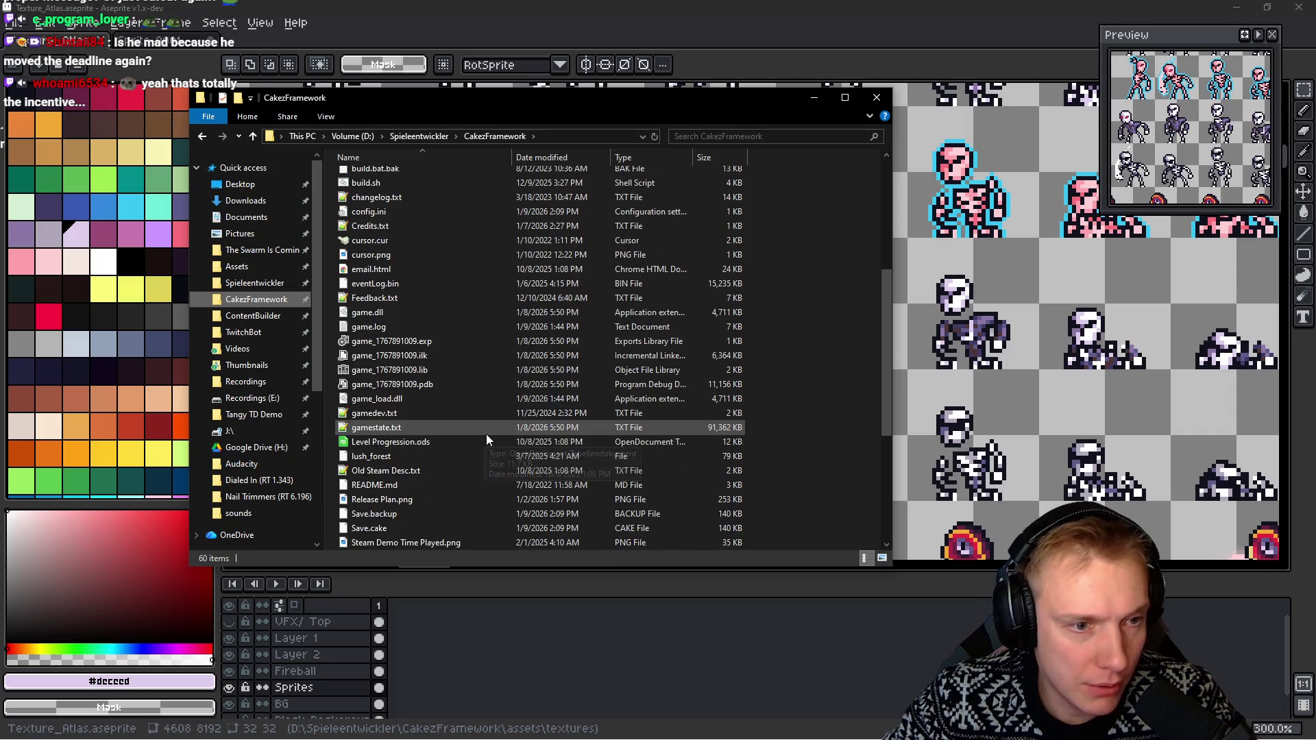
scroll(487, 432, "down", 3)
double_click(409, 372)
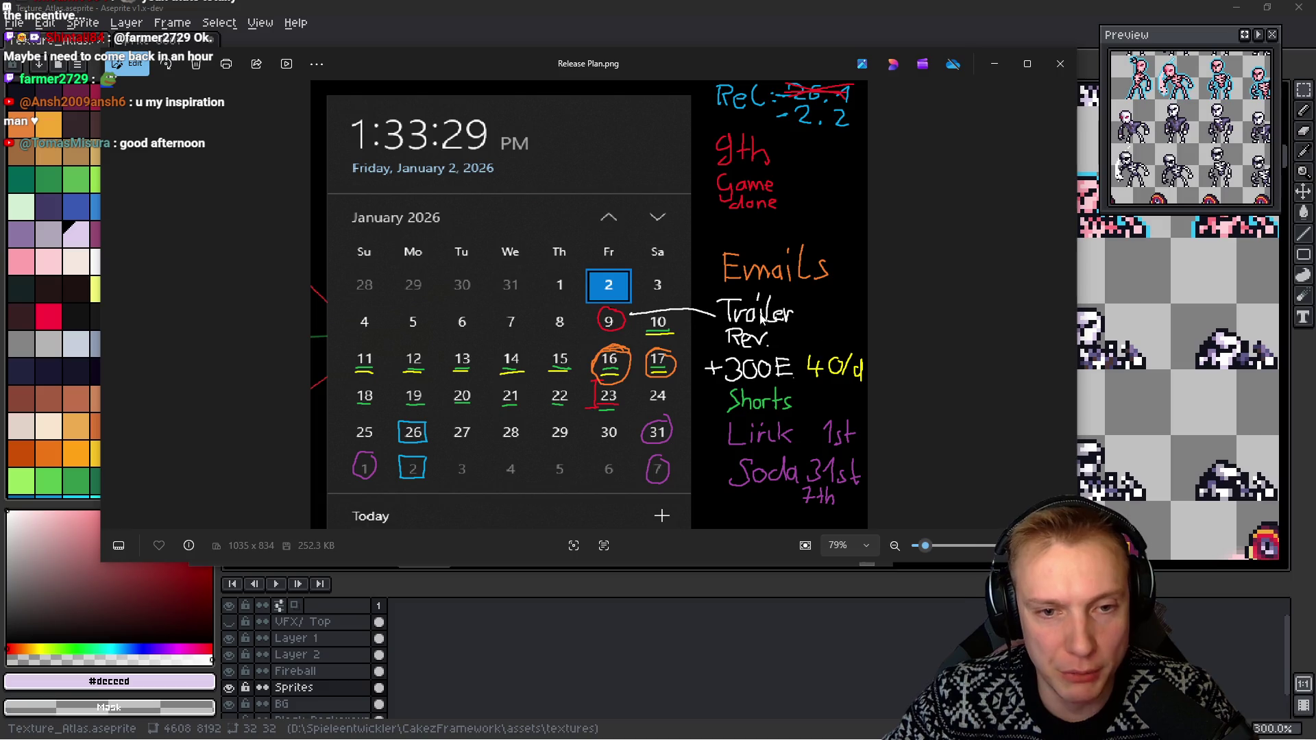
left_click(861, 10)
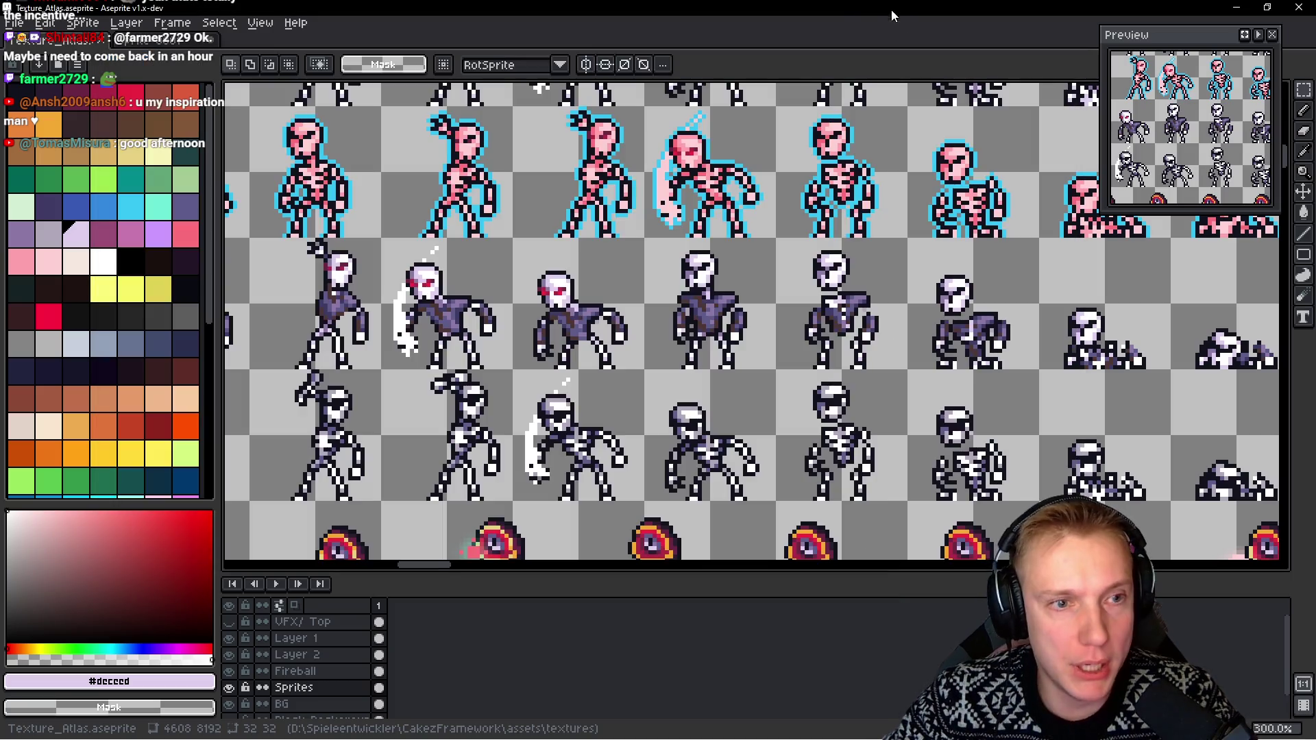
Return to Sprite-0001, stop the animation on frame 2, recentre it, and pick blue-grey with the Pencil
left_click(154, 39)
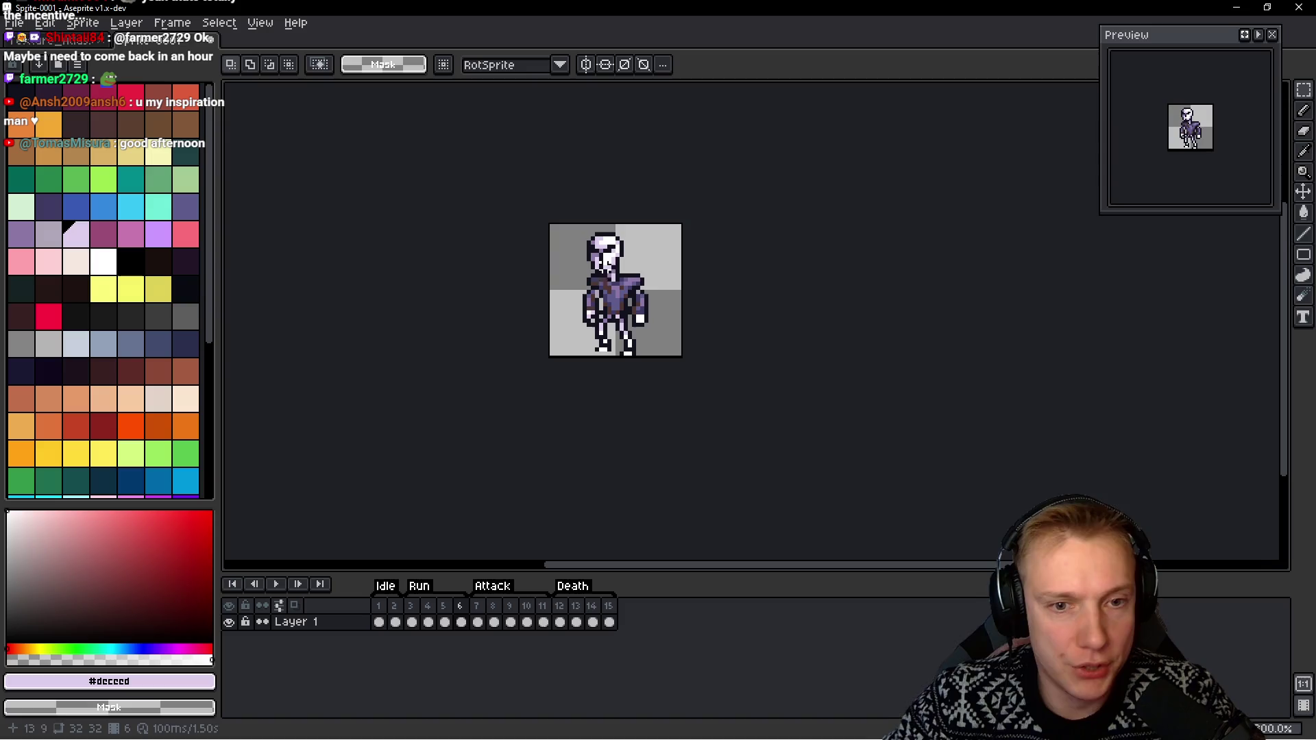
scroll(683, 335, "up", 2)
key("h")
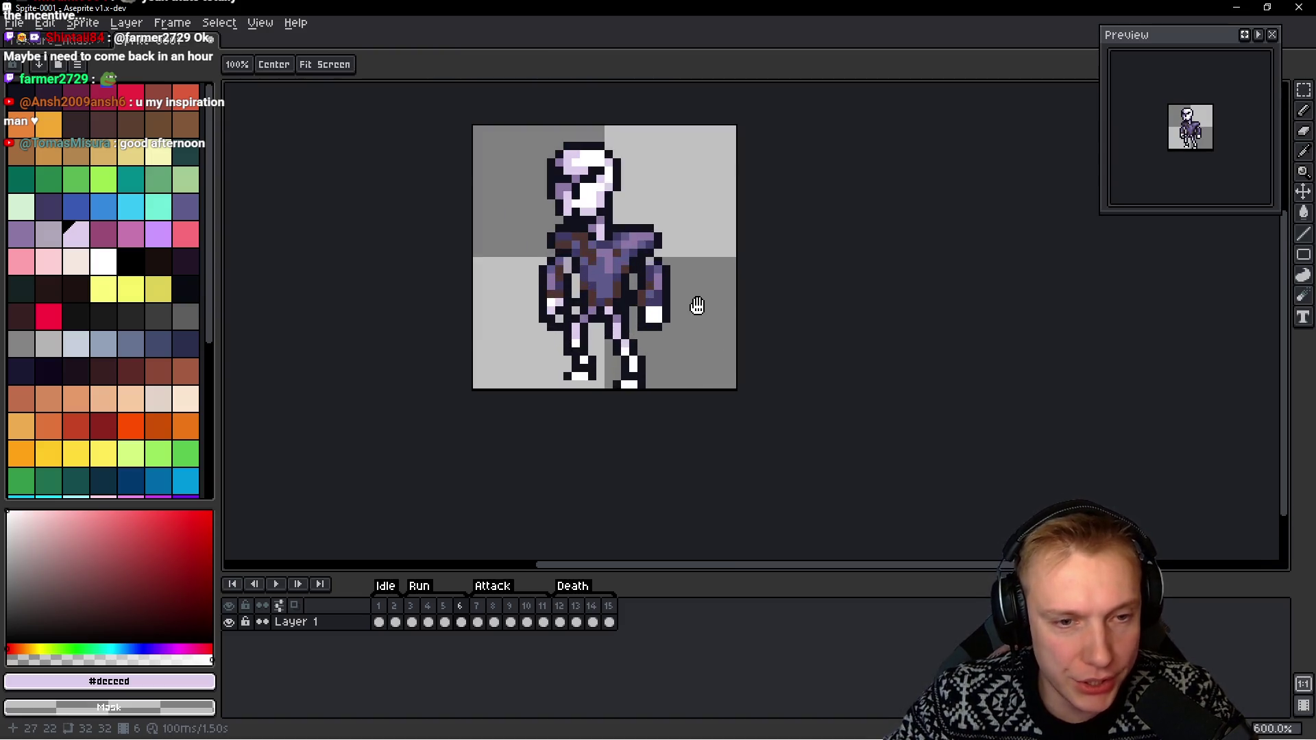
key("Return")
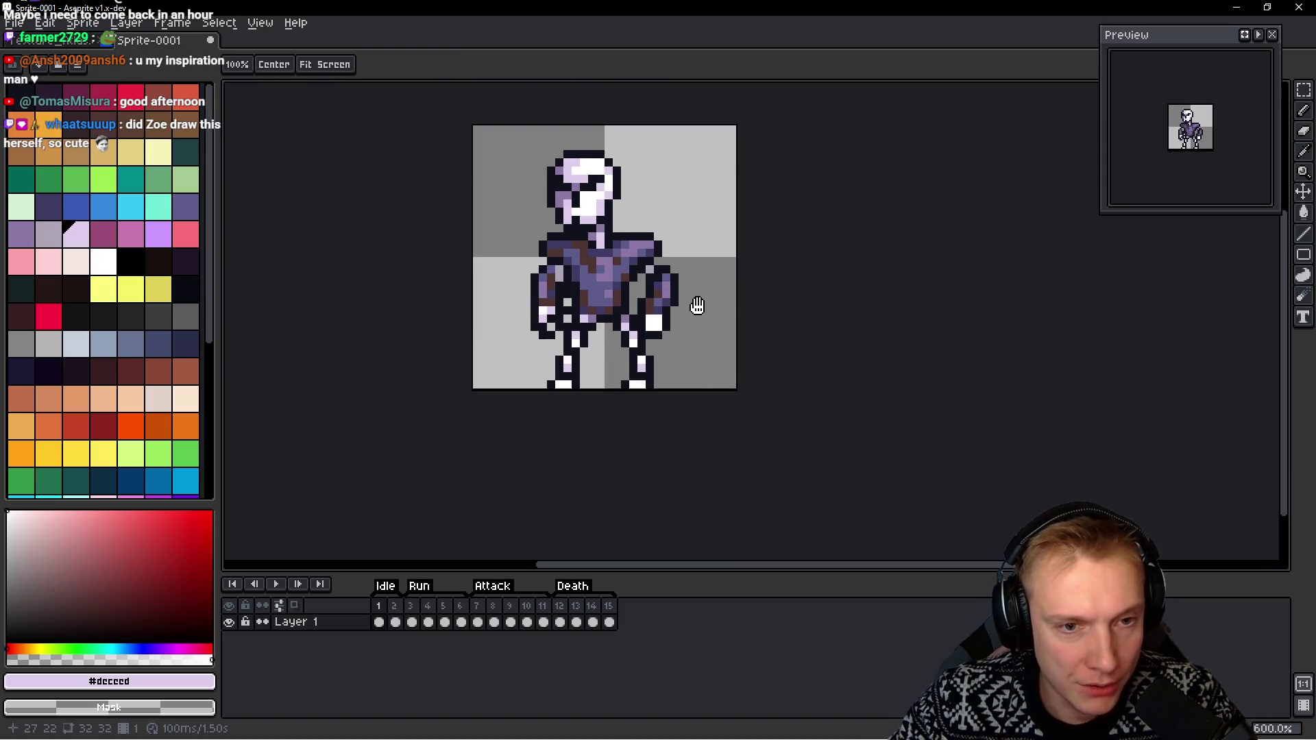
key("v")
left_click_drag(667, 286, 730, 300)
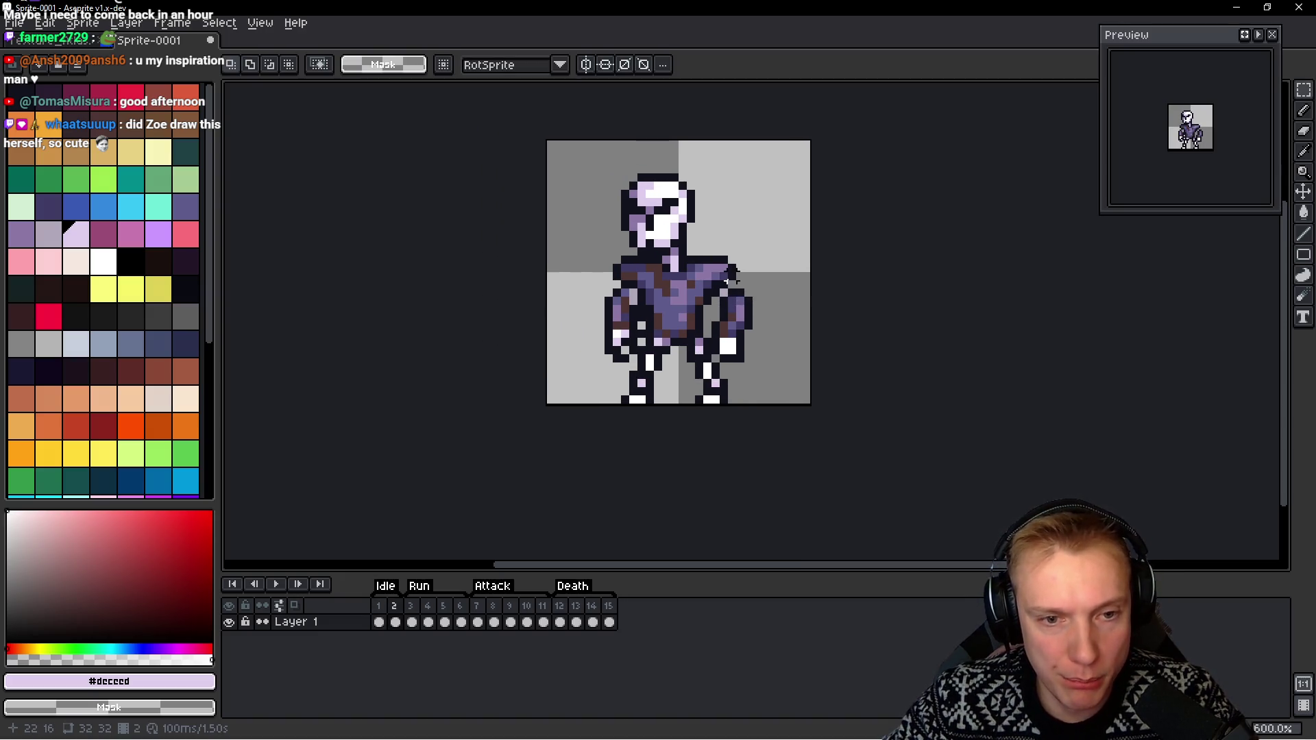
left_click_drag(717, 333, 683, 320)
key("b")
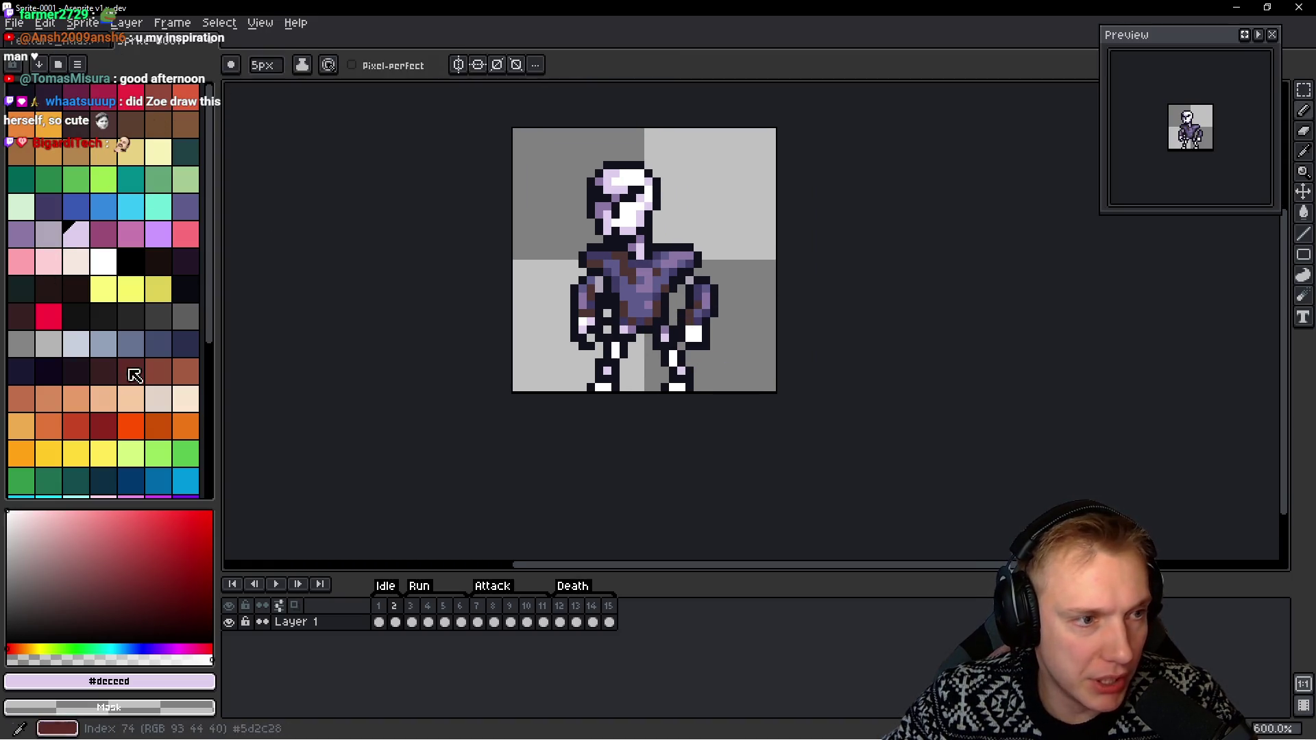
left_click(103, 342)
Set the Pencil to 1px and draw the blue-grey blade across the skeleton's waist
key("minus")
key("minus")
key("minus")
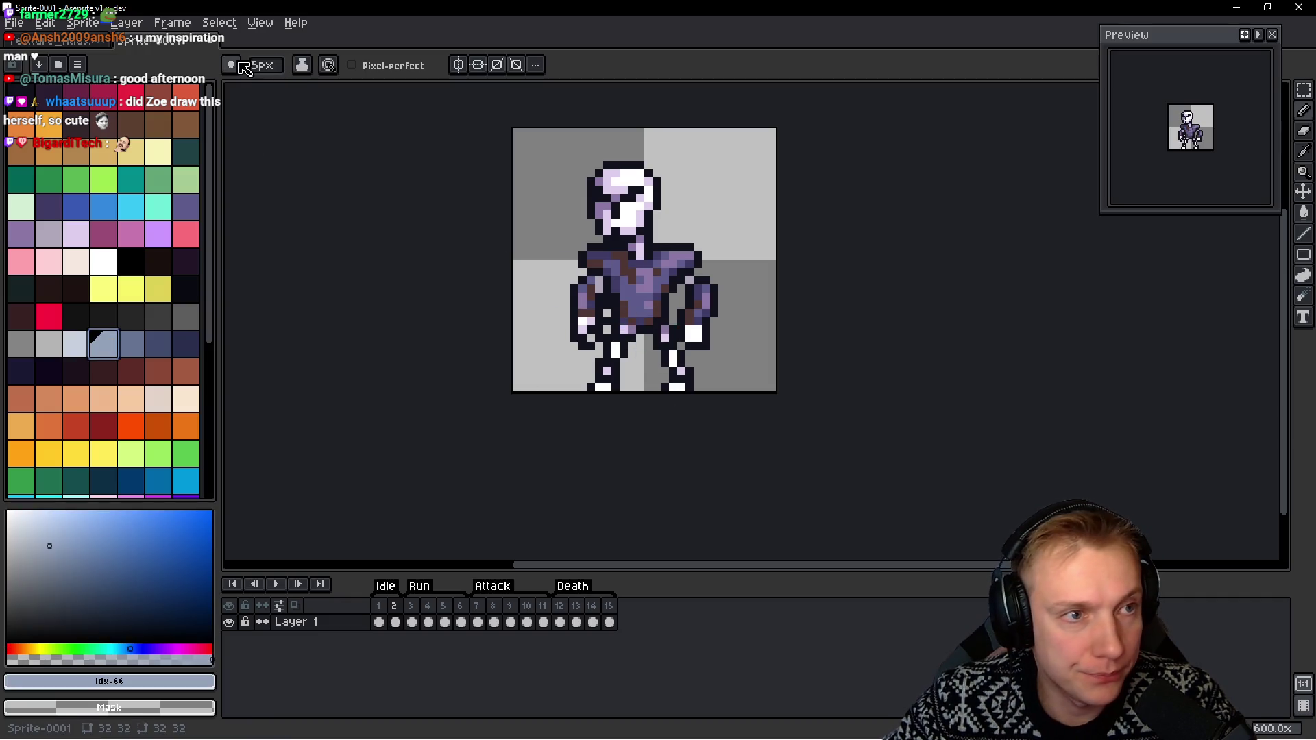
scroll(644, 355, "up", 4)
mouse_move(686, 360)
left_mouse_down()
mouse_move(699, 346)
mouse_move(562, 322)
mouse_move(391, 250)
mouse_move(431, 302)
mouse_move(589, 346)
mouse_move(703, 357)
left_mouse_up()
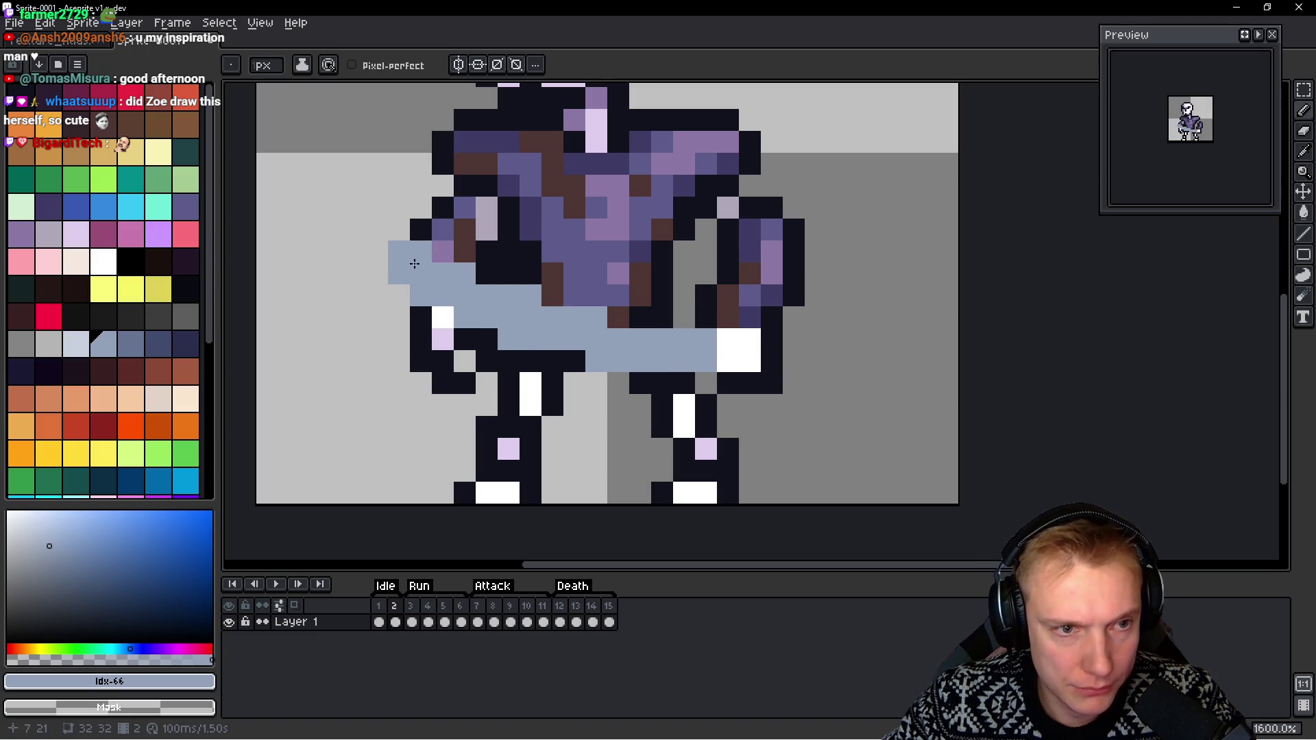
Fill black gaps in the blade and extend it one pixel past the right hand
left_click(399, 229)
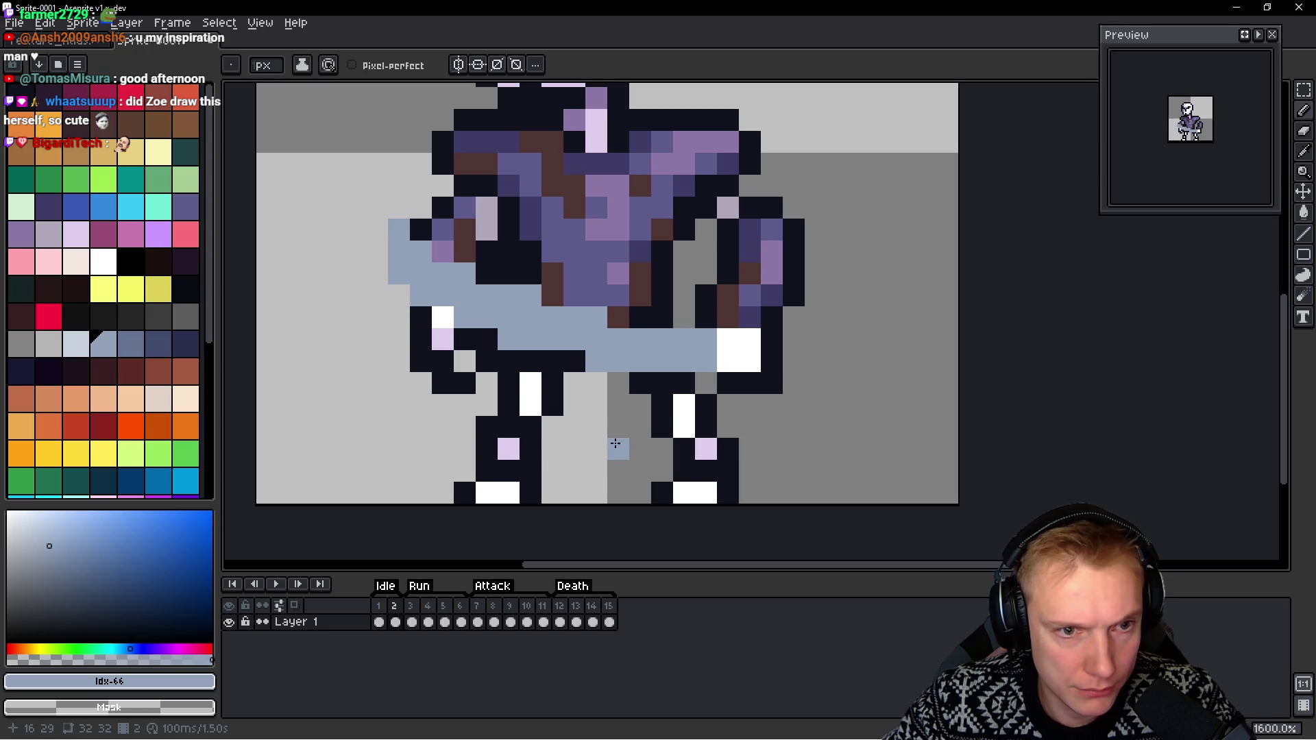
left_click(574, 361)
left_click(484, 338)
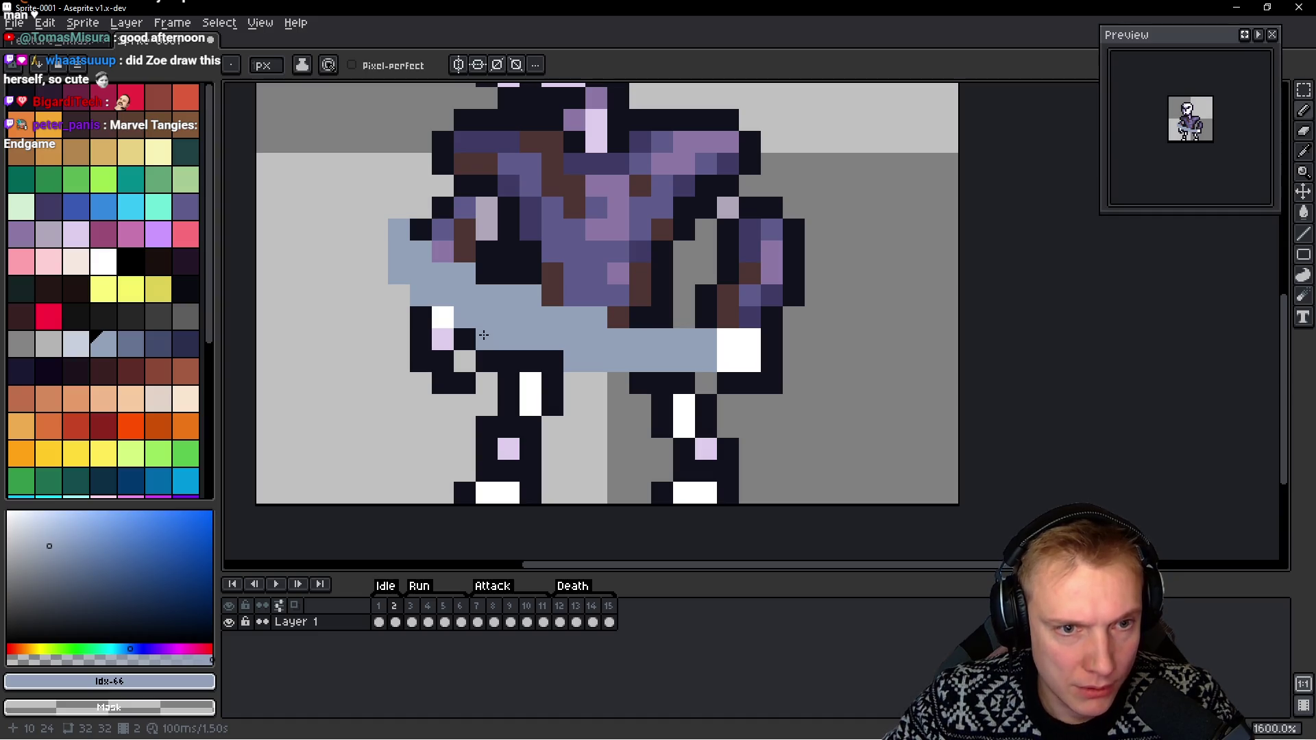
scroll(692, 268, "down", 6)
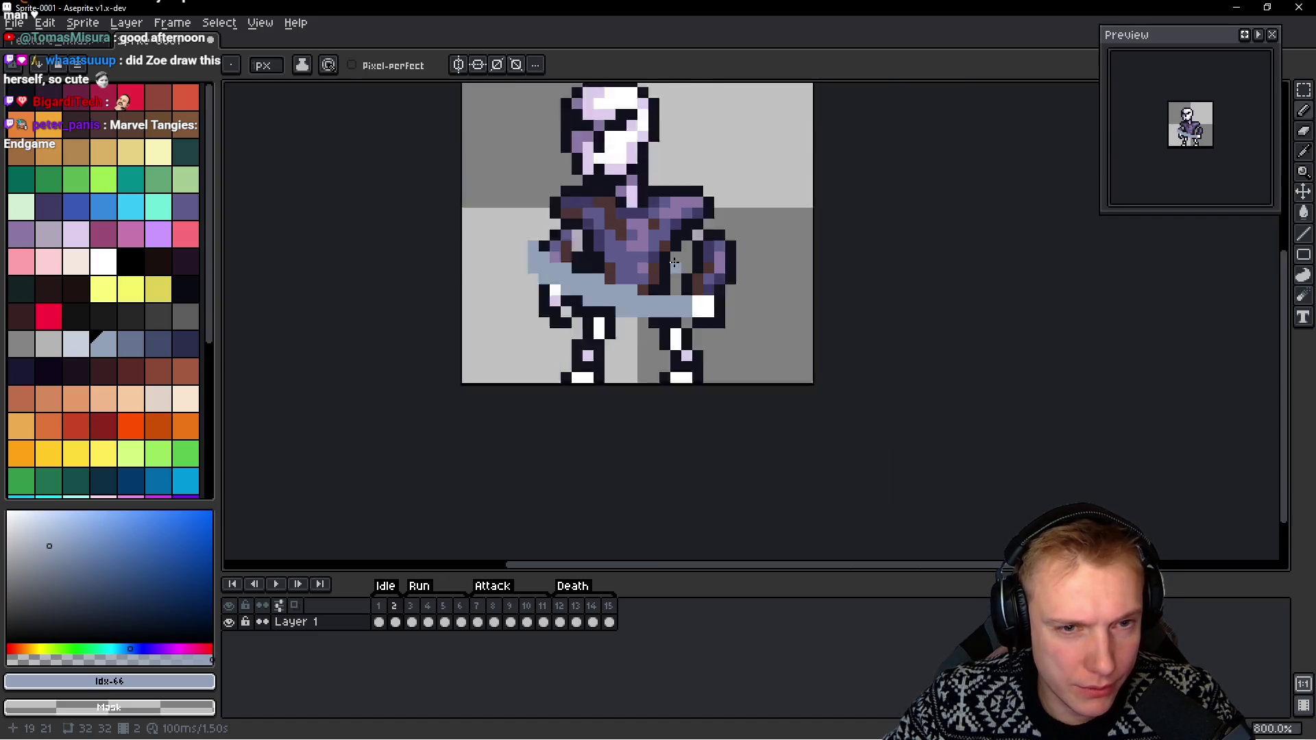
scroll(692, 267, "up", 4)
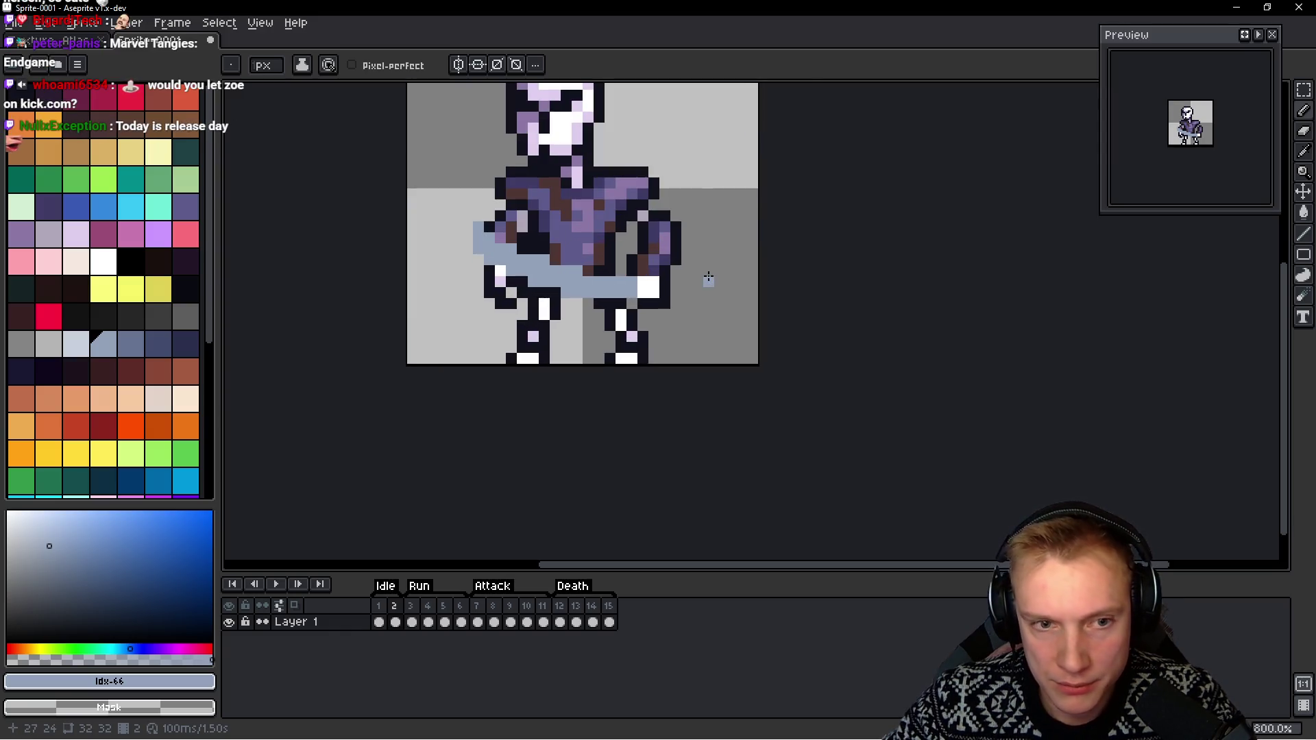
scroll(709, 277, "up", 5)
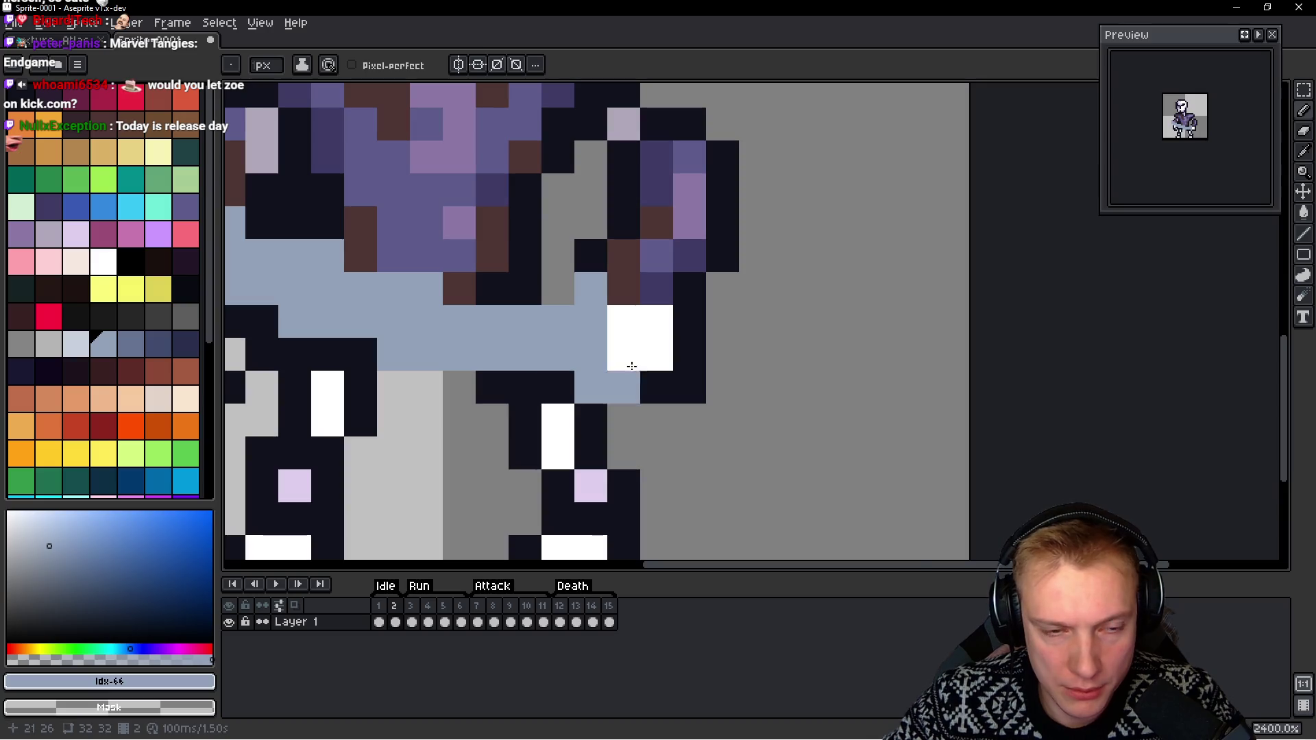
scroll(631, 366, "down", 5)
scroll(672, 339, "up", 4)
left_click(678, 317)
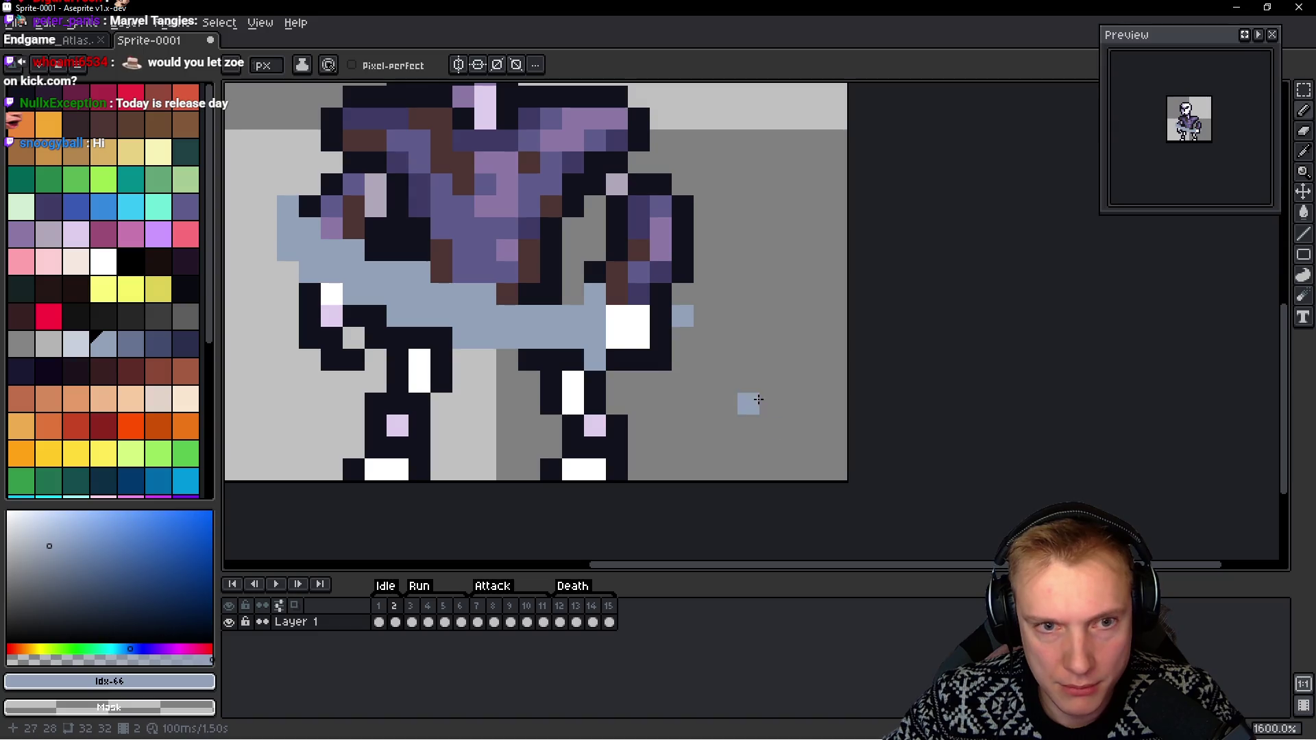
scroll(758, 399, "down", 3)
scroll(691, 336, "up", 2)
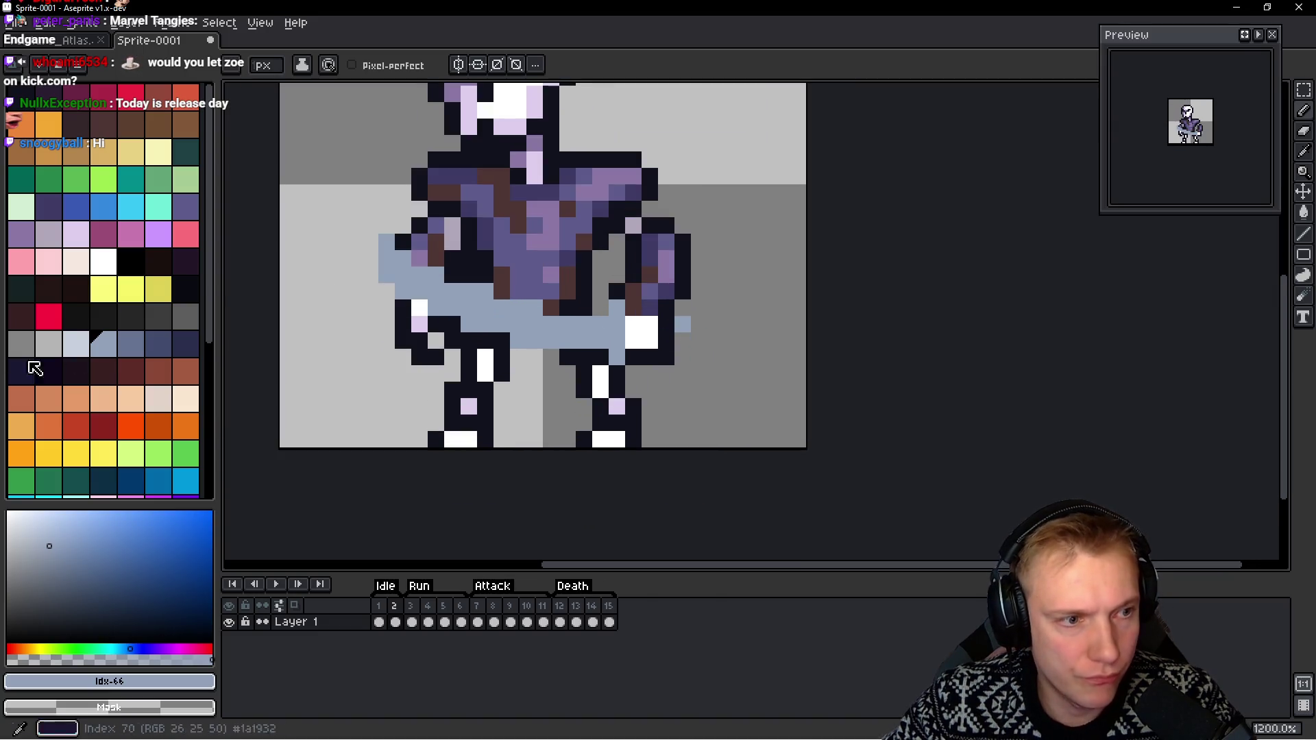
Highlight the blade's top edge with a lighter blue-grey up to the arm
left_click_drag(76, 345, 103, 344)
mouse_move(386, 276)
left_mouse_down()
mouse_move(439, 308)
mouse_move(578, 348)
left_mouse_up()
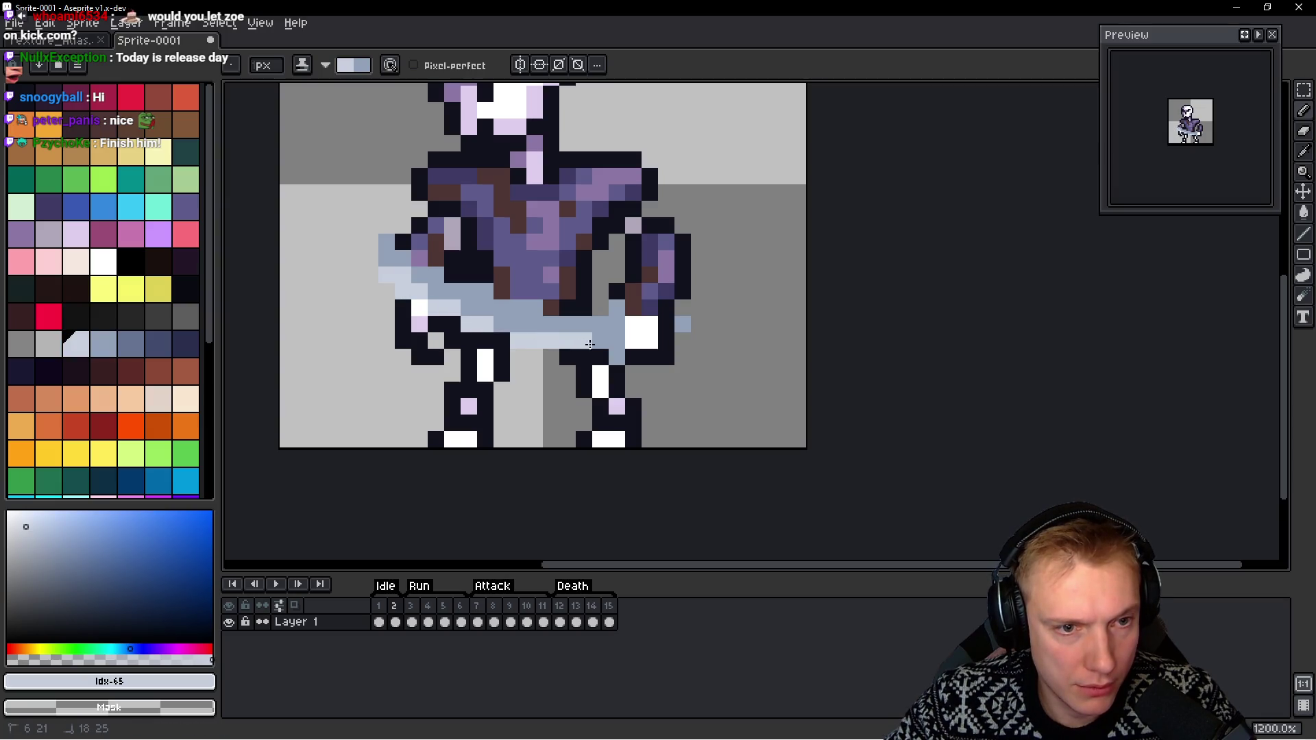
left_click_drag(492, 329, 386, 240)
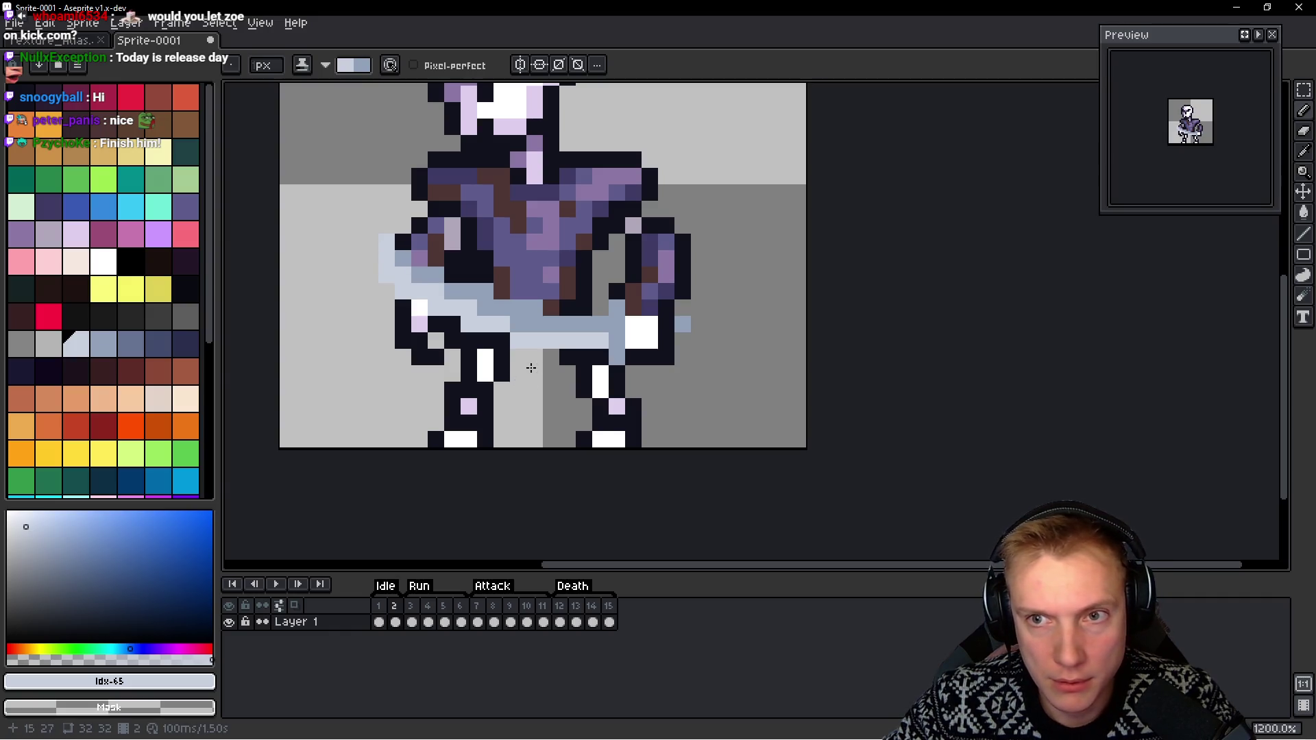
scroll(479, 342, "down", 2)
scroll(480, 343, "up", 2)
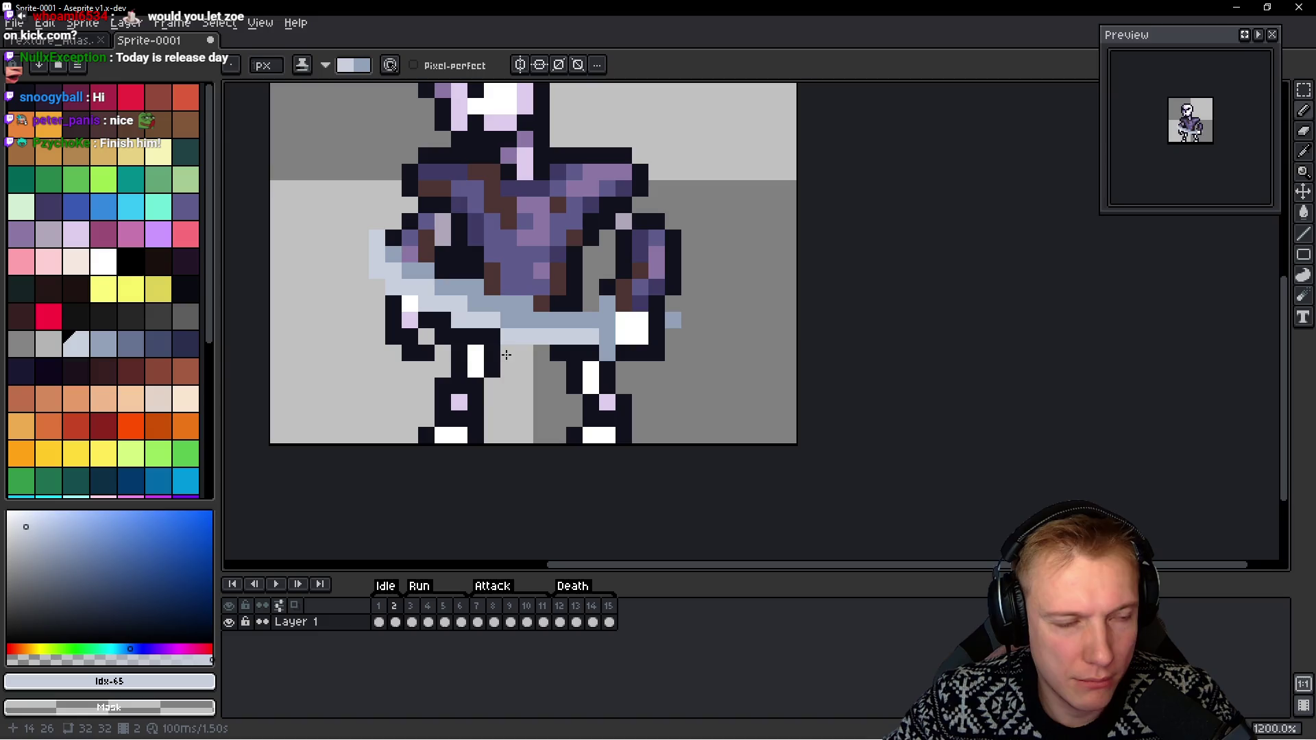
Shade the belt and blade pixels with a darker blue-grey
left_click_drag(103, 344, 131, 344)
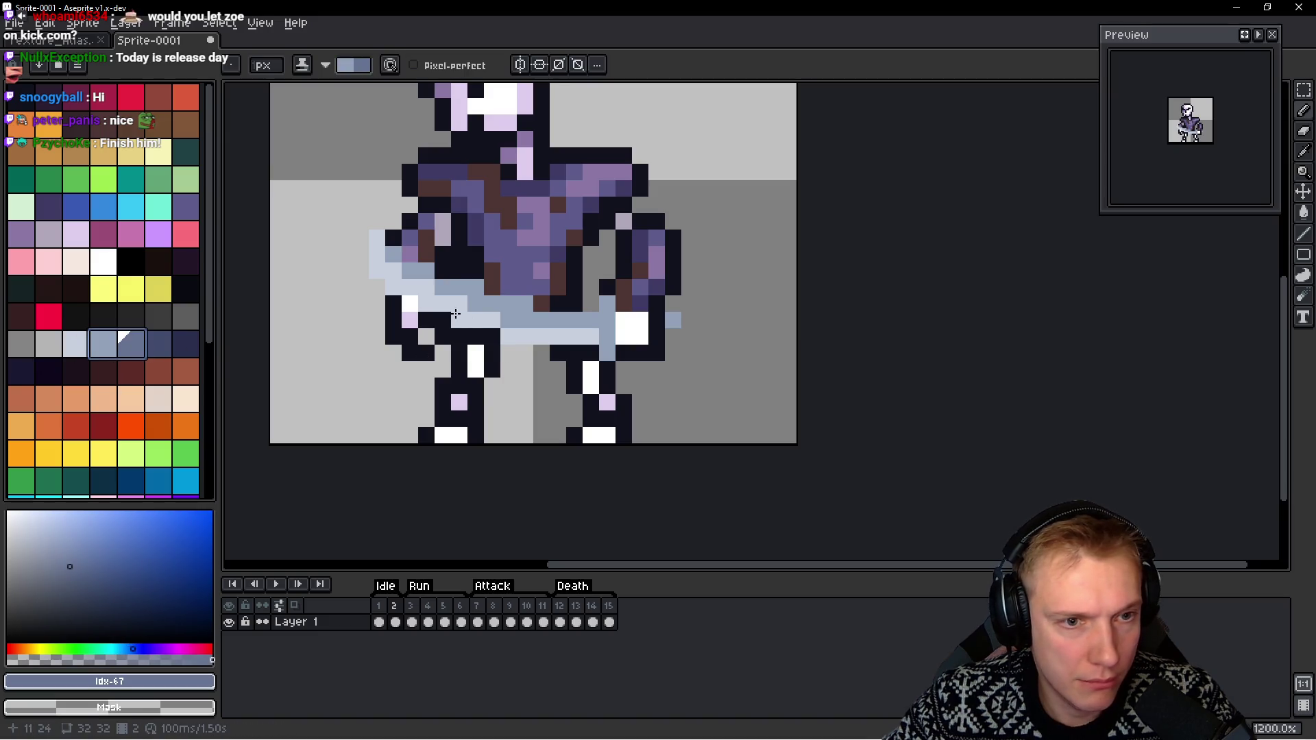
mouse_move(442, 289)
left_mouse_down()
mouse_move(459, 287)
mouse_move(408, 271)
left_mouse_up()
left_click(475, 304)
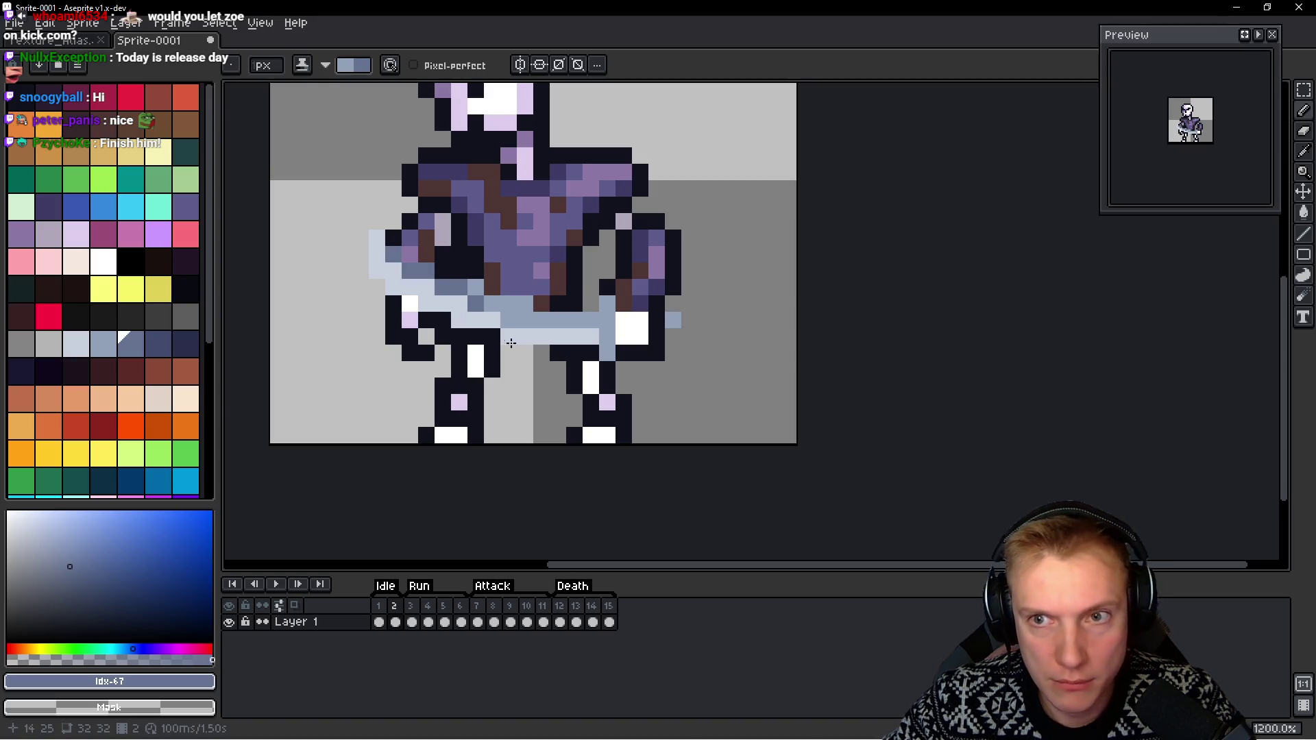
left_click_drag(507, 324, 525, 320)
left_click(492, 304)
left_click(475, 304)
left_click(492, 304)
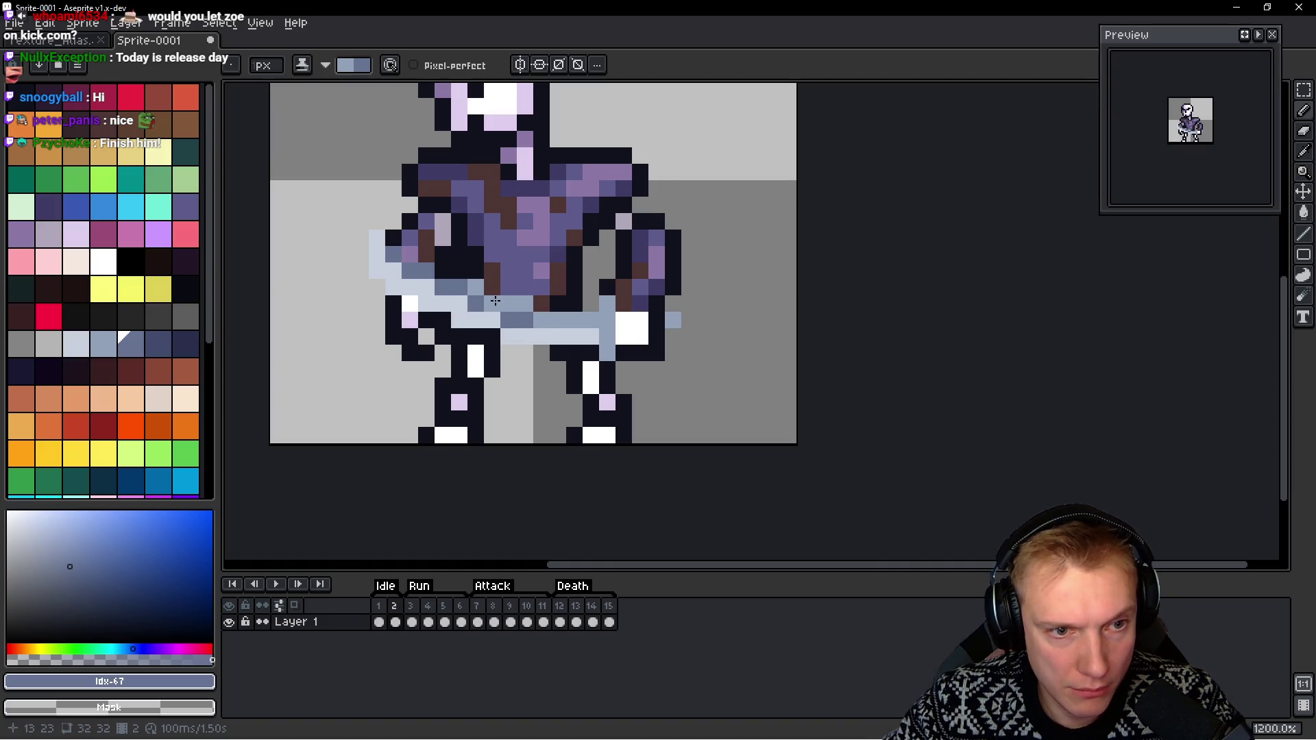
left_click(475, 287)
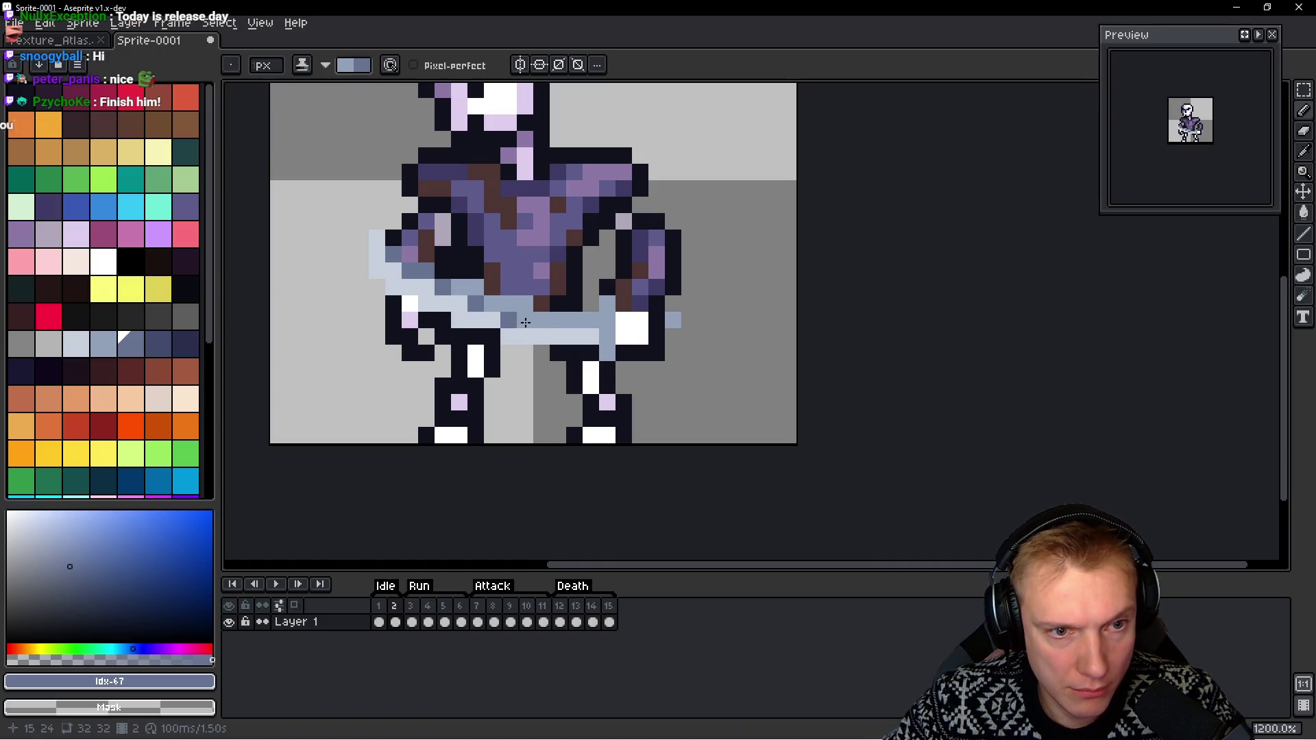
Refine the blade's shading, darkening pixels toward its right end
left_click(525, 322)
left_click(459, 287)
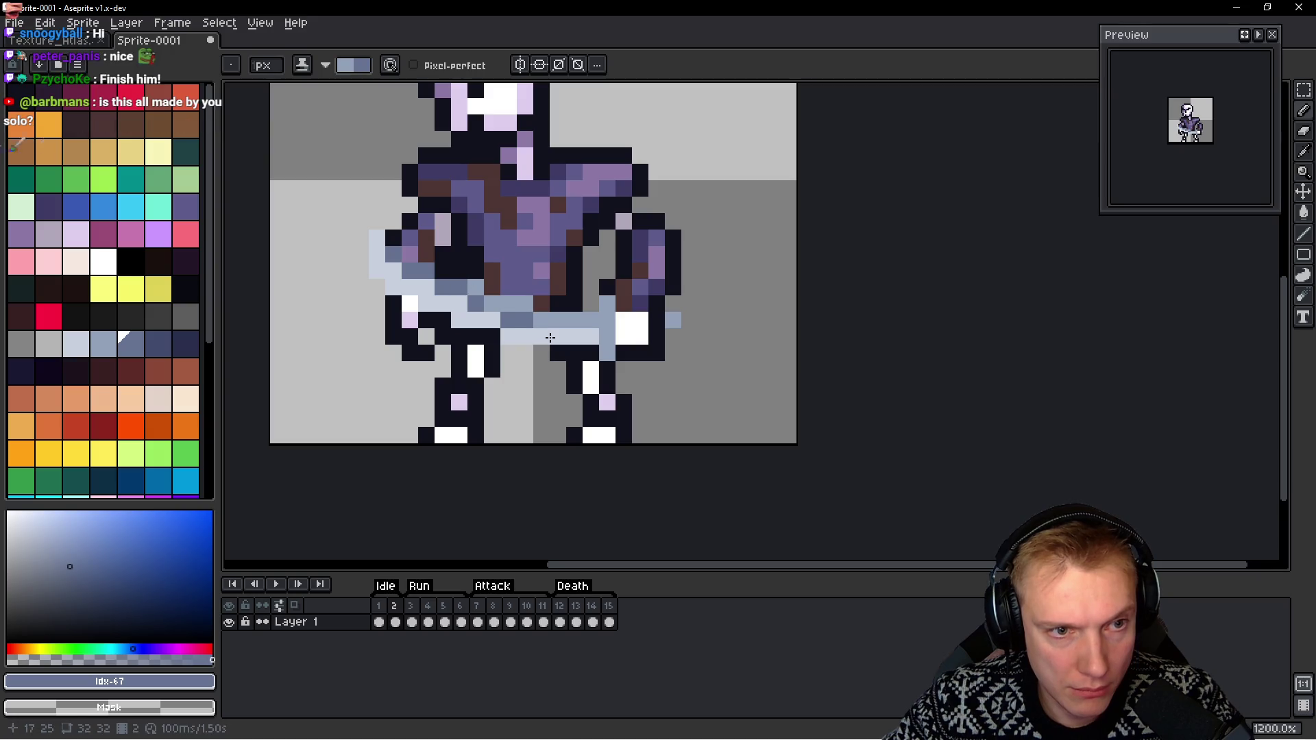
left_click(586, 323)
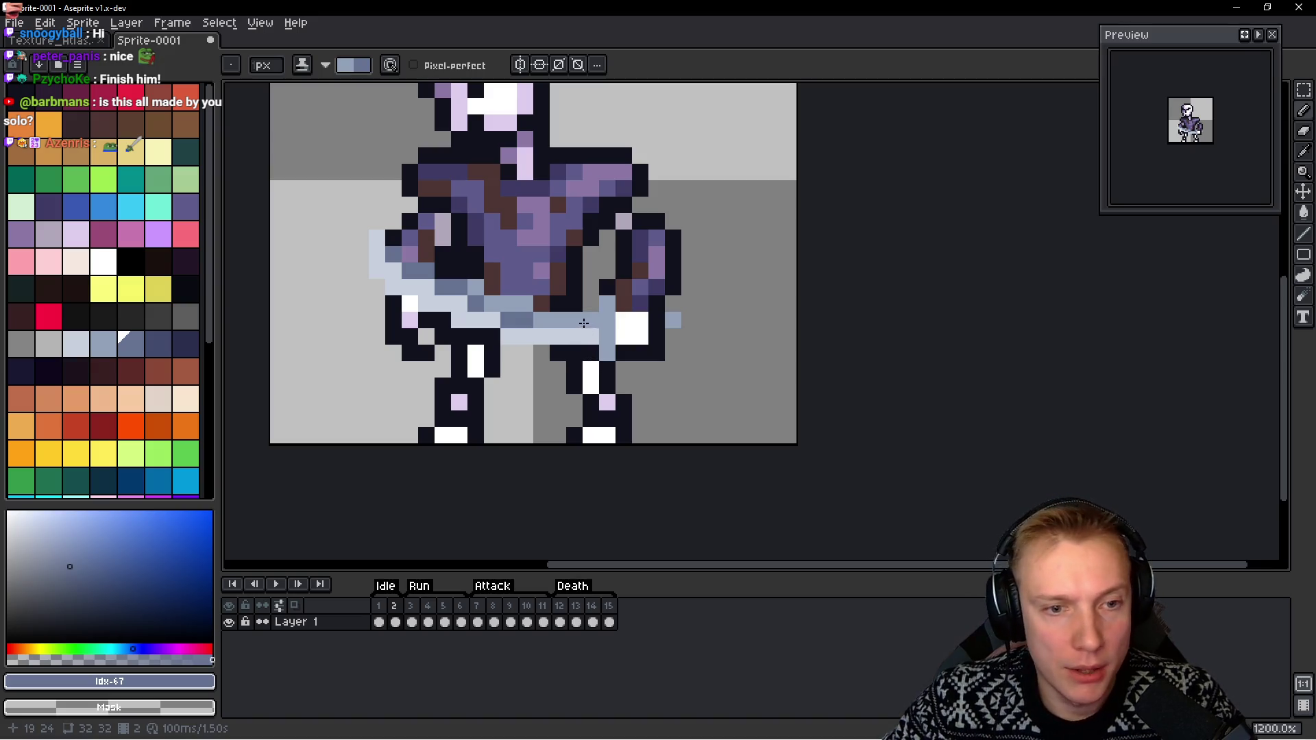
left_click(579, 327)
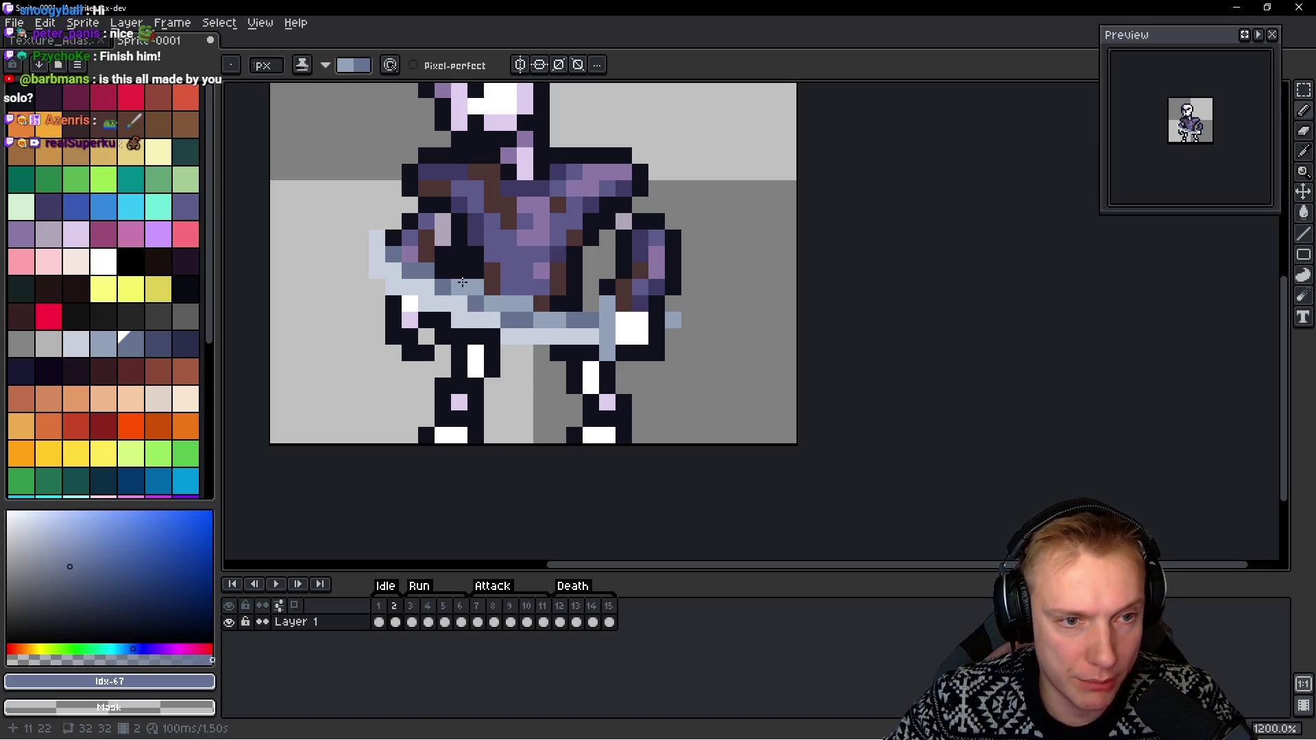
left_click(514, 317)
left_click(513, 317)
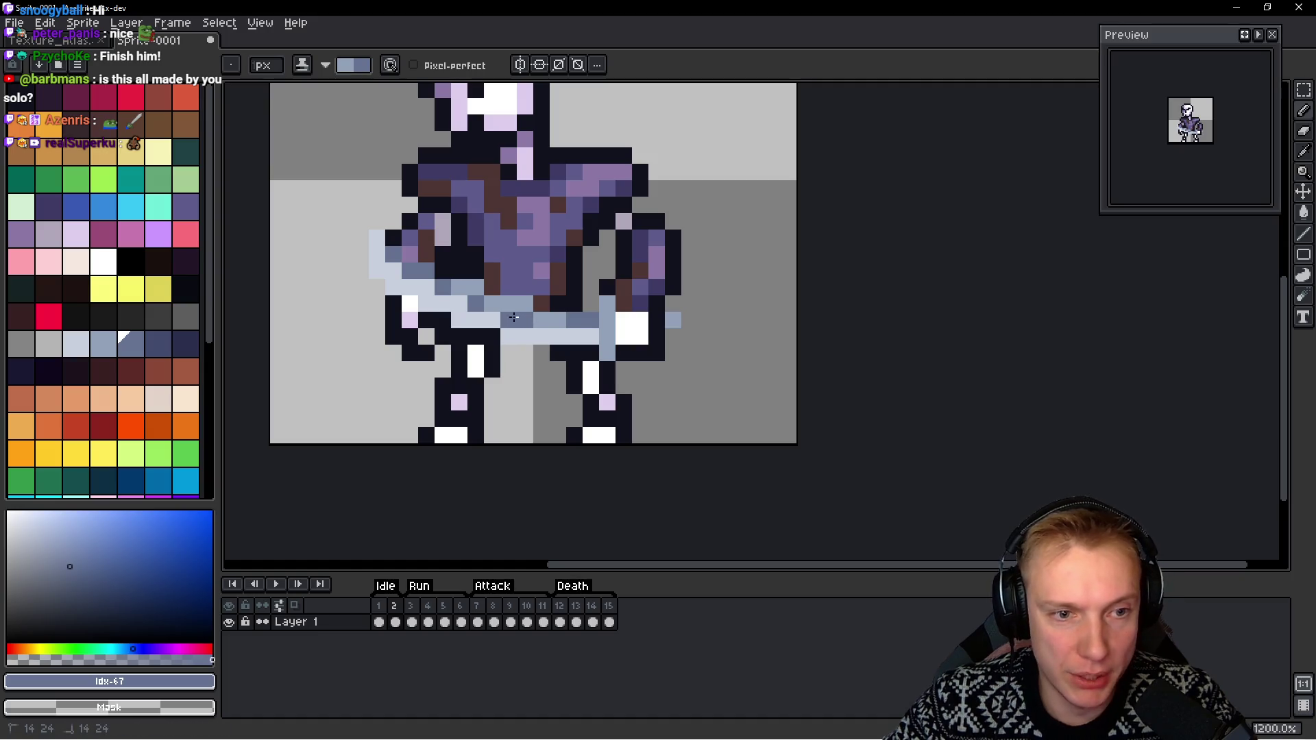
left_click_drag(536, 320, 538, 325)
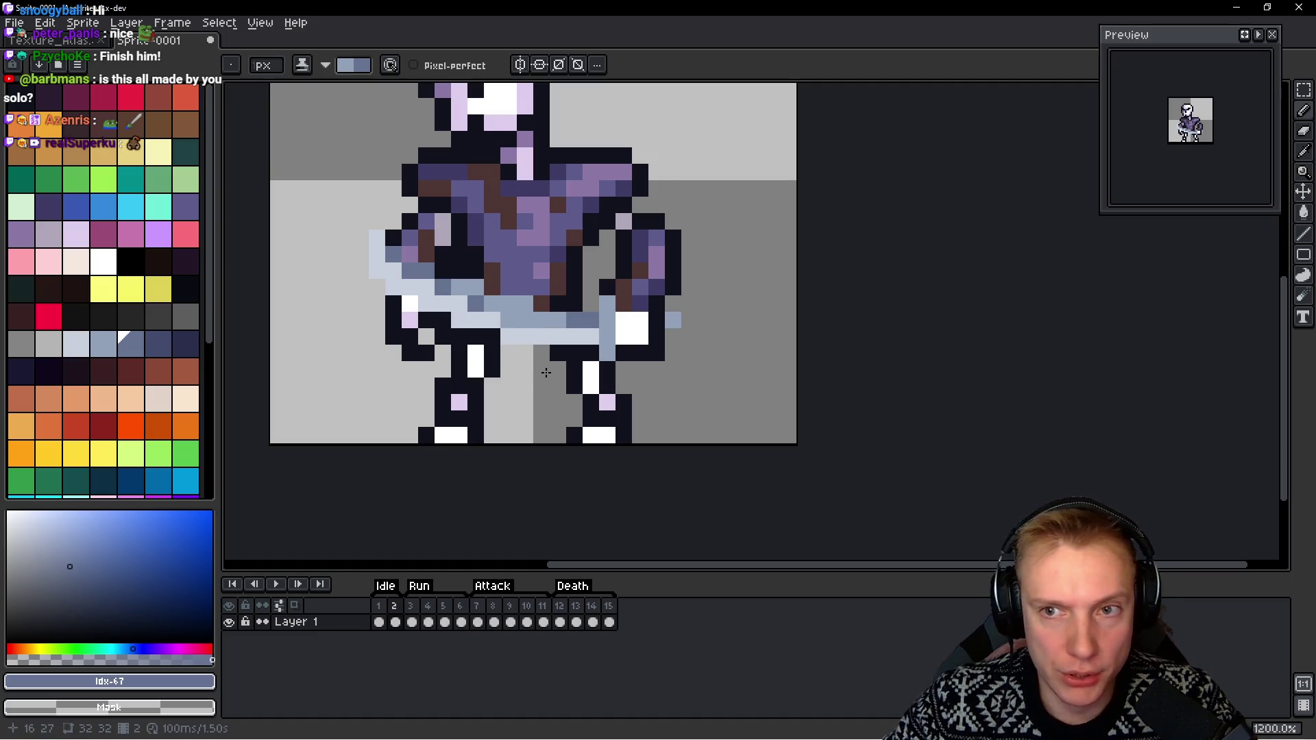
Add white shine pixels to the sword, widening the highlight to two pixels, then pick dark navy
left_click_drag(76, 342, 103, 342)
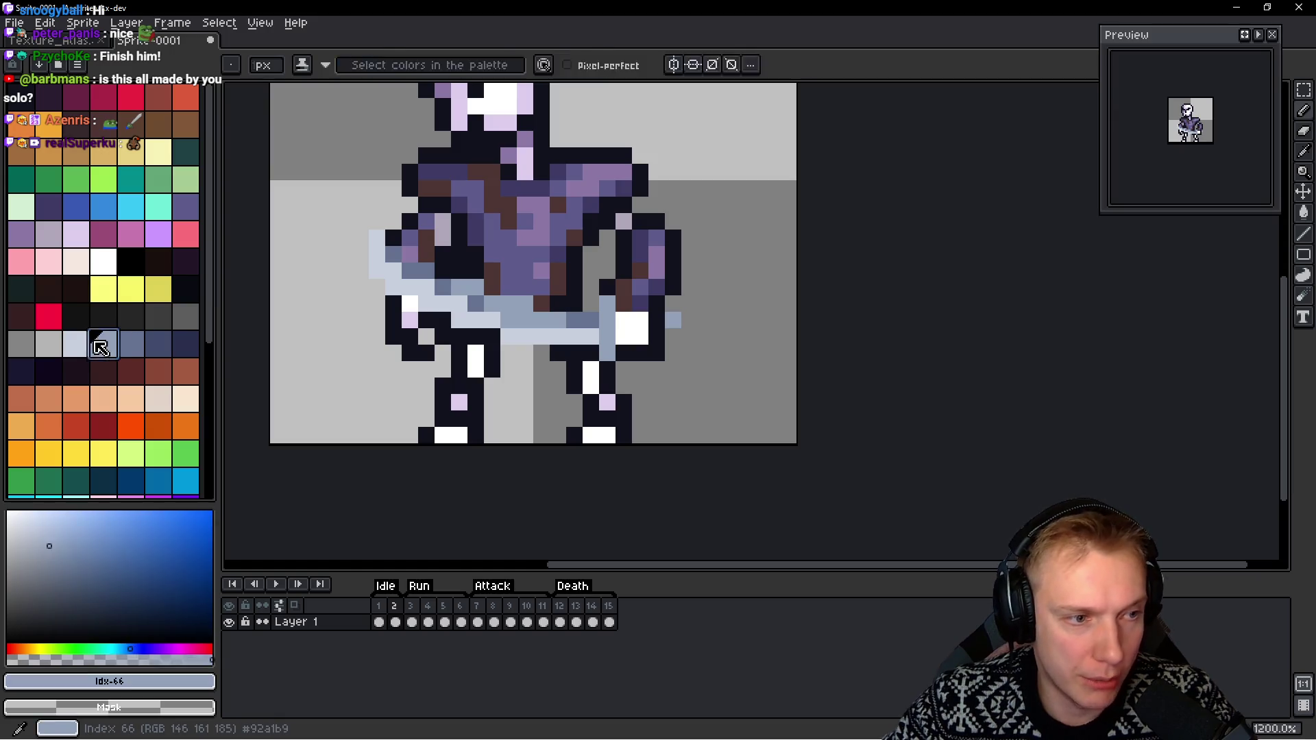
scroll(103, 274, "down", 3)
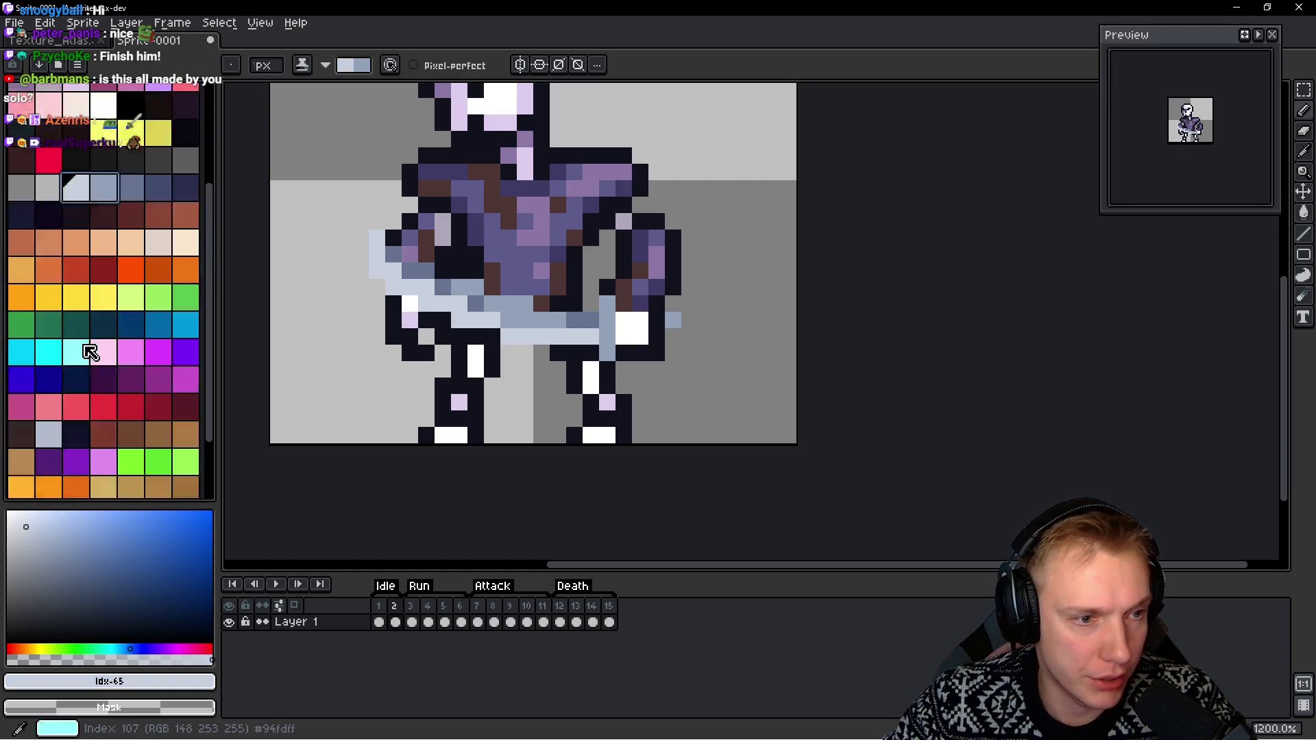
scroll(114, 373, "up", 3)
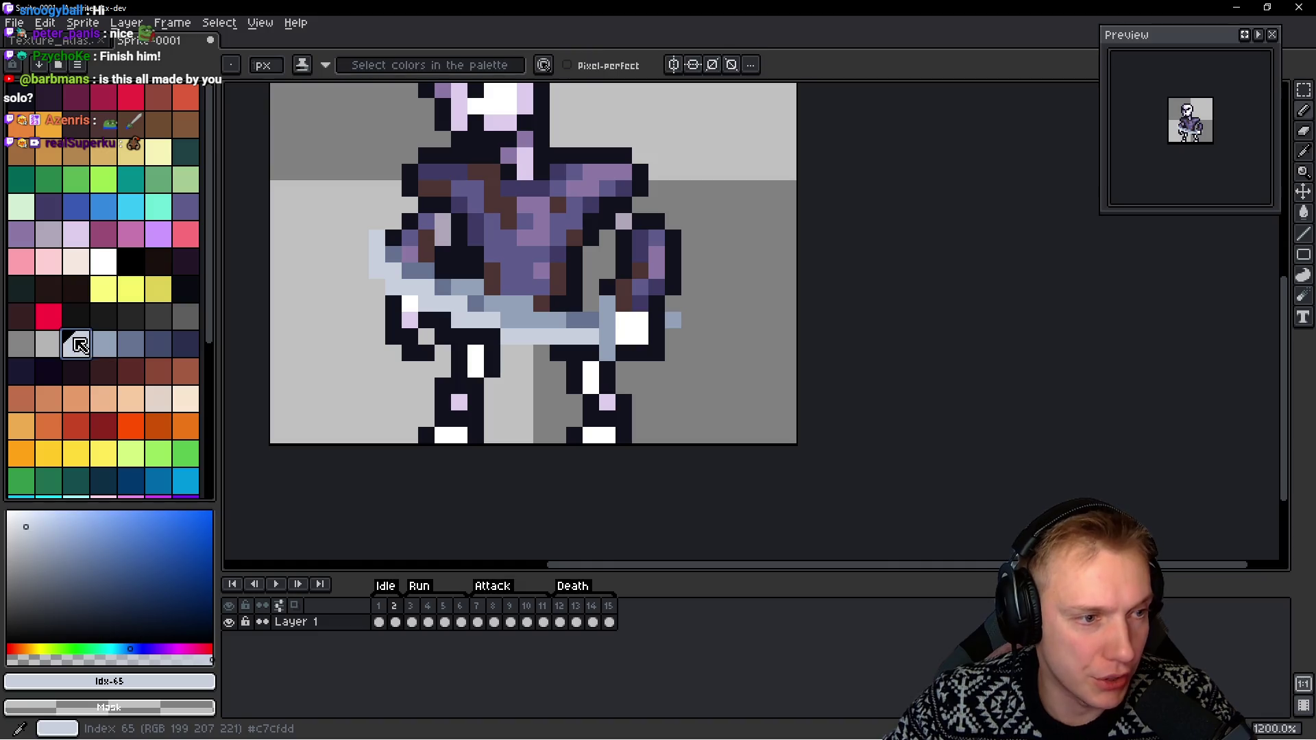
left_click(104, 260)
mouse_move(393, 287)
left_mouse_down()
mouse_move(434, 304)
mouse_move(413, 292)
left_mouse_up()
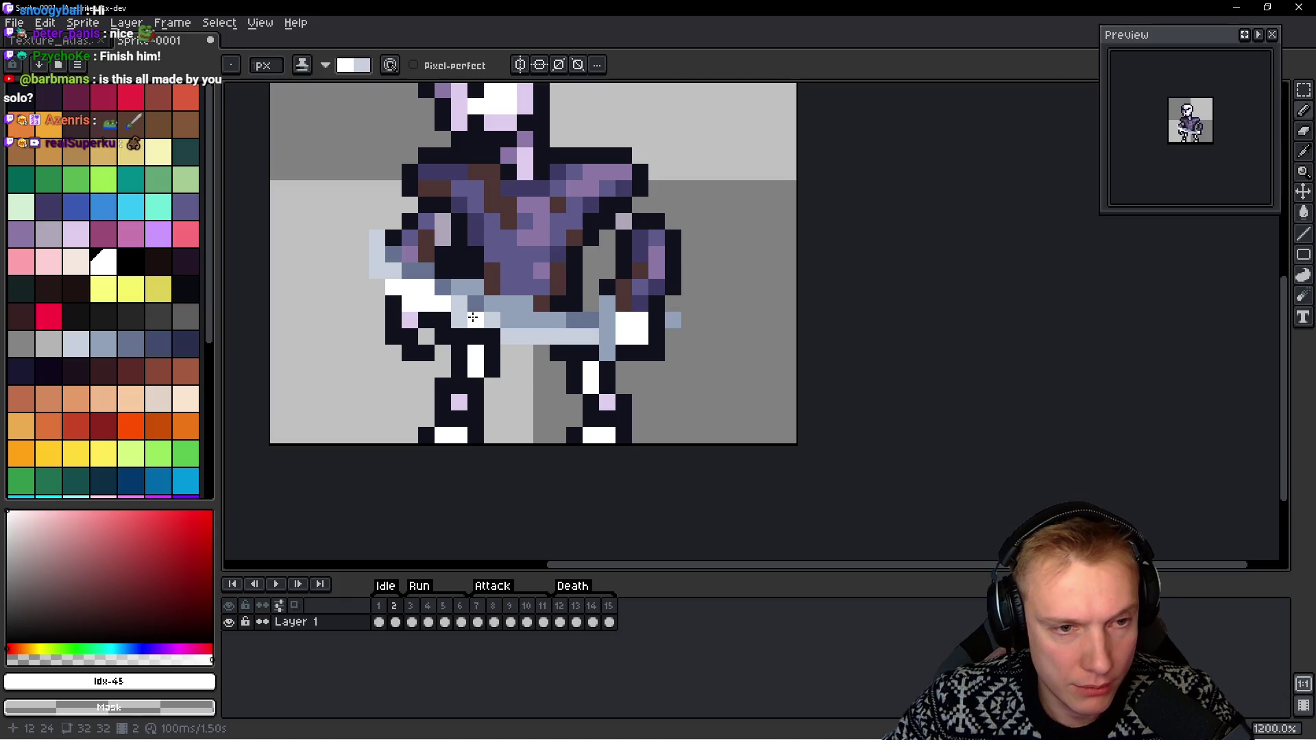
left_click(476, 322)
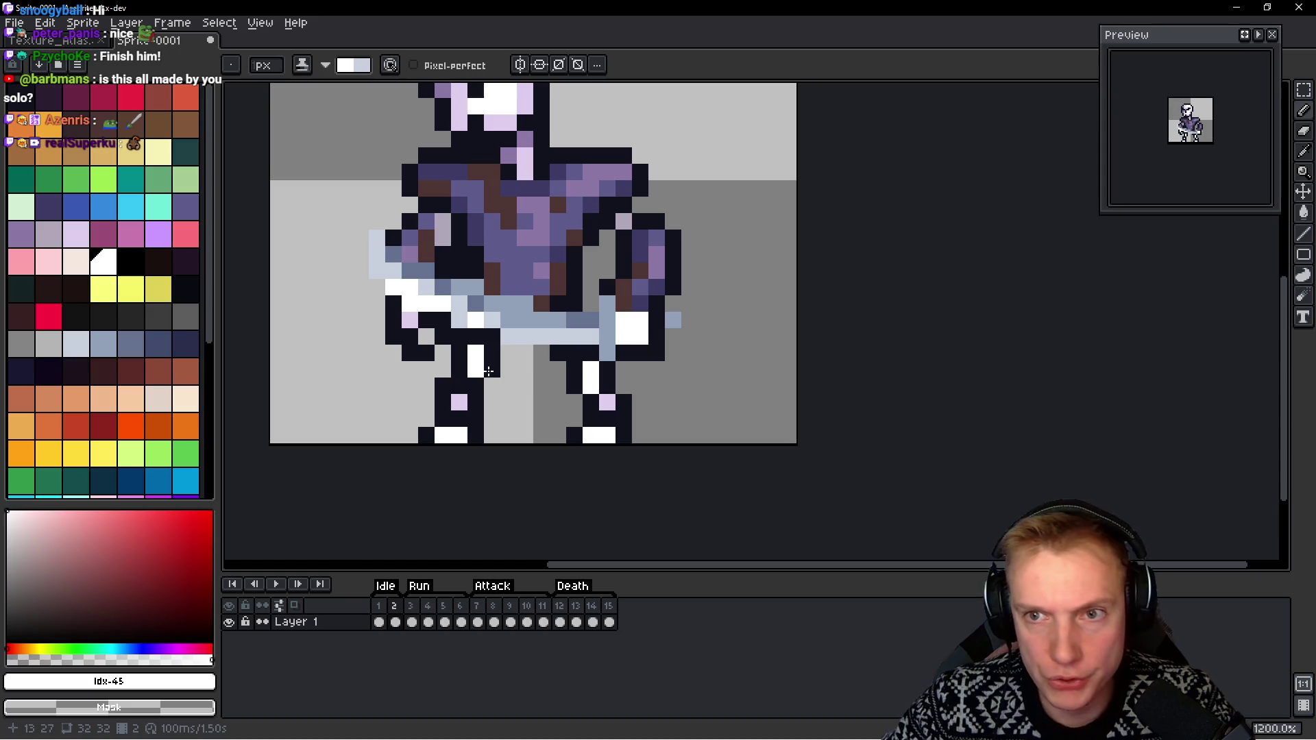
left_click(492, 320)
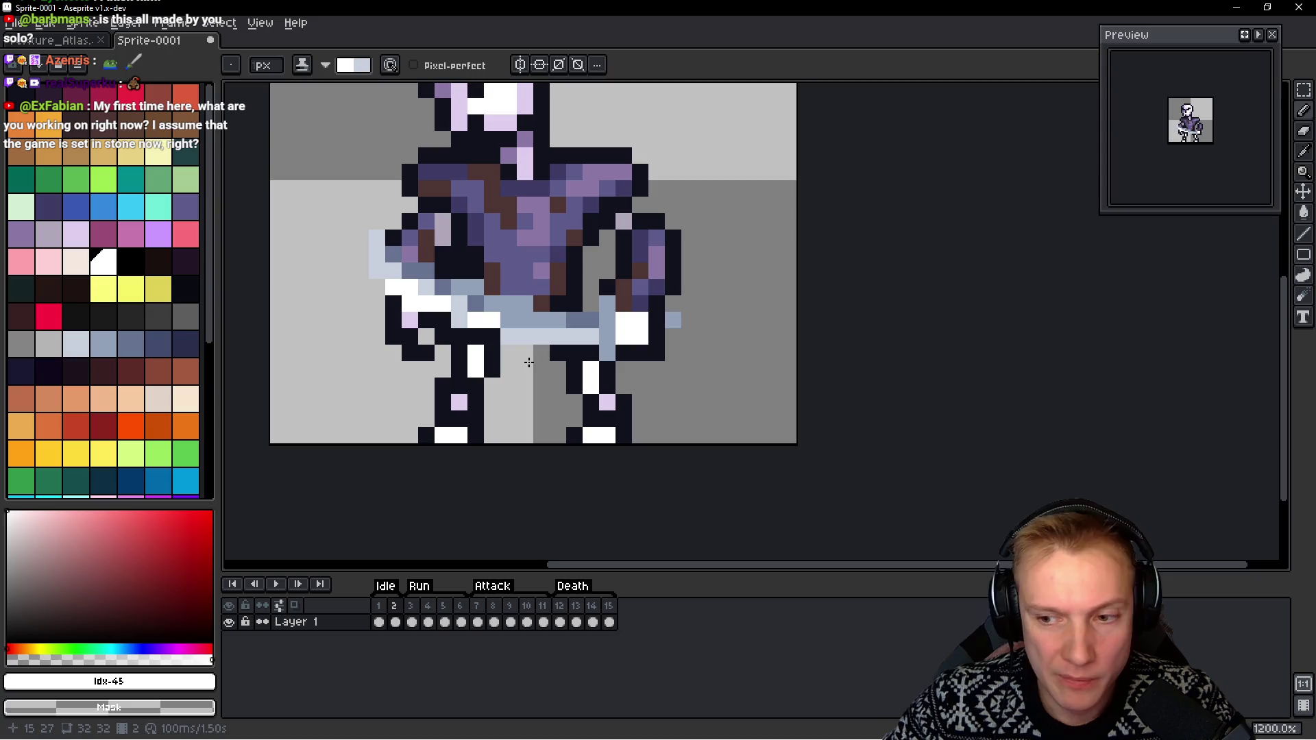
scroll(529, 357, "down", 7)
scroll(546, 345, "up", 7)
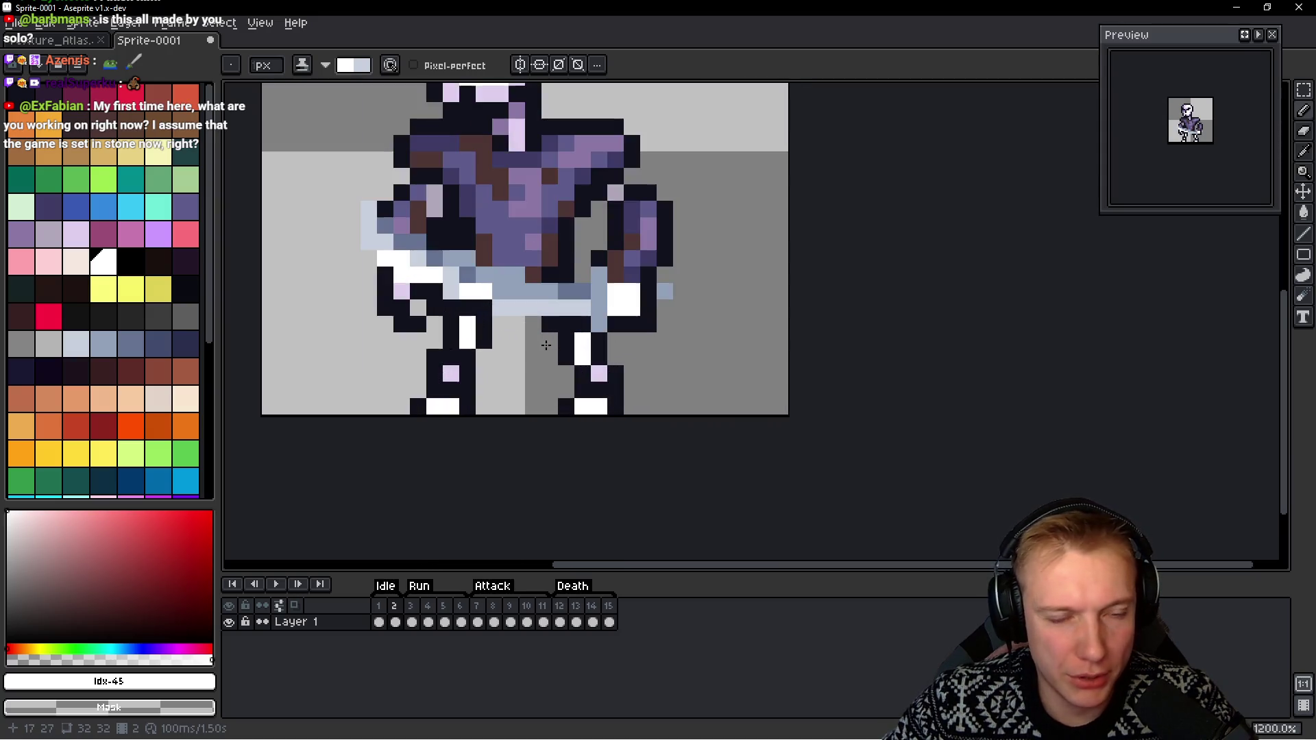
mouse_move(553, 323)
left_mouse_down()
mouse_move(505, 347)
mouse_move(497, 371)
left_mouse_up()
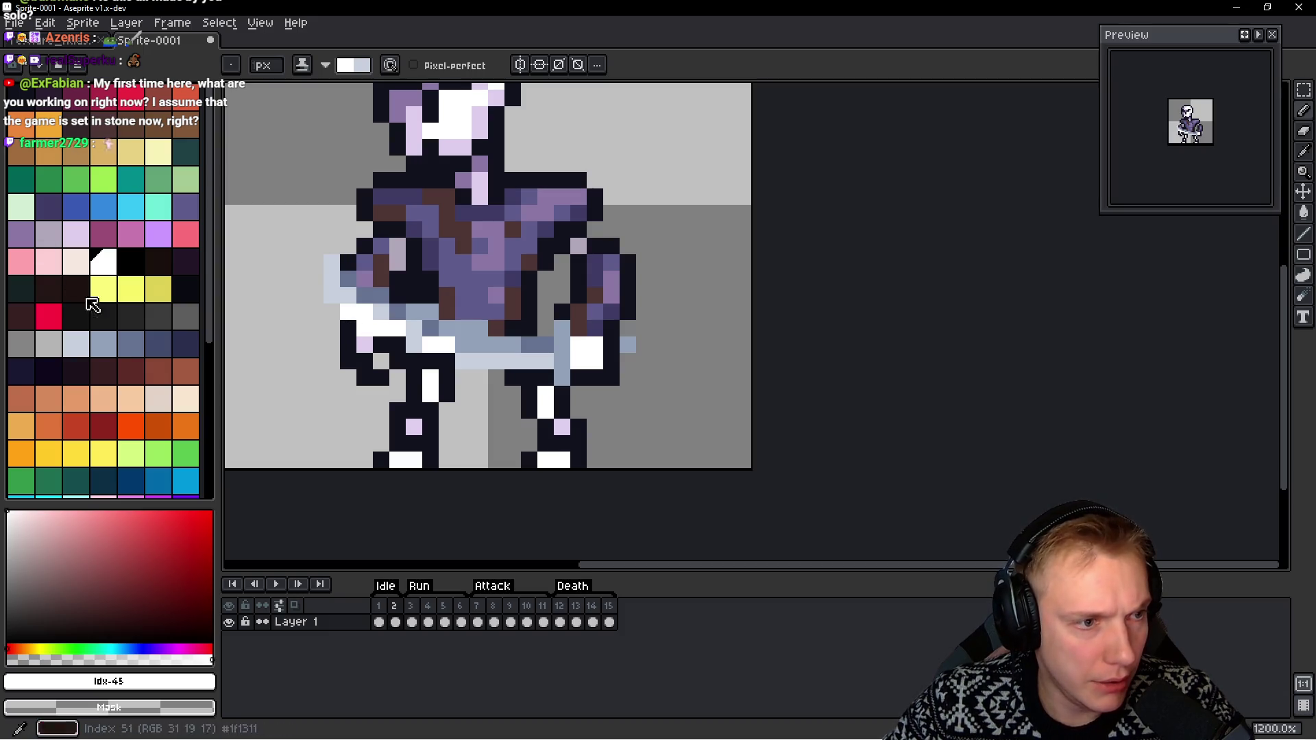
left_click(183, 342)
left_click(348, 362)
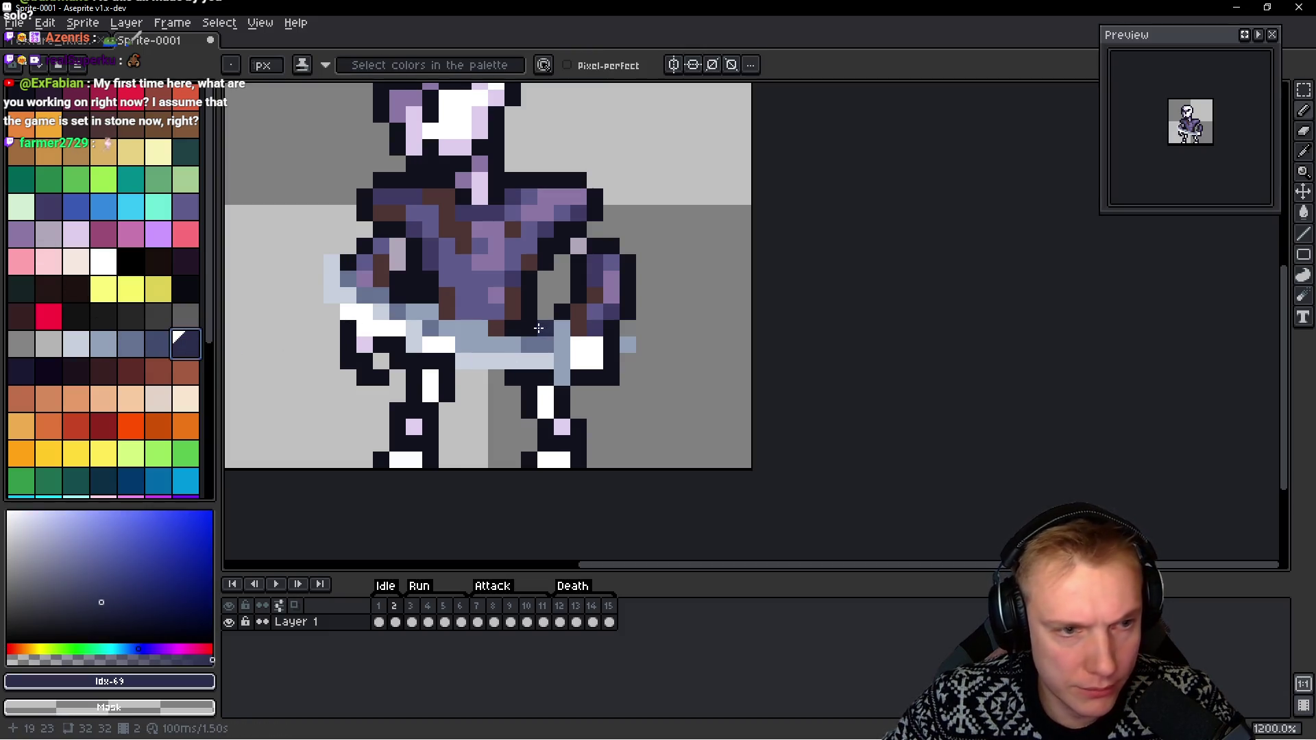
Outline the sword's left tip and blade edge with dark navy pixels
left_click(21, 371)
left_click_drag(545, 323, 451, 312)
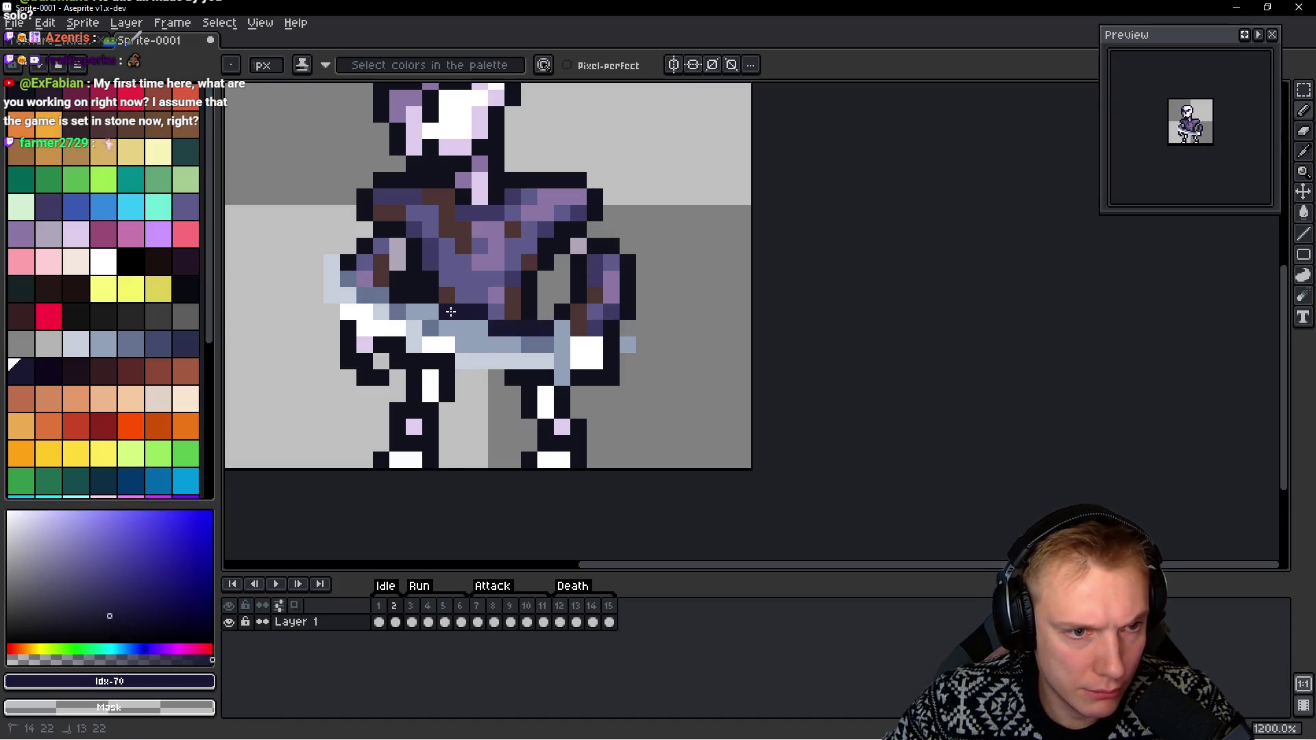
left_click_drag(380, 273, 365, 278)
left_click(332, 236)
mouse_move(332, 237)
left_mouse_down()
mouse_move(316, 232)
mouse_move(315, 268)
mouse_move(331, 310)
left_mouse_up()
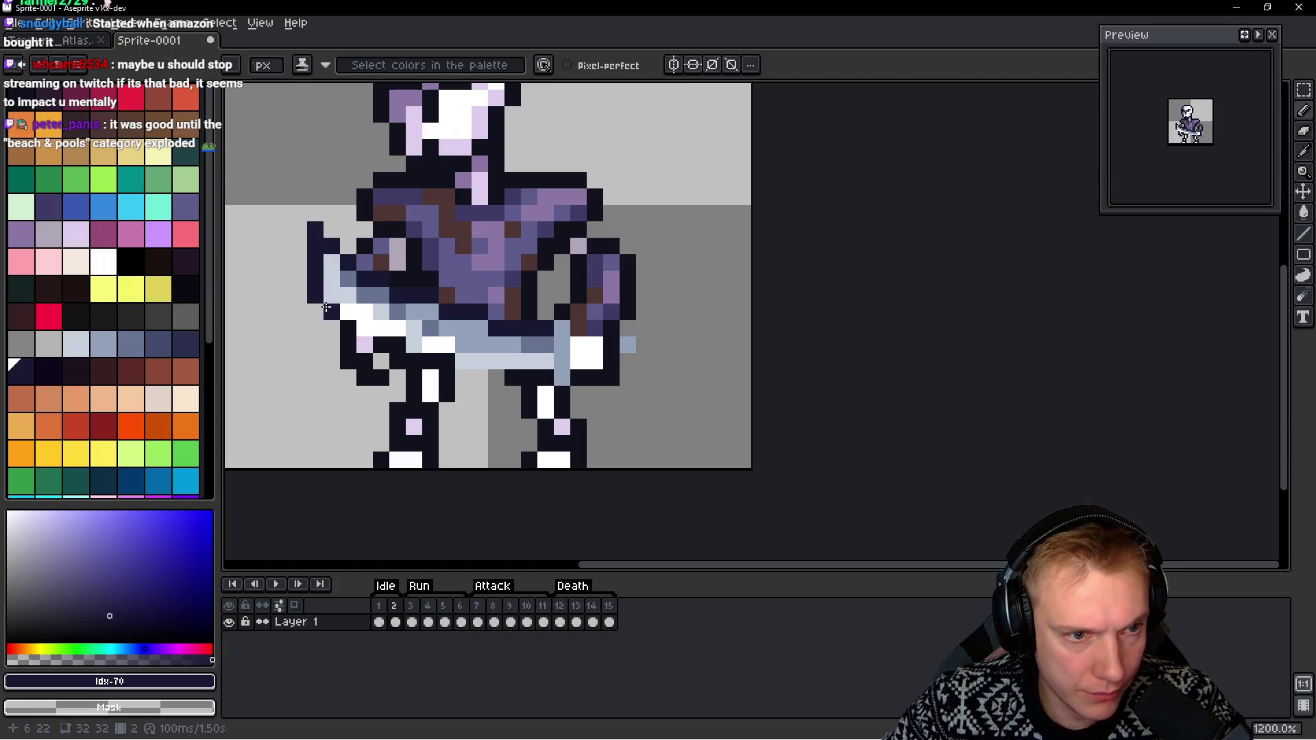
Add dark navy outline pixels along the sword's underside and around its right end
left_click(383, 342)
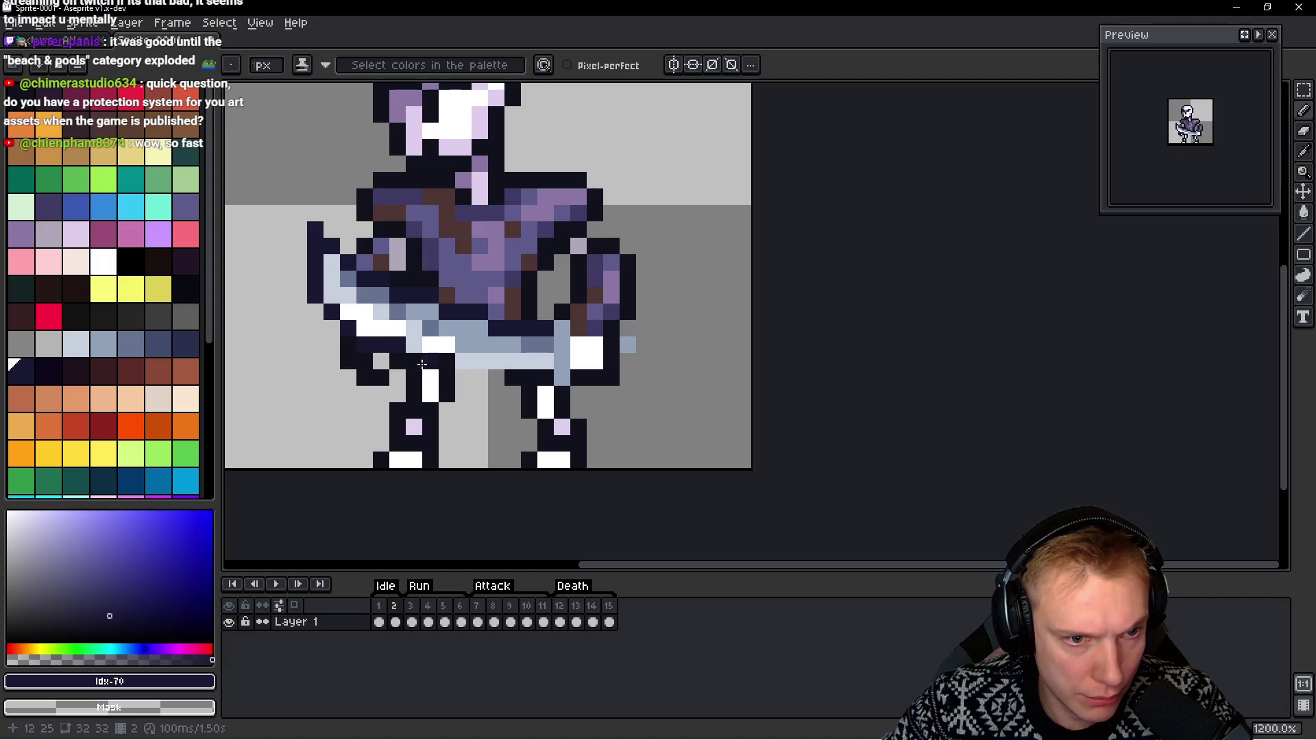
left_click_drag(414, 361, 450, 360)
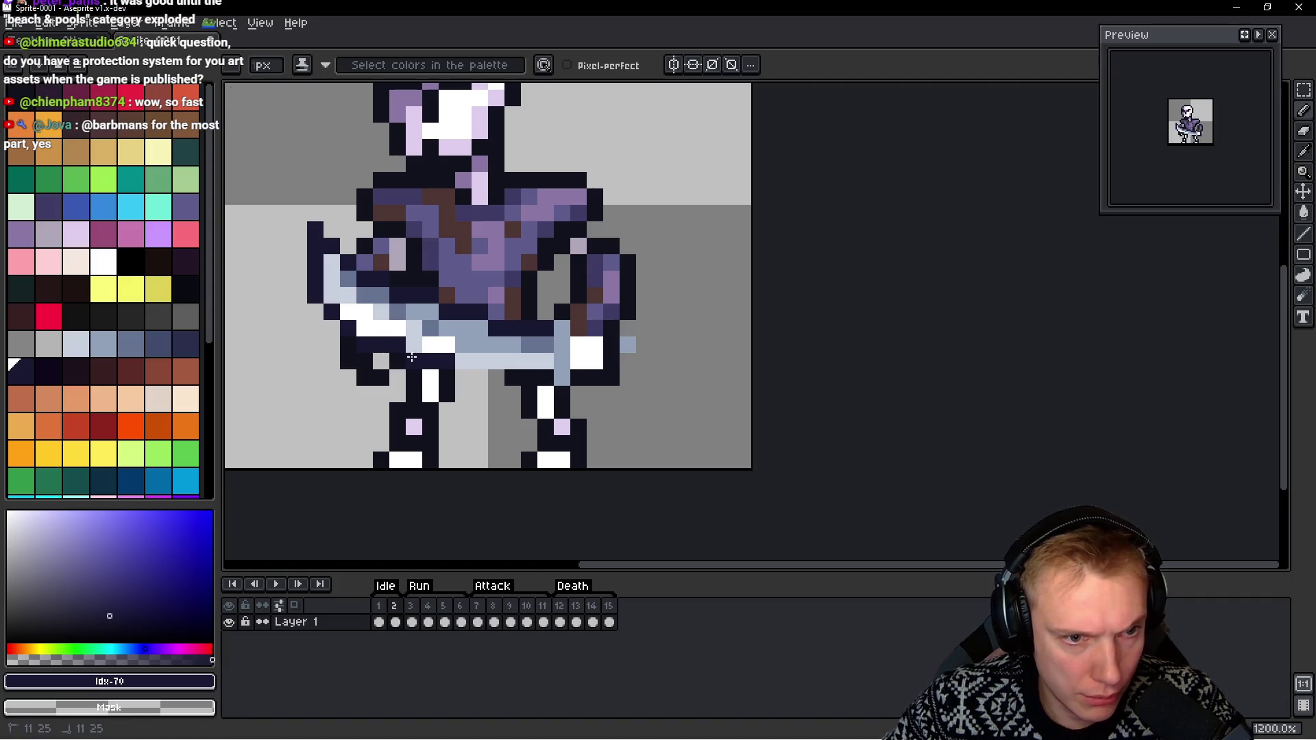
left_click_drag(463, 376, 512, 383)
left_click(562, 394)
left_click(626, 379)
left_click_drag(626, 359, 648, 333)
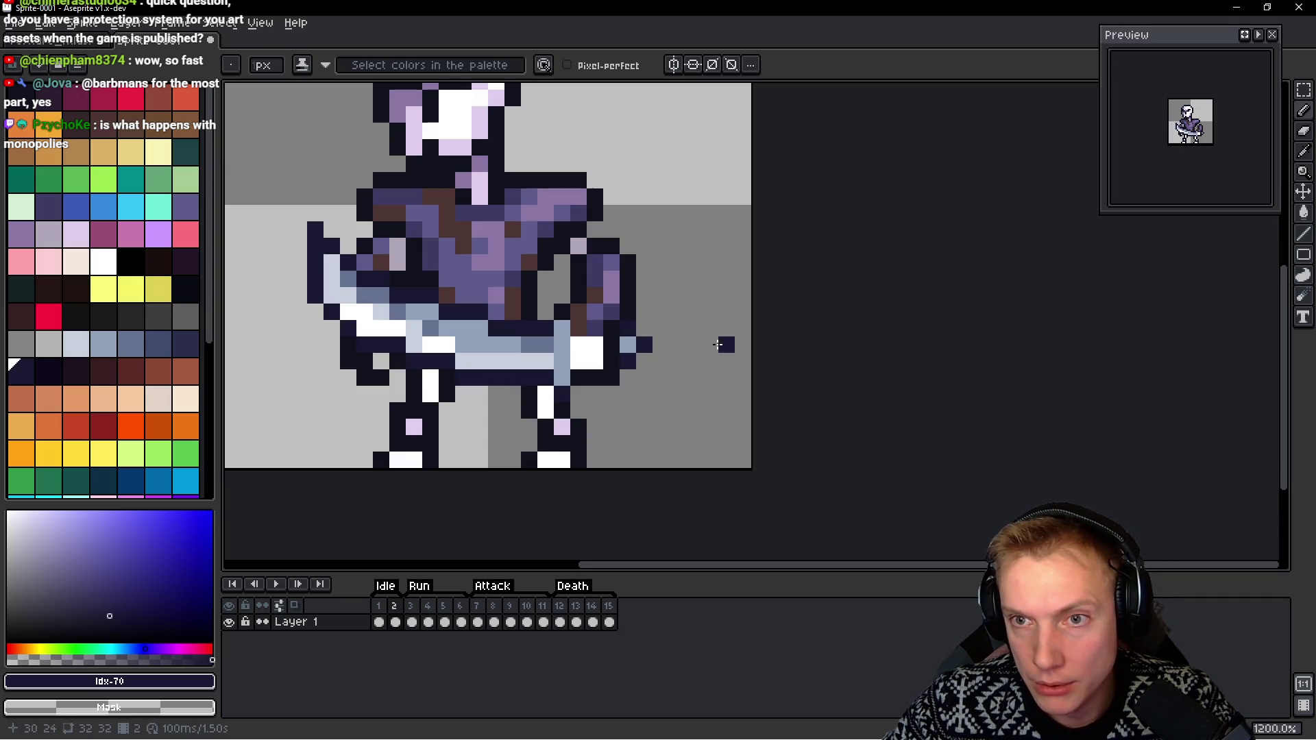
Paint dark navy pixels right of and below the sword, and tan pixels at its right end
scroll(704, 327, "up", 1)
left_click(599, 361, "alt")
left_click(624, 342, "alt")
left_click_drag(623, 365, 601, 386)
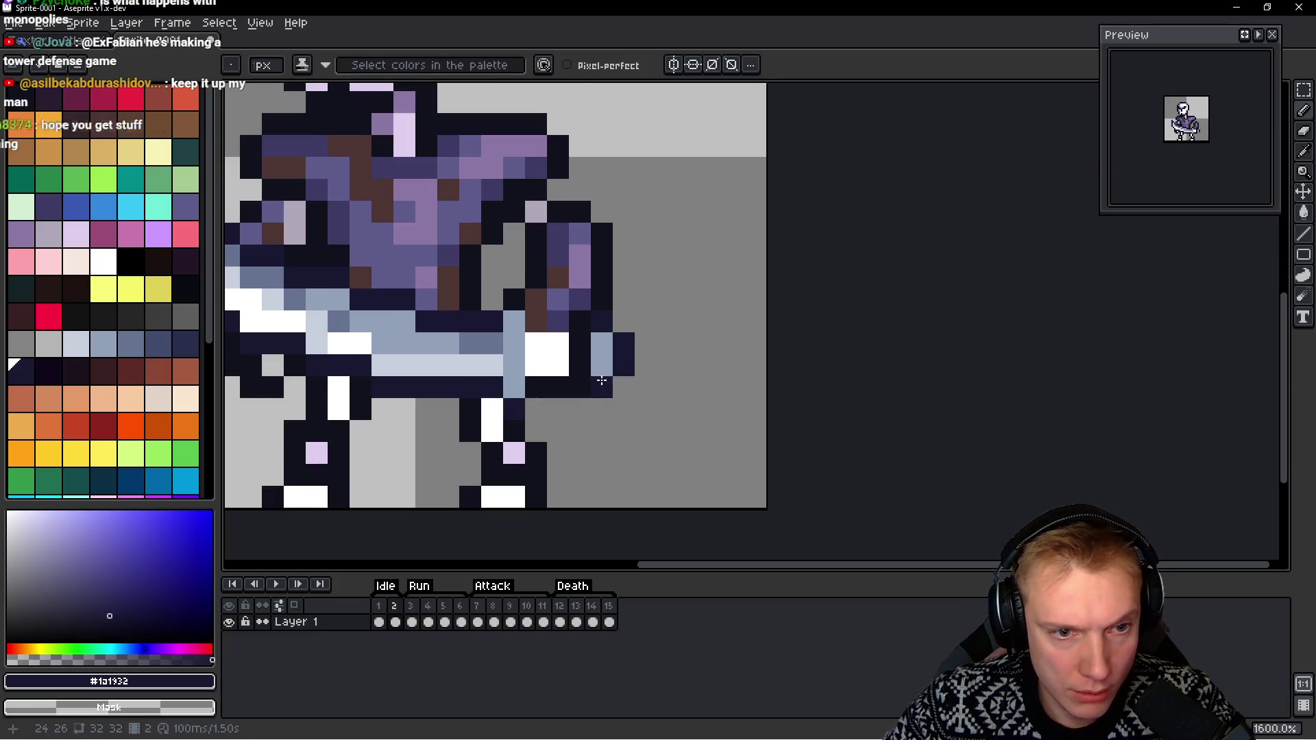
left_click(114, 158)
left_click(602, 344)
left_click(602, 365)
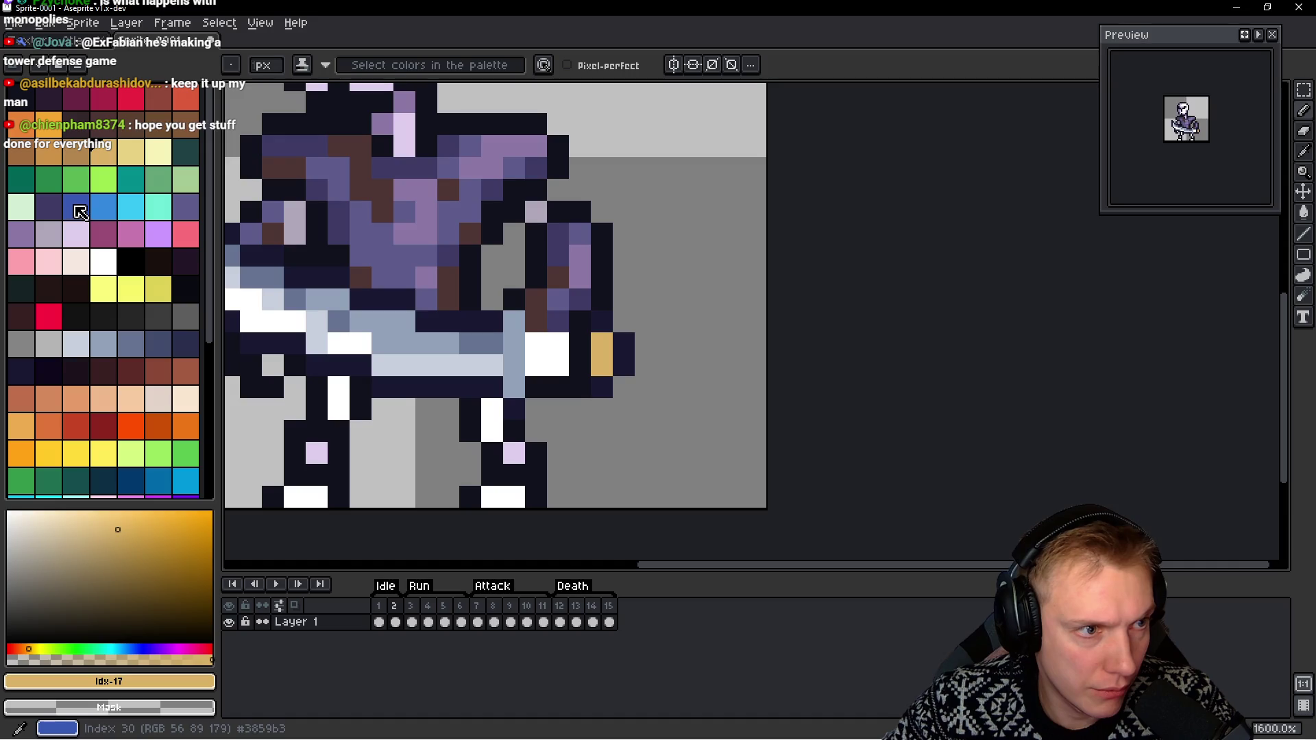
Paint a crossguard column and the sword's end pixels orange (swatch 88), then paste a sword copy
left_click(130, 179)
left_click(514, 322)
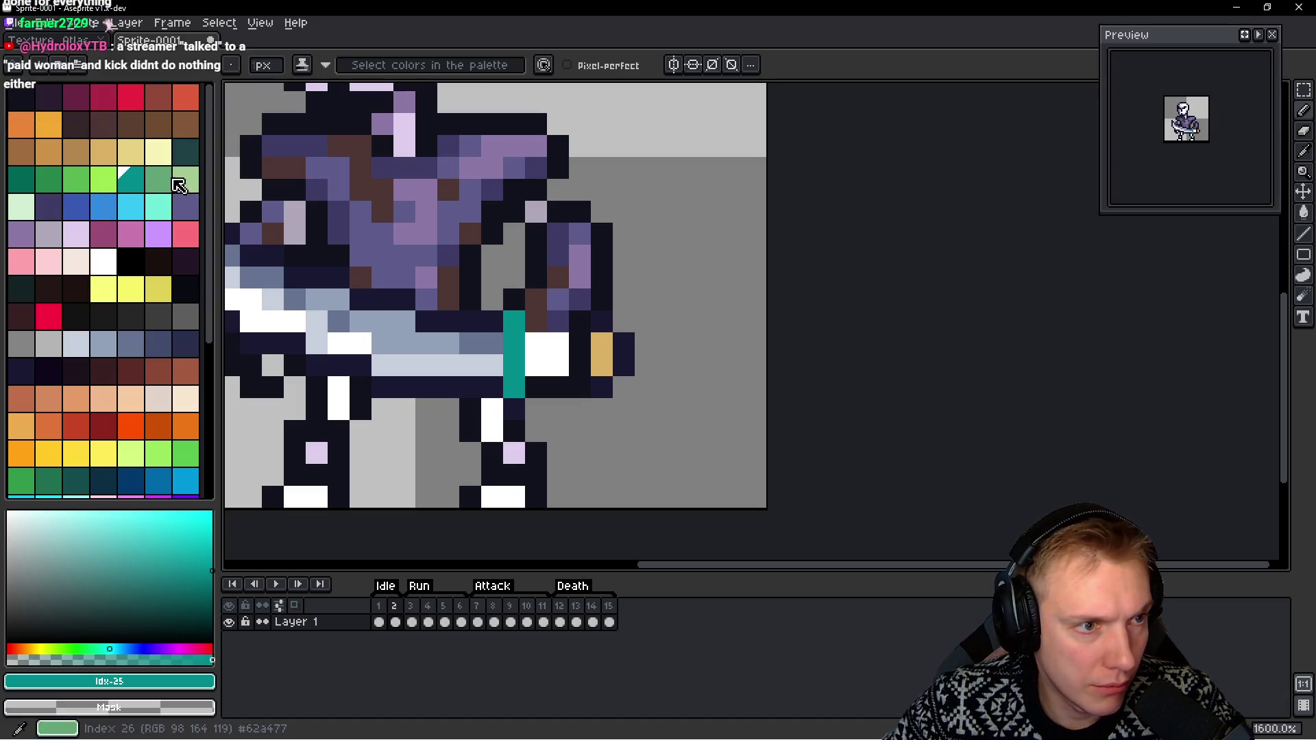
left_click(21, 234)
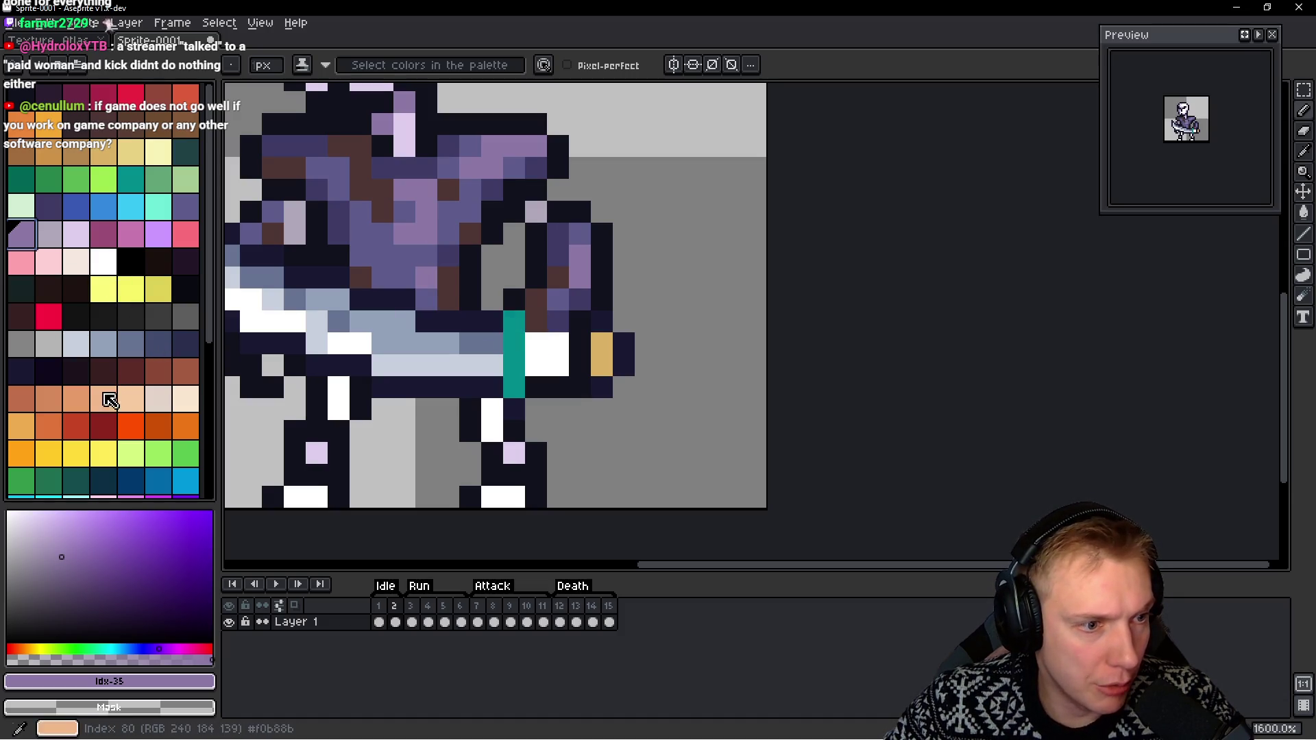
left_click(135, 430)
left_click_drag(514, 319, 514, 388)
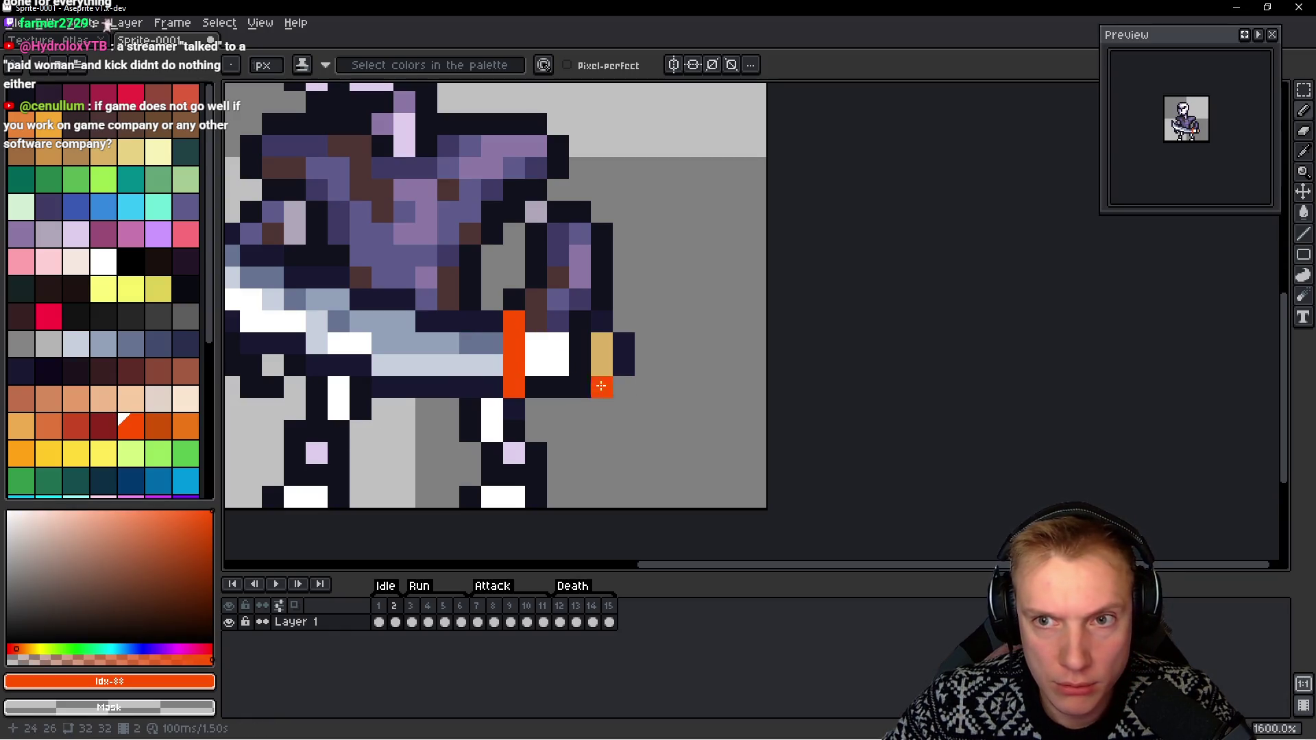
left_click(601, 342)
left_click(601, 365)
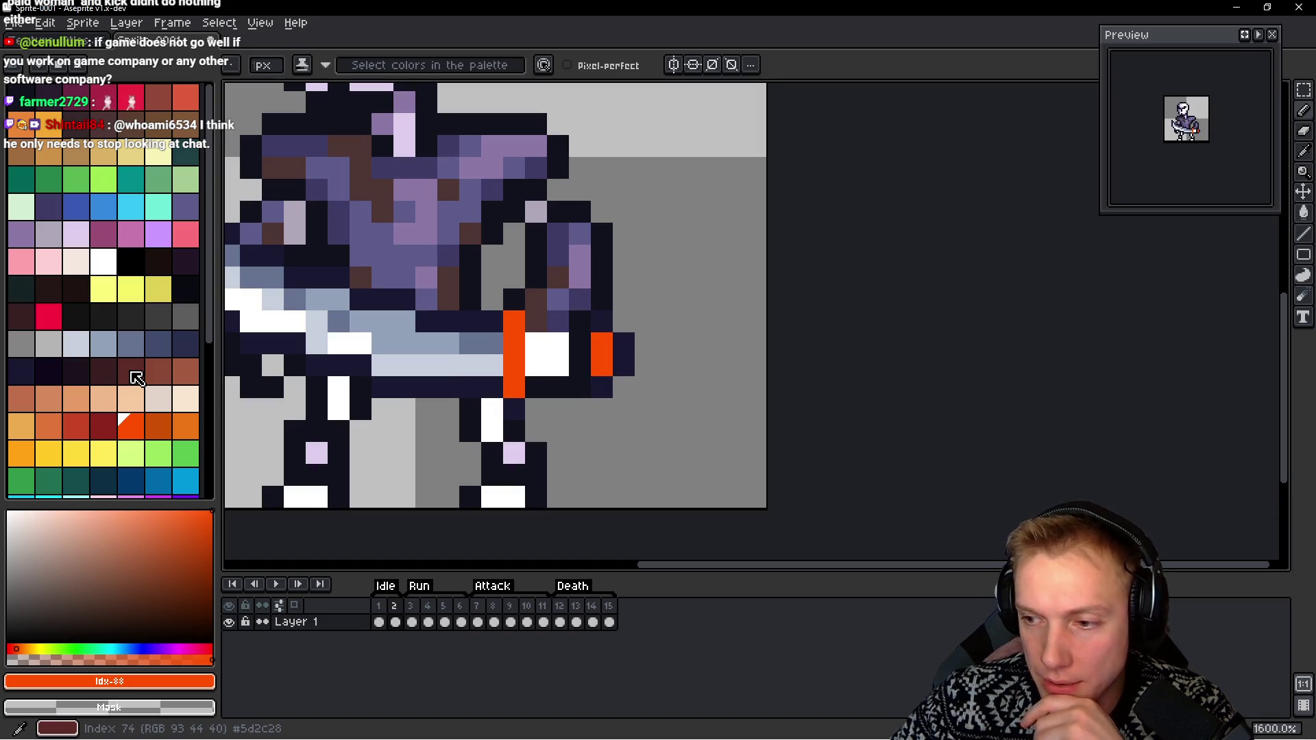
key("ctrl+v")
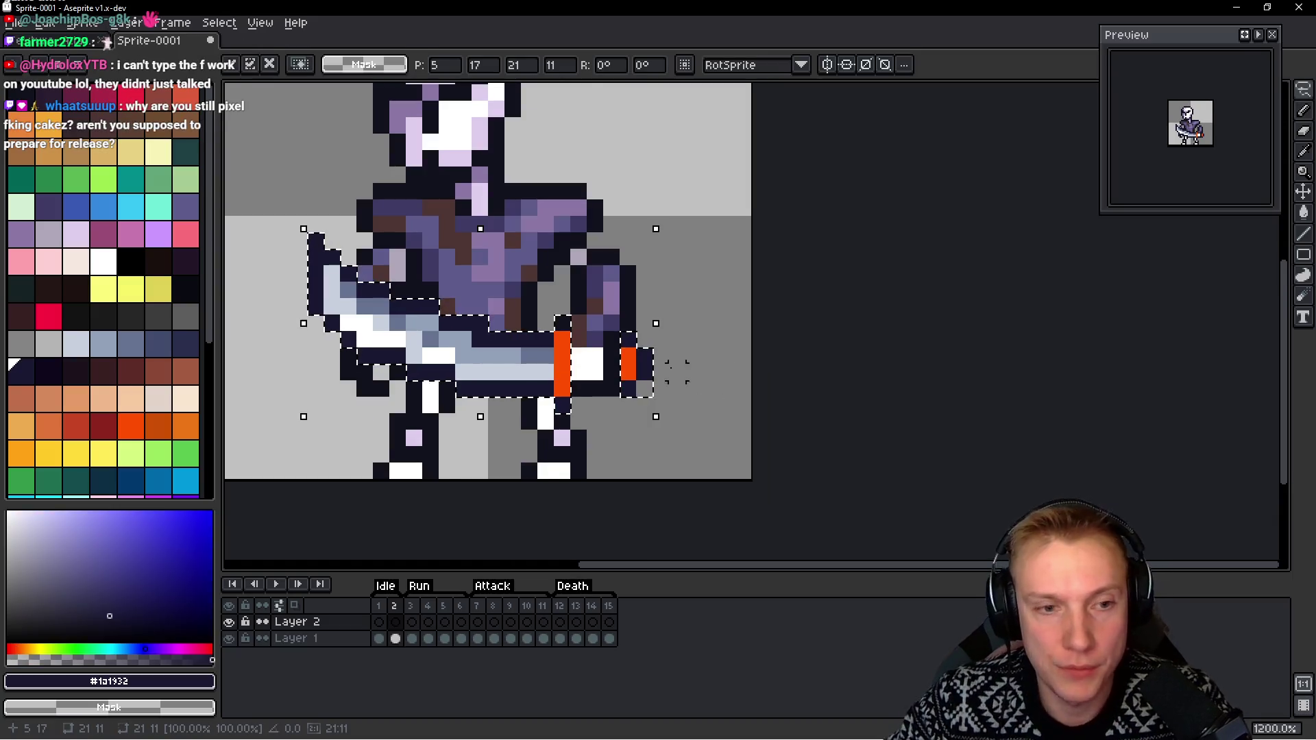
Drop the pasted sword onto Layer 2, return to the pencil, and sample pale grey-blue #c7cfdd
scroll(542, 243, "down", 2)
scroll(541, 245, "down", 1)
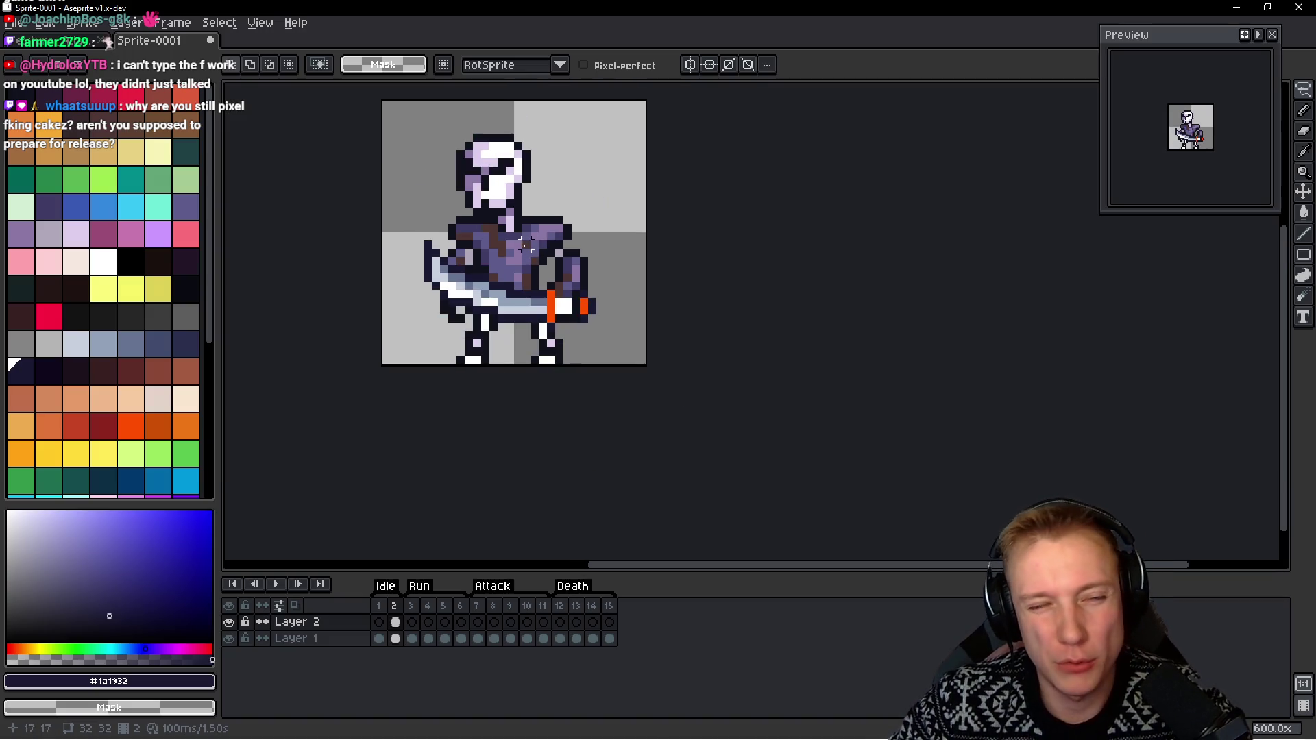
scroll(509, 251, "up", 4)
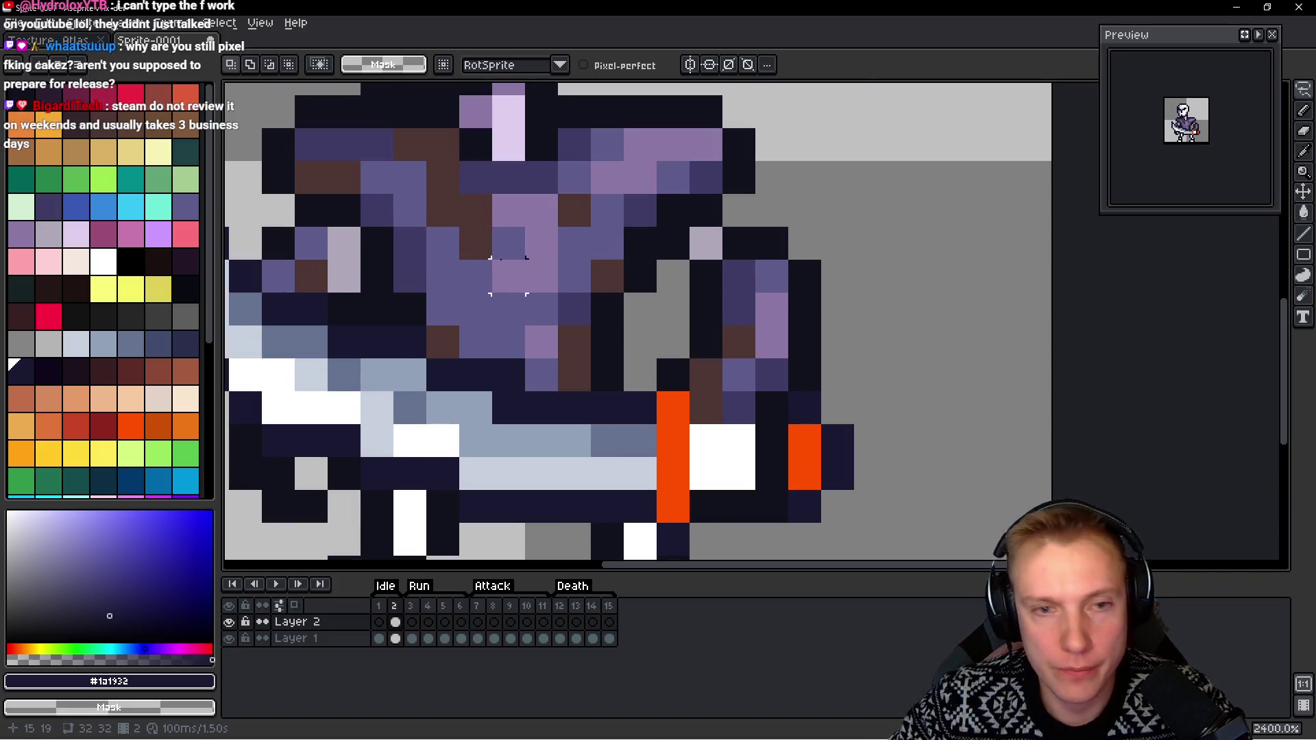
key("Return")
scroll(411, 367, "down", 5)
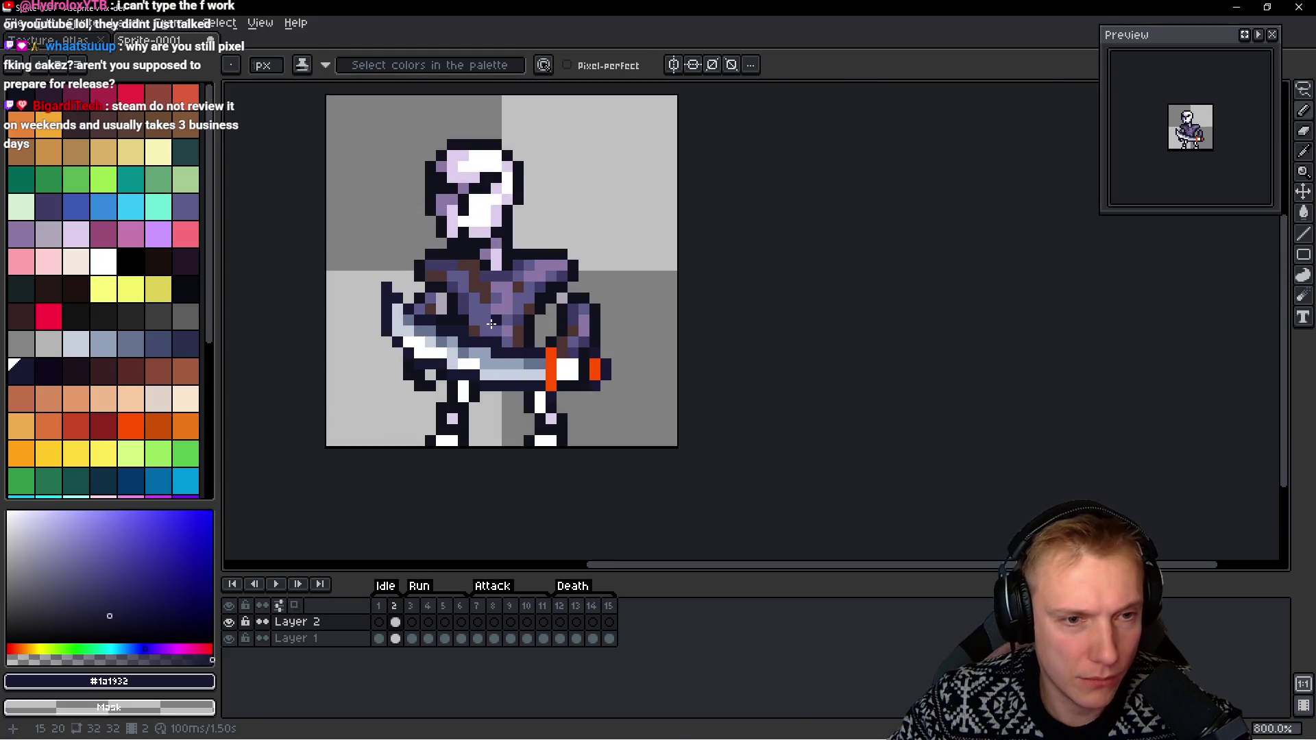
scroll(414, 355, "up", 3)
key("e")
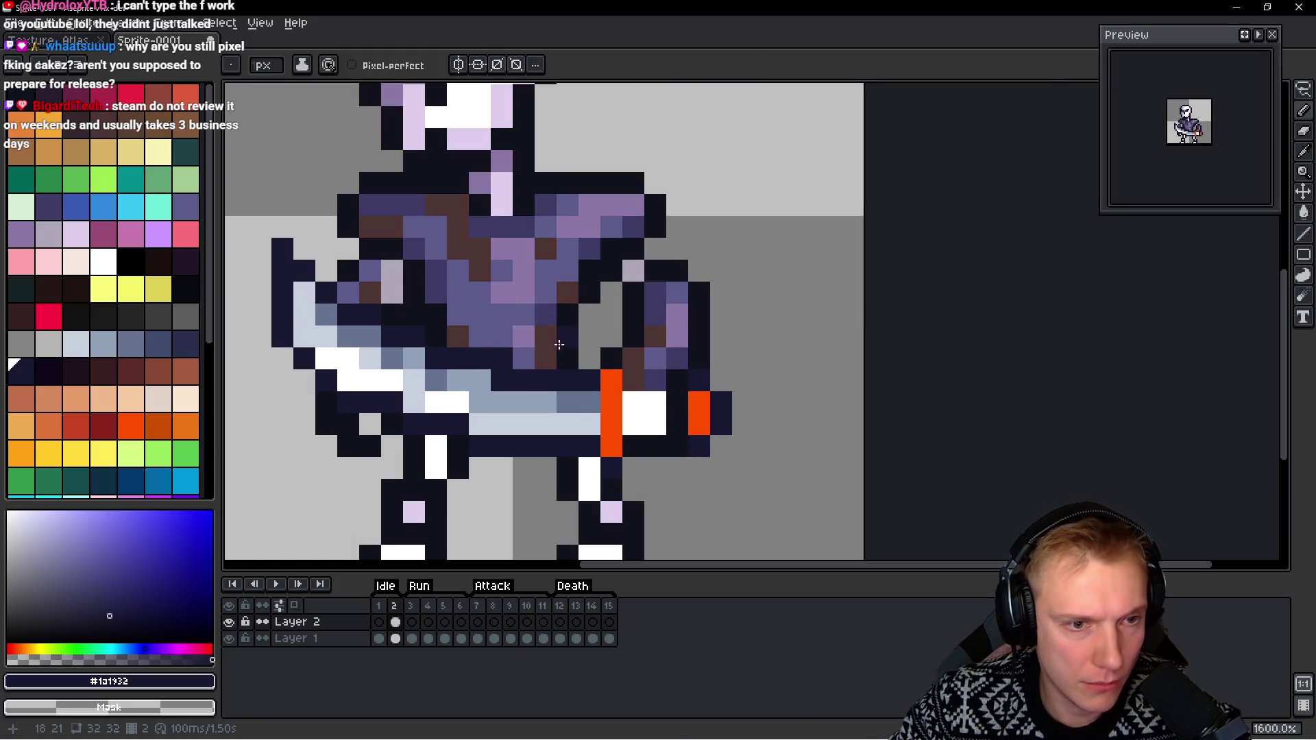
scroll(512, 358, "down", 4)
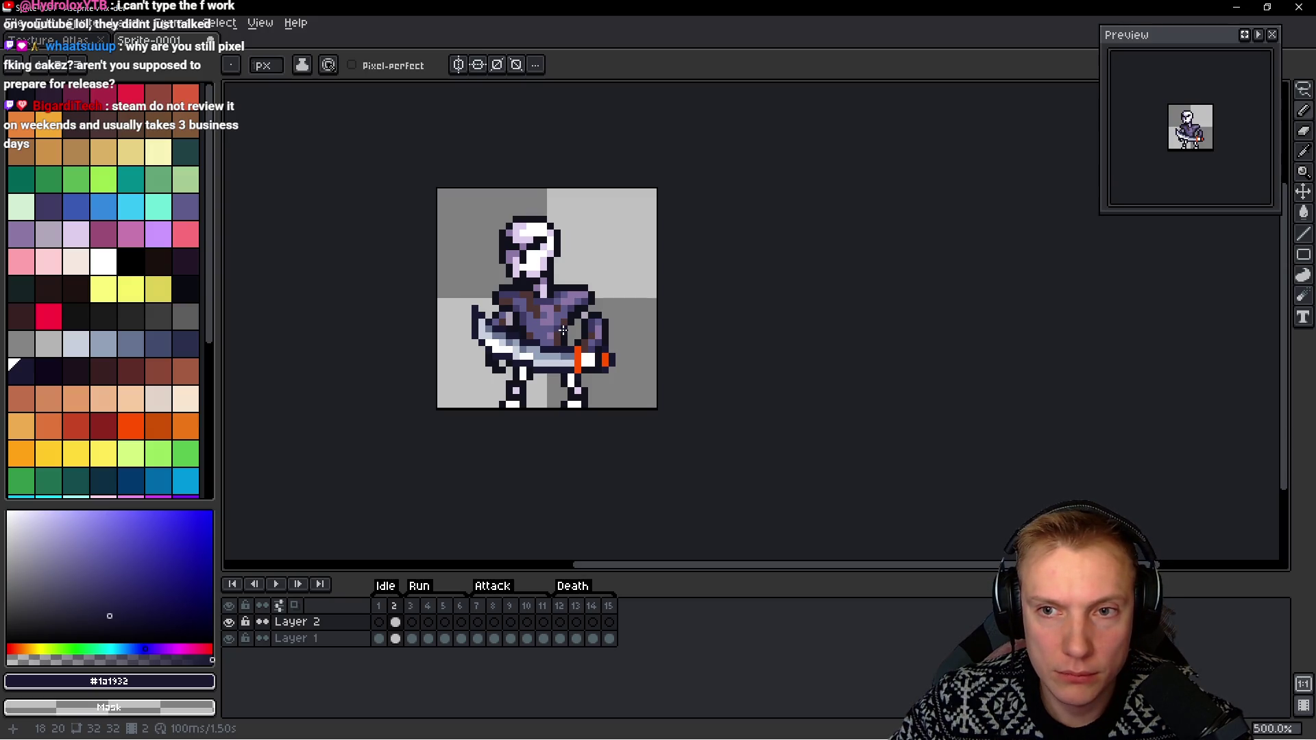
scroll(562, 331, "up", 4)
left_click(521, 403, "alt")
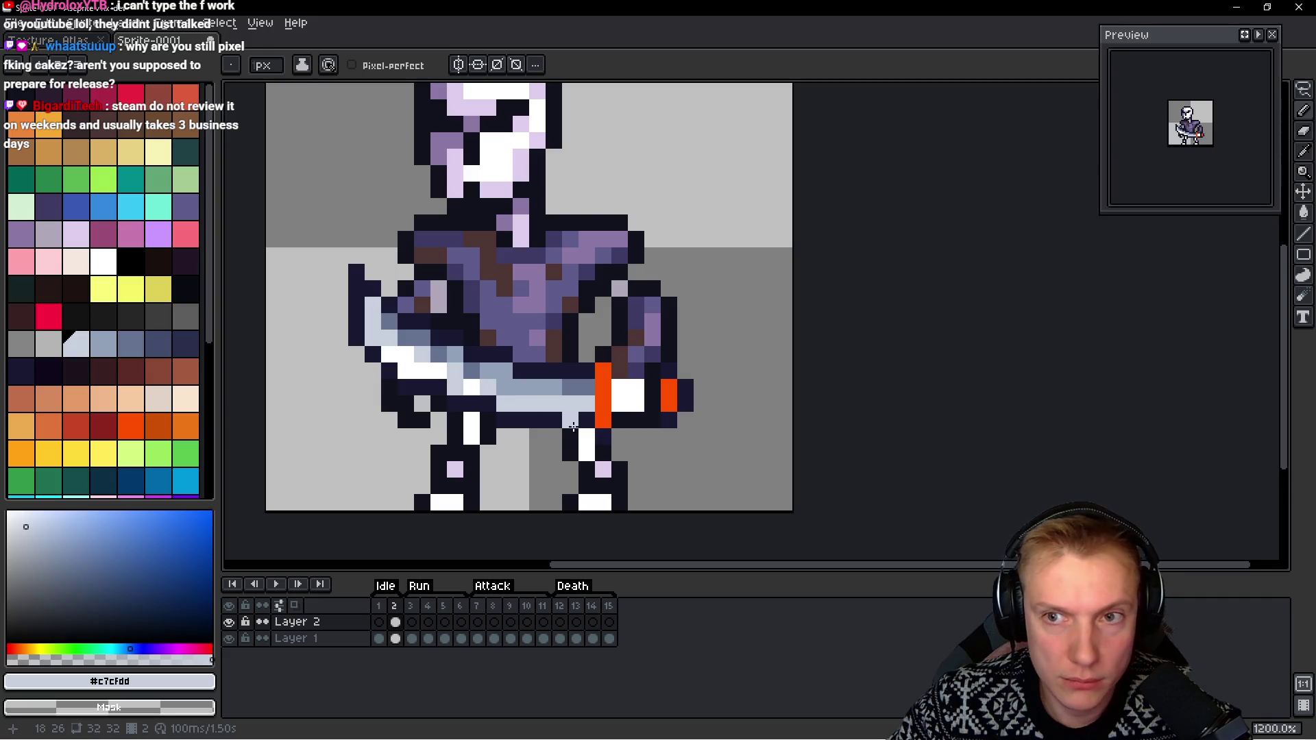
Reshade blade pixels with mid and pale blue-grey, undoing one misstep, and add a white pixel on the leg
left_click(489, 398)
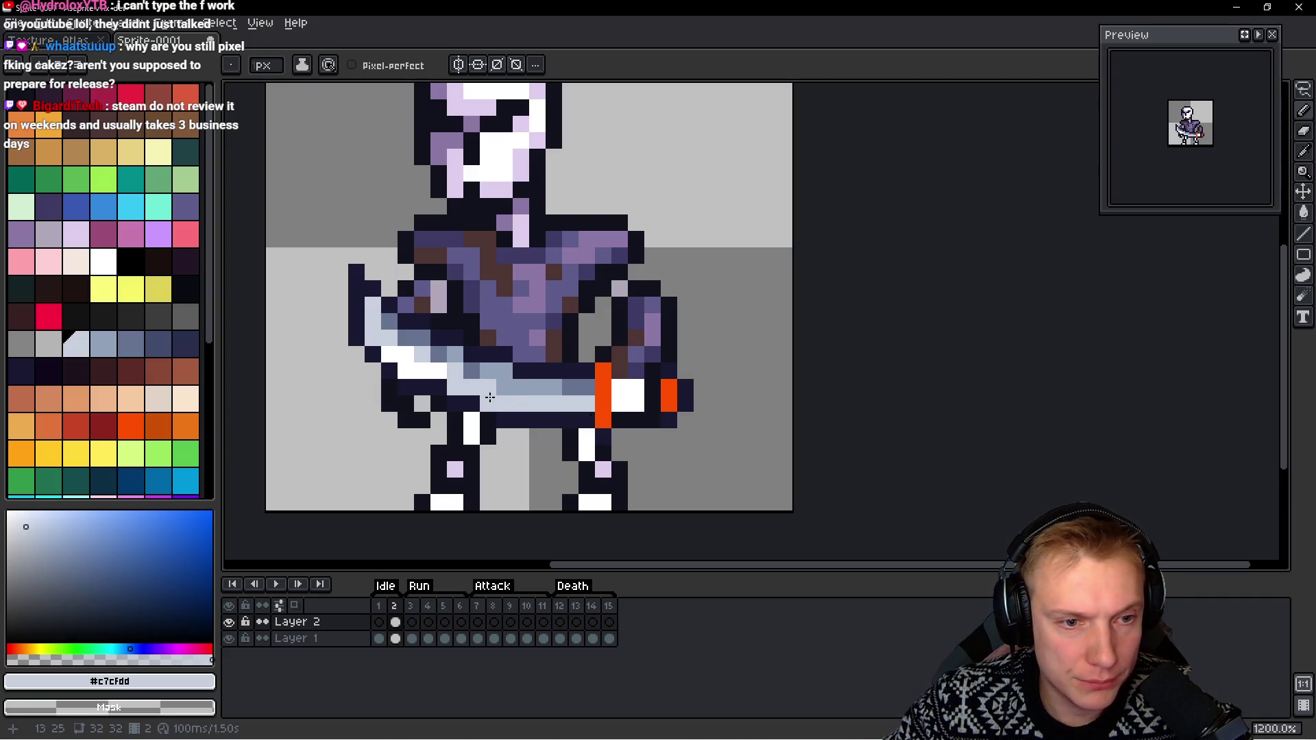
left_click(504, 388, "alt")
left_click(488, 385)
left_click(621, 419)
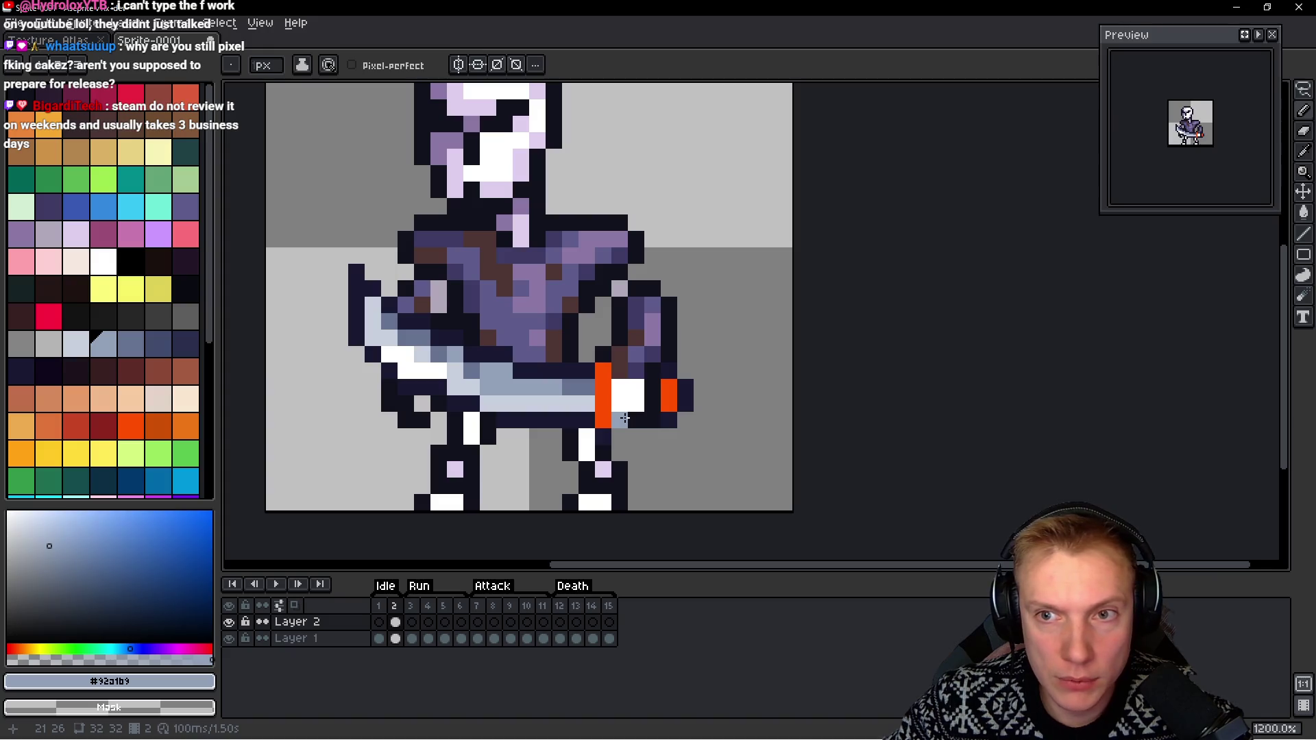
key("ctrl+z")
key("ctrl+z")
key("ctrl+z")
left_click(485, 407, "alt")
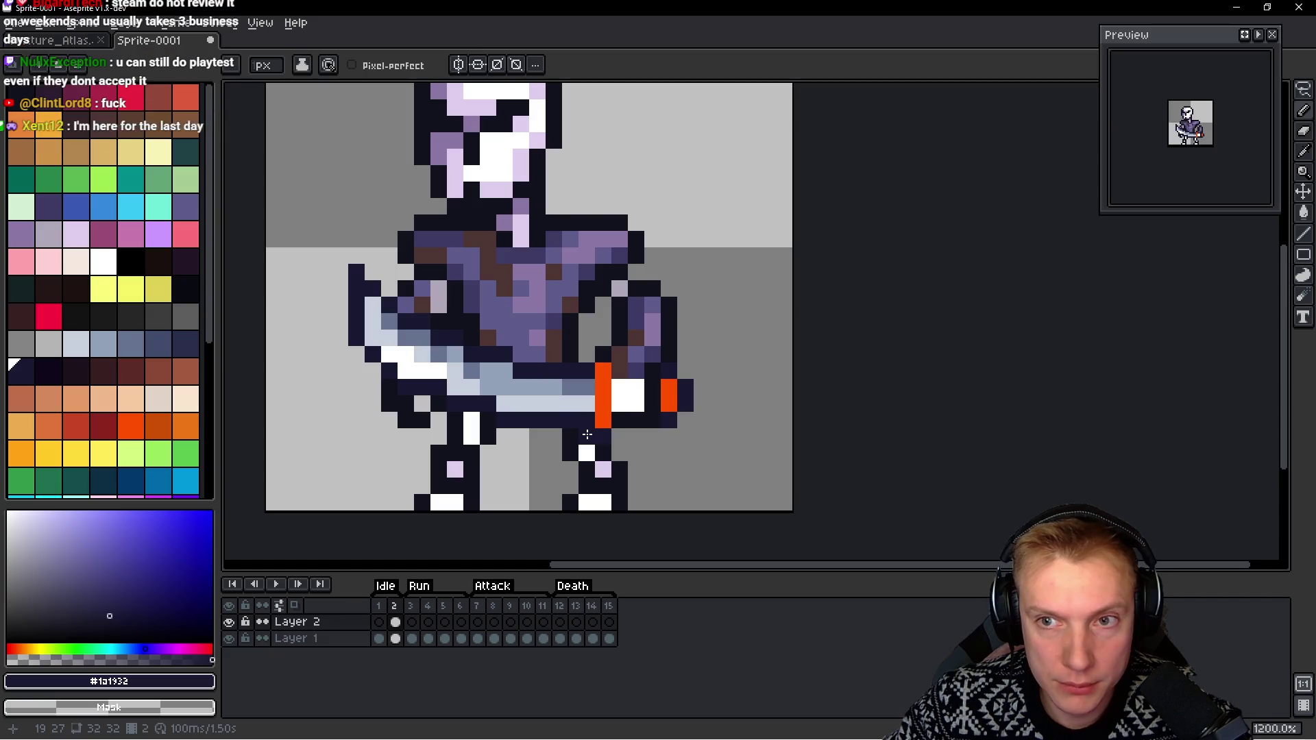
key("alt")
left_click(471, 375, "alt")
left_click_drag(487, 385, 504, 387)
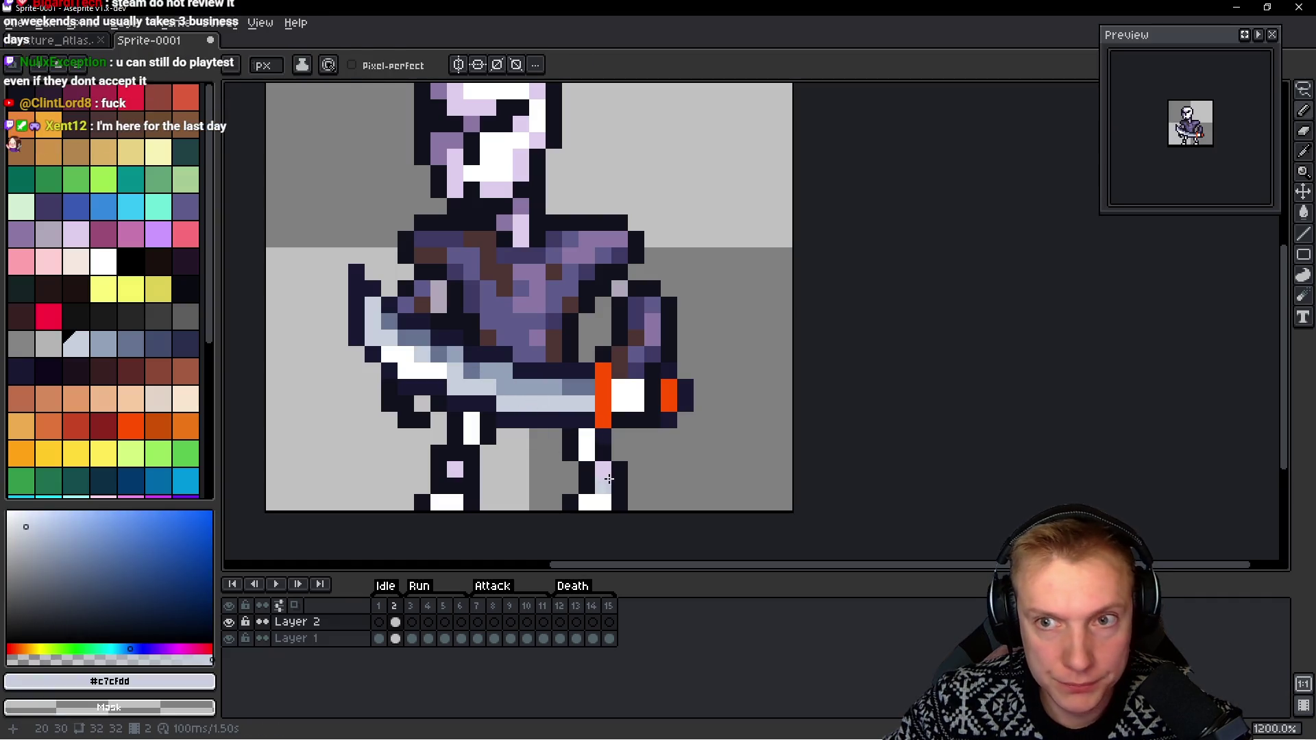
left_click(589, 456)
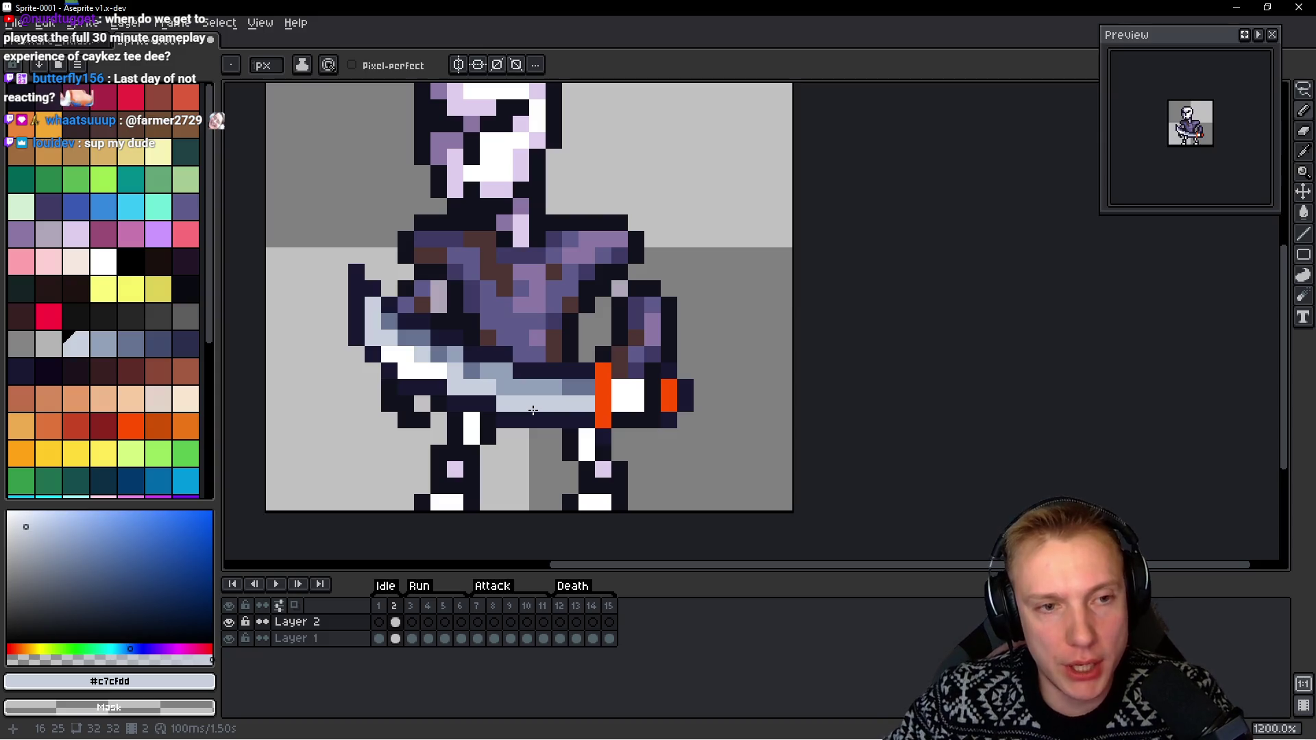
scroll(533, 410, "down", 3)
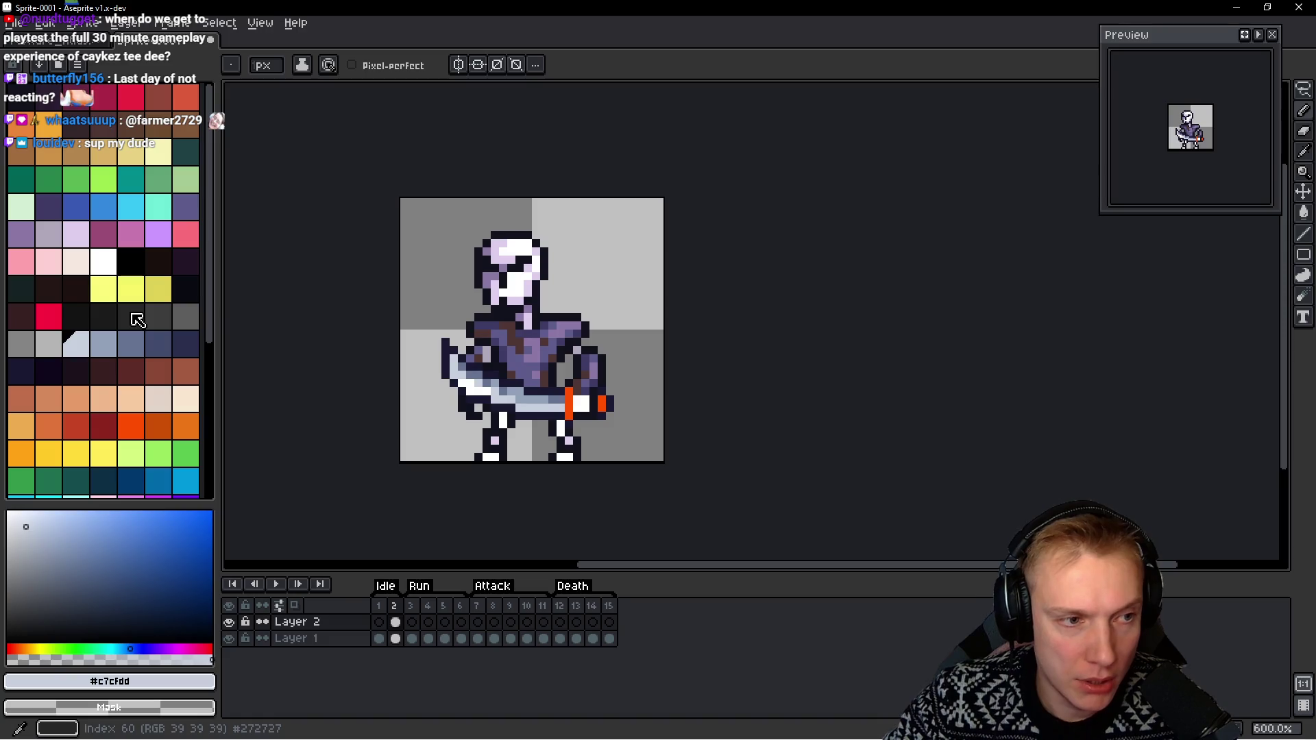
mouse_move(218, 276)
left_mouse_down()
mouse_move(253, 276)
mouse_move(215, 274)
left_mouse_up()
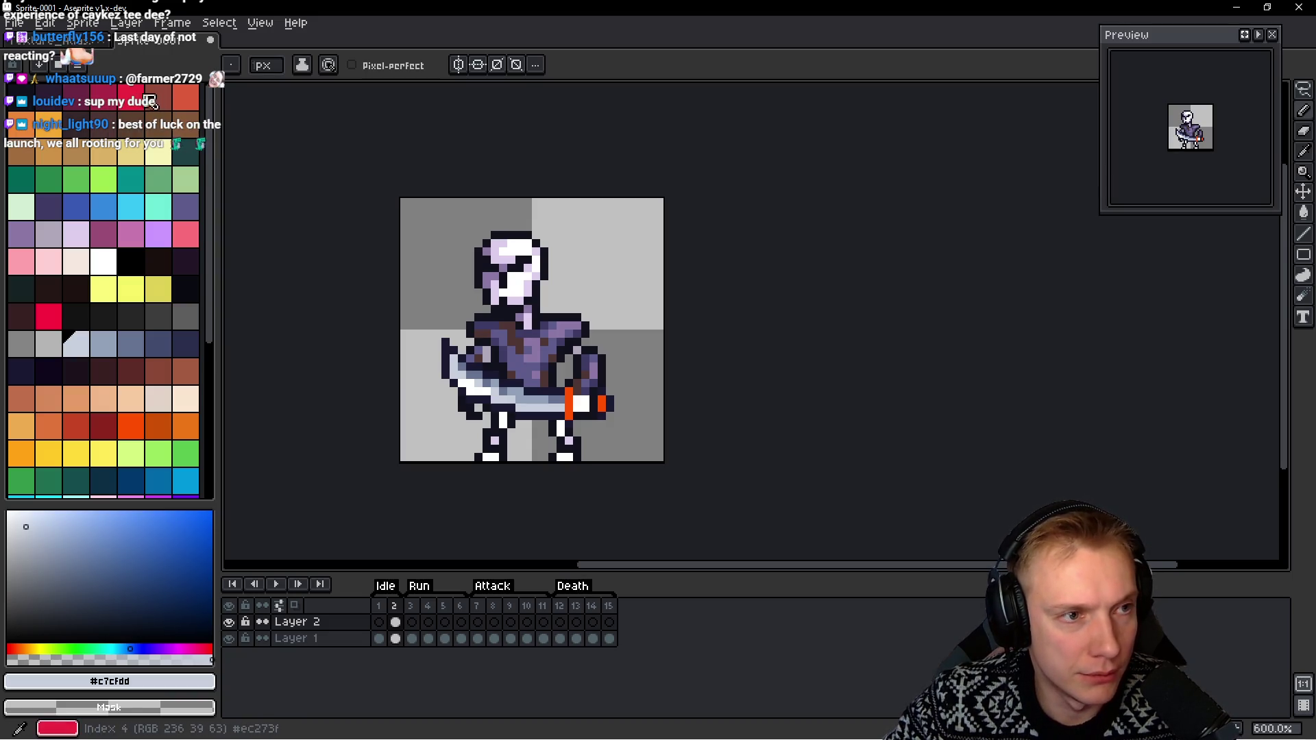
scroll(50, 357, "down", 5)
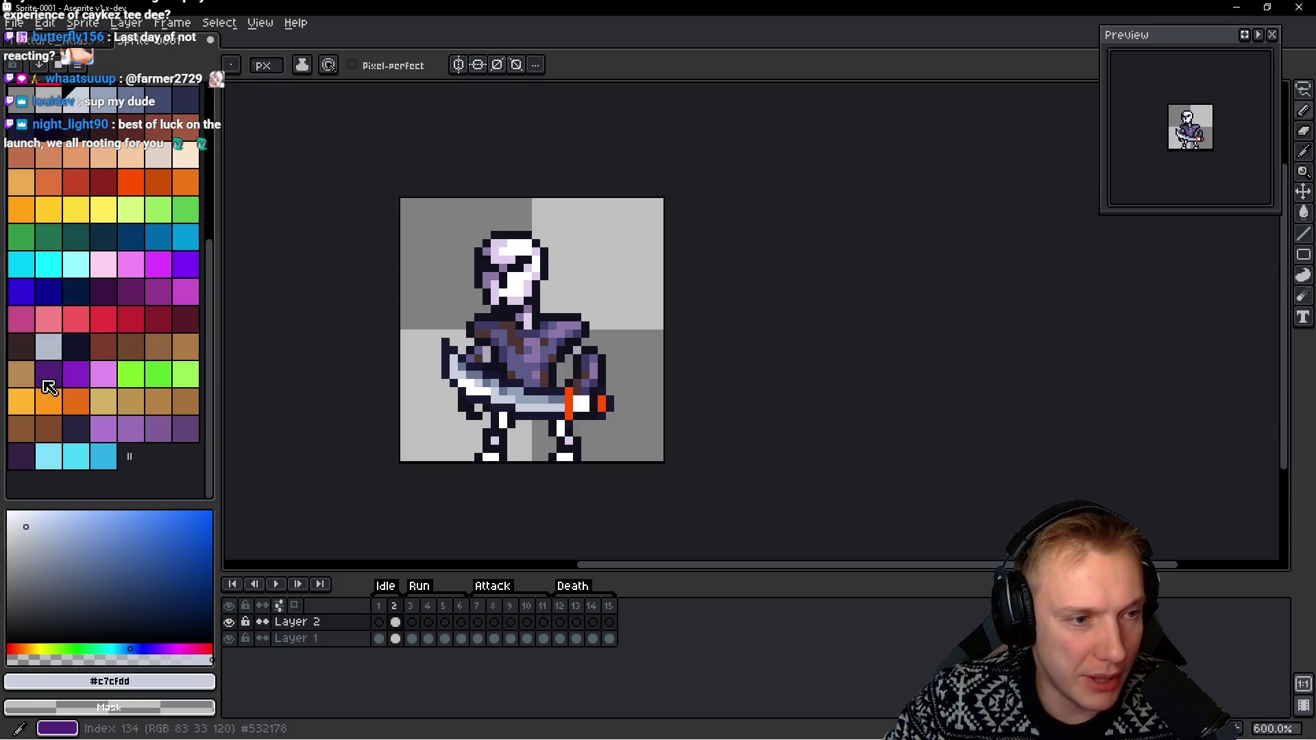
scroll(49, 384, "up", 2)
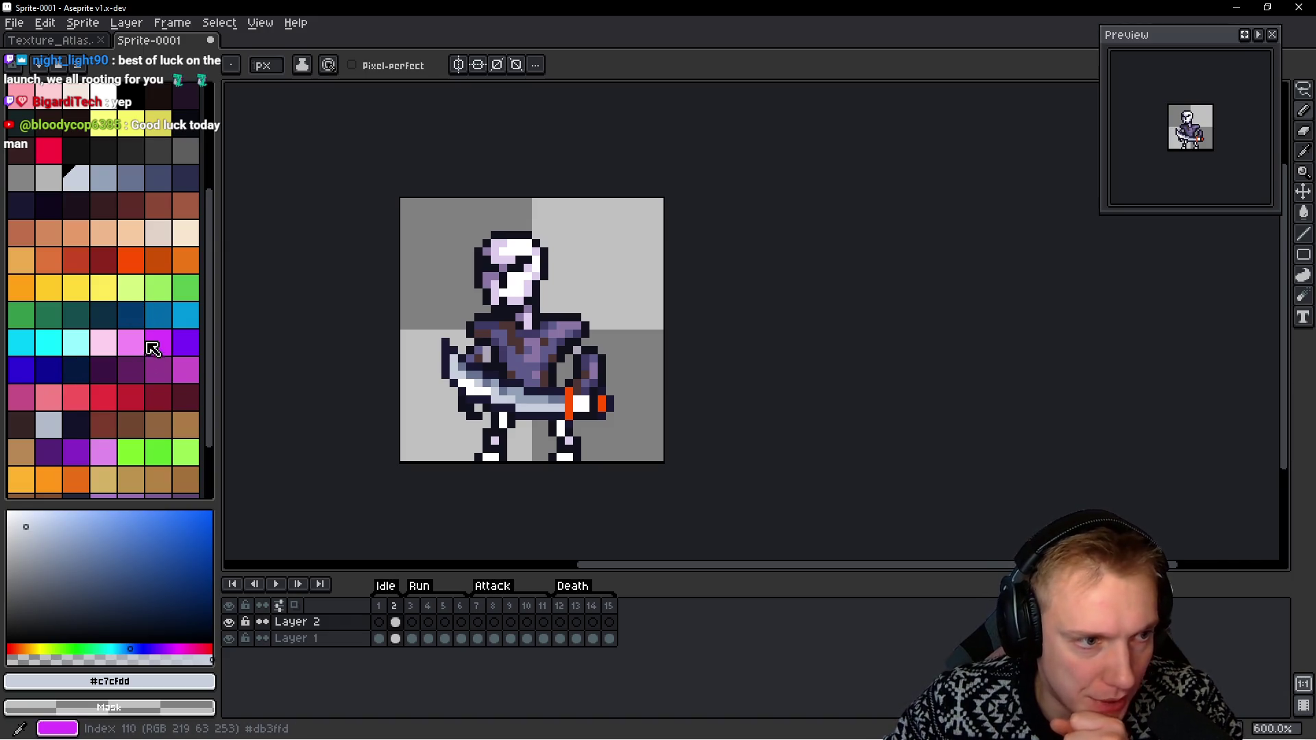
left_click(80, 321)
Repaint the orange crossguard columns green, shading the right-hand pixels mid and dark teal
scroll(556, 401, "up", 5)
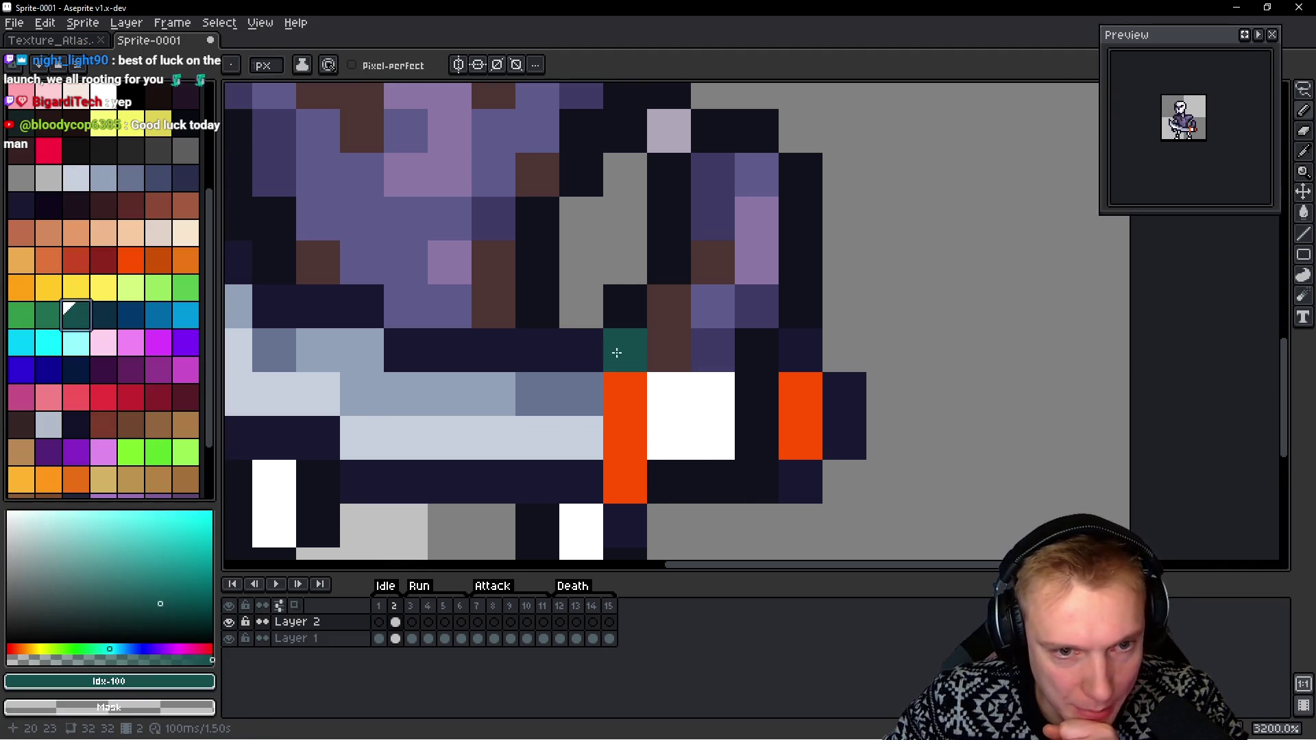
left_click_drag(625, 350, 626, 480)
left_click_drag(801, 396, 802, 438)
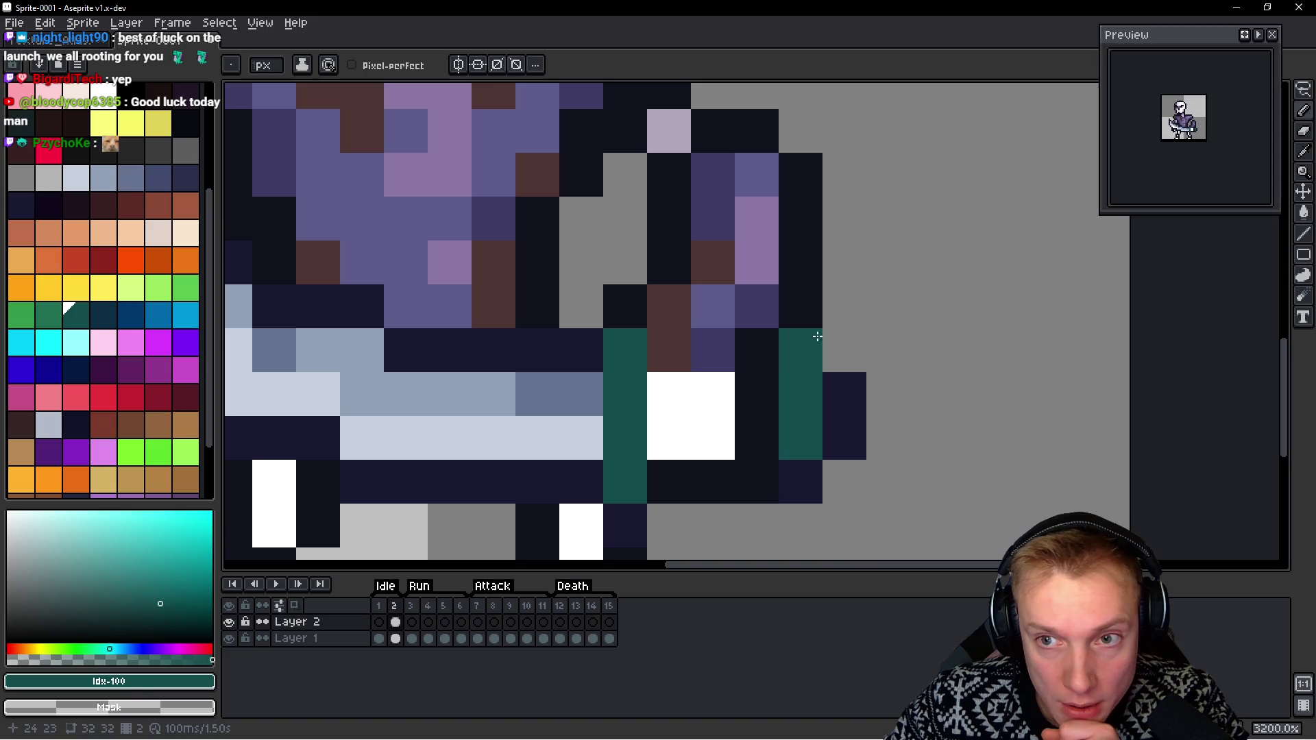
left_click(22, 314)
left_click_drag(625, 349, 625, 480)
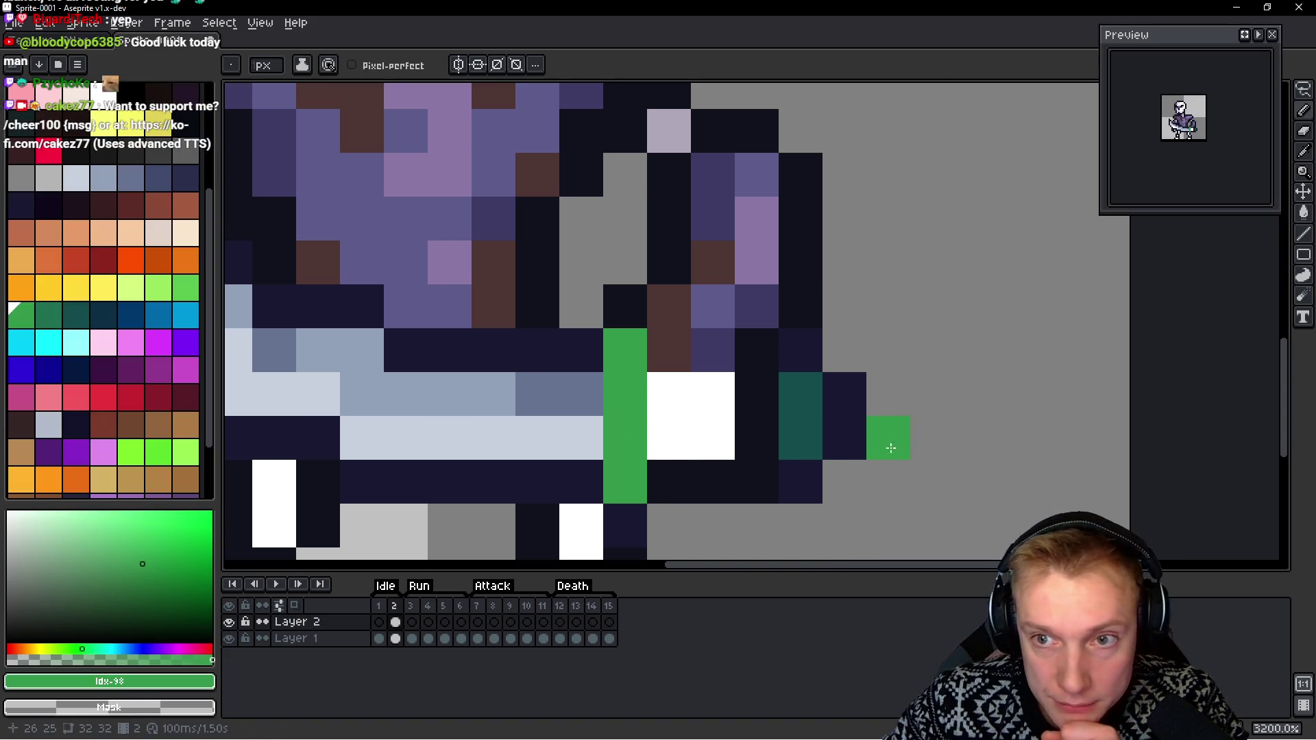
left_click(48, 314)
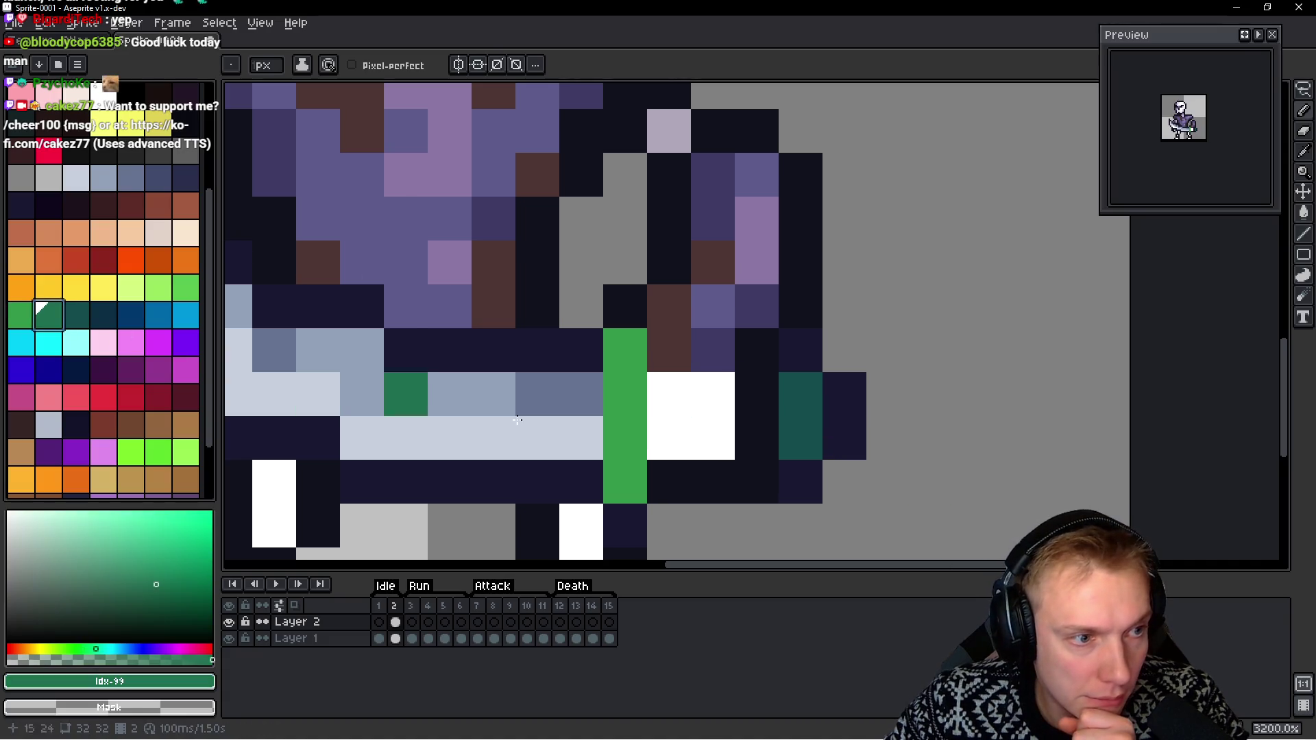
left_click(814, 399)
left_click(800, 438)
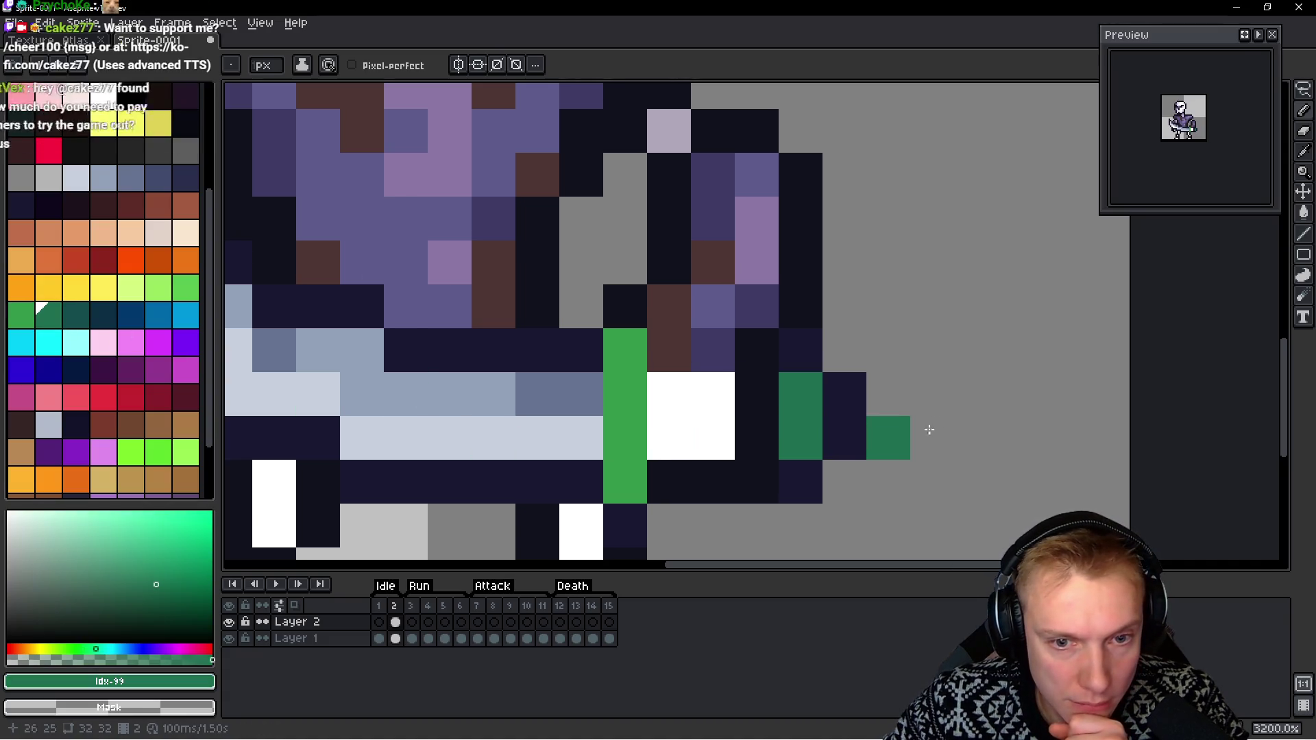
left_click(76, 314)
left_click(800, 438)
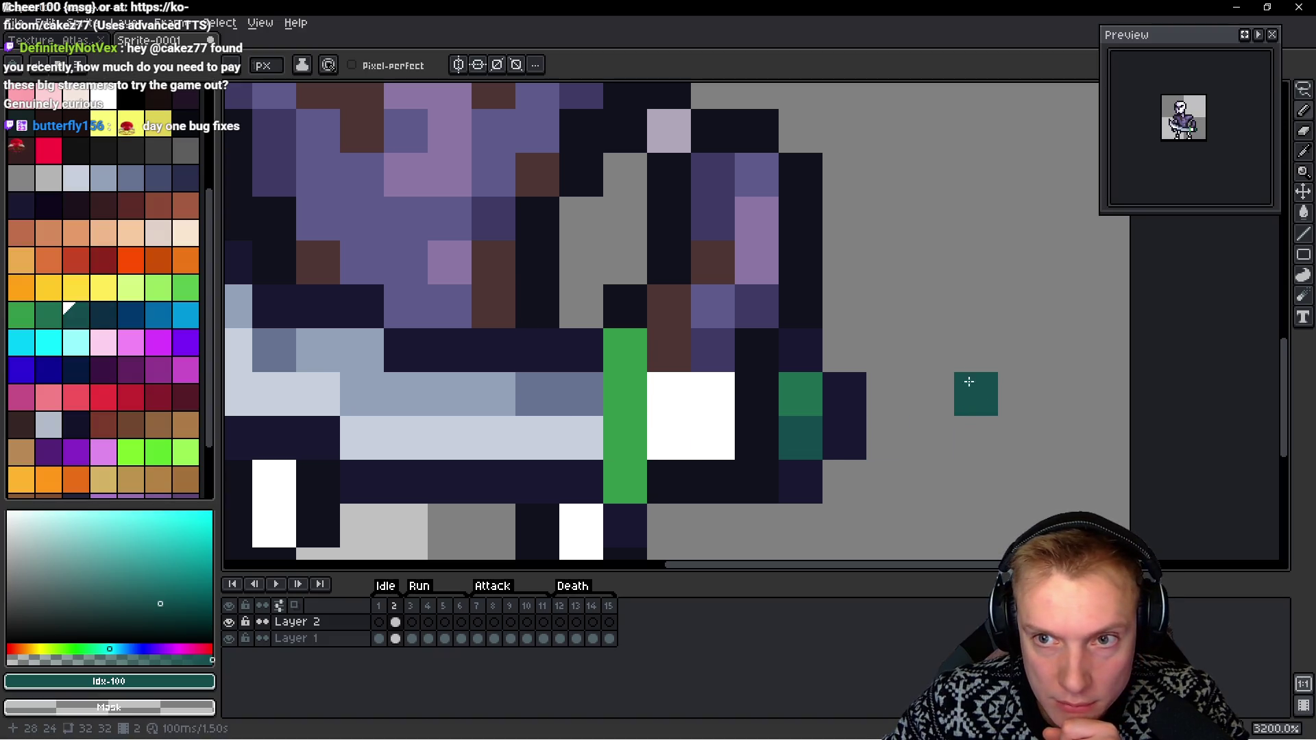
Shade the lower half of the green guard with mid teal and zoom in and out to check it
scroll(957, 355, "down", 1)
left_click_drag(843, 373, 617, 305)
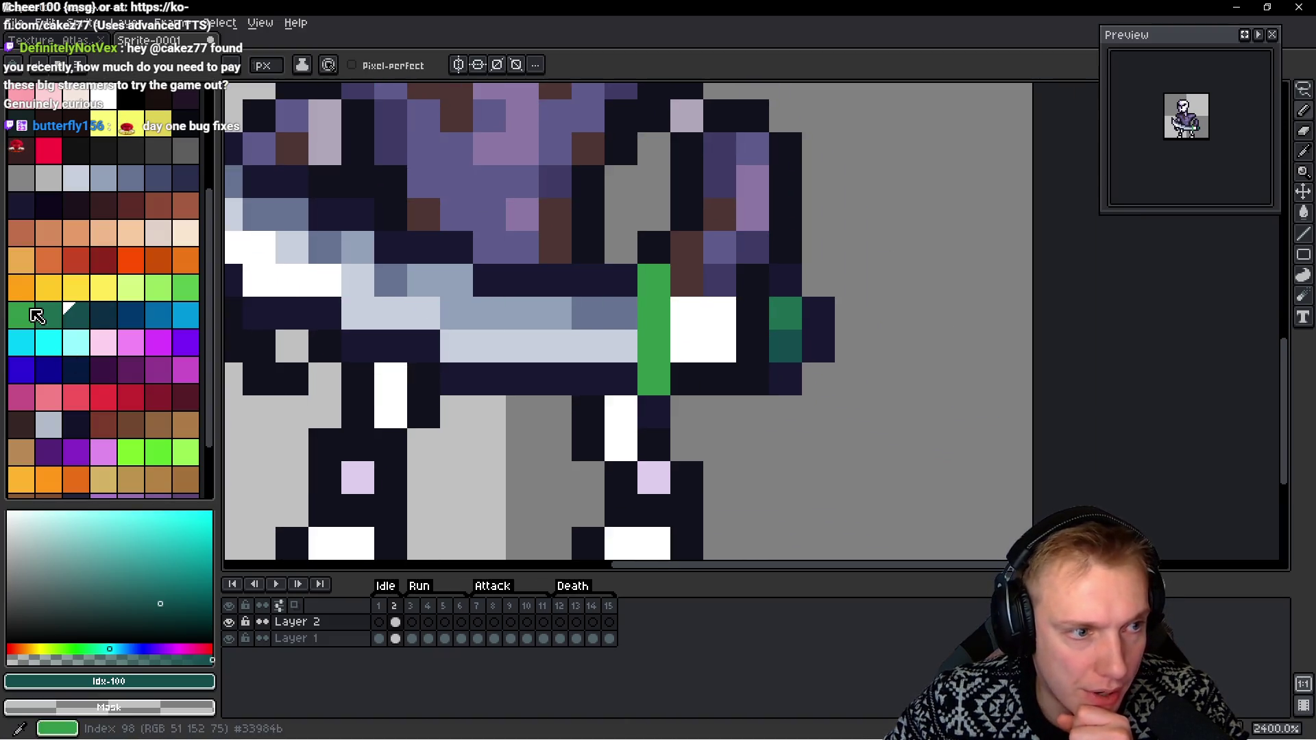
left_click(46, 314)
left_click(494, 379)
left_click_drag(654, 378, 654, 345)
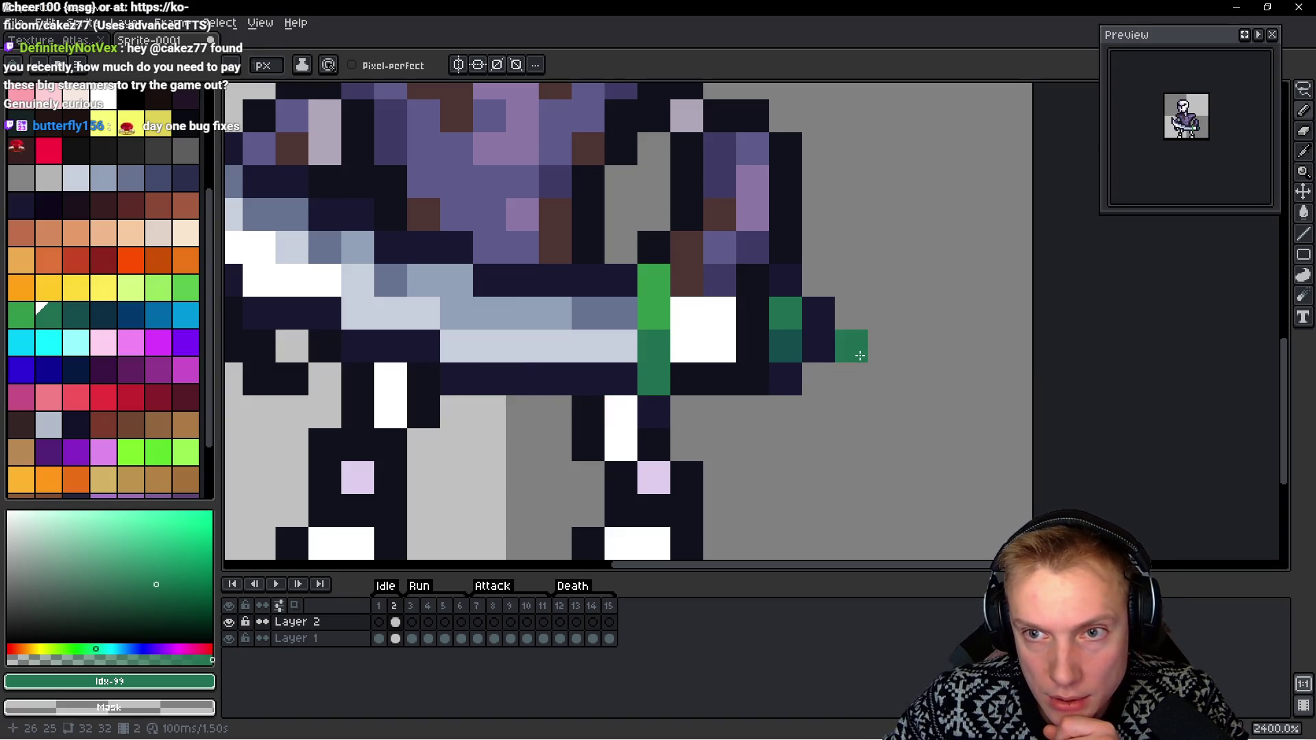
scroll(879, 342, "down", 1)
scroll(872, 329, "up", 1)
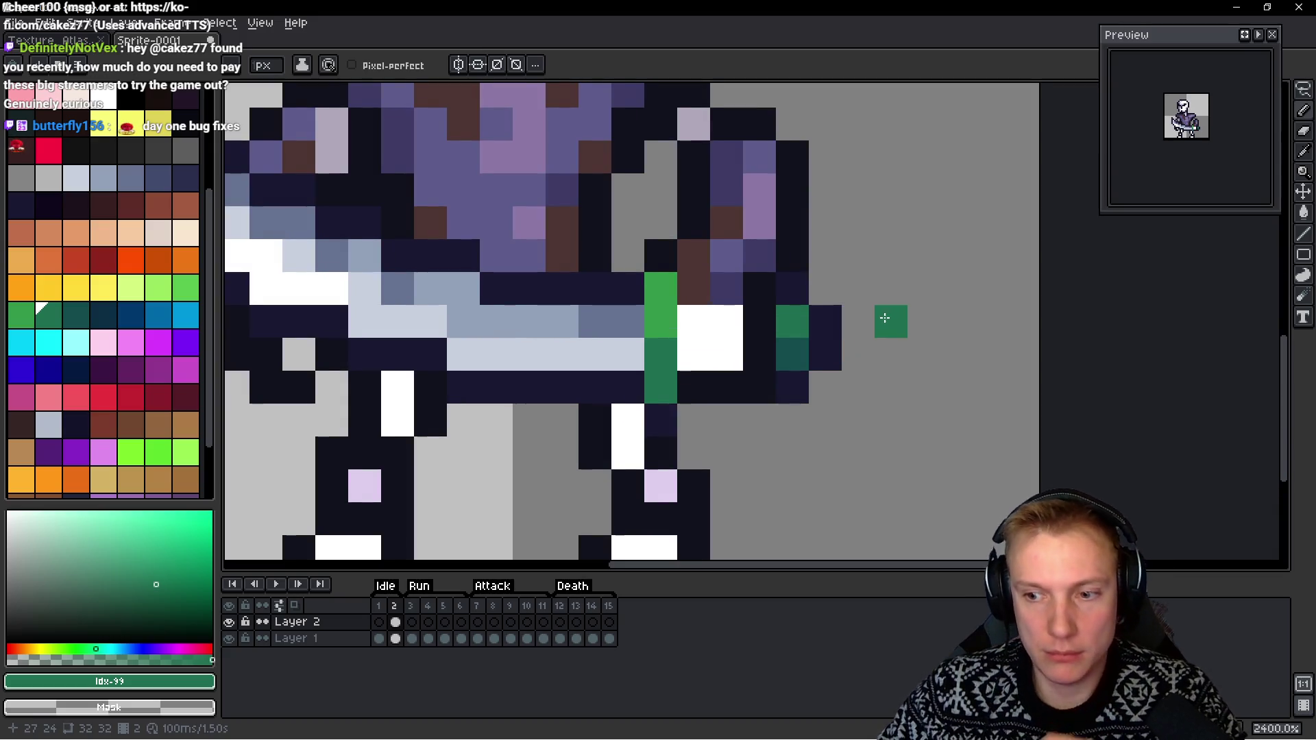
scroll(884, 320, "down", 2)
scroll(788, 281, "down", 2)
scroll(754, 254, "up", 2)
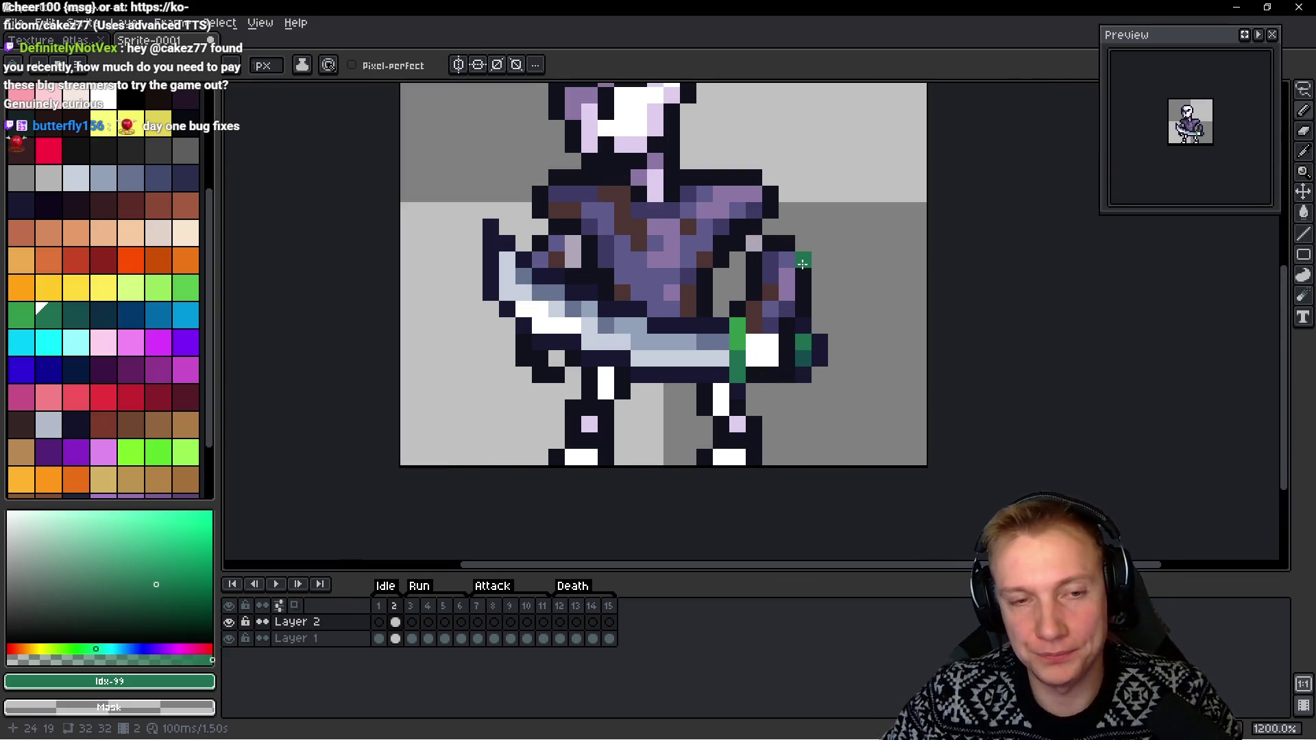
scroll(724, 231, "down", 2)
scroll(788, 274, "up", 1)
scroll(788, 274, "down", 1)
scroll(843, 323, "up", 1)
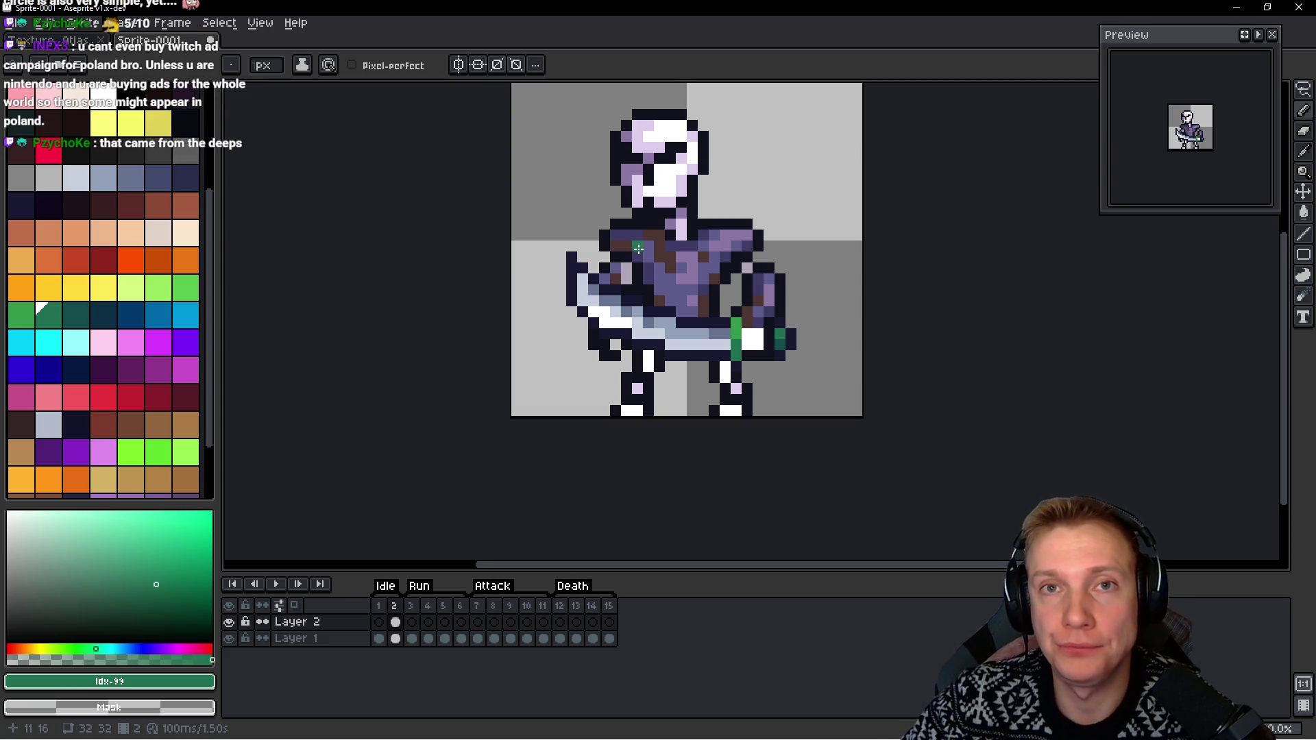
scroll(617, 247, "right", 2)
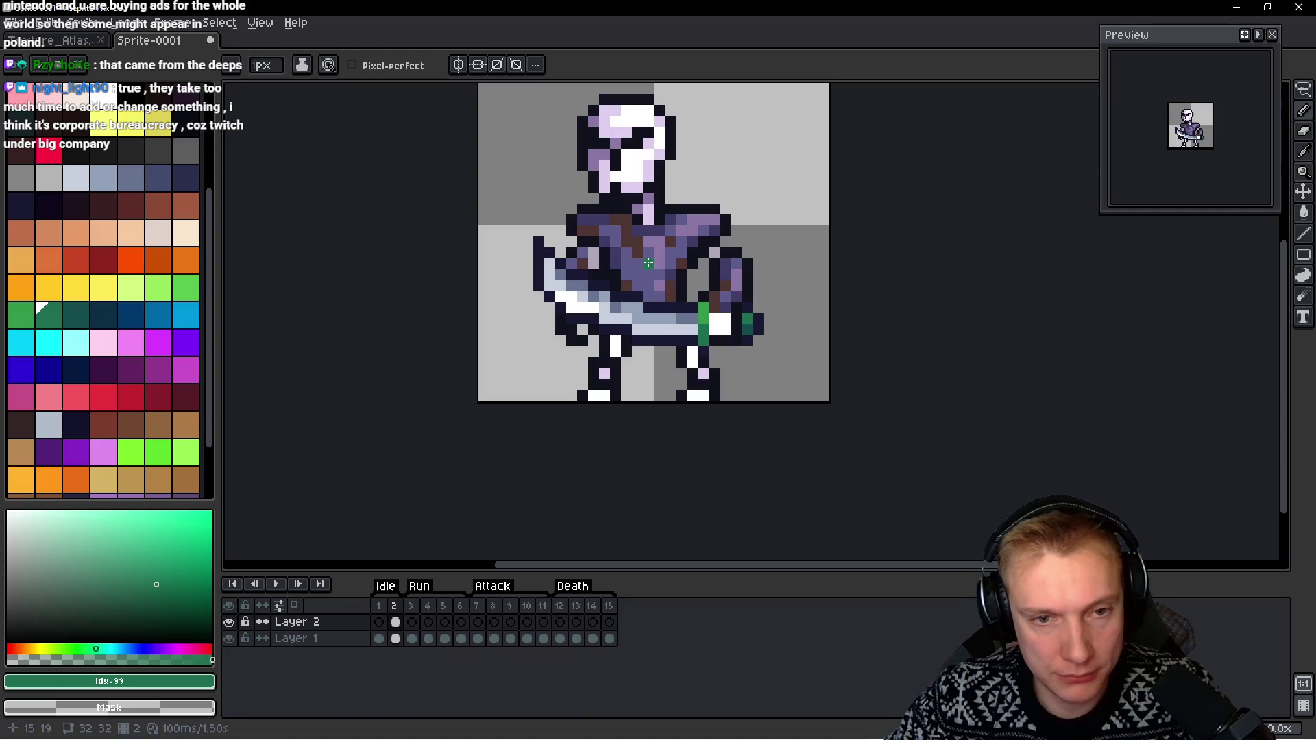
Lasso the arm and sword on frame 2 and paste them onto Idle frame 1, then play the animation
scroll(656, 259, "up", 1)
scroll(688, 285, "right", 1)
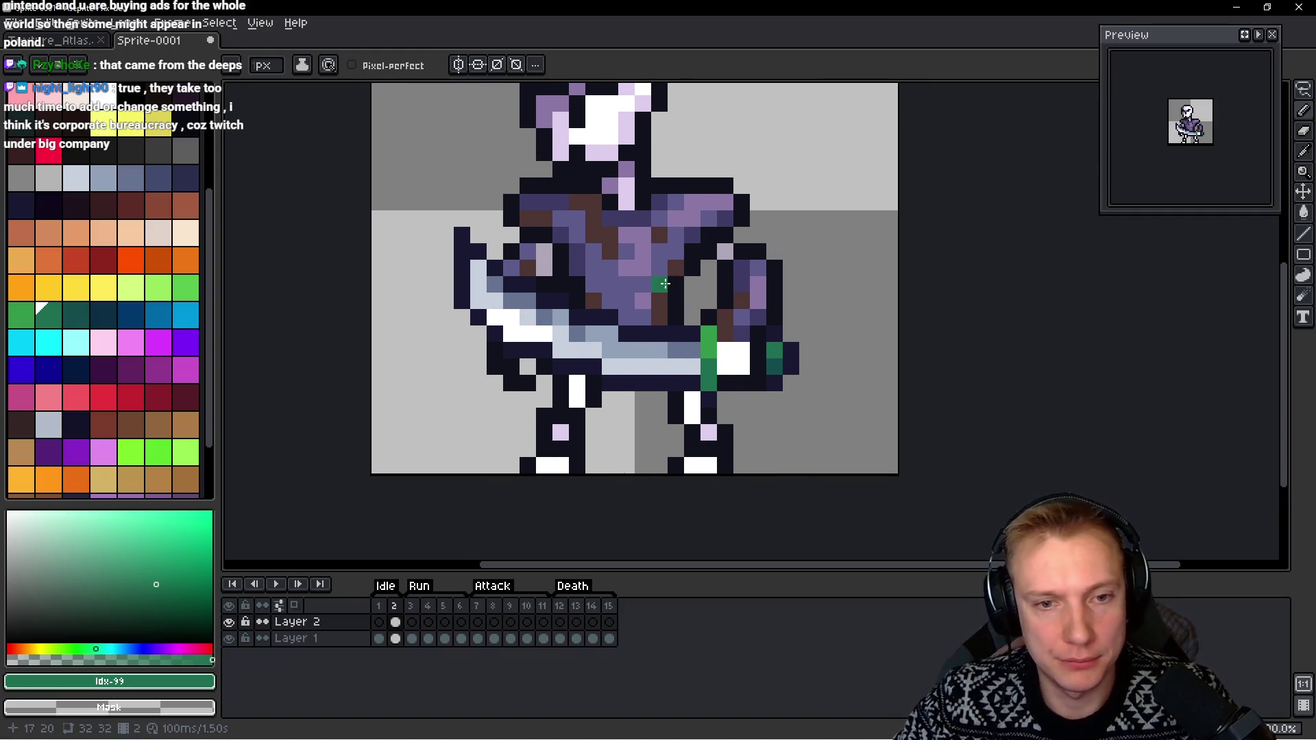
scroll(644, 309, "down", 1)
key("q")
mouse_move(649, 312)
left_mouse_down()
mouse_move(625, 278)
mouse_move(480, 281)
mouse_move(672, 422)
mouse_move(675, 267)
mouse_move(657, 261)
left_mouse_up()
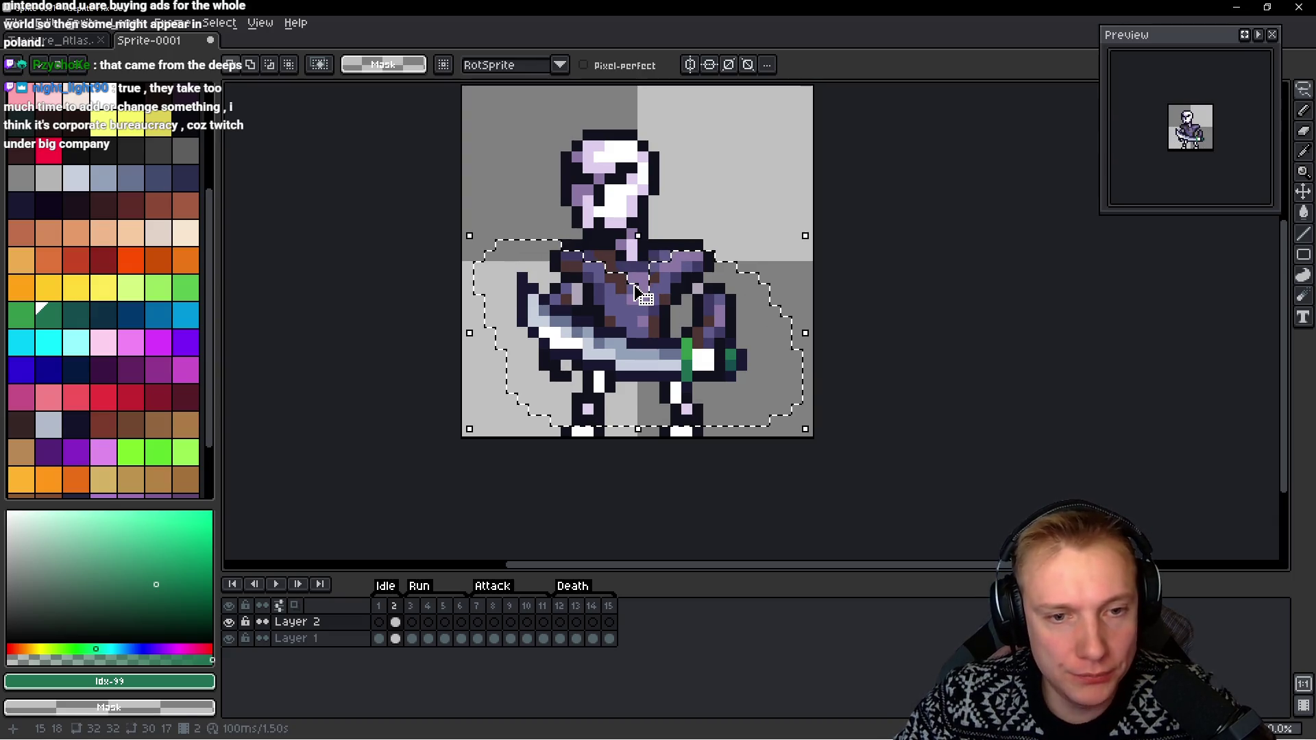
key("Left")
left_click(643, 295)
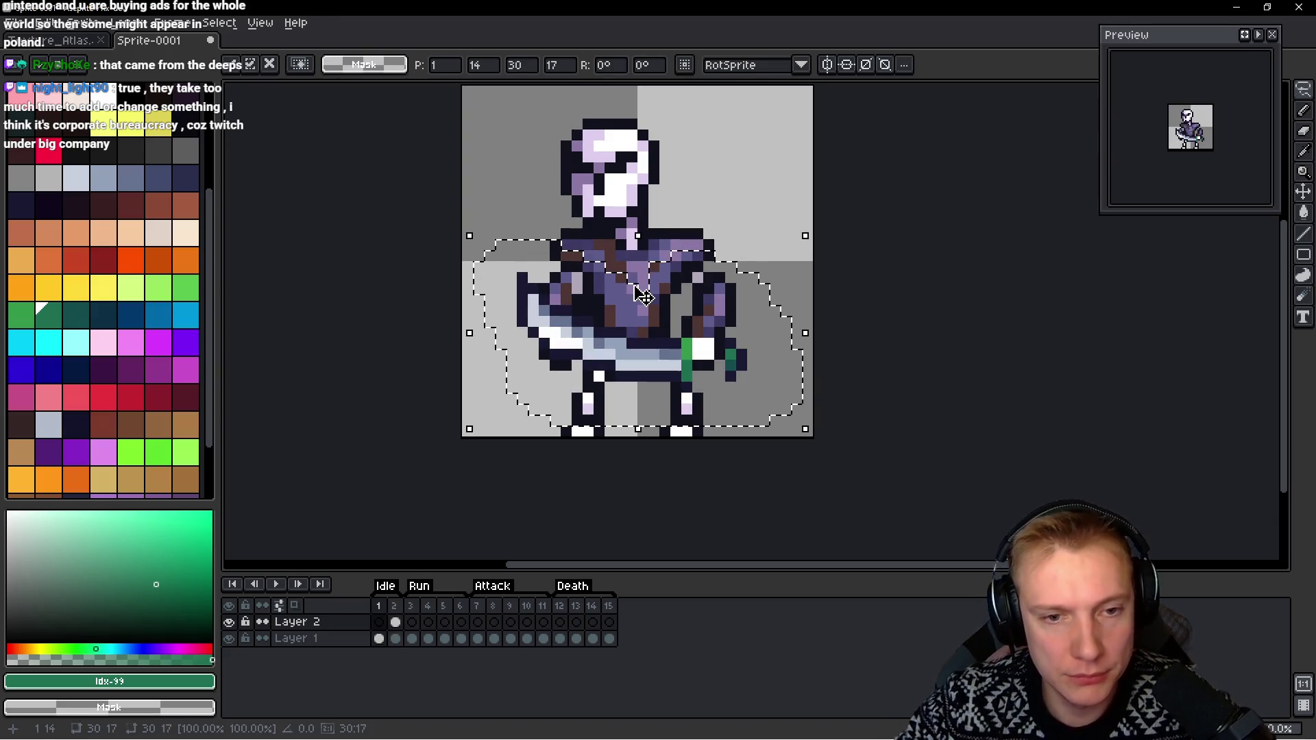
key("ctrl+d")
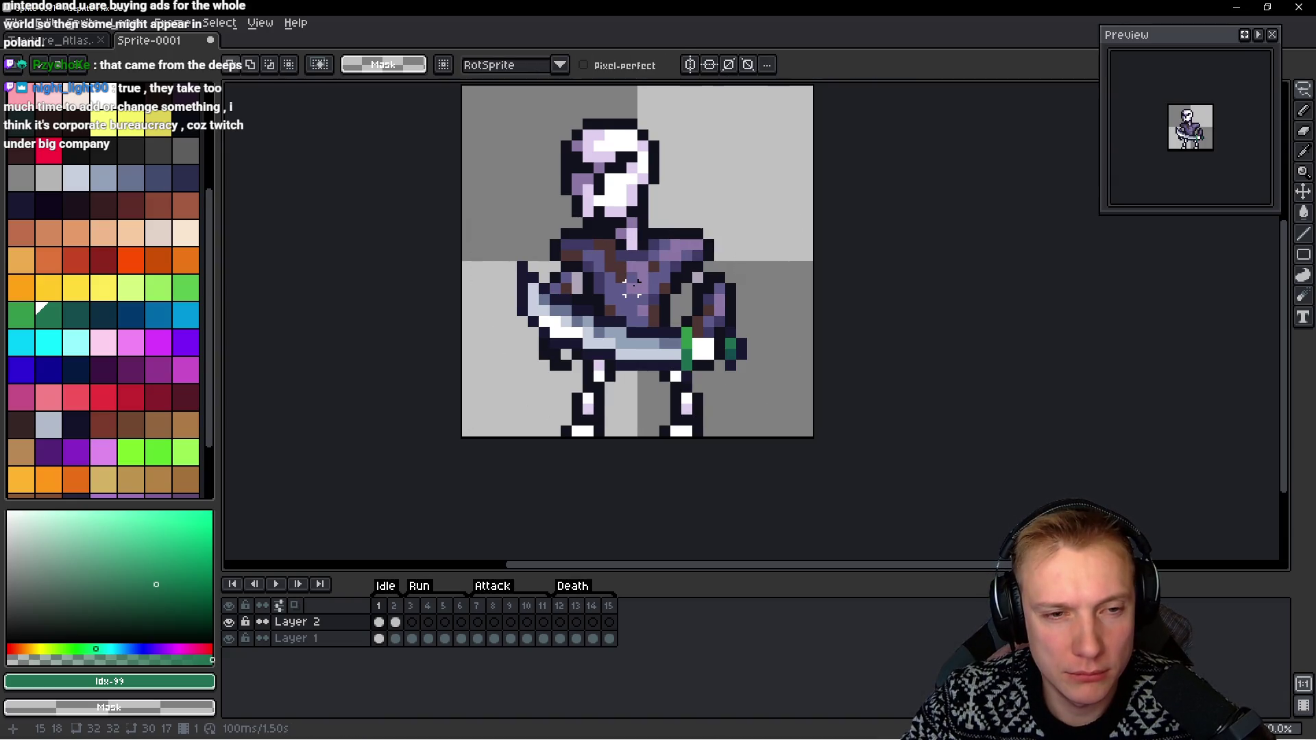
key("Return")
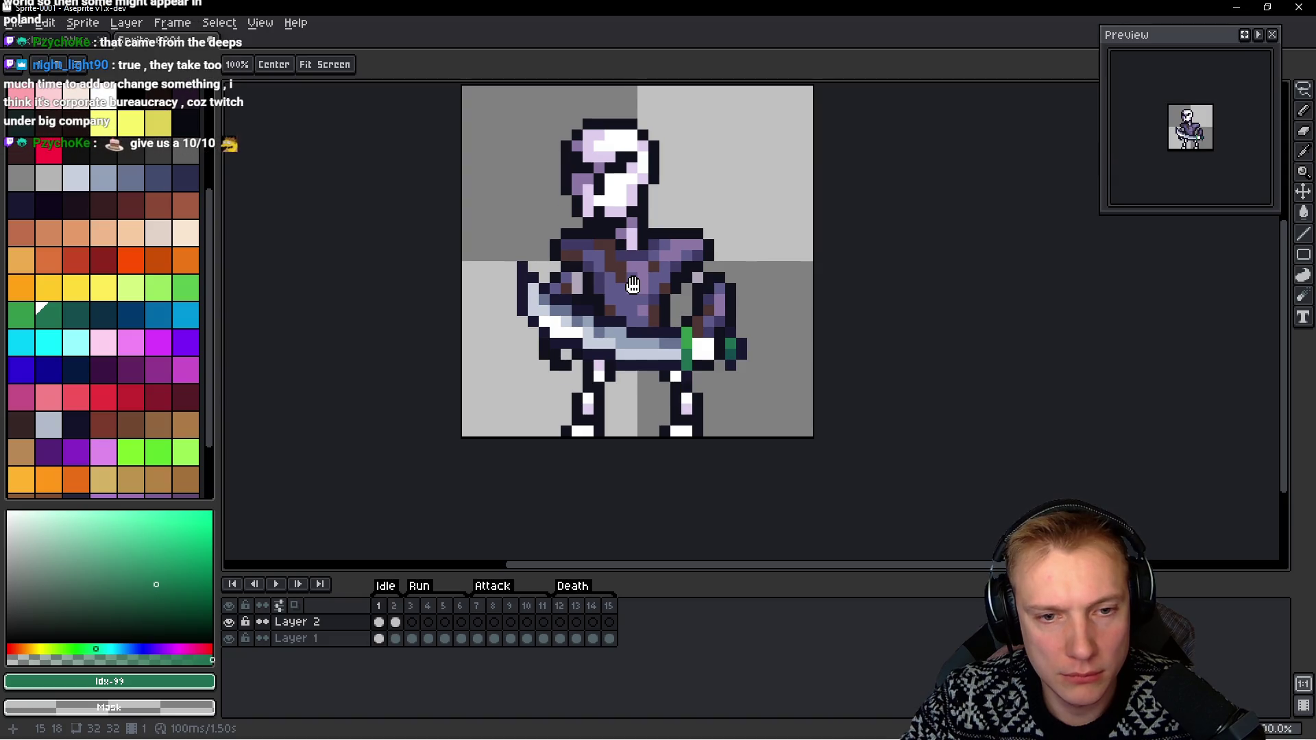
Sample the dark outline colour, select Layer 1, and preview the animation before returning to frame 1
key("b")
scroll(678, 338, "up", 2)
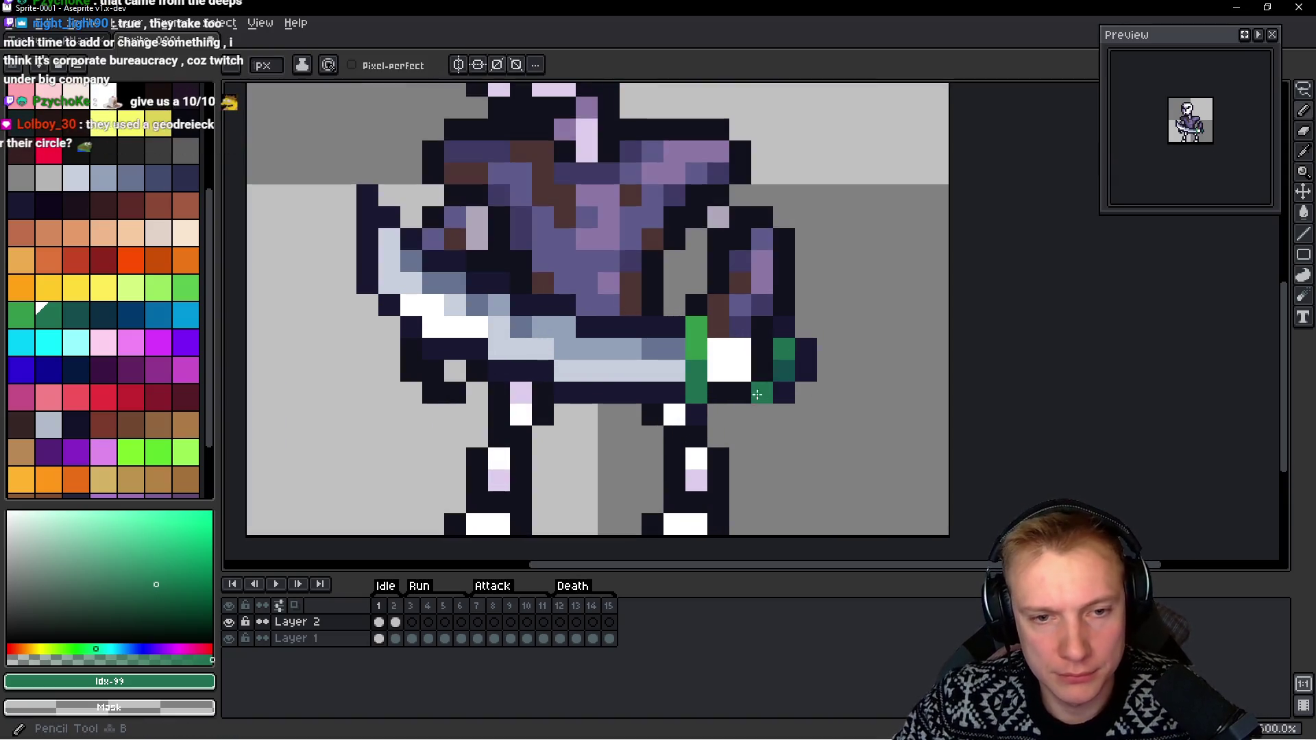
left_click(747, 390, "alt")
key("h")
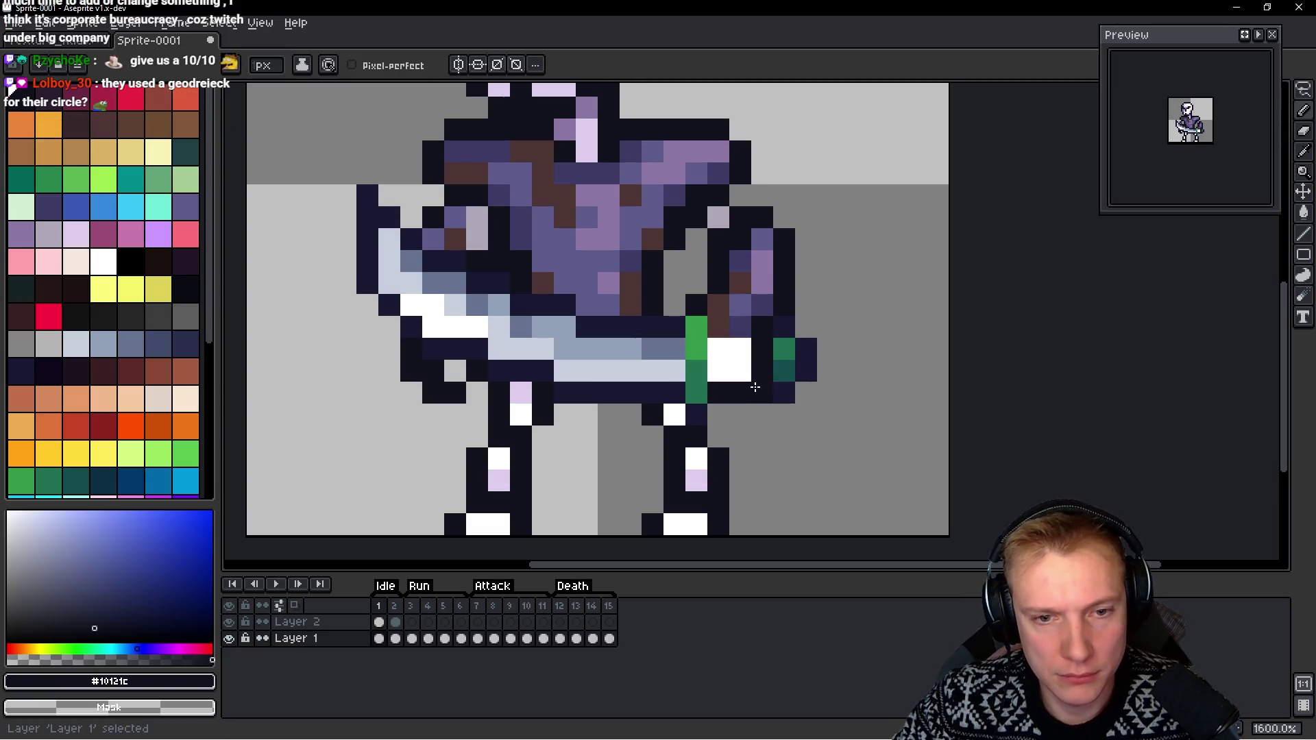
scroll(837, 329, "down", 1)
key("End")
key("Return")
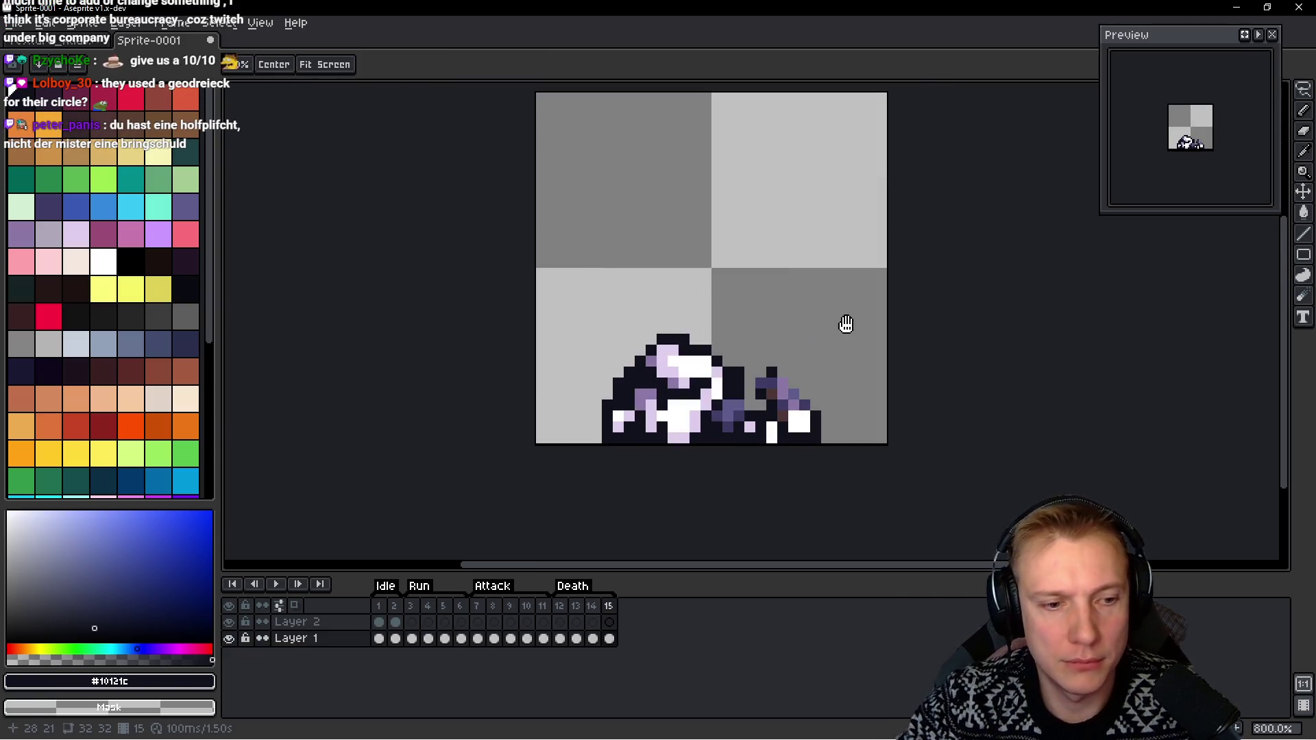
key("b")
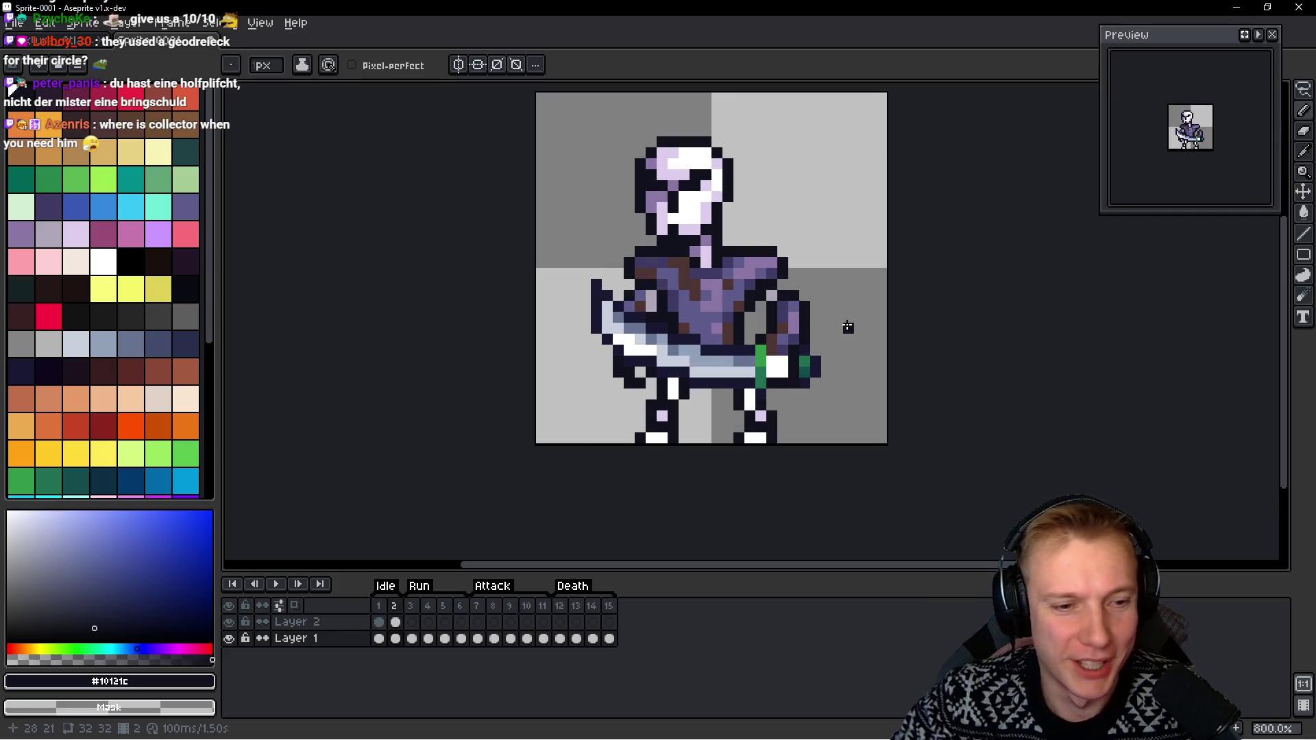
key("h")
key("Return")
key("Left")
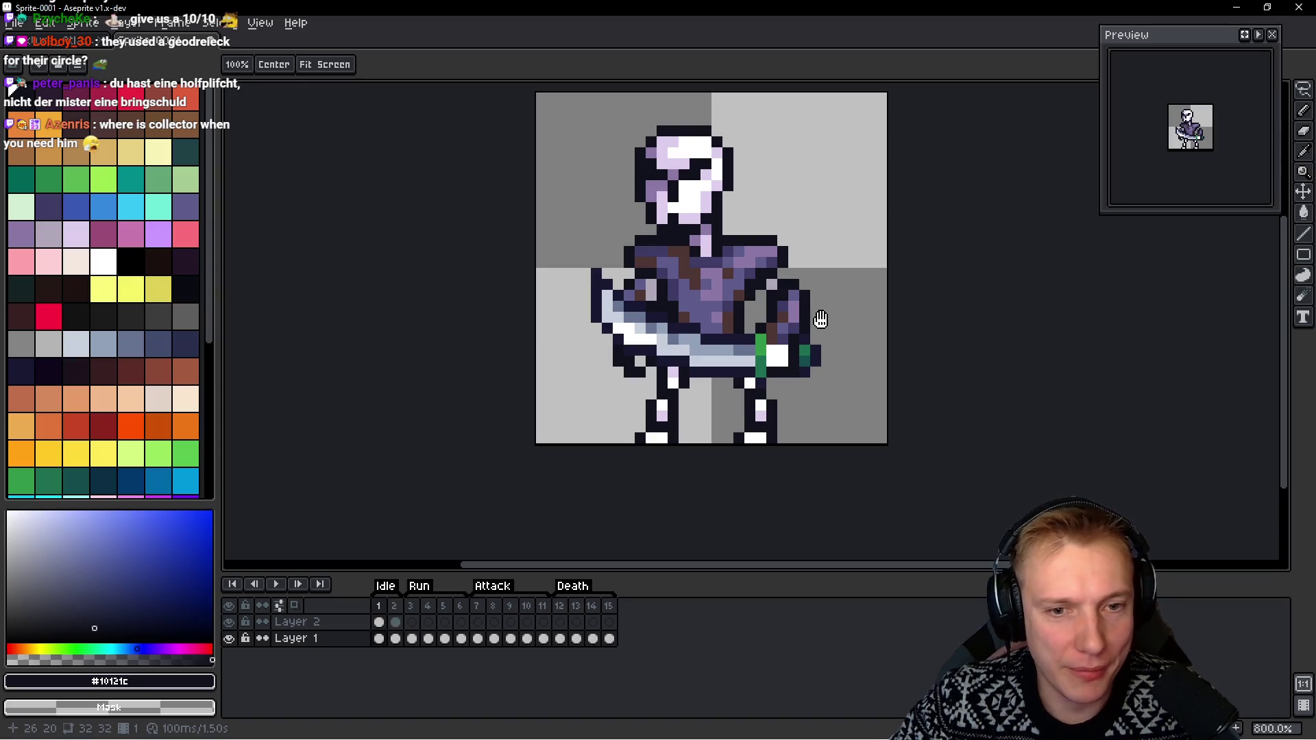
Copy the sword and arm and paste them onto Run frames 3 and 4, nudging frame 4's copy left and up
key("v")
key("m")
key("ctrl+d")
key("Up")
key("m")
key("ctrl+shift+d")
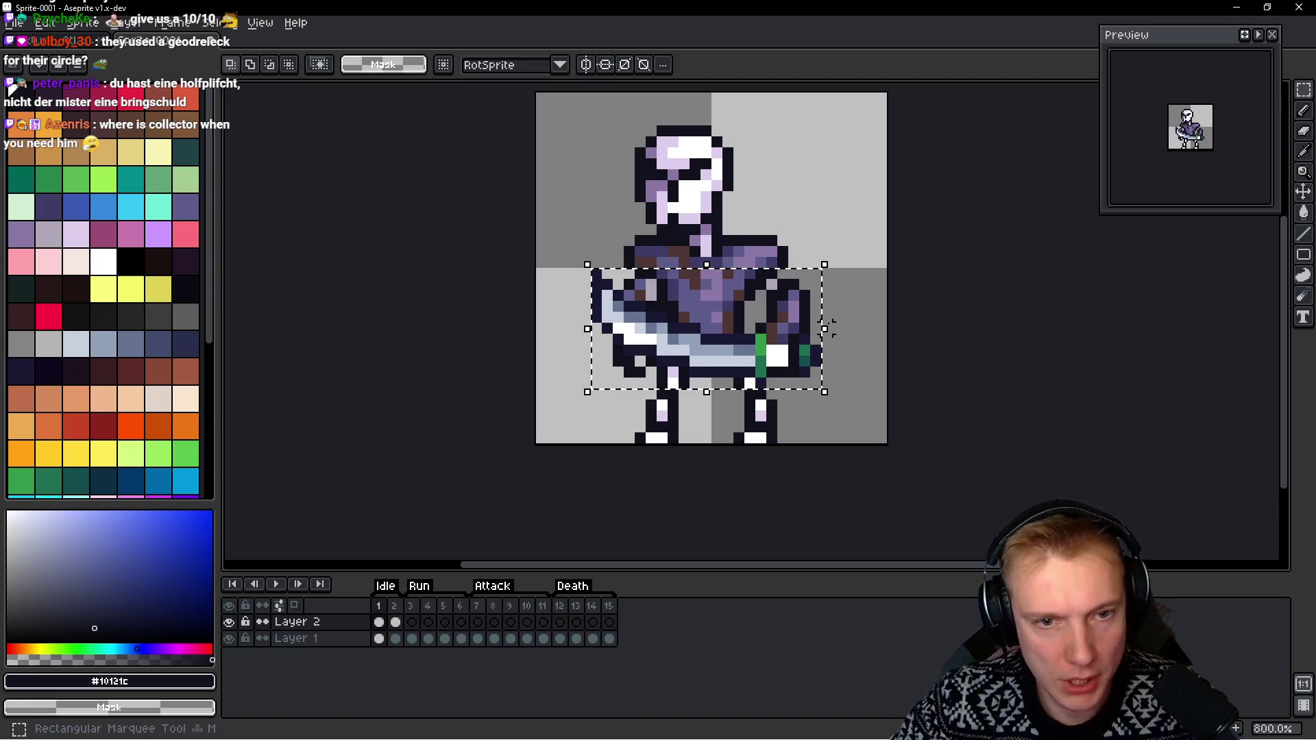
key("ctrl+d")
key("Right")
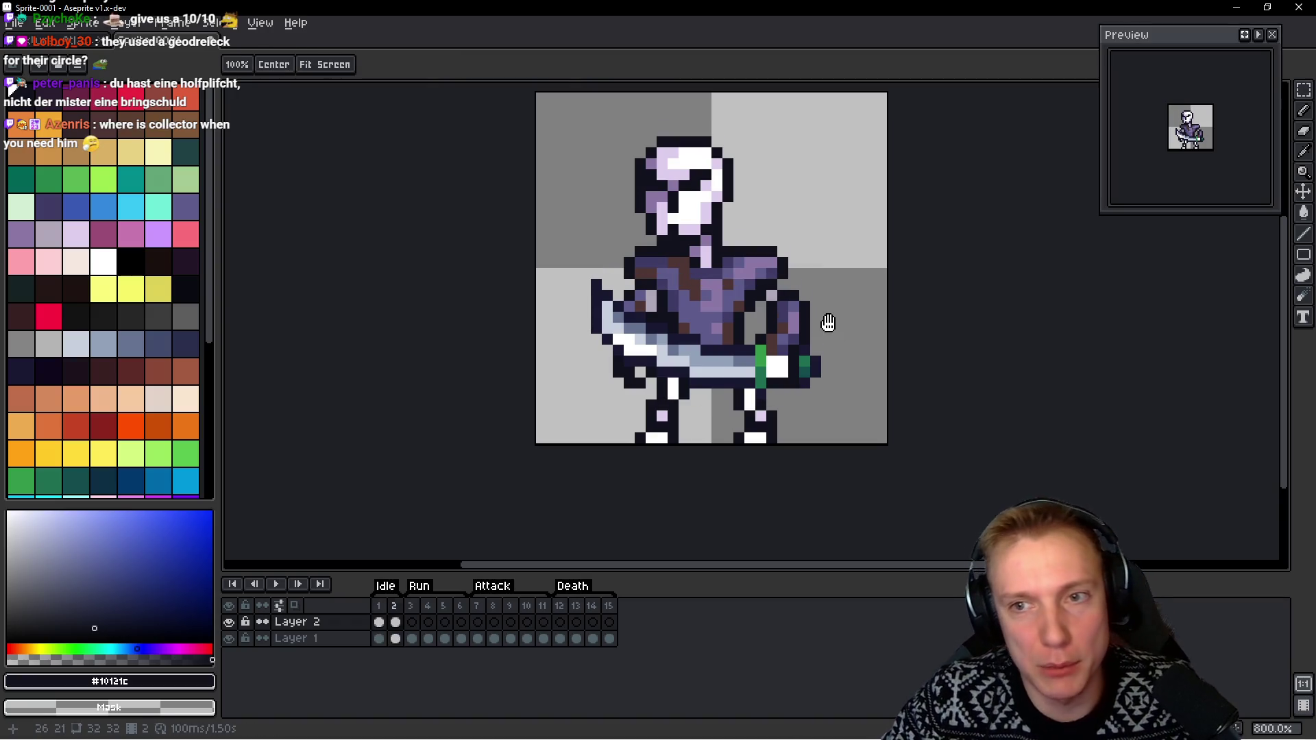
key("Right")
key("ctrl+v")
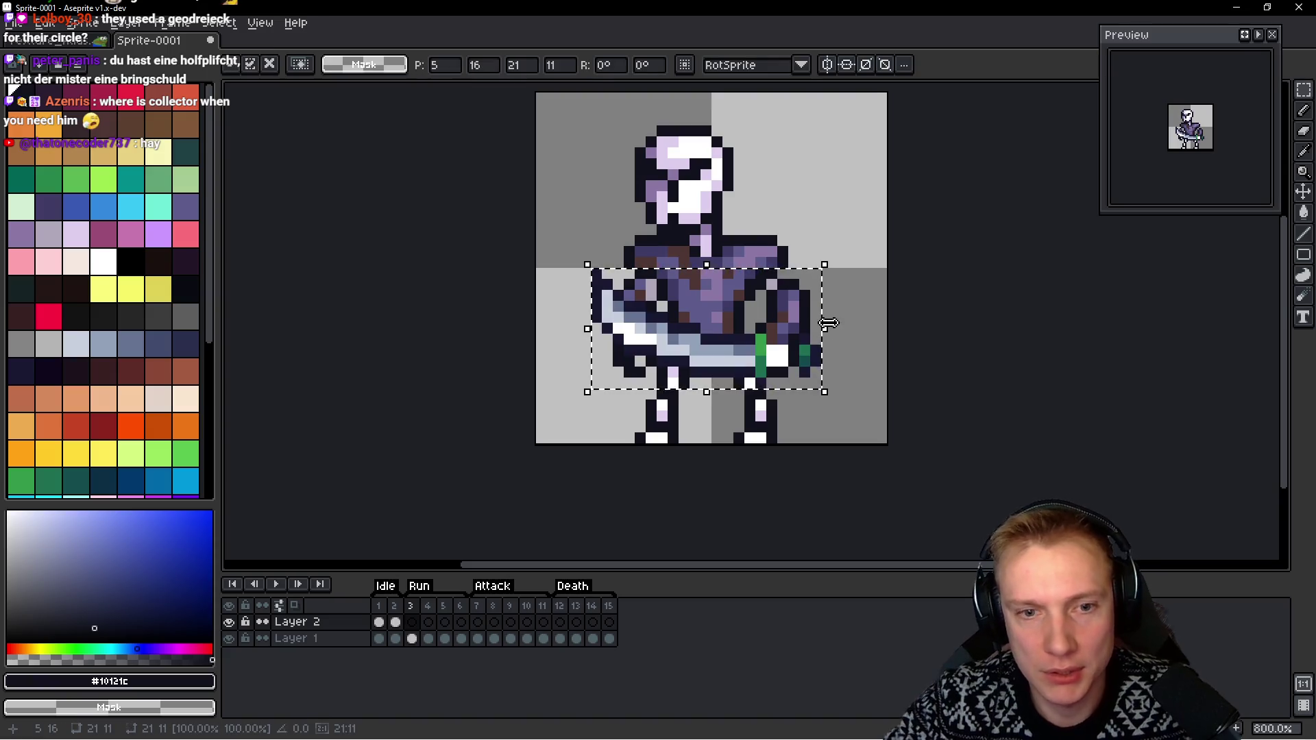
key("Return")
key("Right")
key("ctrl+v")
key("Left")
key("Left")
key("Up")
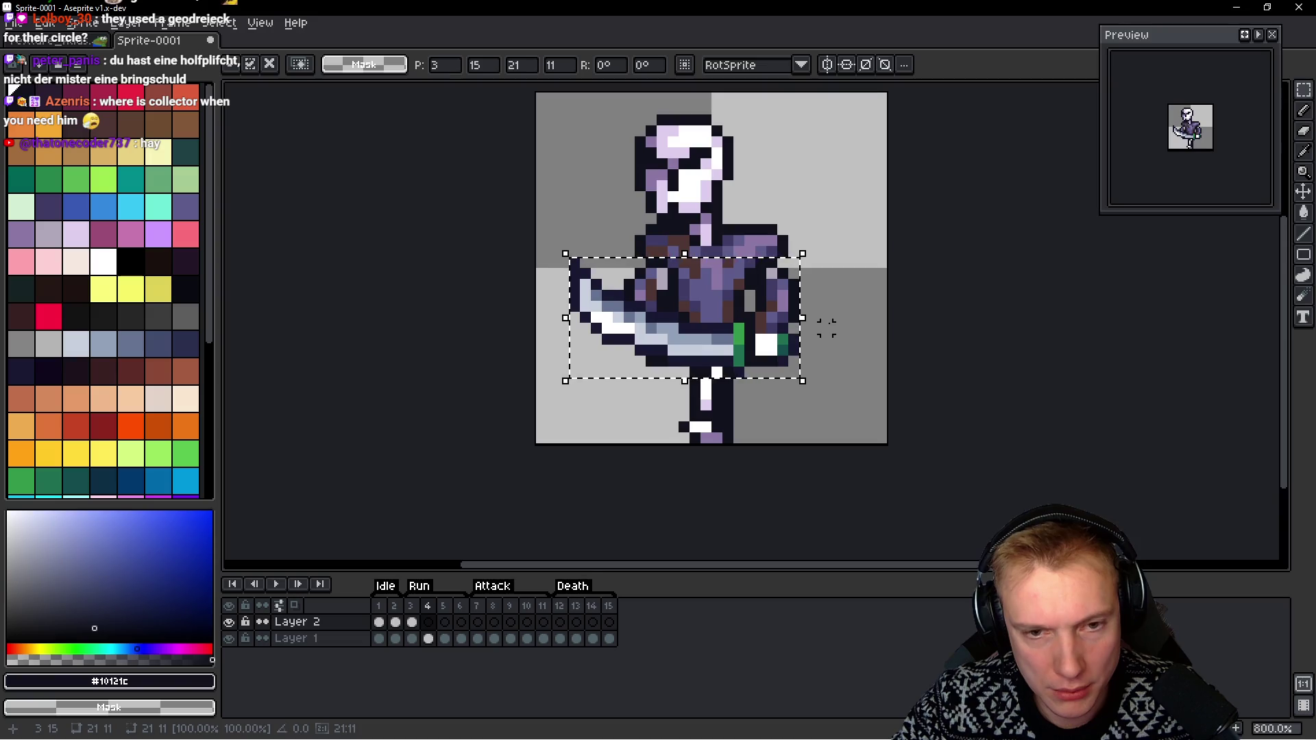
key("Return")
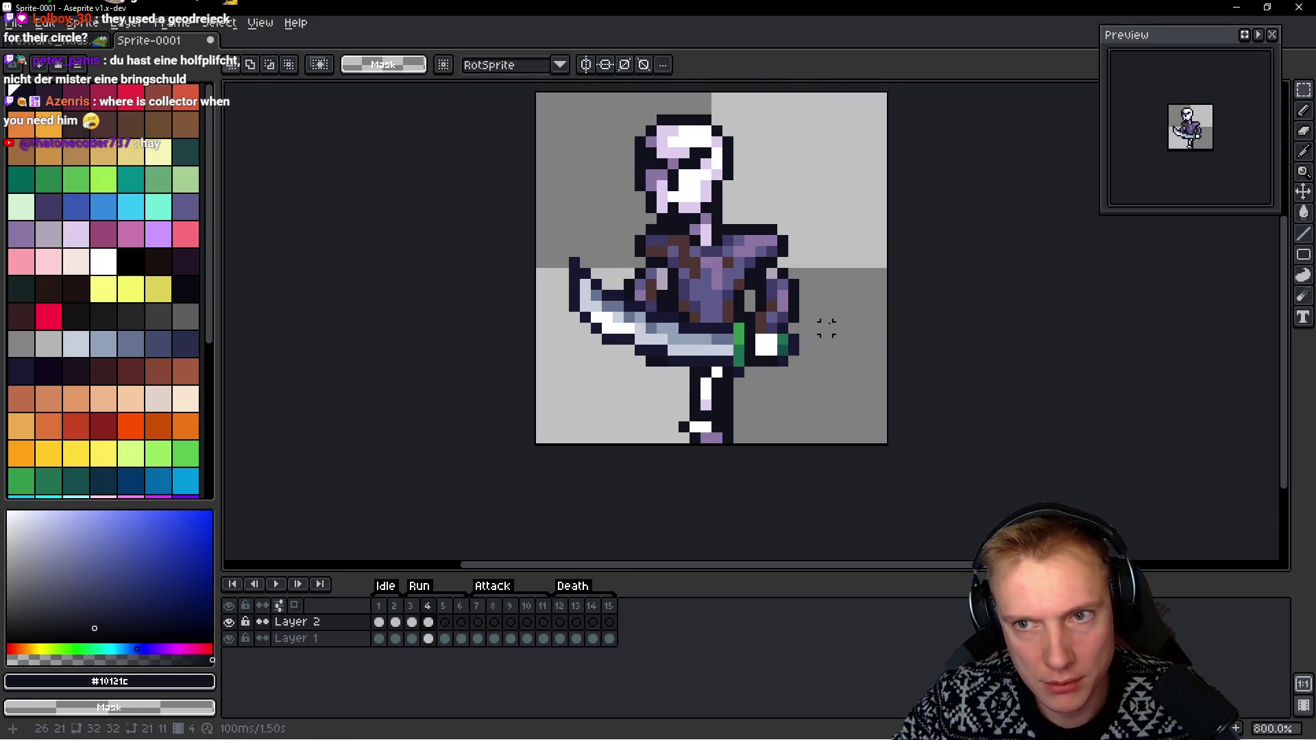
Reposition the sword on frames 3 and 2, shifting each one pixel left
key("Left")
key("m")
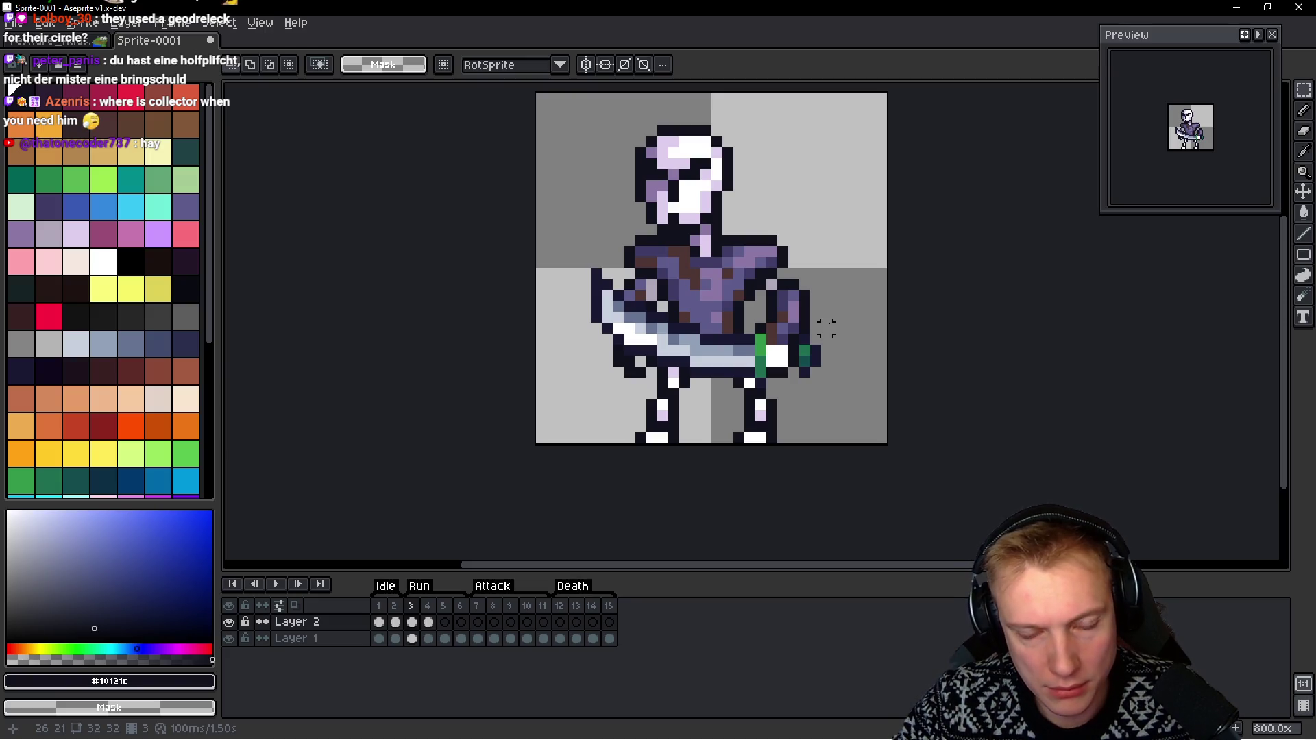
key("space")
key("Right")
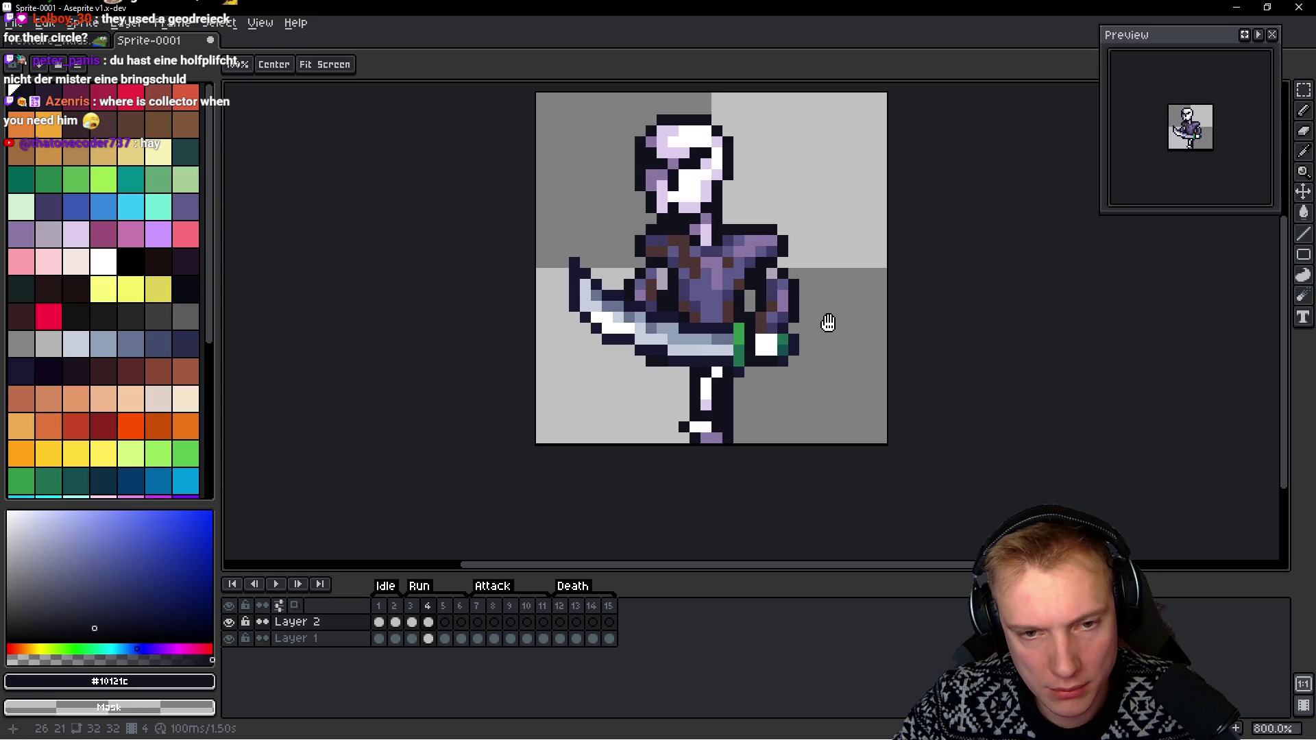
key("Left")
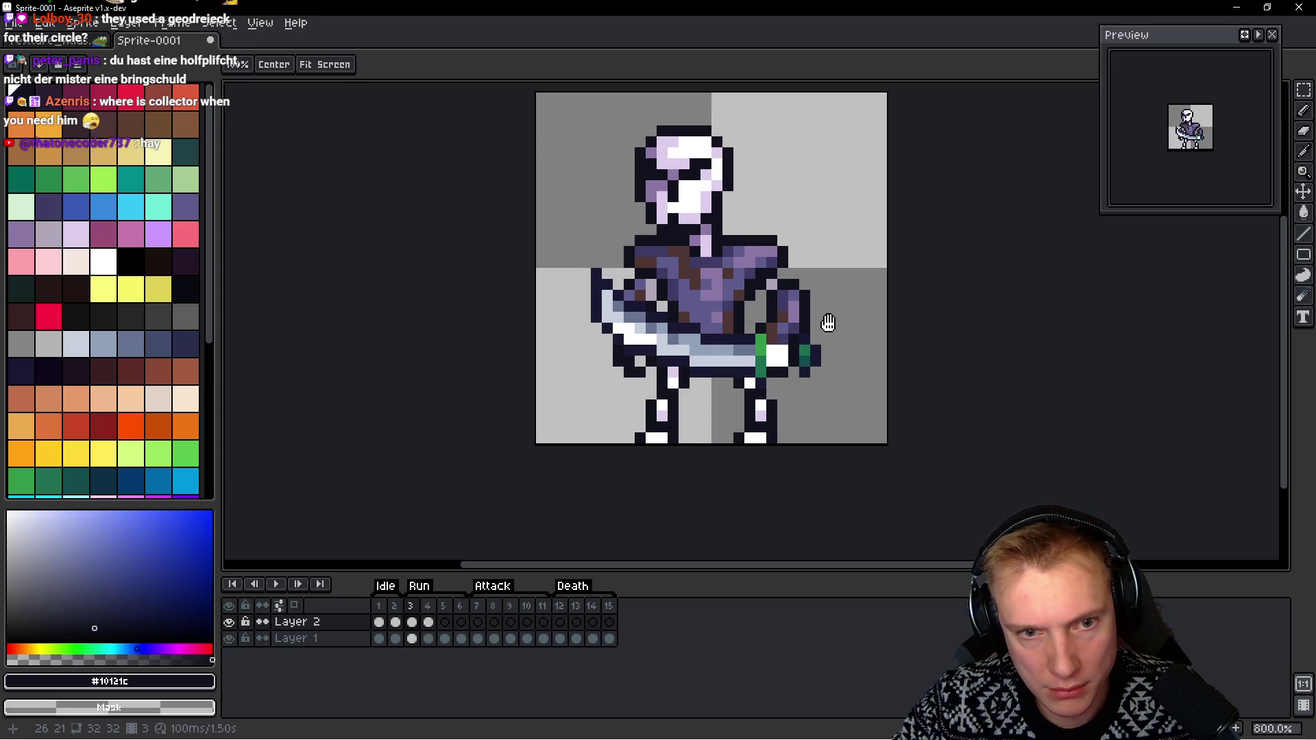
key("m")
key("ctrl+shift+d")
key("Left")
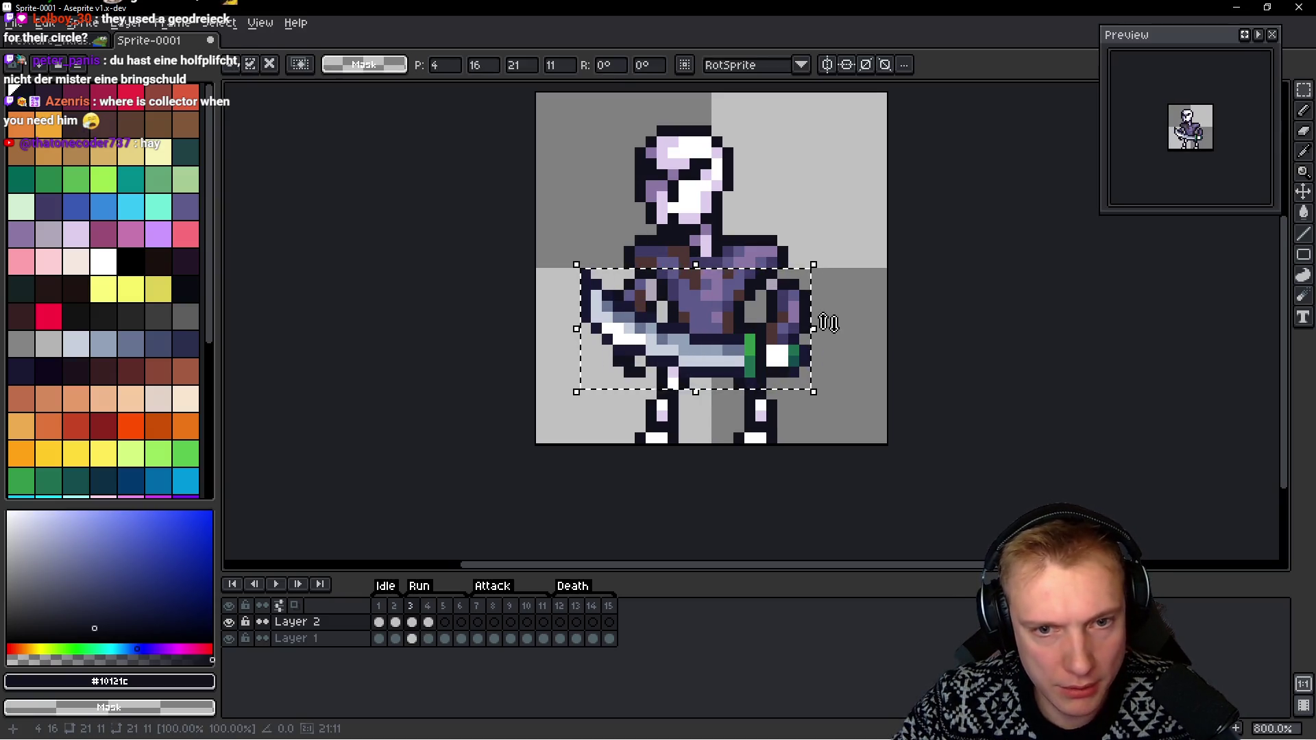
key("h")
key("Left")
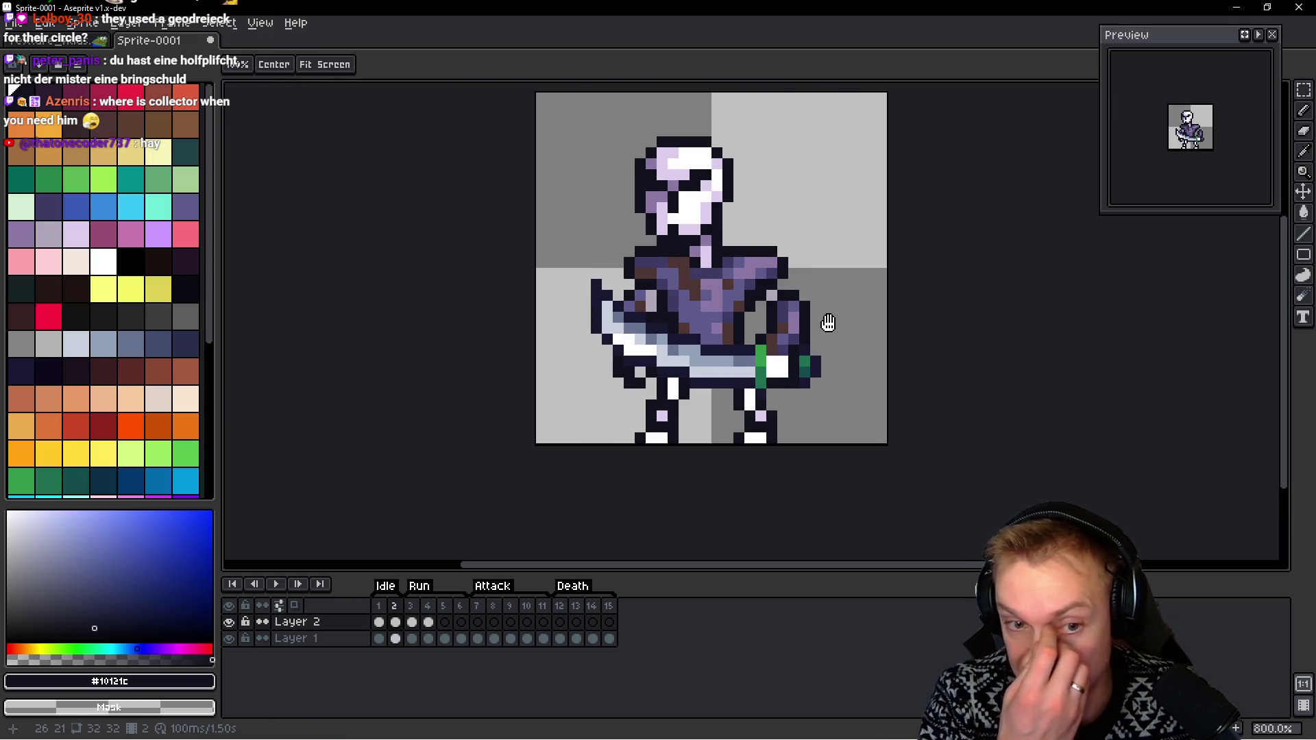
key("m")
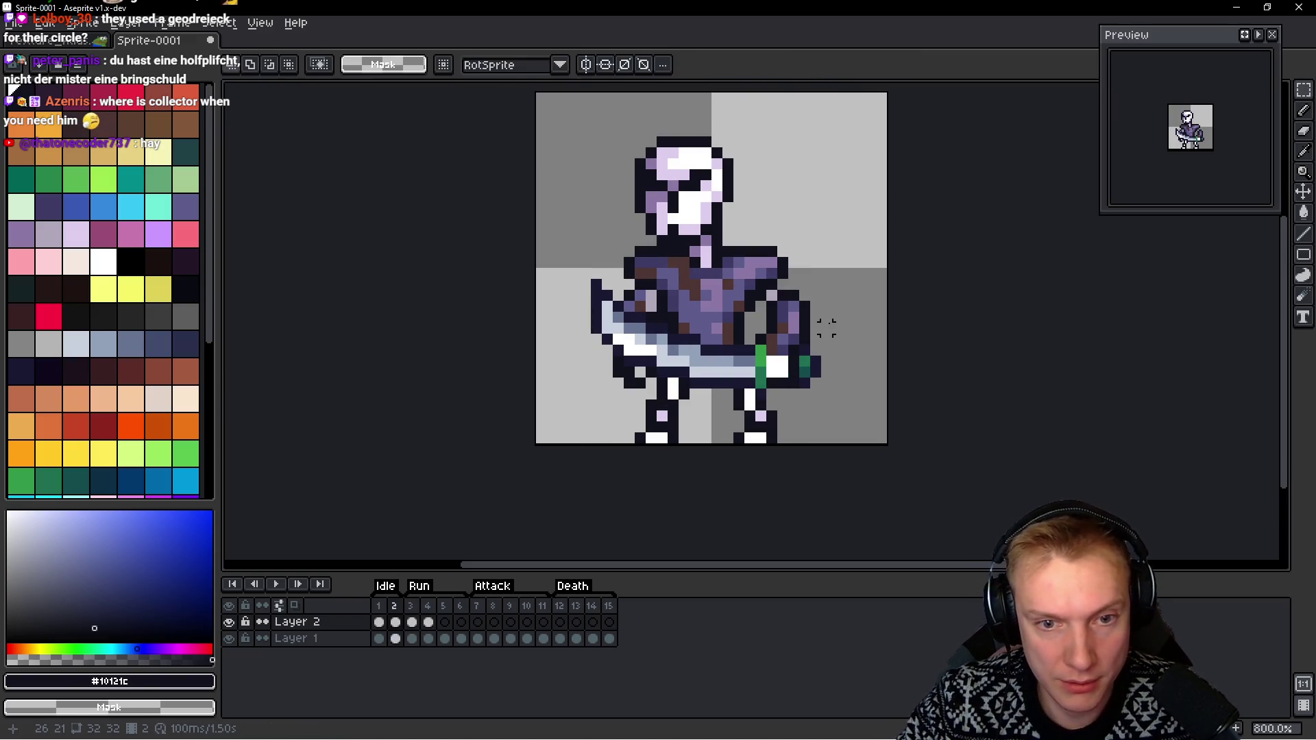
key("ctrl+shift+d")
key("Left")
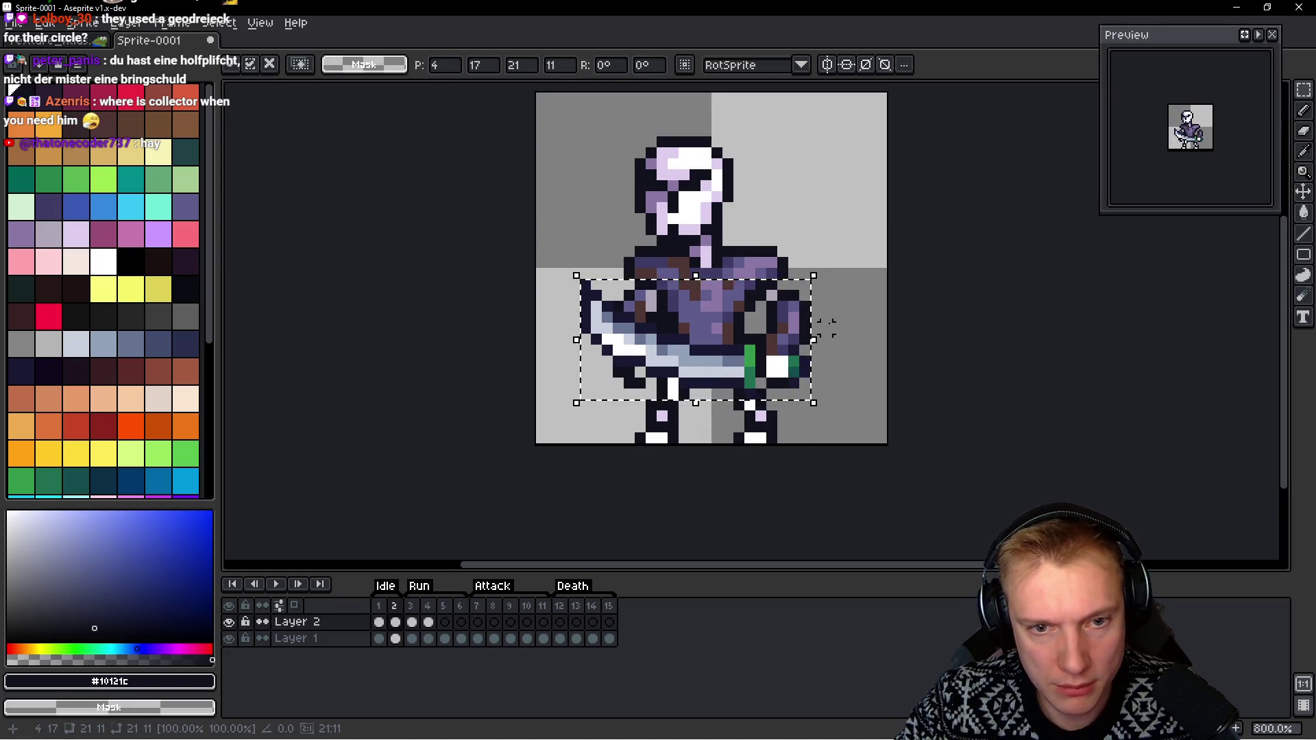
scroll(791, 403, "up", 5)
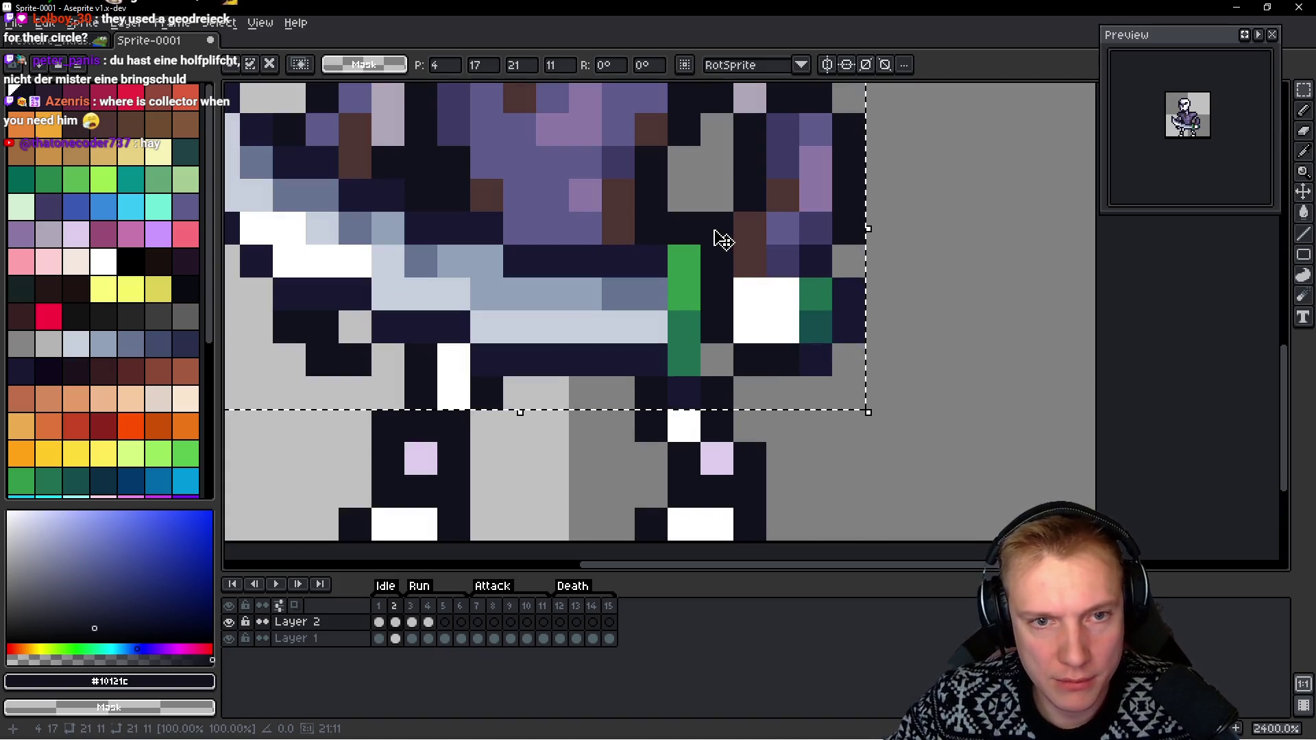
Fix the dark navy outline pixels beneath the sword, undoing one stray pixel on the brown
key("b")
left_click(685, 230)
left_click(750, 228)
key("ctrl+z")
left_click(625, 253, "alt")
left_click(681, 226)
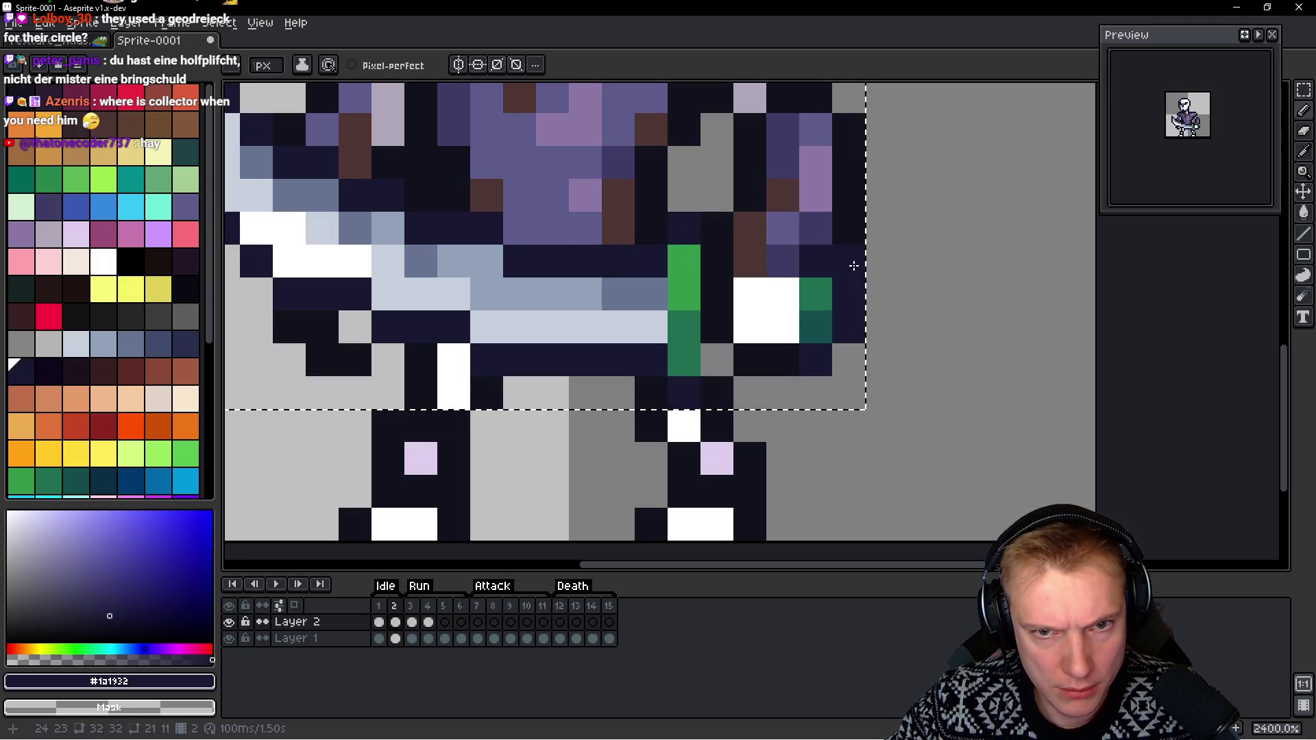
left_click(715, 341, "alt")
scroll(930, 332, "down", 5)
Shift the whole skeleton on frame 1 two pixels to the right
key("Left")
key("ctrl+a")
key("ctrl+t")
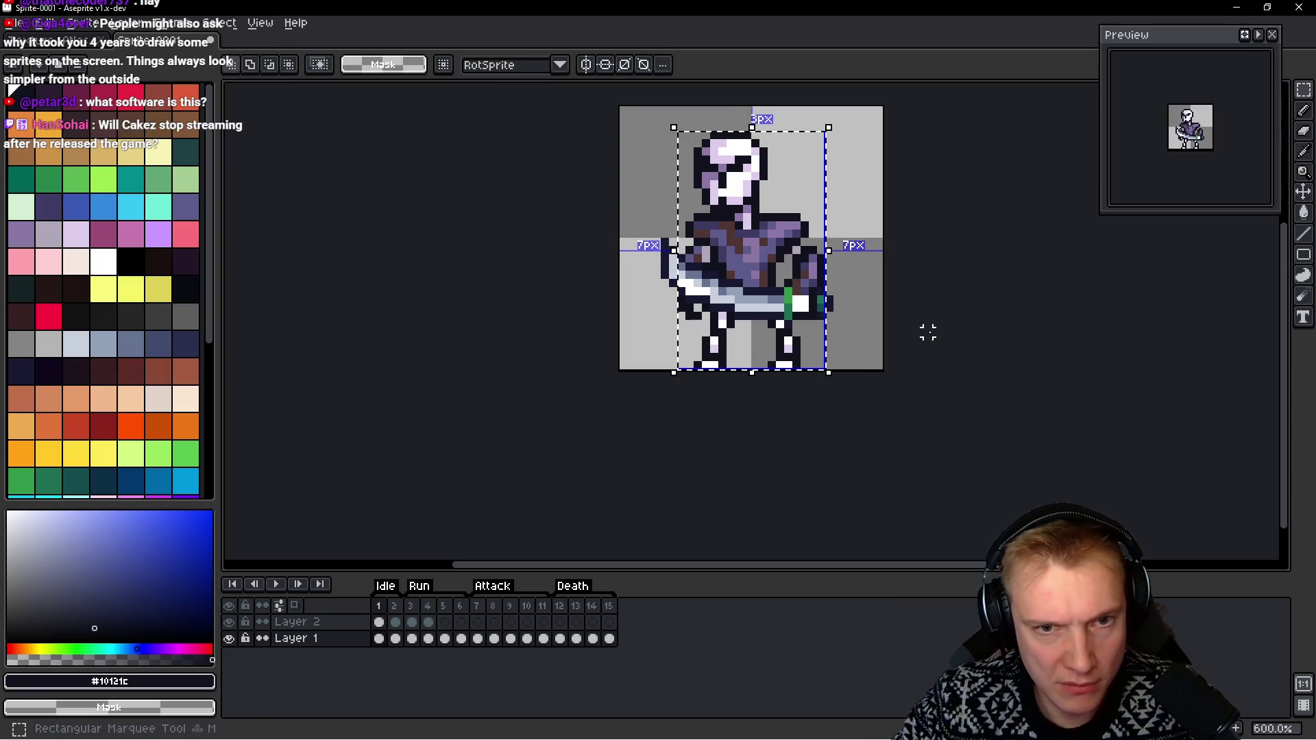
key("Right")
key("Right")
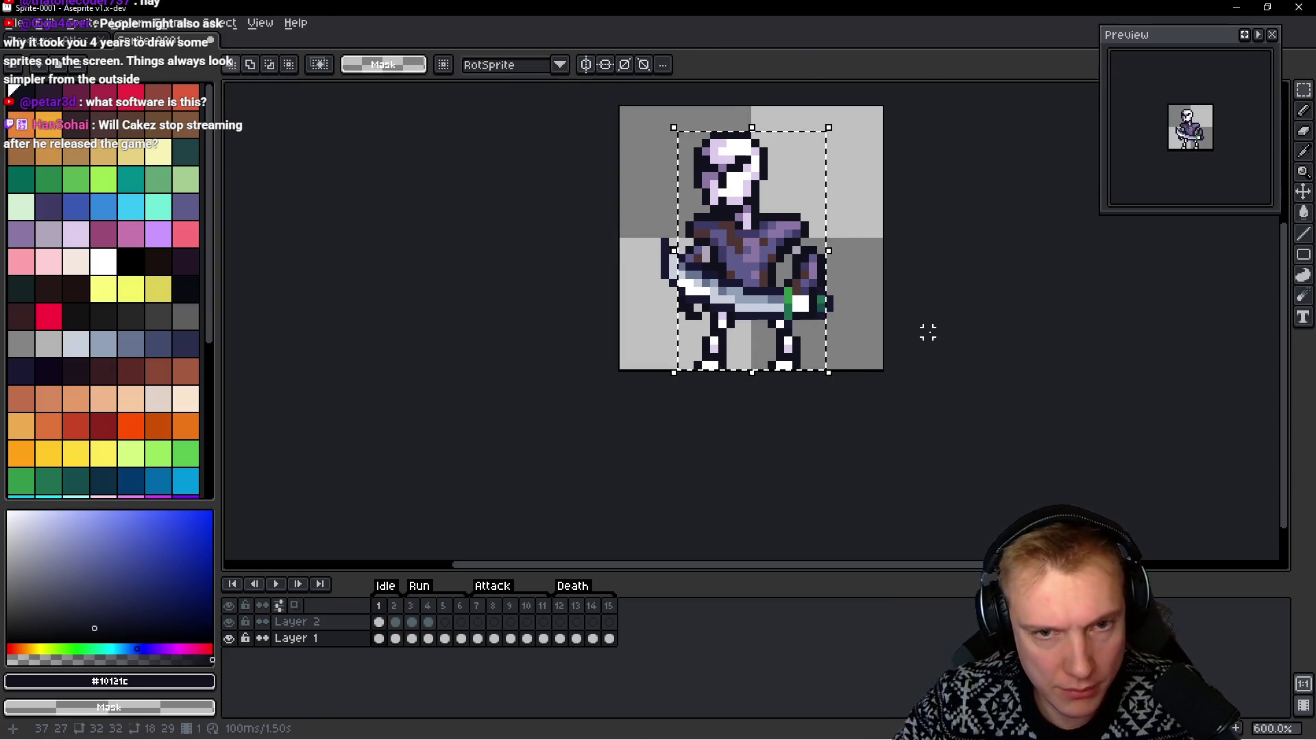
key("Return")
key("Up")
key("ctrl+t")
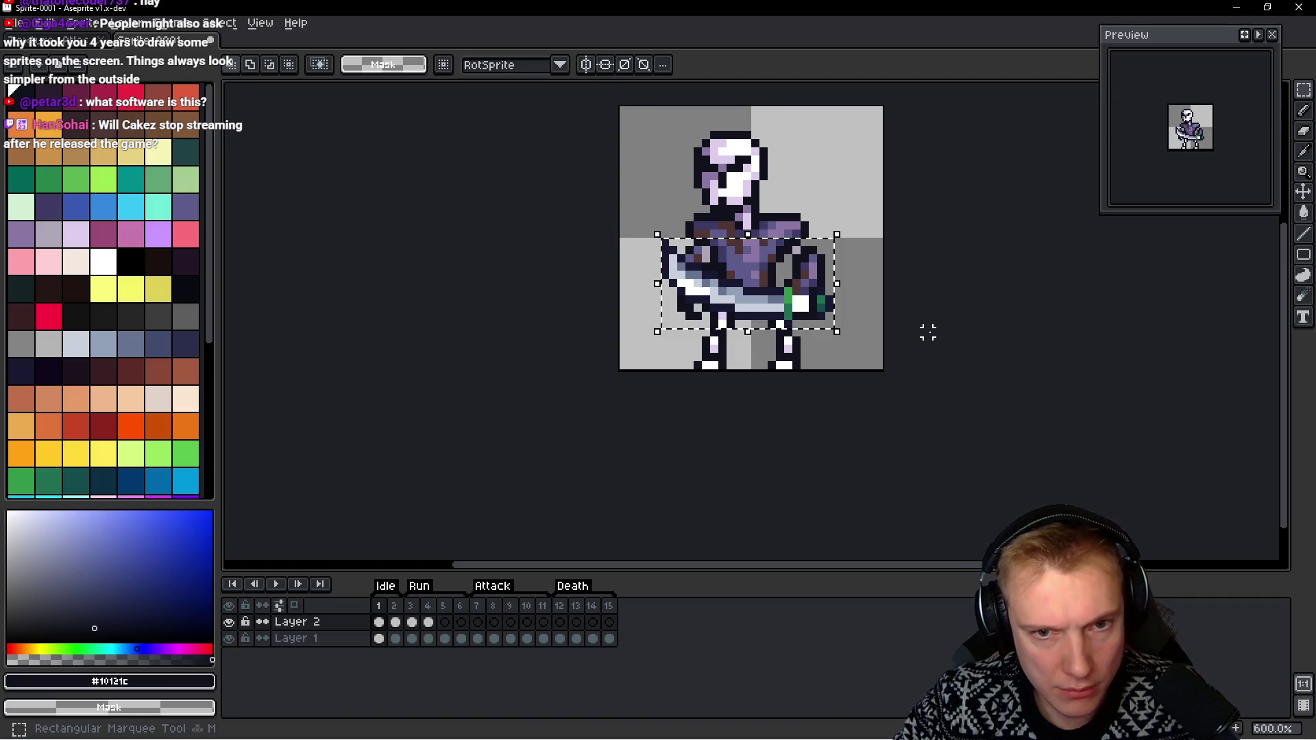
key("Return")
Paste the sword onto frames 5 and 6
key("space")
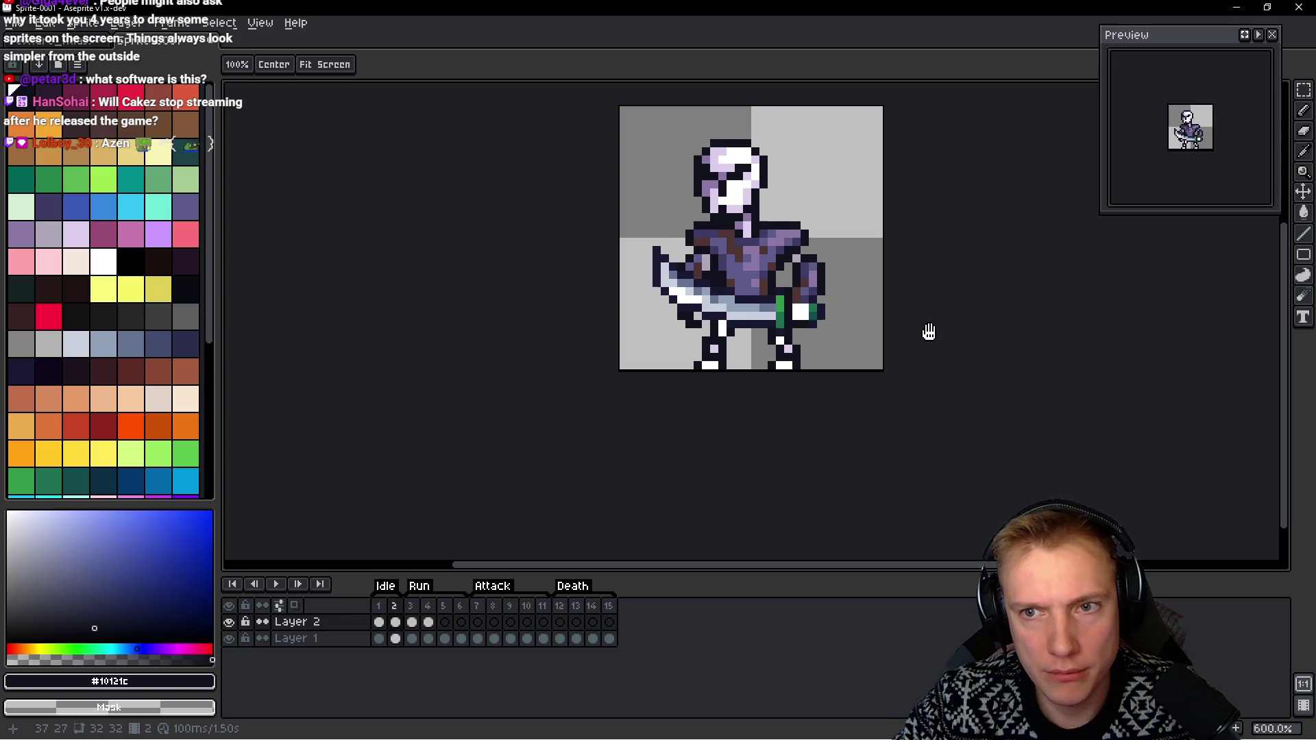
key("Return")
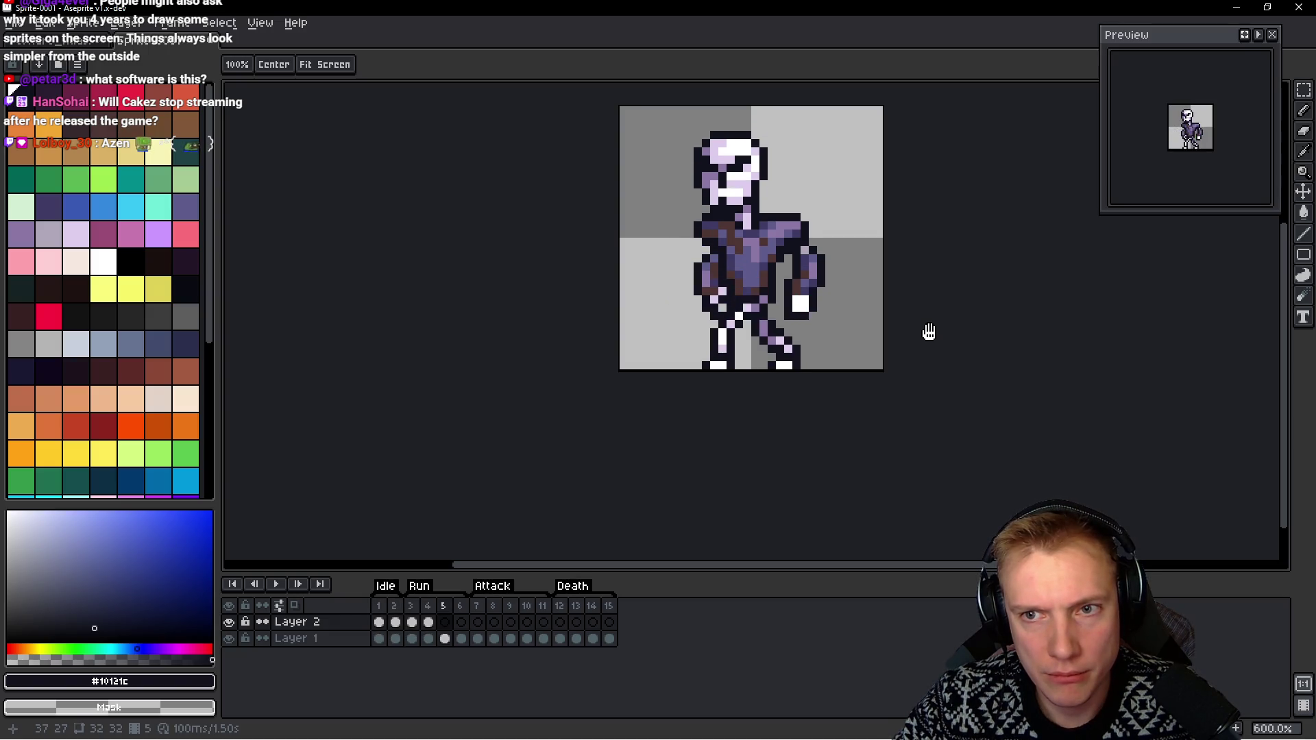
key("m")
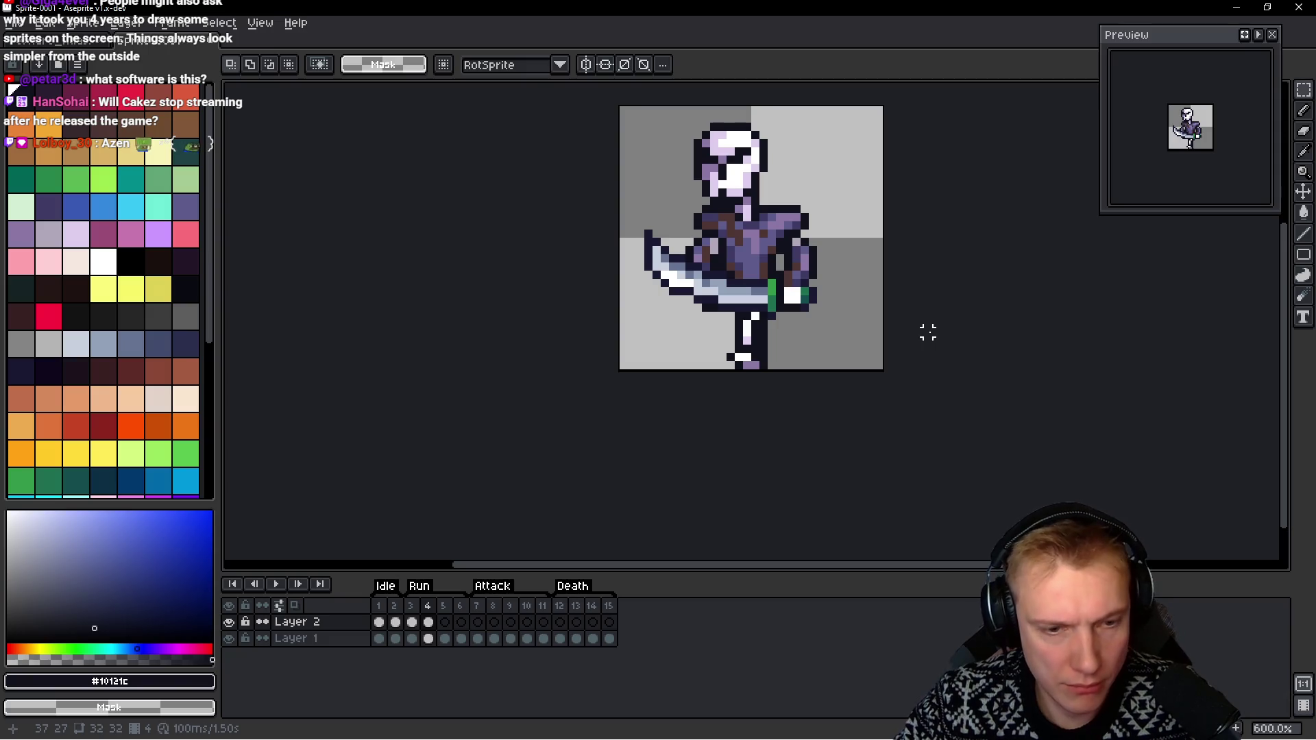
key("h")
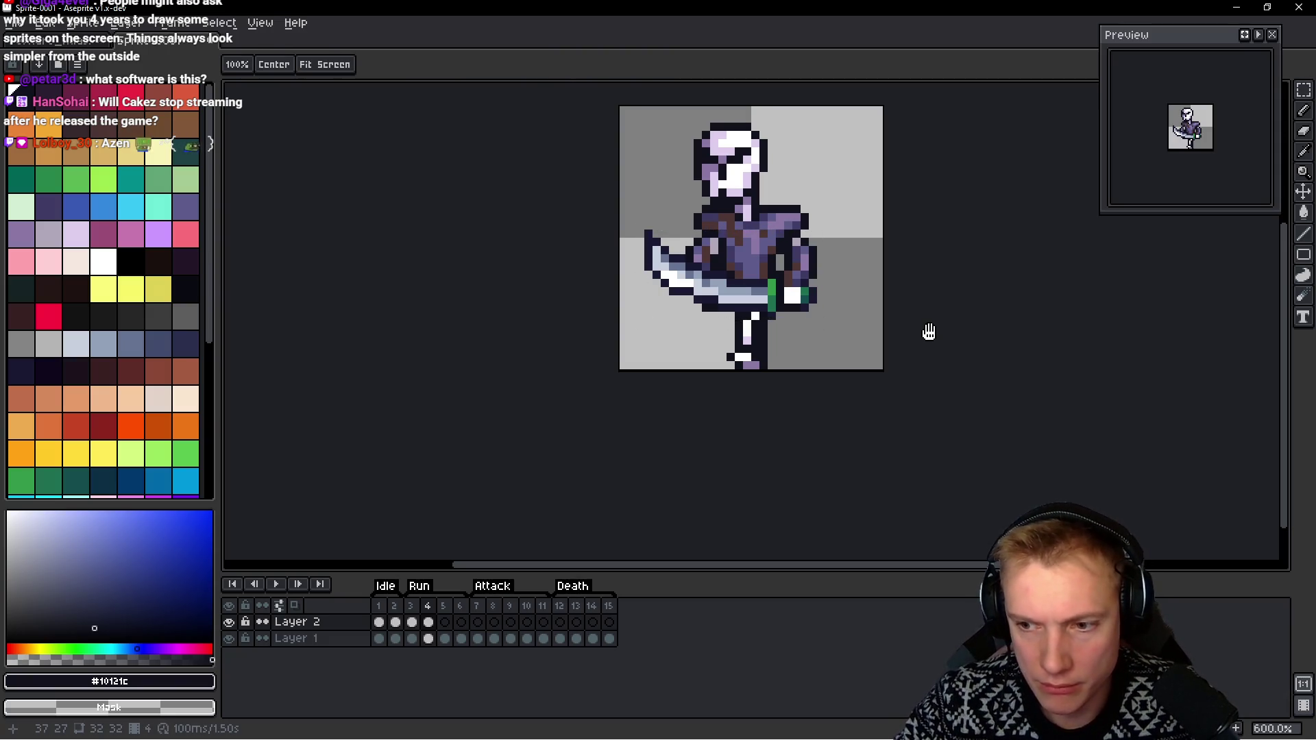
key("Right")
key("m")
key("ctrl+v")
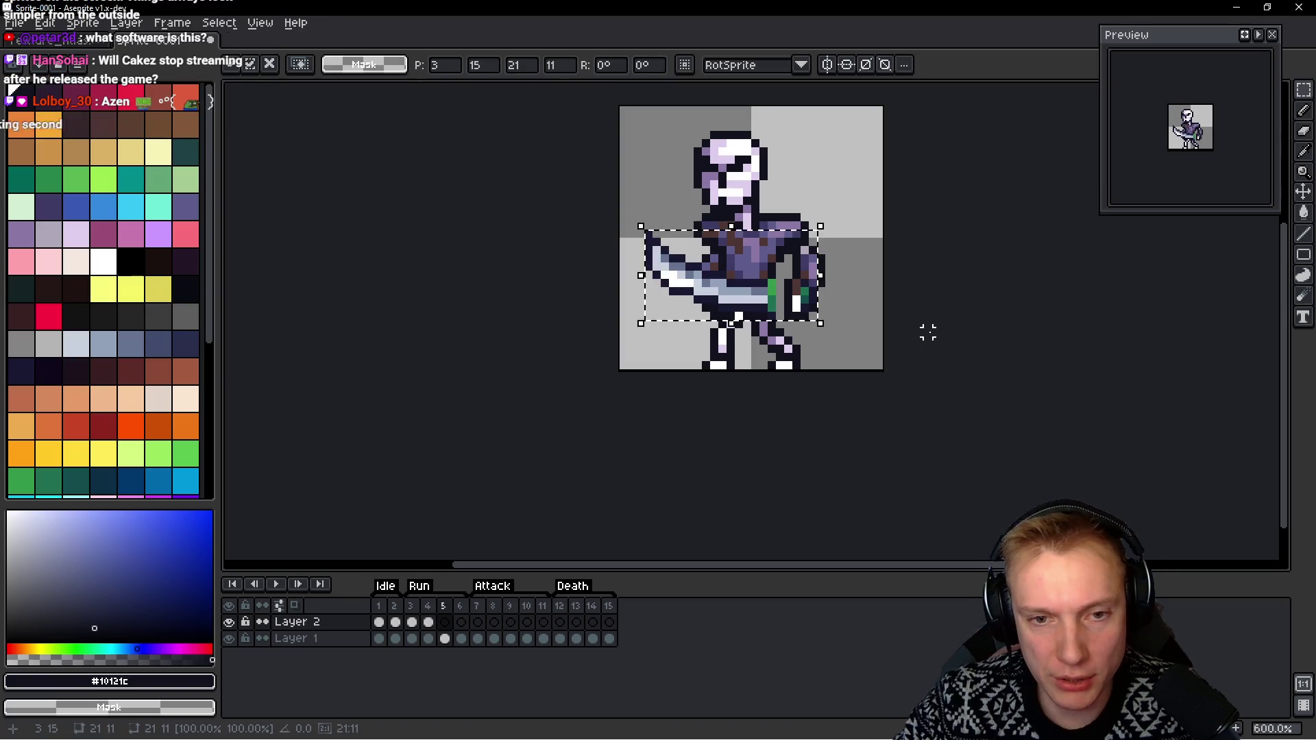
key("h")
key("Right")
key("m")
key("ctrl+v")
key("h")
Paste the sword onto frame 7 as well
key("Left")
key("Right")
key("Left")
key("Right")
key("Right")
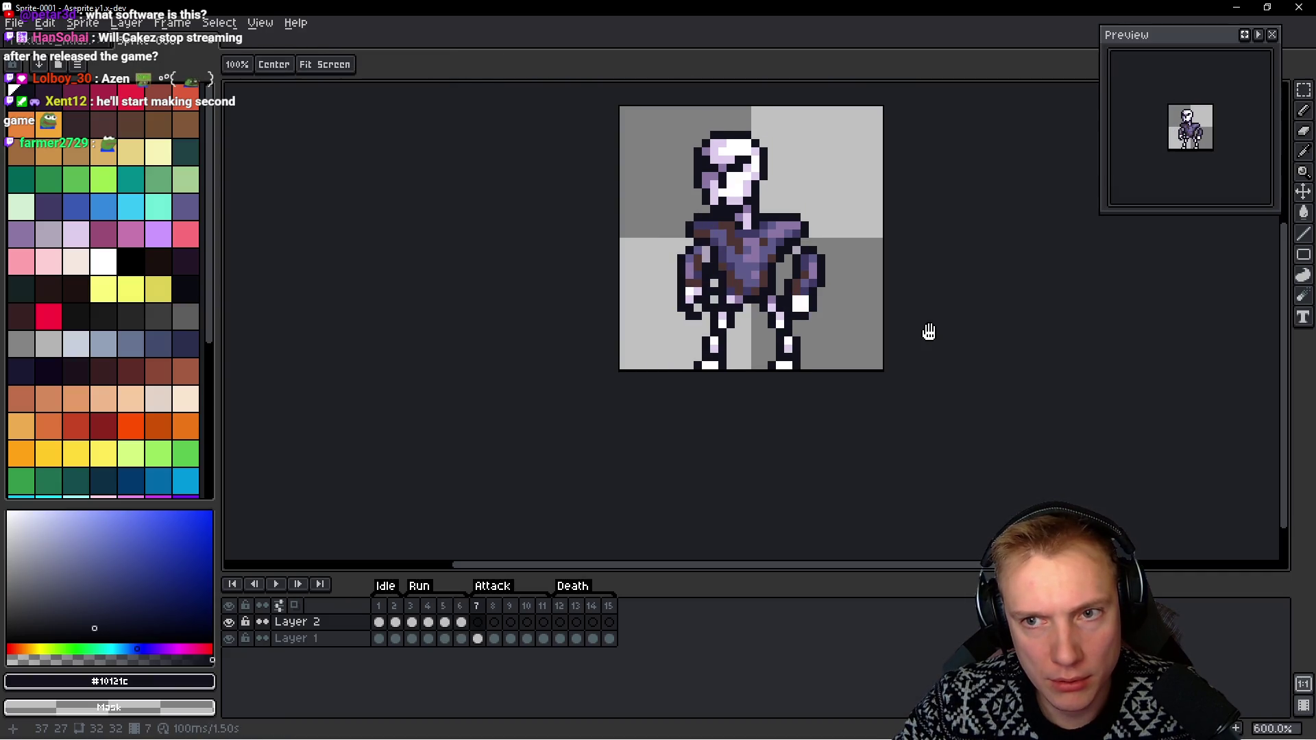
key("m")
key("ctrl+v")
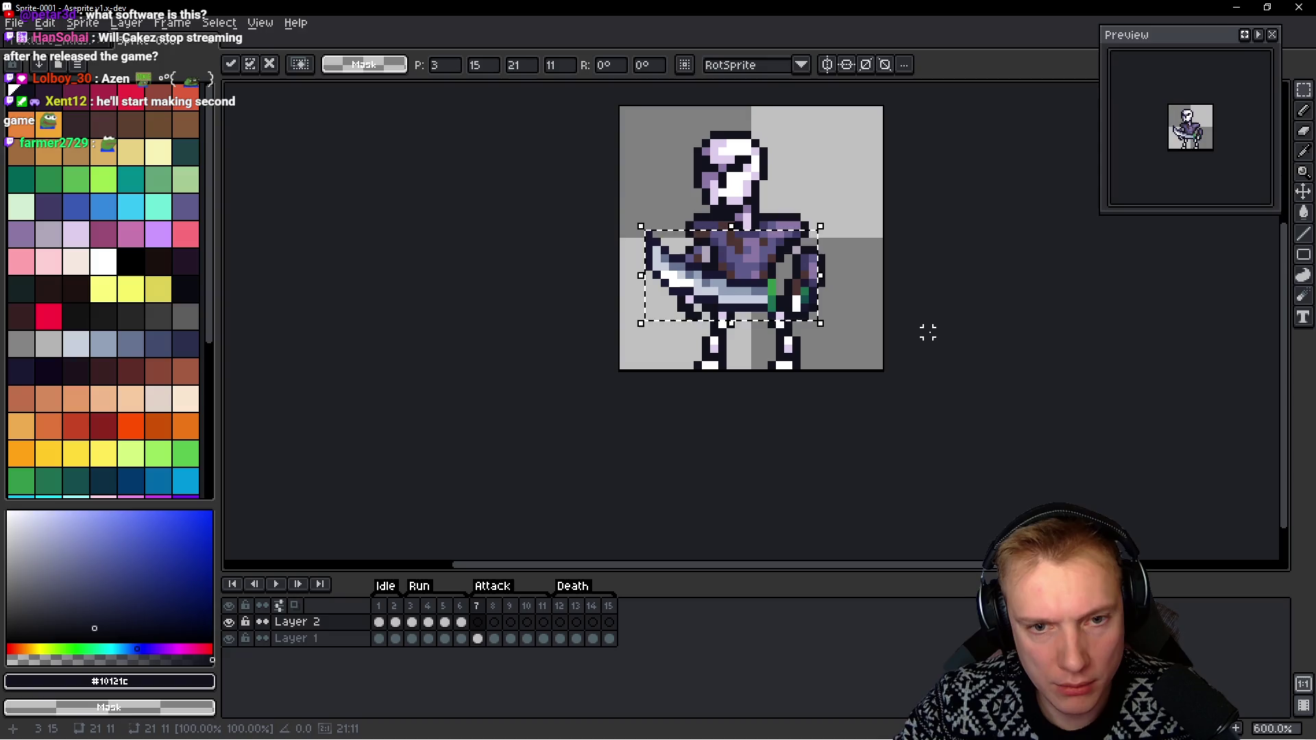
key("Return")
Play back the animation to review it, then return to the first frame
key("h")
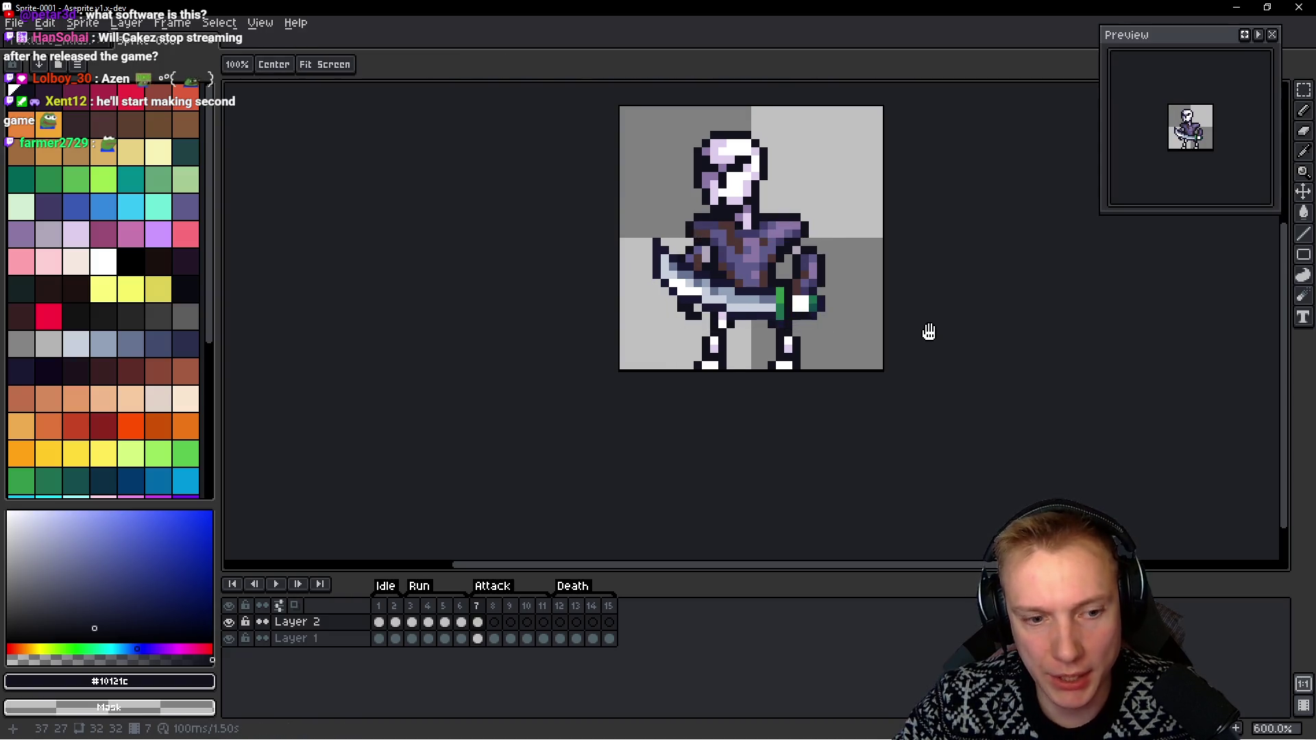
key("Right")
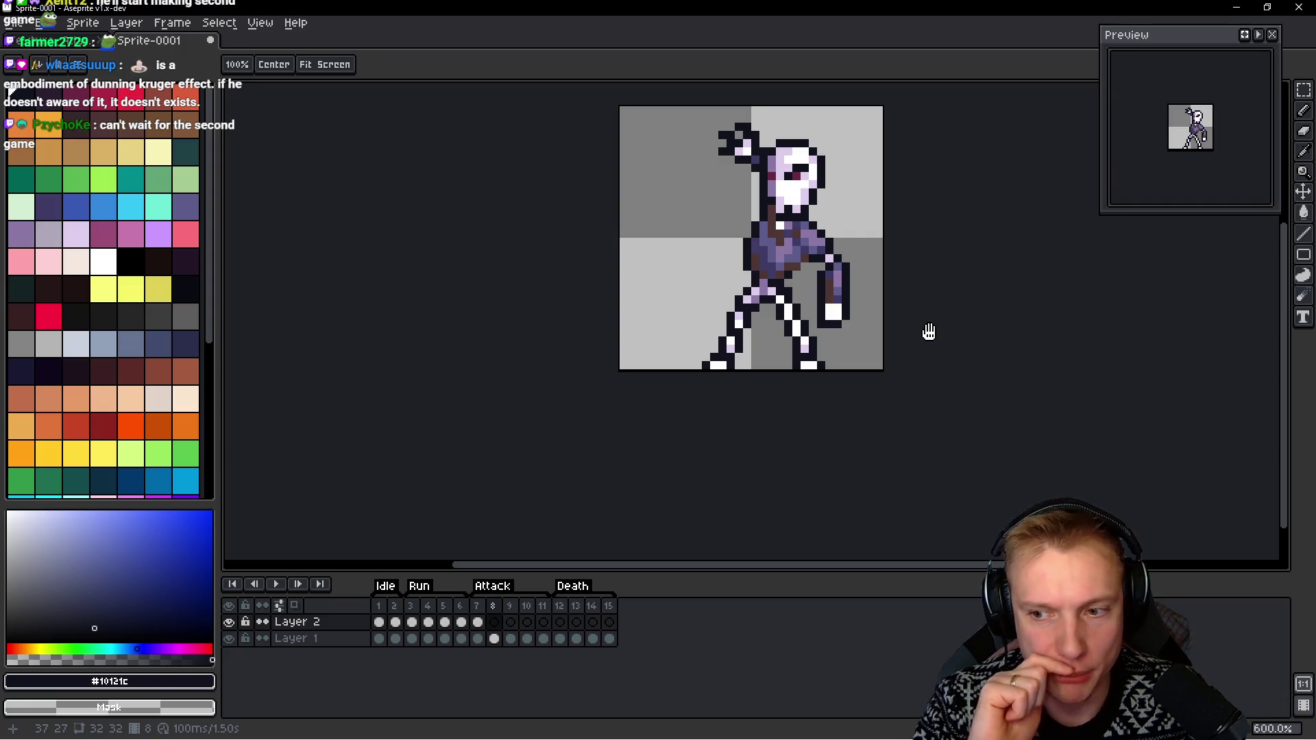
key("Home")
key("Return")
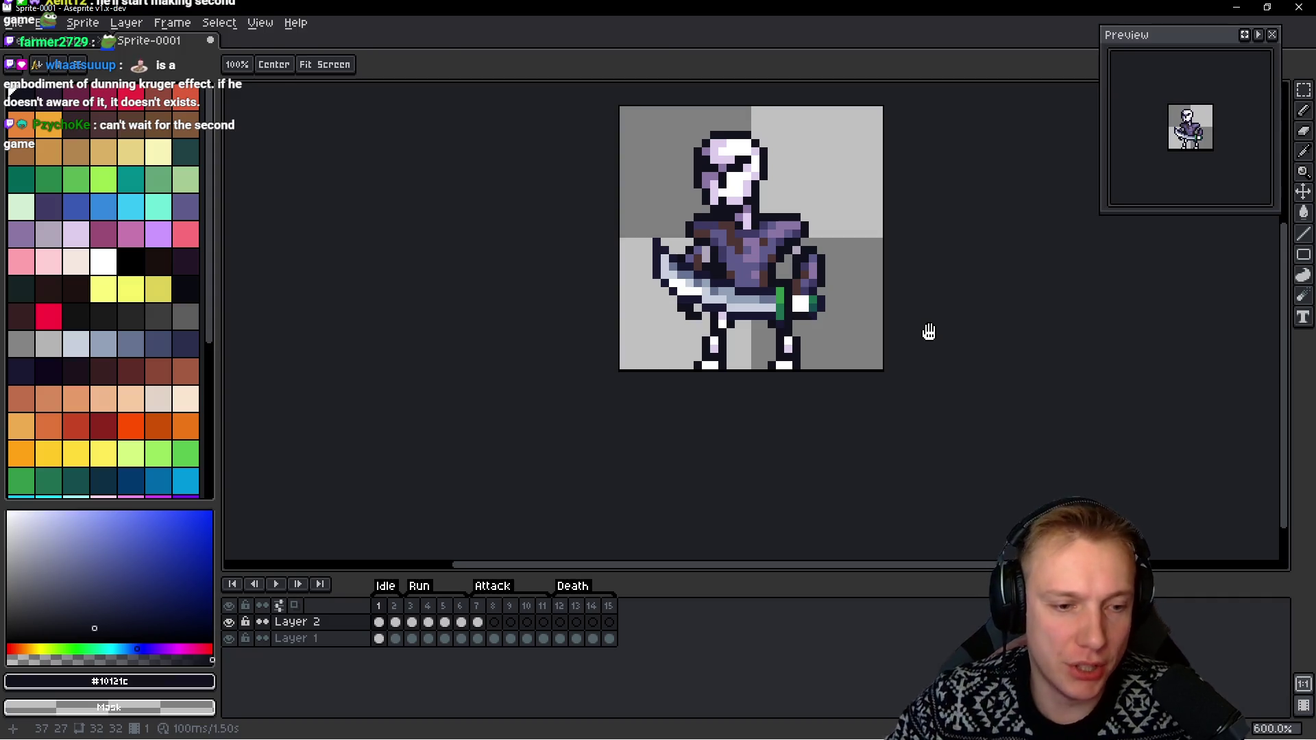
Enlarge the canvas to 57 px wide, adding 25 px on the left and extra rows on top
key("ctrl+alt+c")
left_click_drag(714, 250, 511, 258)
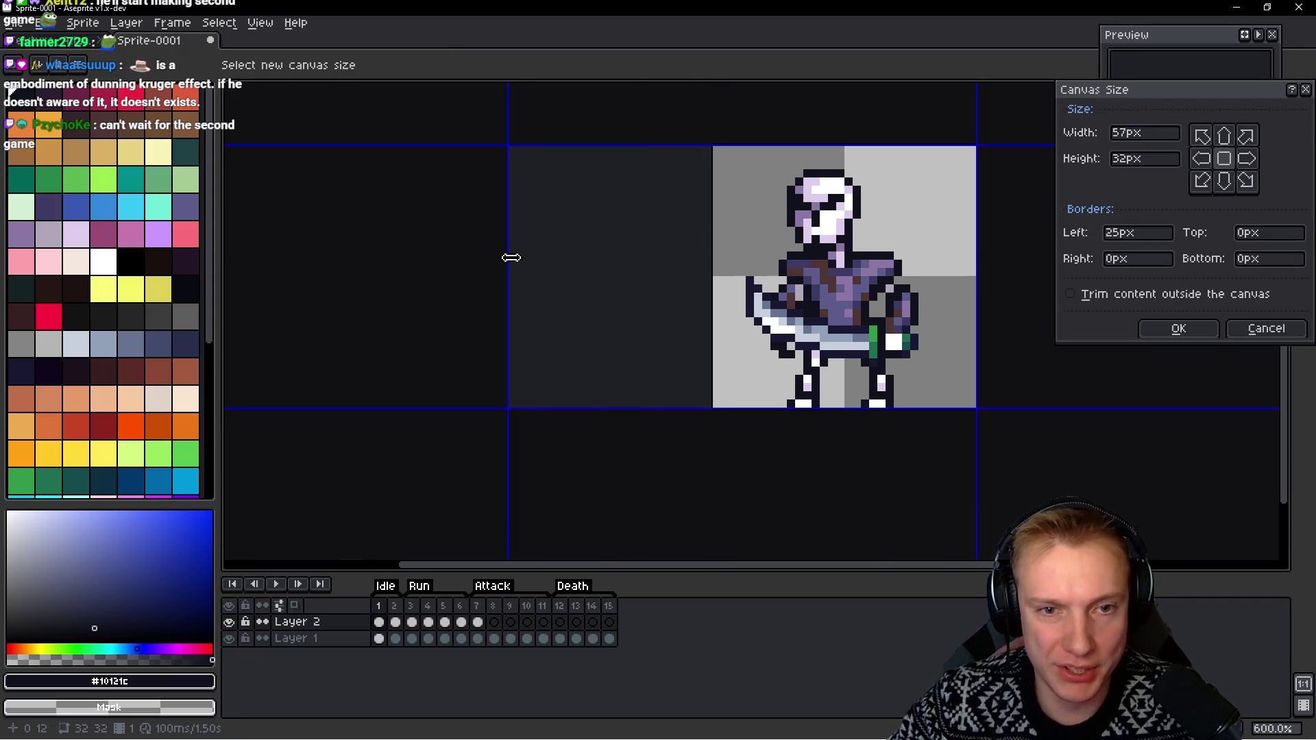
left_click(1178, 328)
key("ctrl+alt+c")
mouse_move(591, 137)
left_mouse_down()
mouse_move(624, 91)
mouse_move(608, 50)
mouse_move(616, 96)
left_mouse_up()
left_click(1178, 328)
left_click_drag(849, 239, 907, 247)
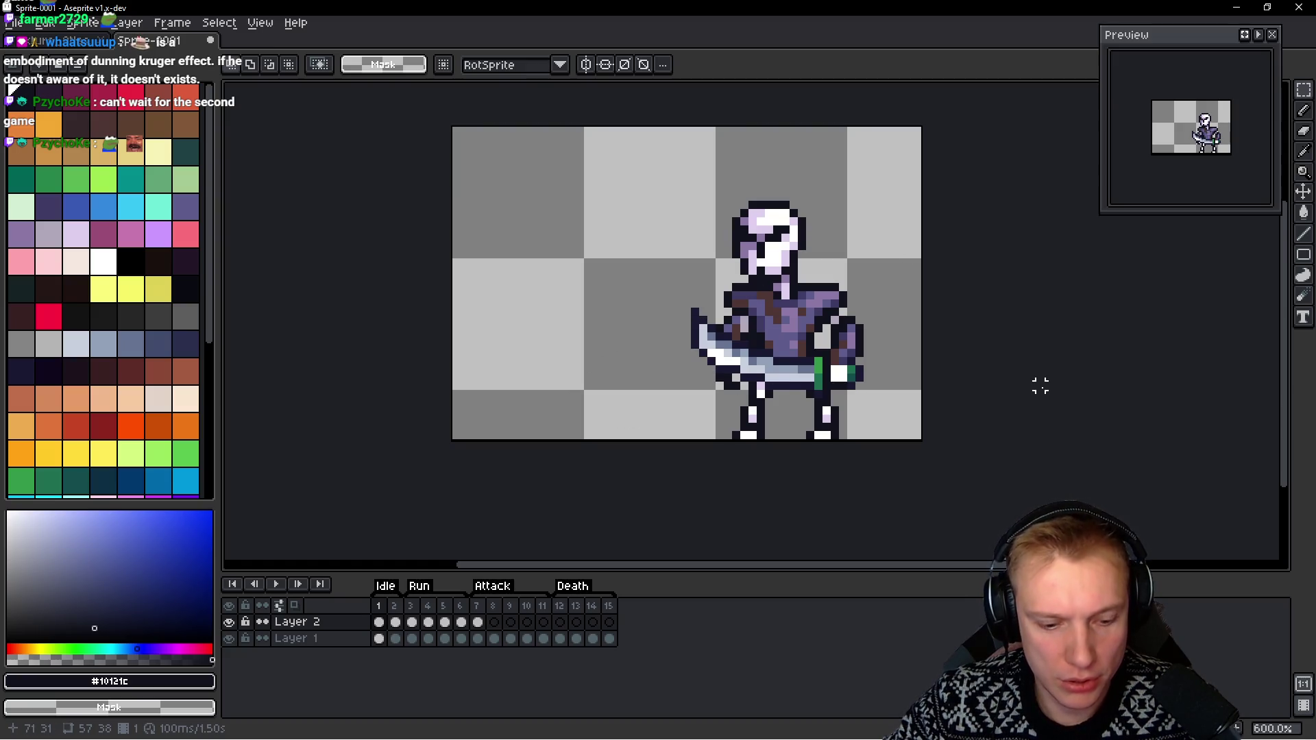
Push the sword far to the left, fine-tuning its position pixel by pixel
key("Left")
key("Left")
key("Left")
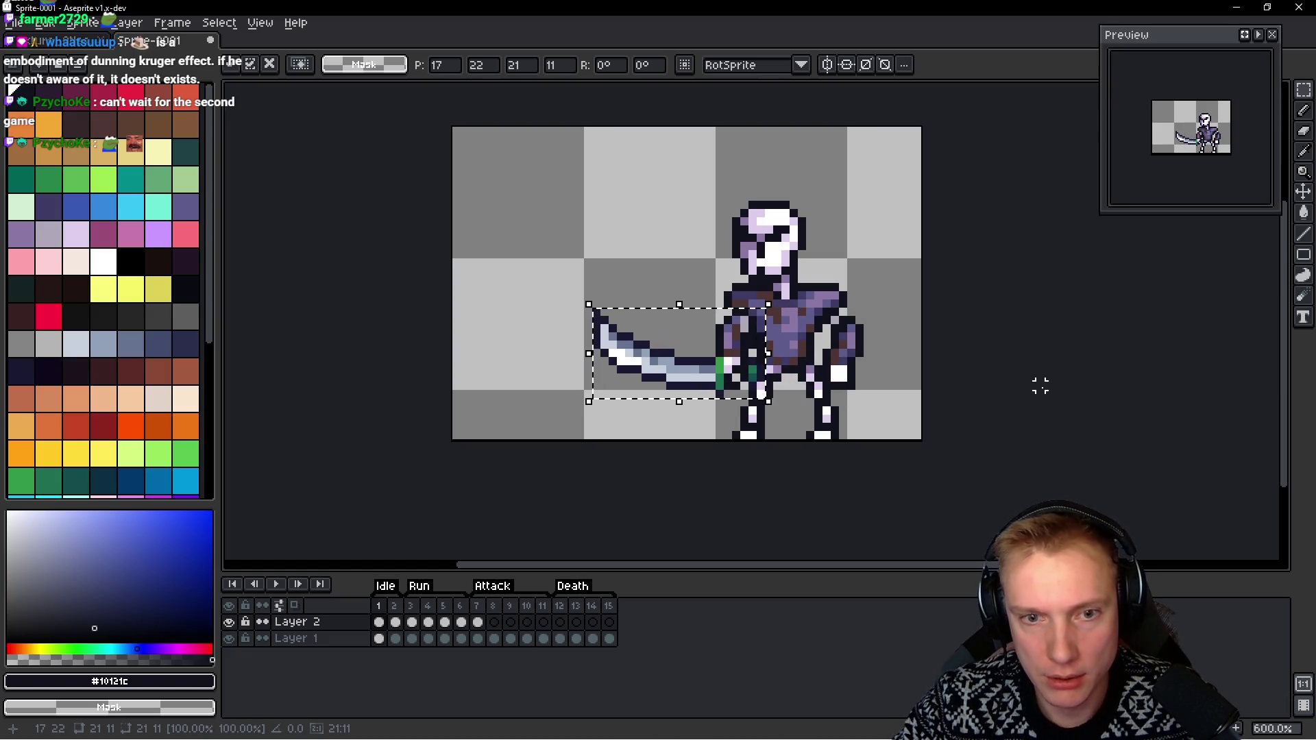
key("Up")
key("Left")
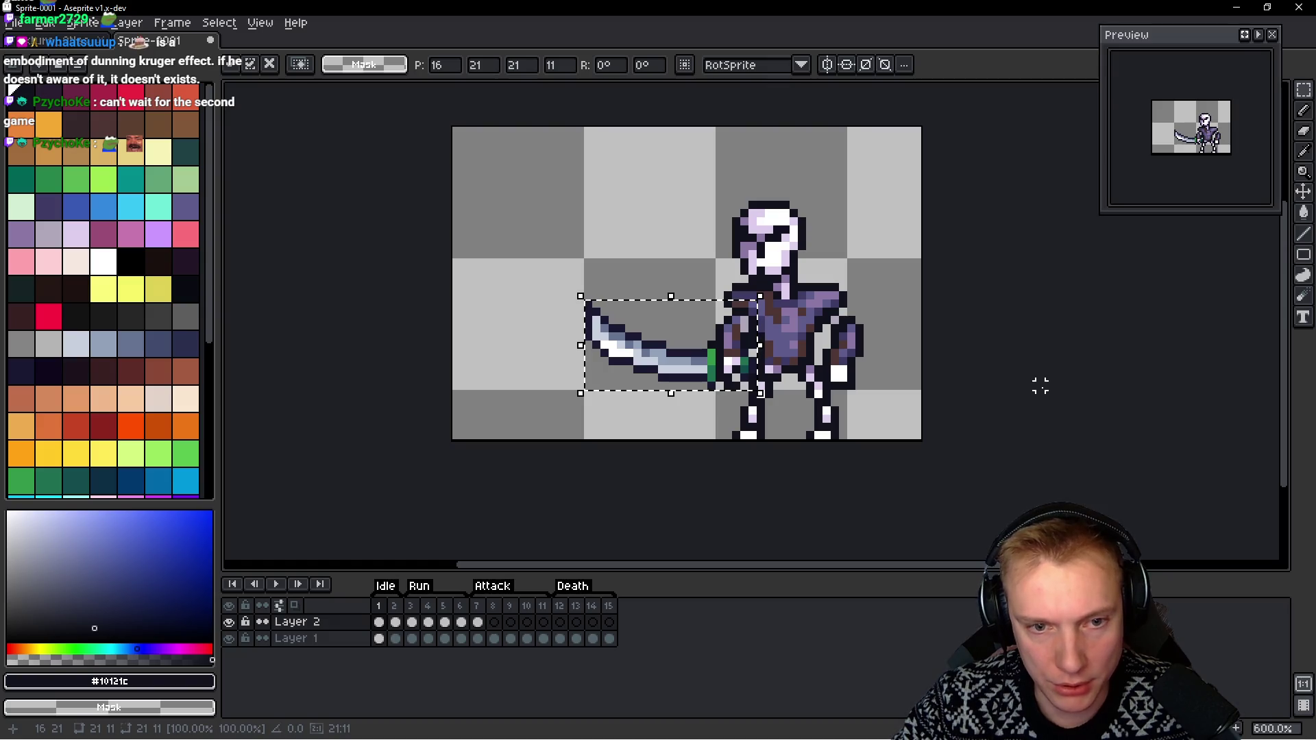
key("Right")
key("Left")
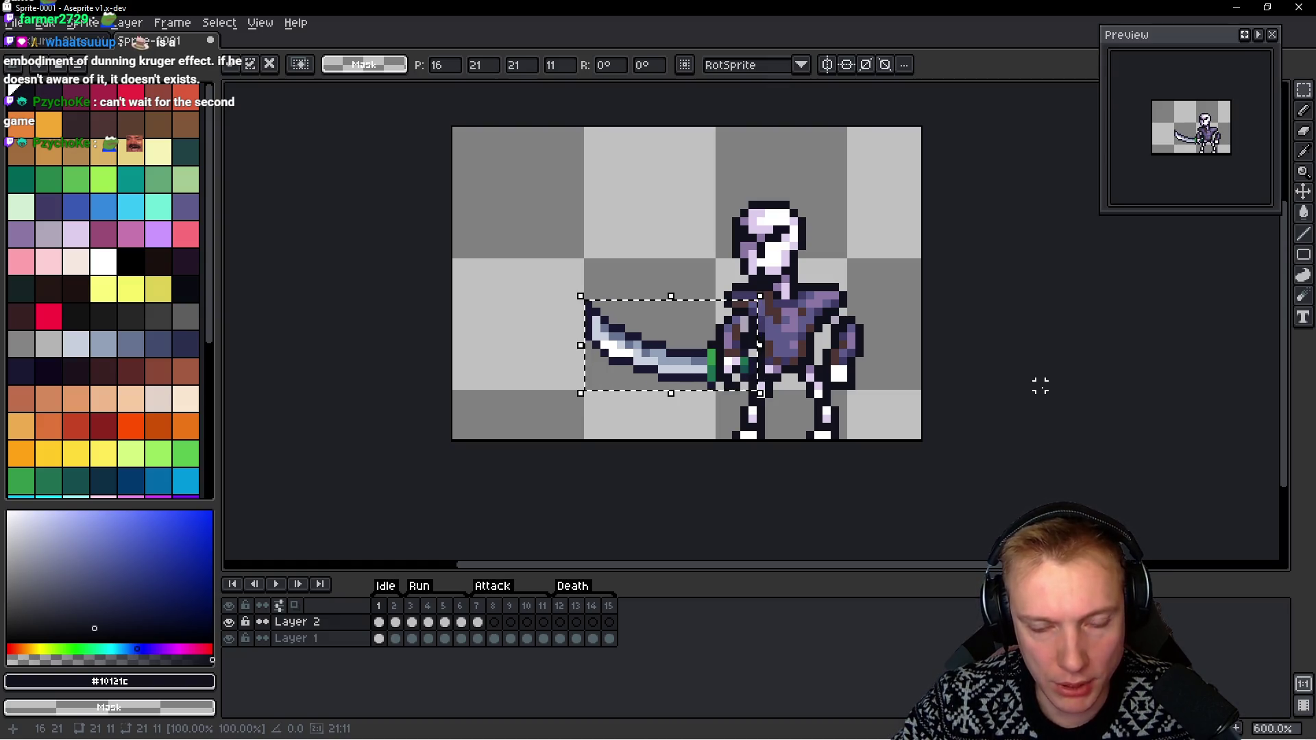
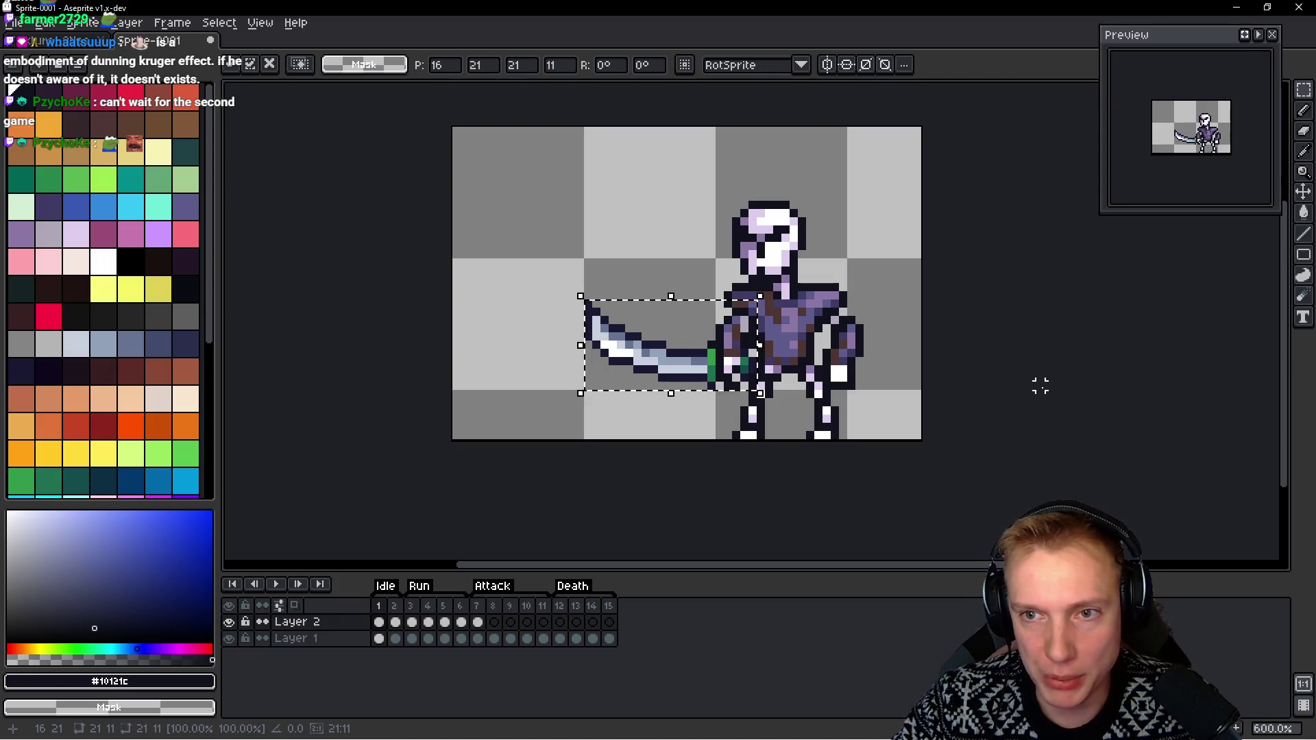
Paint two dark pixels of the skeleton's sword hand lavender in frame 1
key("Right")
key("Left")
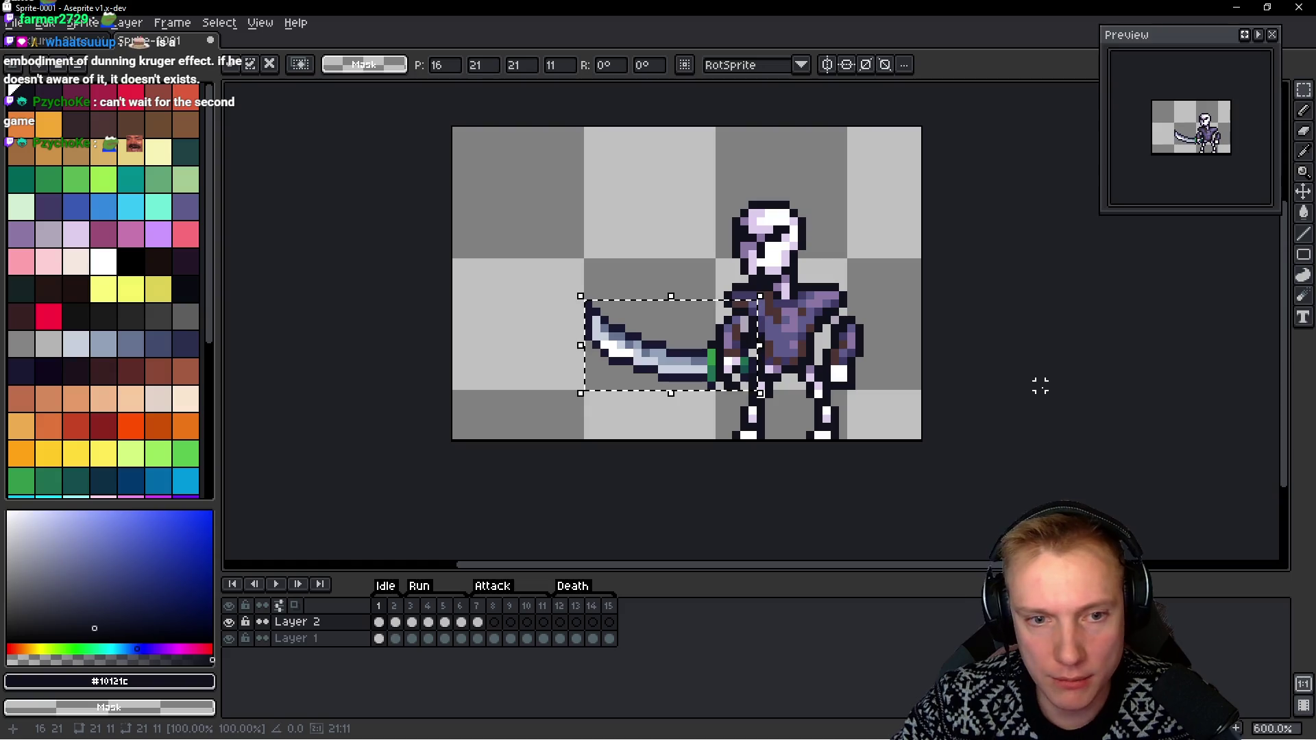
scroll(960, 381, "up", 2)
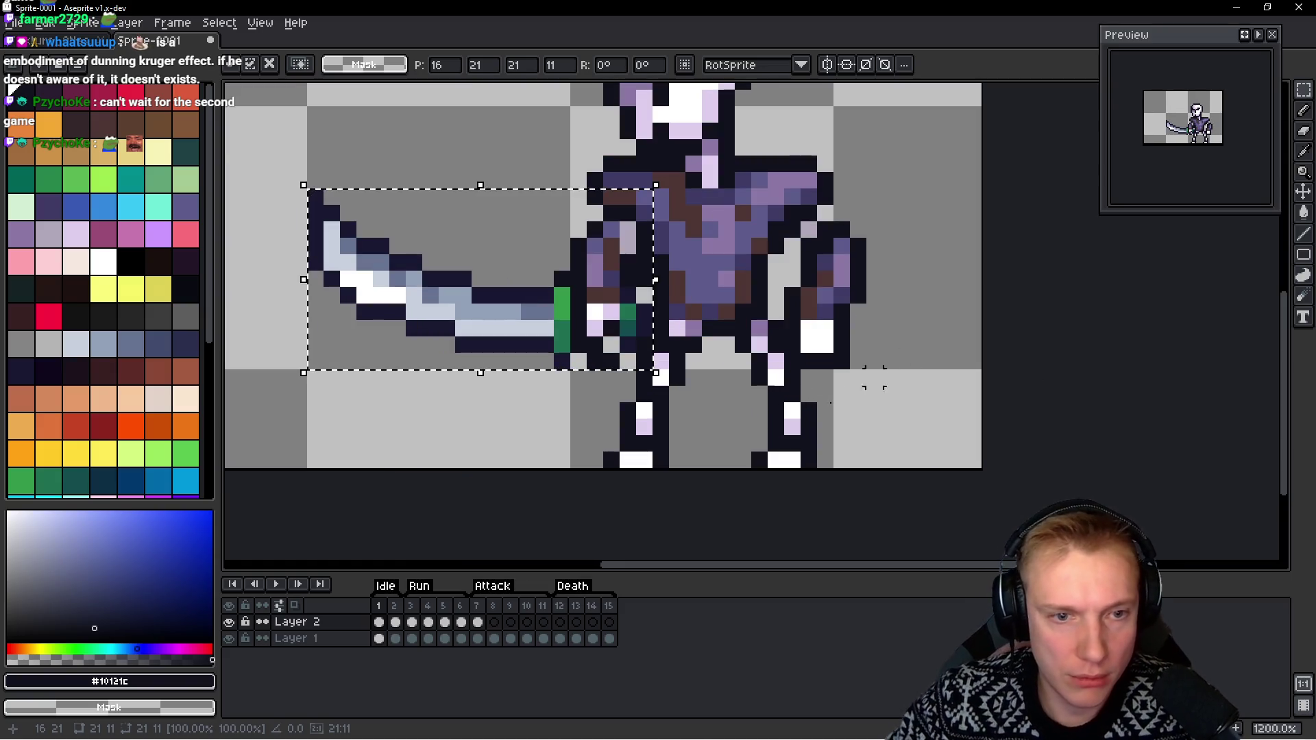
scroll(531, 327, "up", 4)
key("b")
left_click(705, 317, "alt")
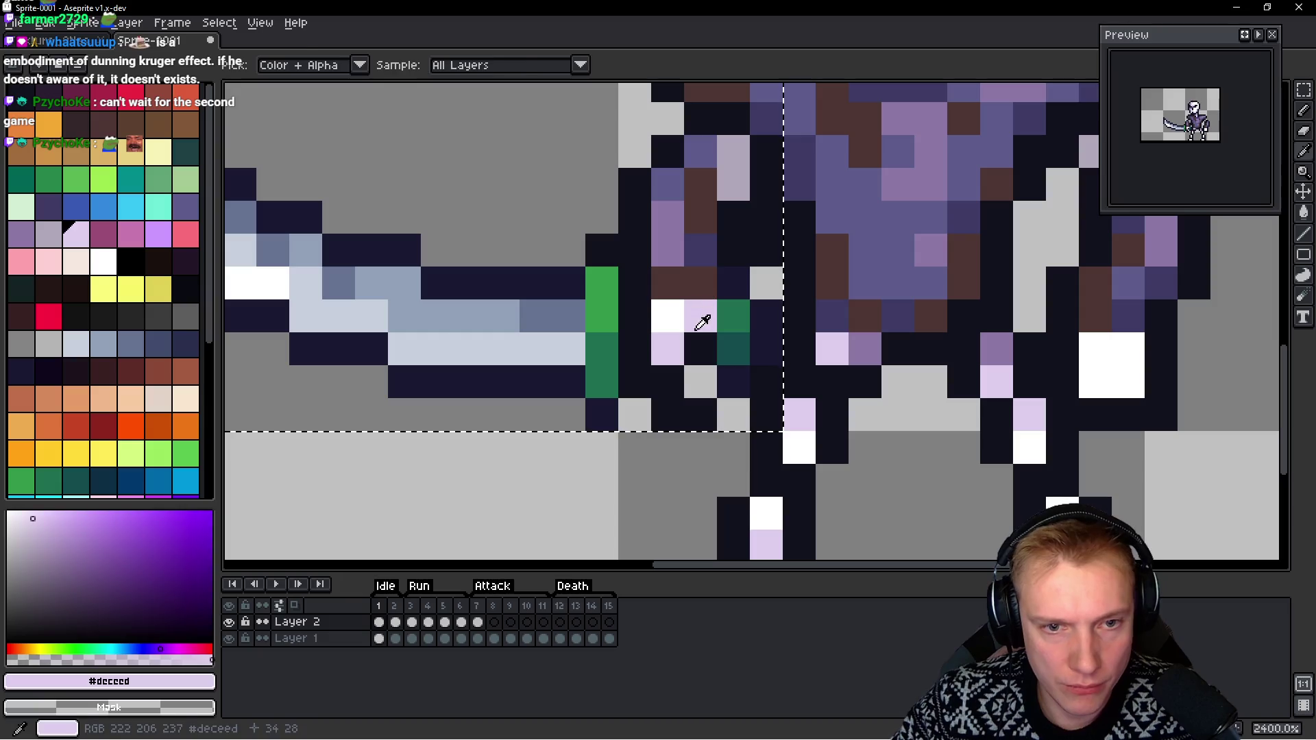
left_click_drag(666, 348, 699, 348)
left_click(700, 384, "alt")
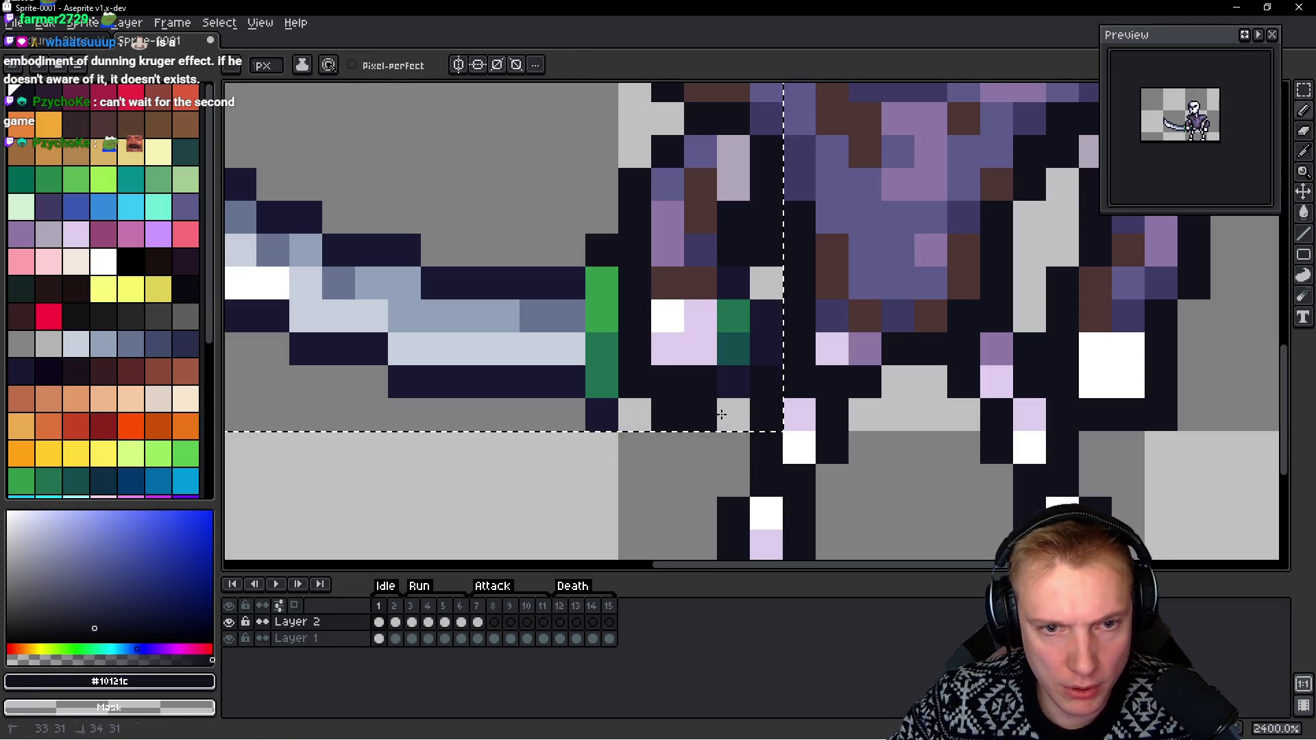
Make Layer 1 active and compare the sword pose between frames 1 and 2
left_click(629, 416, "ctrl")
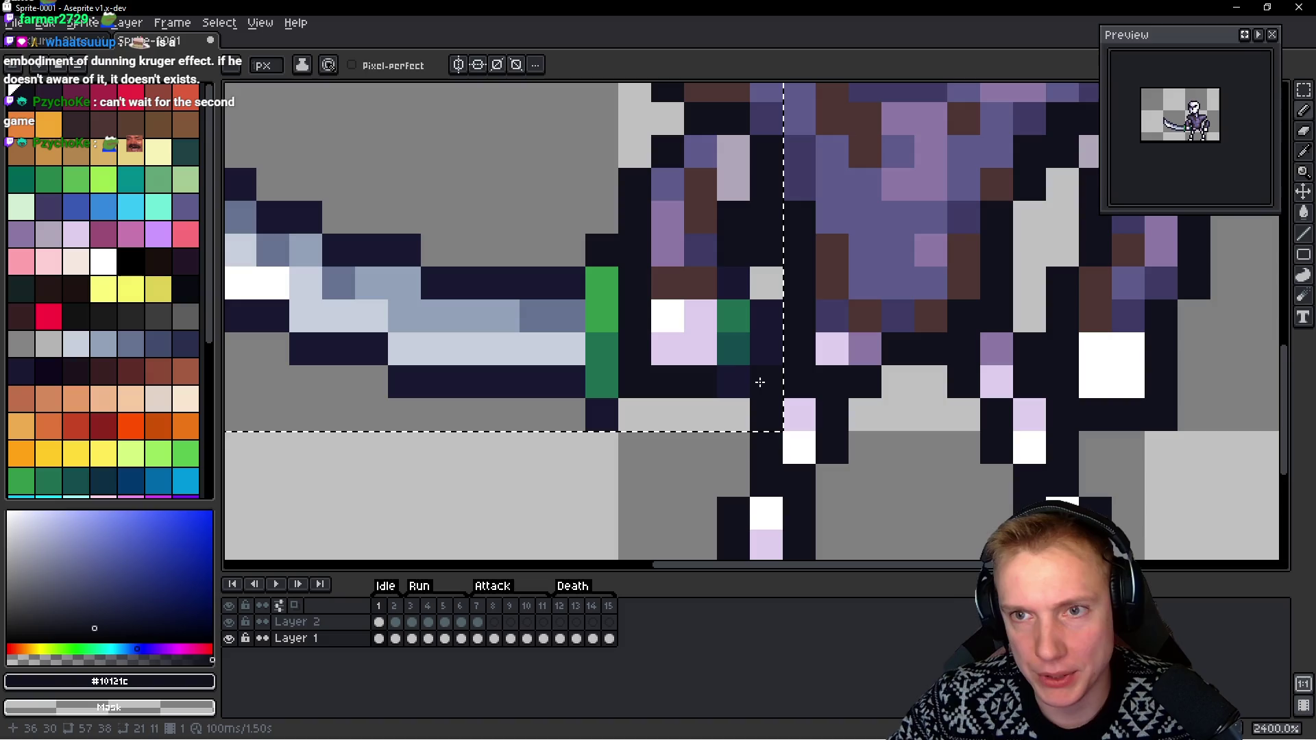
scroll(748, 352, "down", 6)
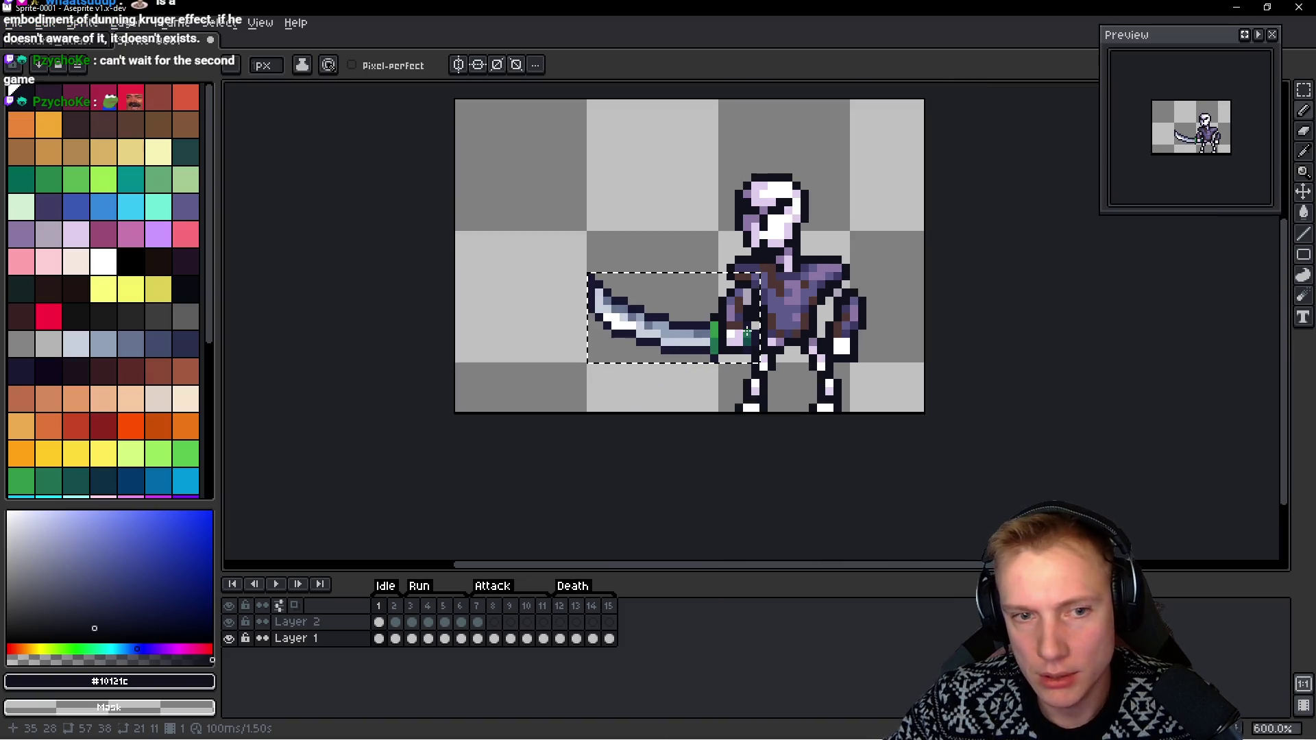
scroll(759, 334, "down", 1)
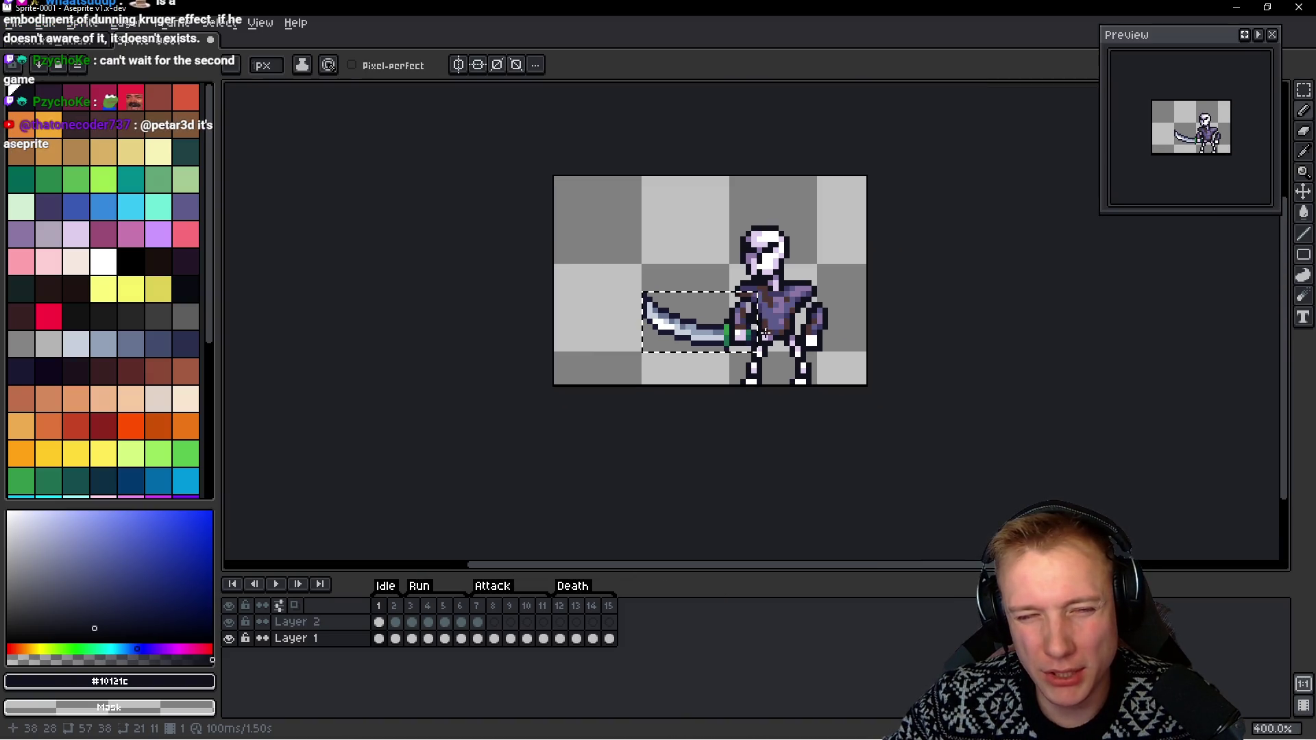
left_click_drag(752, 321, 698, 323)
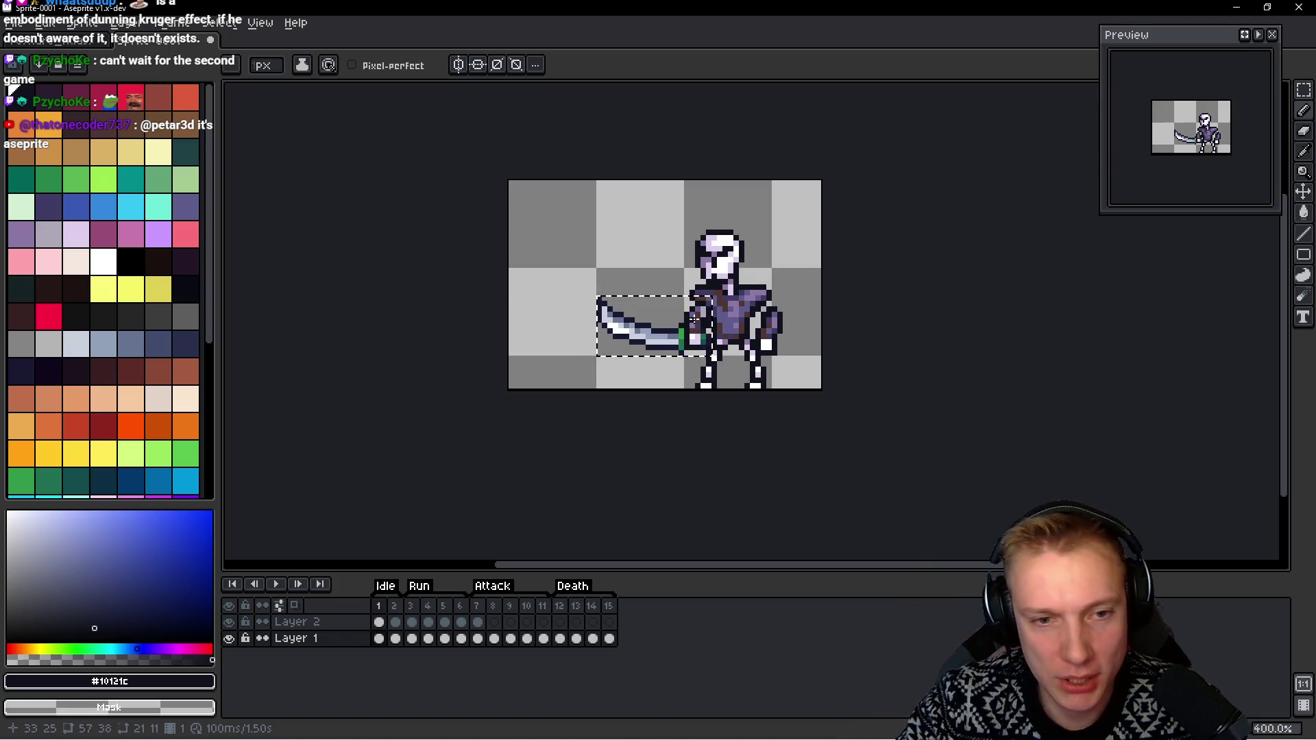
key("Right")
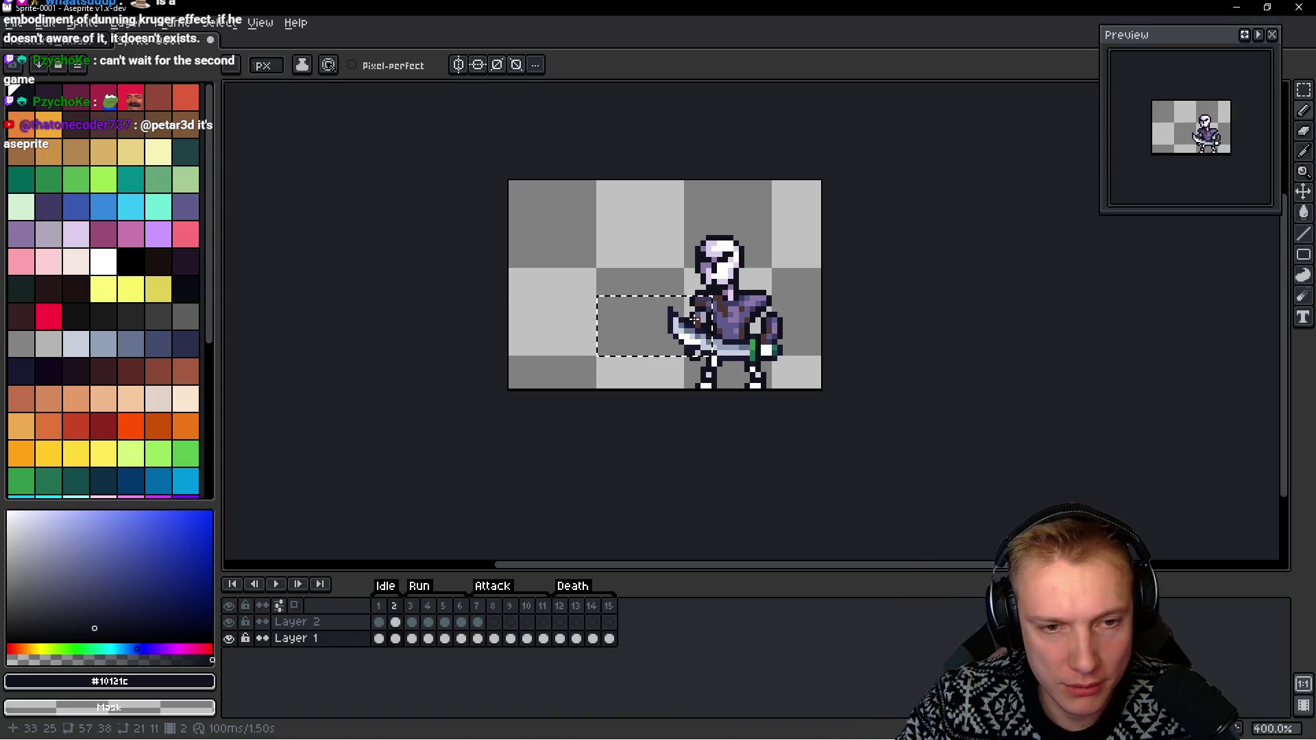
key("Left")
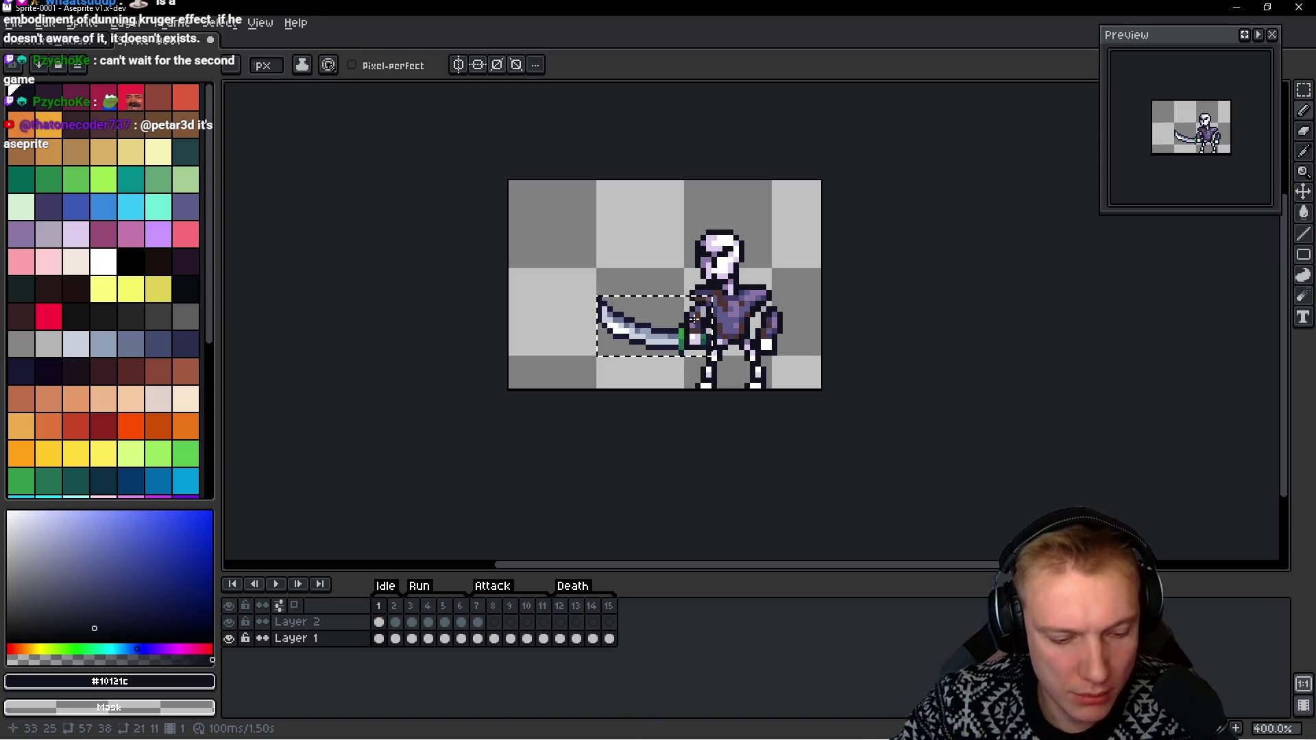
Shift the sword one pixel right in frame 1, commit it and drop the selection
left_click(704, 331)
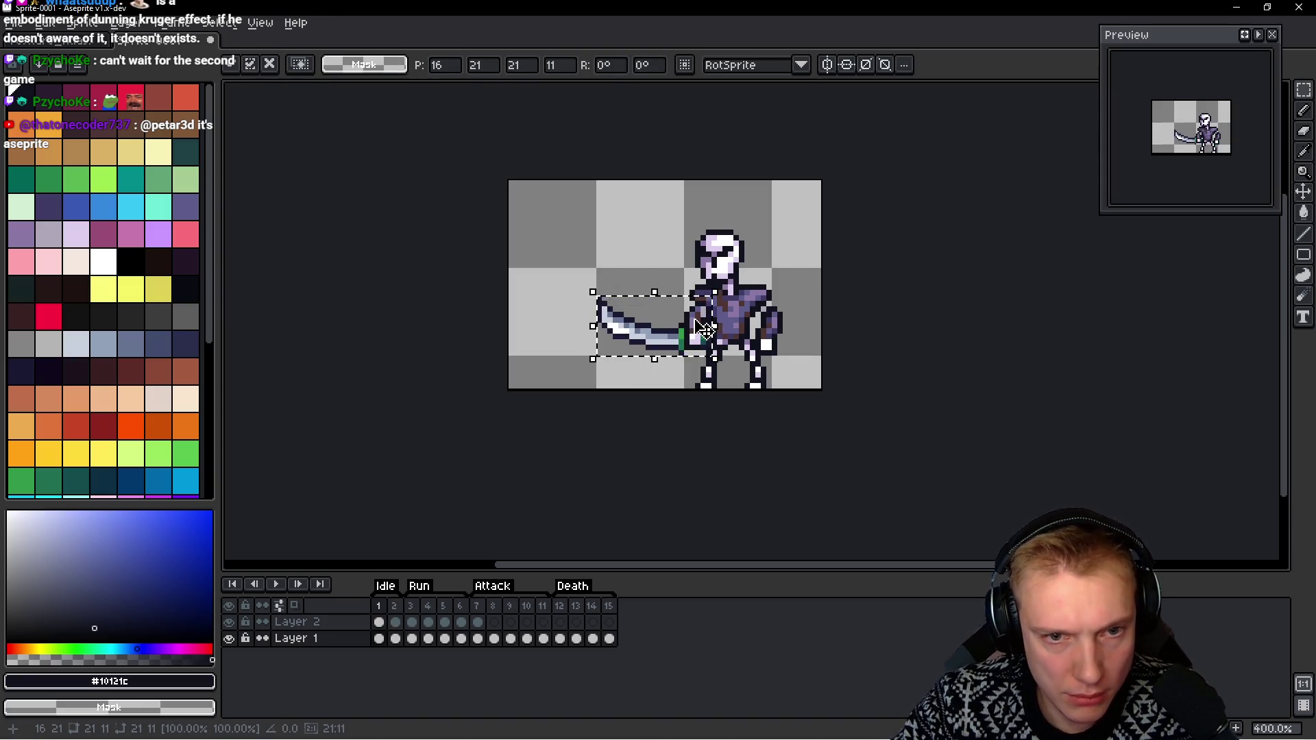
key("Right")
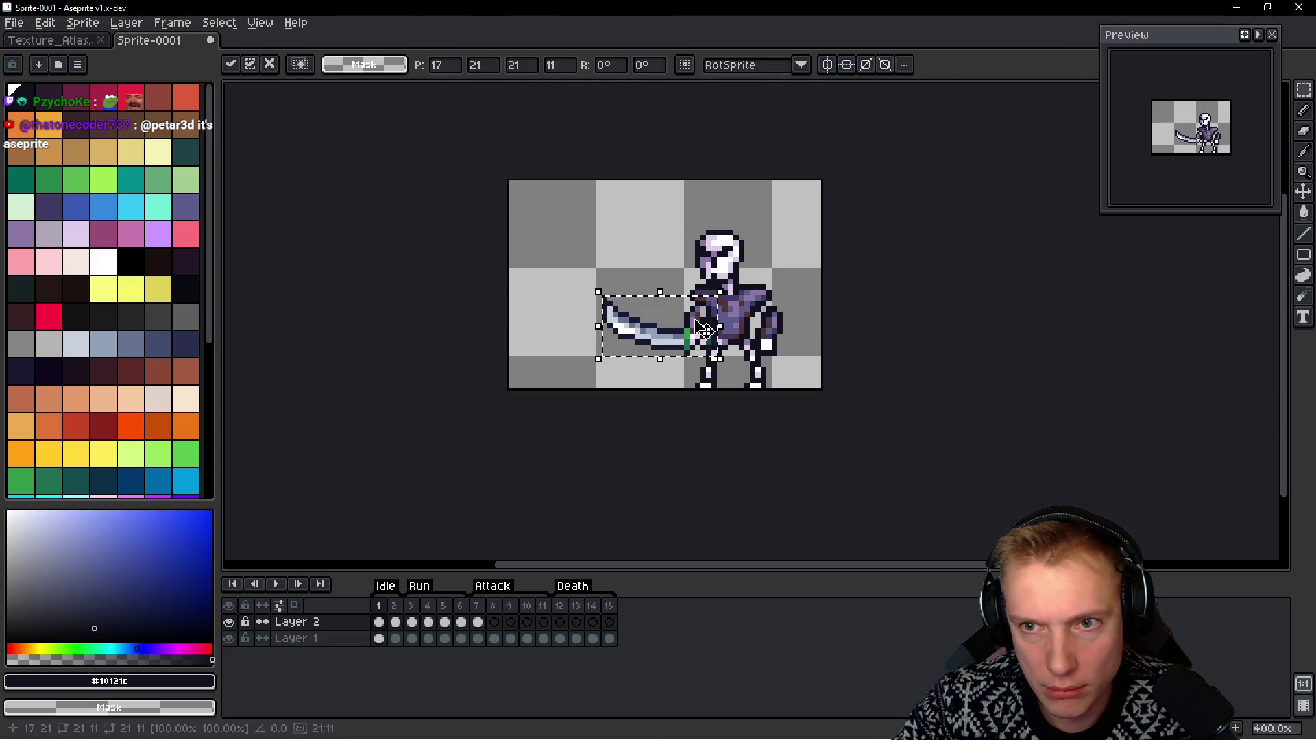
scroll(685, 331, "up", 2)
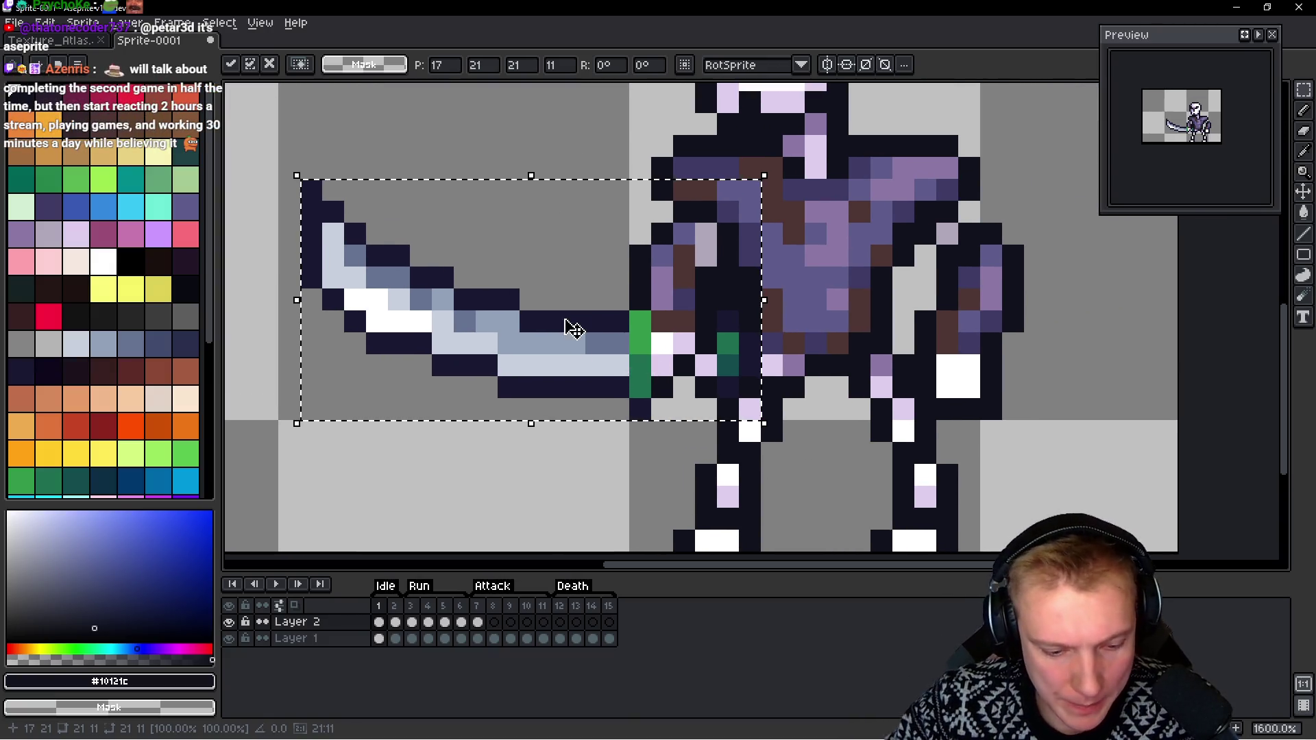
key("b")
key("ctrl+d")
left_click_drag(713, 294, 737, 375)
key("ctrl+z")
left_click(611, 312, "alt")
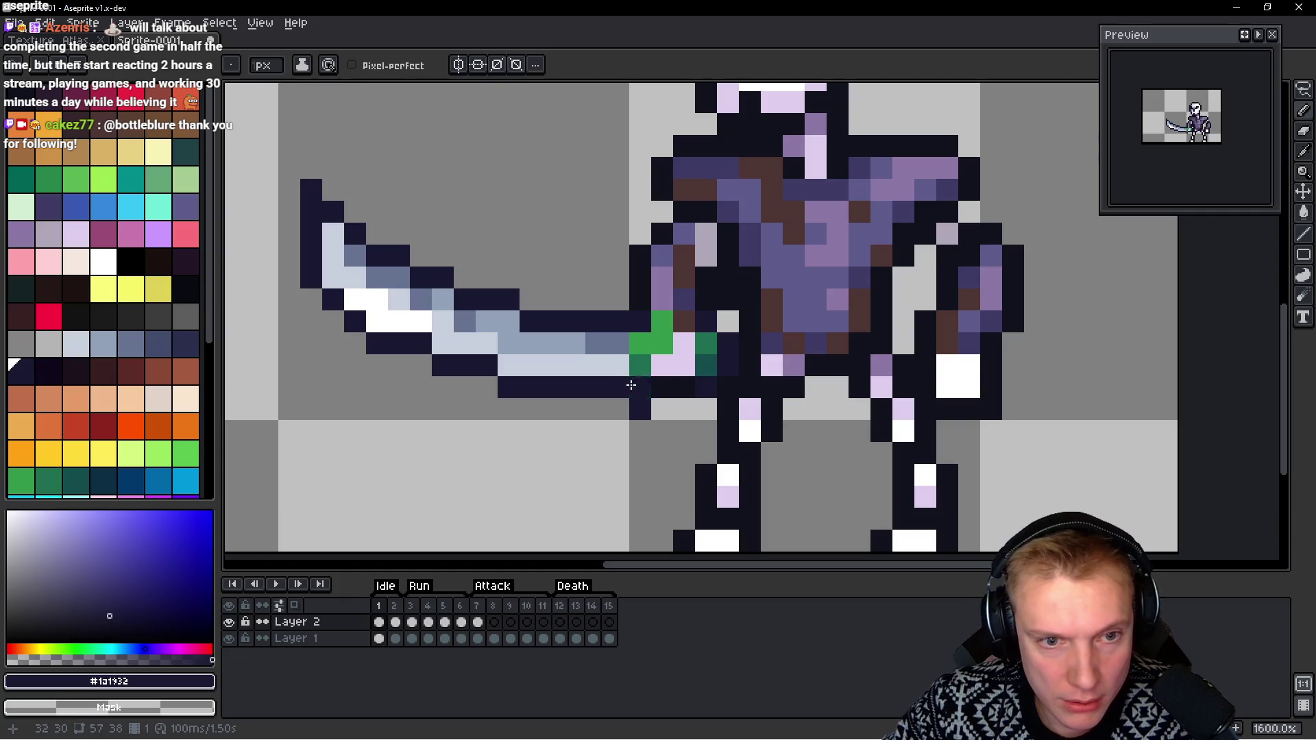
Sample the blade and dark hilt greens, removing a stray green pixel below the blade
left_click(632, 342, "alt")
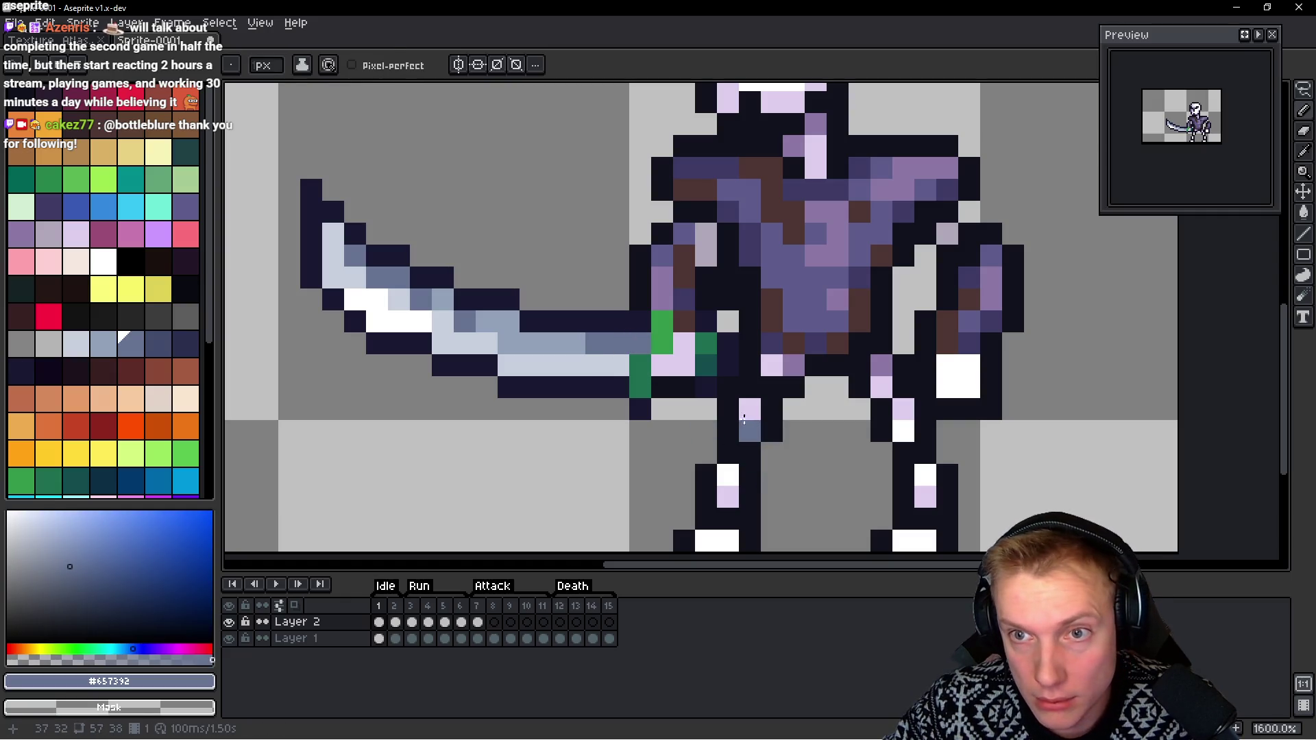
scroll(772, 330, "down", 8)
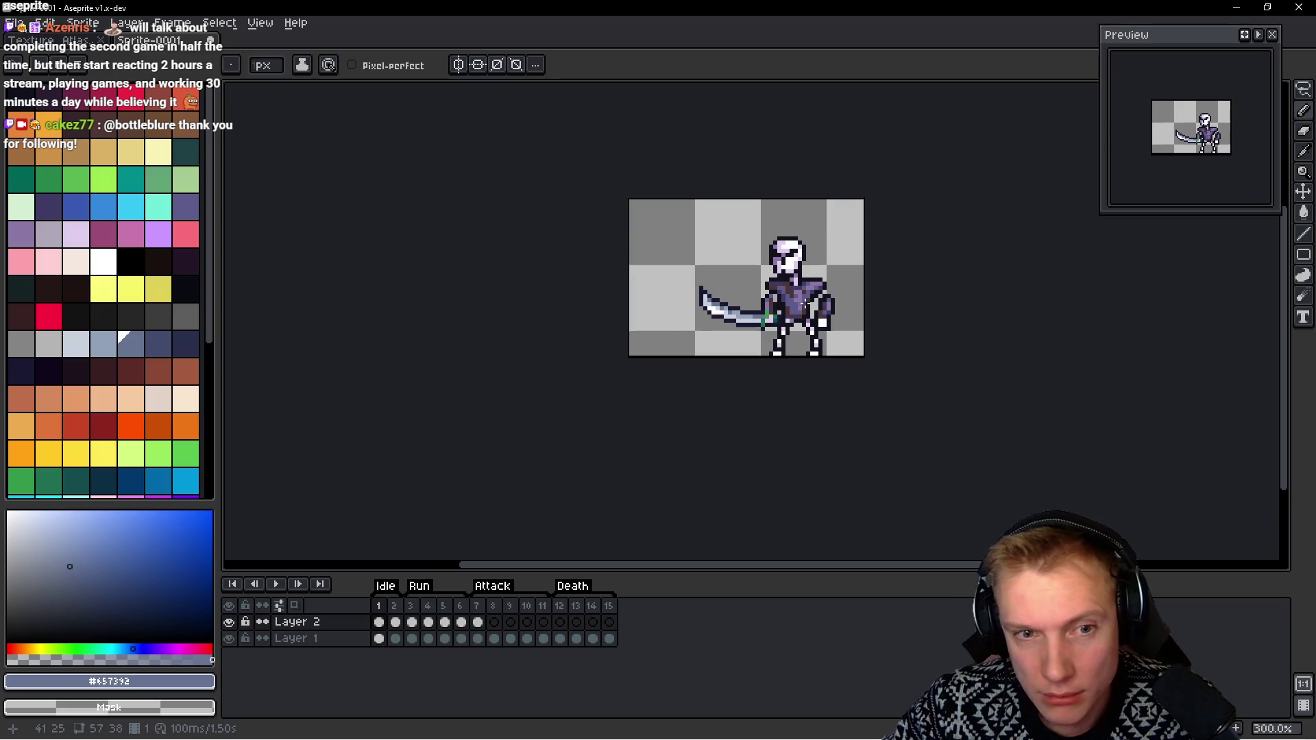
scroll(778, 298, "up", 5)
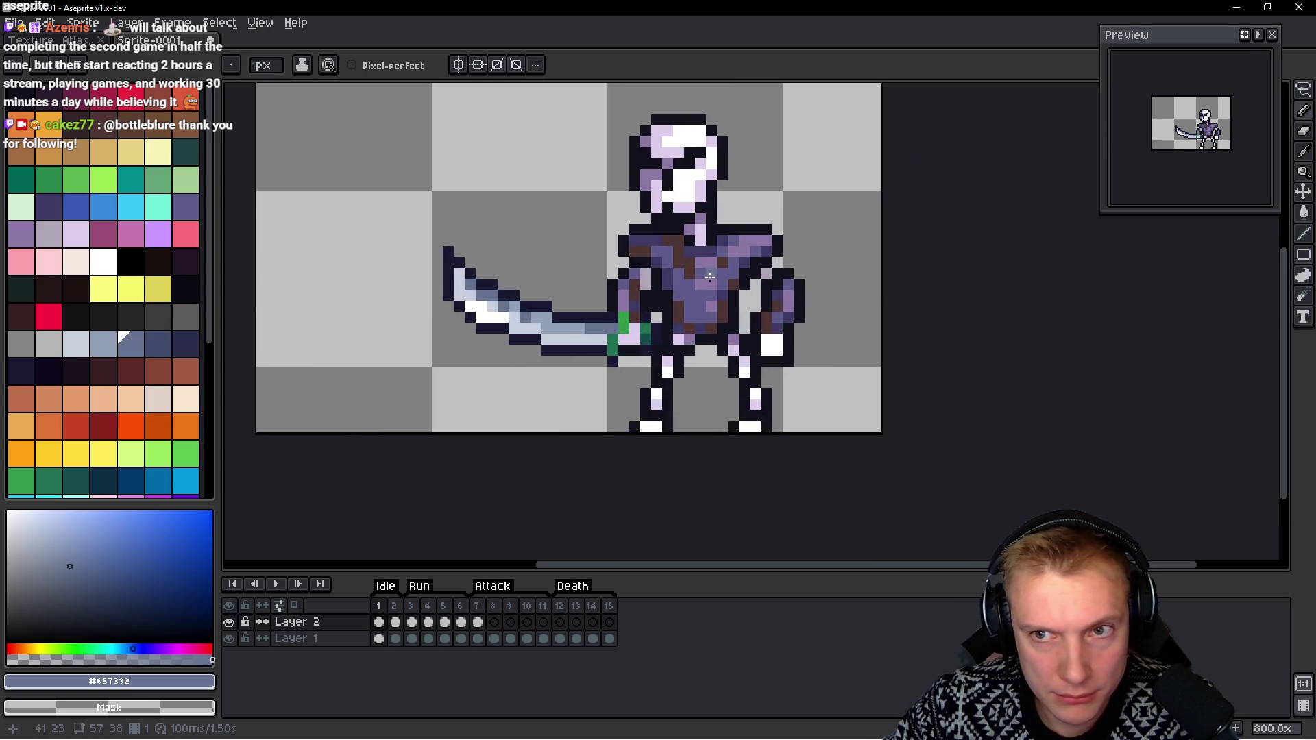
scroll(685, 279, "down", 3)
scroll(651, 332, "up", 6)
left_click(613, 329, "alt")
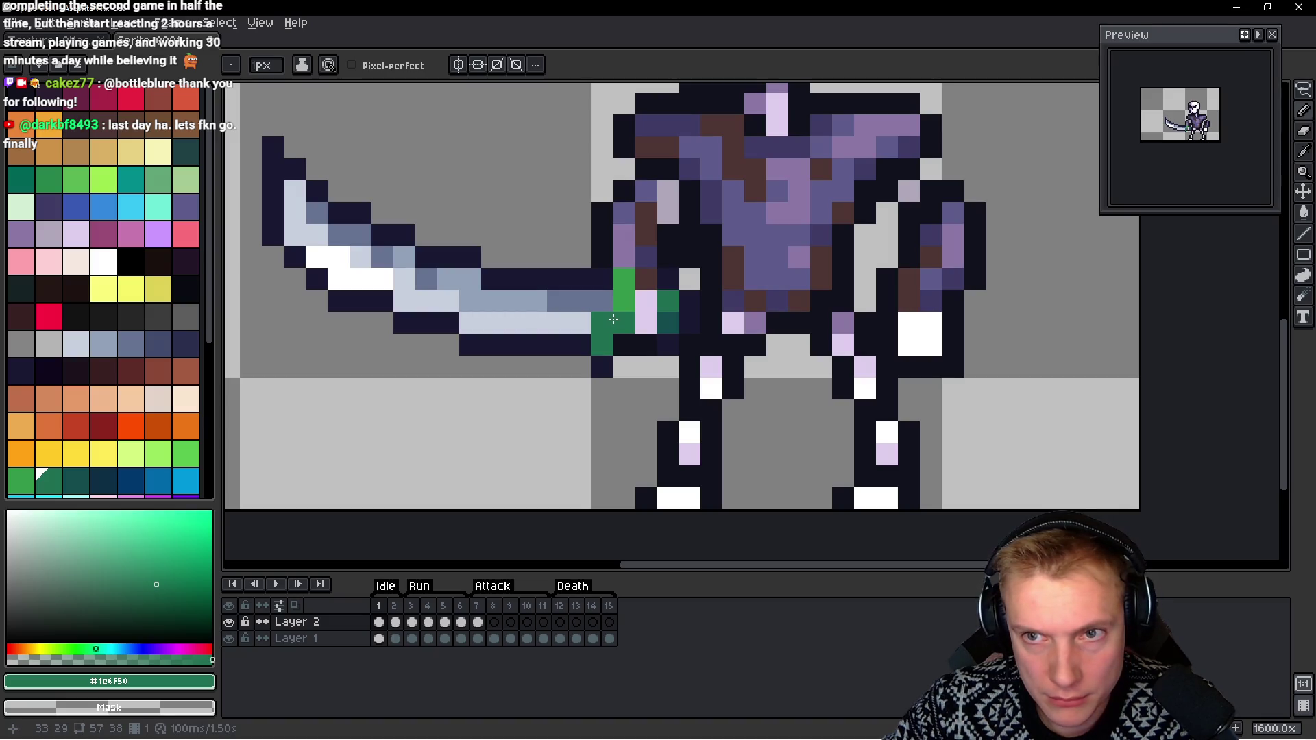
key("ctrl+z")
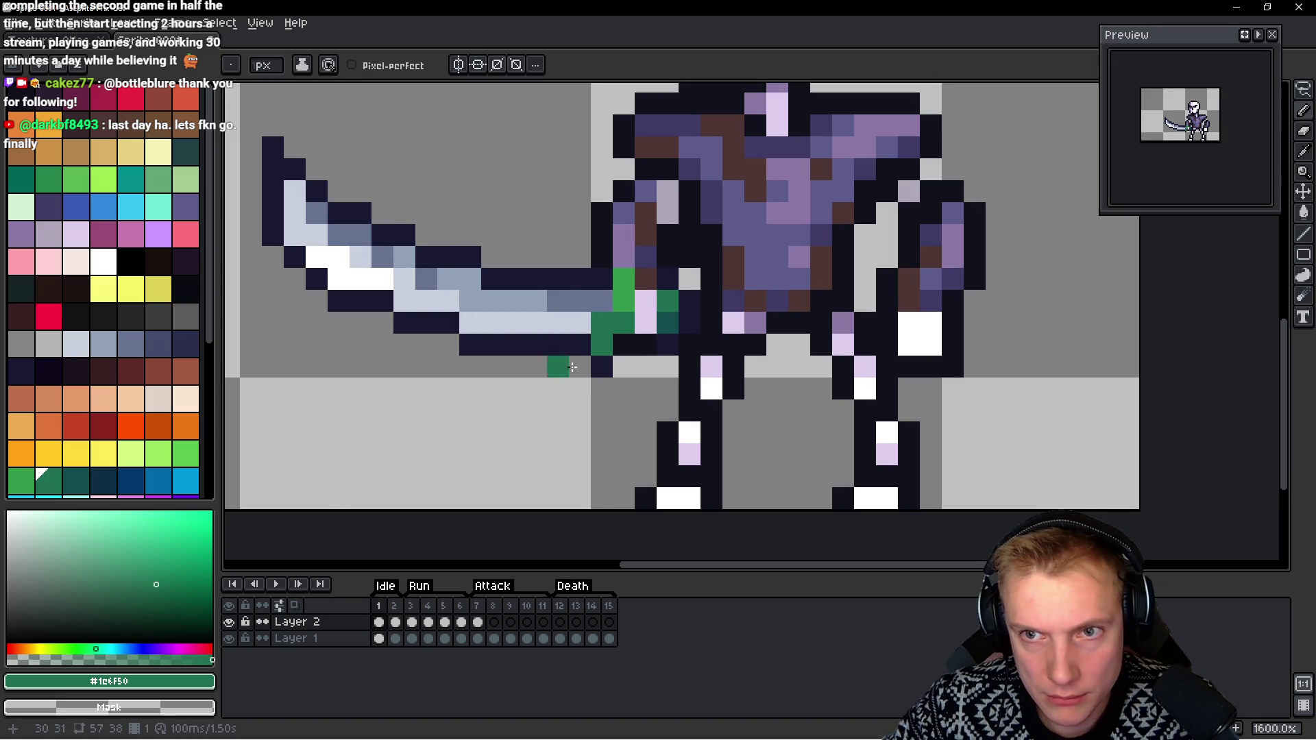
Add a bright green hilt pixel, then lasso-select the whole blade
scroll(634, 291, "down", 2)
scroll(634, 291, "up", 2)
left_click(634, 291, "alt")
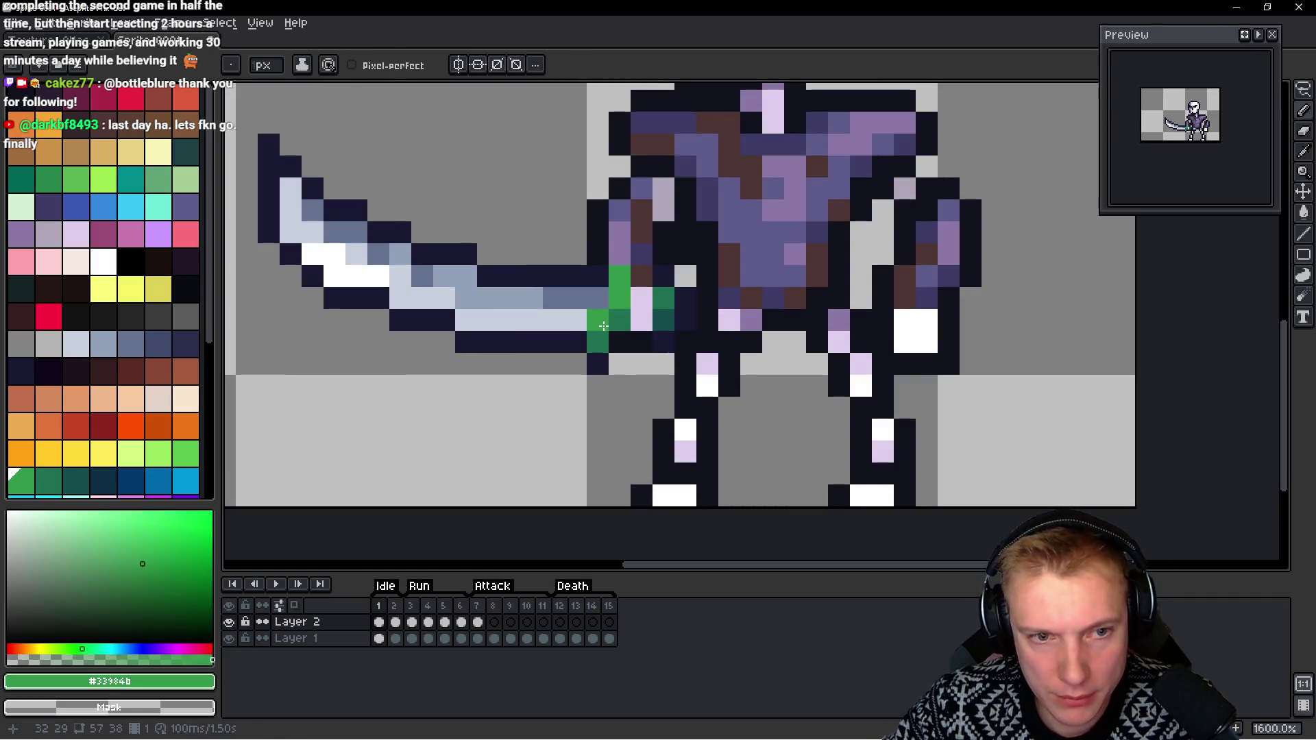
left_click(692, 381)
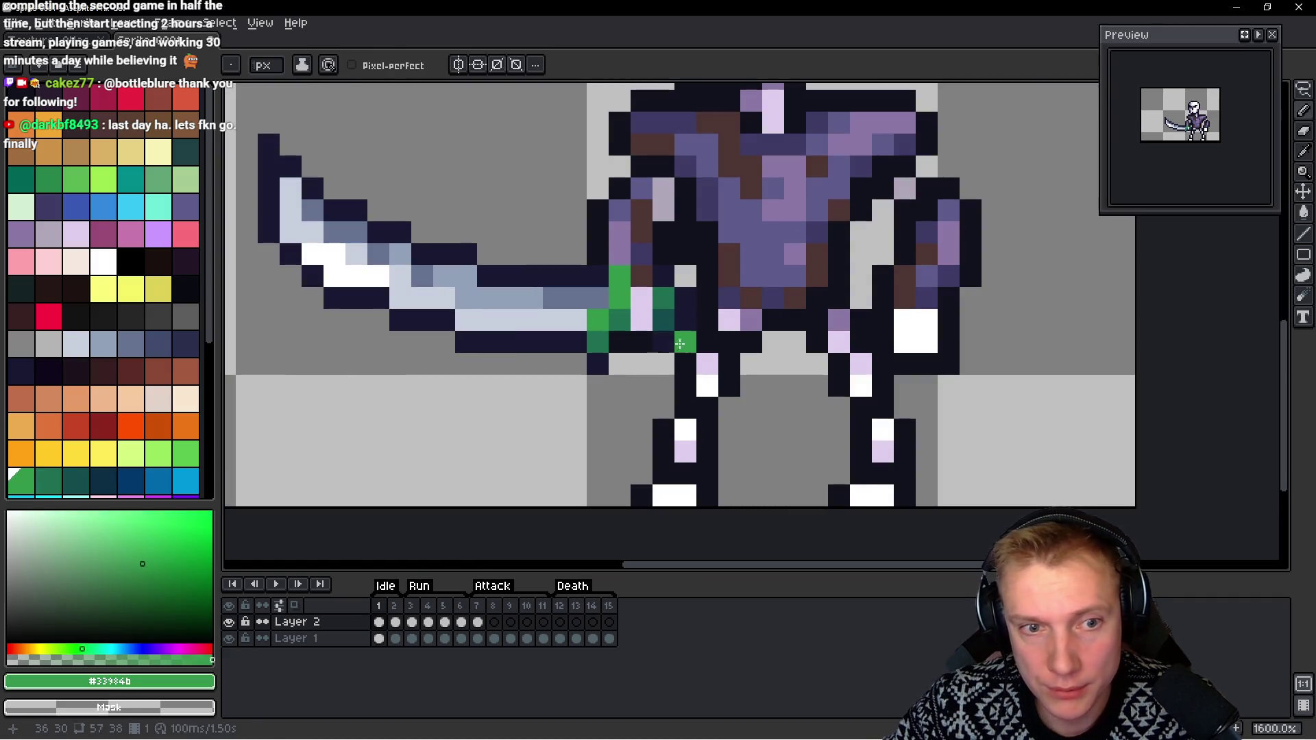
scroll(680, 344, "down", 4)
key("q")
left_click_drag(682, 292, 686, 375)
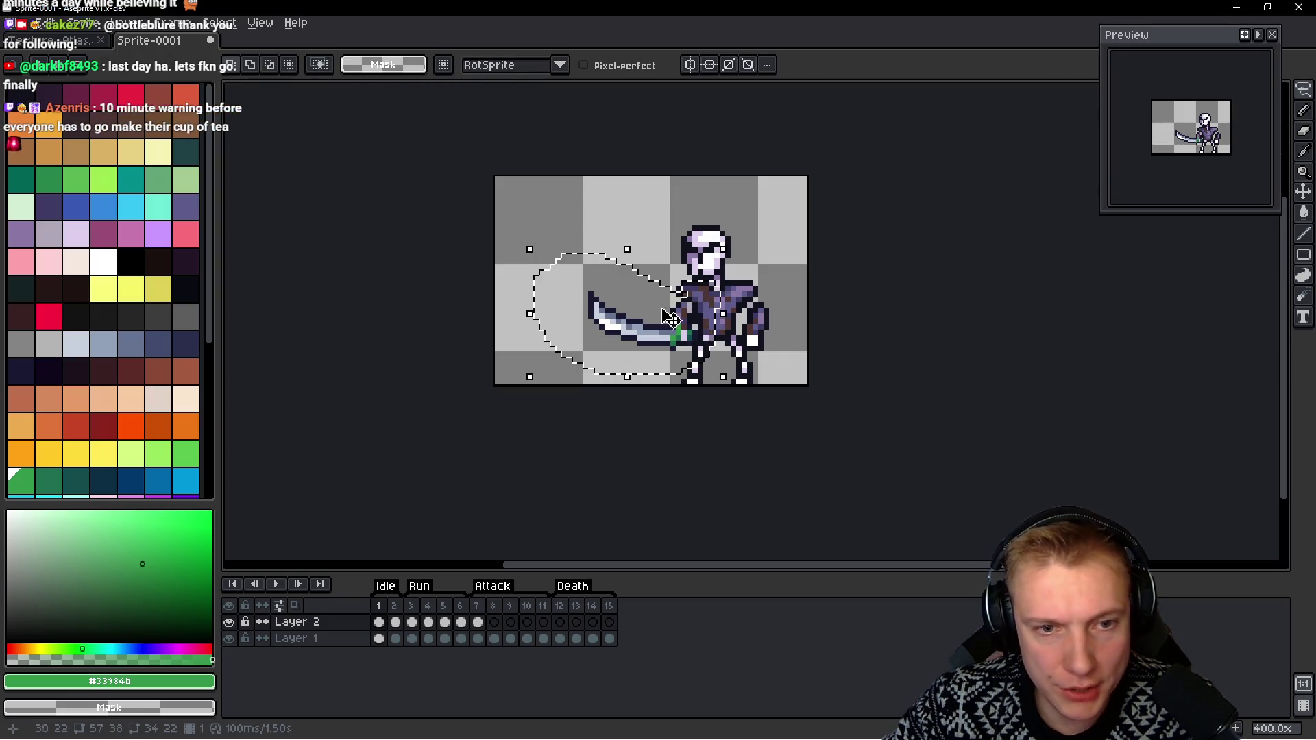
Copy the blade and paste it into frame 2 in place of the old blade
key("ctrl+d")
key("space")
key("Right")
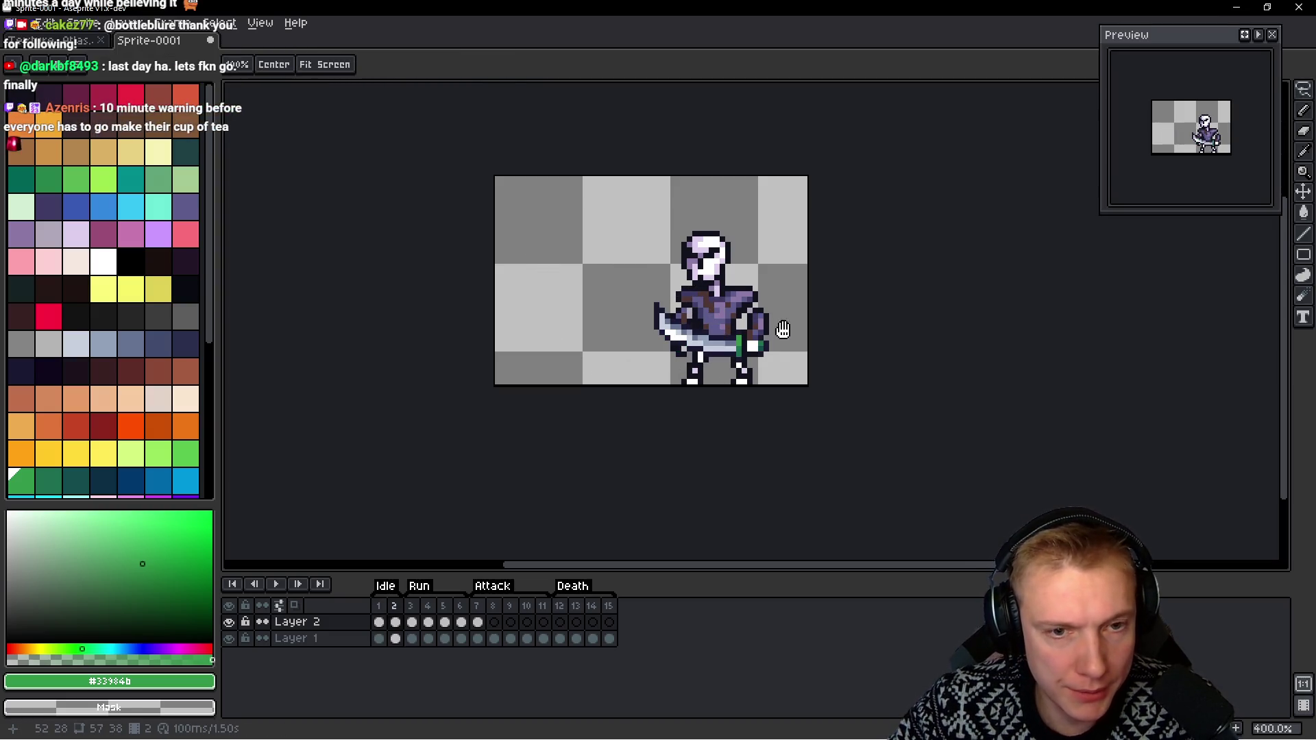
key("m")
key("Delete")
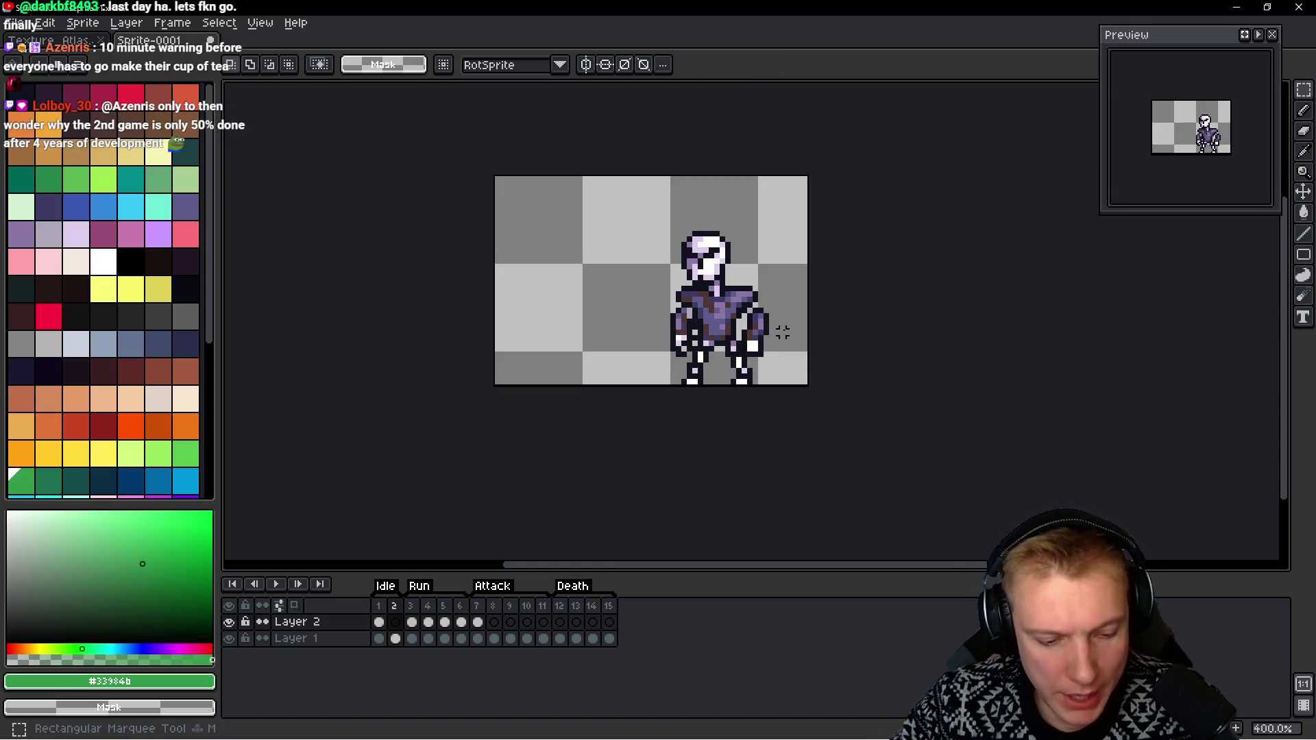
key("ctrl+v")
key("ctrl+d")
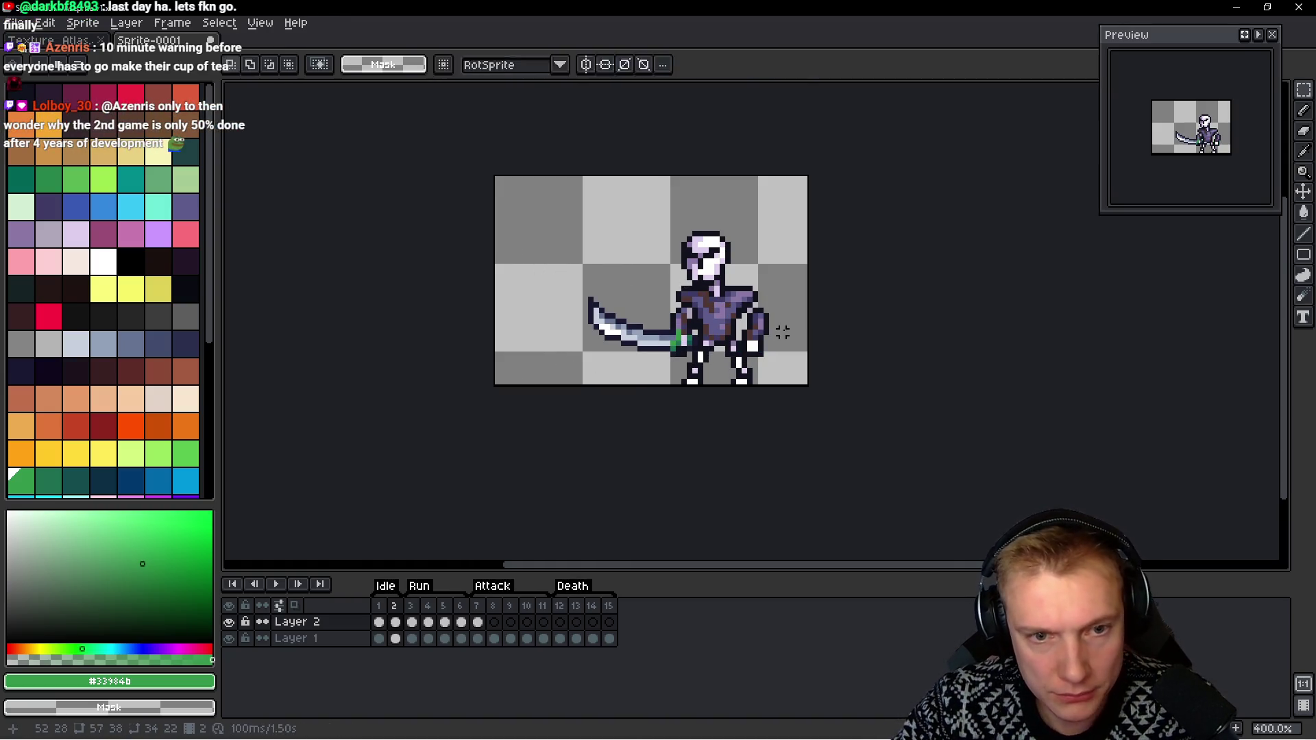
key("space")
Replace the old blade in frame 3 with the copied sword
key("Right")
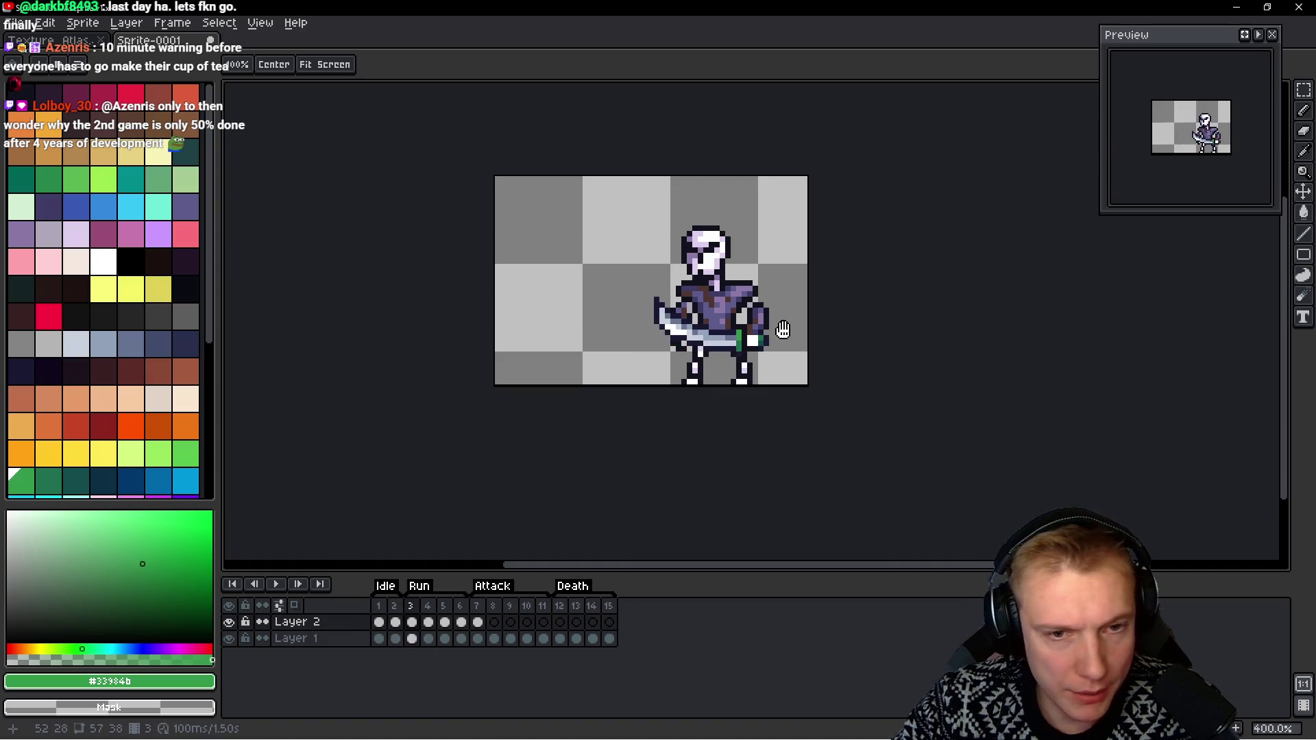
key("m")
key("Delete")
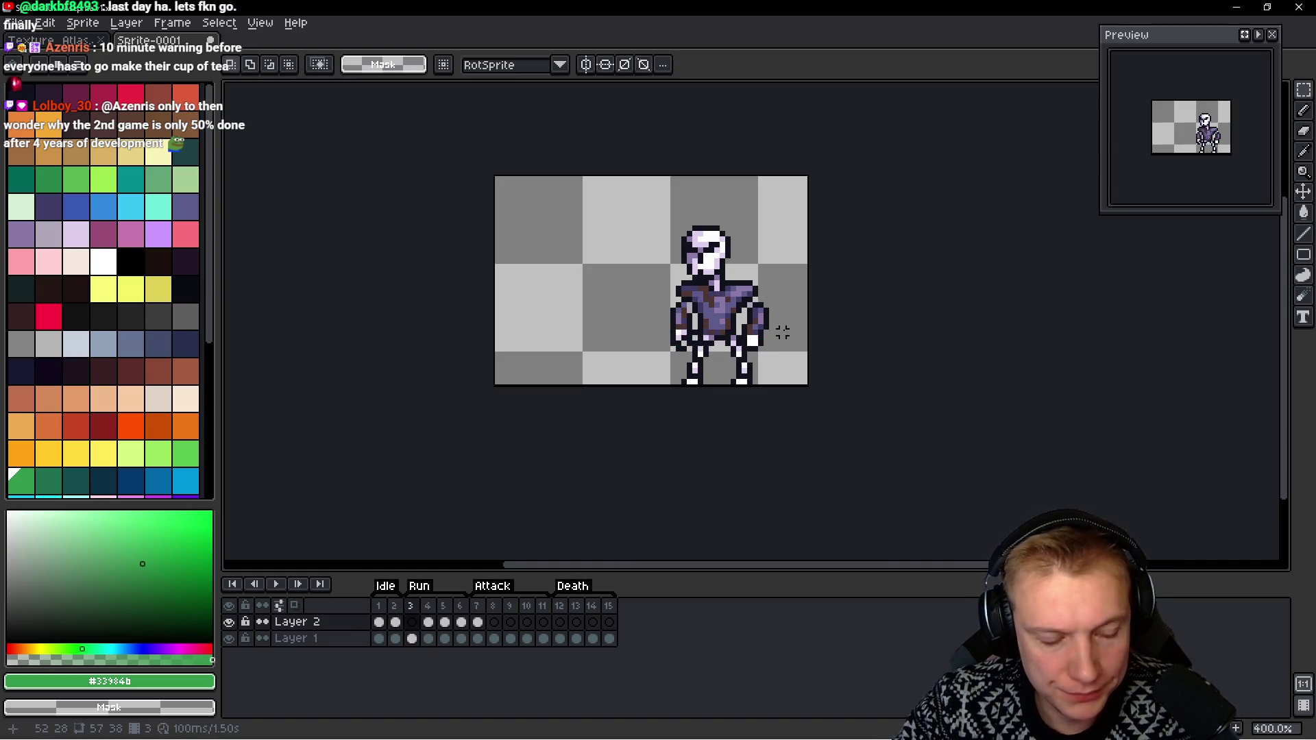
key("ctrl+v")
key("space")
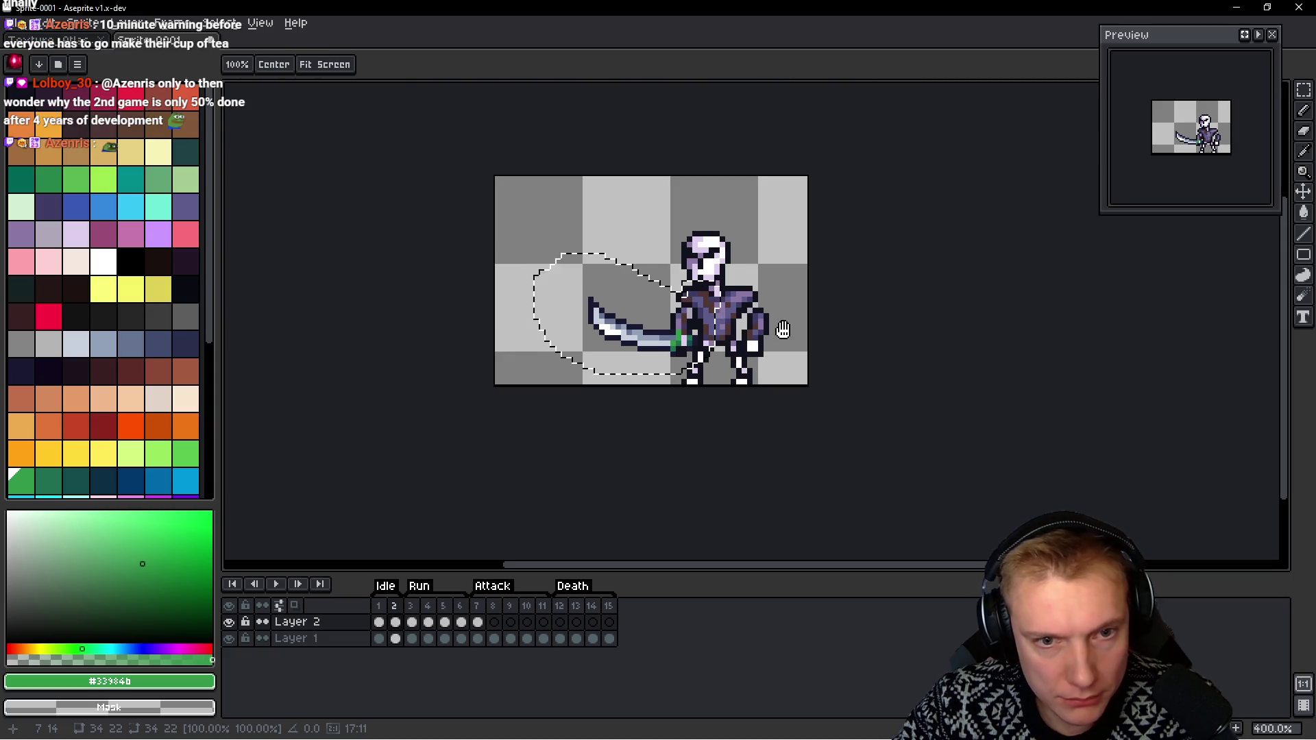
Paste the sword into frame 4, commit it, and compare with neighbouring frames
key("Right")
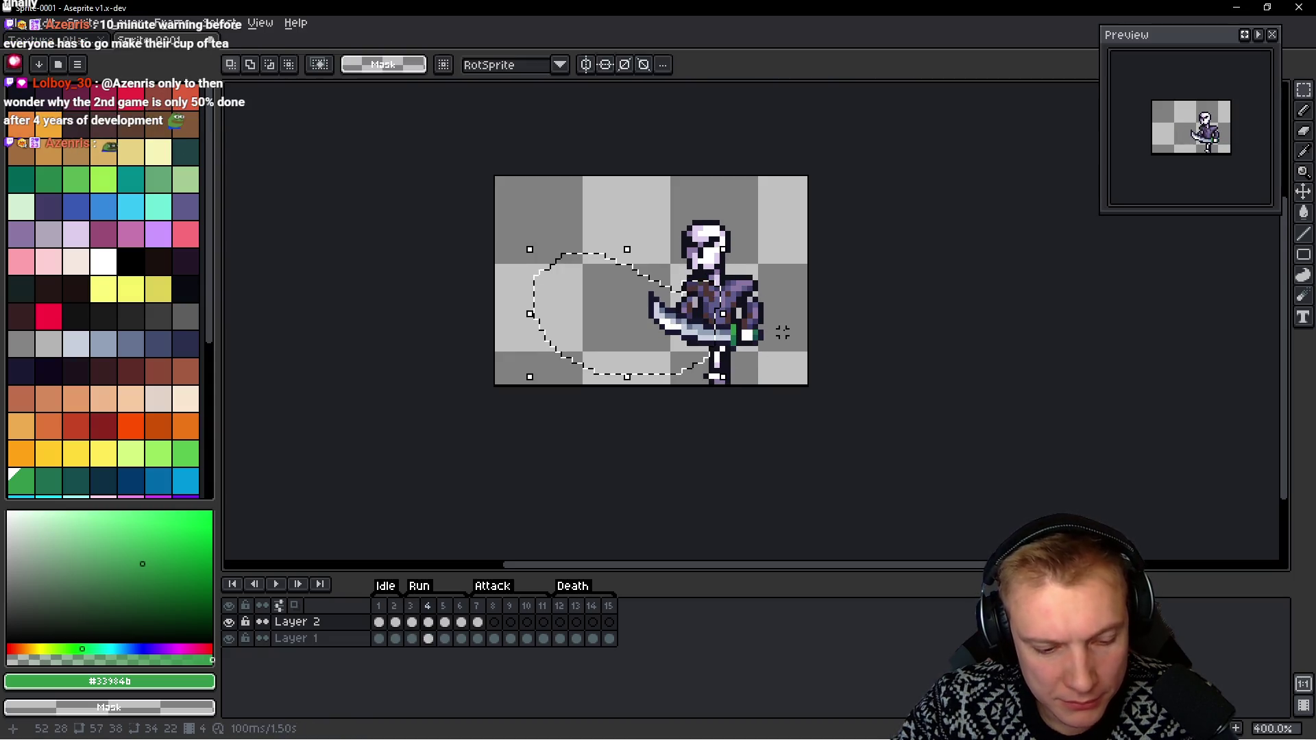
key("Delete")
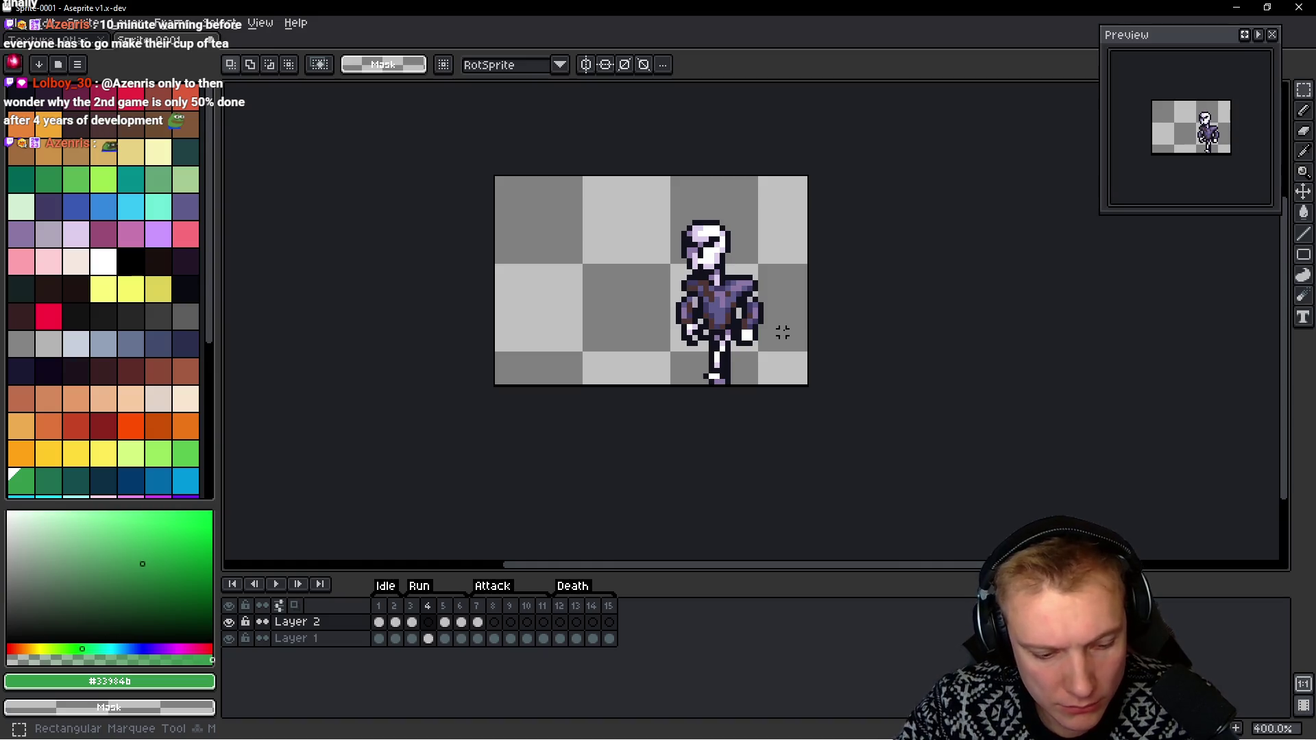
key("ctrl+v")
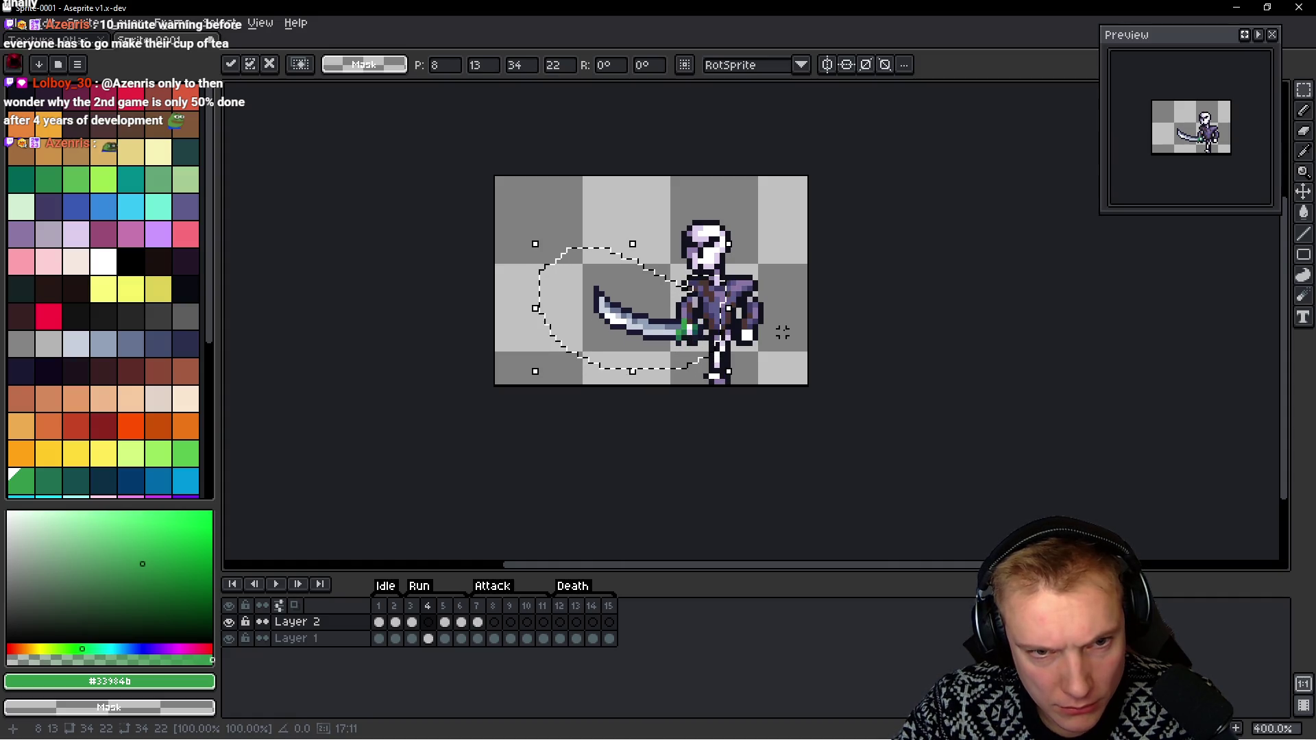
key("Return")
key("Return")
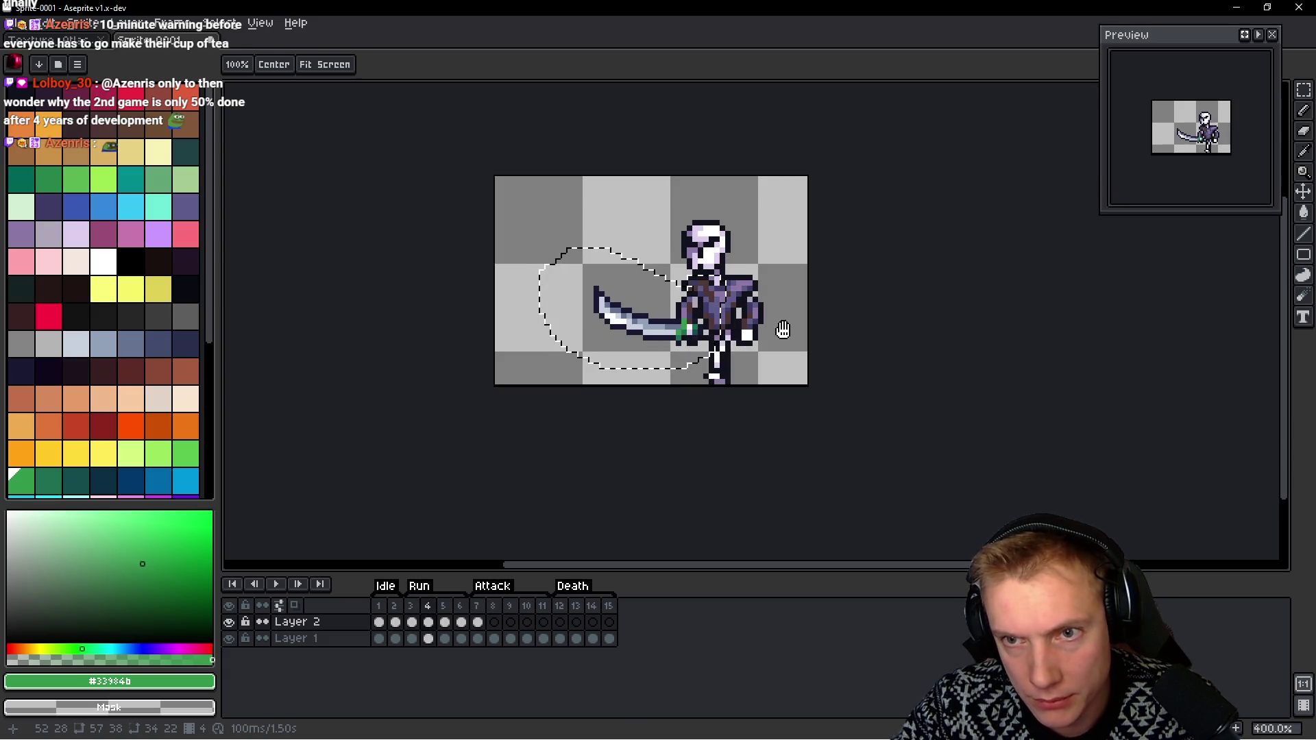
key("m")
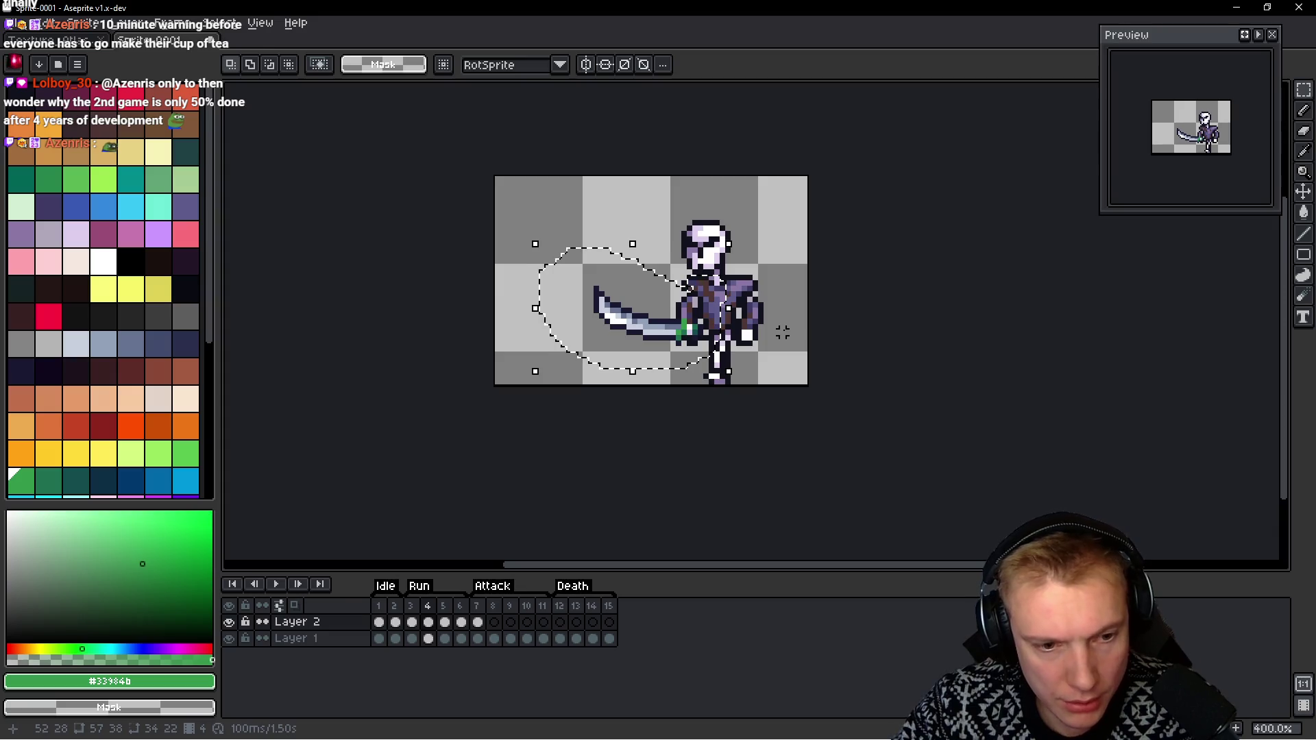
key("space")
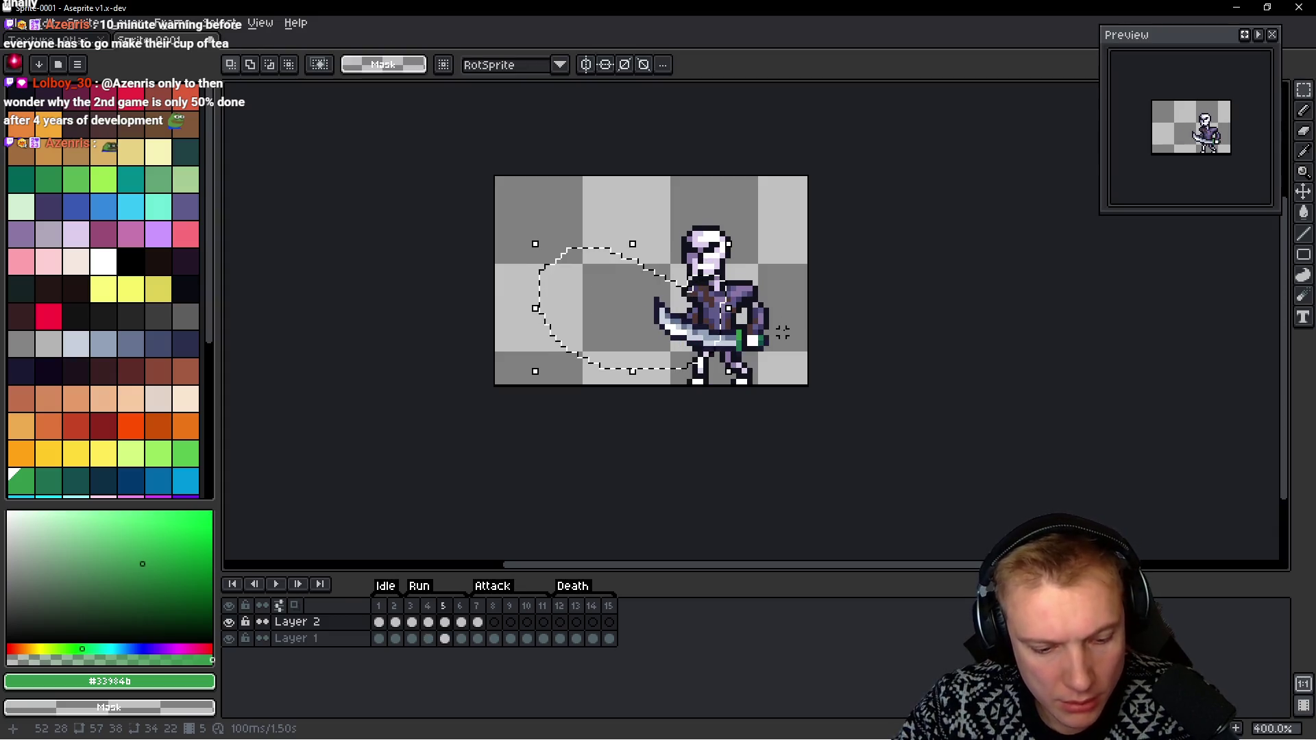
key("ctrl+z")
key("ctrl+z")
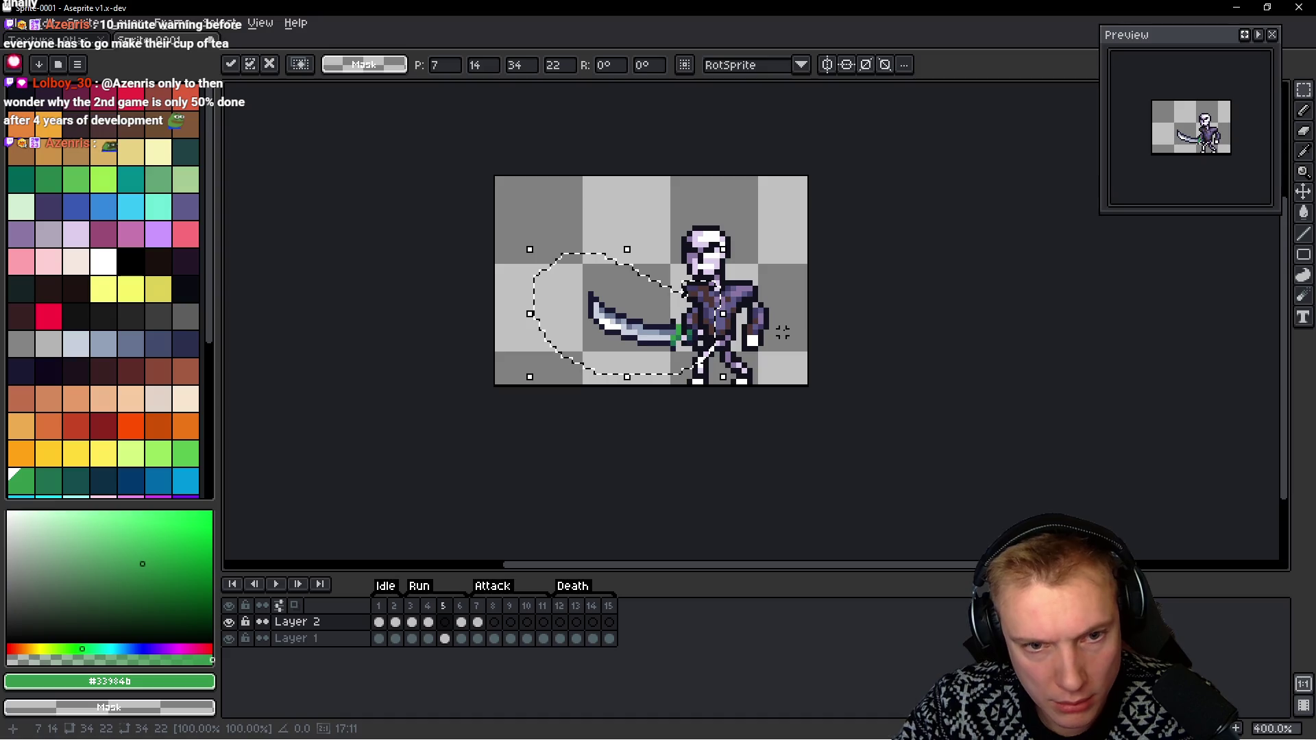
key("Left")
key("space")
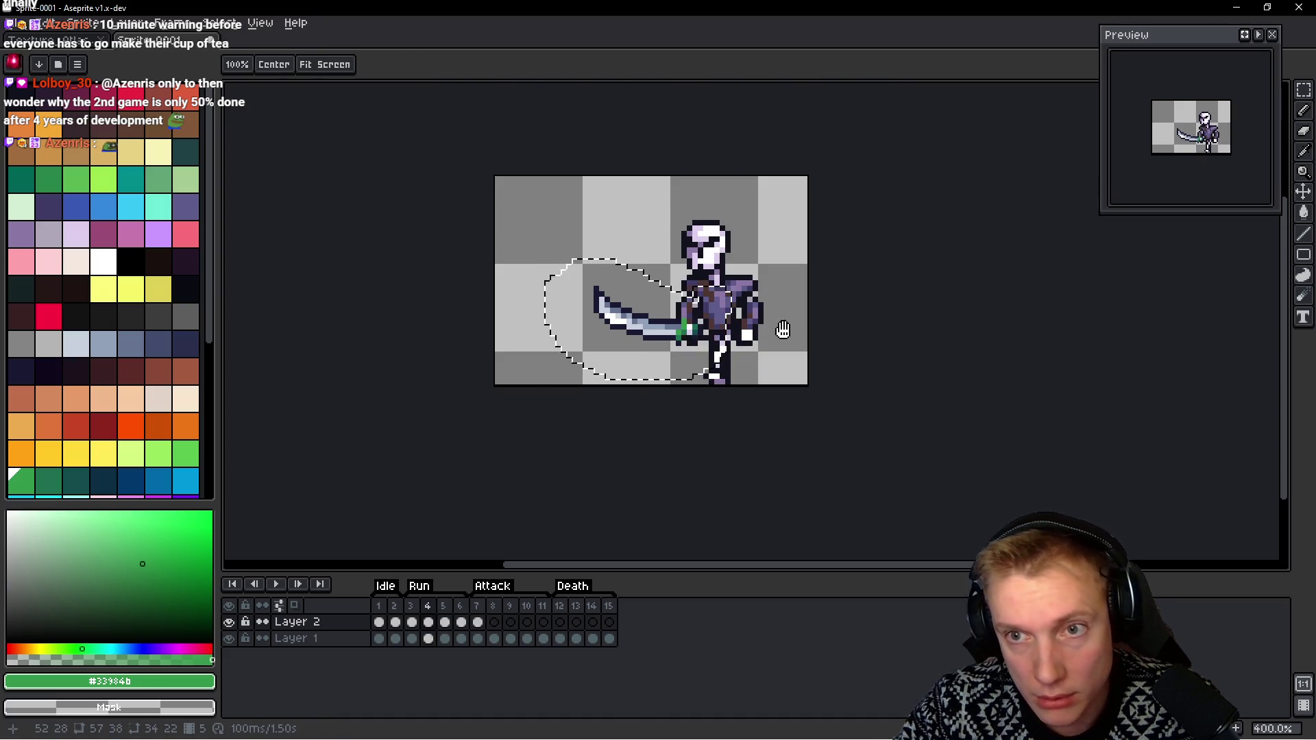
key("Left")
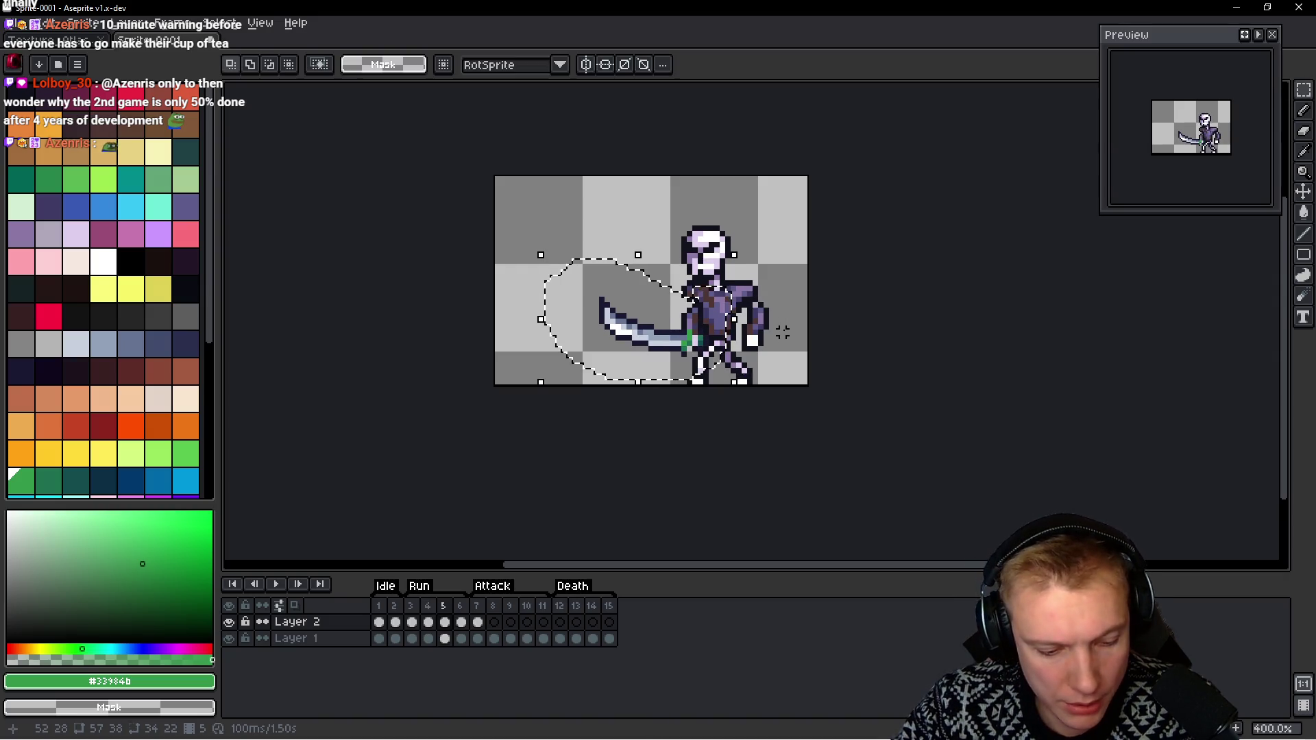
Replace the sword in frame 6, paste it into frame 7, and clear the selection
key("Right")
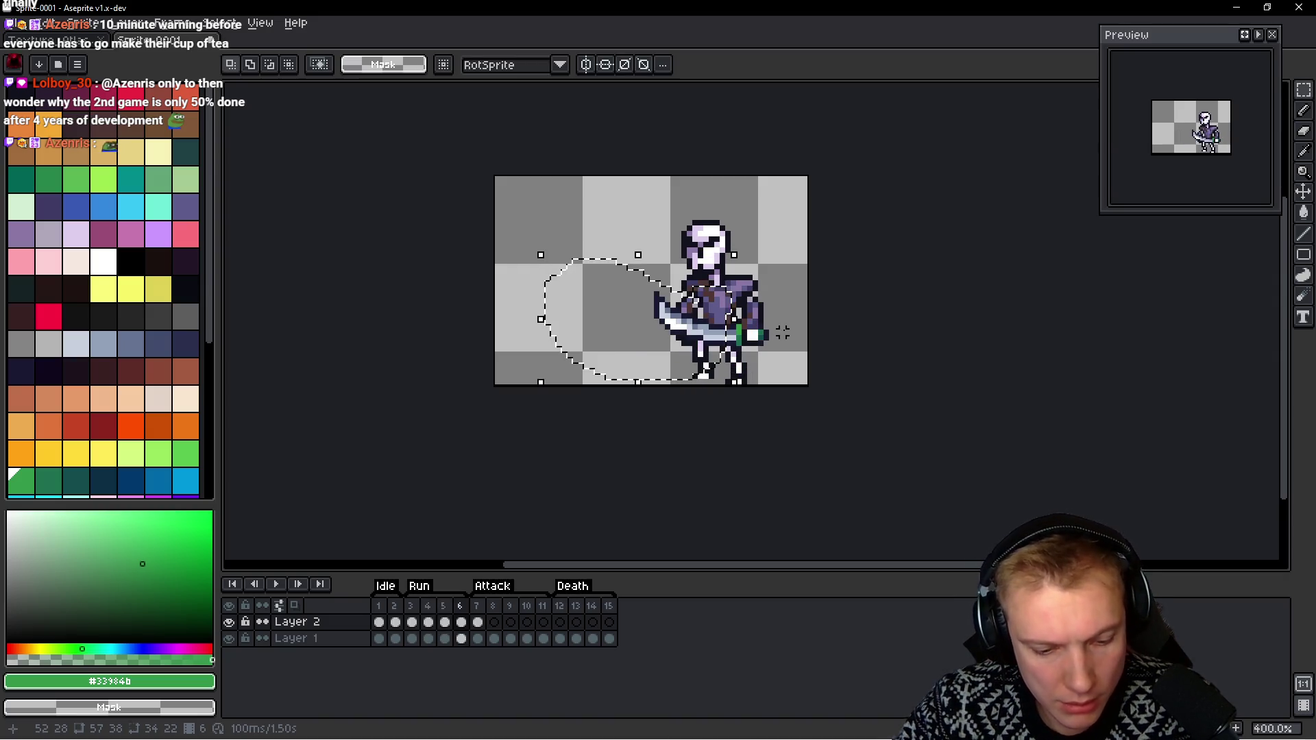
key("Delete")
key("ctrl+v")
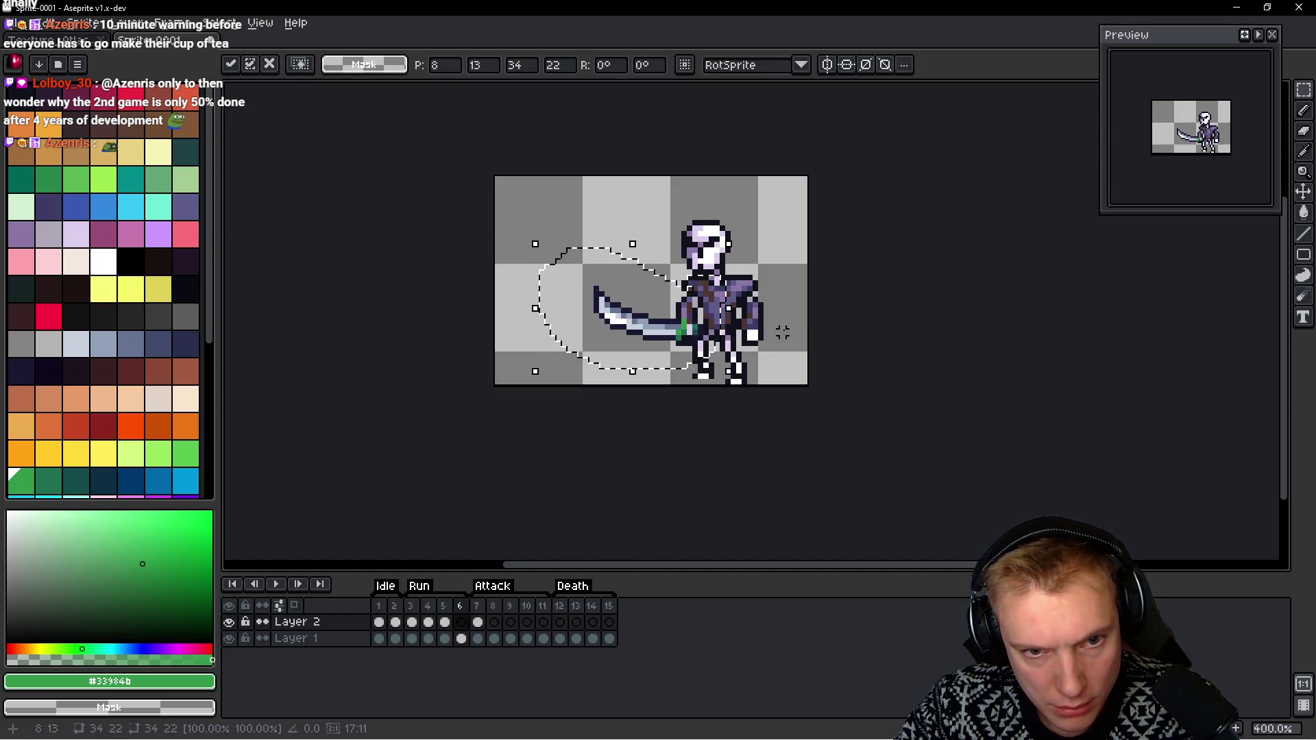
key("Return")
key("Right")
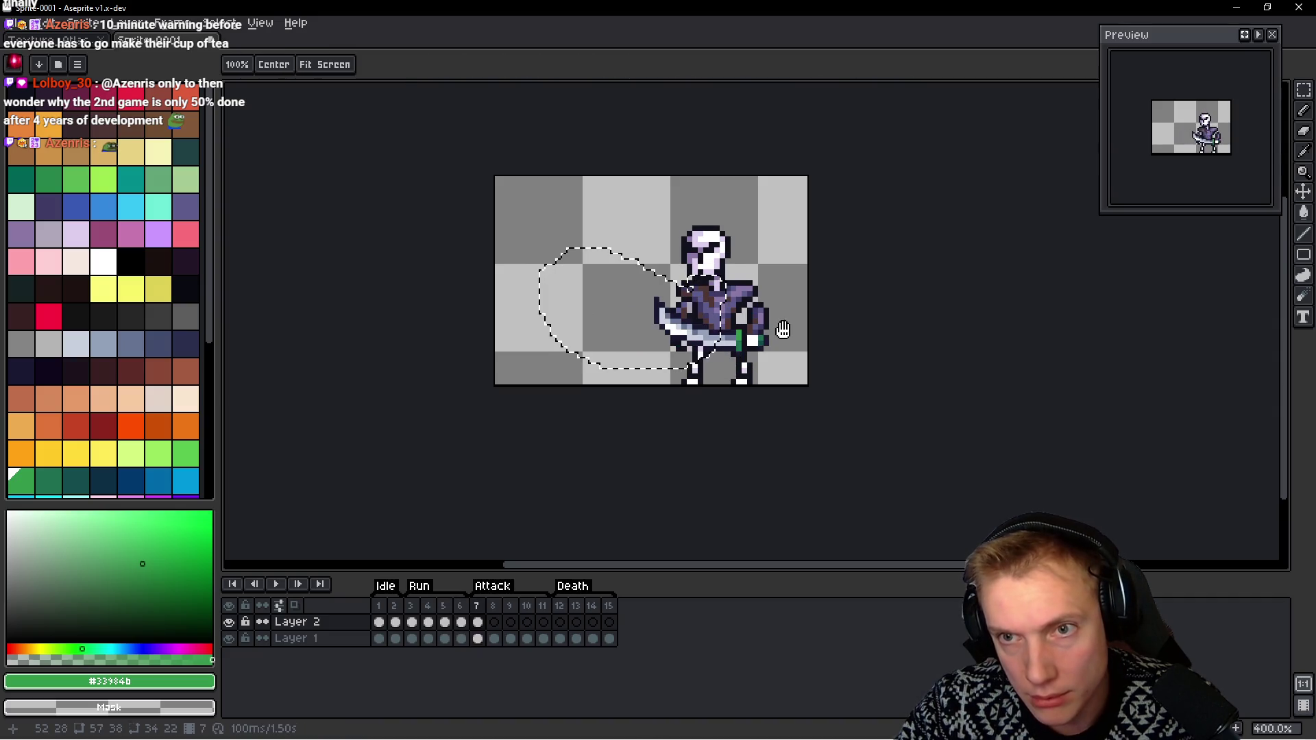
key("ctrl+v")
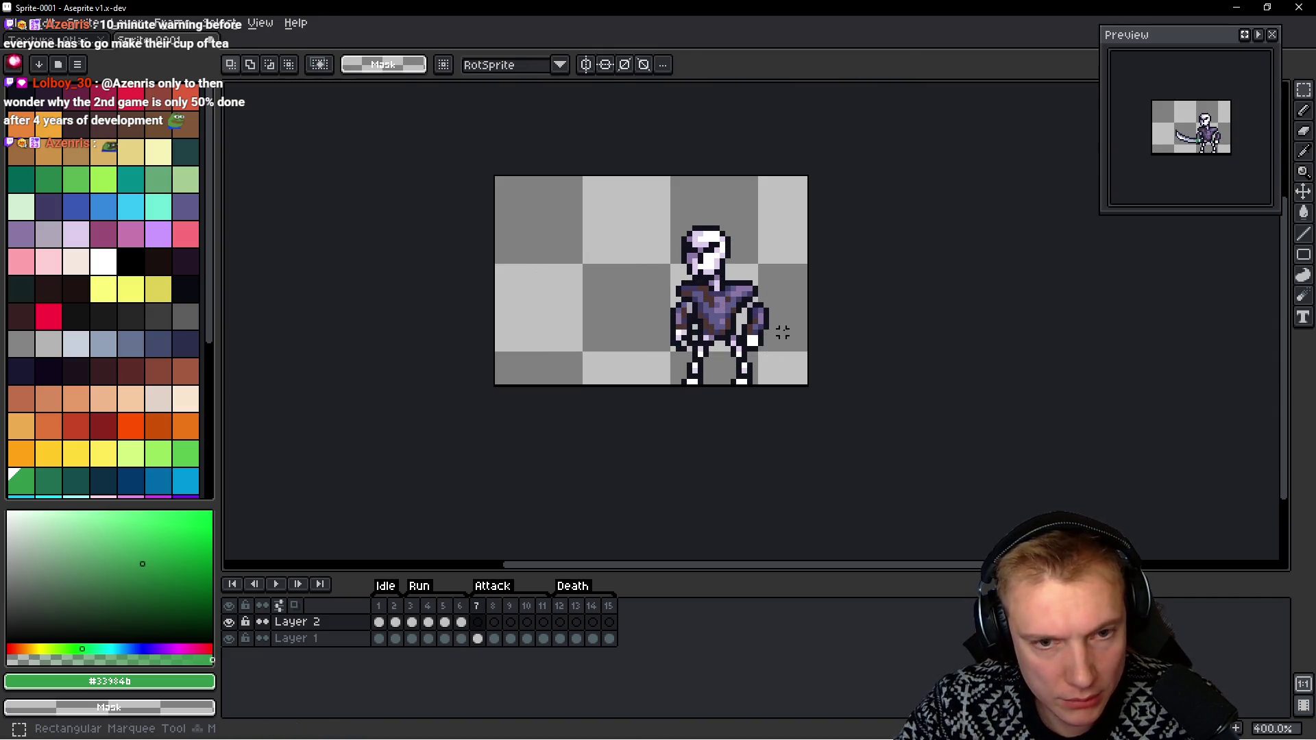
key("ctrl+v")
key("Return")
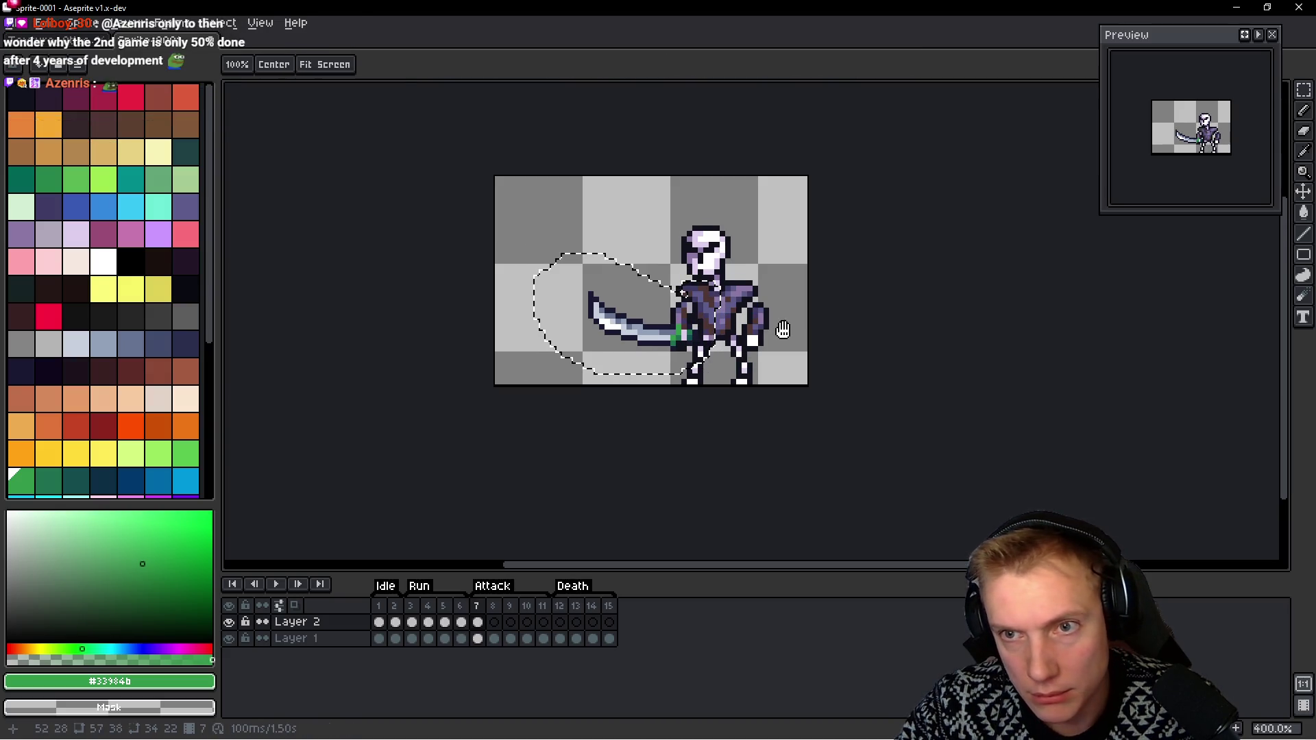
key("ctrl+d")
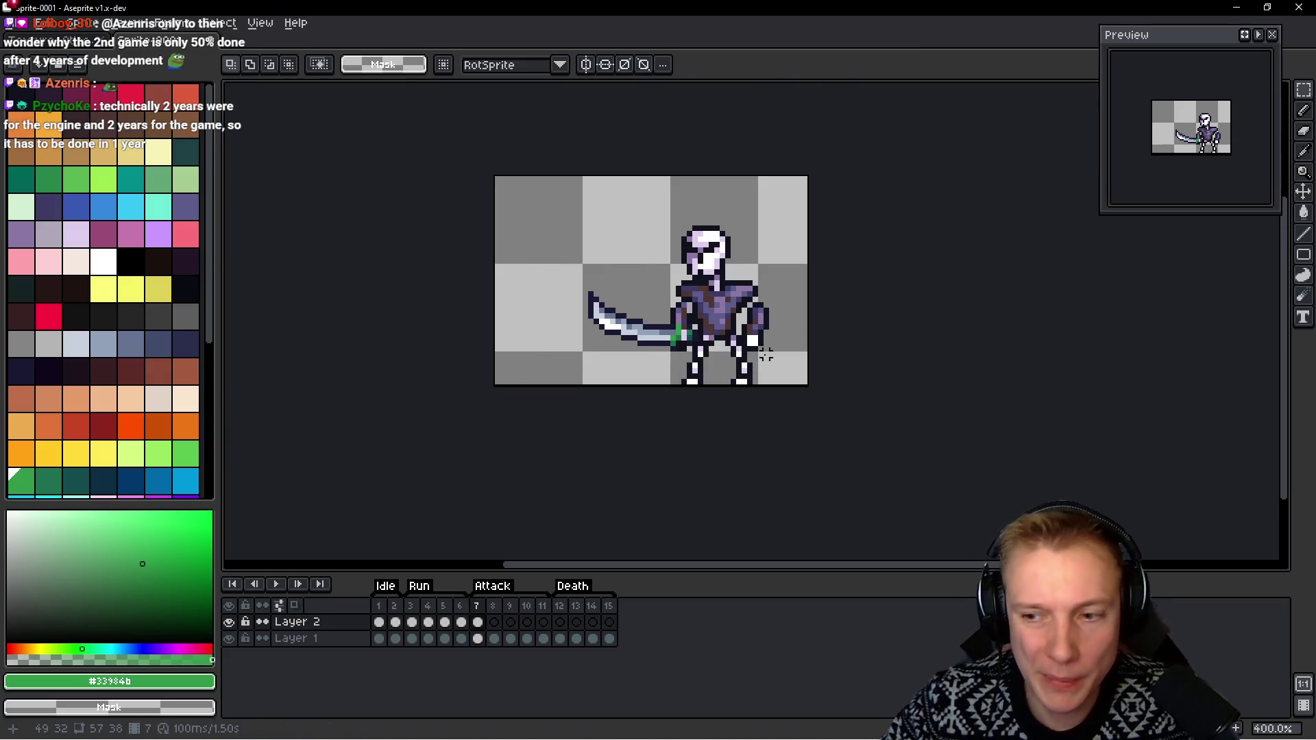
Paste the sword into frame 8, lifting and rotating it above the skeleton's head
key("period")
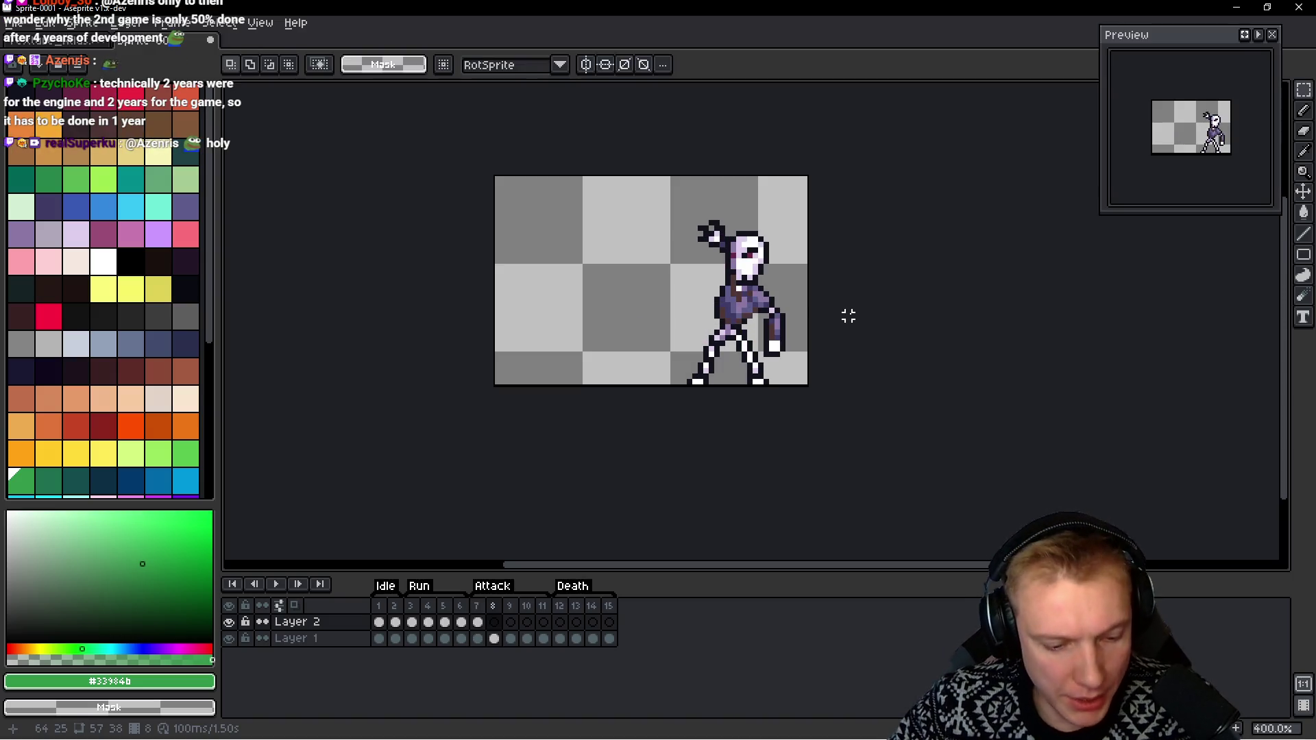
key("ctrl+v")
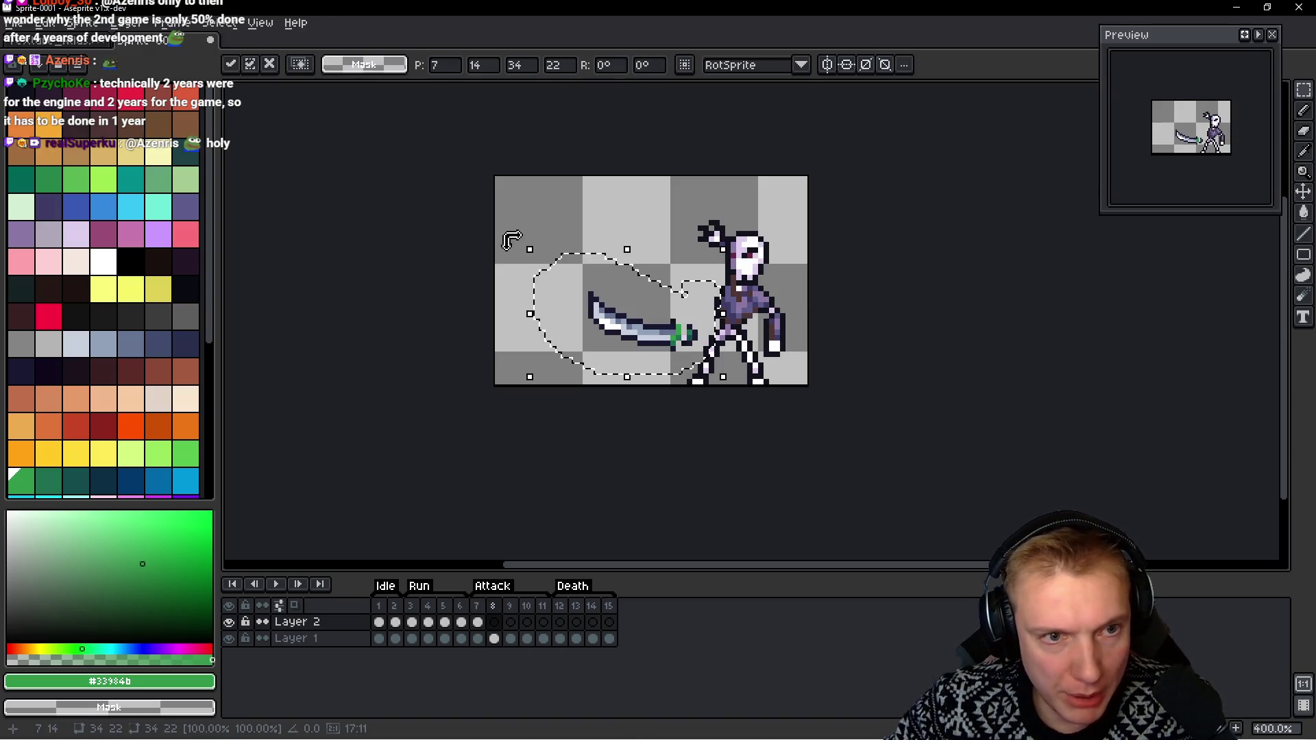
mouse_move(536, 244)
left_mouse_down()
mouse_move(807, 250)
mouse_move(757, 204)
left_mouse_up()
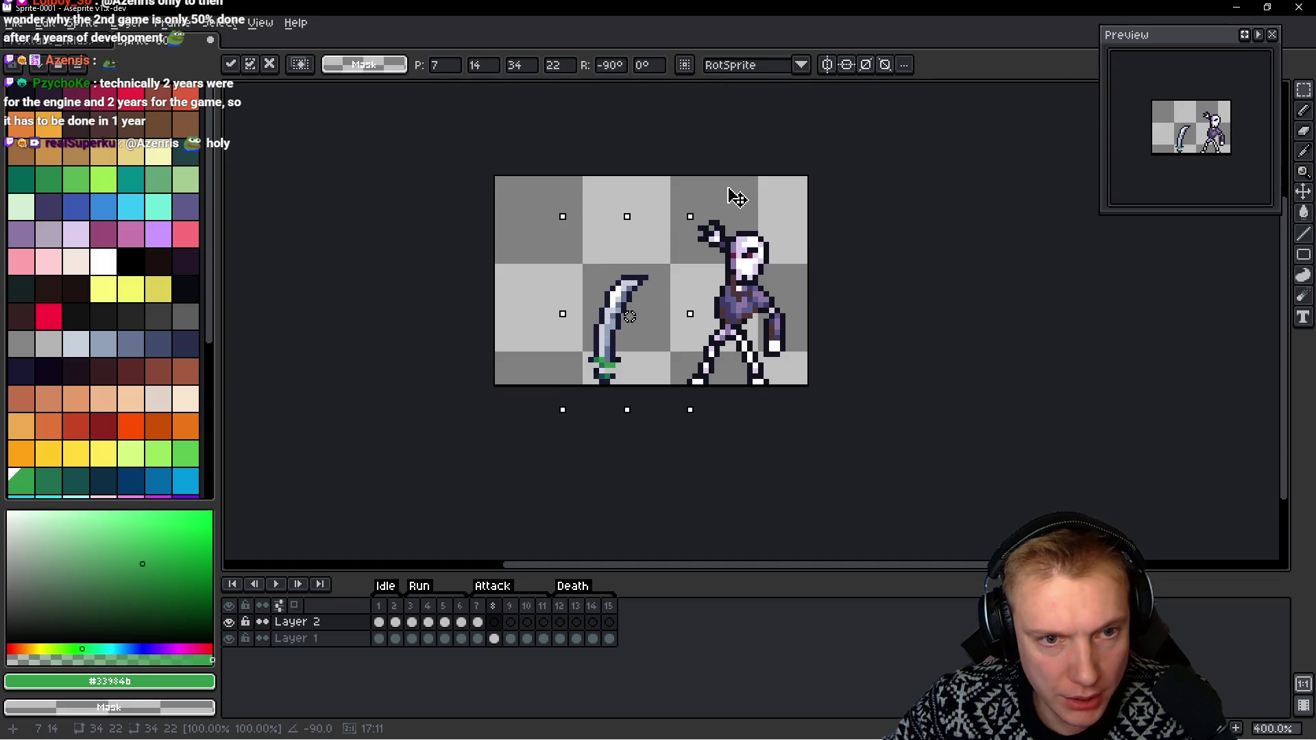
mouse_move(627, 315)
left_mouse_down()
mouse_move(758, 185)
mouse_move(740, 167)
mouse_move(754, 167)
mouse_move(622, 264)
left_mouse_up()
mouse_move(668, 180)
left_mouse_down()
mouse_move(753, 302)
mouse_move(713, 380)
mouse_move(654, 295)
mouse_move(799, 226)
mouse_move(829, 247)
mouse_move(826, 267)
mouse_move(654, 285)
left_mouse_up()
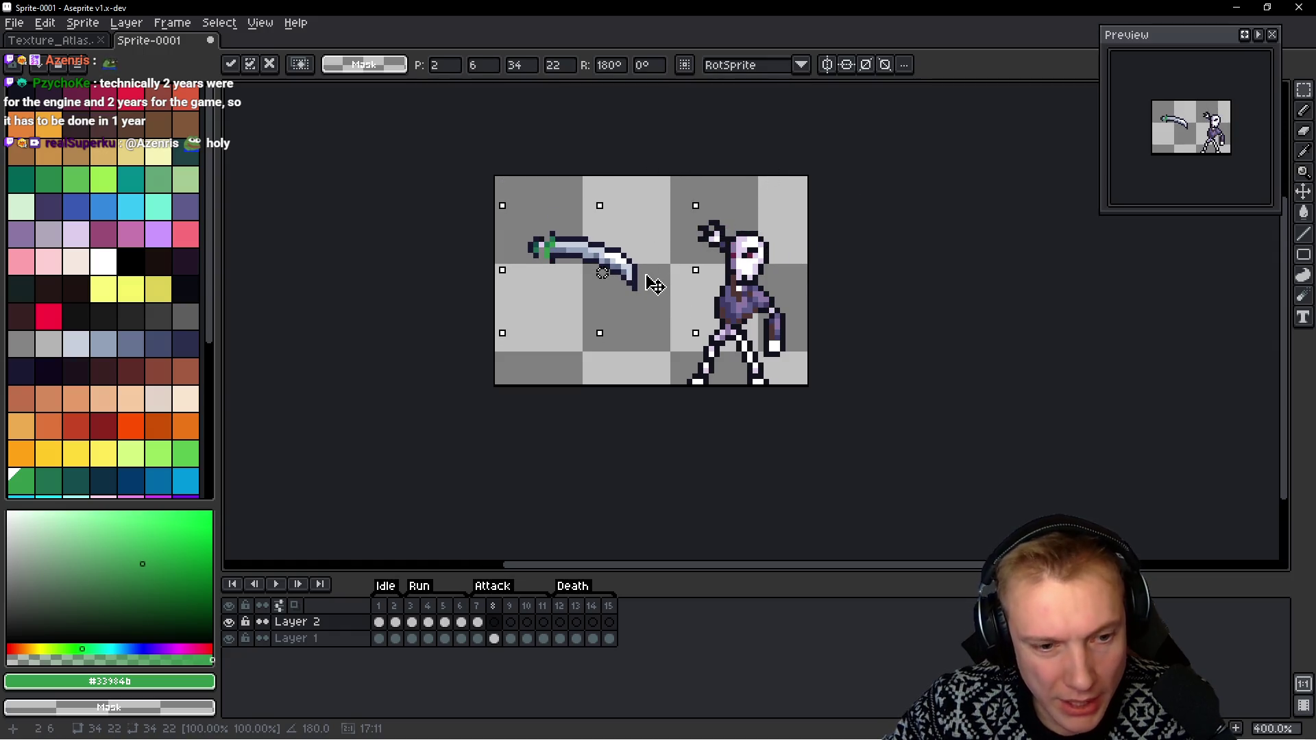
key("Return")
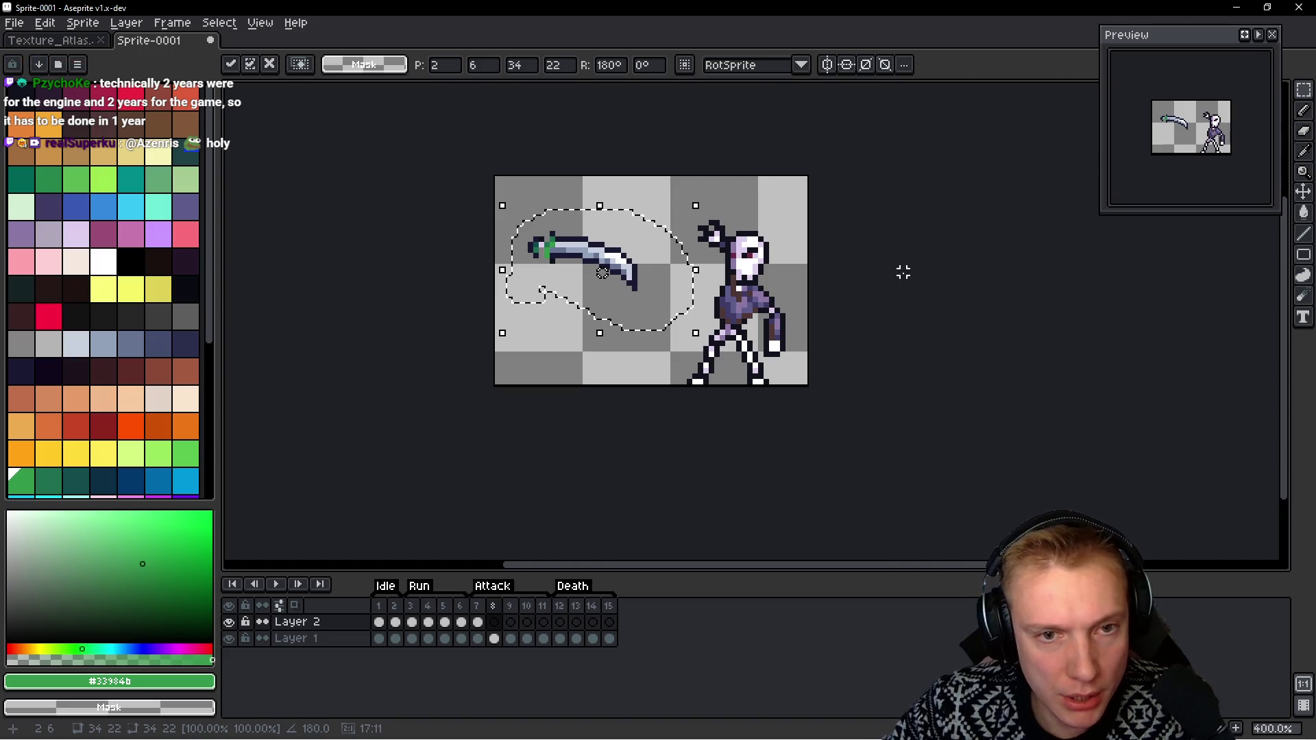
Compare frames 8 and 9, then paste the sword up onto the skeleton's head in frame 9
key("Right")
key("Left")
key("Right")
key("Left")
key("Right")
key("Left")
key("Right")
key("Left")
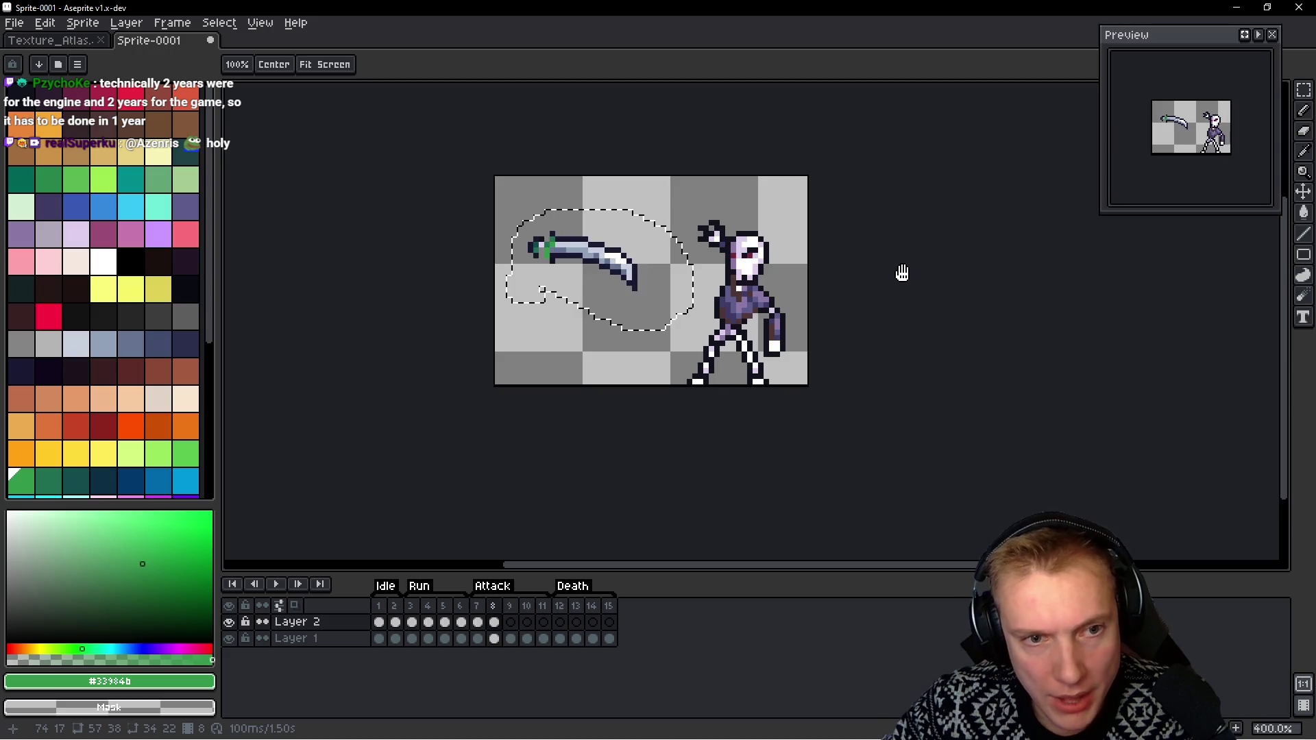
key("v")
key("Right")
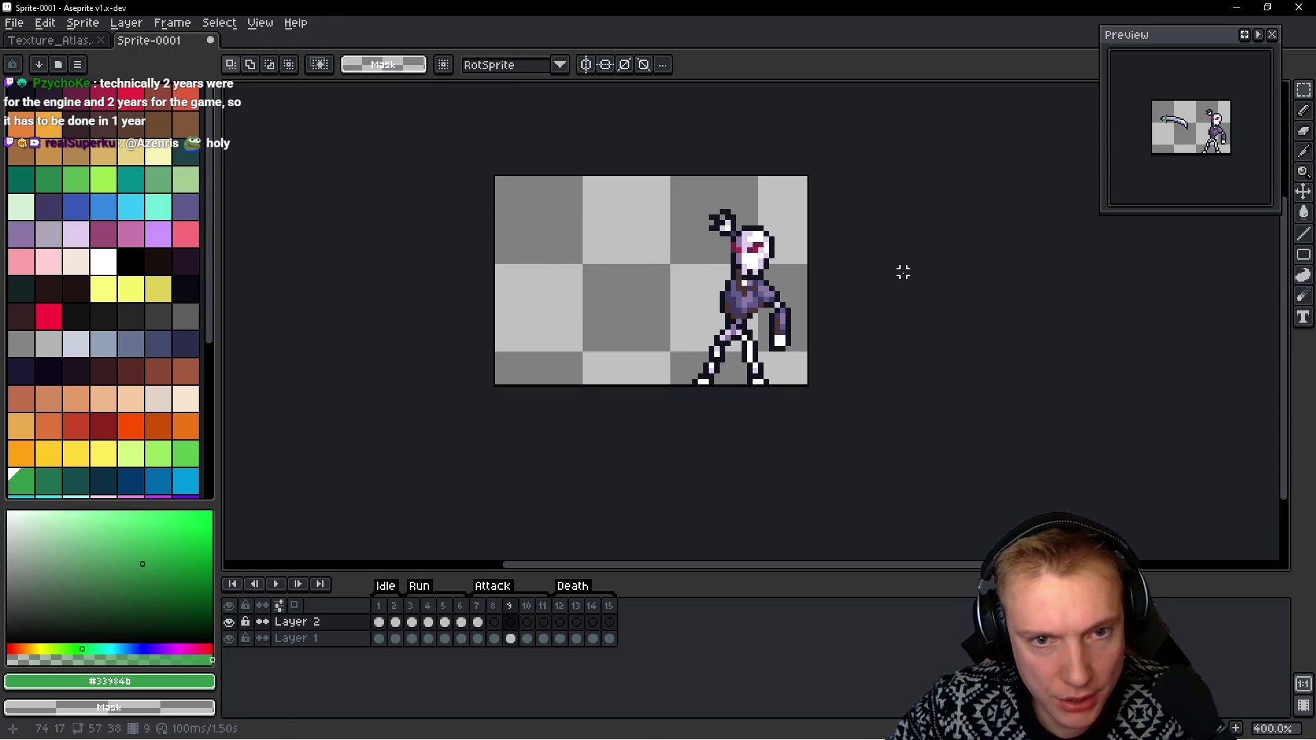
key("ctrl+v")
mouse_move(581, 279)
left_mouse_down()
mouse_move(767, 218)
mouse_move(780, 243)
left_mouse_up()
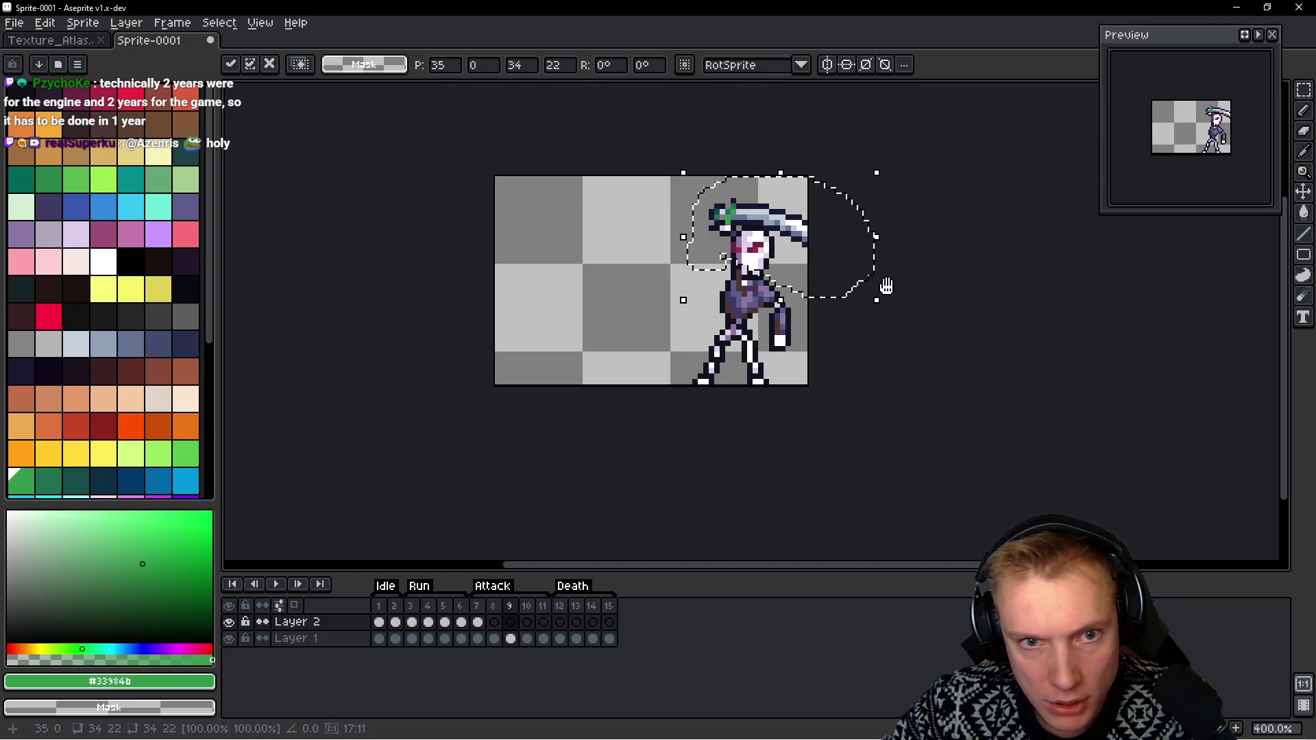
key("Left")
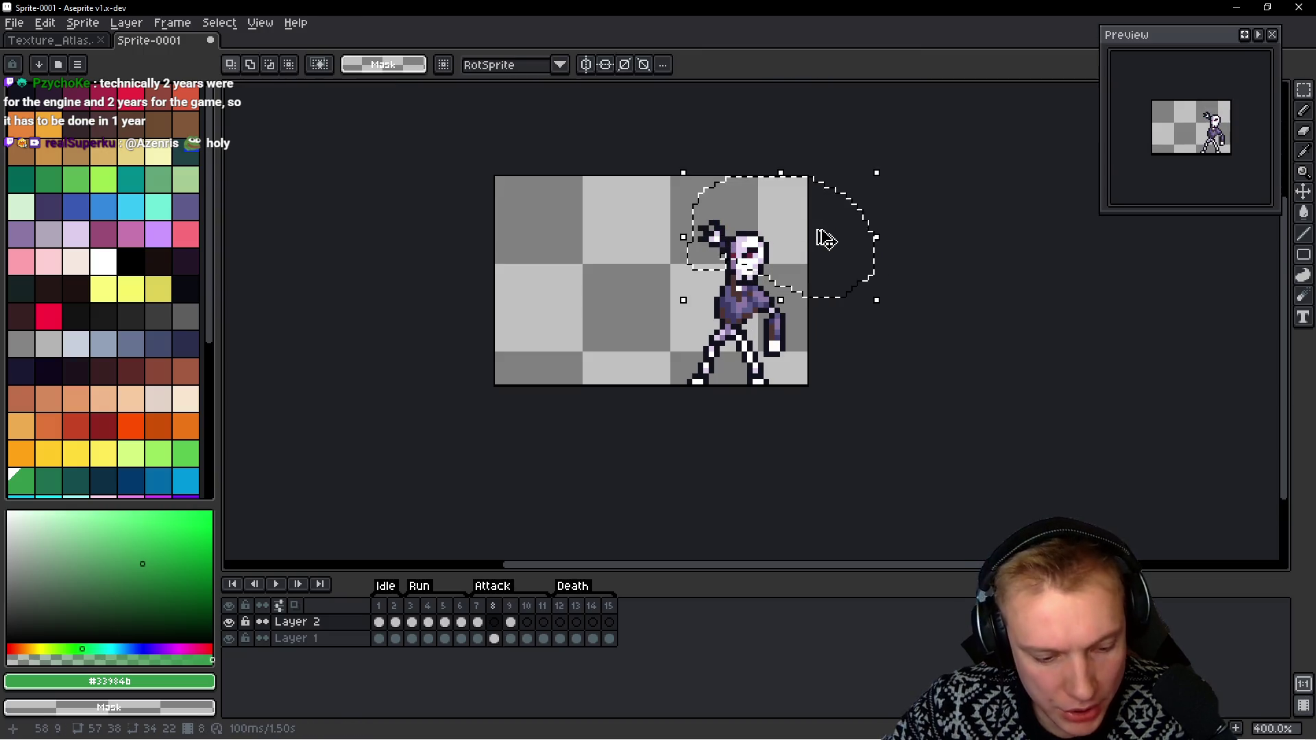
Re-paste the sword in frame 8 and tilt it about 41° so the blade angles upward
key("ctrl+v")
mouse_move(705, 197)
left_mouse_down()
mouse_move(690, 128)
mouse_move(658, 104)
mouse_move(641, 102)
mouse_move(686, 141)
mouse_move(625, 118)
mouse_move(567, 161)
mouse_move(636, 154)
left_mouse_up()
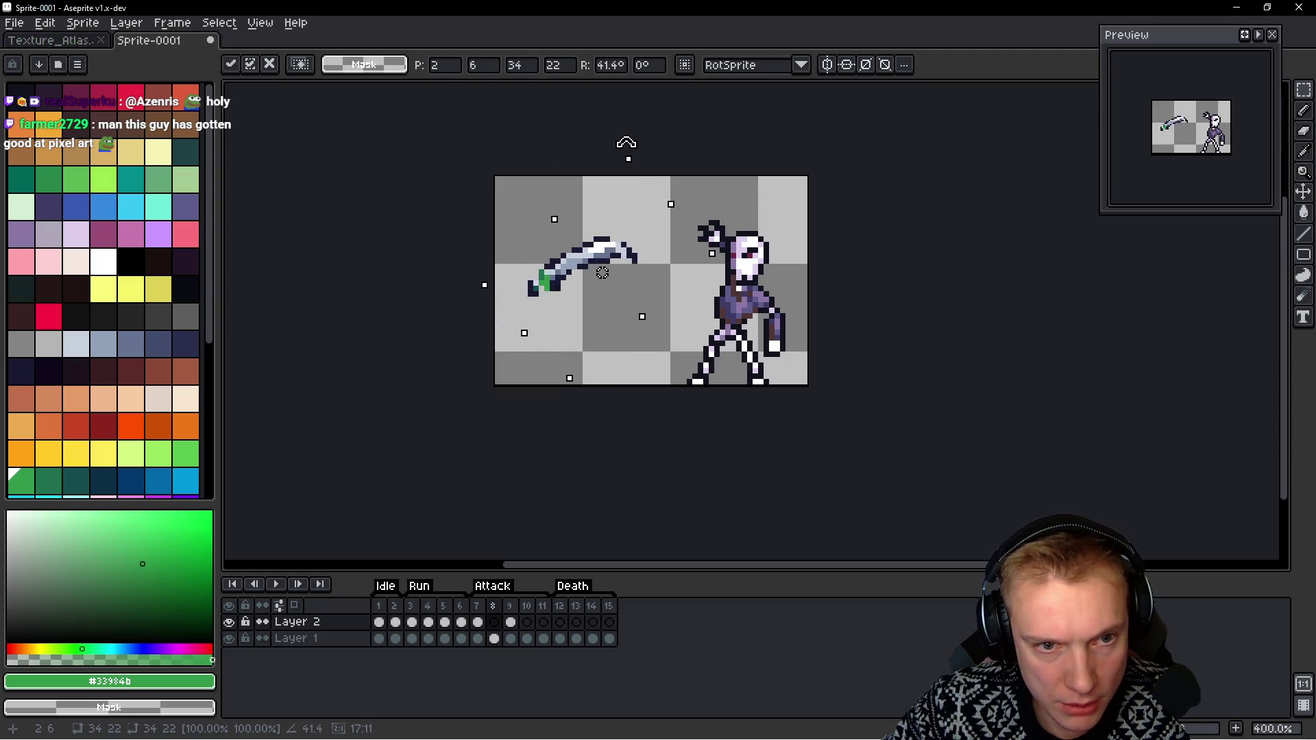
key("Return")
scroll(588, 282, "up", 5)
Widen the frame 8 blade with grey-blue pixels and extend its dark top edge and tip outline
key("b")
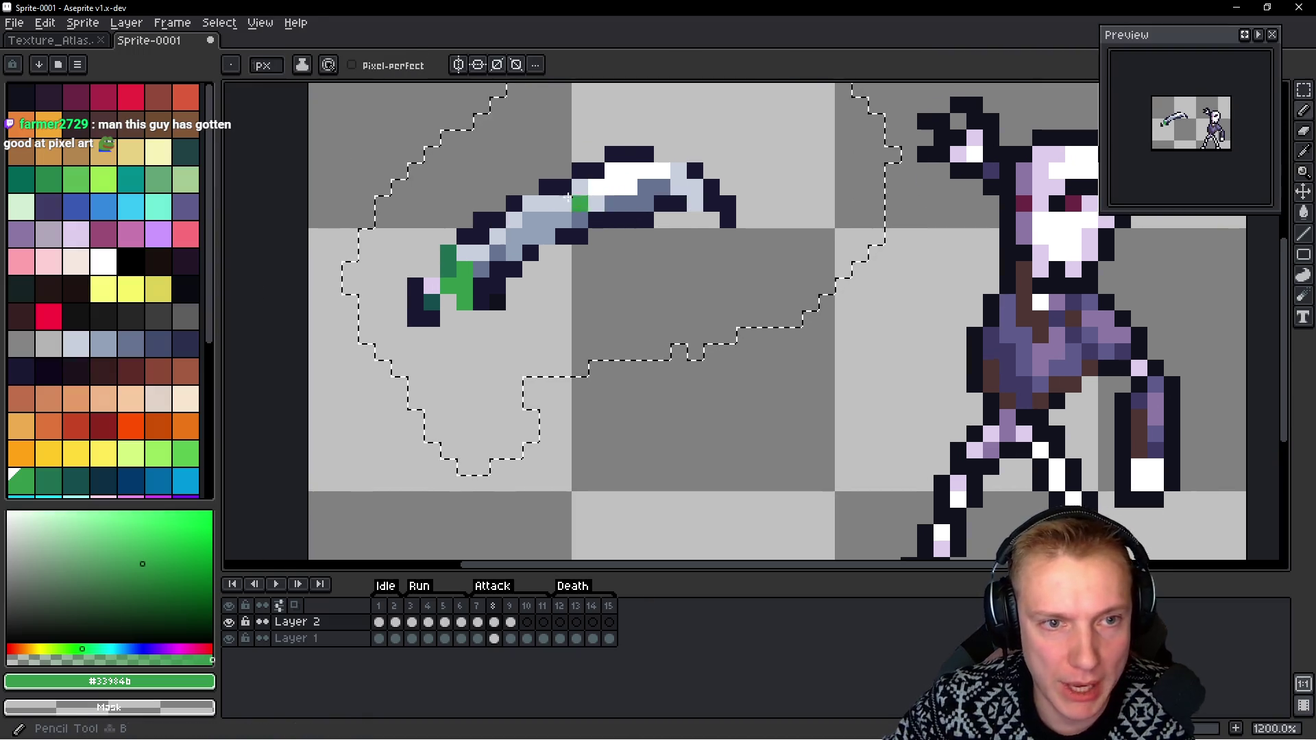
left_click(568, 197, "alt")
mouse_move(535, 205)
left_mouse_down()
mouse_move(623, 176)
mouse_move(678, 204)
mouse_move(695, 185)
mouse_move(685, 154)
left_mouse_up()
left_click(647, 152, "alt")
left_click(761, 236)
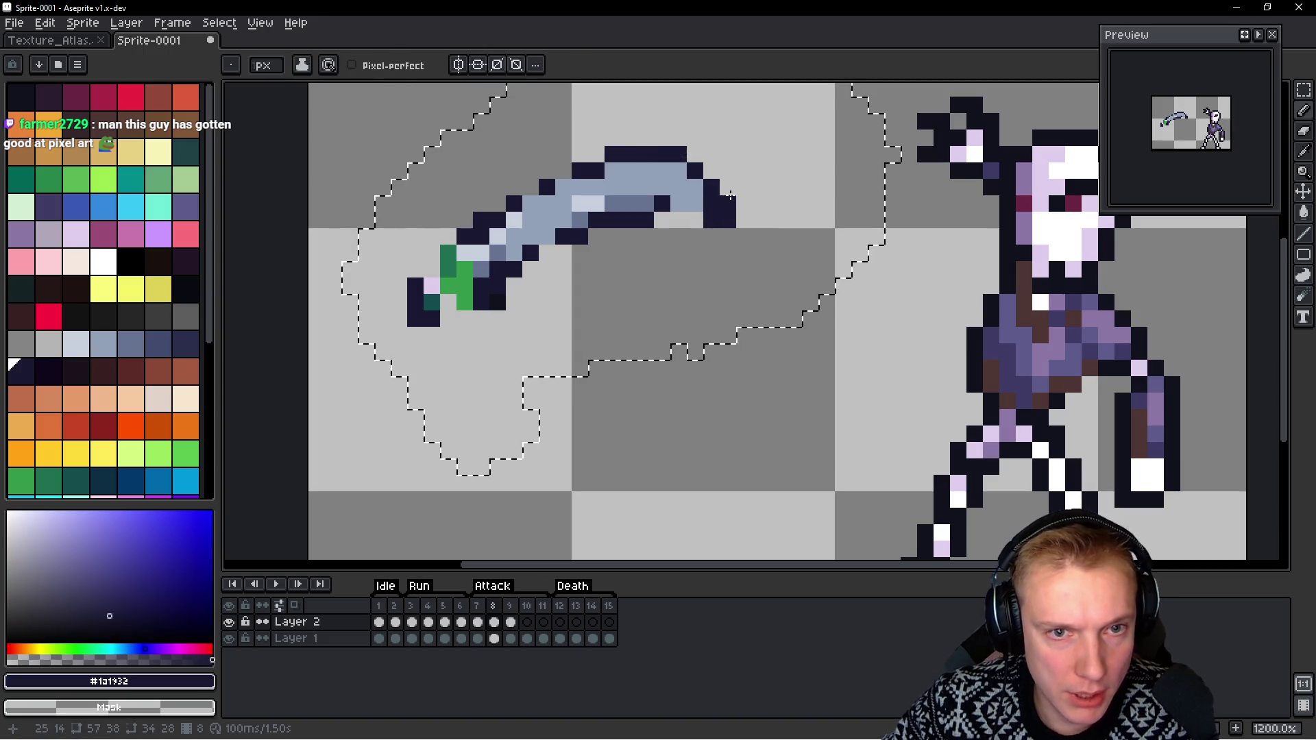
left_click(706, 199, "alt")
key("alt")
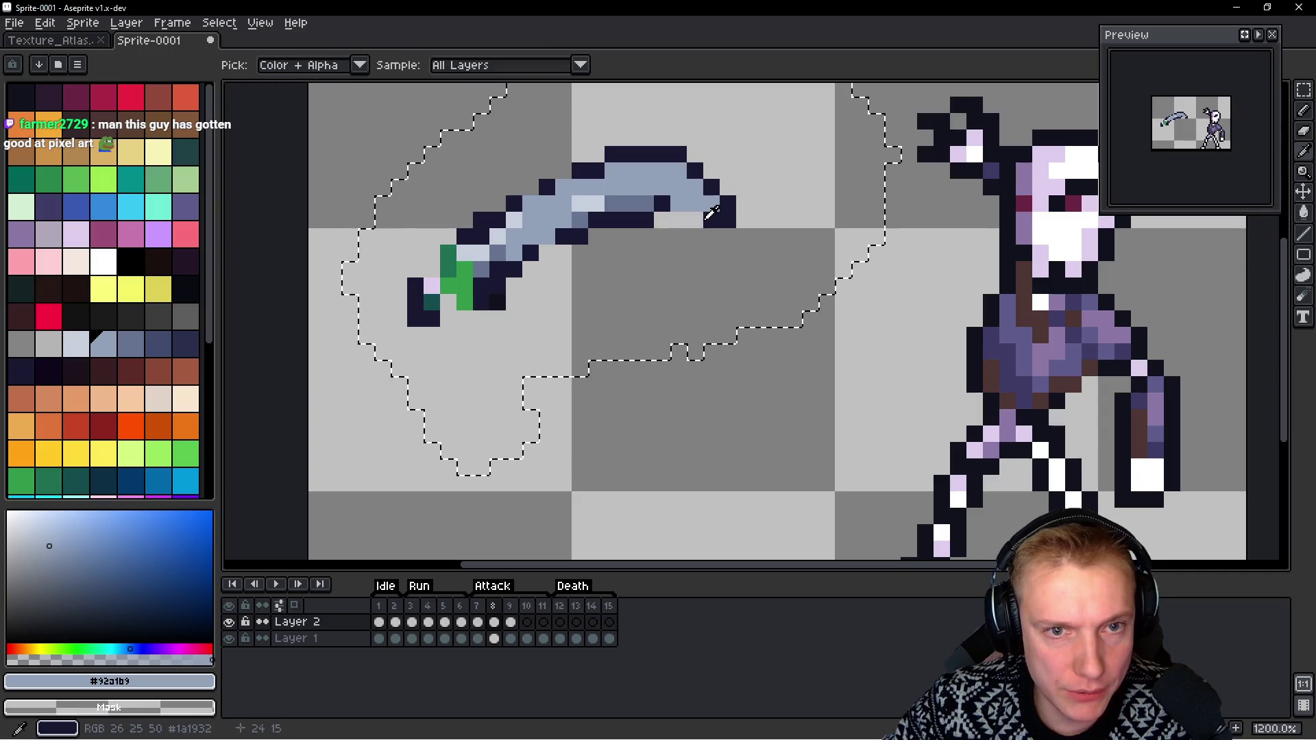
left_click(733, 212, "alt")
left_click(727, 236)
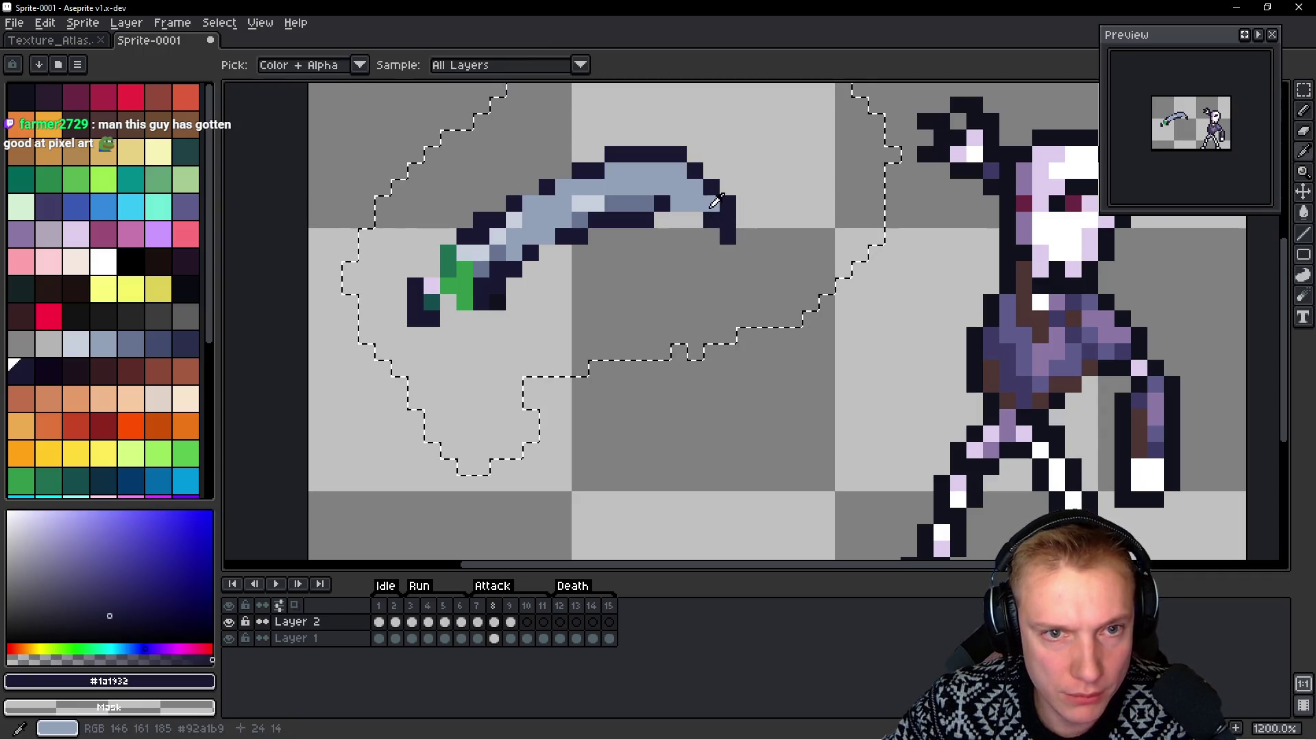
left_click(692, 182, "alt")
left_click(685, 159, "alt")
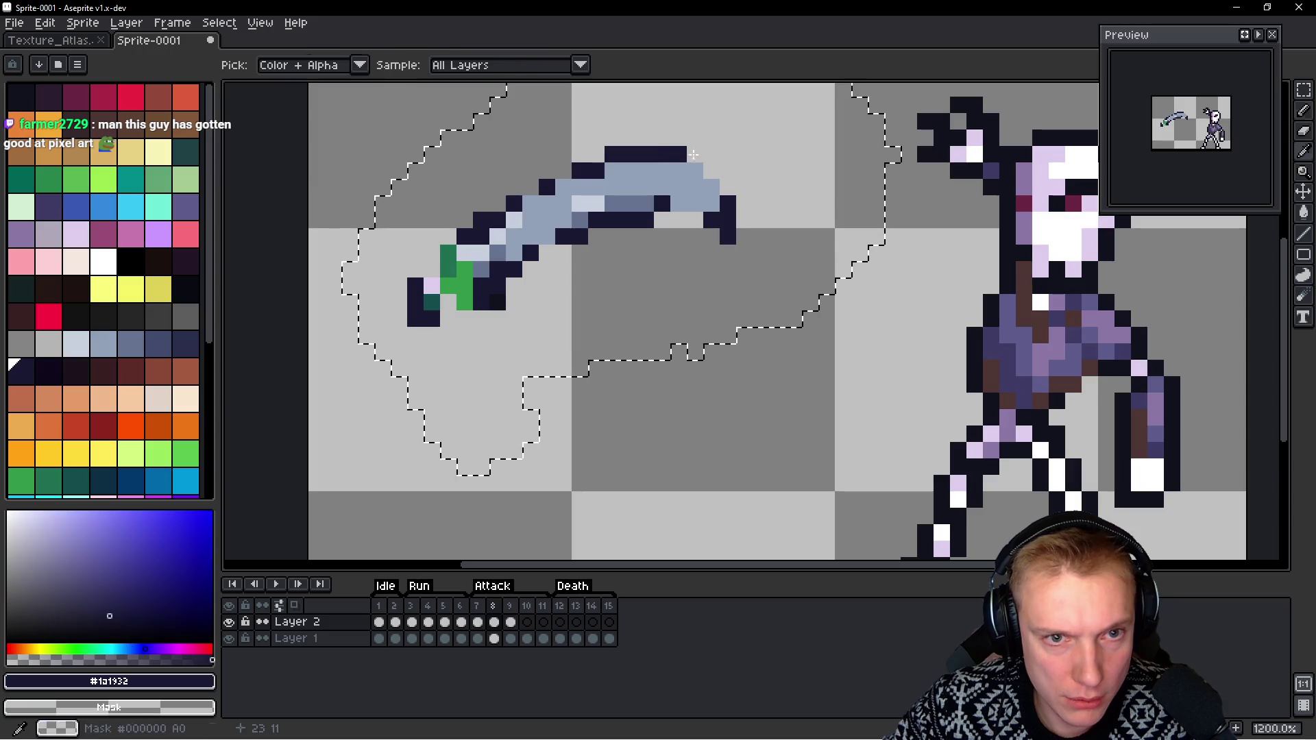
Erase dark pixels at the sword tip and repaint the blade in light blue #92a1b9
scroll(773, 162, "down", 6)
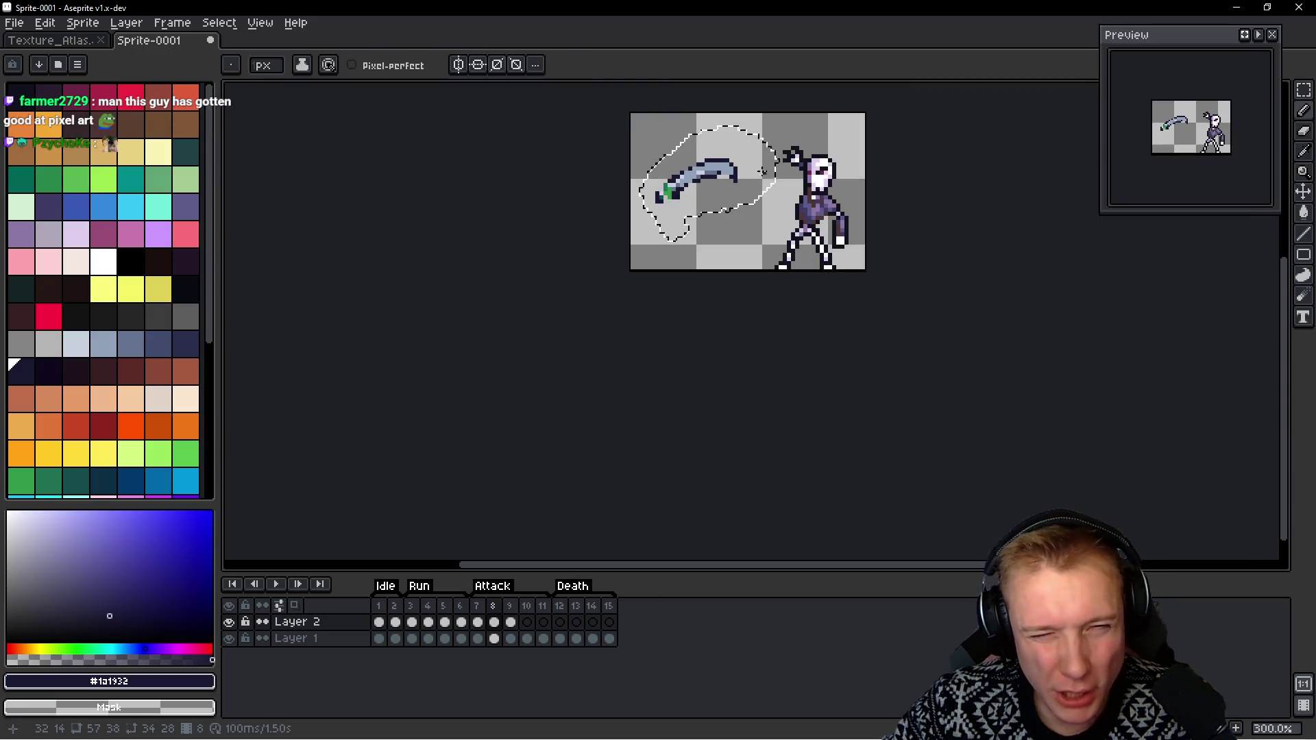
scroll(763, 172, "up", 3)
key("Left")
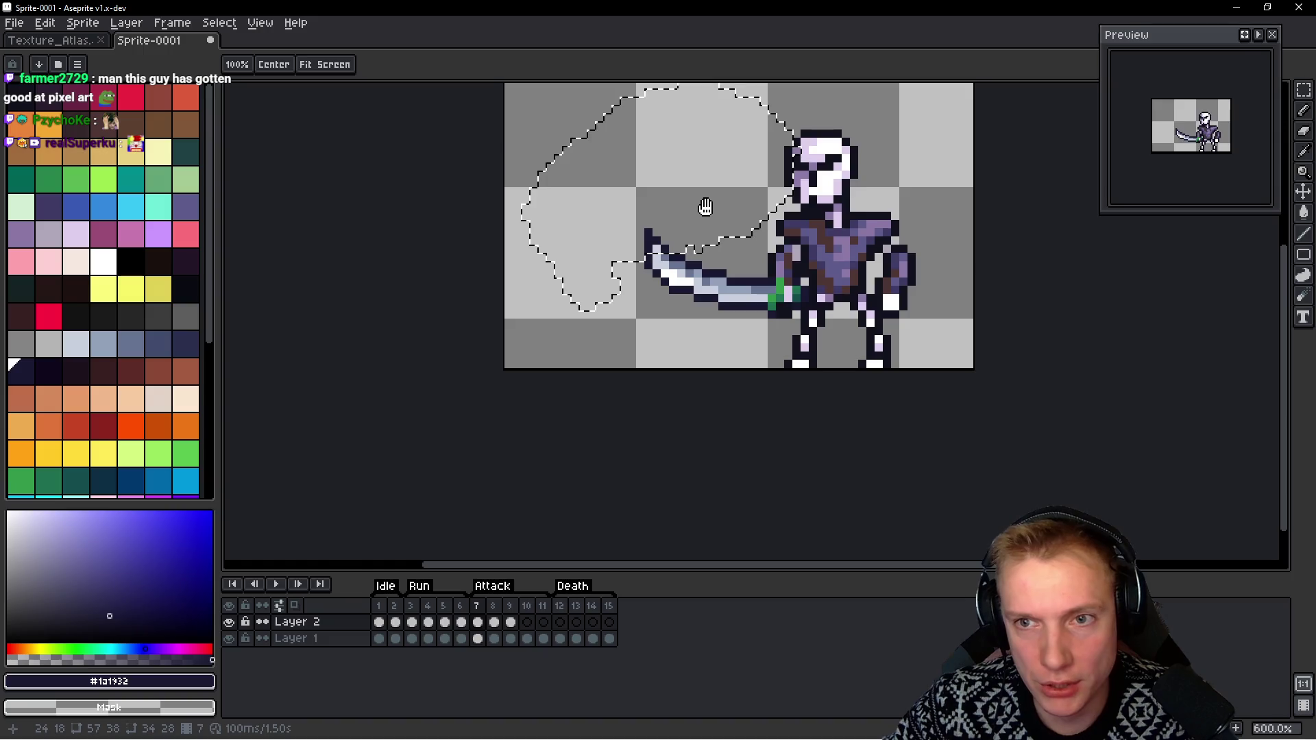
key("Right")
scroll(699, 209, "up", 6)
right_click(686, 227)
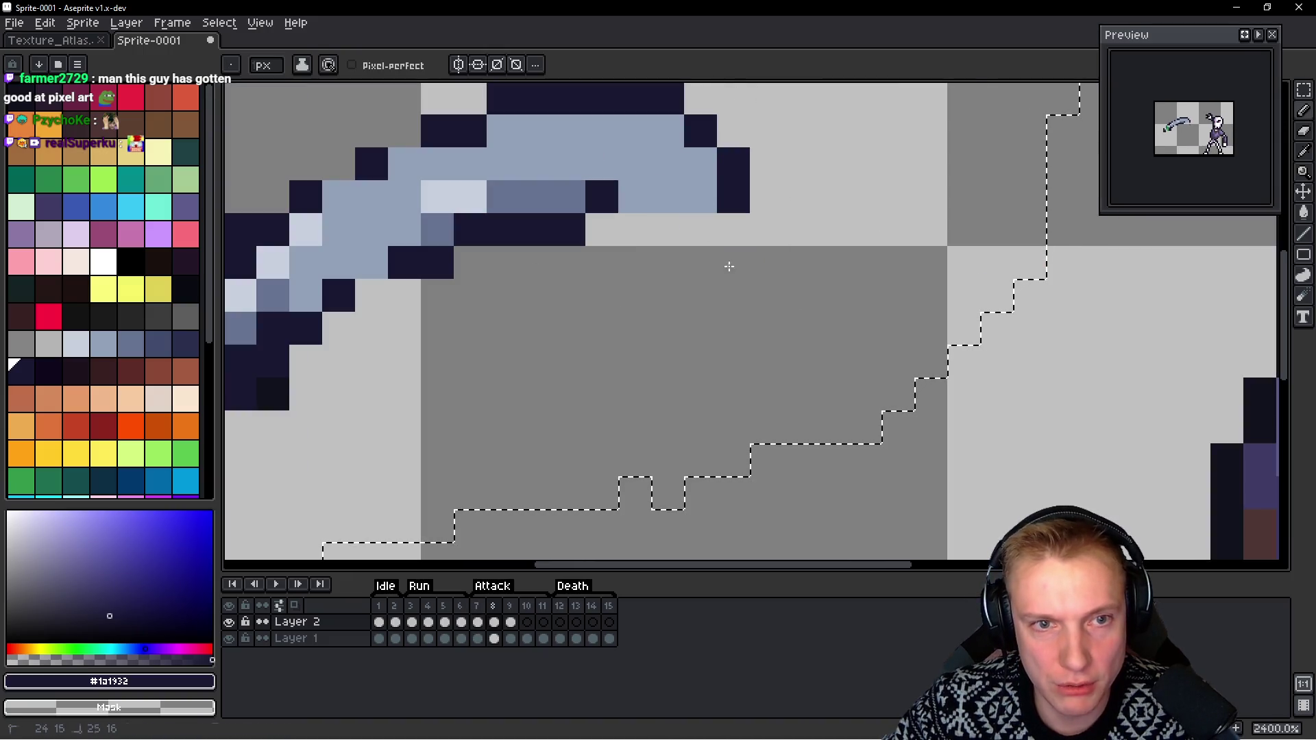
scroll(651, 192, "down", 6)
scroll(692, 180, "up", 8)
left_click(691, 180, "alt")
mouse_move(691, 180)
left_mouse_down()
mouse_move(485, 182)
mouse_move(432, 206)
mouse_move(414, 239)
left_mouse_up()
Add a few more light-blue blade pixels, undoing an accidental row erase
scroll(524, 201, "down", 4)
scroll(486, 250, "up", 5)
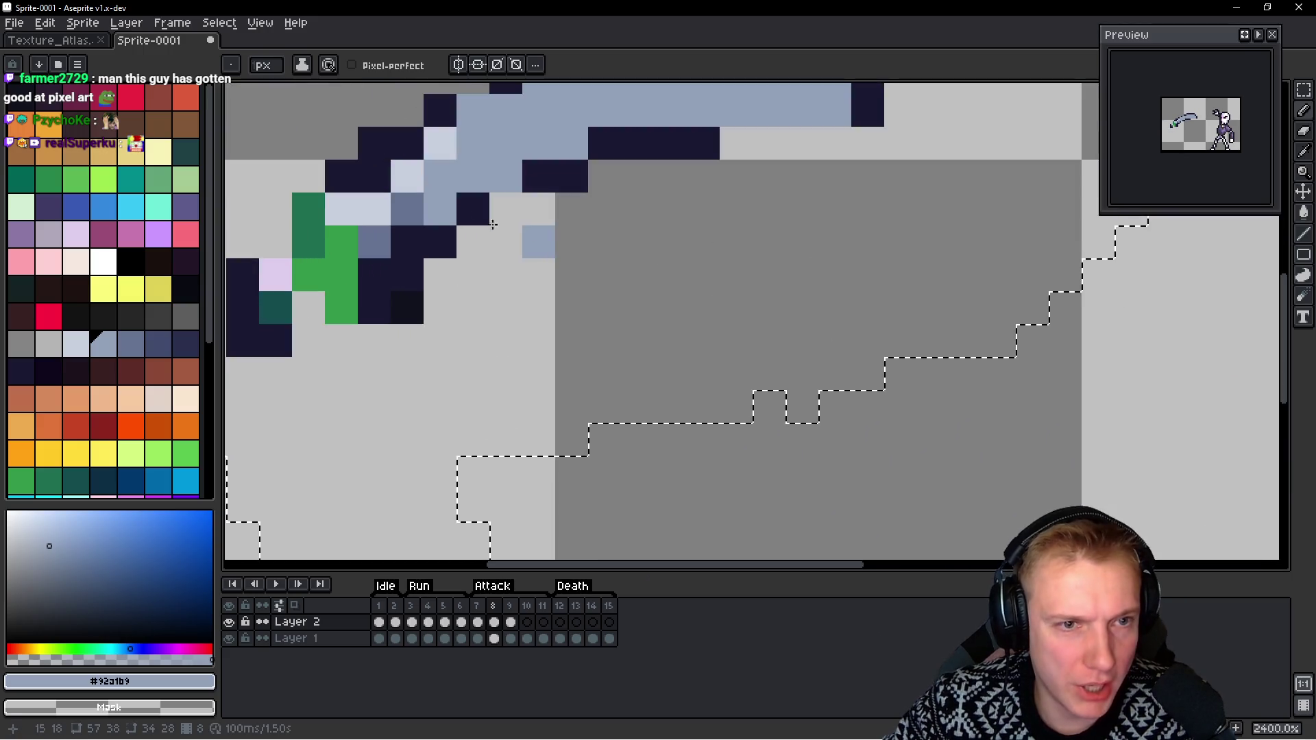
left_click(380, 233)
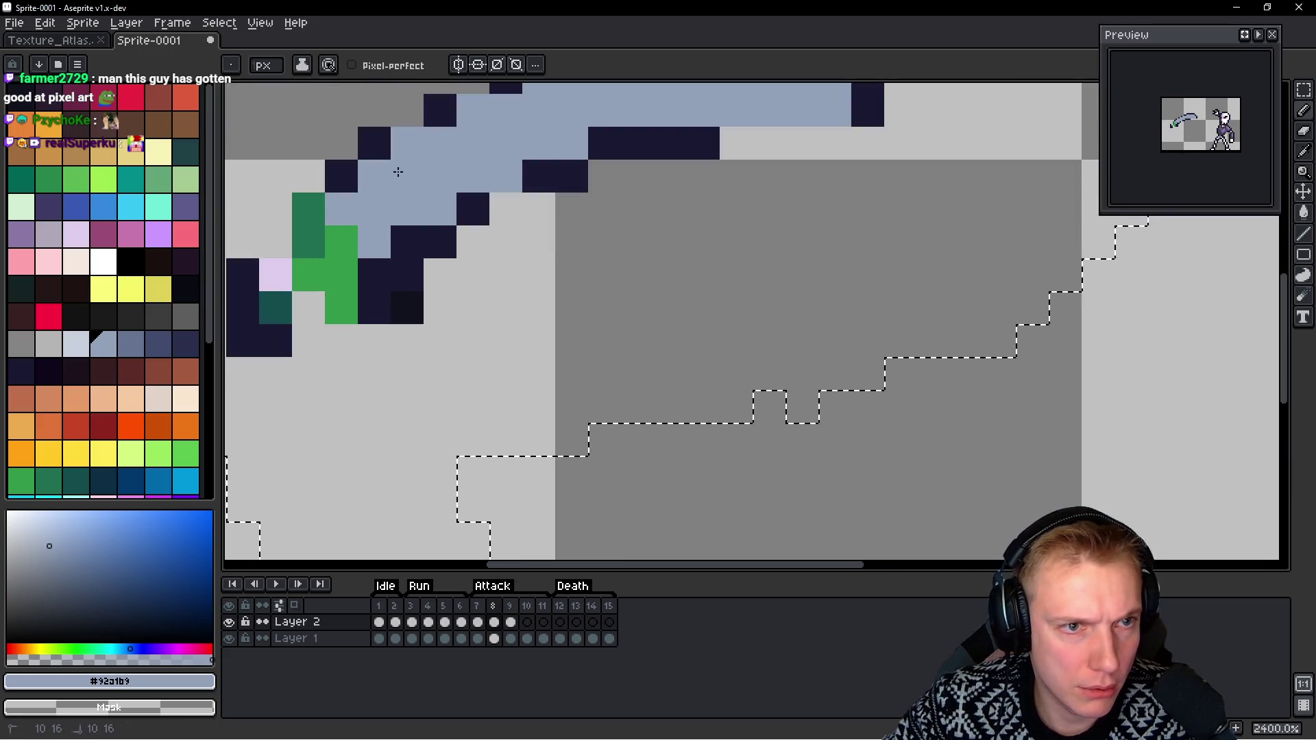
scroll(411, 230, "down", 2)
scroll(597, 240, "down", 2)
scroll(625, 243, "up", 3)
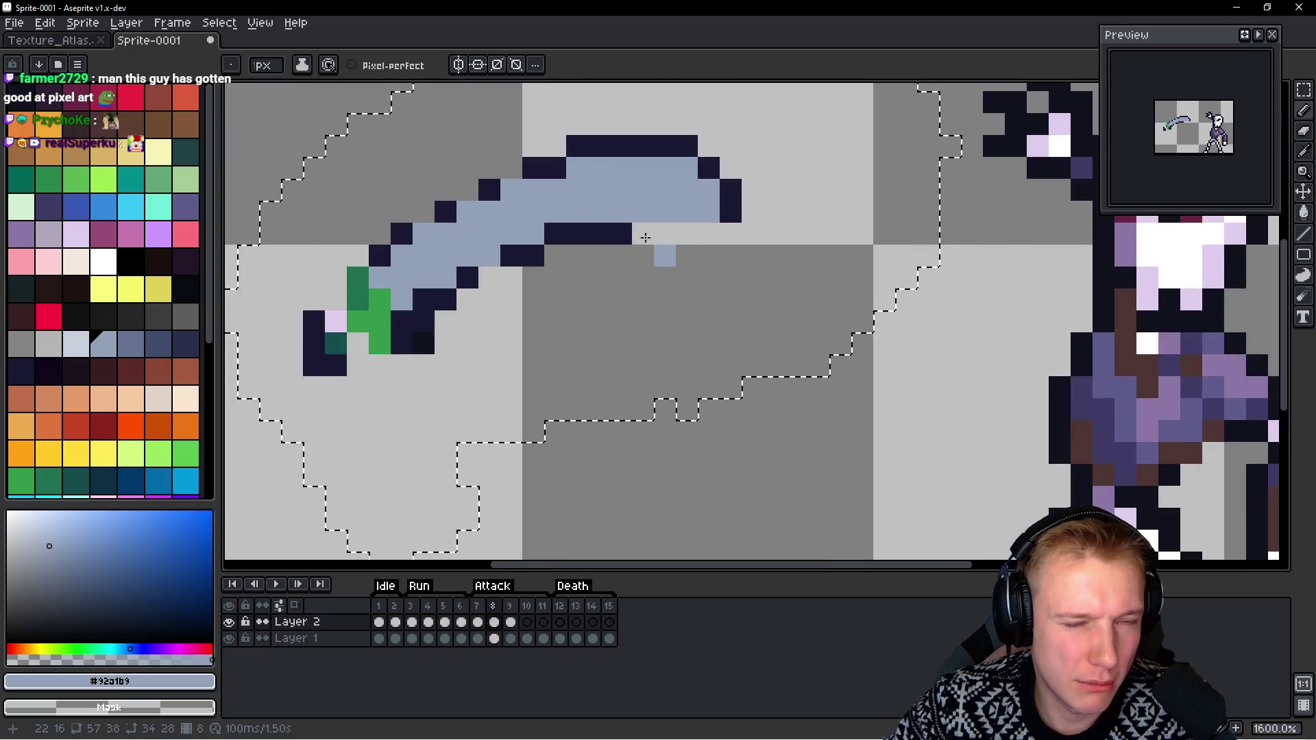
scroll(686, 240, "down", 1)
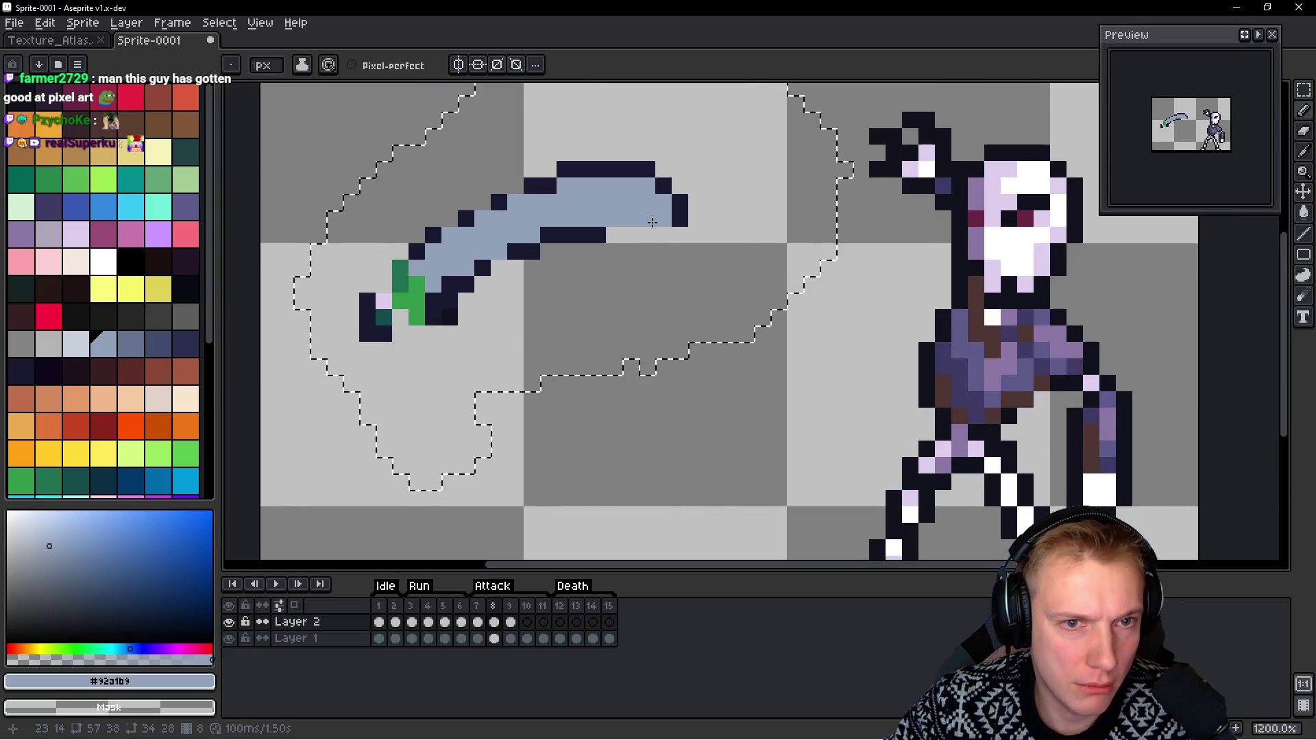
mouse_move(600, 226)
left_mouse_down()
mouse_move(640, 217)
mouse_move(578, 223)
left_mouse_up()
key("ctrl+z")
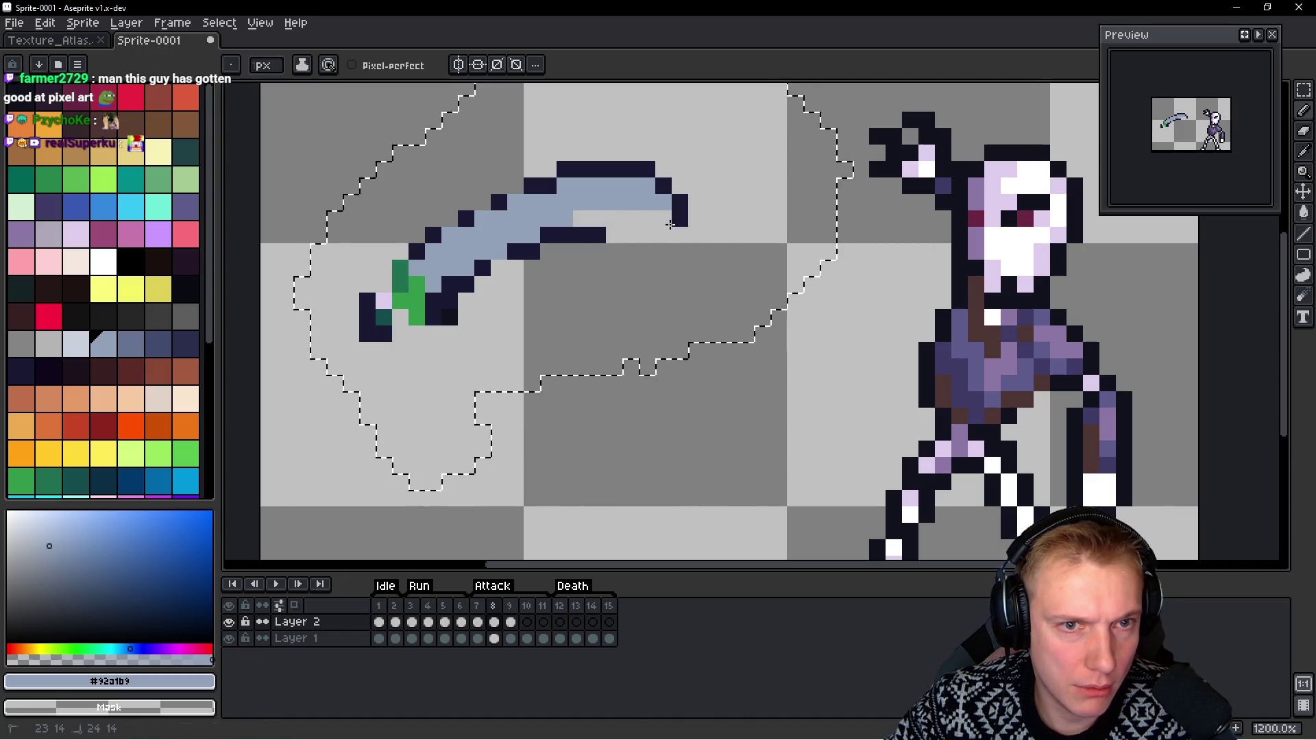
Erase stray pixels along the blade and add light-blue pixels near the tip
right_click(568, 220)
right_click(531, 234)
right_click(515, 235)
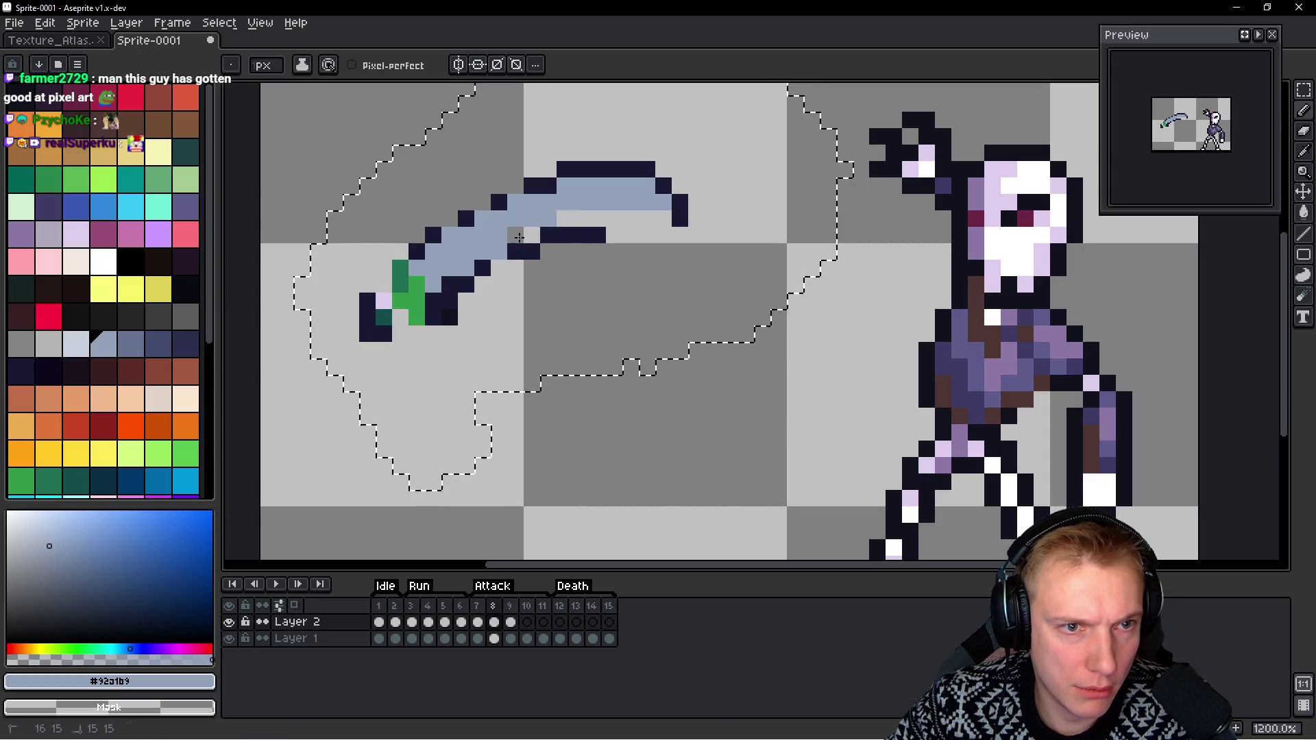
left_click(500, 267)
right_click(491, 261)
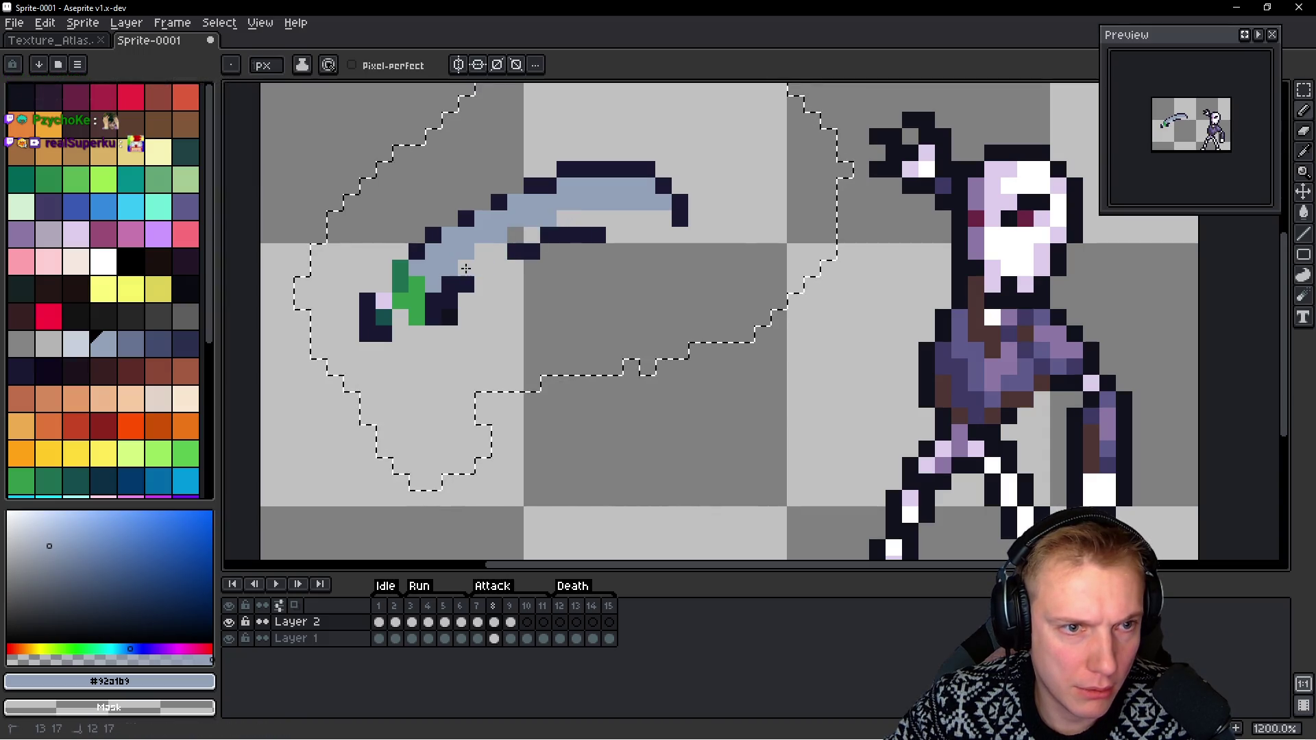
left_click(614, 234)
scroll(621, 238, "down", 3)
scroll(622, 238, "up", 3)
right_click(516, 246)
right_click(576, 231)
scroll(634, 234, "down", 3)
Outline the blade's lower and upper edges with dark #1a1932 pixels
key("Return")
key("Return")
scroll(639, 297, "up", 2)
left_click(617, 254)
scroll(617, 253, "up", 2)
left_click(720, 212, "alt")
mouse_move(709, 217)
left_mouse_down()
mouse_move(607, 219)
mouse_move(508, 268)
left_mouse_up()
left_click_drag(492, 218, 553, 187)
scroll(553, 187, "down", 5)
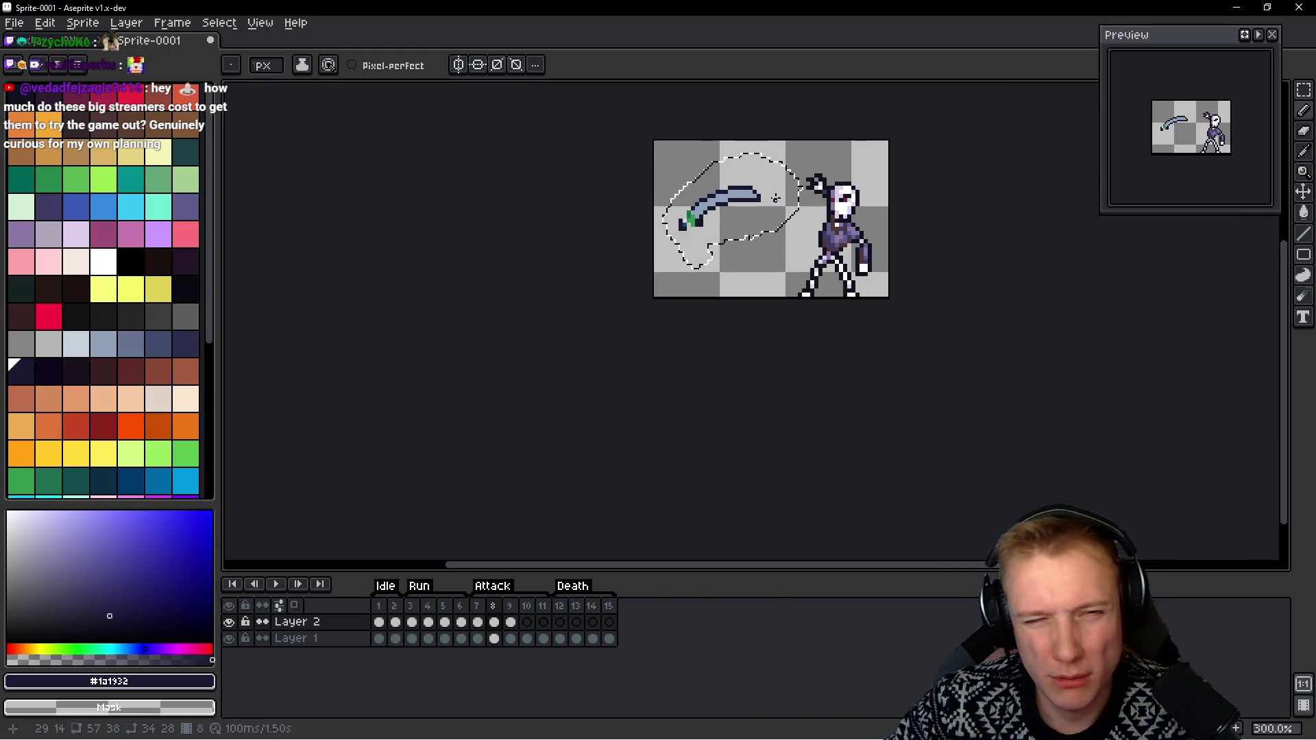
Compare the raised-sword frame against the previous attack frame
key("comma")
key("period")
key("comma")
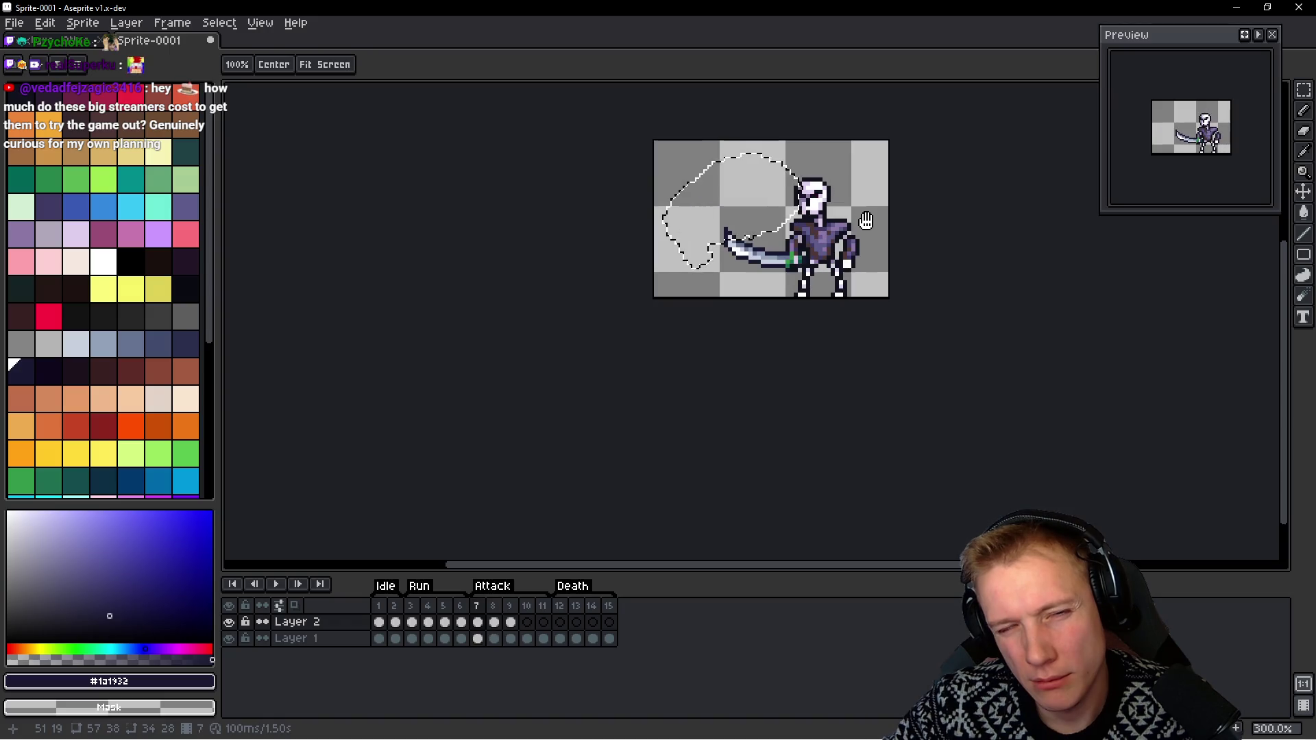
key("period")
scroll(742, 185, "up", 4)
scroll(742, 186, "up", 6)
Touch up the blade tip with light-blue fill and dark outline pixels
left_click(684, 167, "alt")
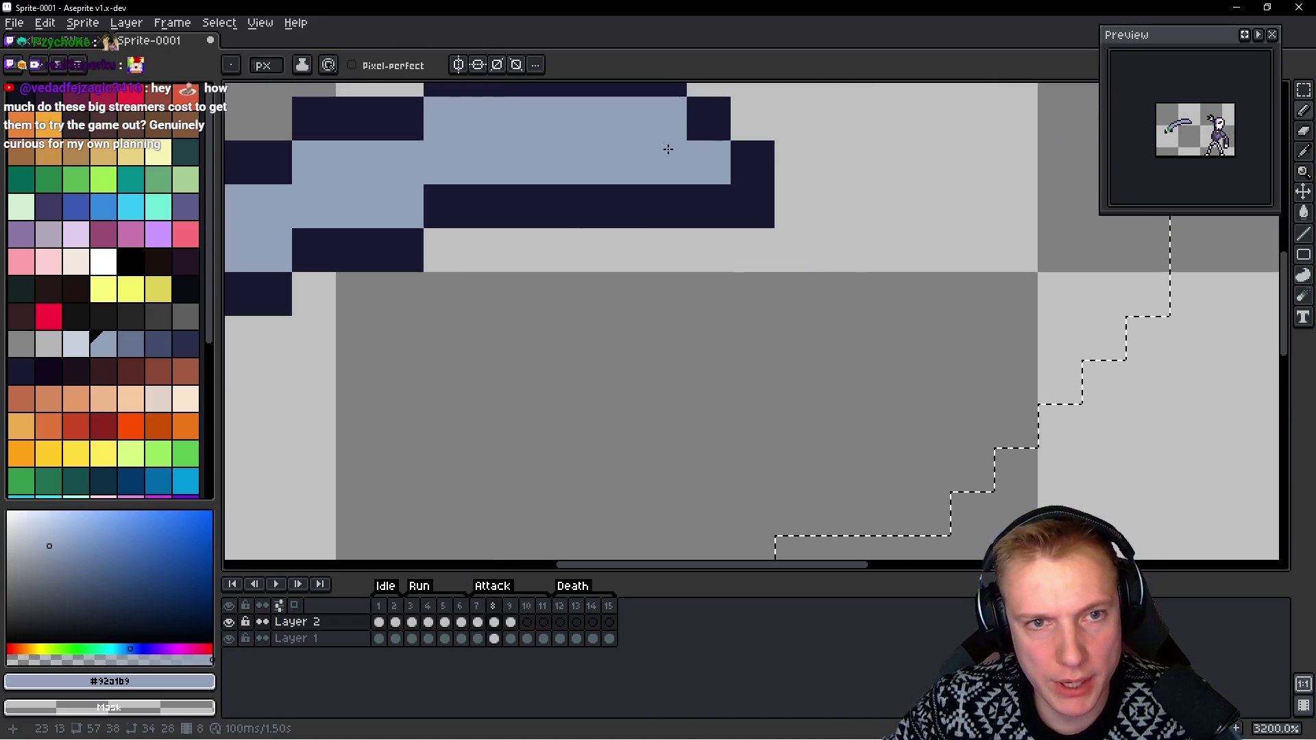
left_click(678, 189)
left_click(720, 200)
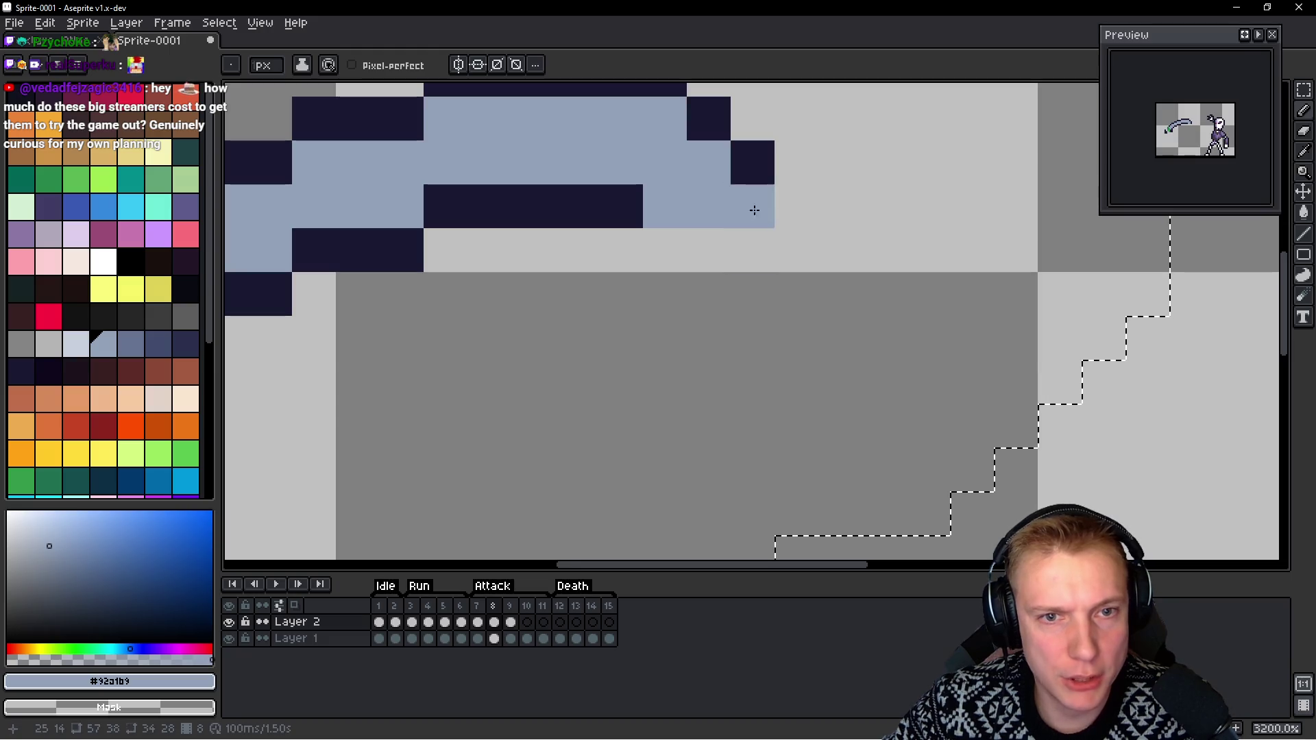
right_click(683, 197)
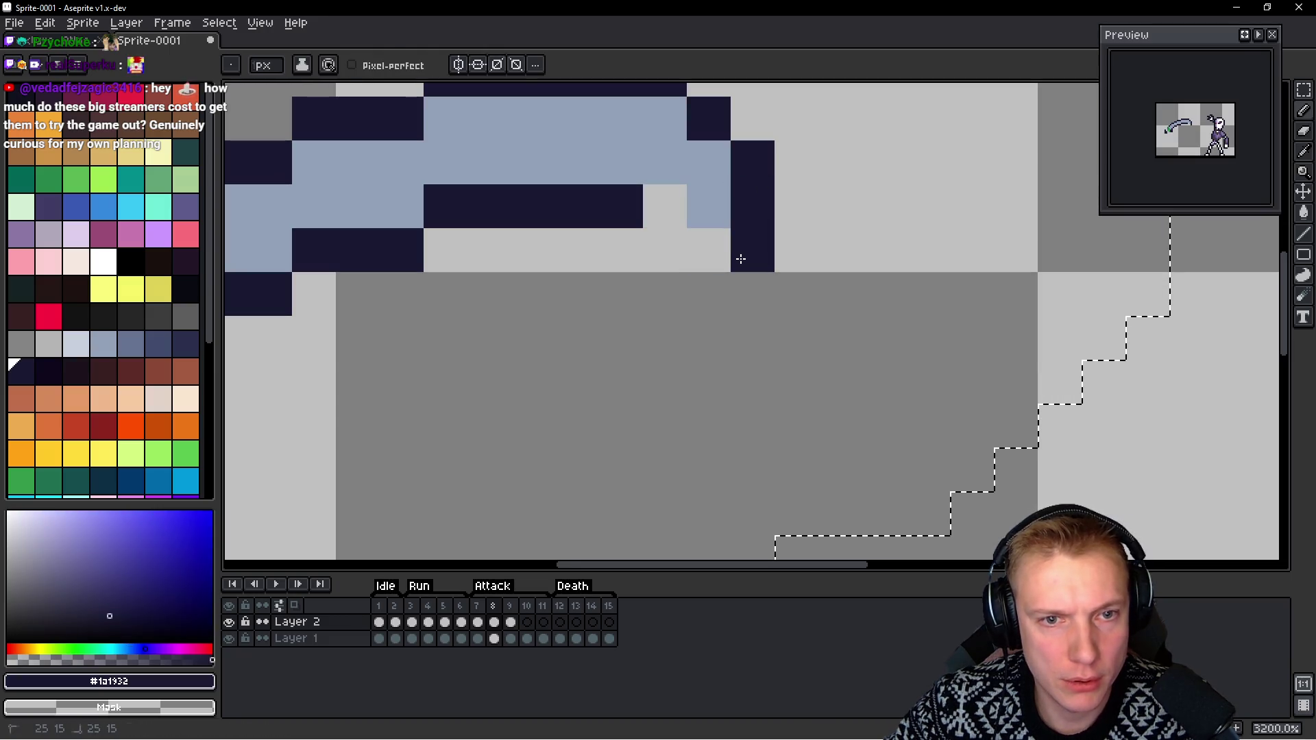
left_click_drag(708, 250, 664, 198)
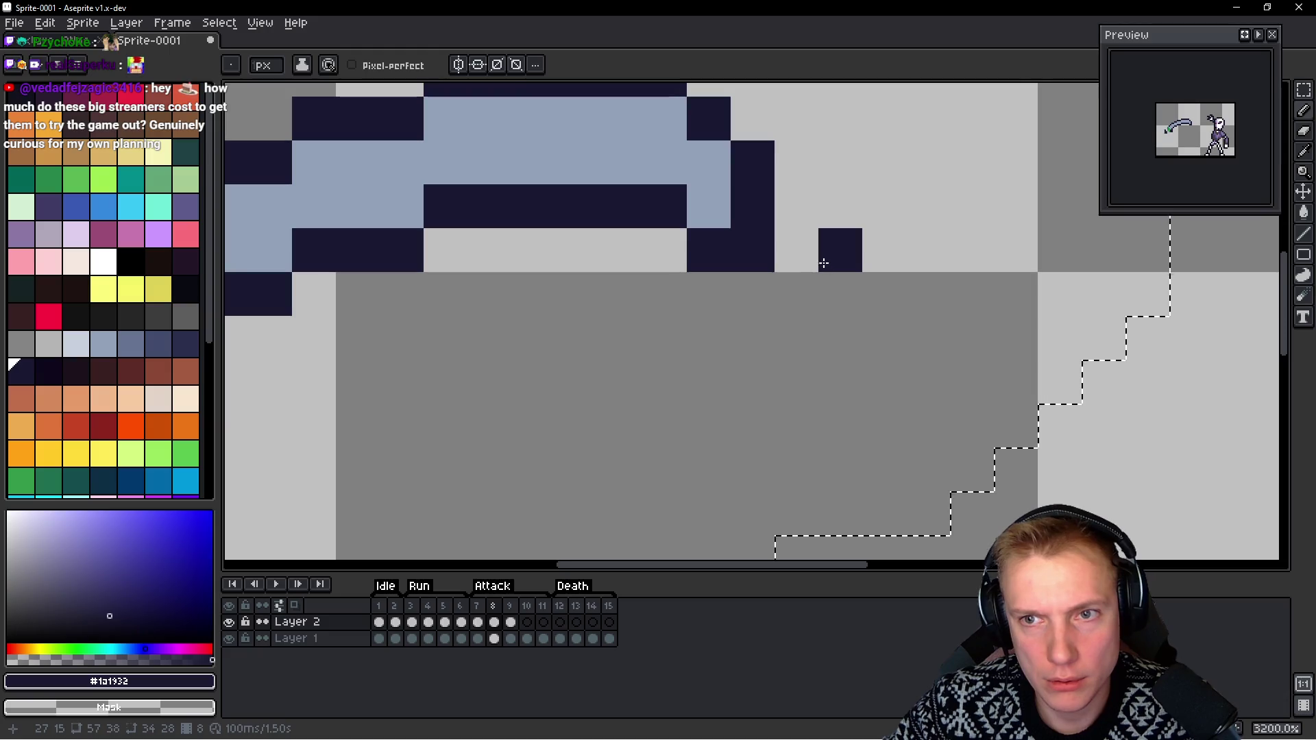
key("ctrl+z")
scroll(820, 262, "down", 5)
scroll(815, 259, "up", 4)
left_click(799, 223, "alt")
left_click(758, 235)
right_click(764, 274)
left_click(829, 288, "alt")
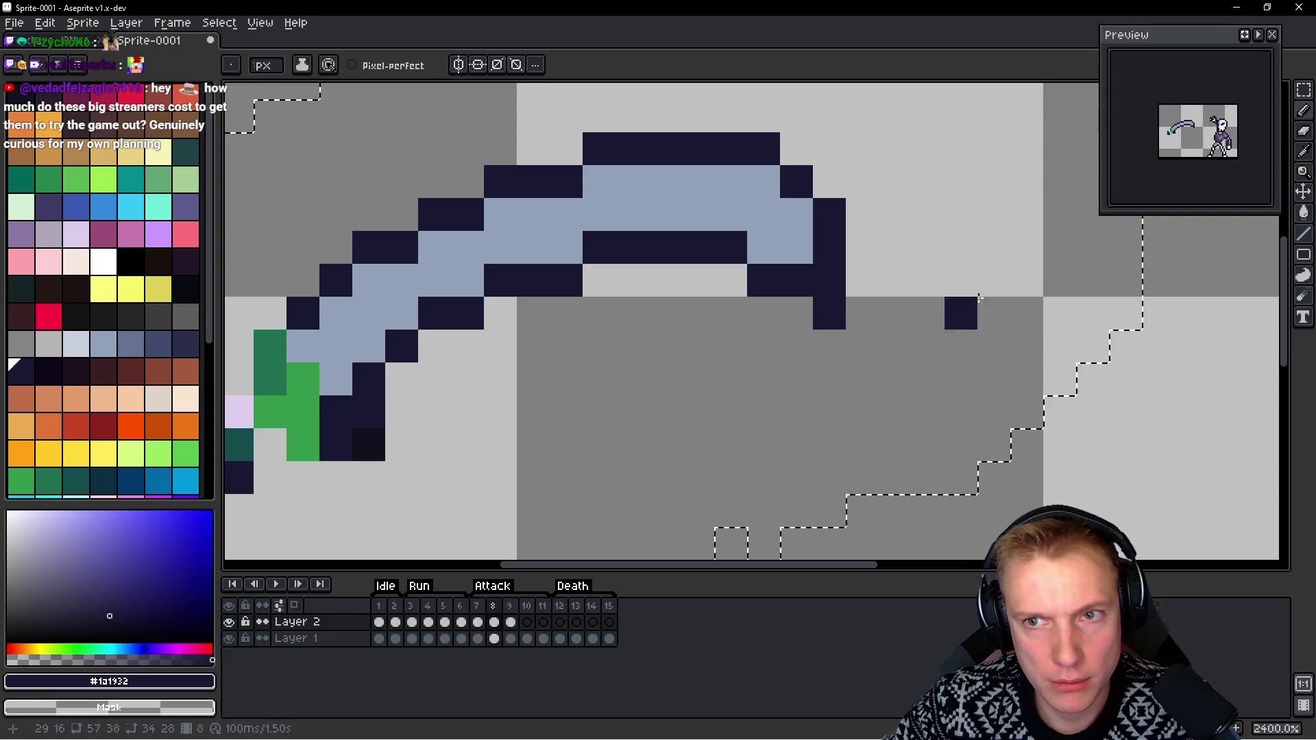
Recheck the previous attack frame, then frame the sword and knight in view
key("comma")
scroll(912, 267, "down", 5)
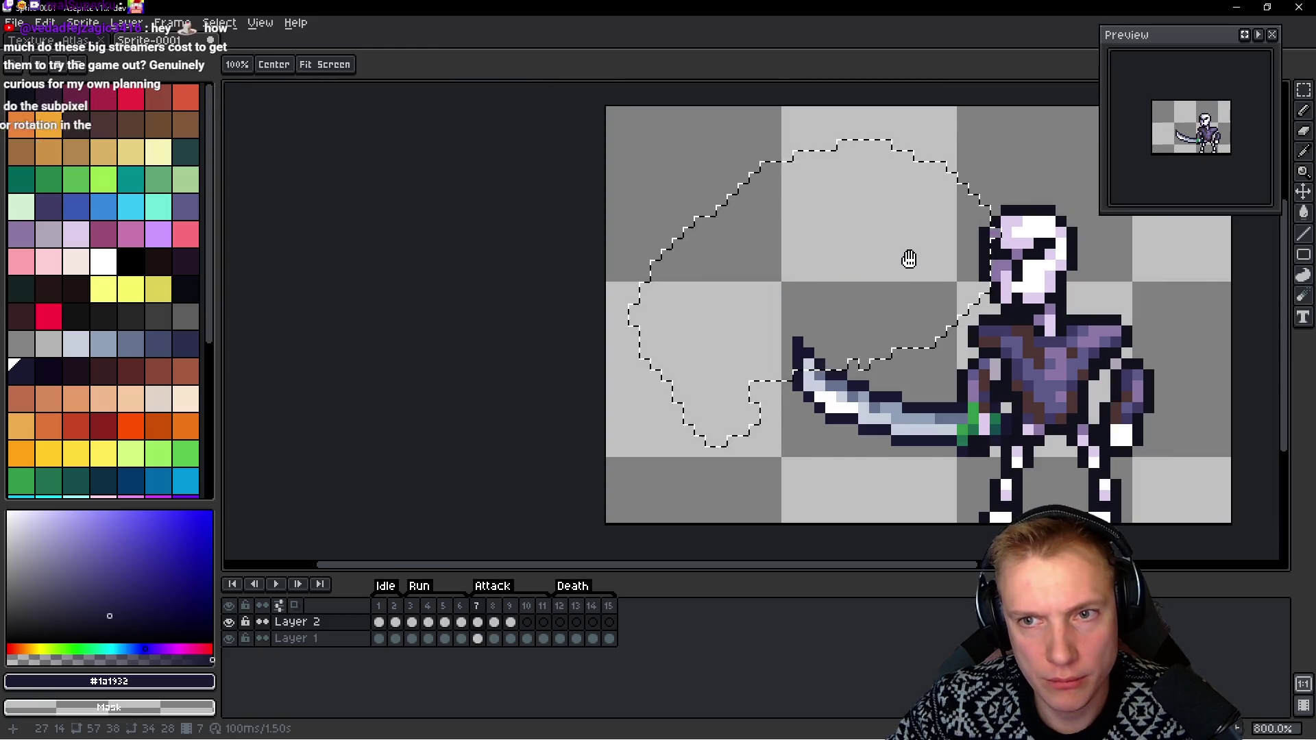
key("period")
scroll(908, 255, "up", 3)
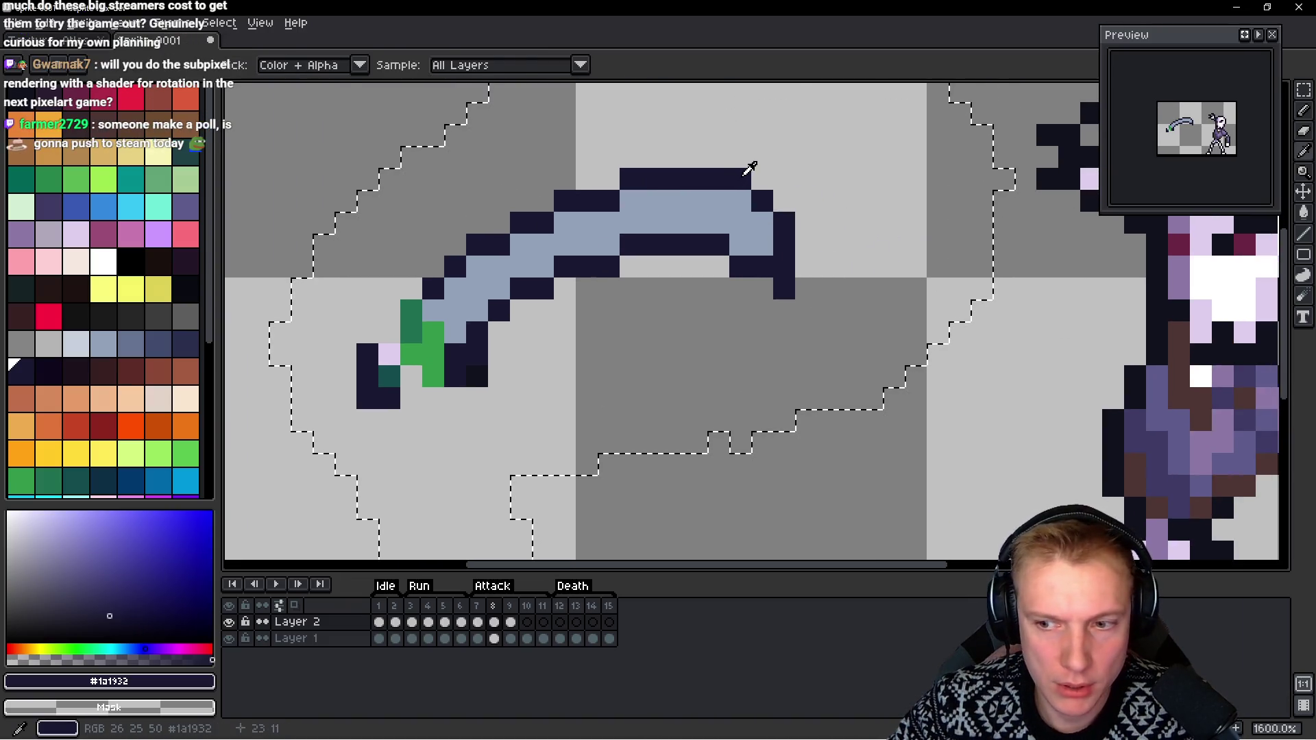
key("alt")
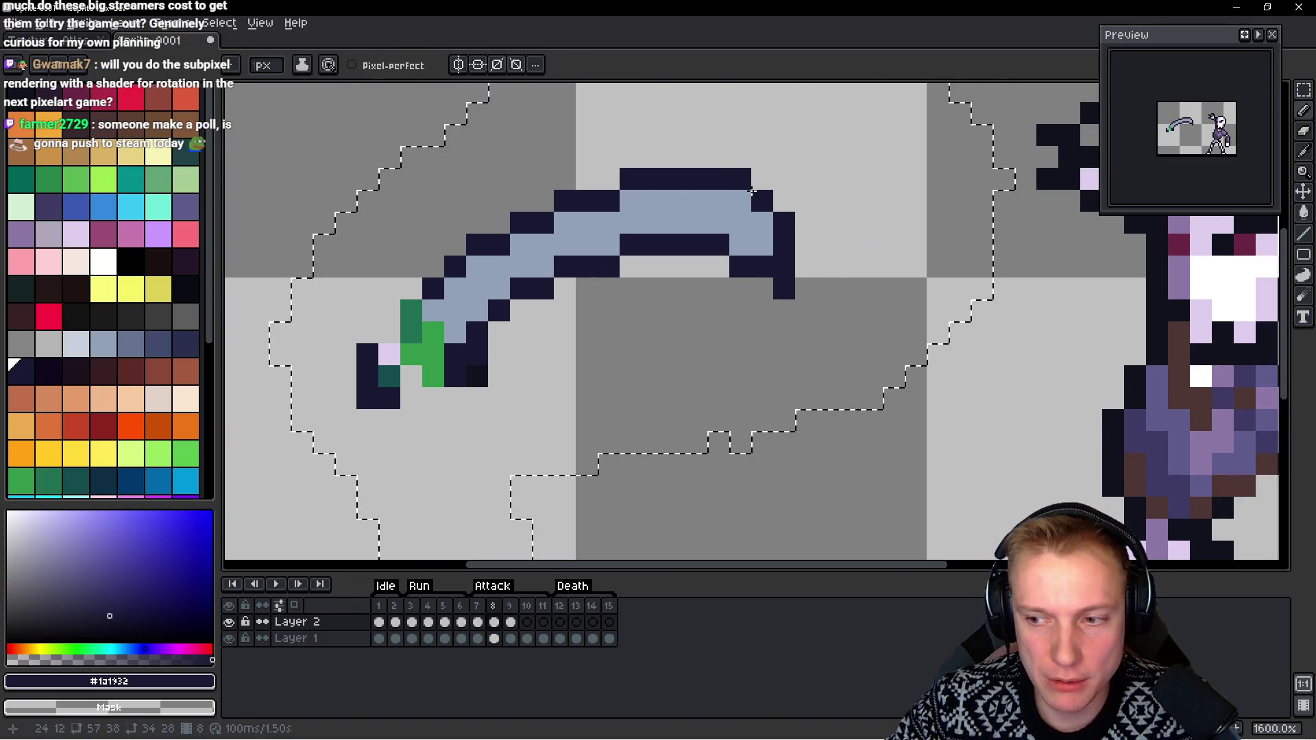
scroll(754, 204, "down", 1)
left_click_drag(752, 207, 706, 204)
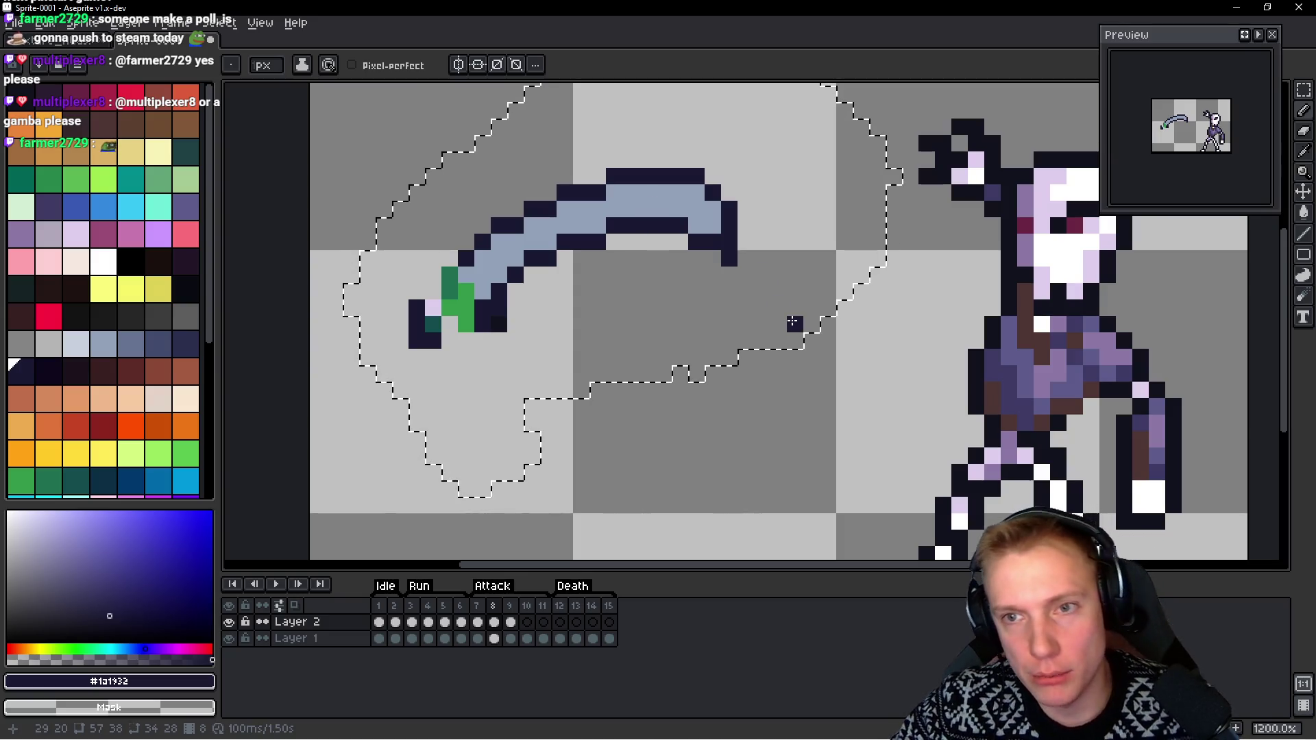
Add dark pixels along the blade's upper edge and light-blue fill pixels inside it
left_click(592, 195, "alt")
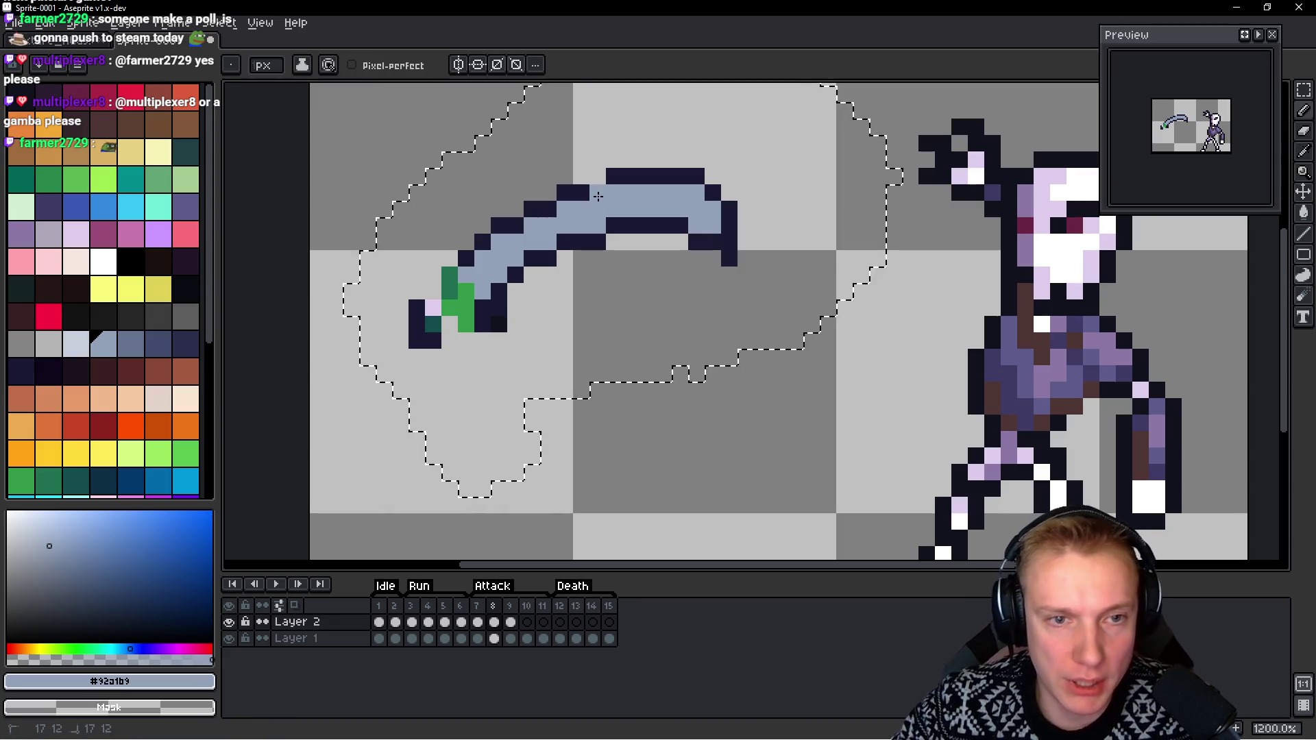
key("alt")
left_click(575, 191, "alt")
left_click(598, 176)
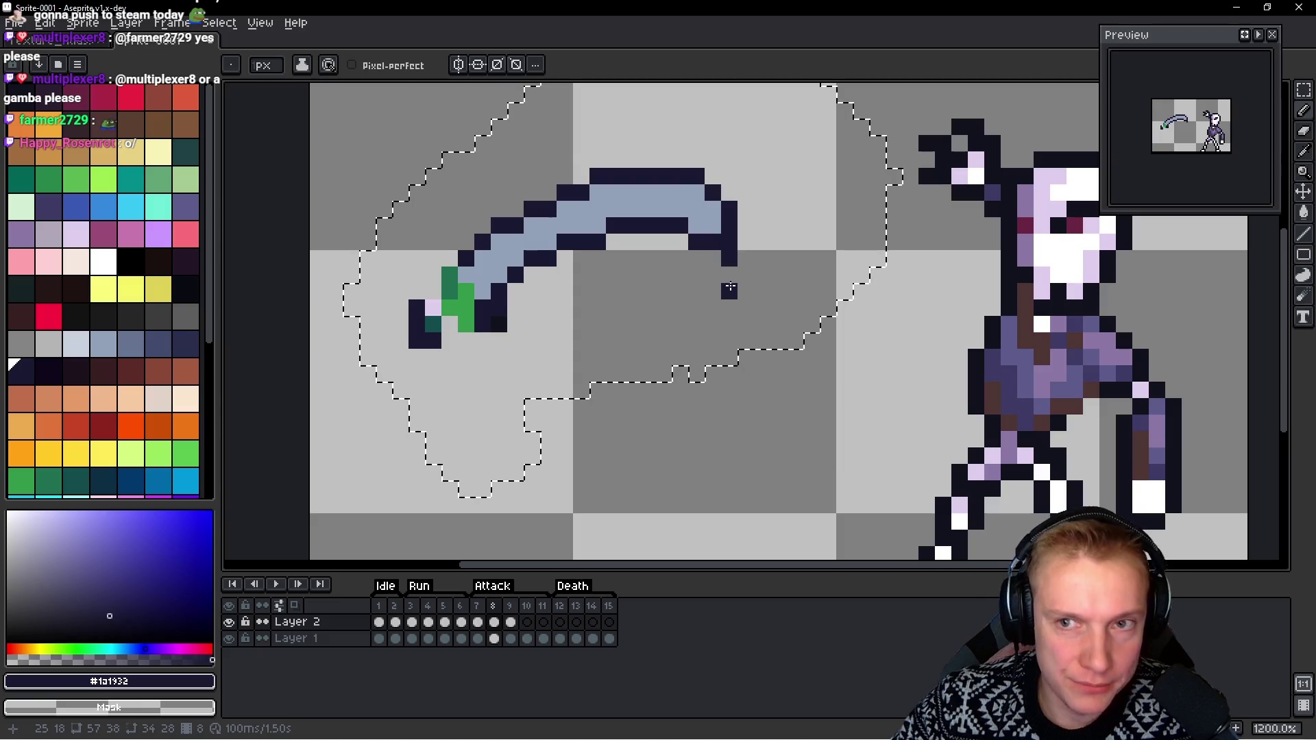
left_click(604, 210, "alt")
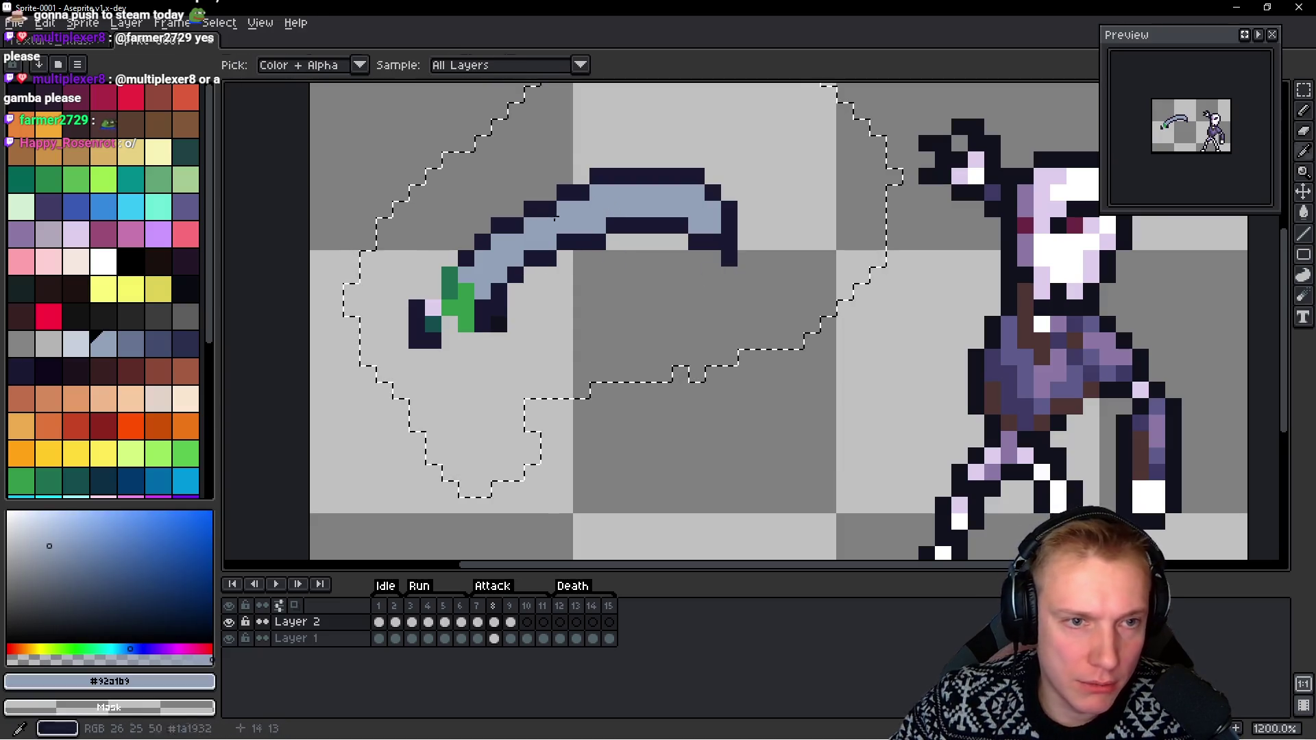
left_click(551, 215)
left_click(515, 226)
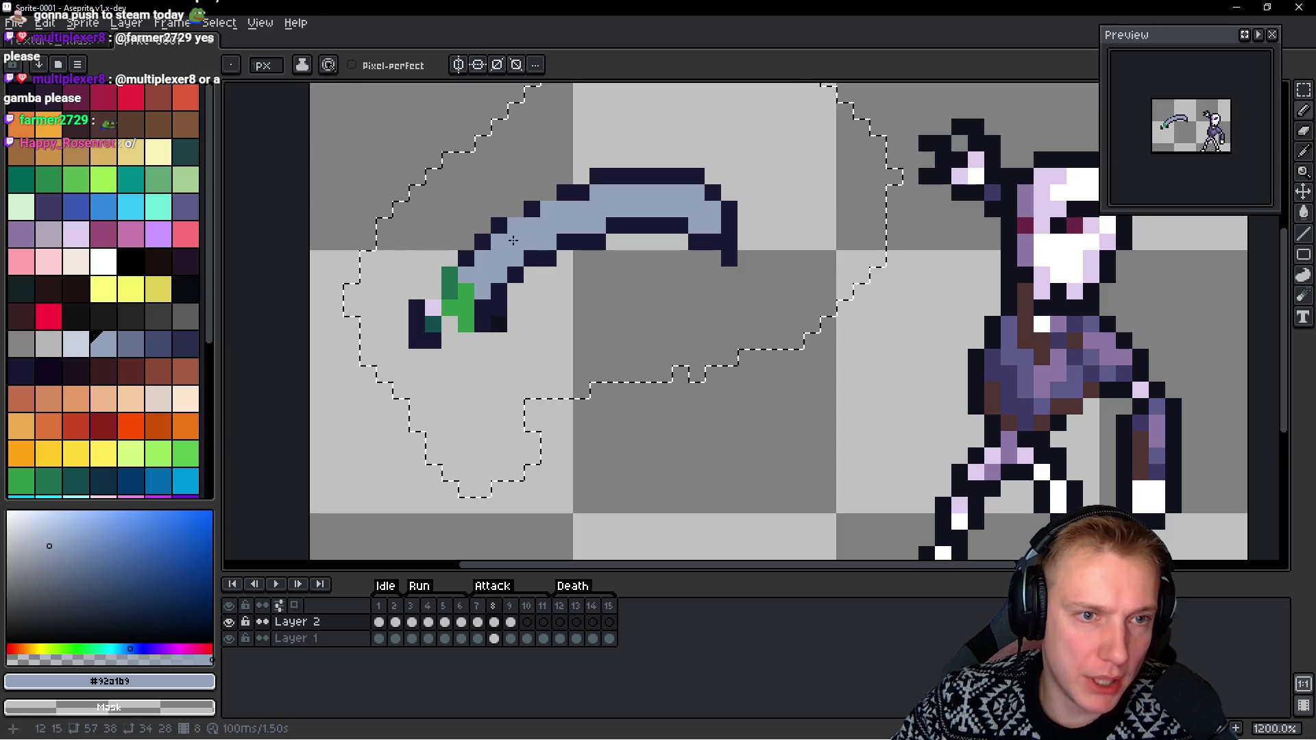
left_click(518, 210, "alt")
left_click_drag(518, 211, 549, 193)
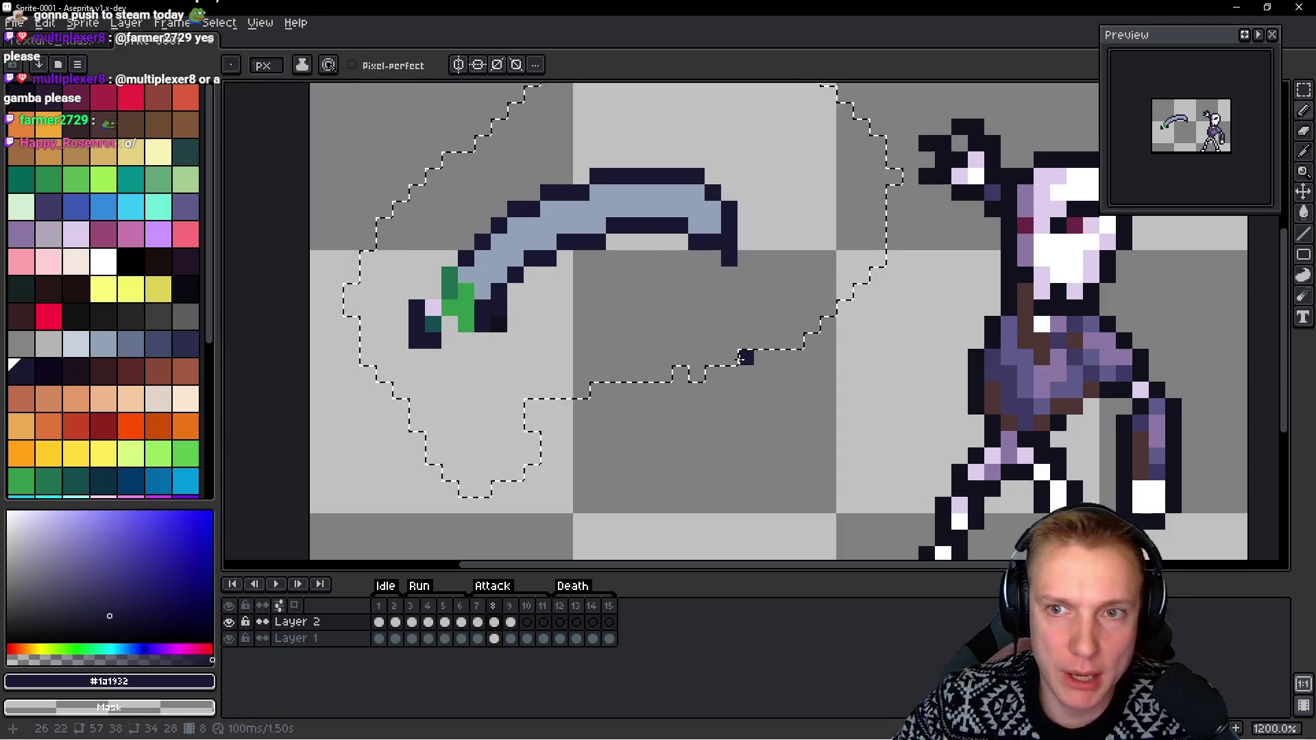
scroll(665, 278, "down", 4)
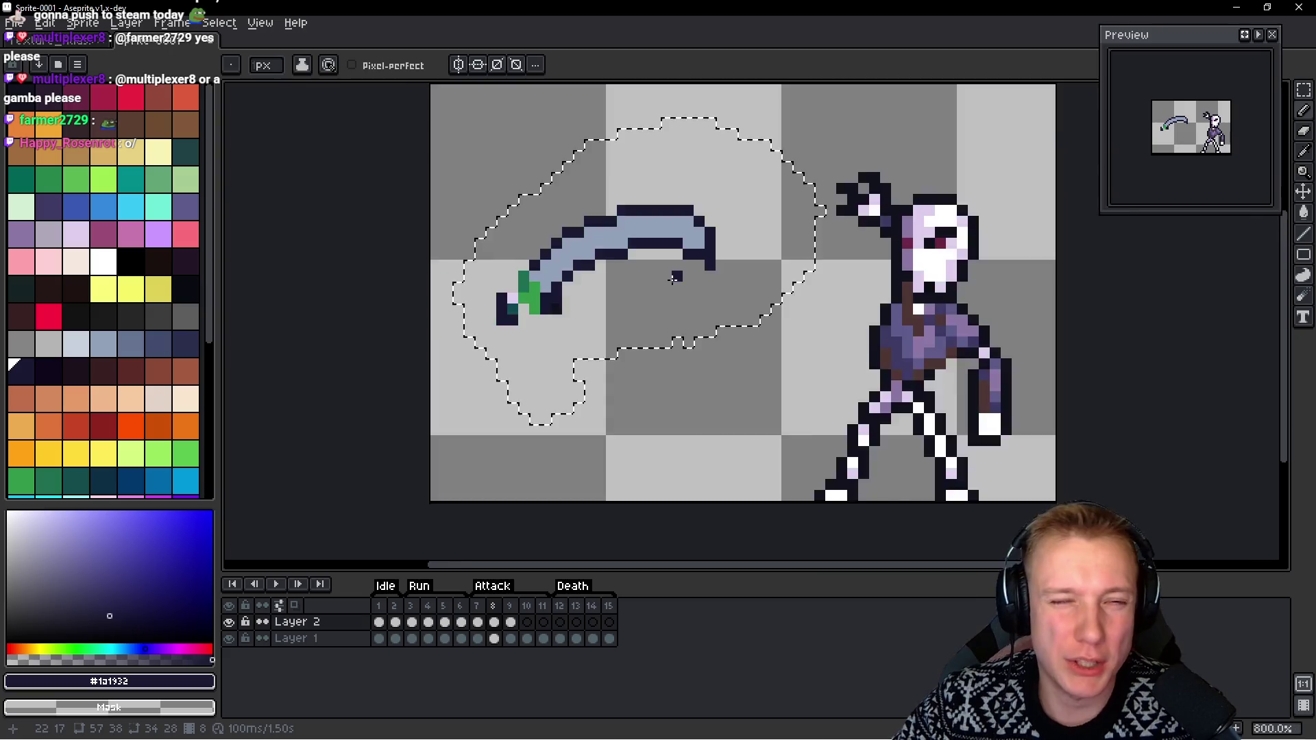
scroll(664, 278, "up", 7)
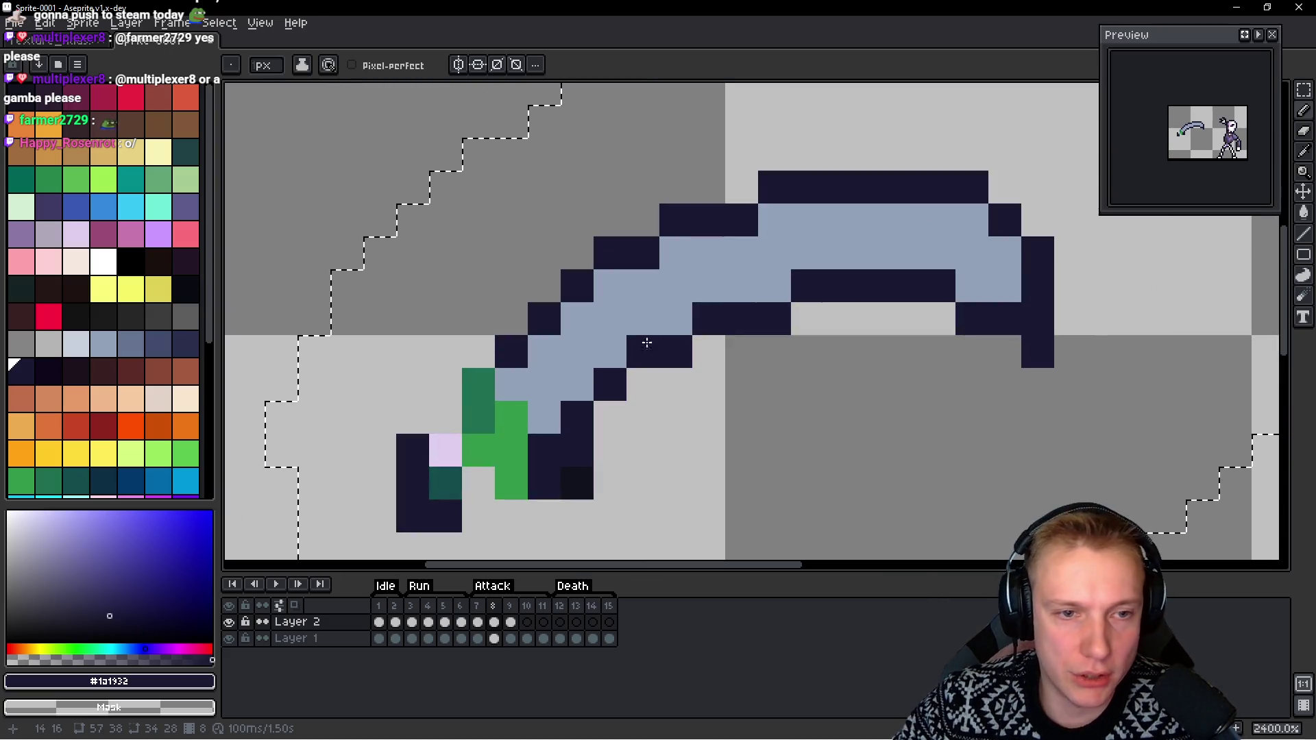
Paint lavender hand pixels over the green grip and outline them in #1a1932
left_click(647, 288, "alt")
scroll(644, 301, "down", 6)
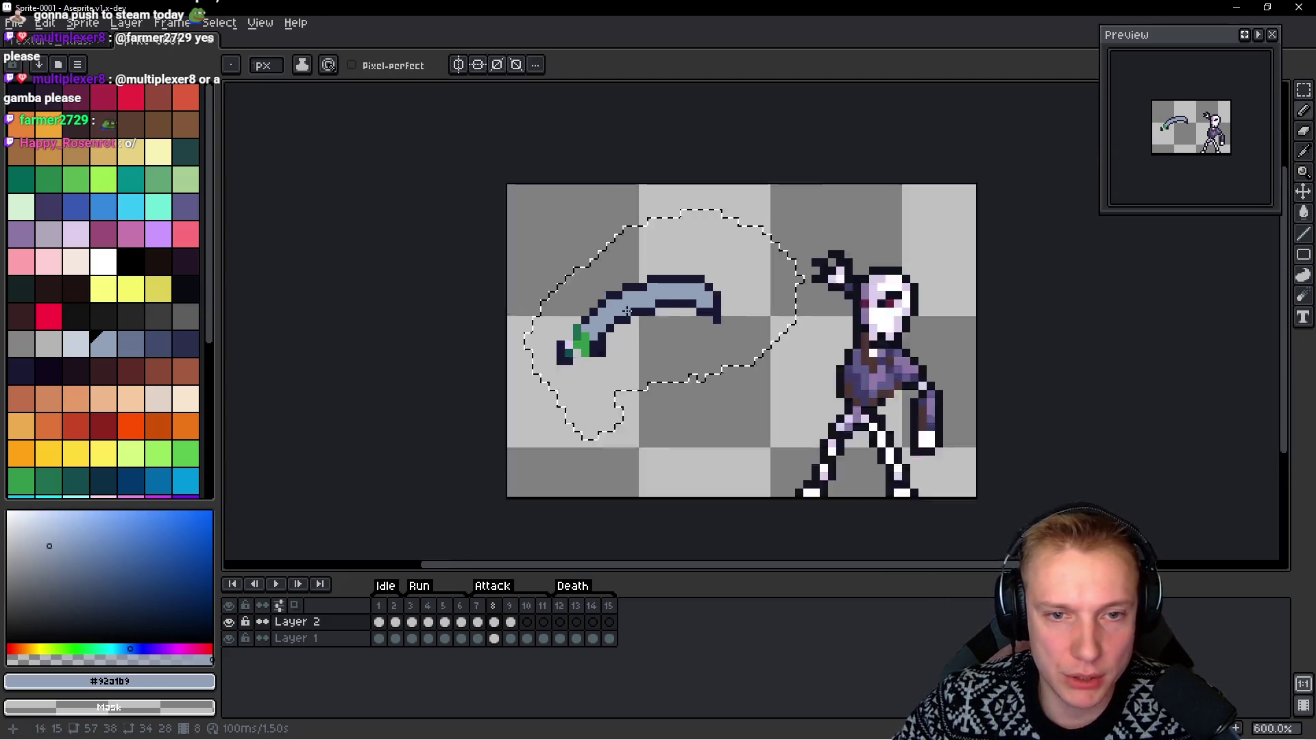
scroll(637, 320, "up", 3)
scroll(637, 320, "up", 2)
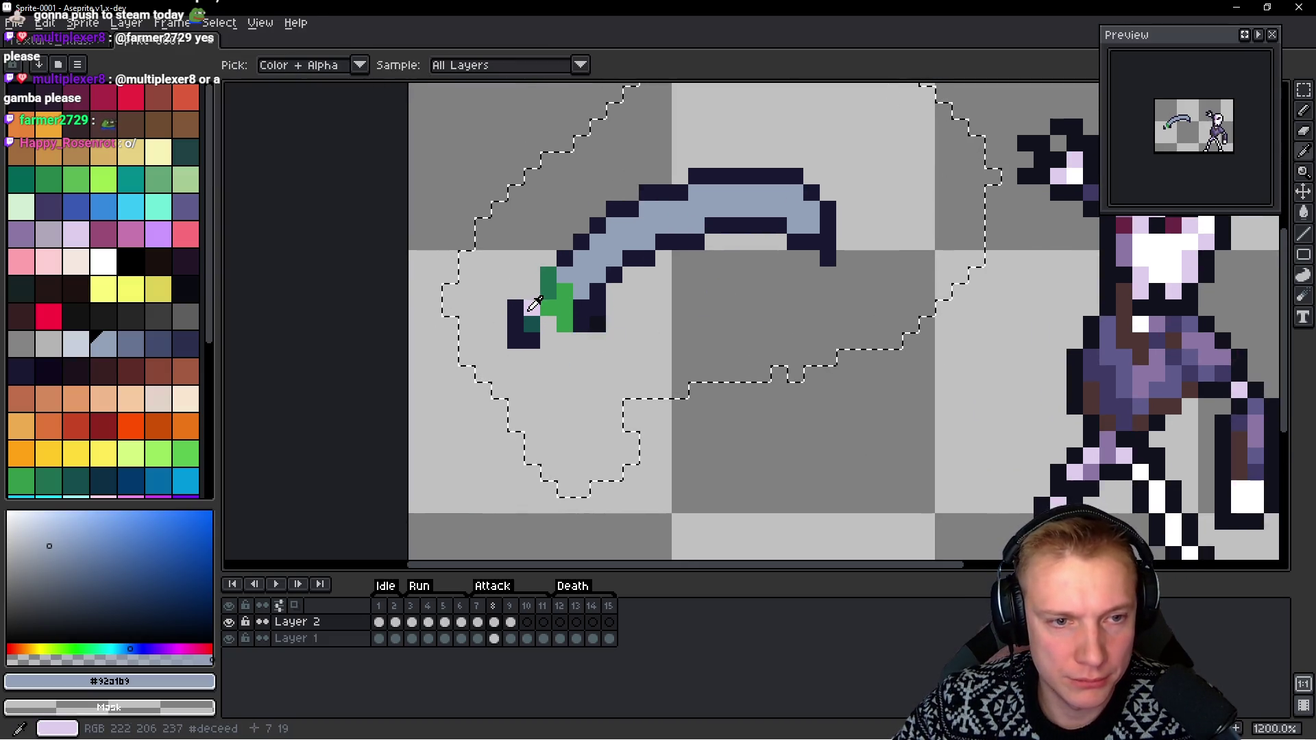
left_click(532, 309, "alt")
left_click(540, 311)
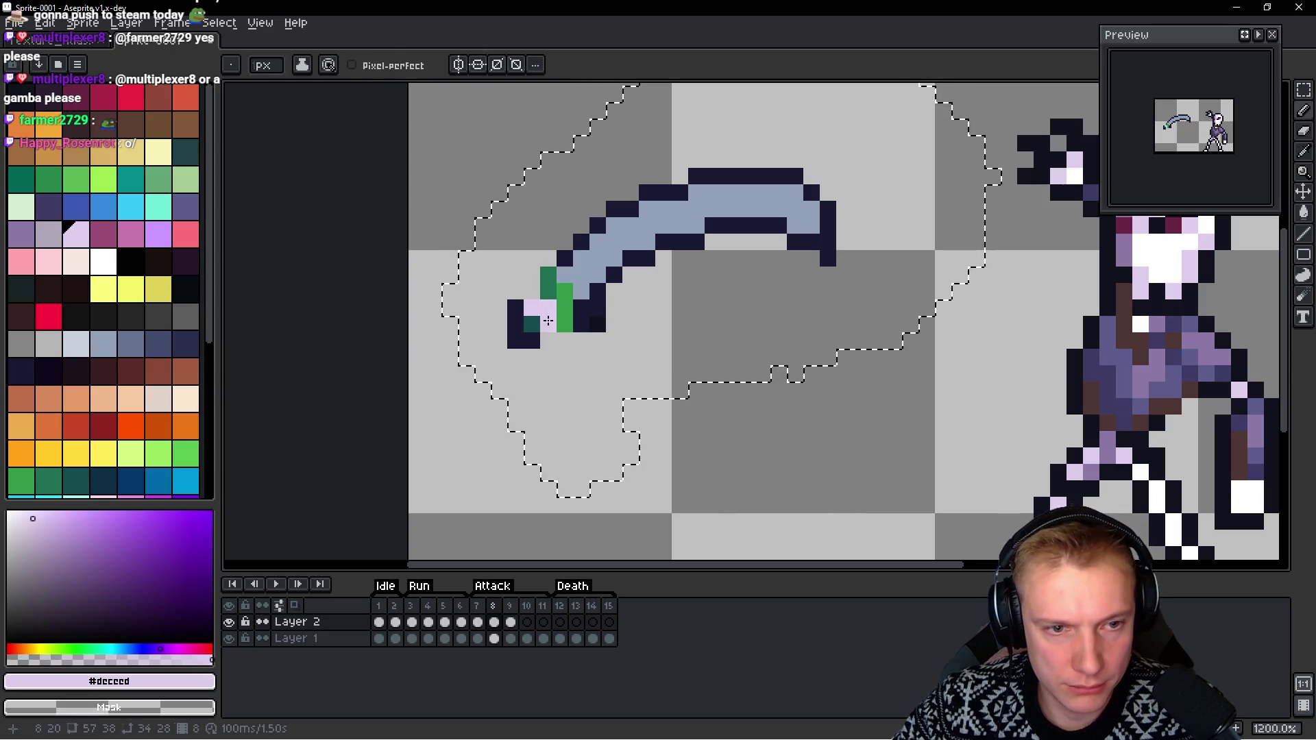
left_click(548, 322)
left_click(519, 299, "alt")
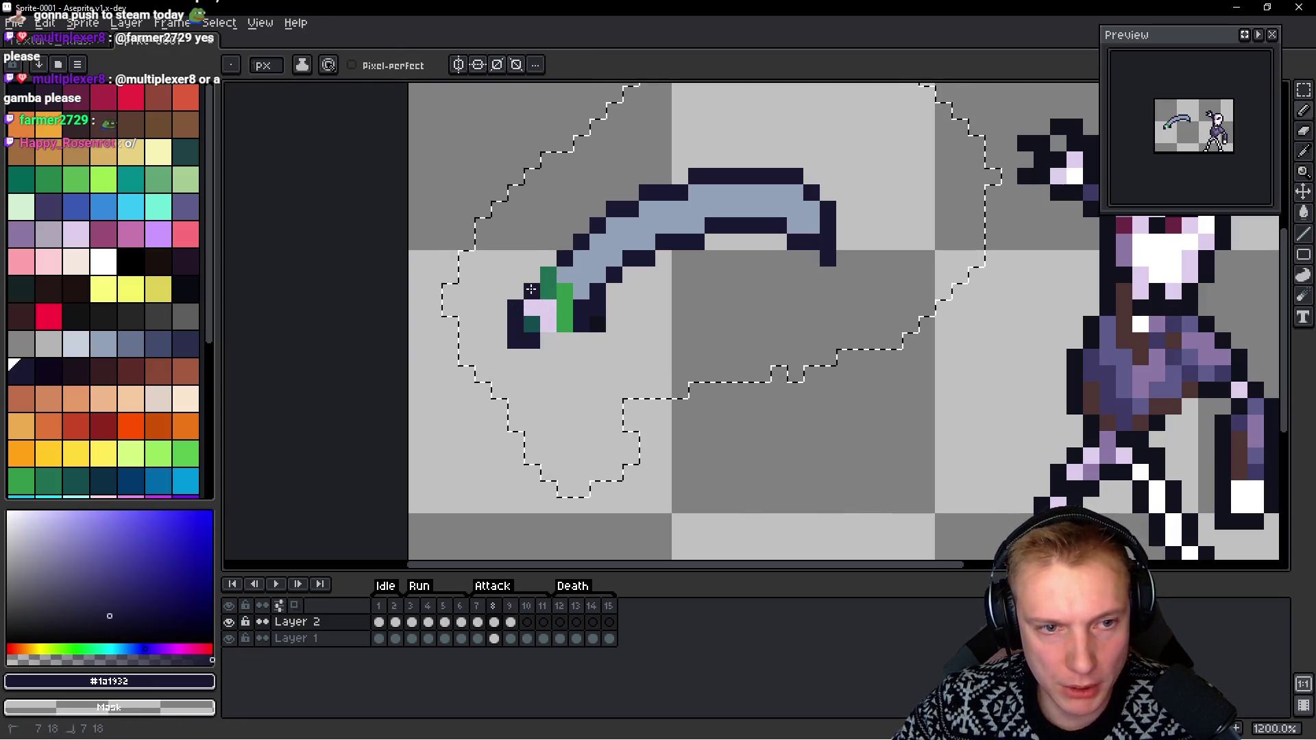
left_click_drag(549, 340, 565, 340)
left_click(532, 291)
left_click_drag(548, 257, 532, 275)
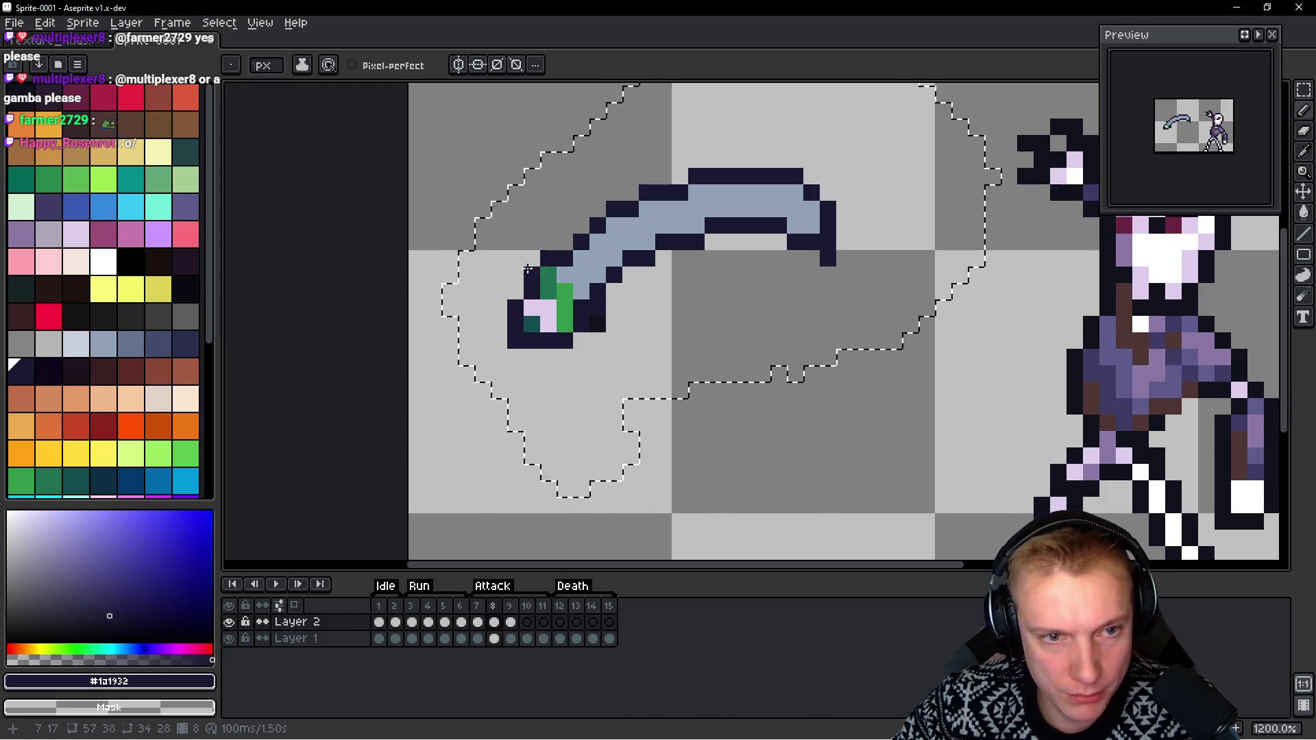
left_click(615, 338)
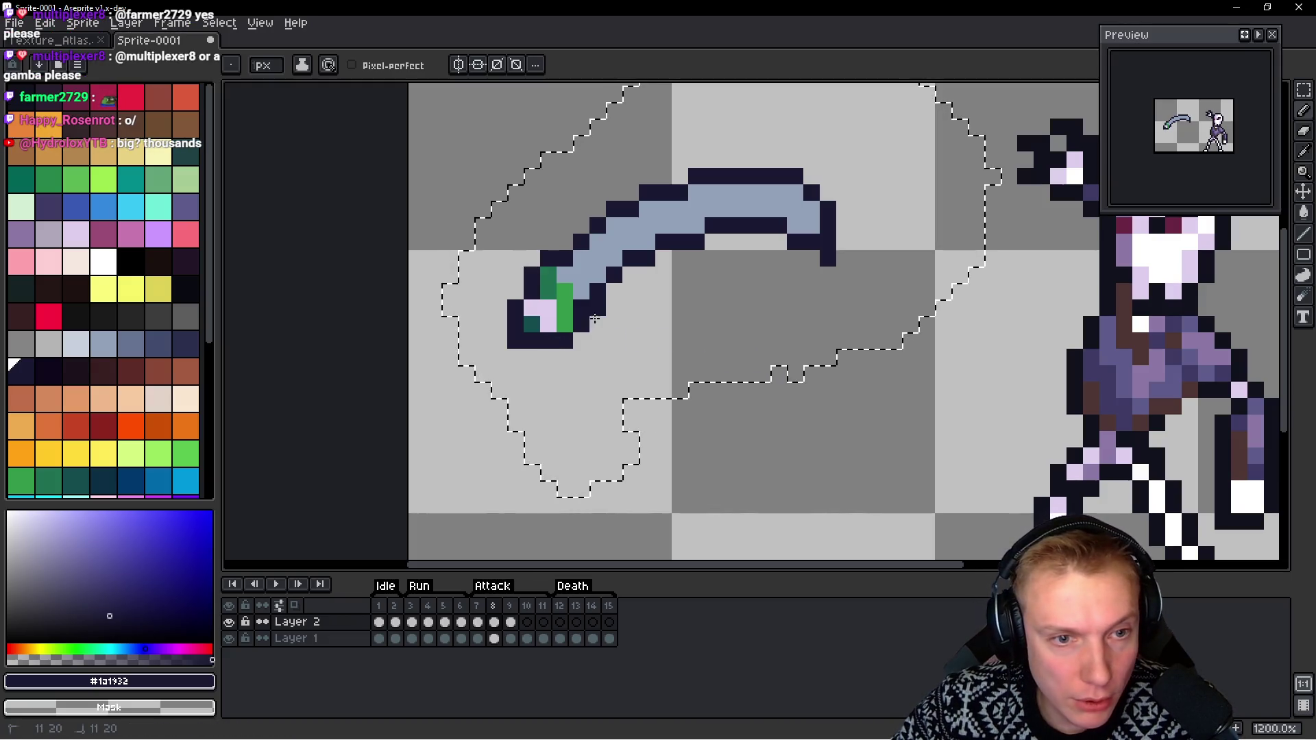
scroll(693, 317, "down", 7)
scroll(685, 312, "up", 3)
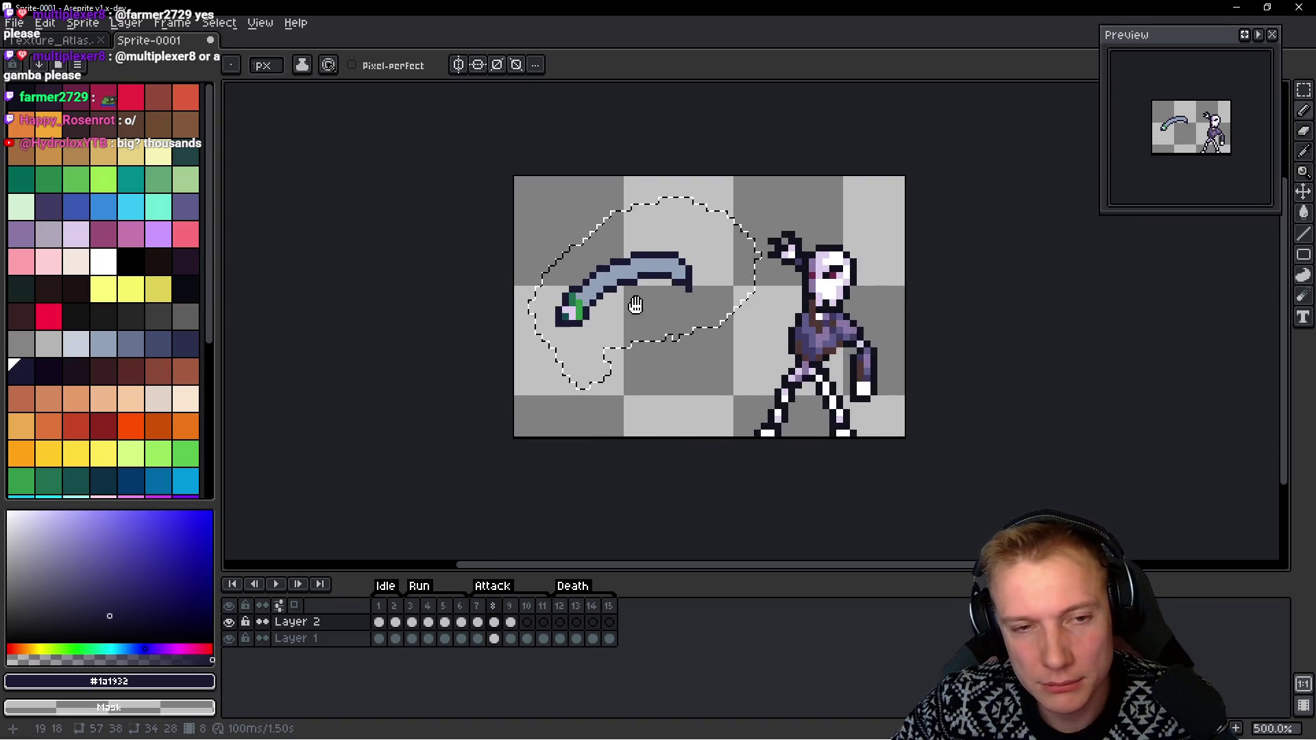
Lift the scythe over the skeleton's head and add a 2px right border, making the canvas 59×38
key("ctrl+t")
left_click_drag(616, 266, 734, 228)
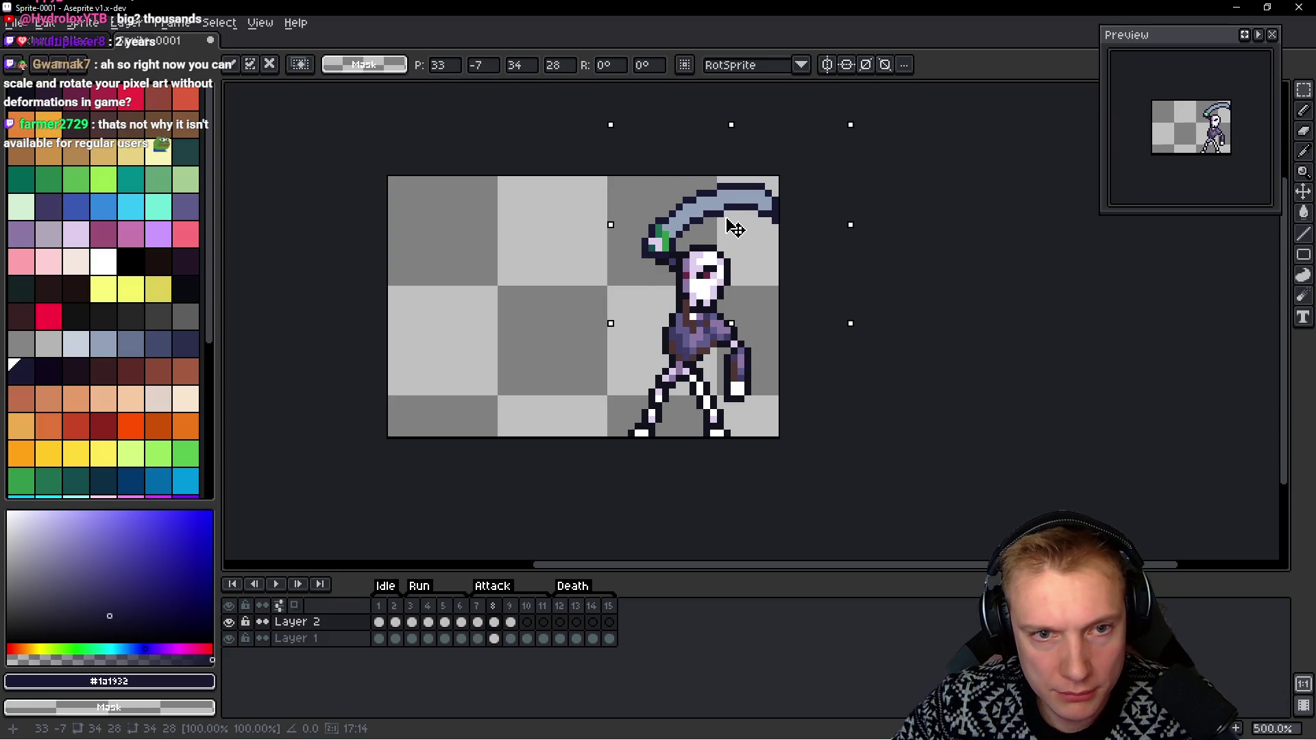
key("ctrl+alt+c")
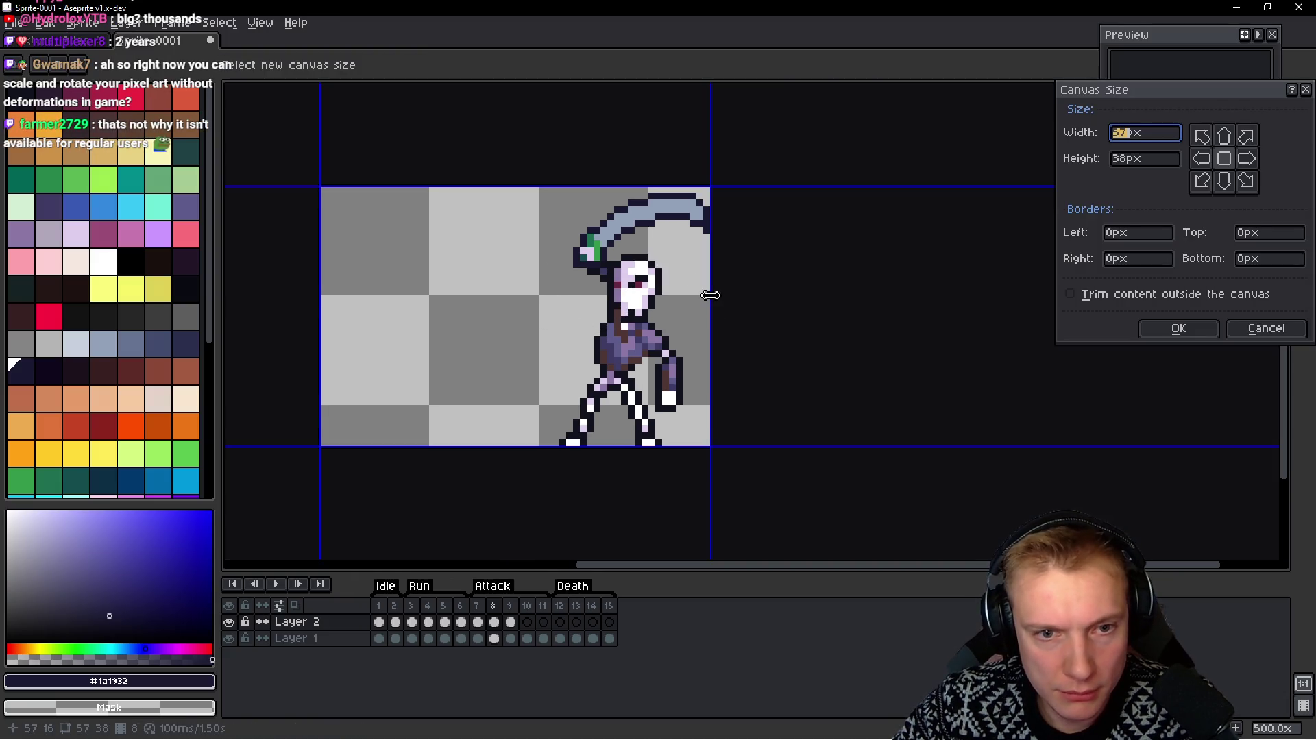
left_click_drag(710, 295, 724, 295)
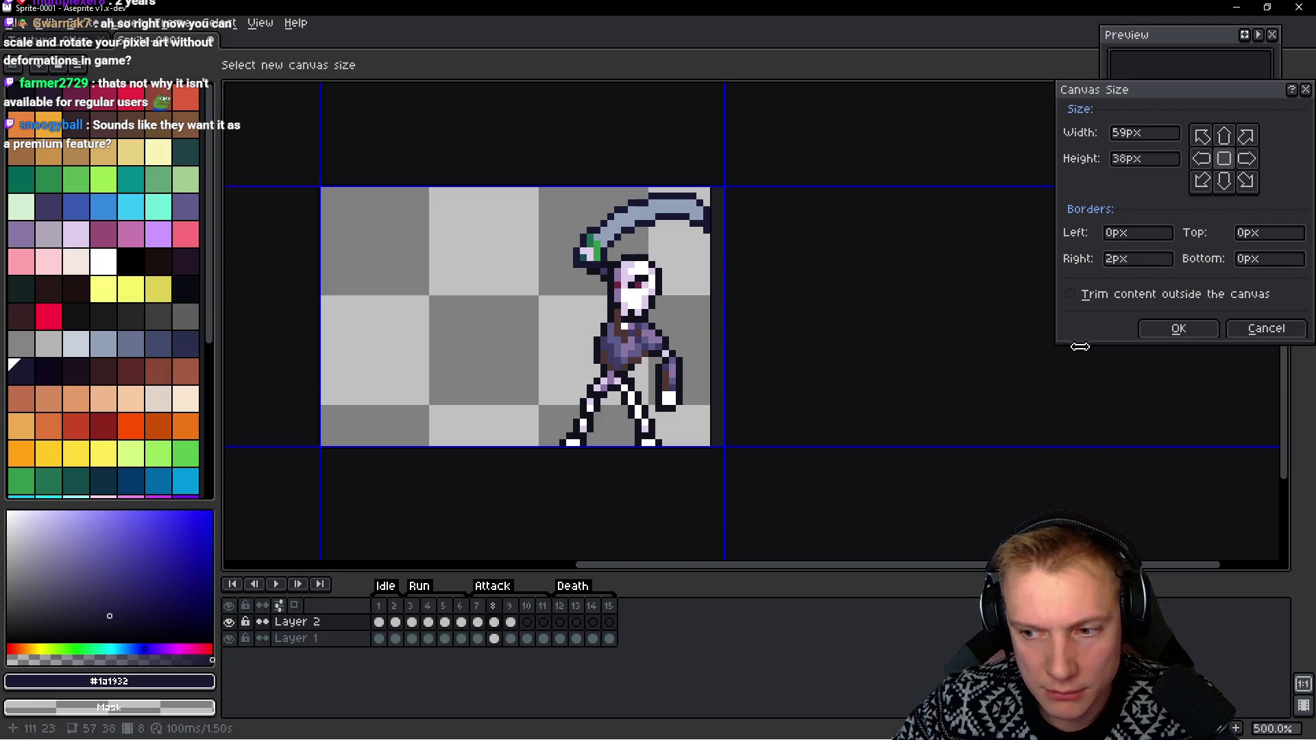
left_click(1143, 330)
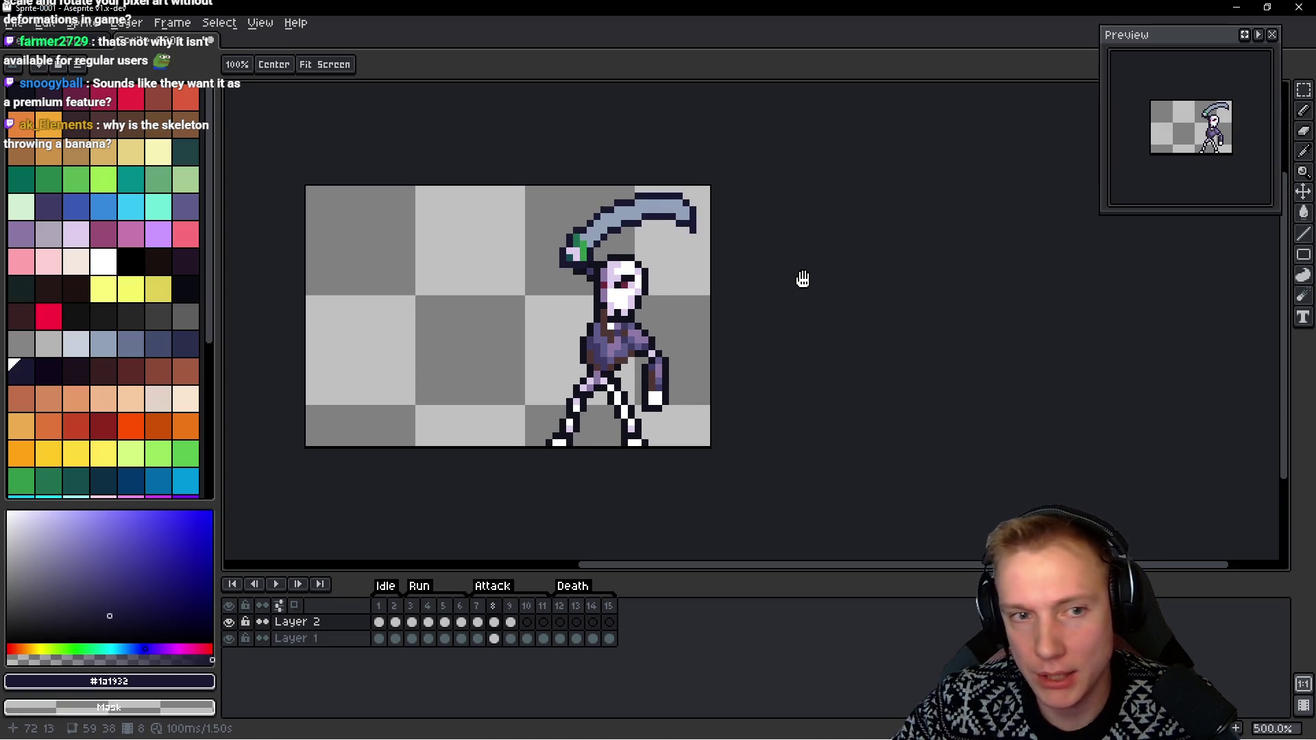
Select the scythe, then play the animation and stop on frame 8
key("m")
scroll(622, 219, "up", 2)
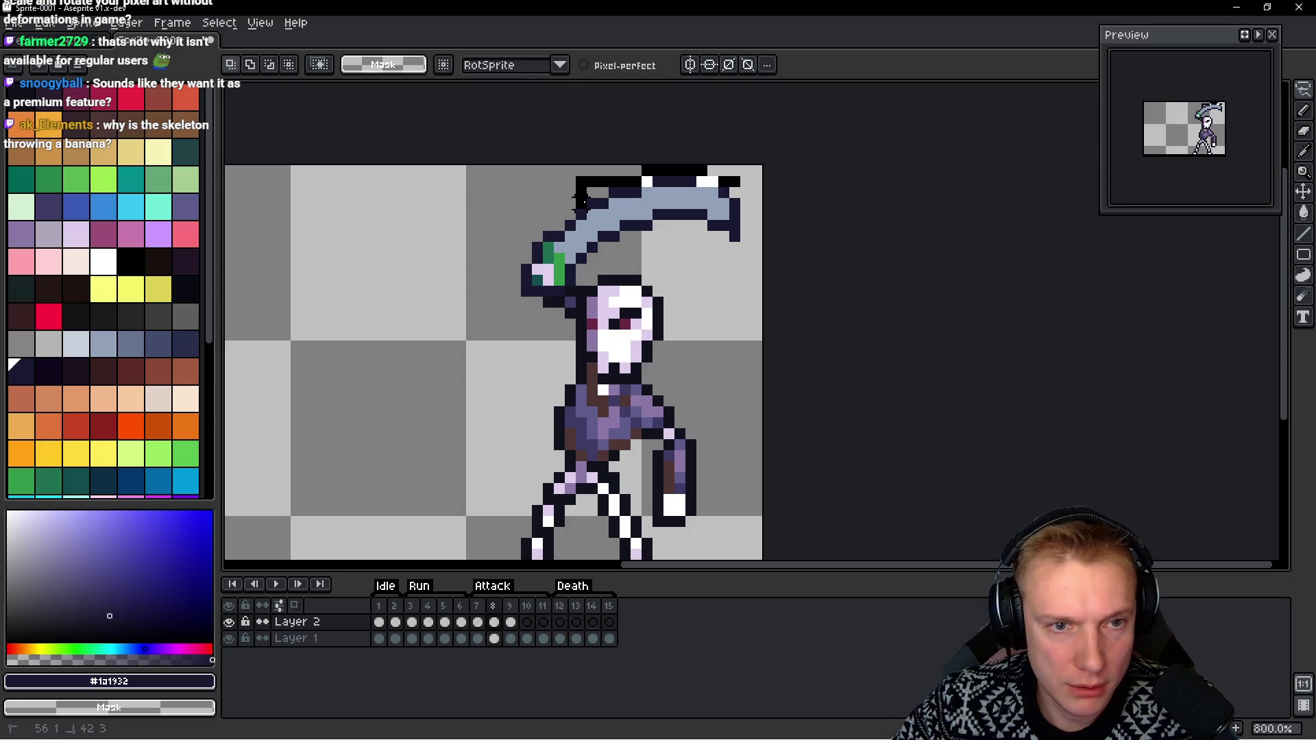
left_click_drag(572, 173, 766, 289)
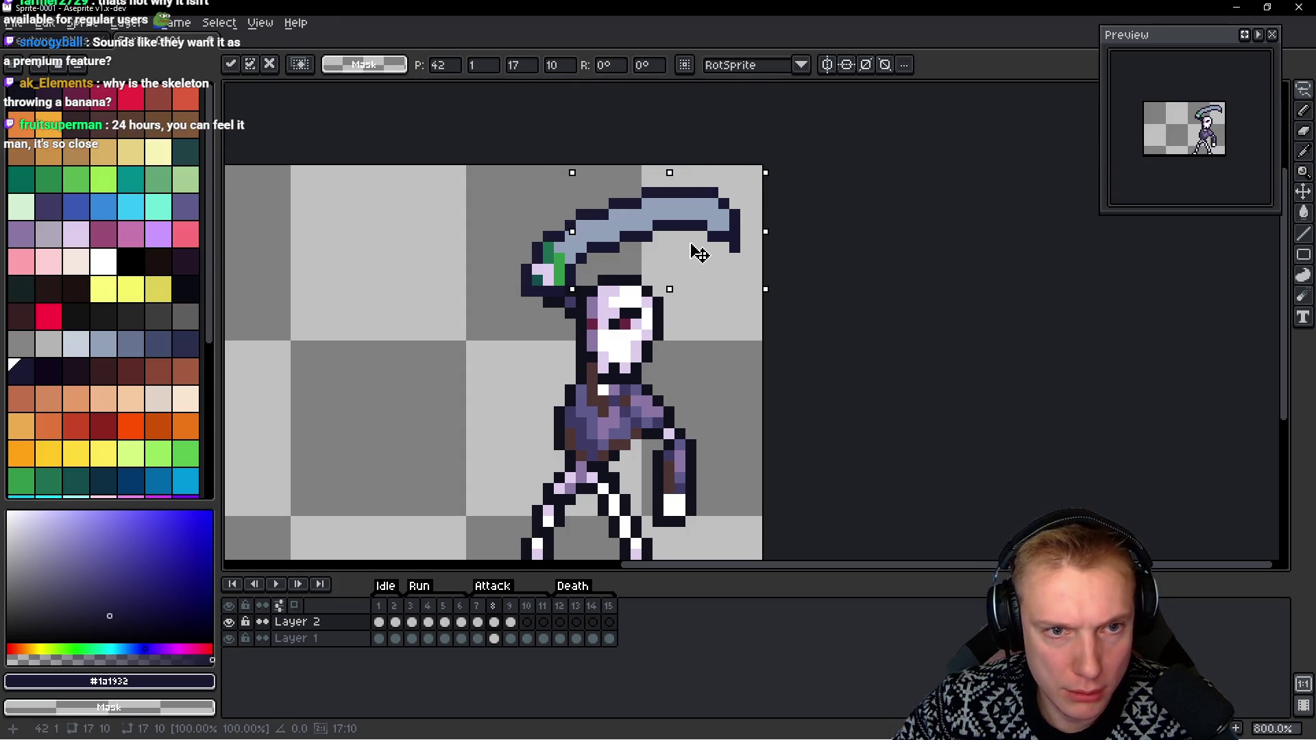
key("Return")
mouse_move(750, 200)
left_mouse_down()
mouse_move(602, 192)
mouse_move(676, 242)
left_mouse_up()
key("Return")
scroll(808, 226, "down", 3)
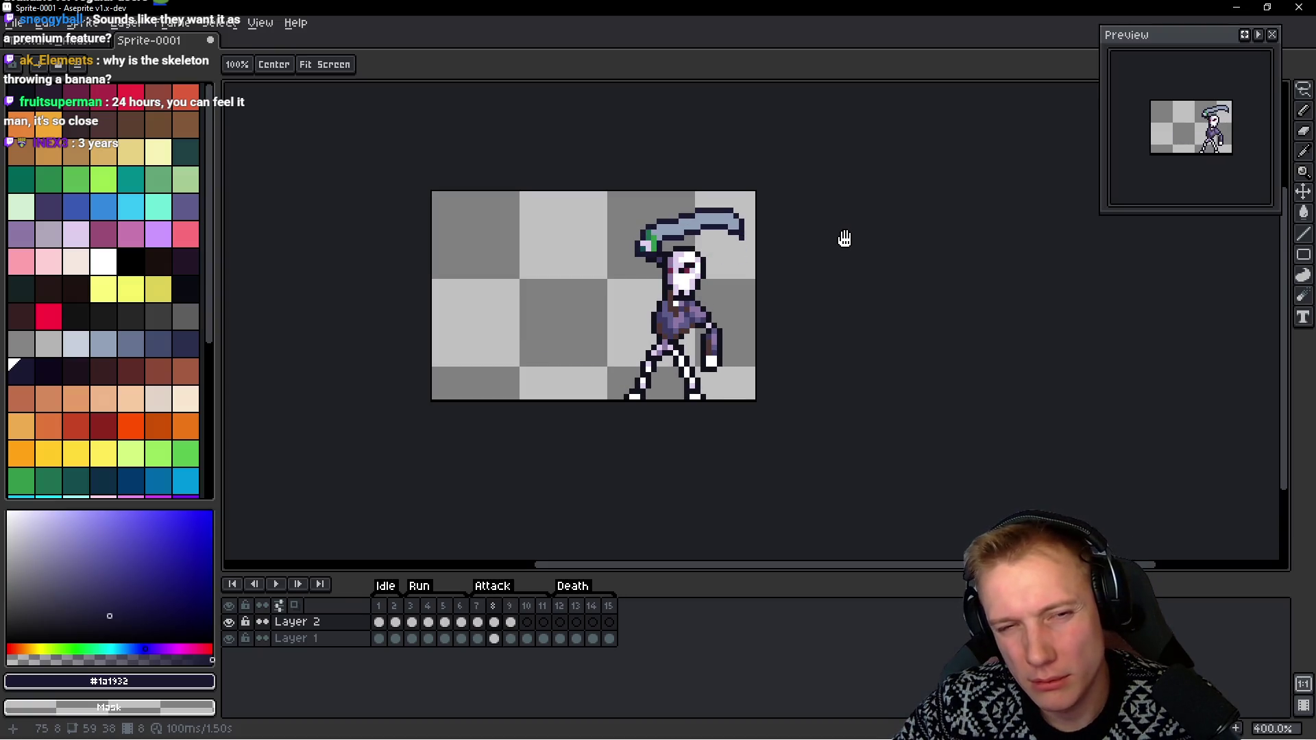
key("Return")
Lasso the scythe blade, move it to its new spot over the head, and replay to check
scroll(764, 228, "up", 1)
scroll(699, 202, "up", 1)
mouse_move(758, 202)
left_mouse_down()
mouse_move(706, 165)
mouse_move(531, 205)
mouse_move(560, 281)
mouse_move(793, 205)
left_mouse_up()
mouse_move(685, 219)
left_mouse_down()
mouse_move(673, 226)
mouse_move(754, 210)
left_mouse_up()
key("Return")
key("Return")
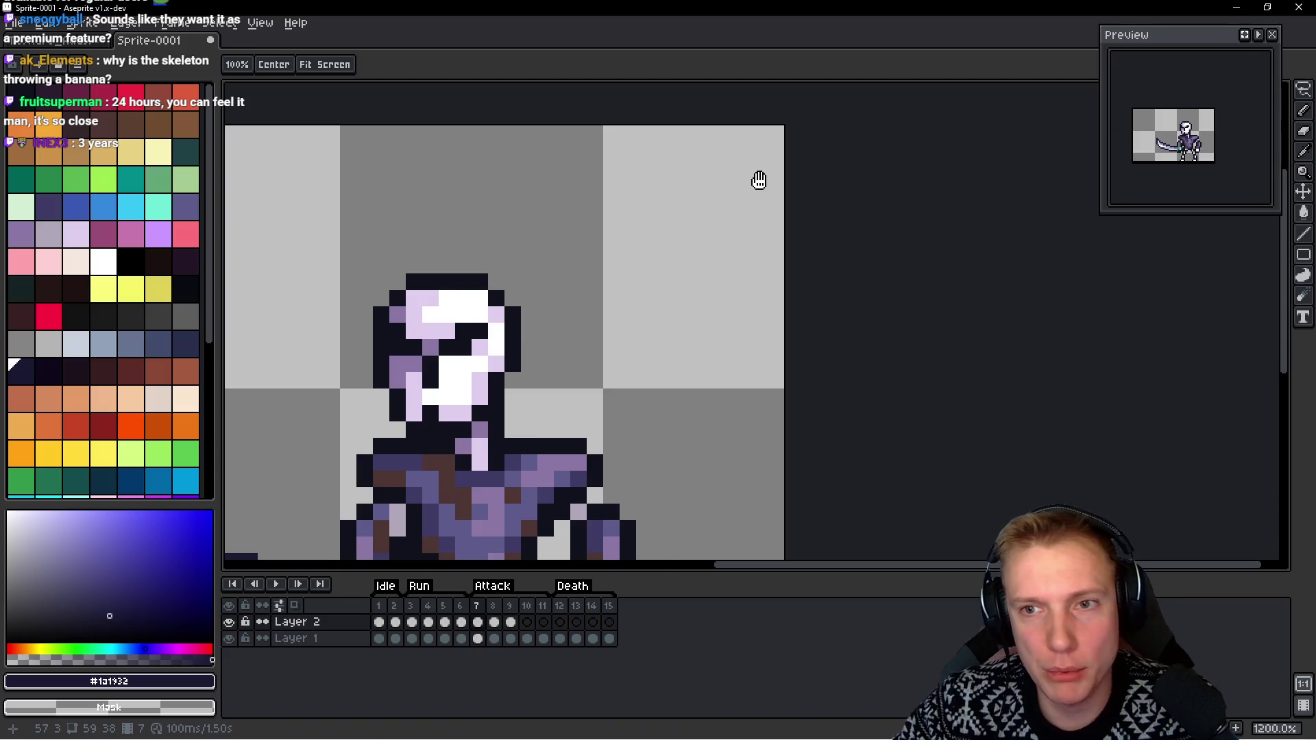
scroll(762, 206, "down", 3)
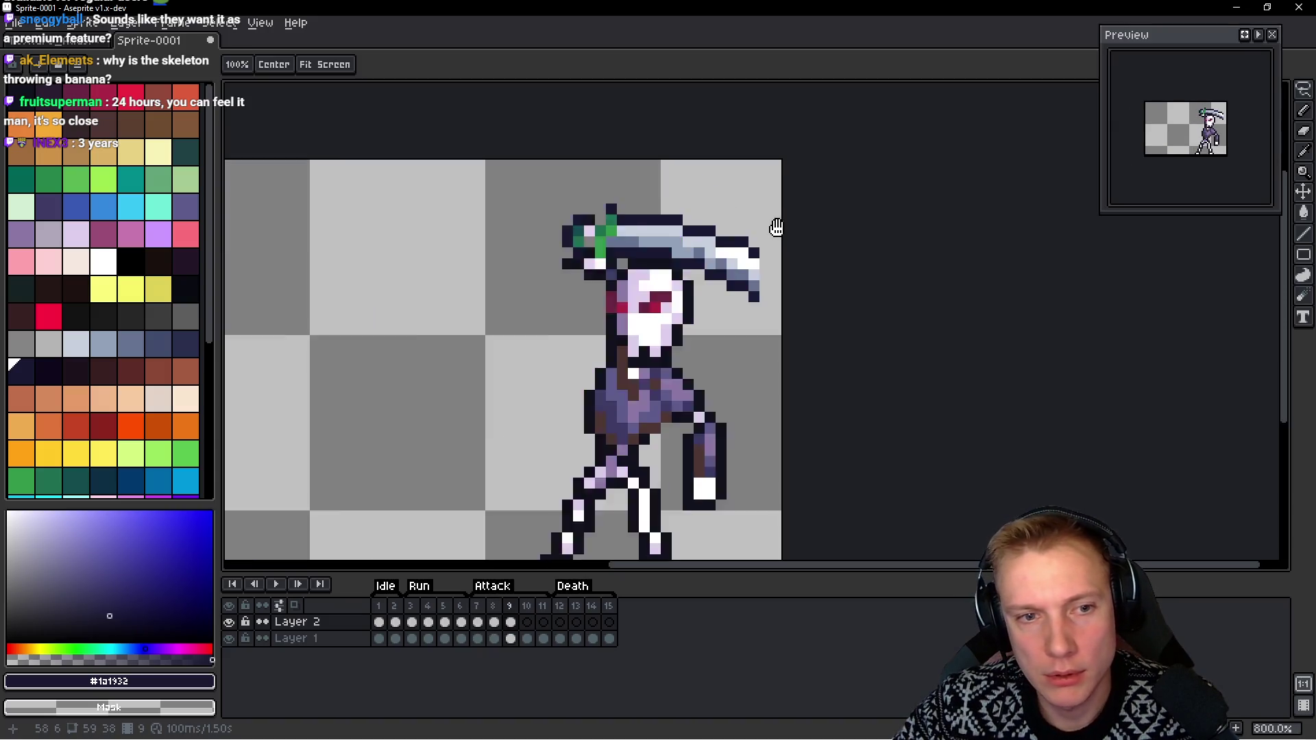
scroll(763, 218, "up", 2)
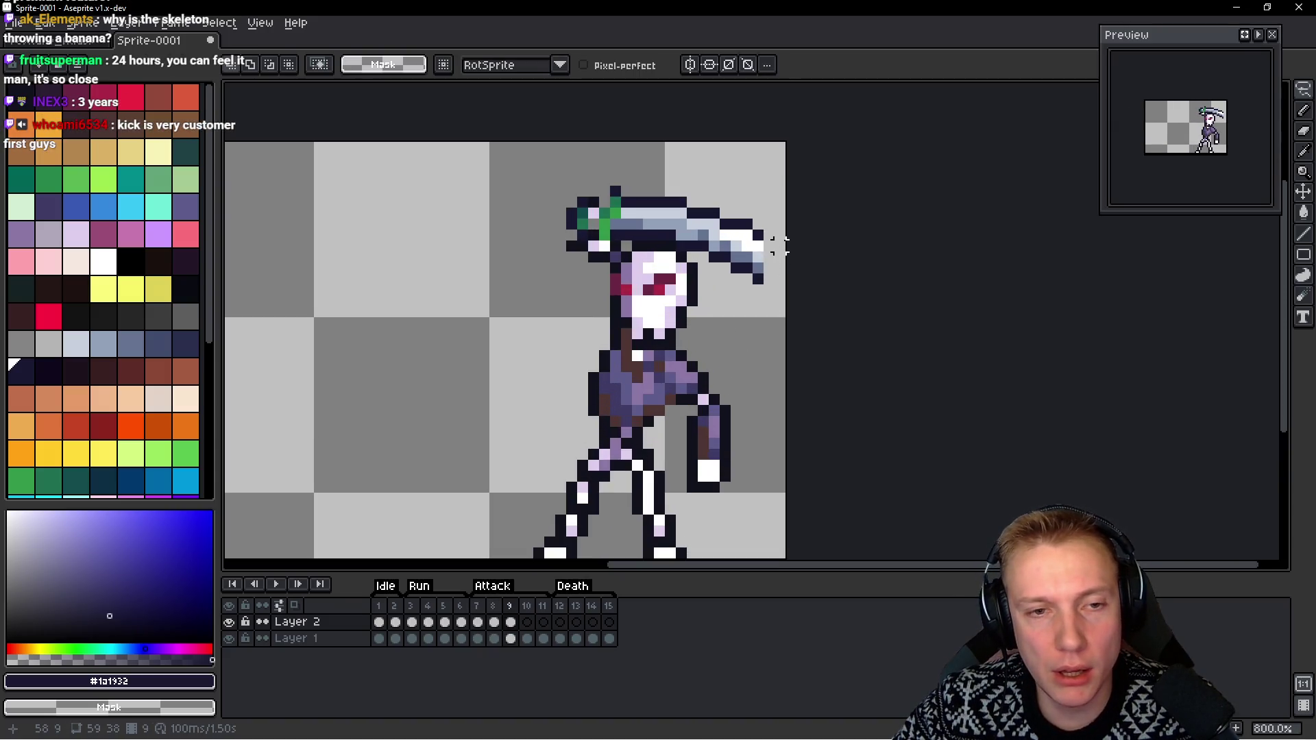
scroll(788, 244, "down", 2)
scroll(790, 237, "up", 4)
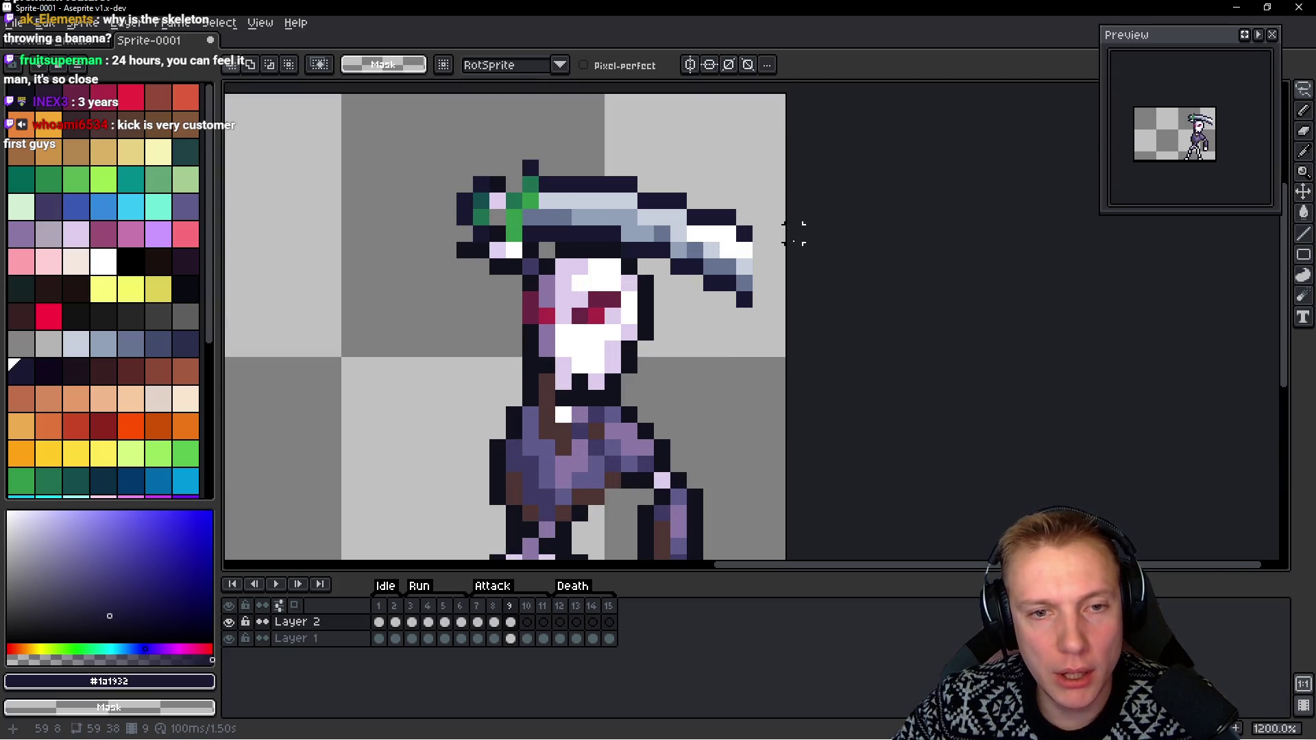
scroll(822, 247, "down", 3)
Widen the canvas by 8px on the right to 67px
mouse_move(564, 288)
left_mouse_down()
mouse_move(582, 329)
mouse_move(588, 278)
left_mouse_up()
key("space")
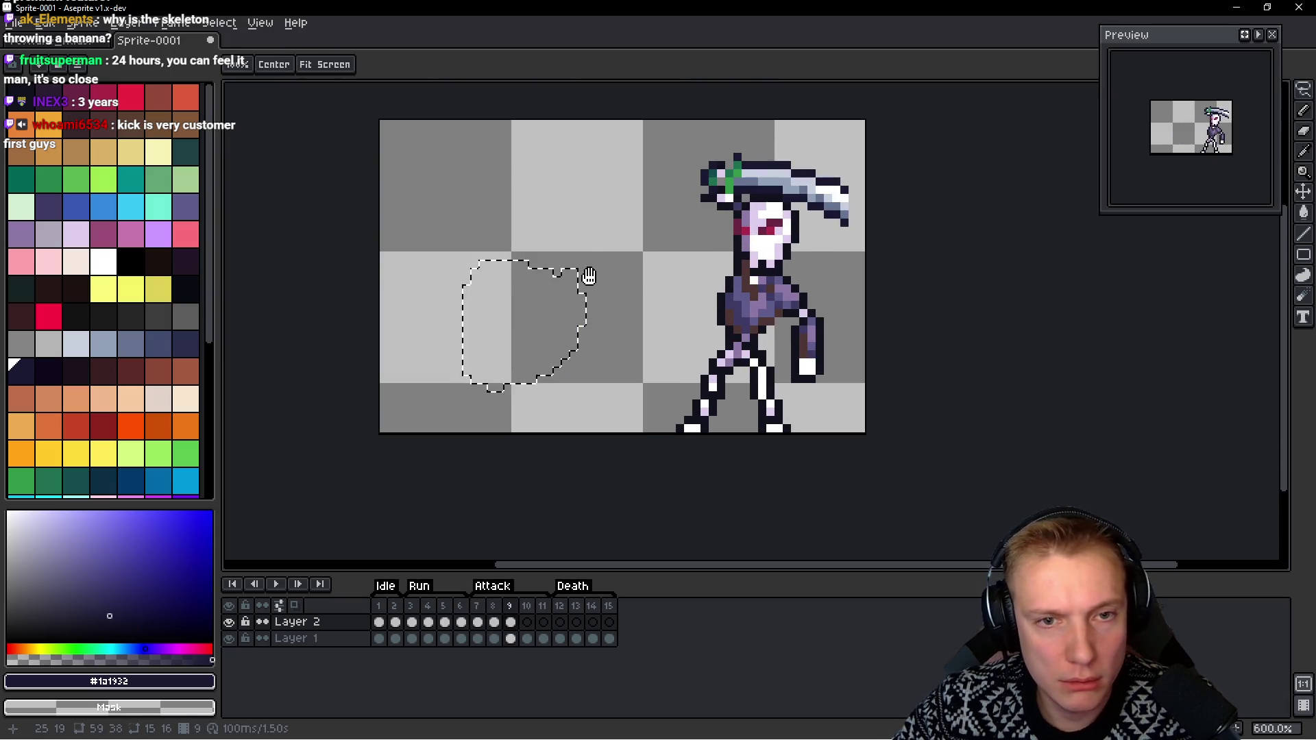
key("ctrl+alt+c")
left_click_drag(862, 266, 931, 266)
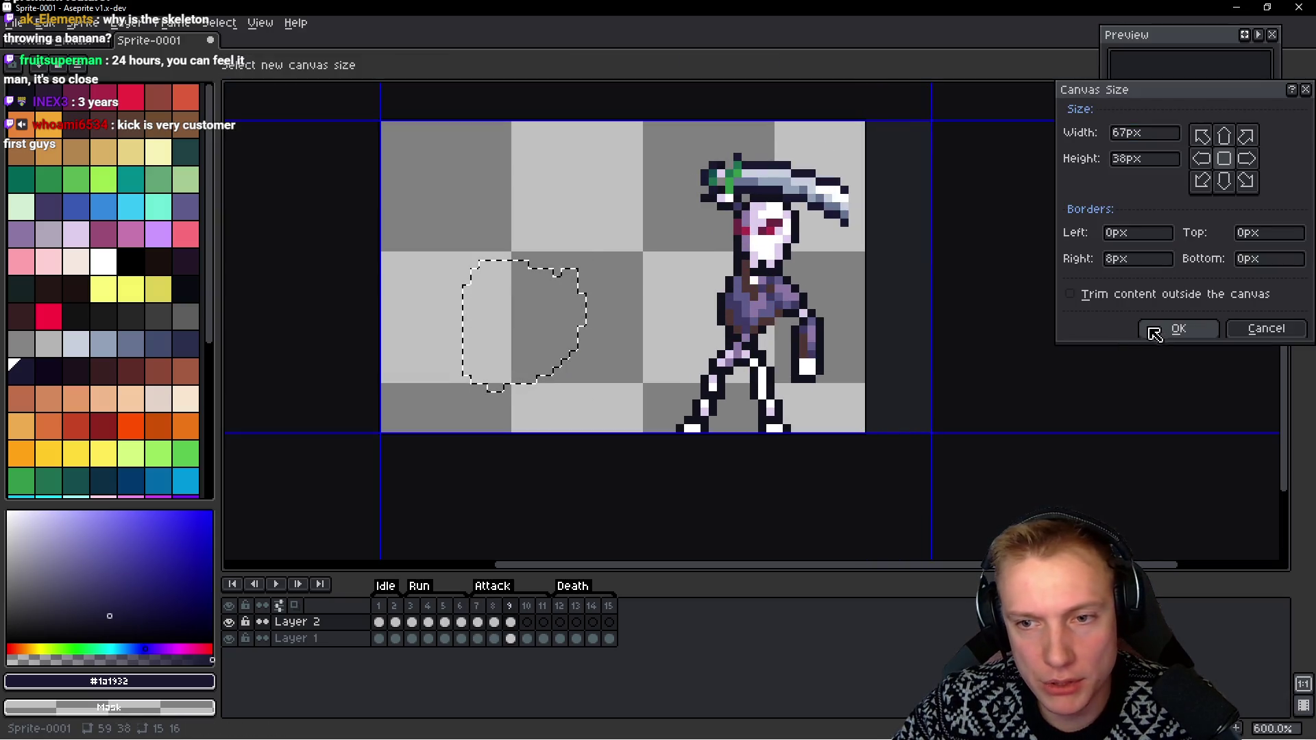
left_click(1154, 333)
Paste the curved slash, rotate it 180°, and place it beside the blade tip in frame 9
key("ctrl+v")
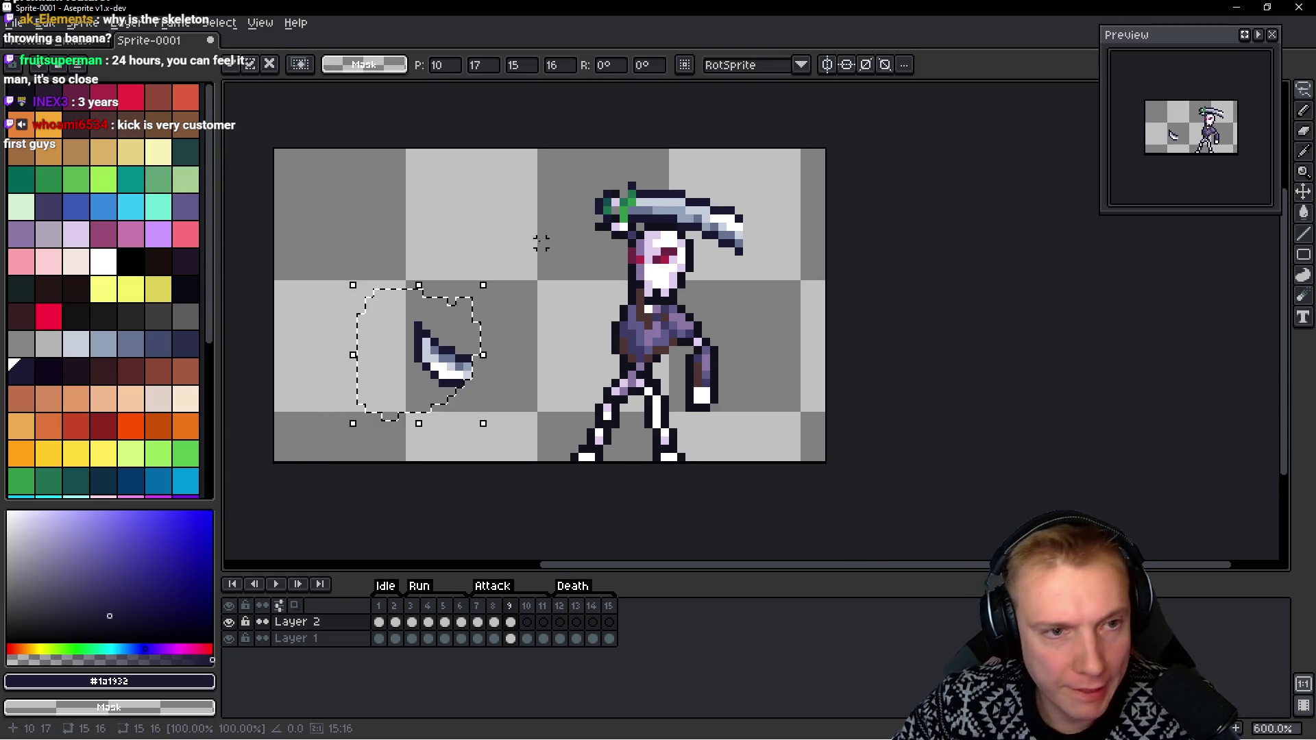
mouse_move(493, 274)
left_mouse_down()
mouse_move(528, 317)
mouse_move(368, 462)
mouse_move(336, 444)
left_mouse_up()
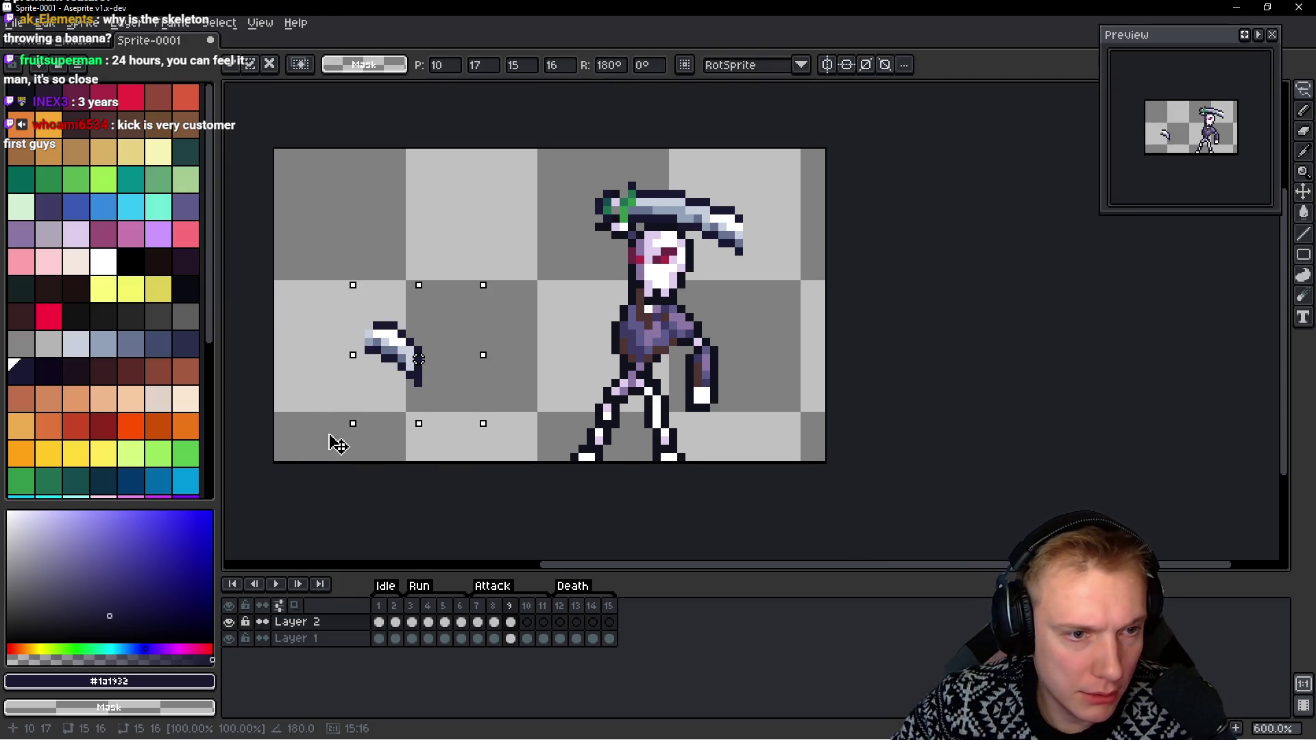
mouse_move(446, 341)
left_mouse_down()
mouse_move(819, 238)
mouse_move(797, 275)
left_mouse_up()
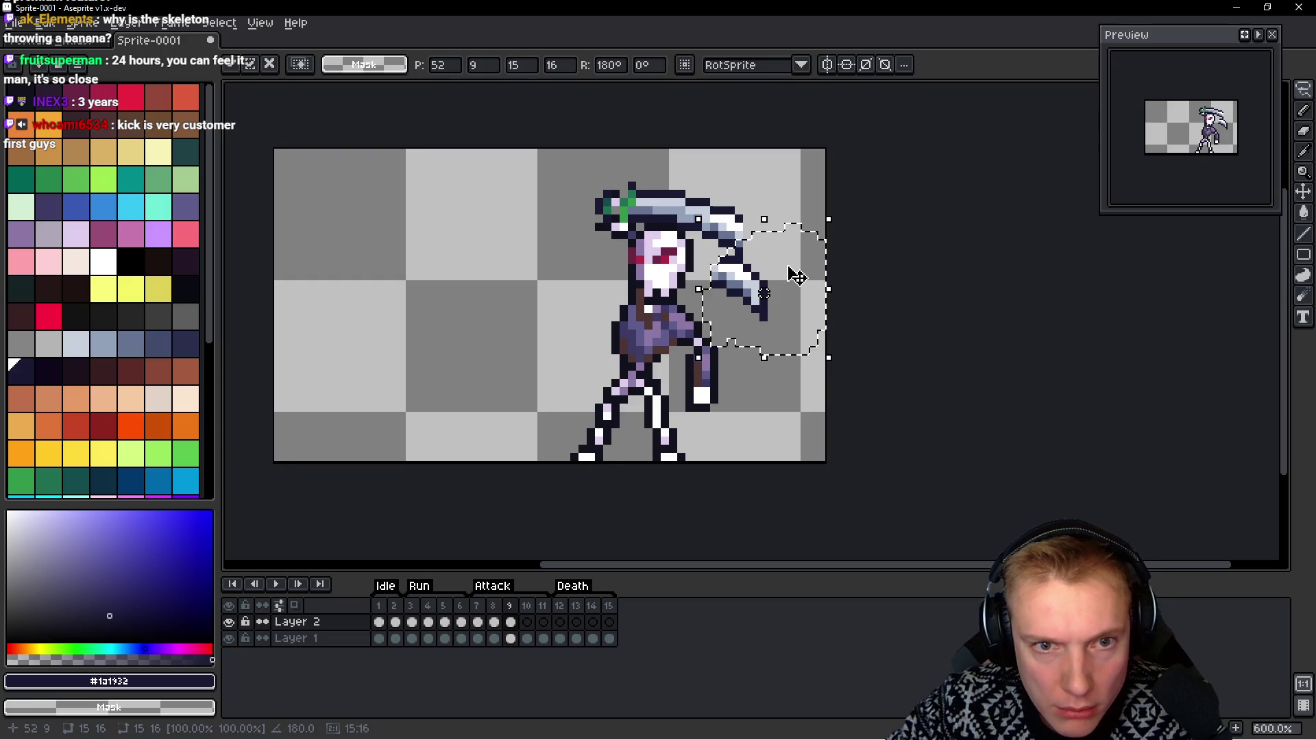
key("Left")
key("Up")
key("Up")
key("Up")
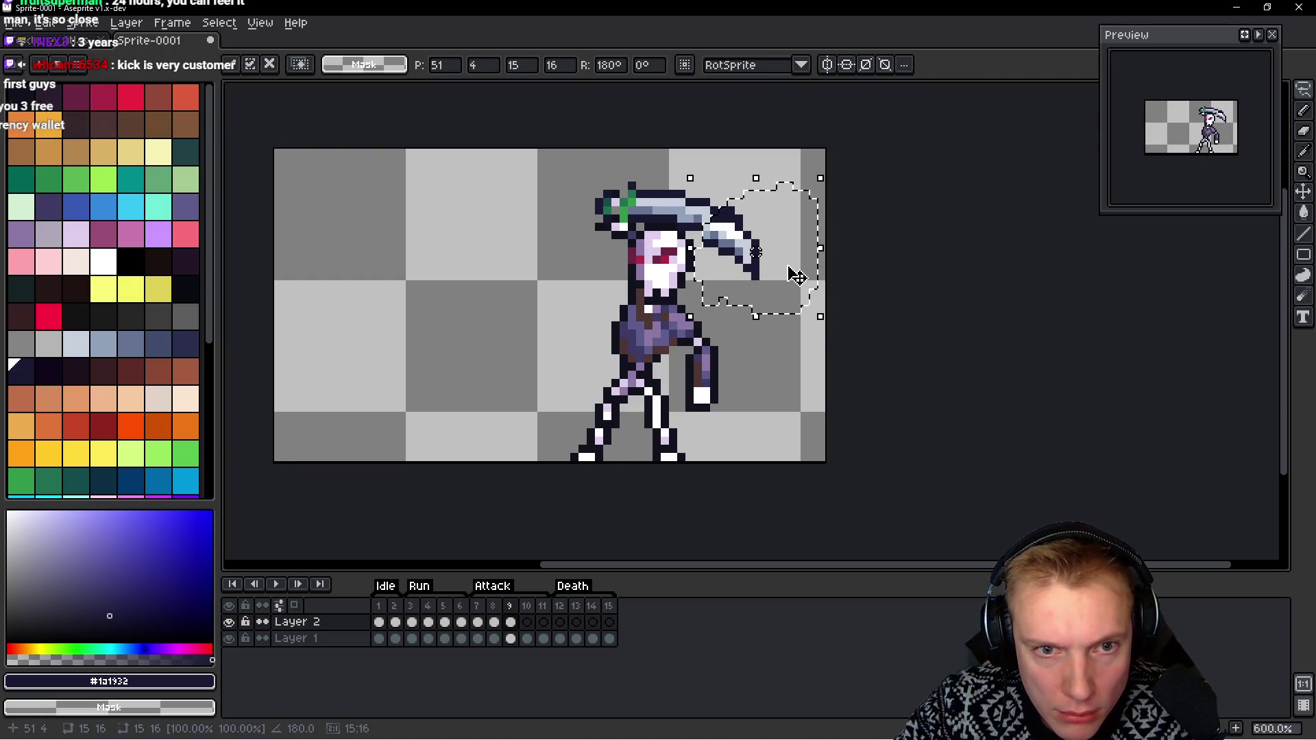
key("Return")
key("Left")
key("Right")
key("Left")
key("Right")
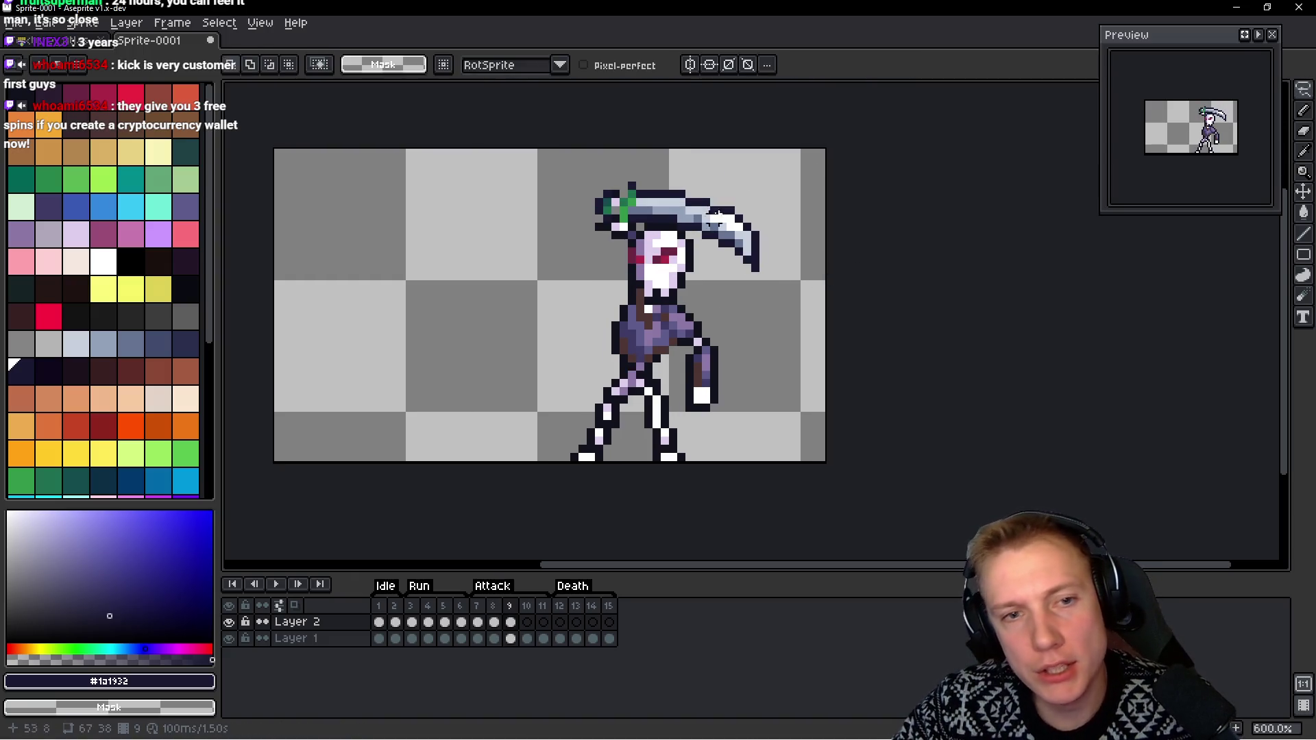
Repaint the blade's inner dark row light blue, erase strays and redraw the dark outline
scroll(716, 216, "up", 3)
key("b")
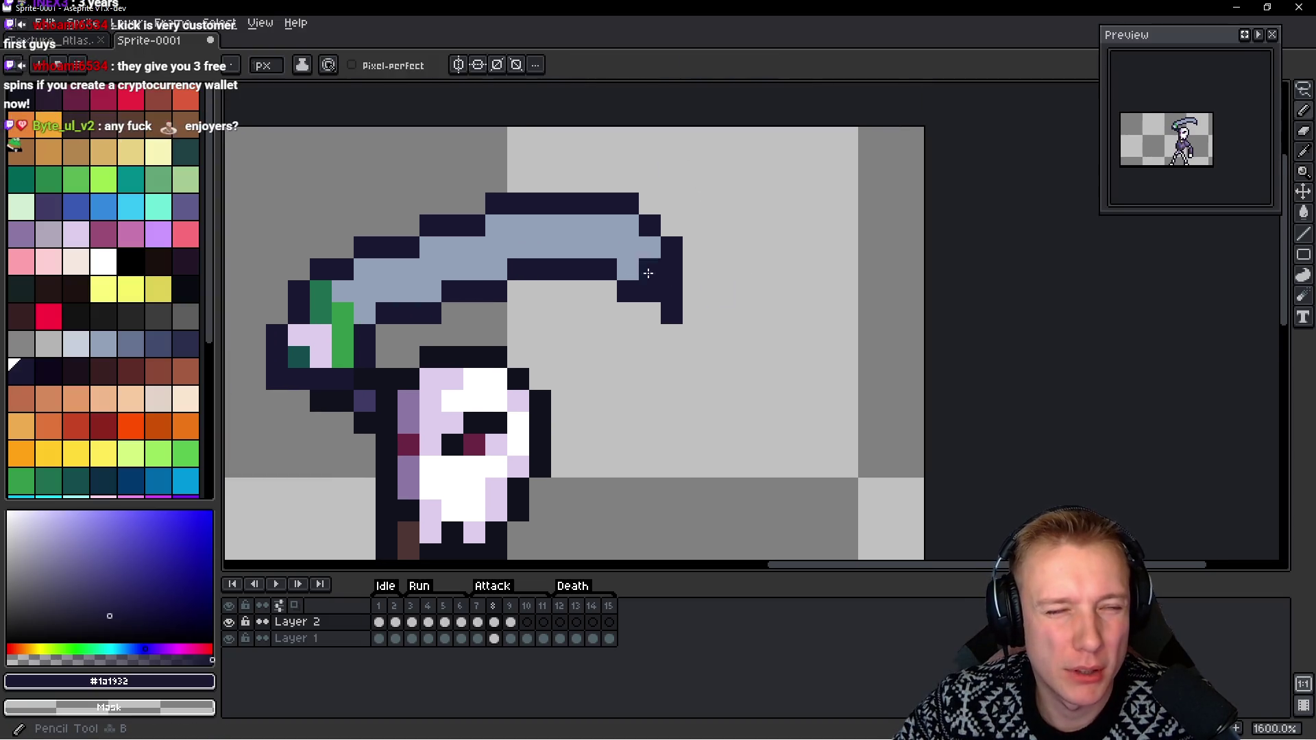
left_click(627, 226, "alt")
left_click_drag(518, 269, 606, 269)
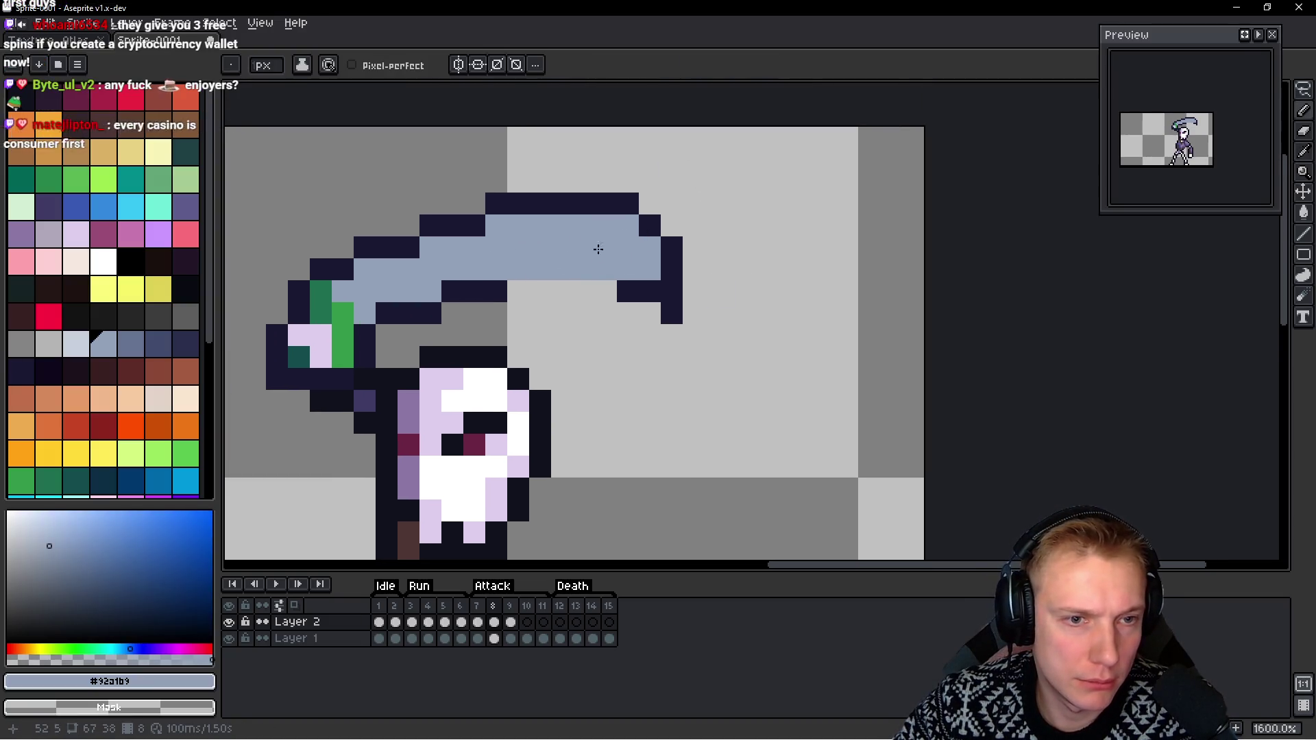
right_click(616, 221)
right_click(652, 247)
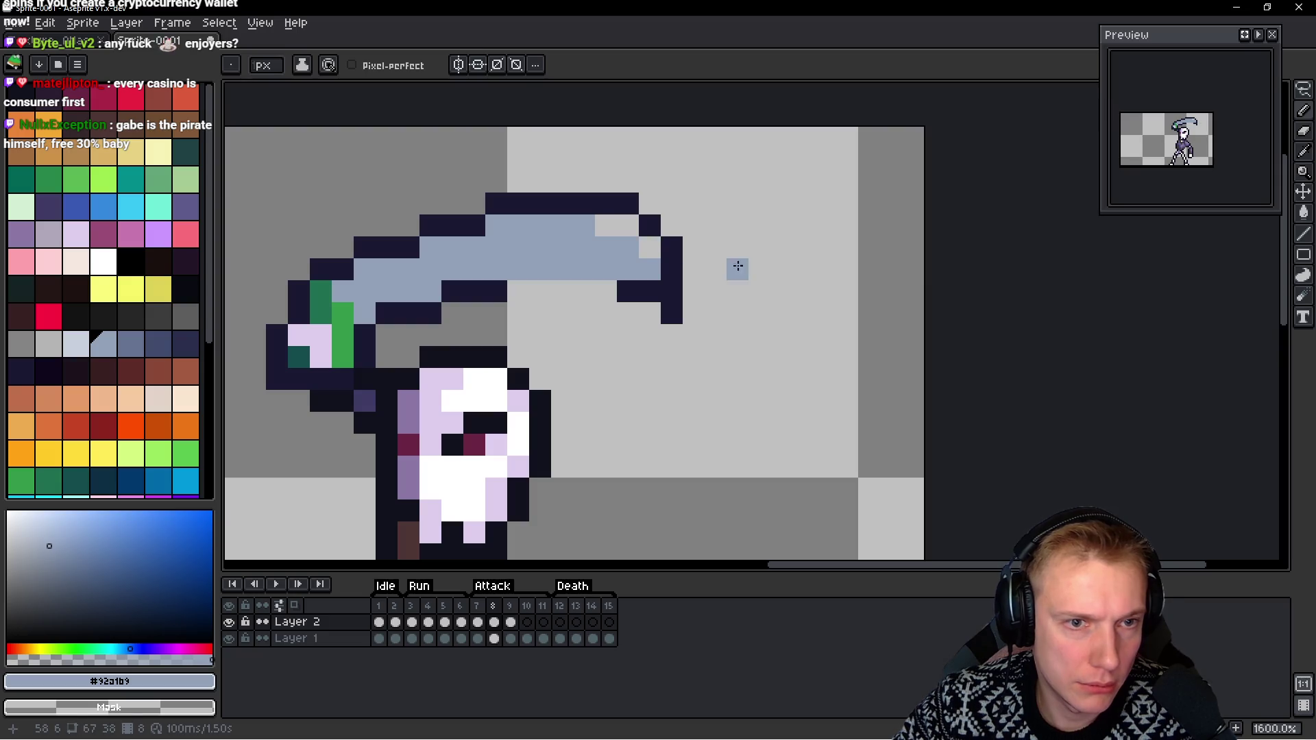
left_click(583, 196, "alt")
left_click(609, 222)
left_click(628, 226)
left_click(650, 247)
left_click_drag(607, 290, 510, 291)
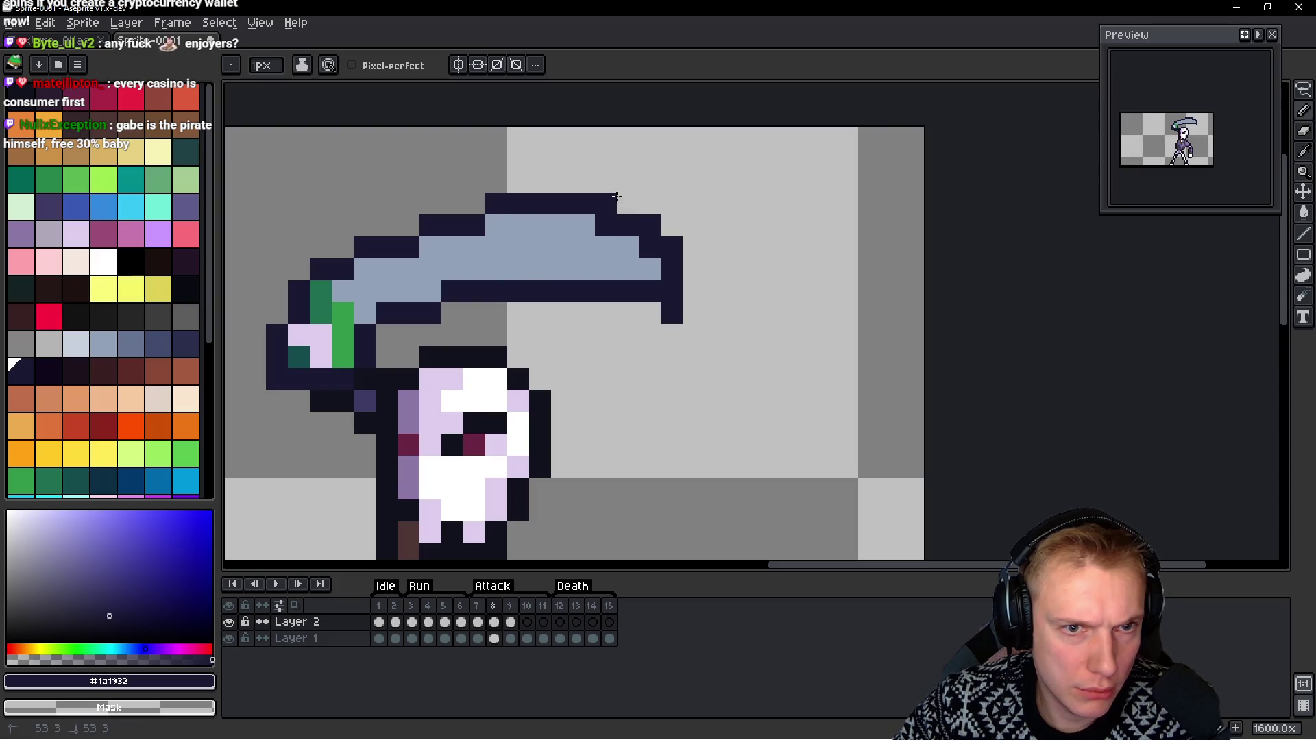
Flip through attack frames 7–9 to compare the blade
scroll(782, 261, "down", 5)
scroll(782, 261, "down", 2)
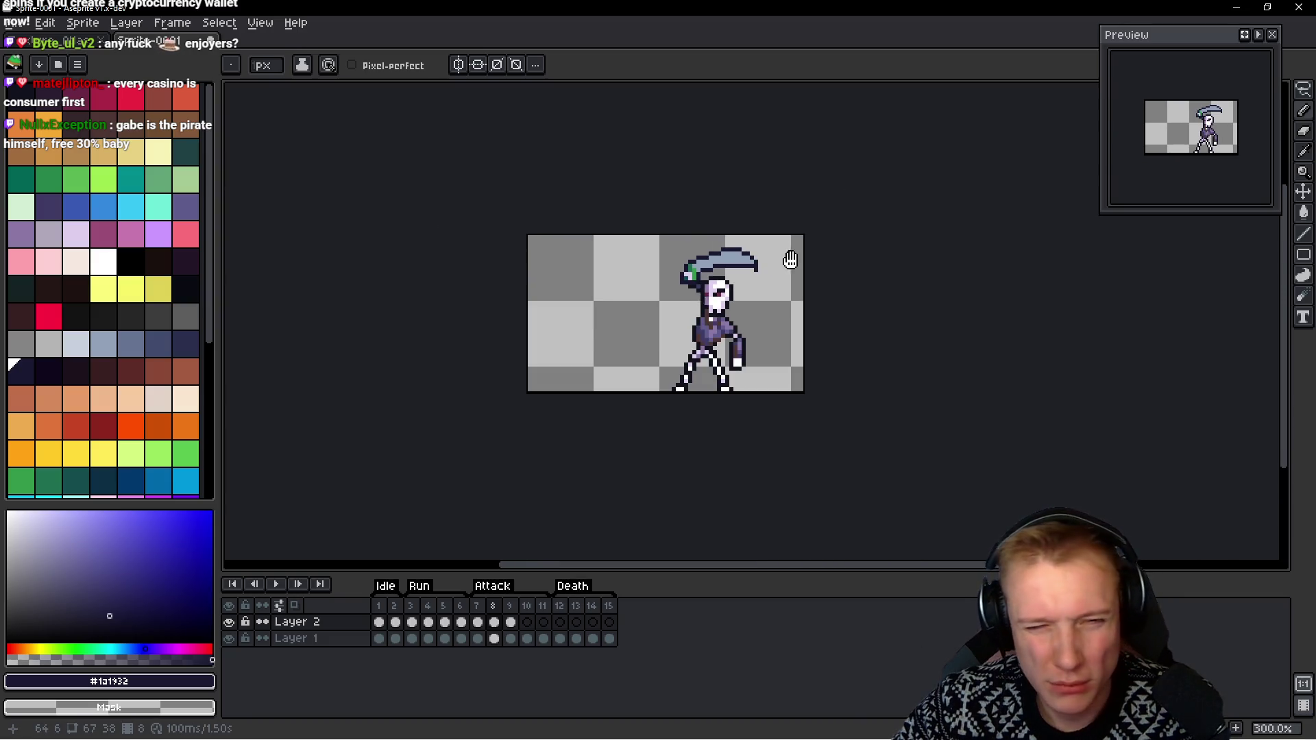
key("Right")
key("Left")
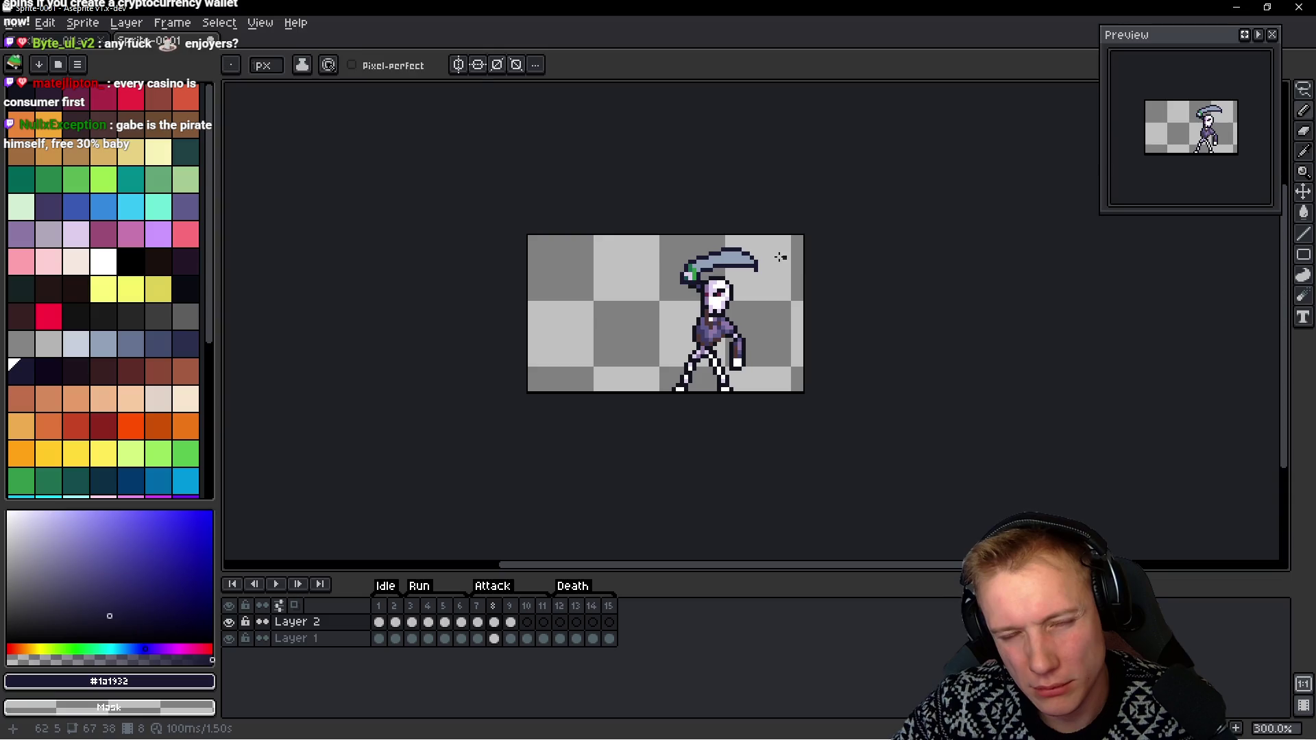
scroll(788, 259, "up", 3)
scroll(736, 266, "down", 2)
key("Left")
key("Right")
key("Right")
key("Left")
key("Right")
key("Left")
key("Right")
key("Left")
key("Left")
key("Right")
key("Right")
key("Left")
Darken the notch under the scythe top, remove its top dark row, and compare frames 8 and 9
scroll(691, 281, "up", 4)
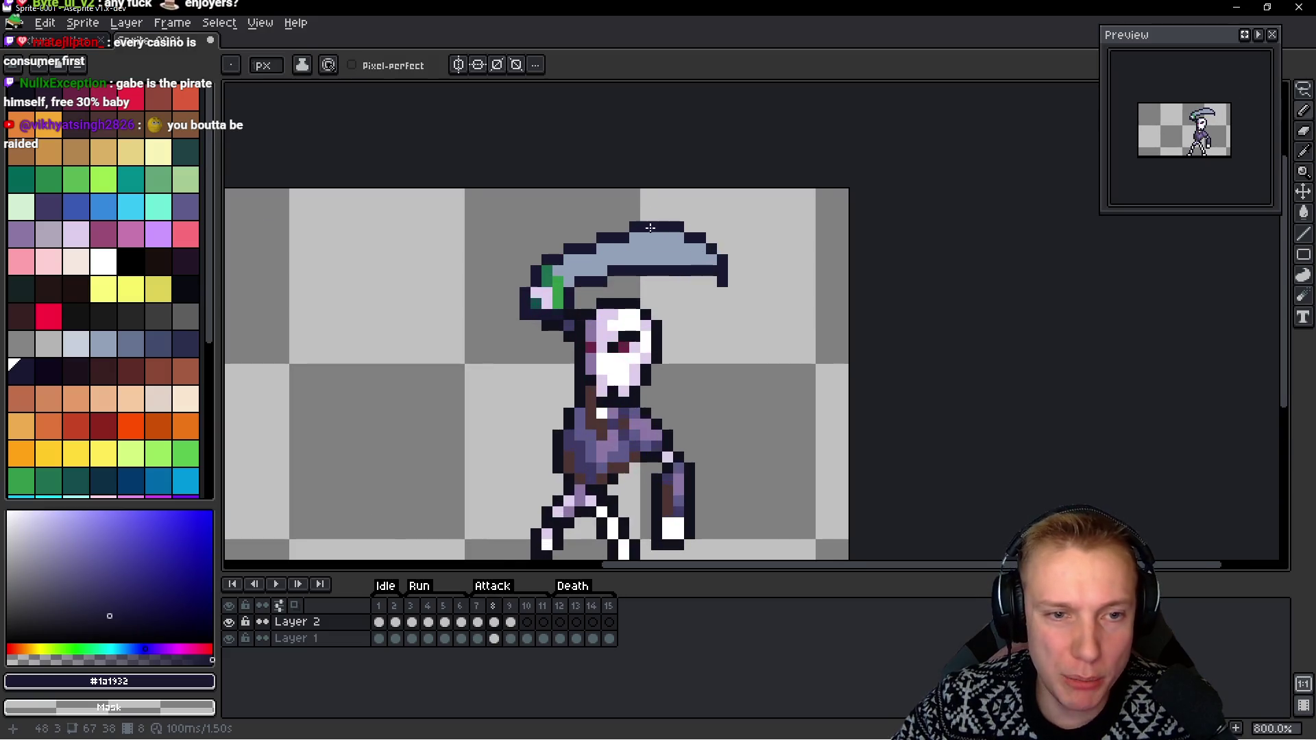
left_click(576, 252)
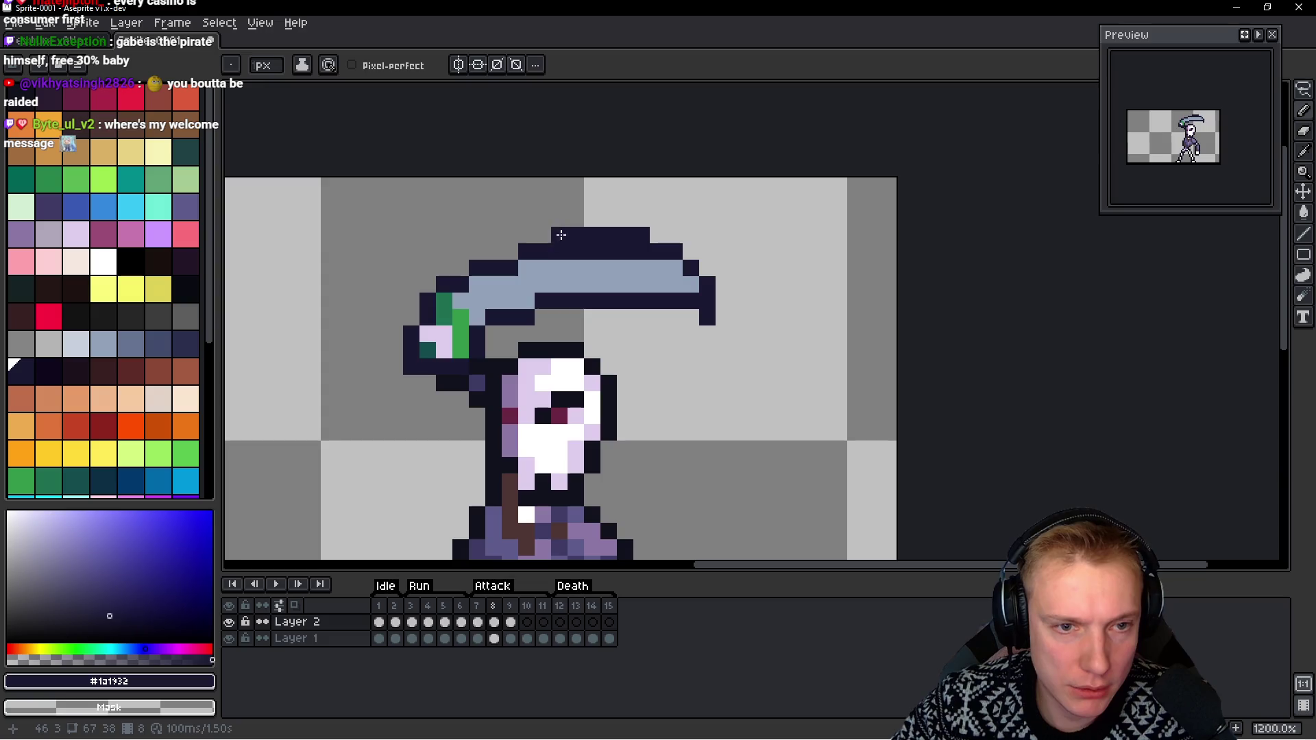
left_click_drag(559, 235, 649, 235)
scroll(517, 277, "down", 3)
key("Left")
key("Right")
key("Right")
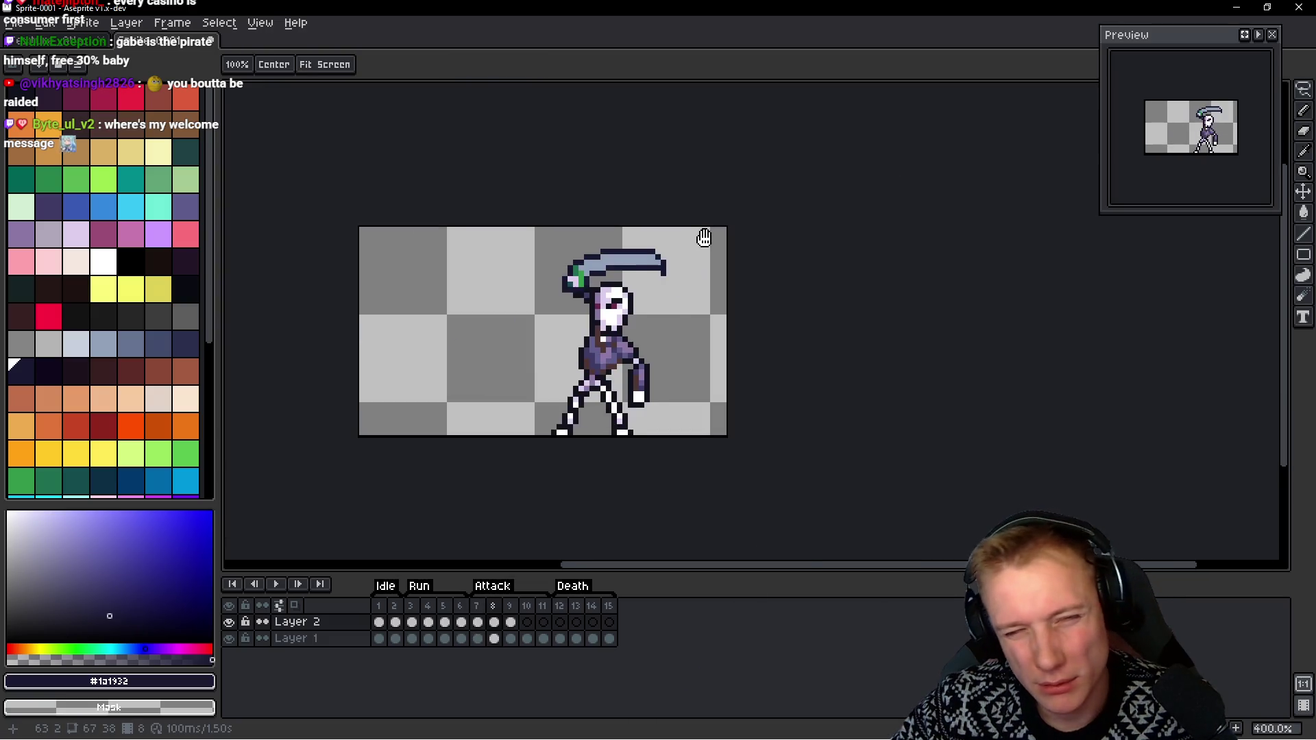
key("Left")
key("Right")
key("Left")
key("Right")
key("Left")
scroll(682, 257, "up", 1)
scroll(683, 256, "up", 2)
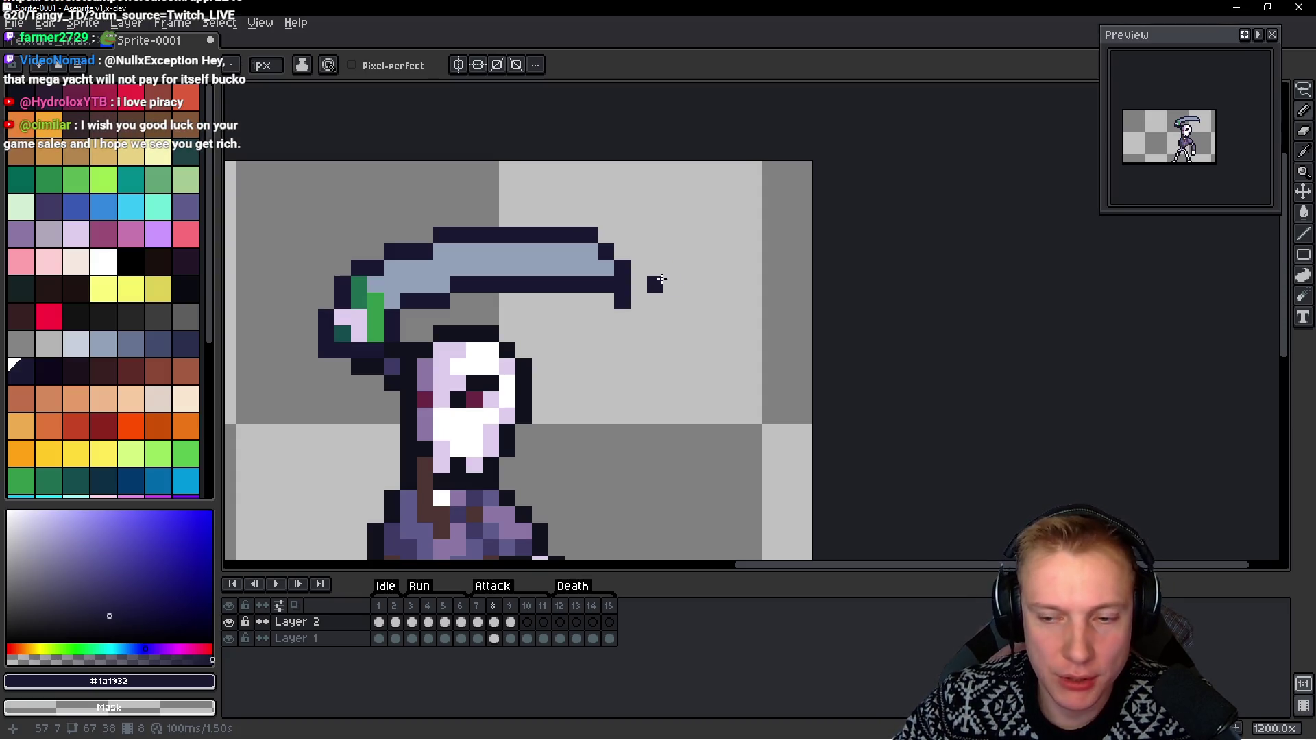
Extend the blade tip with light #92a1b9 pixels and outline its lower edge in #1a1932
left_click(614, 254, "alt")
left_click(621, 265)
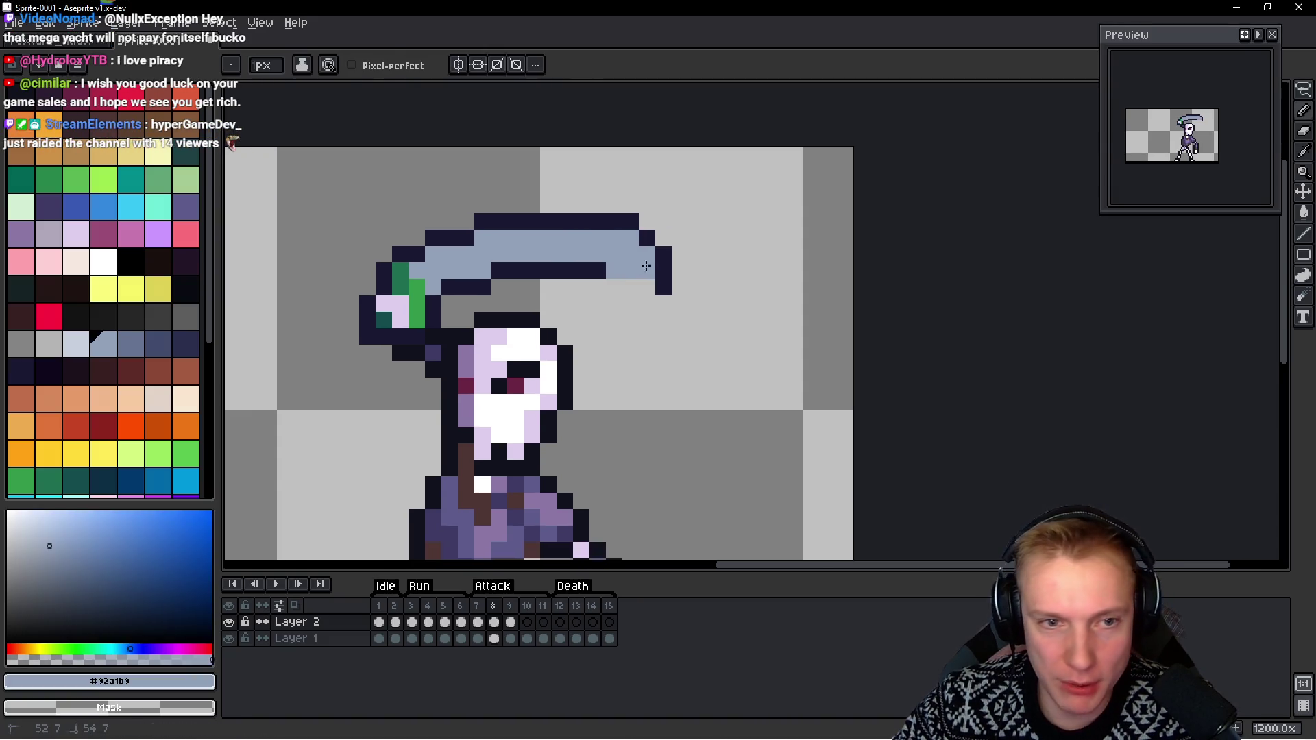
left_click(678, 268)
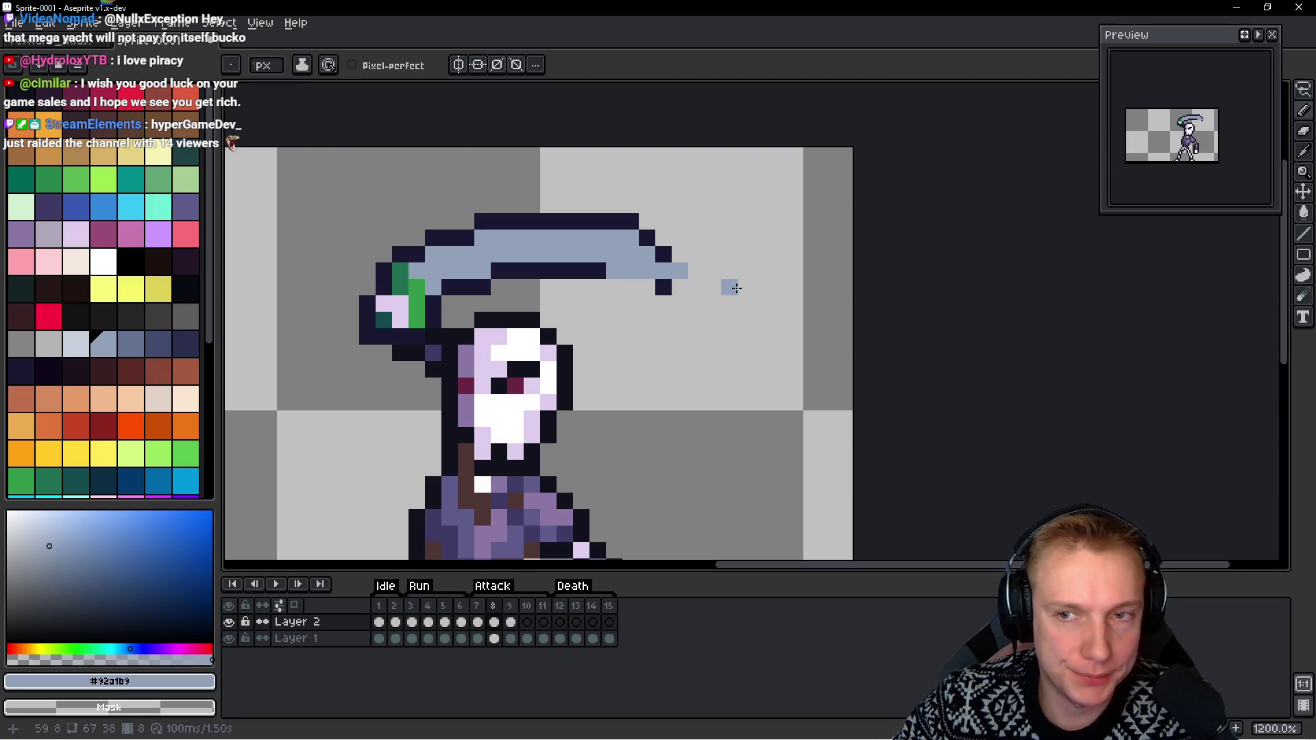
left_click(684, 251, "alt")
left_click(700, 268)
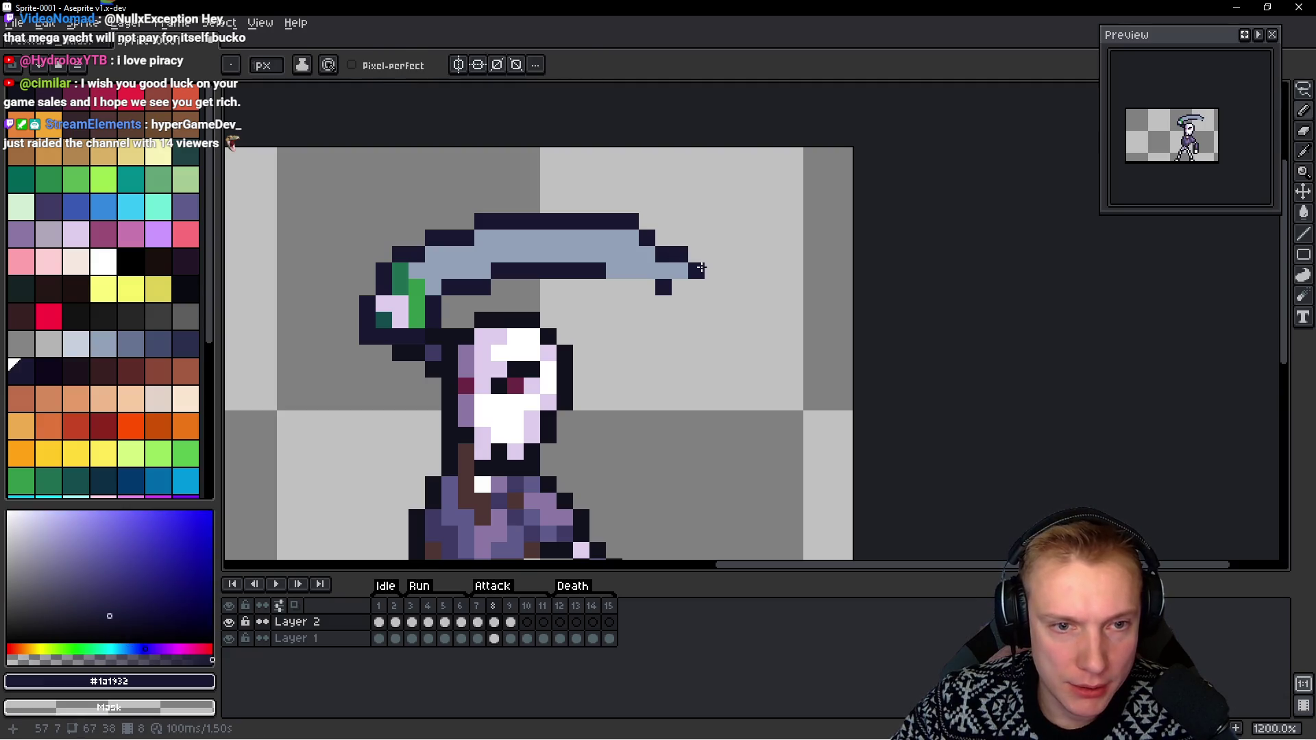
mouse_move(680, 287)
left_mouse_down()
mouse_move(630, 287)
mouse_move(694, 295)
left_mouse_up()
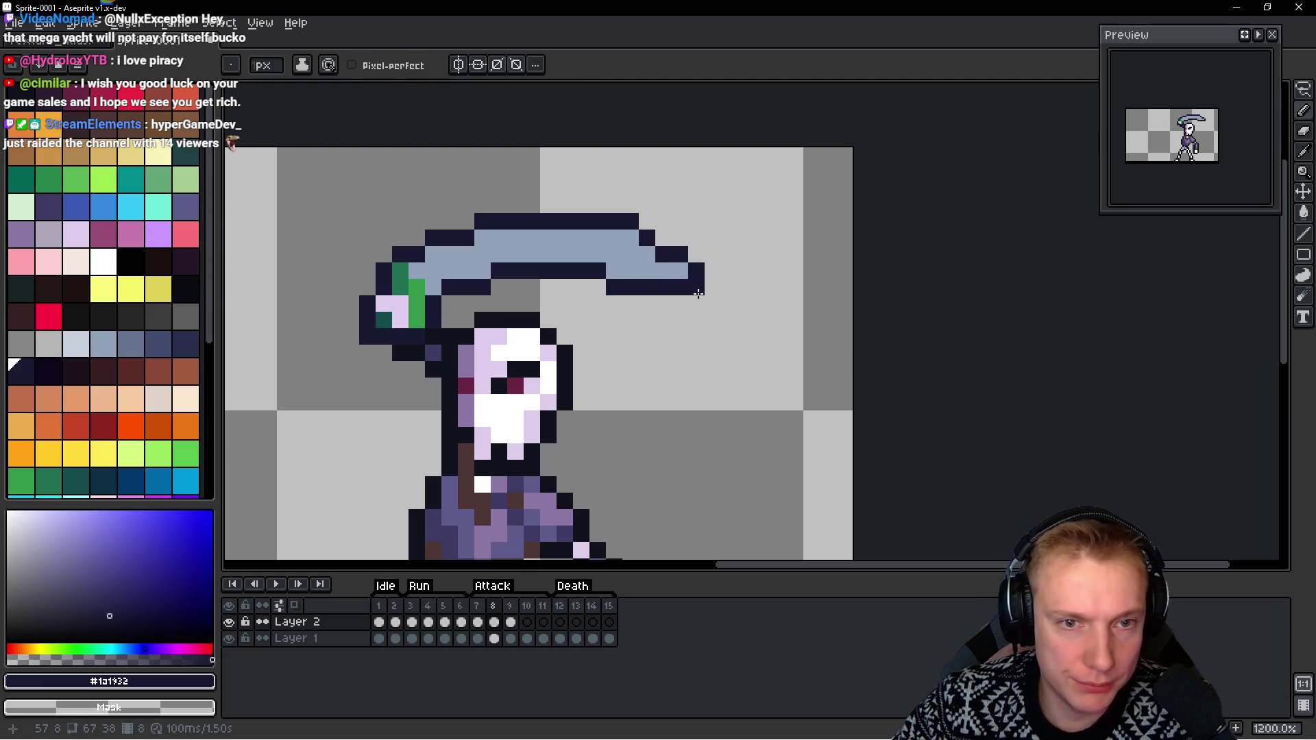
Preview the animation, undo the last tip pixel, and rework the tip's dark outline, erasing strays
key("Return")
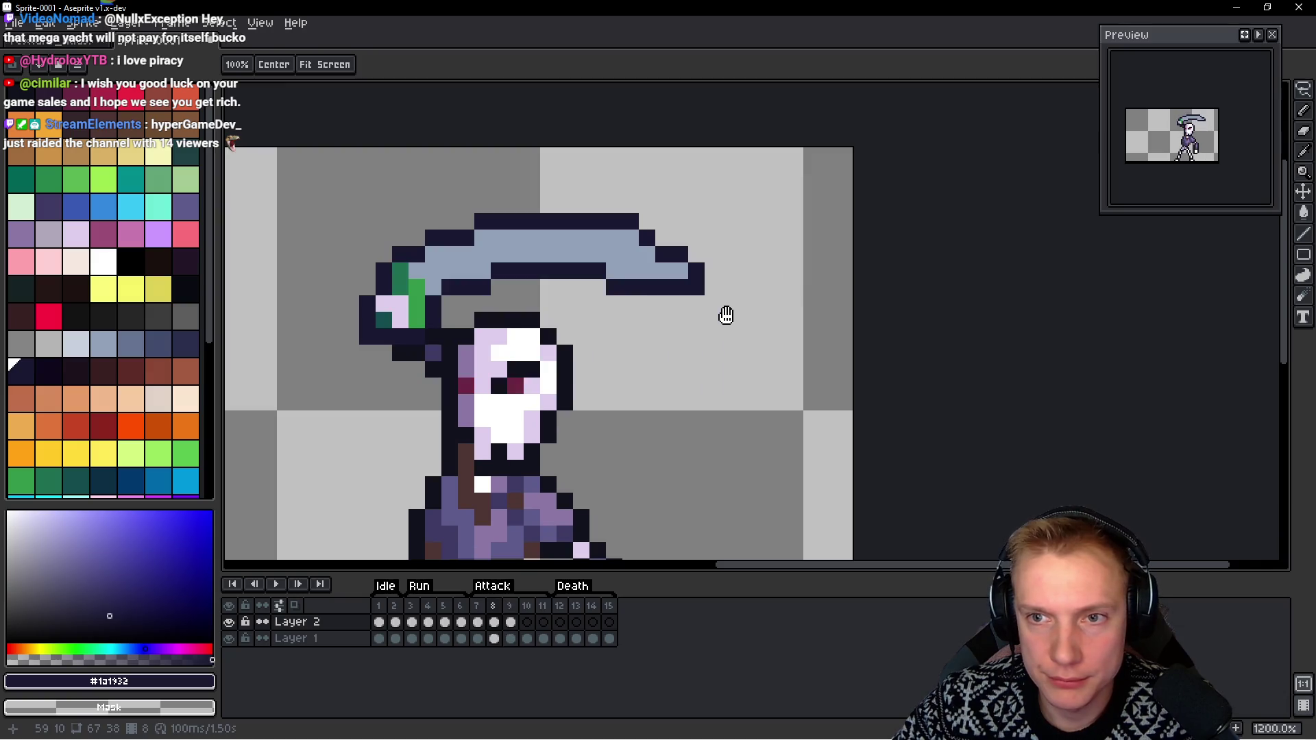
key("b")
key("ctrl+z")
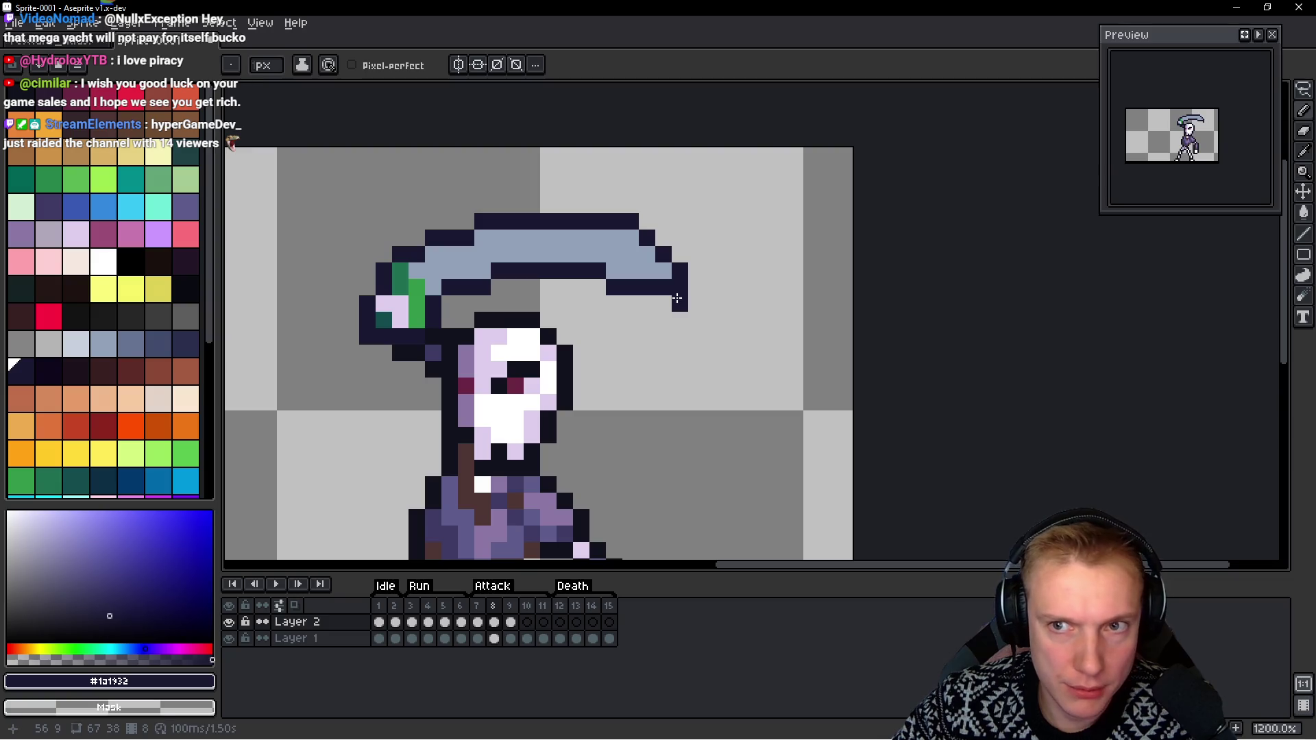
key("i")
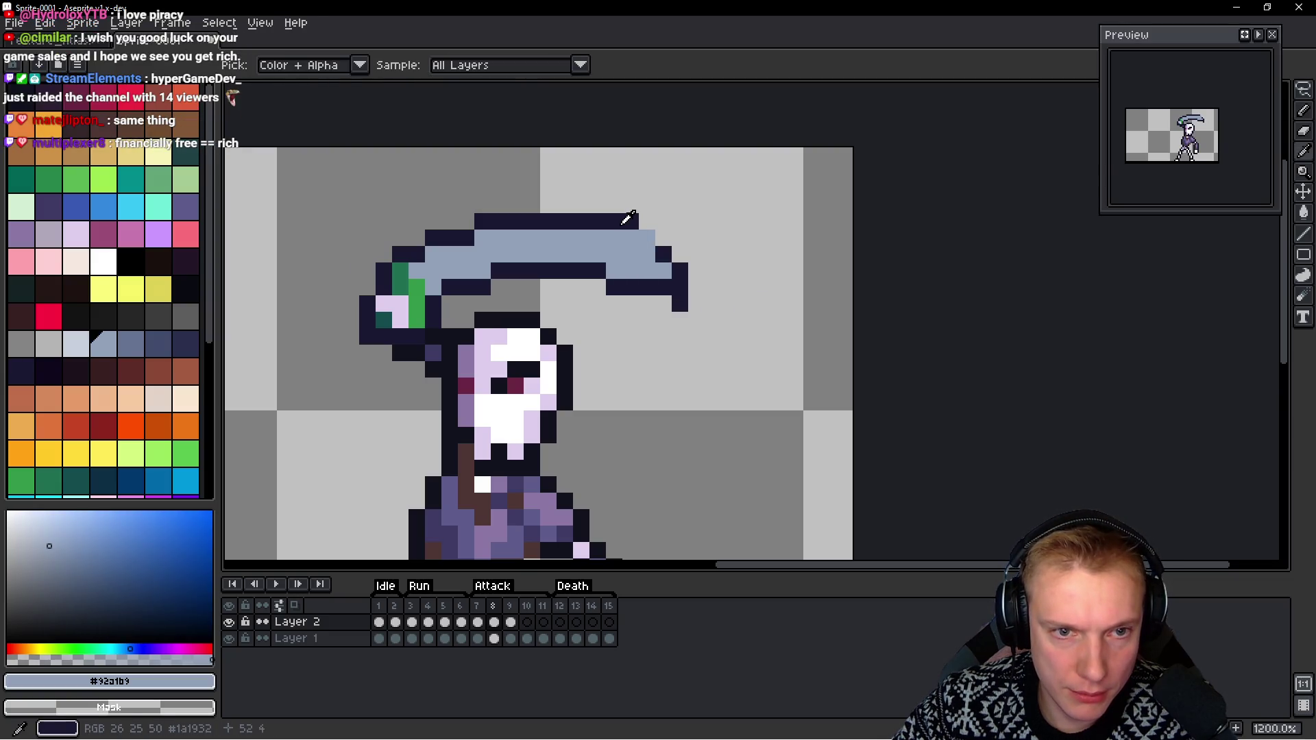
left_click(626, 218, "alt")
left_click(664, 238)
left_click(679, 254)
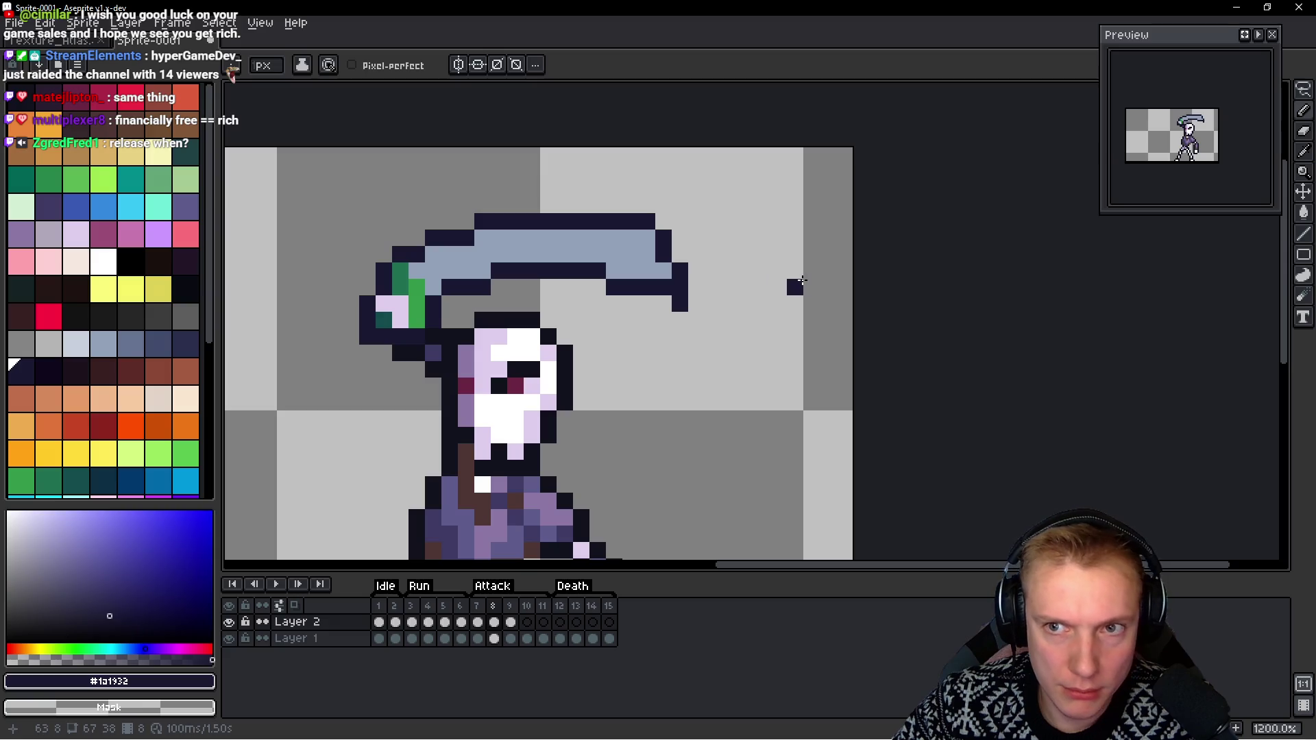
left_click(647, 238)
right_click(647, 221)
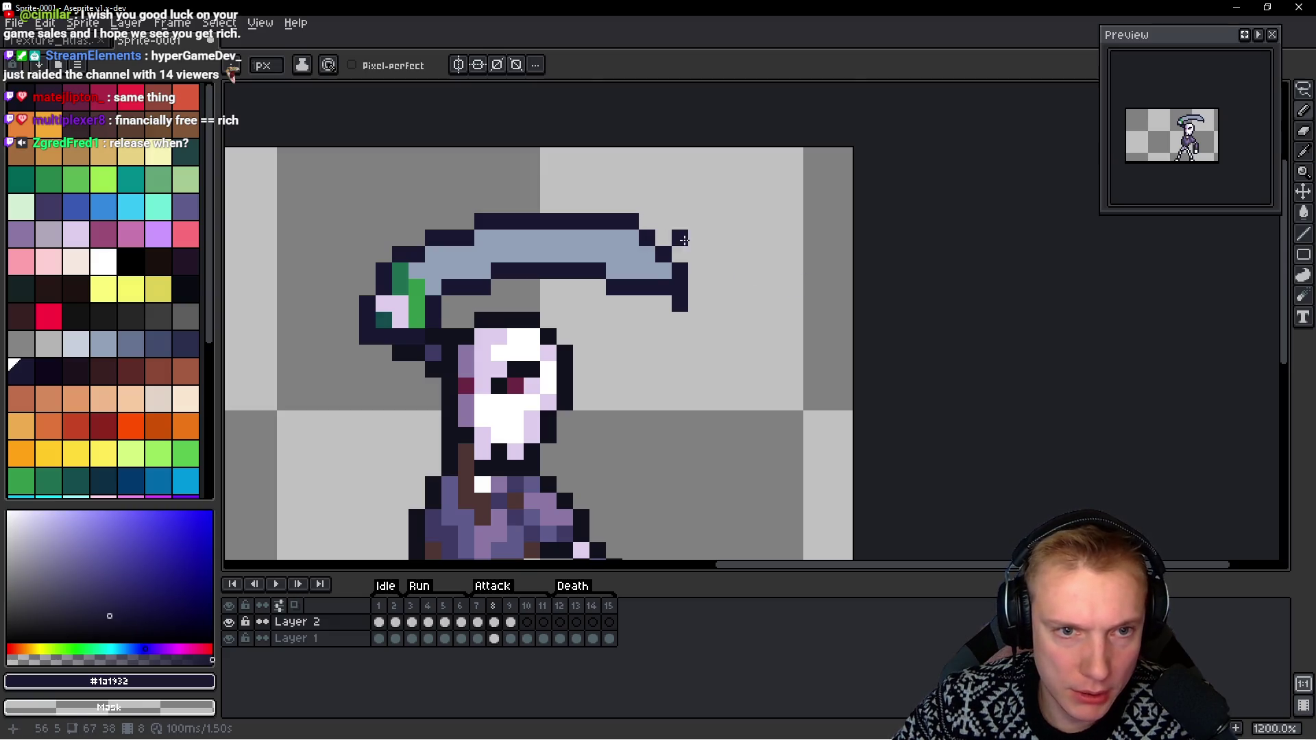
right_click(683, 240)
scroll(683, 239, "down", 4)
scroll(641, 252, "up", 5)
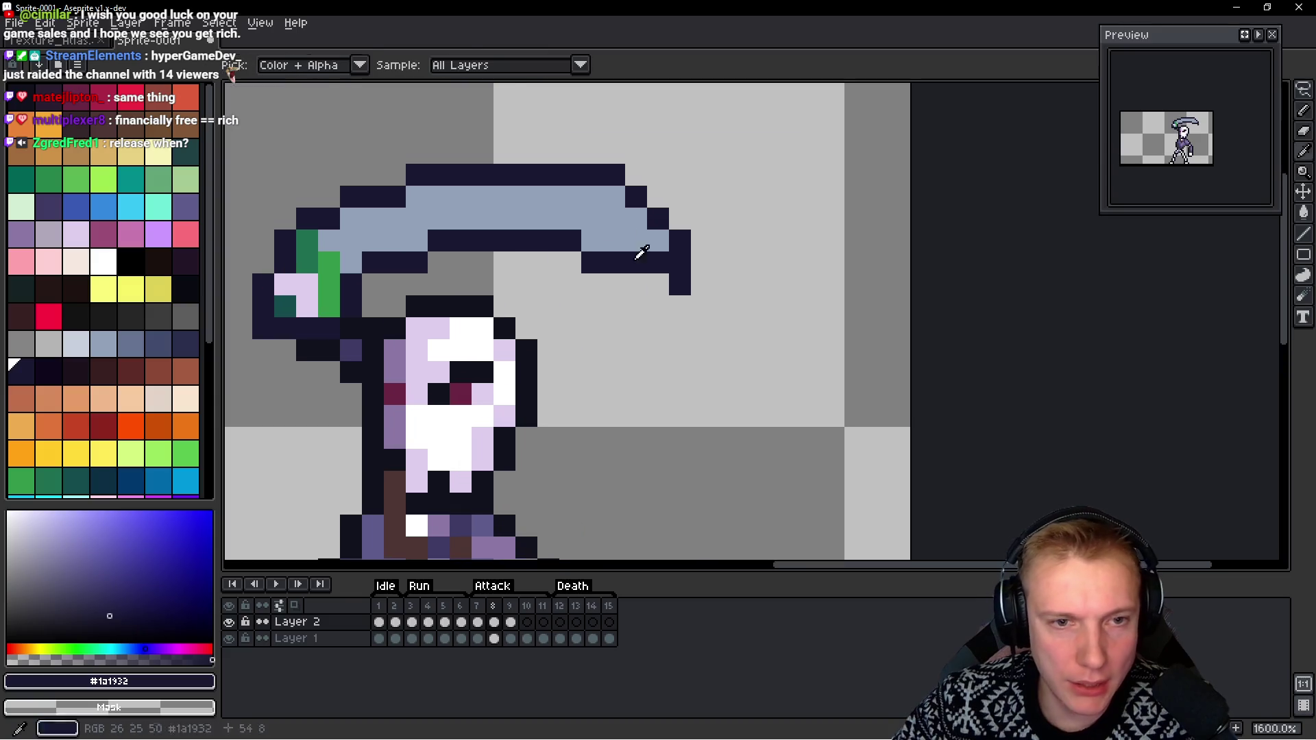
Patch a blade pixel light blue-grey, add dark tip pixels, and compare frames 8 and 9
left_click(641, 249, "alt")
left_click(636, 256)
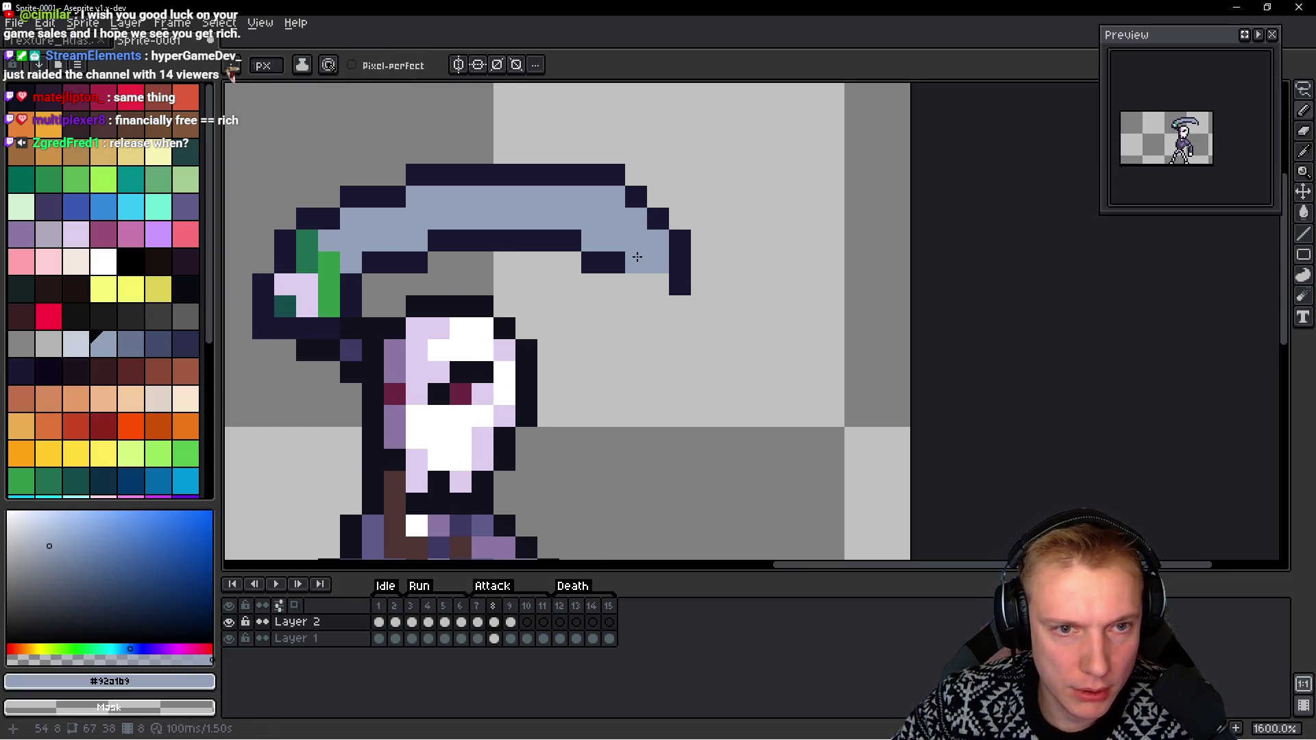
left_click(680, 282, "alt")
left_click(636, 285)
left_click(679, 307)
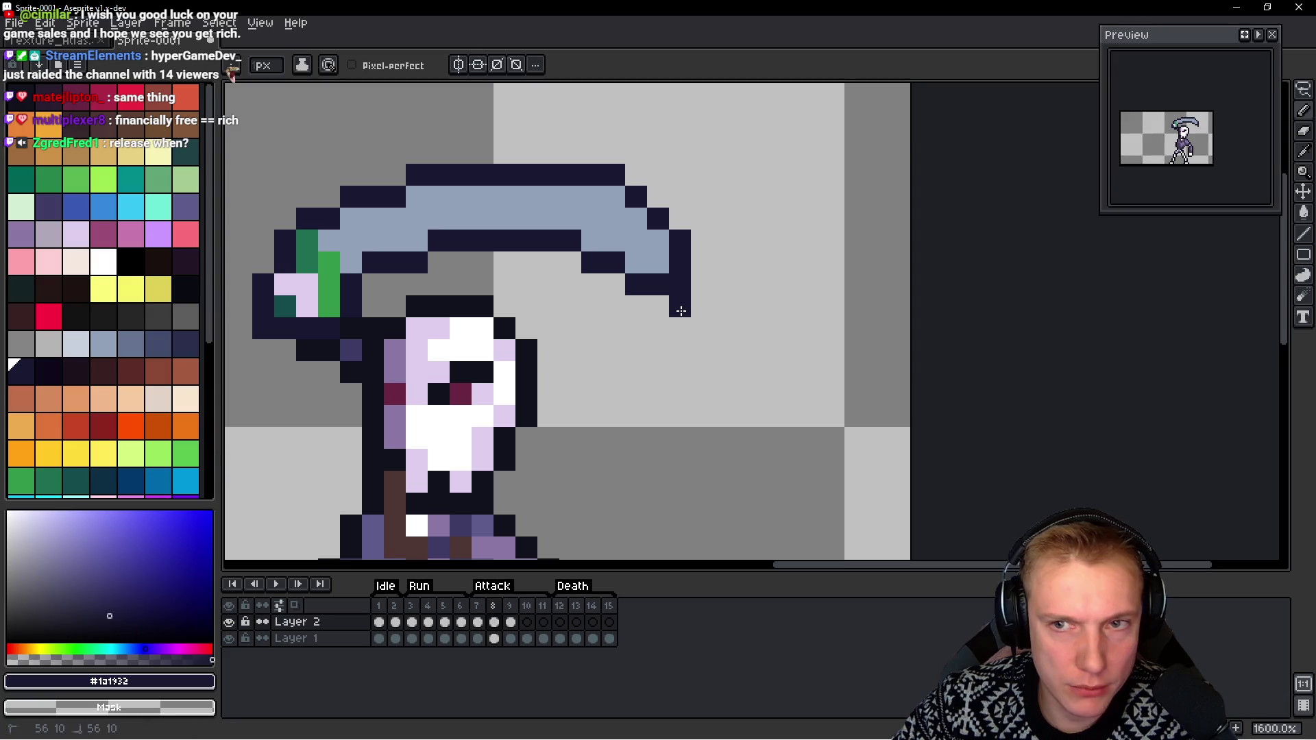
key("Right")
key("Left")
key("Right")
key("Left")
key("Right")
key("Left")
Lasso-select the scythe blade and shift it down one pixel
key("q")
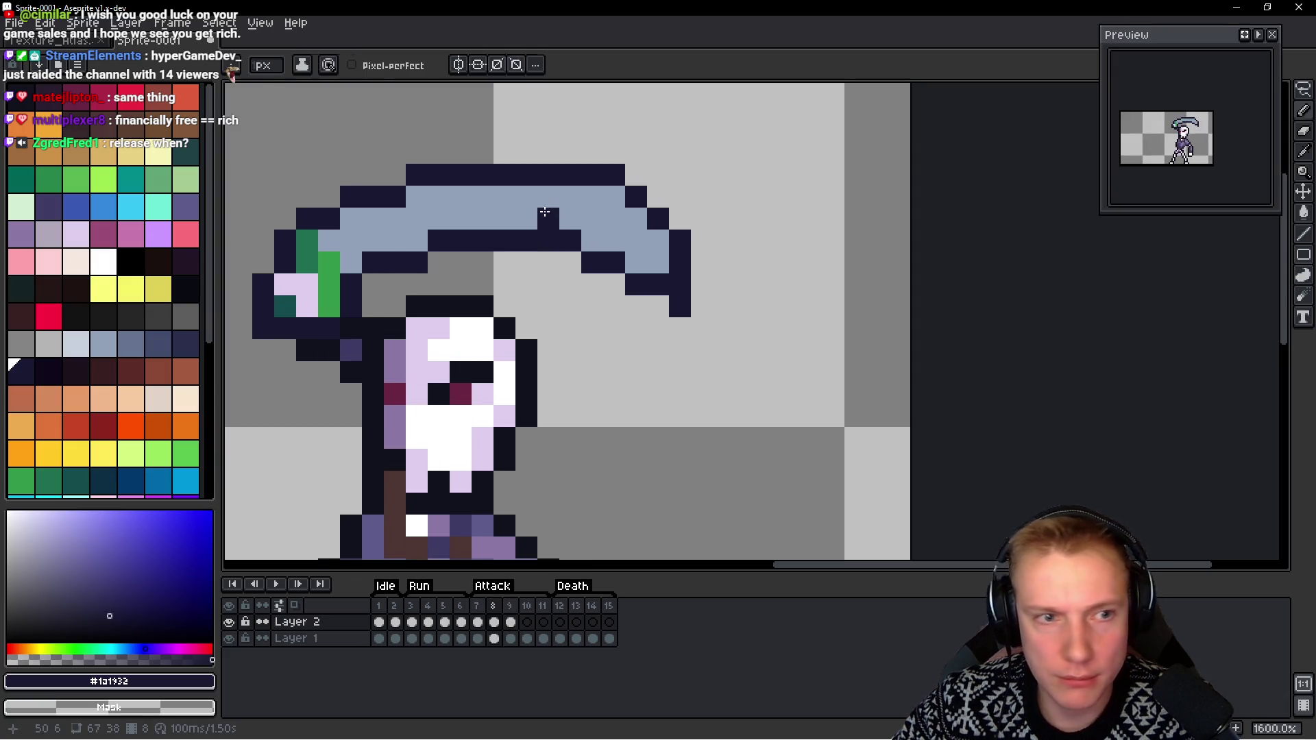
mouse_move(727, 154)
left_mouse_down()
mouse_move(364, 144)
mouse_move(326, 209)
mouse_move(351, 240)
mouse_move(644, 336)
mouse_move(819, 165)
left_mouse_up()
mouse_move(614, 218)
left_mouse_down()
mouse_move(629, 240)
mouse_move(637, 227)
left_mouse_up()
key("b")
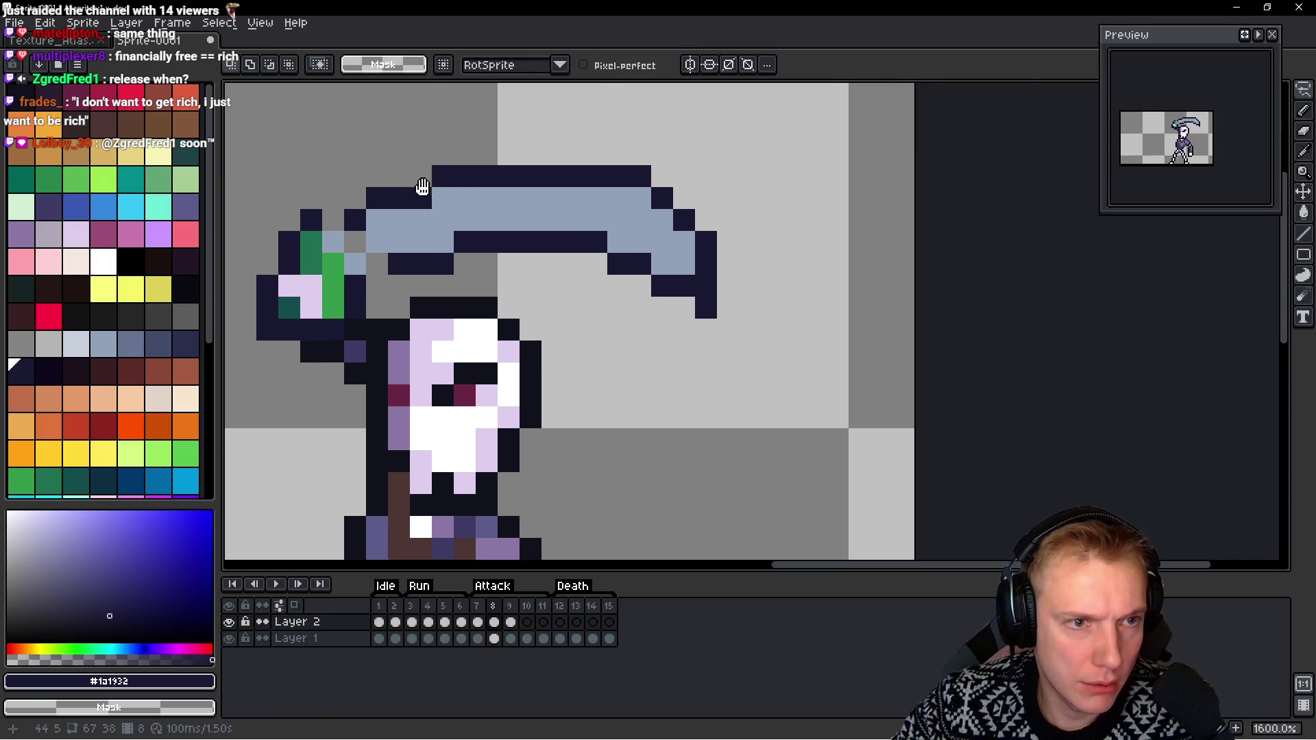
Paint dark outline pixels at the blade tip and select the blade's top strip
scroll(490, 241, "left", 3)
left_click(469, 246, "alt")
left_click(495, 269)
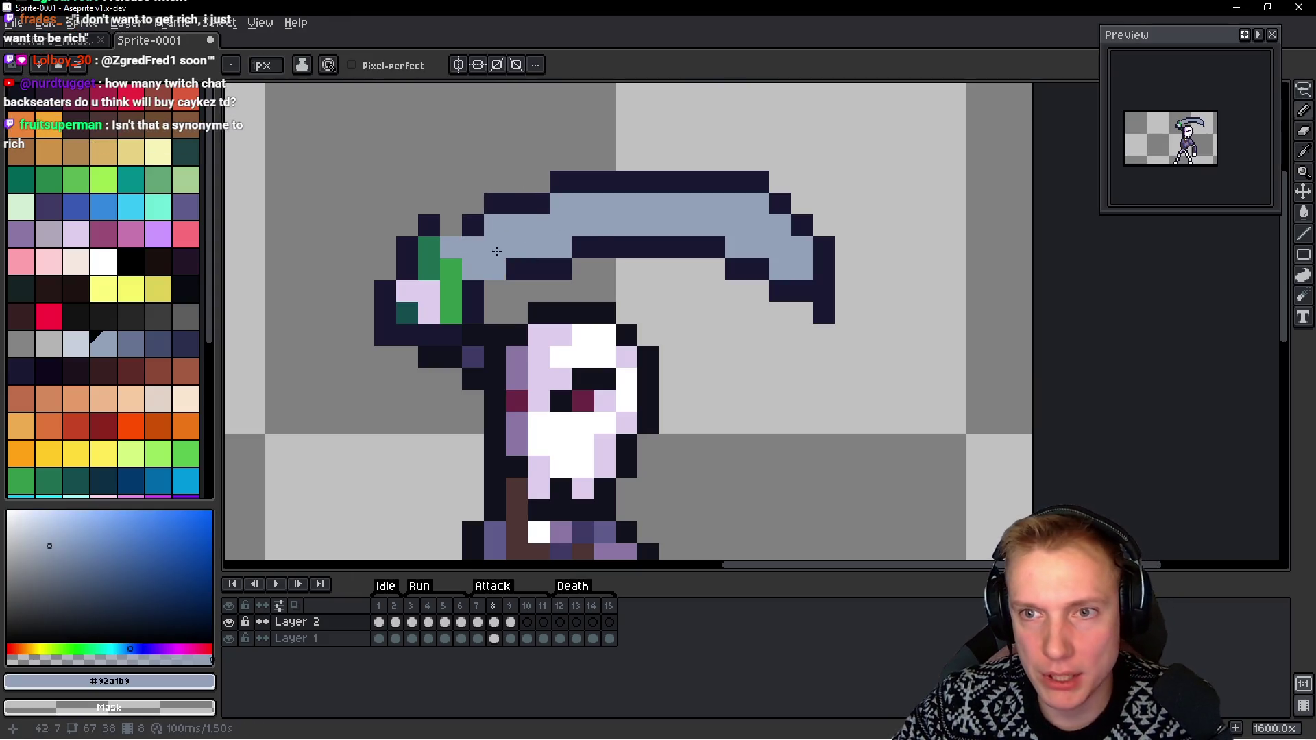
key("ctrl+z")
left_click(470, 220, "alt")
left_click_drag(451, 226, 470, 242)
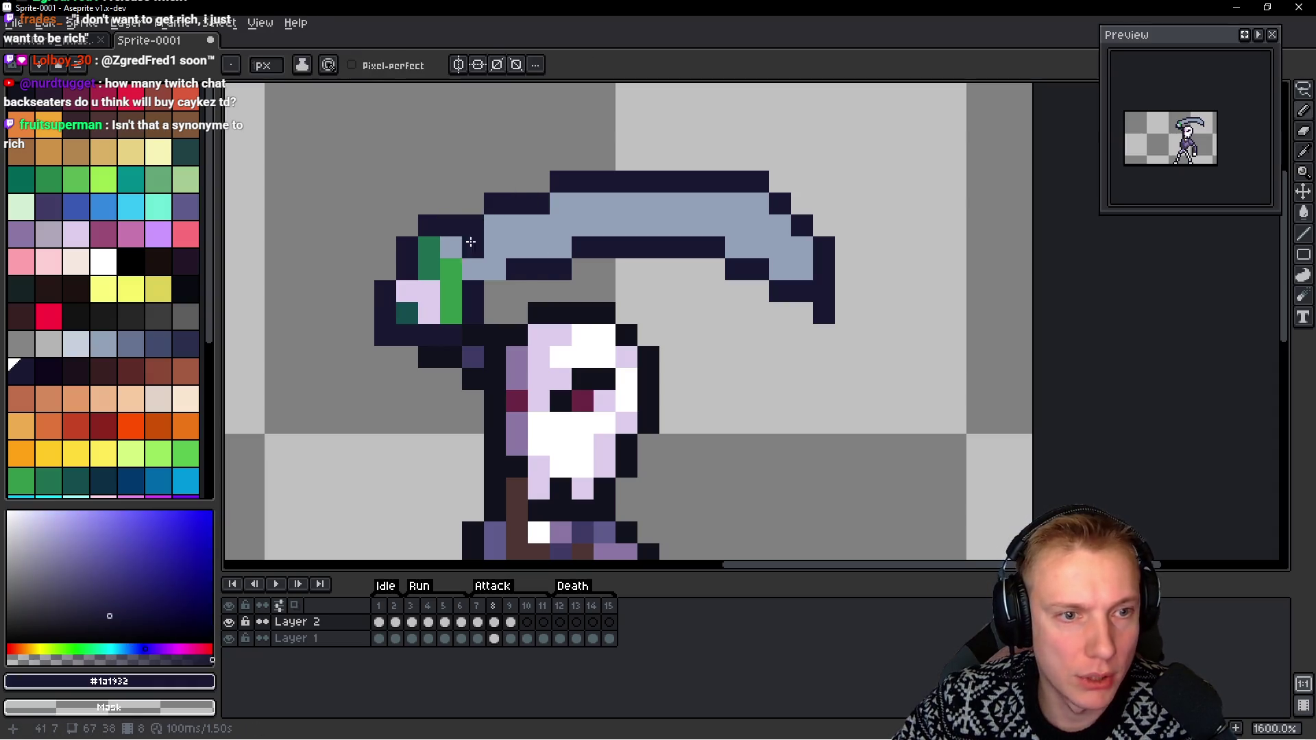
scroll(549, 274, "down", 3)
scroll(549, 274, "up", 2)
key("m")
left_click_drag(802, 192, 524, 226)
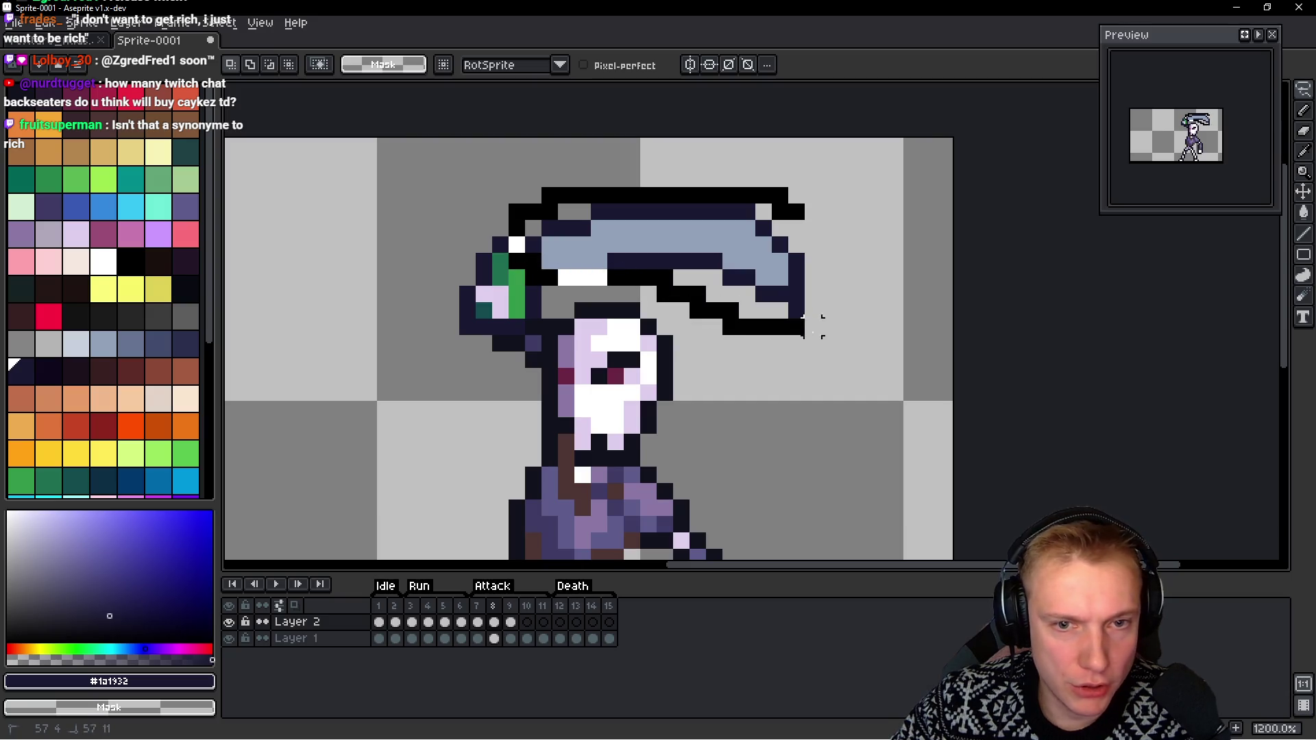
Move the selected blade strip down one pixel and paint a green pixel extending the grip
mouse_move(713, 250)
left_mouse_down()
mouse_move(731, 259)
mouse_move(719, 263)
left_mouse_up()
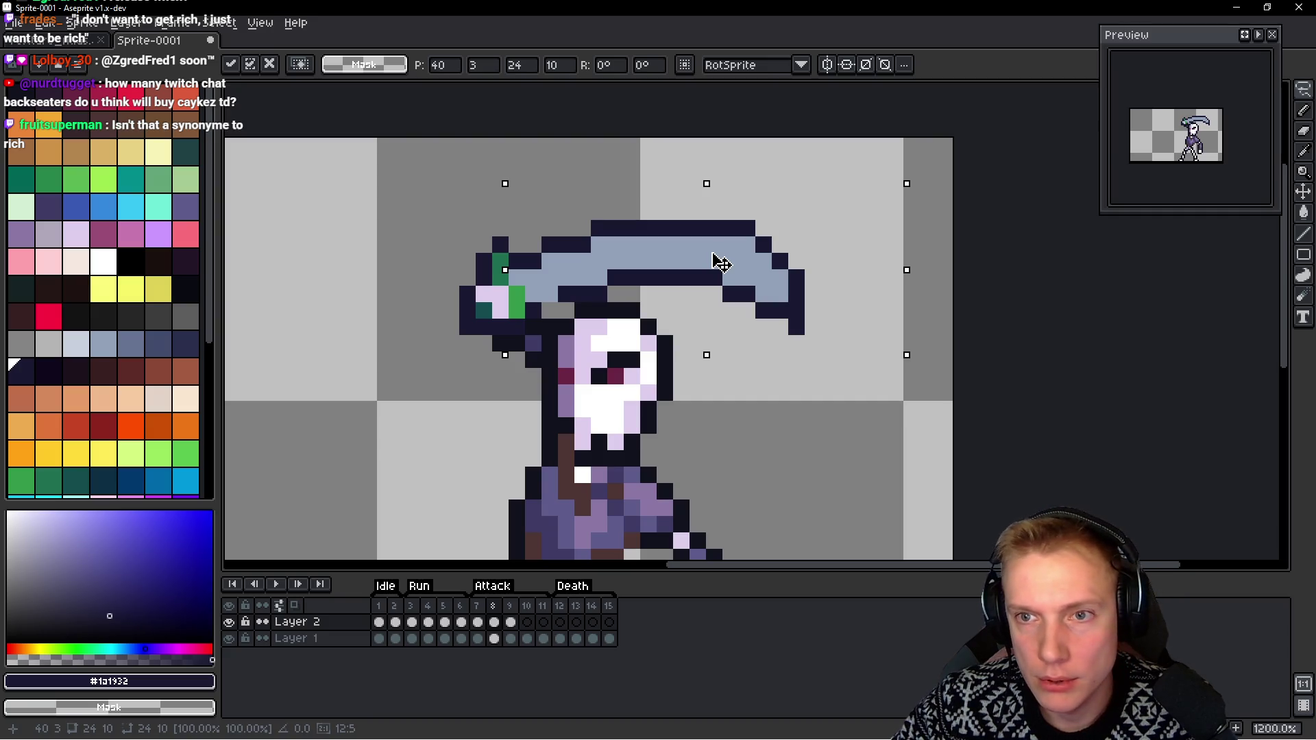
key("Return")
scroll(719, 264, "up", 4)
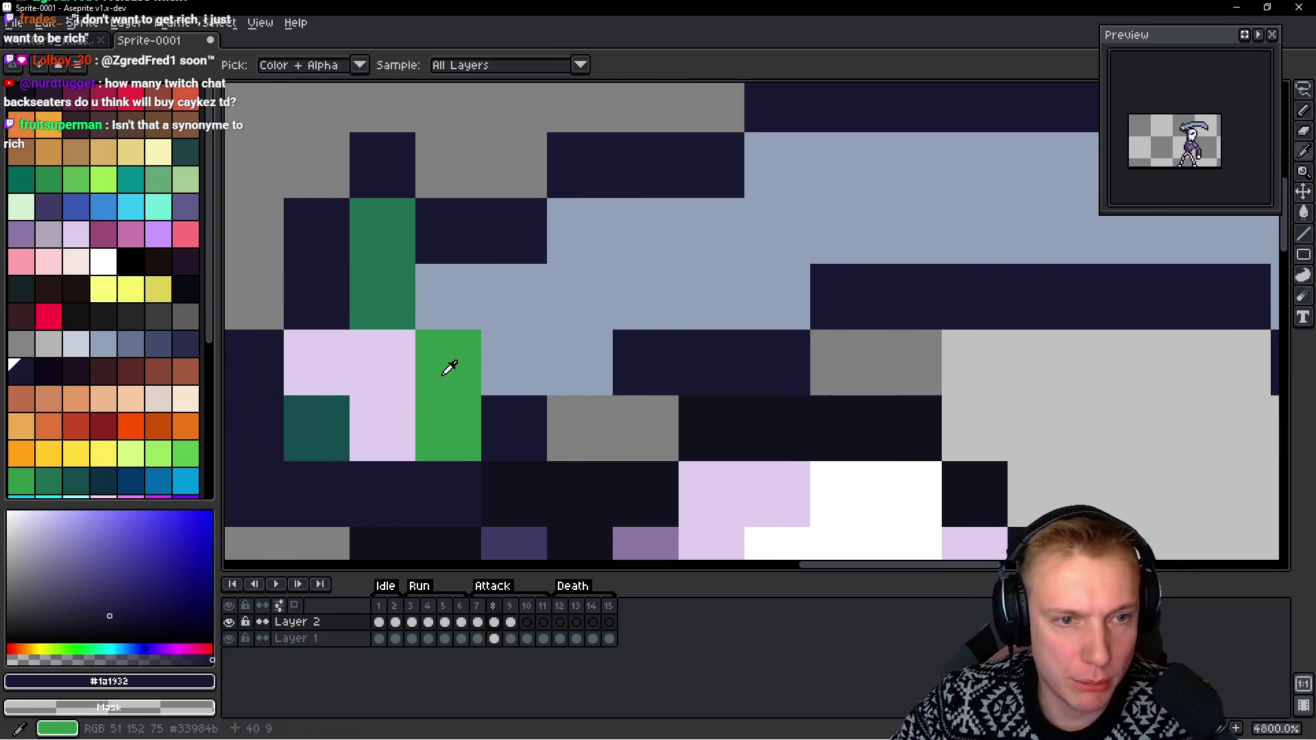
left_click(449, 368, "alt")
left_click(441, 317)
scroll(441, 317, "down", 5)
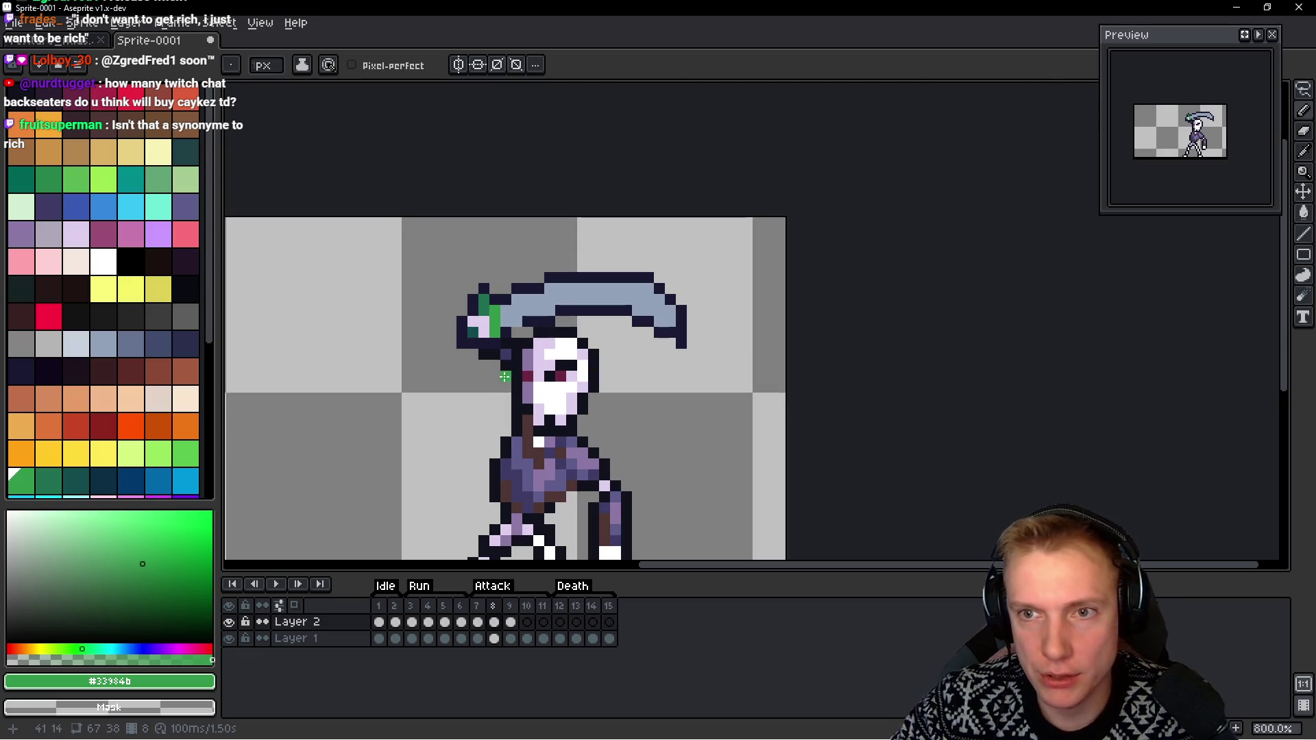
scroll(504, 376, "up", 3)
Paint an L of dark green #1e6f50 at the handle end, outline it in #1a1932, and view at 100%
left_click(579, 206, "alt")
scroll(420, 162, "down", 1)
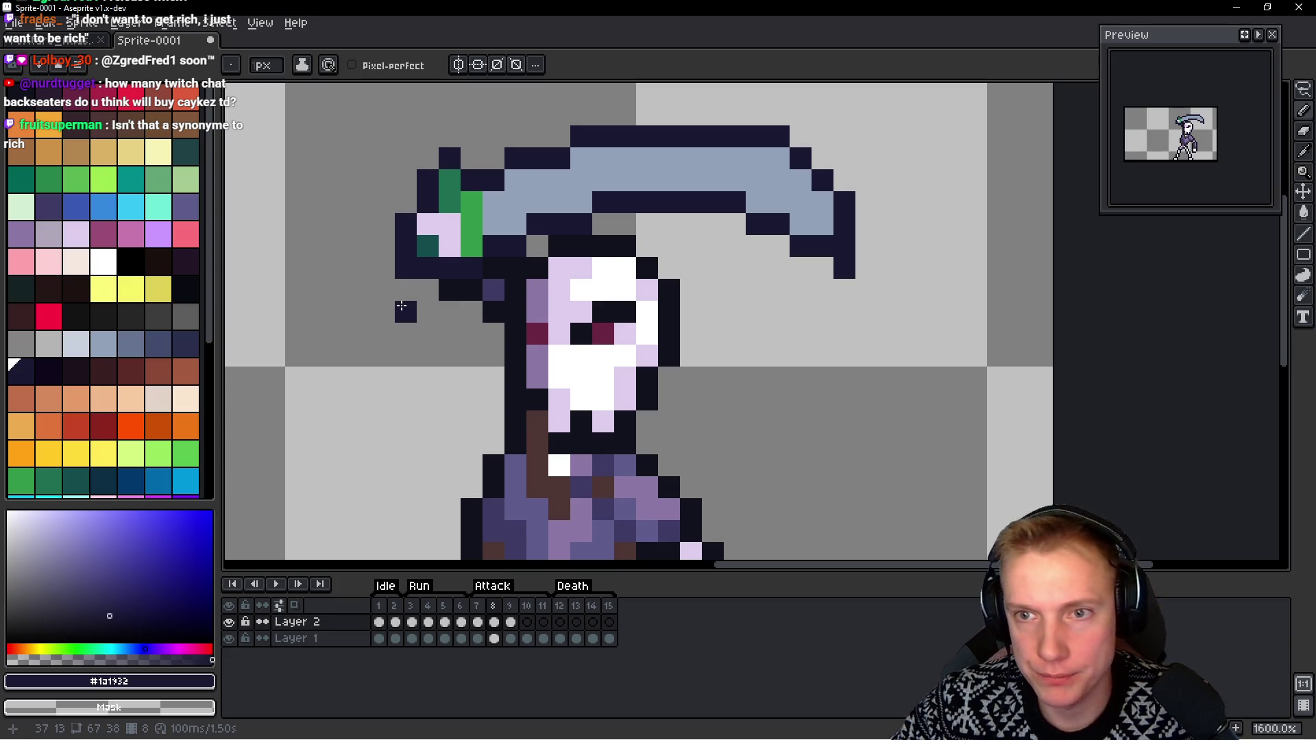
scroll(405, 302, "up", 1)
left_click(520, 176, "alt")
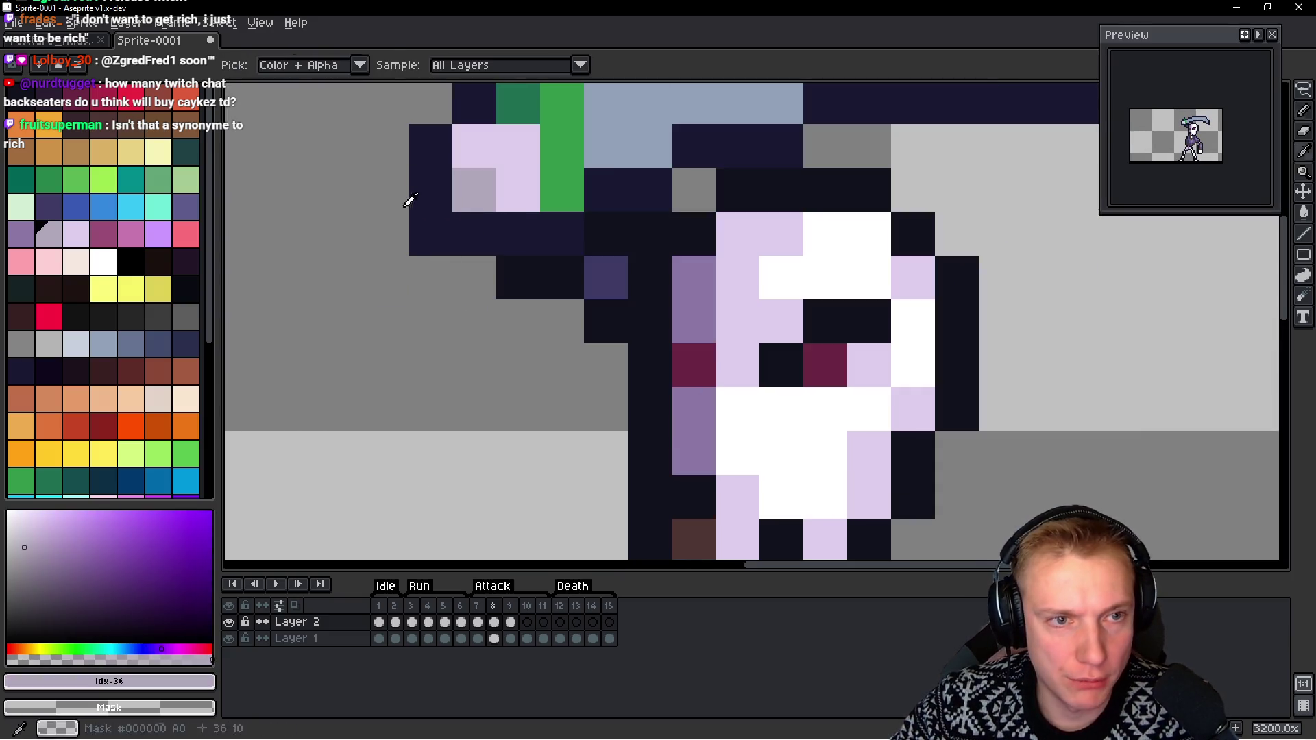
left_click(523, 103, "alt")
mouse_move(474, 233)
left_mouse_down()
mouse_move(430, 233)
mouse_move(430, 190)
left_mouse_up()
left_click(429, 137, "alt")
left_click(386, 234)
left_click_drag(394, 258, 464, 264)
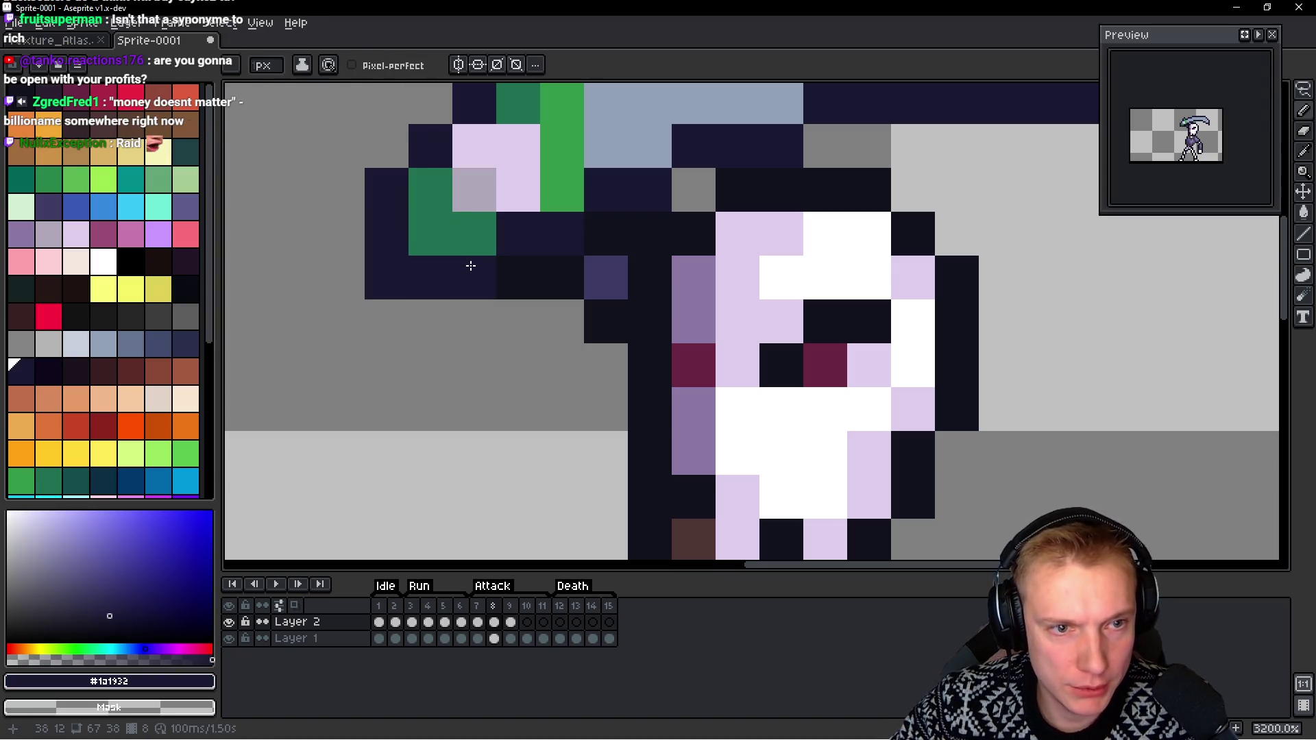
scroll(539, 264, "down", 3)
scroll(575, 273, "down", 3)
key("space")
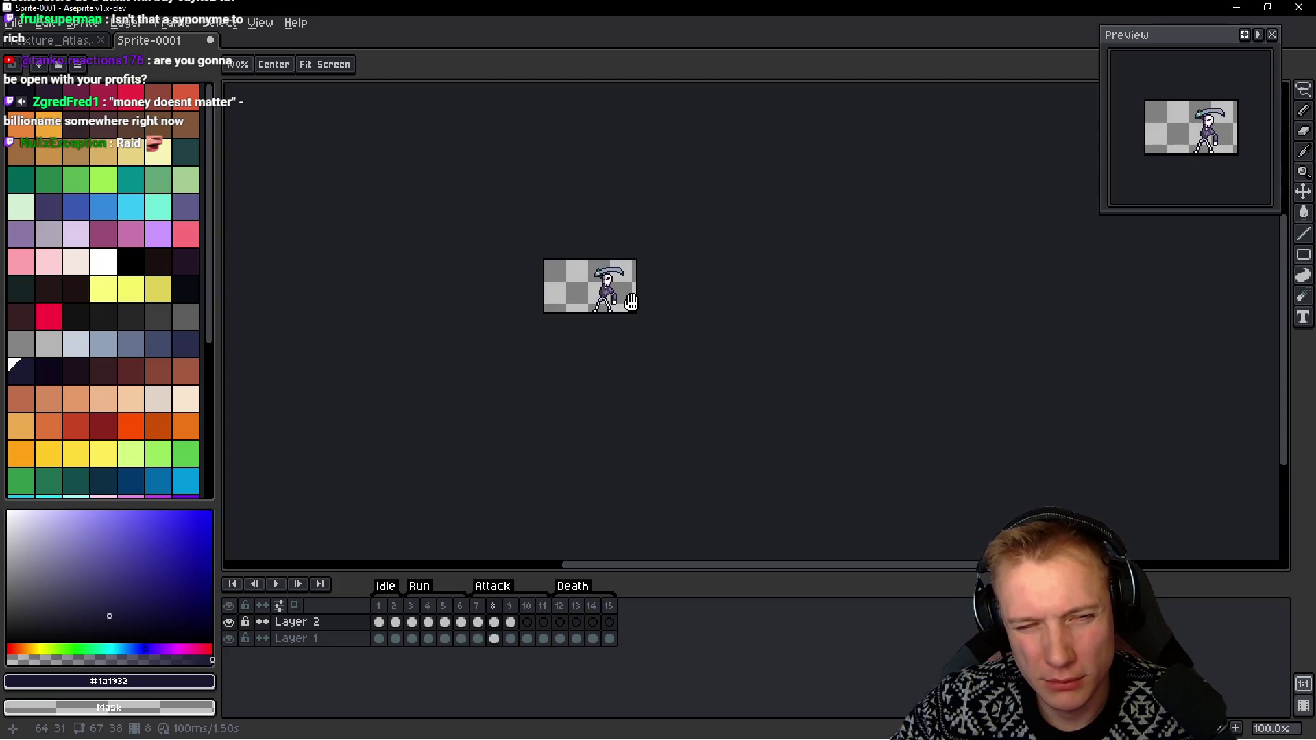
Paint lavender pixels left of the skull and clean up stray pixels along the head's side
scroll(610, 281, "up", 10)
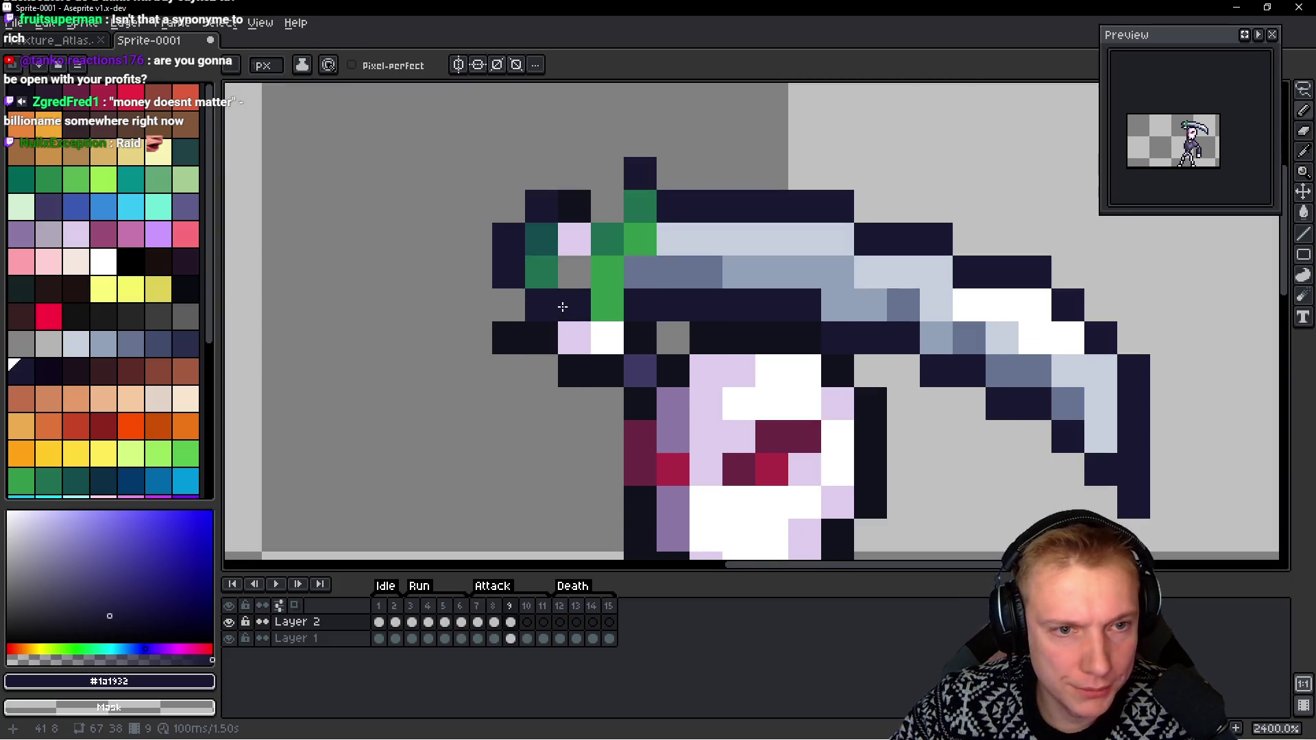
left_click(579, 229, "alt")
left_click_drag(542, 239, 574, 271)
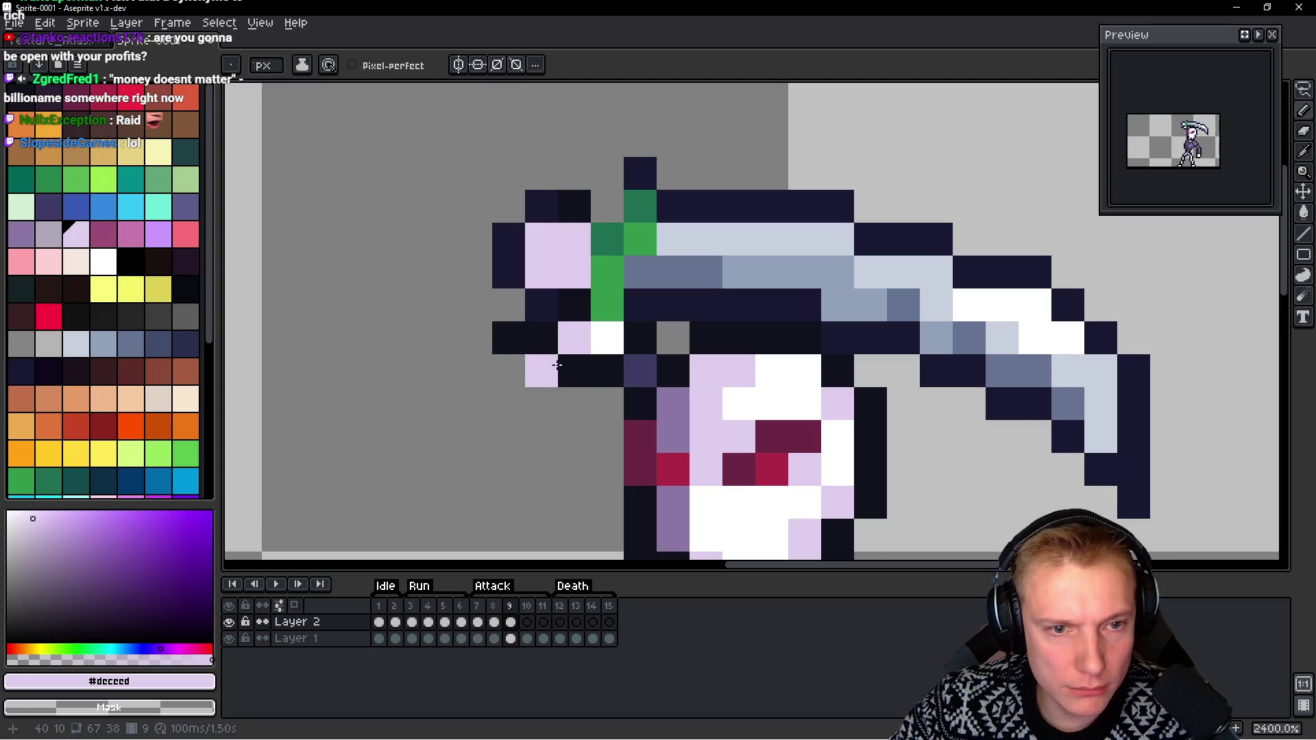
left_click(459, 379)
mouse_move(459, 379)
left_mouse_down()
mouse_move(528, 344)
mouse_move(636, 343)
left_mouse_up()
scroll(641, 340, "down", 4)
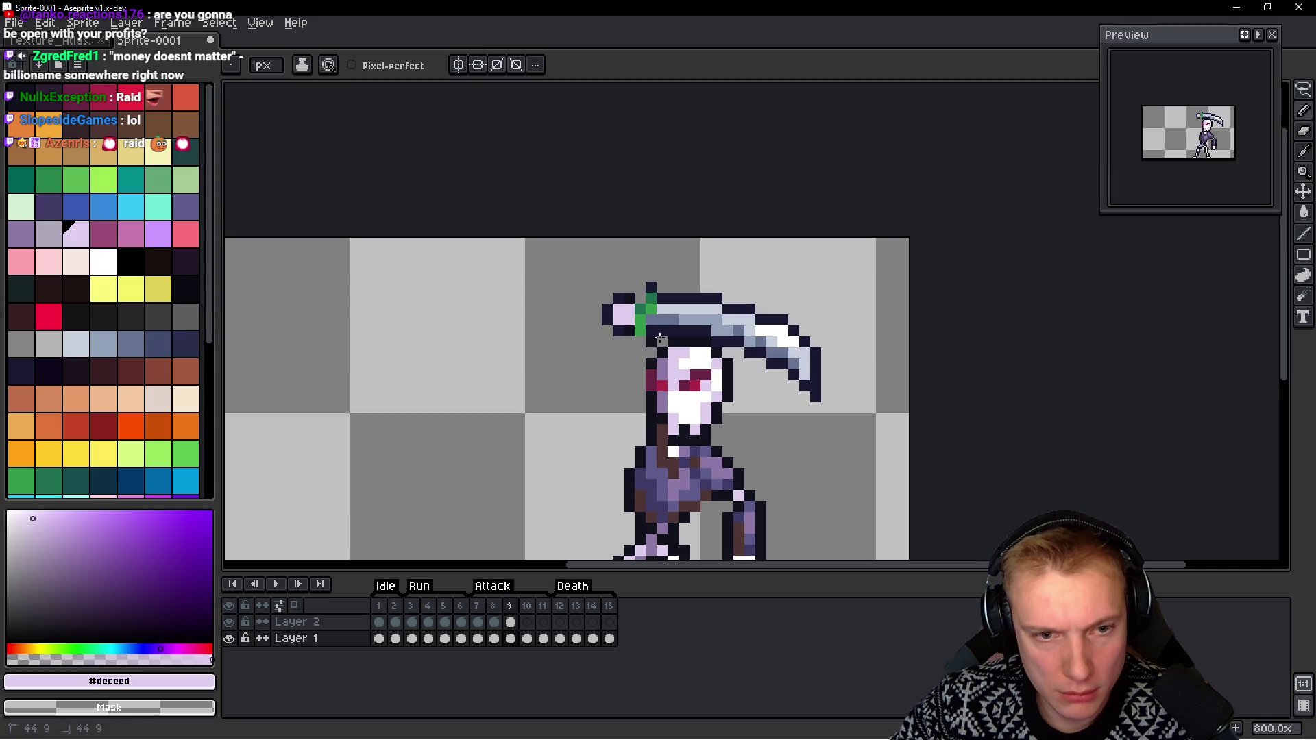
scroll(644, 340, "up", 4)
key("space")
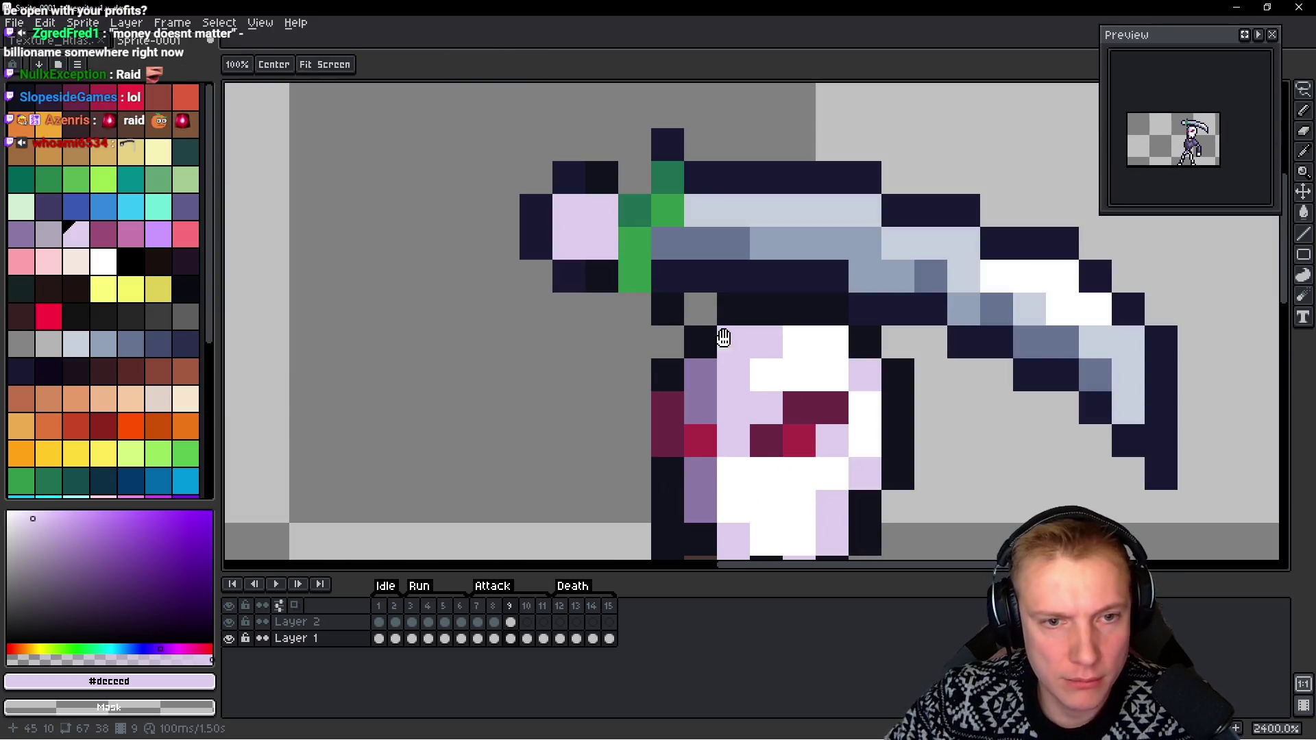
key("alt+Up")
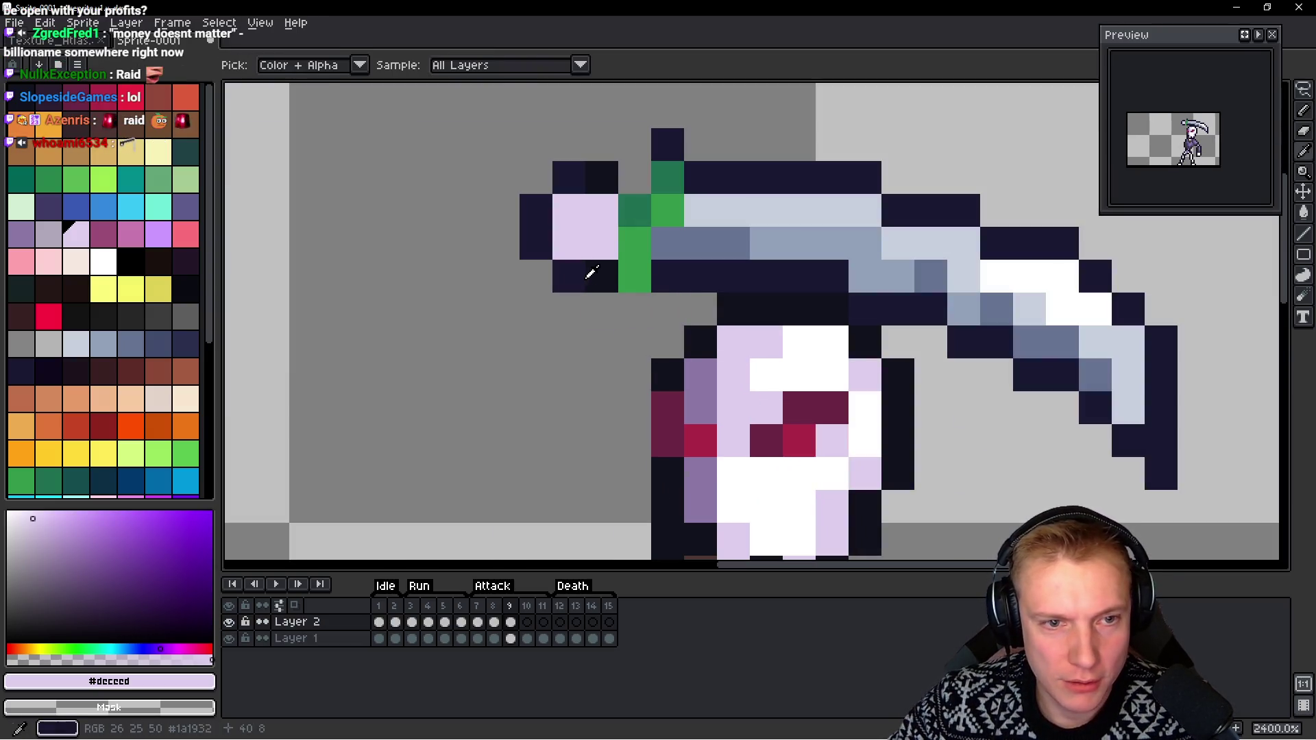
Flip back and forth between frames 8 and 9 to compare the changes
left_click(601, 278, "alt")
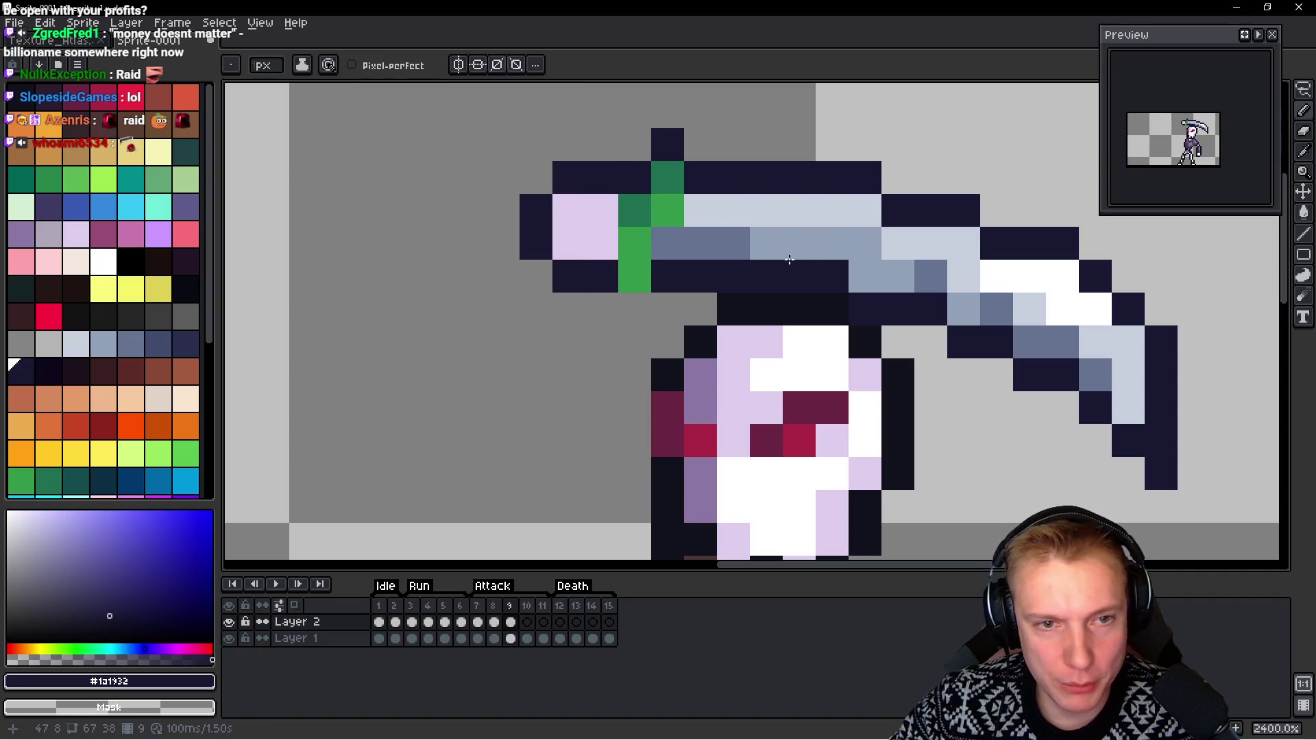
key("space")
key("Left")
key("Right")
key("Left")
key("Right")
key("Left")
key("Right")
key("Left")
key("Right")
key("Left")
key("Right")
key("Left")
key("Right")
key("Left")
key("Right")
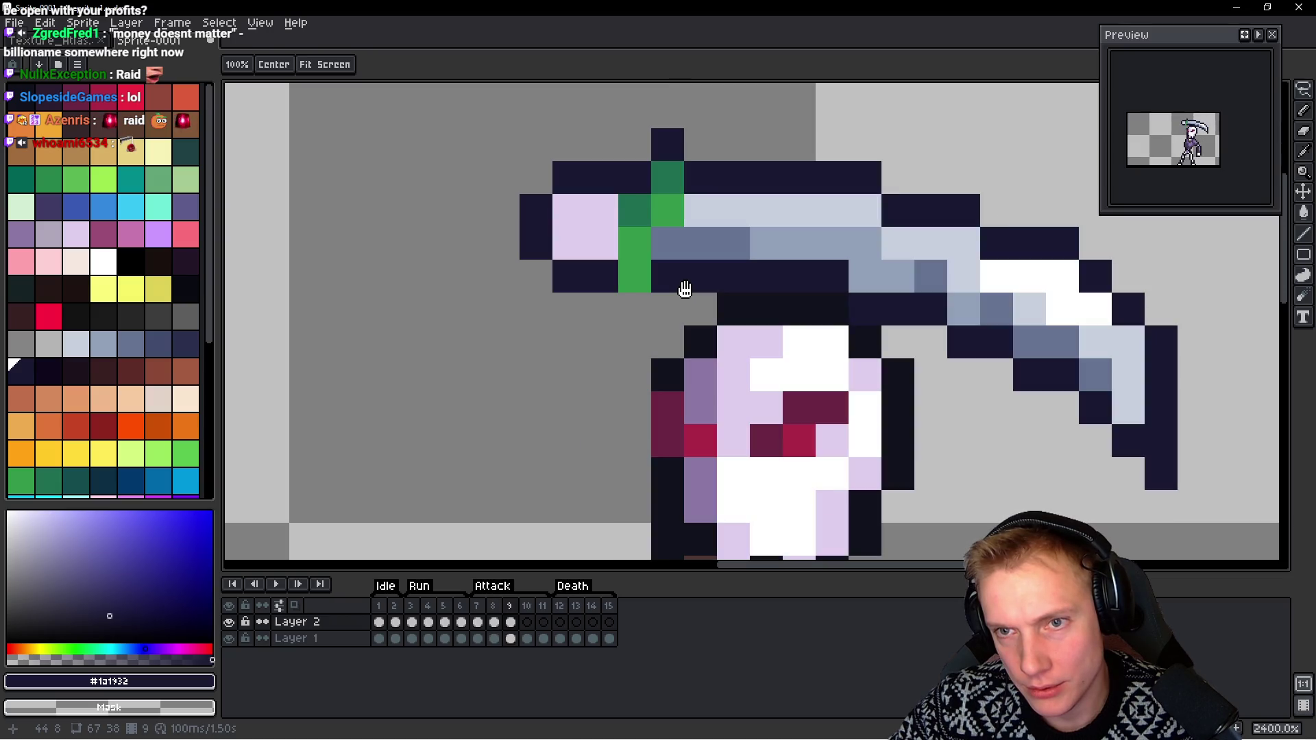
key("Left")
On frame 9, draw a lavender pixel column below the scythe's green grip
scroll(639, 330, "down", 5)
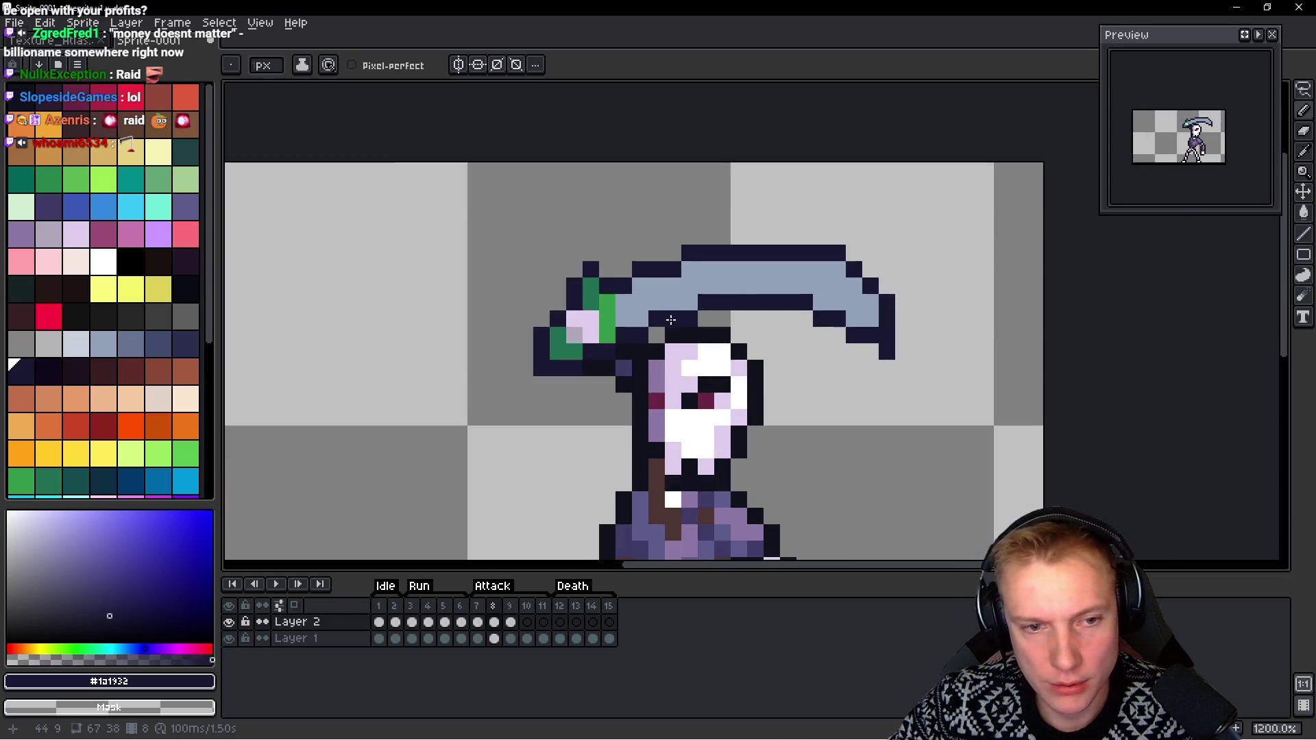
key("Right")
mouse_move(730, 489)
left_mouse_down()
mouse_move(730, 215)
mouse_move(823, 366)
left_mouse_up()
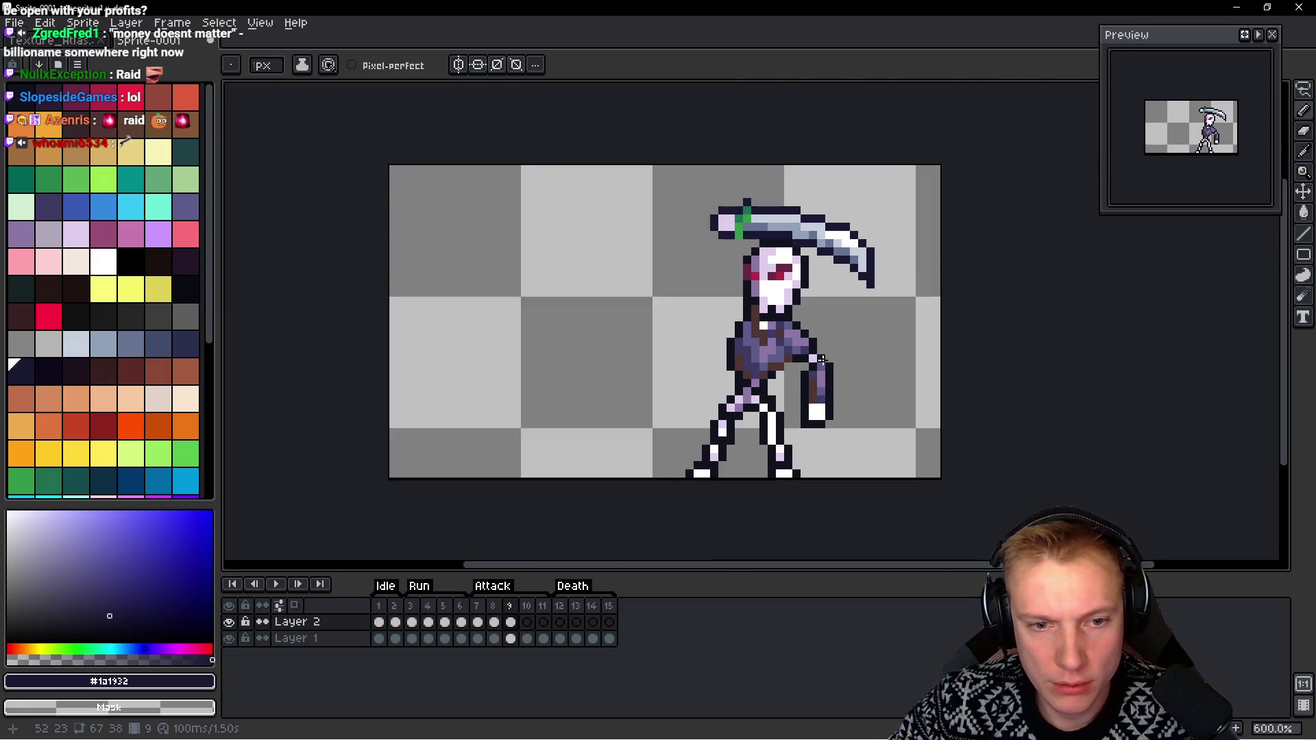
scroll(812, 353, "up", 1)
scroll(634, 207, "up", 4)
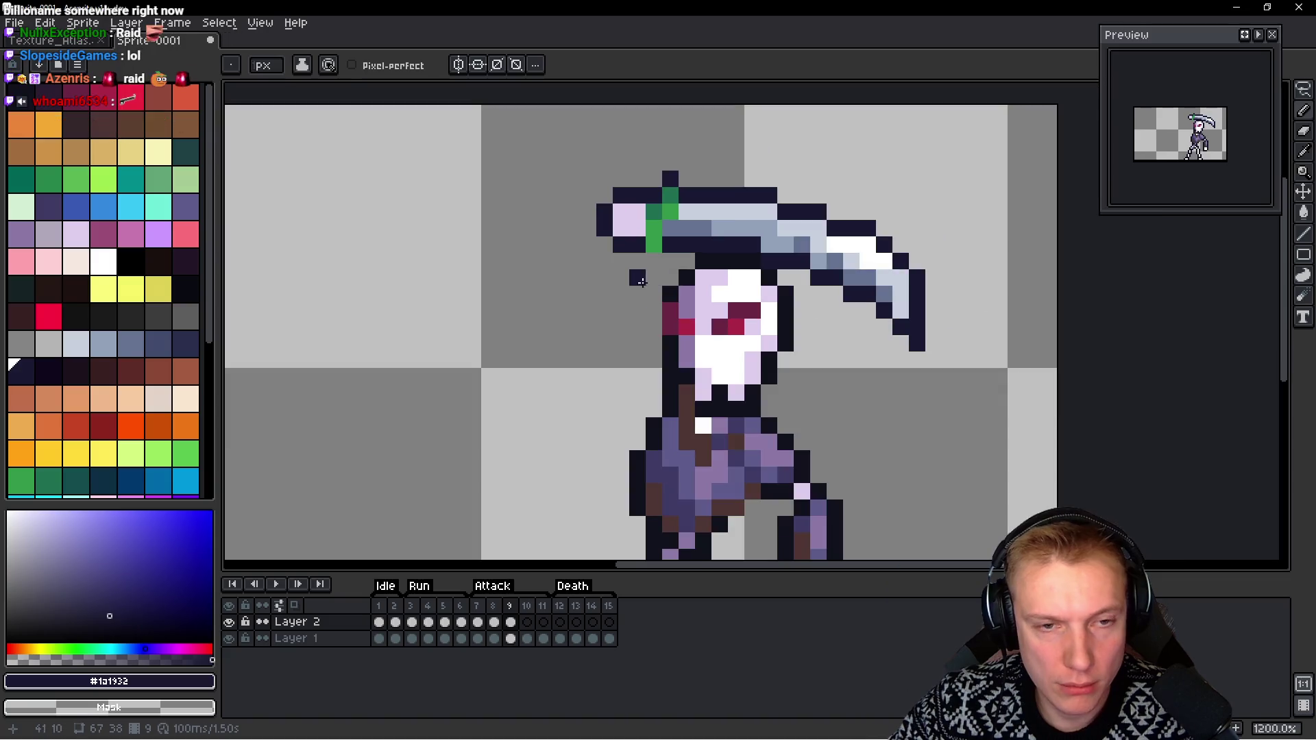
key("alt")
left_click(642, 213, "alt")
left_click_drag(654, 261, 653, 295)
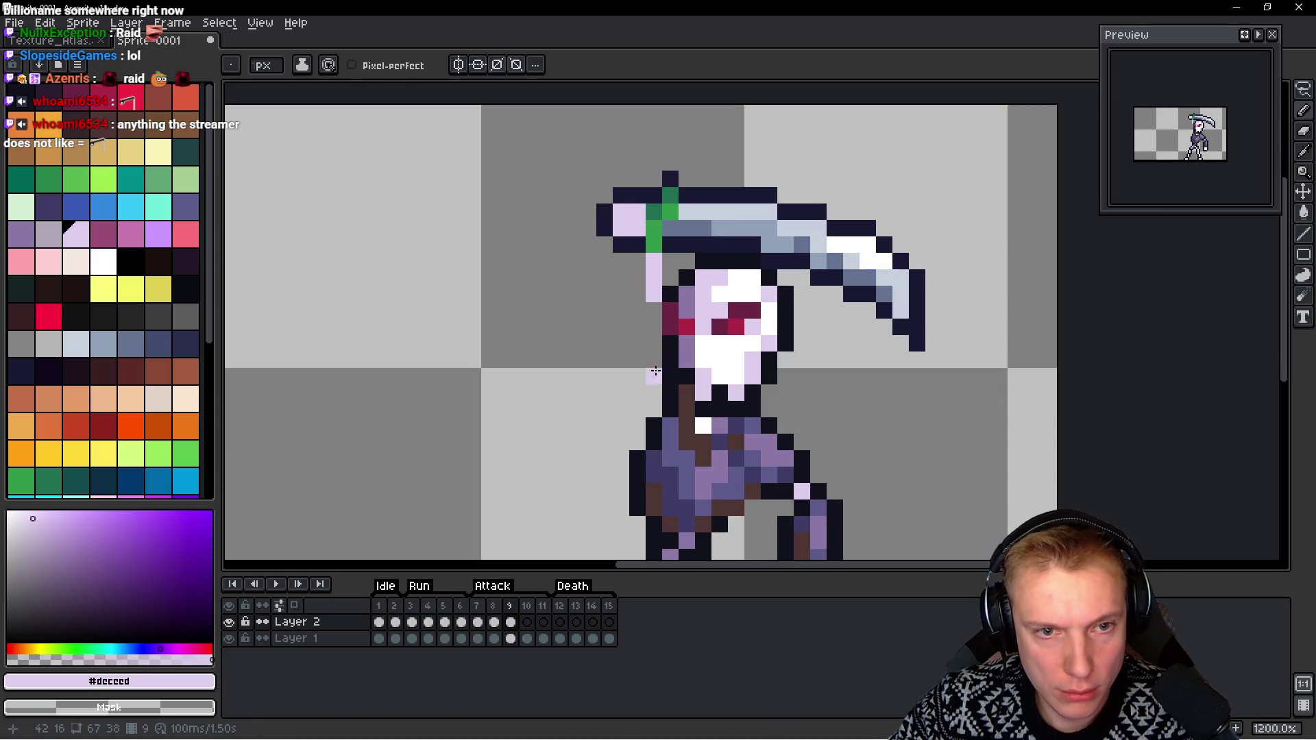
Outline the lavender column's top and left side in dark #1a1932 and preview the animation
left_click(670, 262, "alt")
left_click(654, 261)
left_click_drag(637, 278, 641, 312)
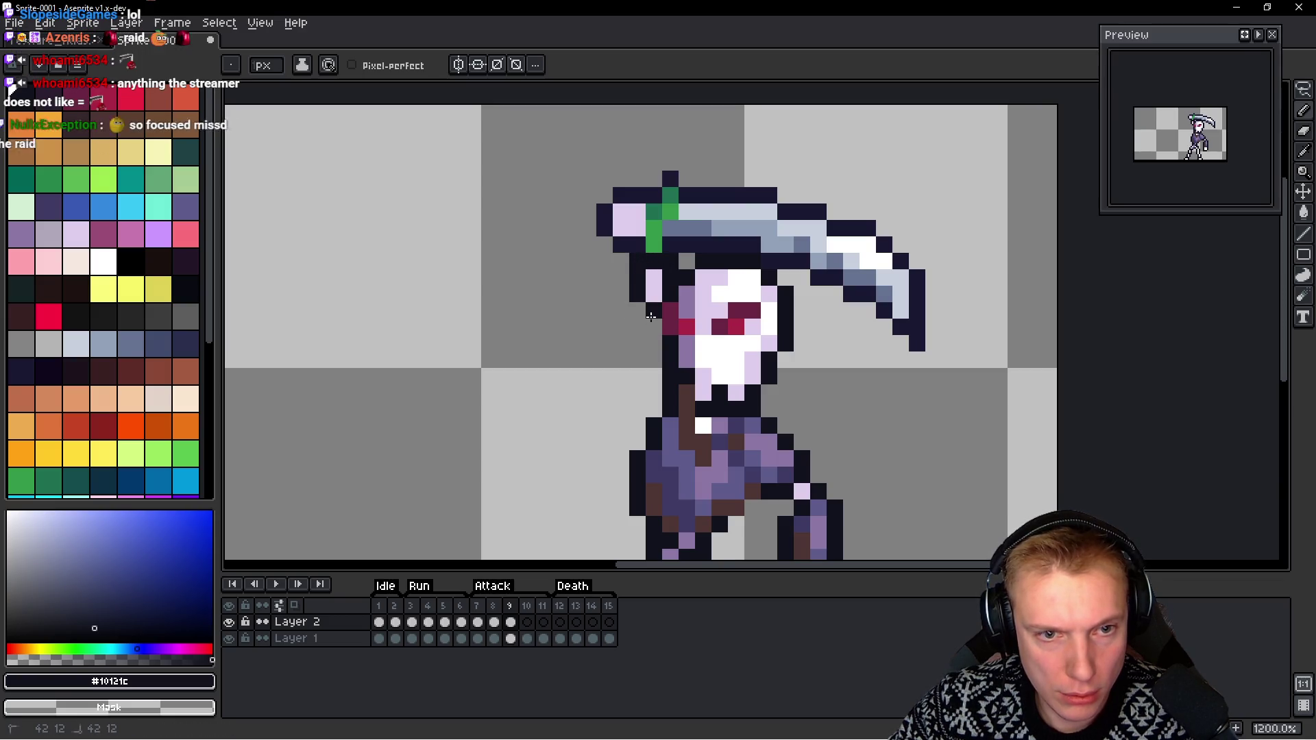
key("Return")
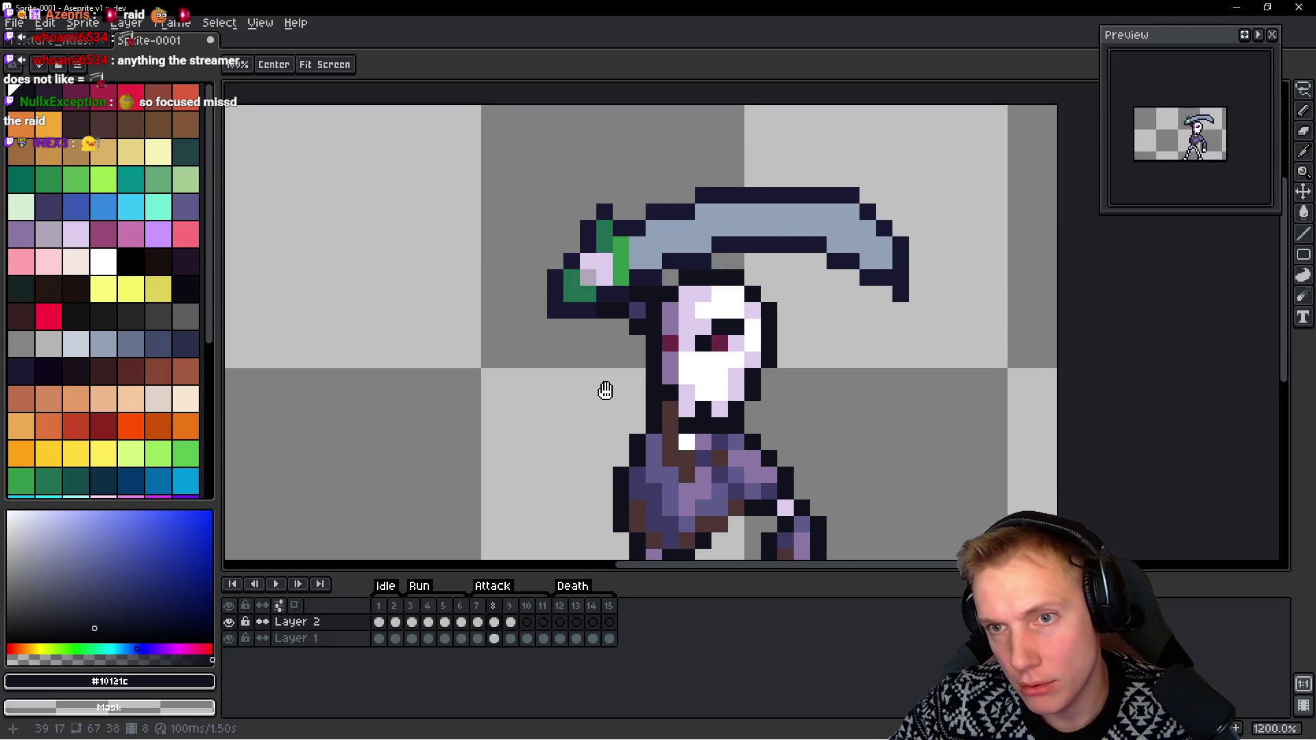
scroll(636, 365, "up", 1)
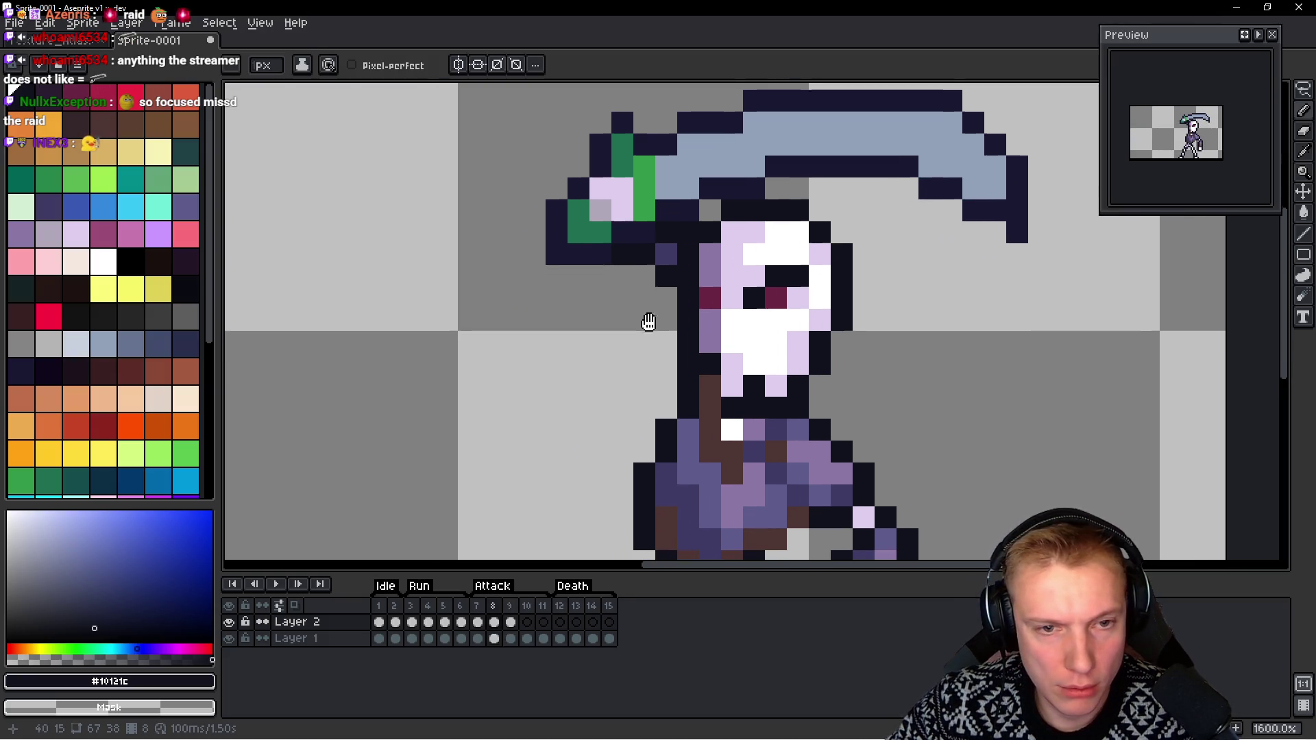
left_click(760, 332, "alt")
Paint a dark-outlined purple strip left of the skull's face, comparing frames 7 to 9
left_click(715, 263, "alt")
left_click_drag(666, 254, 667, 319)
left_click(646, 254, "alt")
left_click(659, 248)
key("space")
key("Left")
key("Right")
key("Right")
key("Left")
key("Right")
key("Left")
Paint a pale #c7c7dd highlight along the blade's top edge down toward the grip
key("Right")
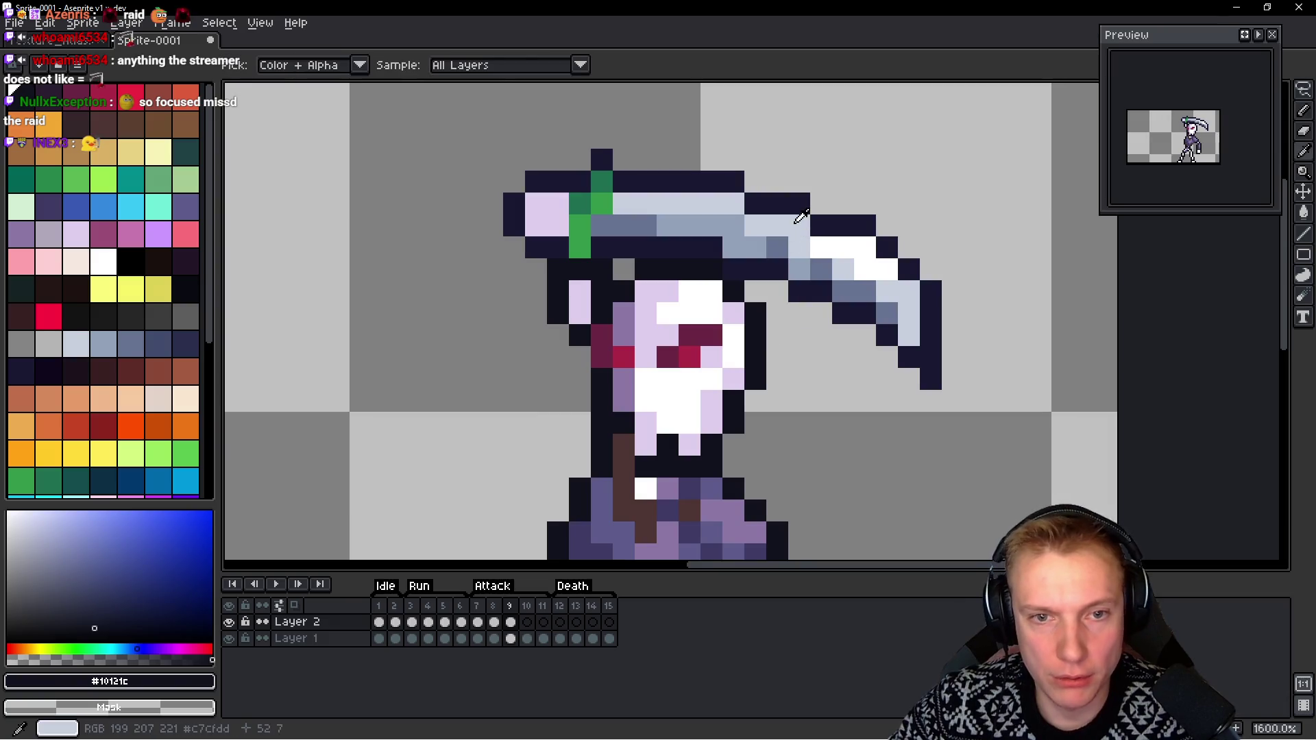
left_click(795, 226, "alt")
key("space")
key("Left")
key("Right")
key("Left")
mouse_move(645, 203)
left_mouse_down()
mouse_move(833, 204)
mouse_move(873, 239)
left_mouse_up()
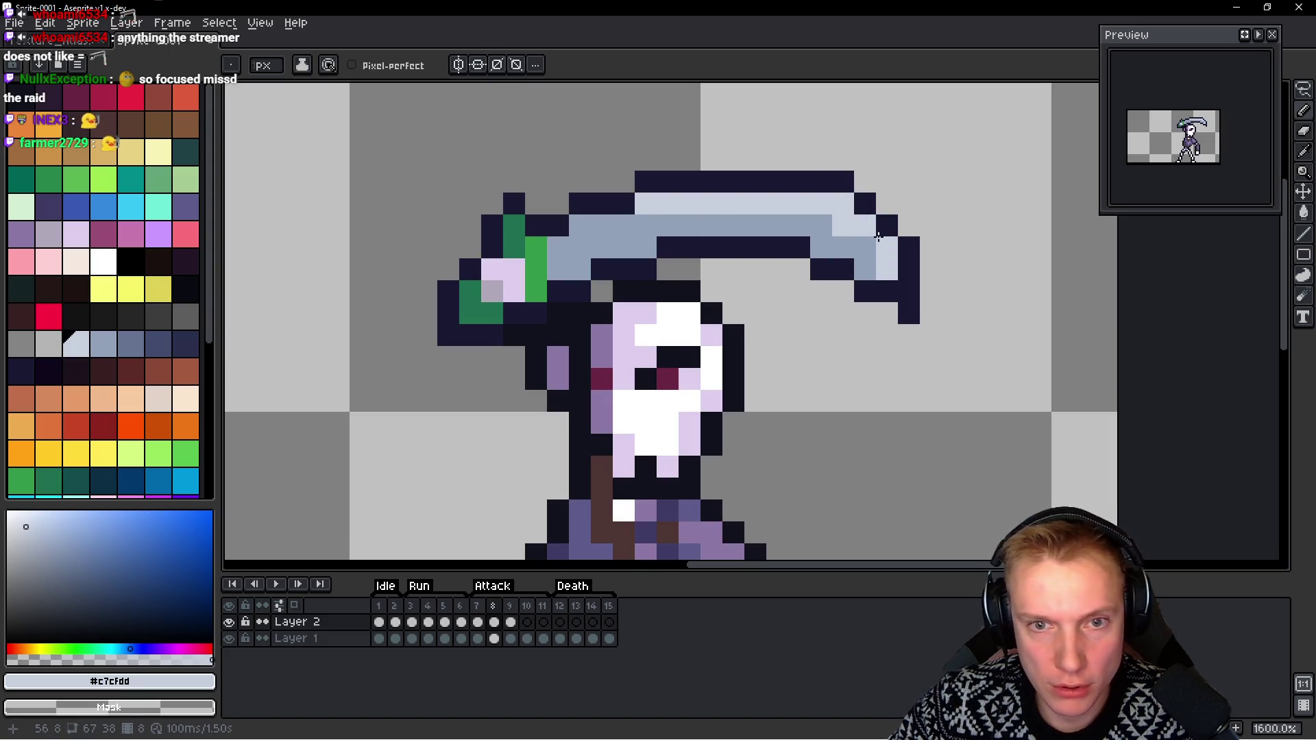
left_click_drag(623, 224, 558, 247)
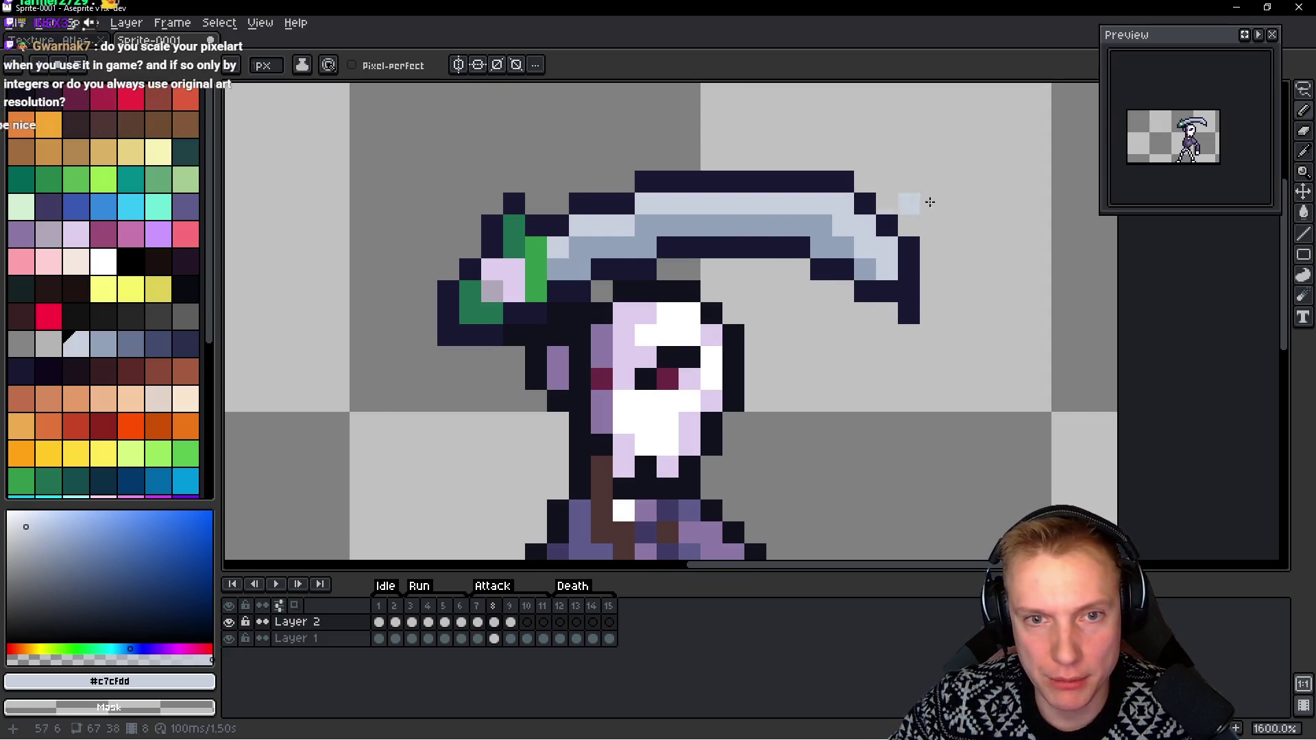
Shade the blade's middle, tip and grip end with darker #657392 blue
key("Right")
key("Right")
key("Left")
key("Left")
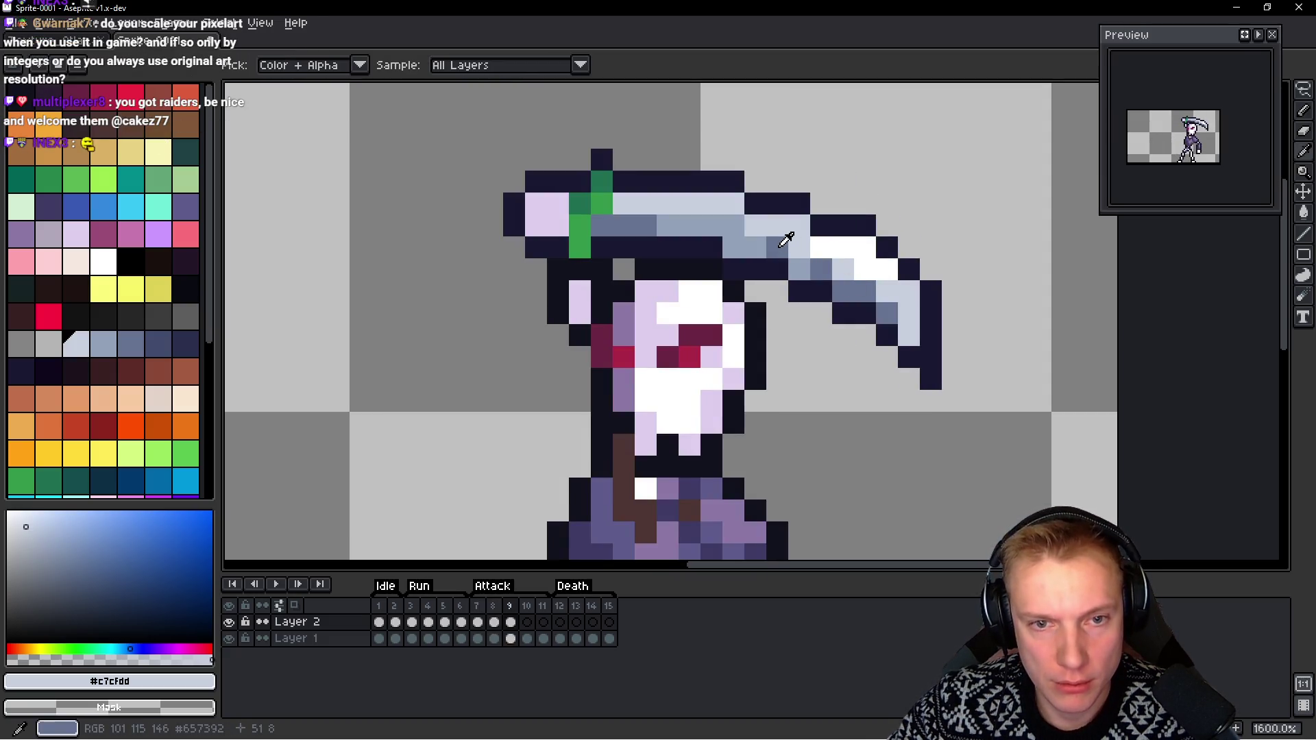
left_click(786, 235, "alt")
left_click_drag(821, 225, 710, 226)
left_click(862, 251)
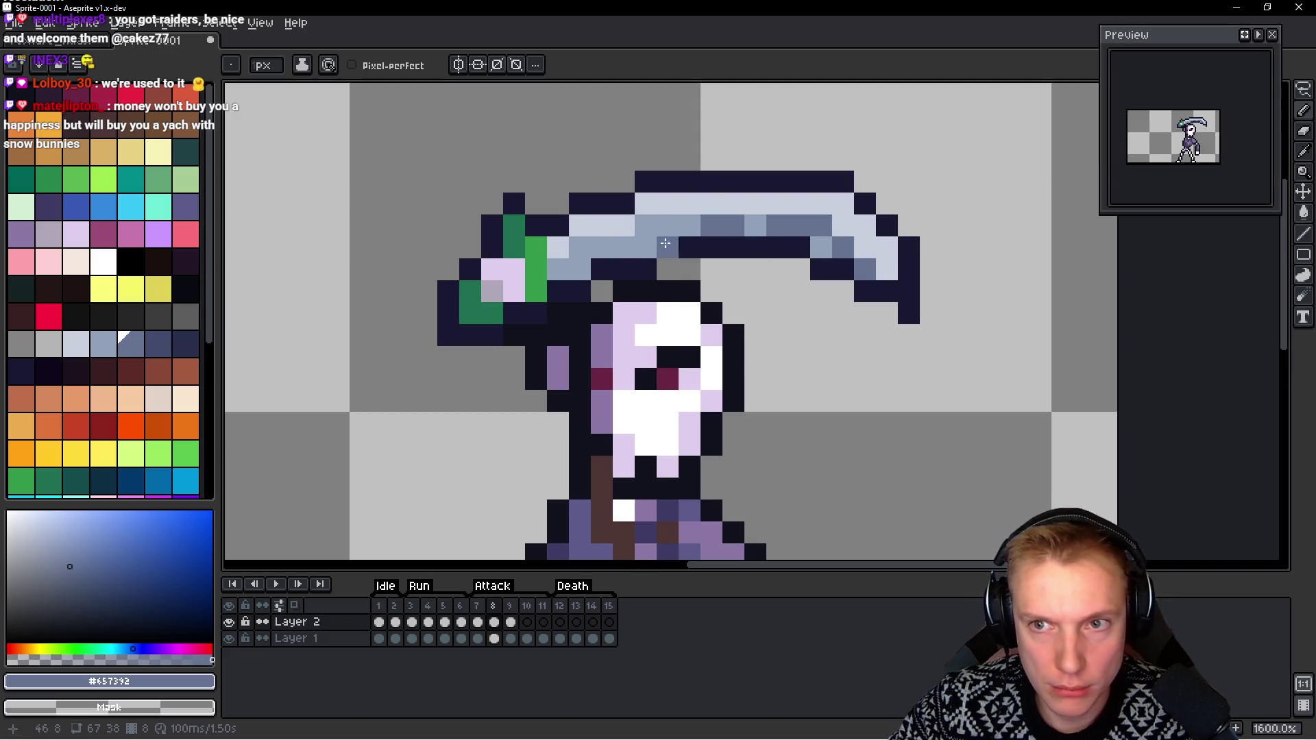
left_click(602, 252)
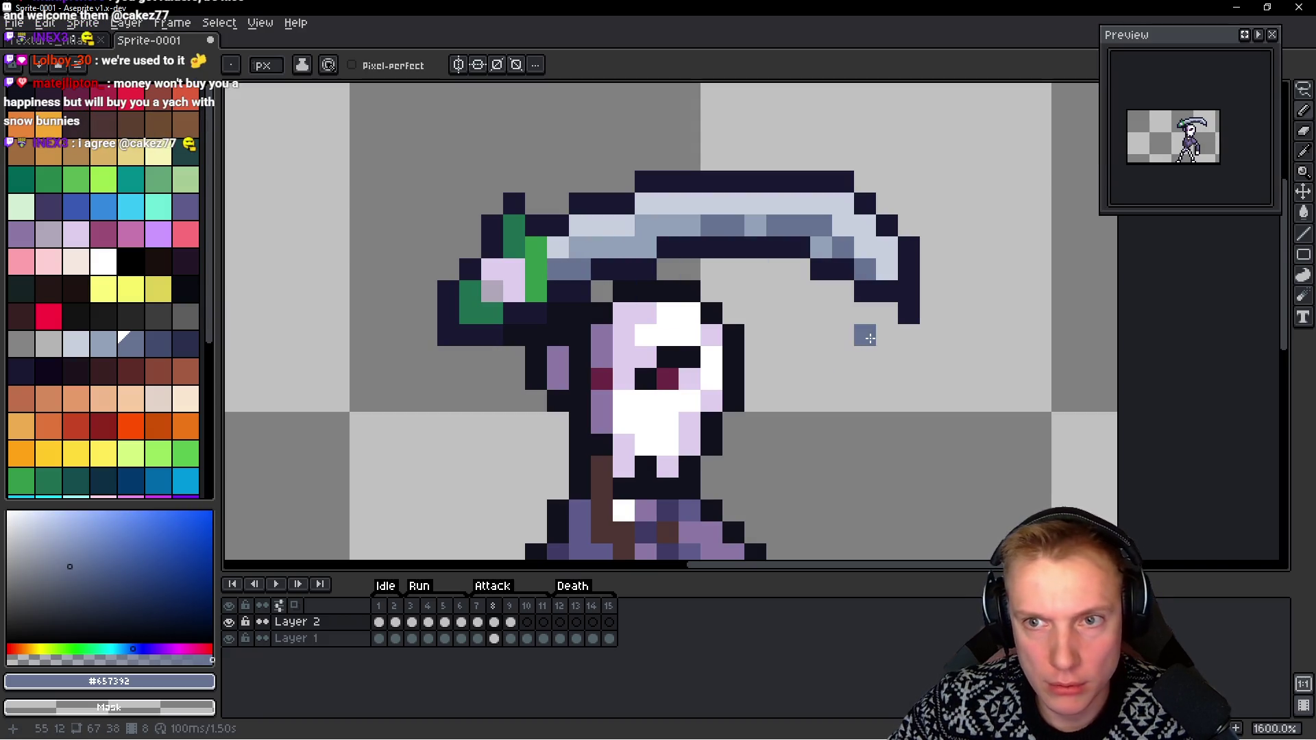
Add white shine pixels along the blade's upper edge
left_click(850, 183, "alt")
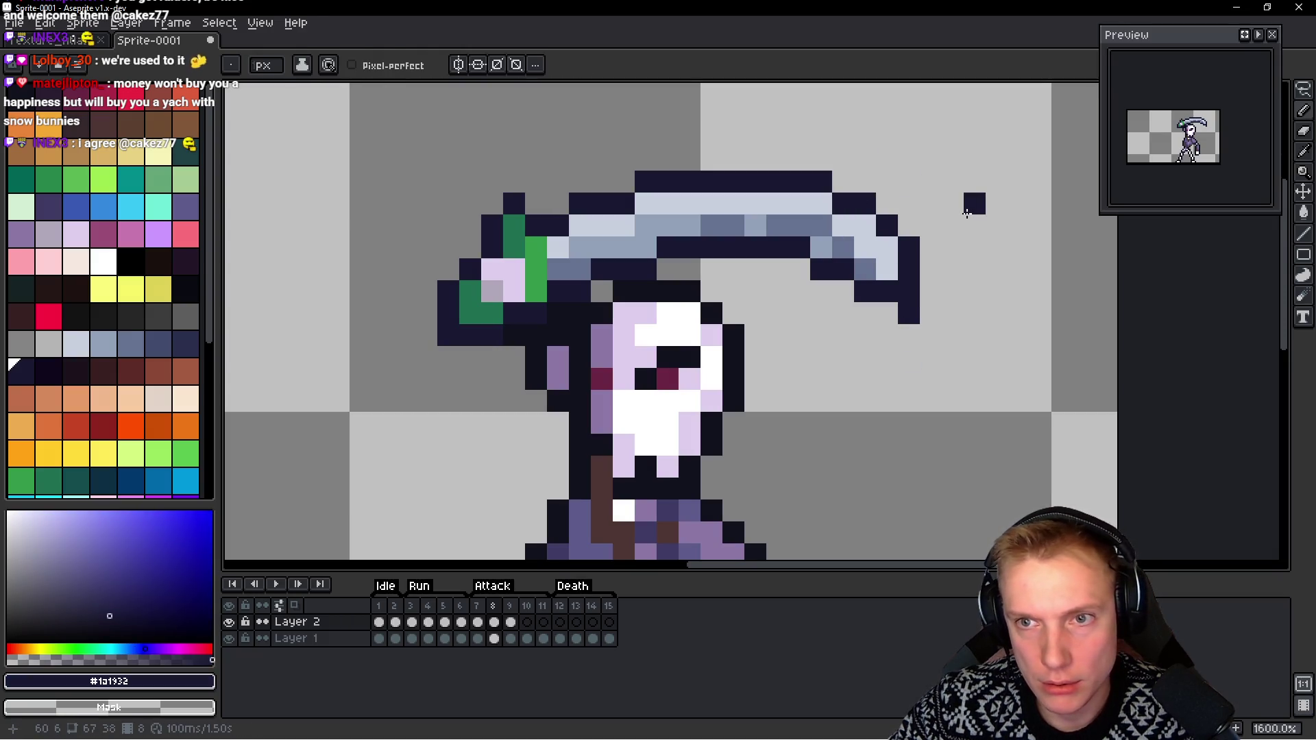
key("space")
key("Left")
key("Right")
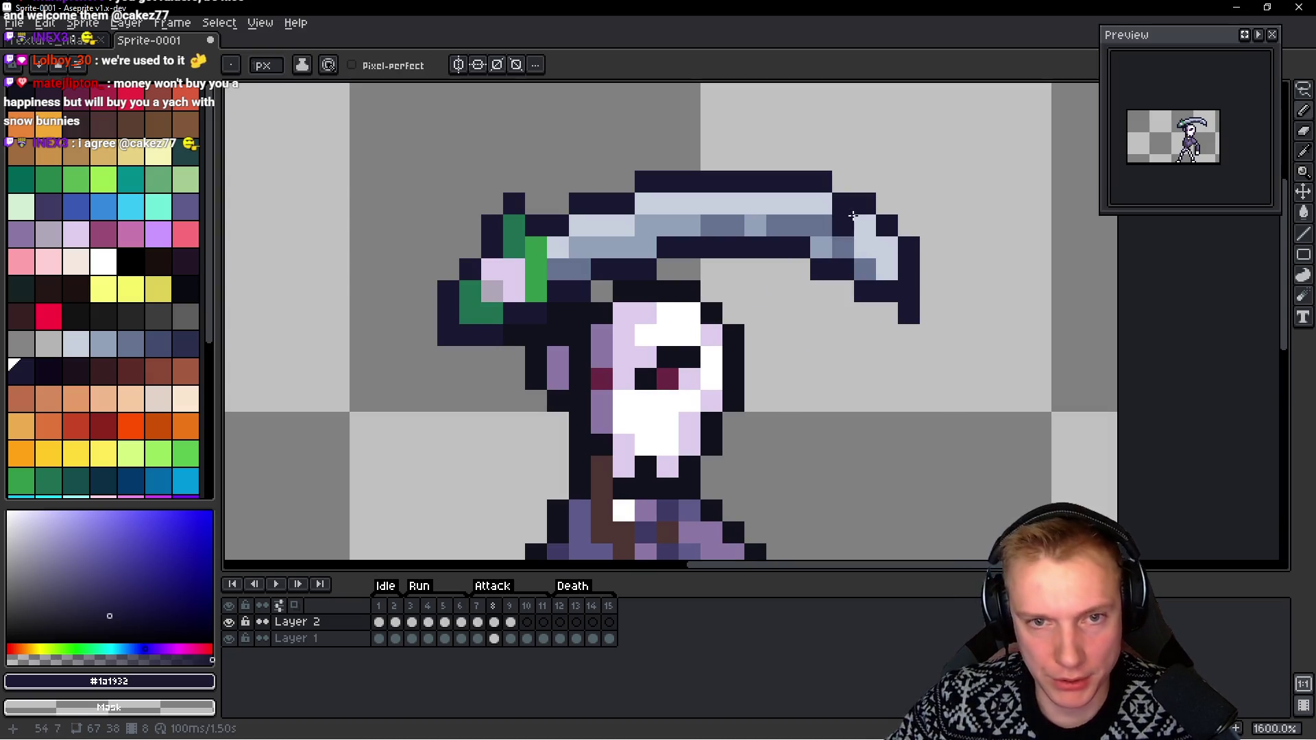
left_click(103, 261)
left_click(820, 204)
left_click(799, 204)
left_click(864, 226)
left_click(845, 225)
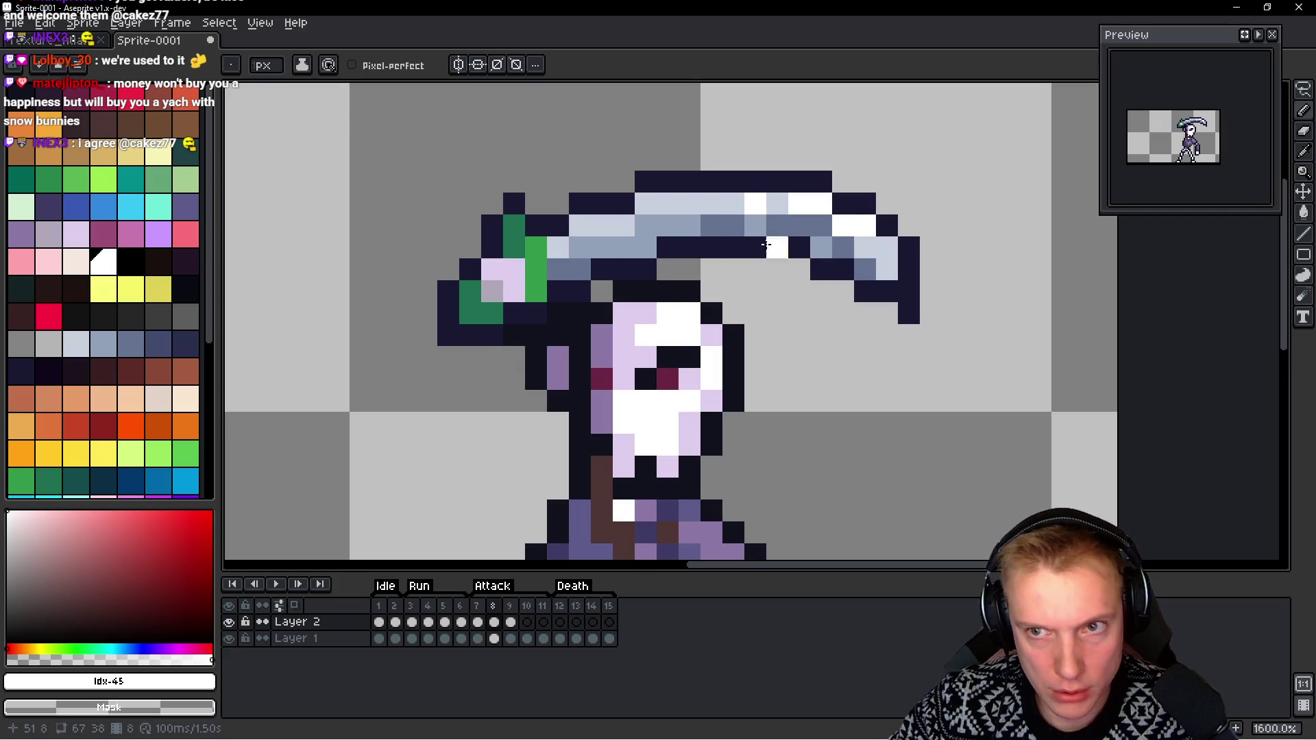
Paint white highlight pixels on the scythe's curved tip
key("Right")
key("Right")
key("Left")
key("Left")
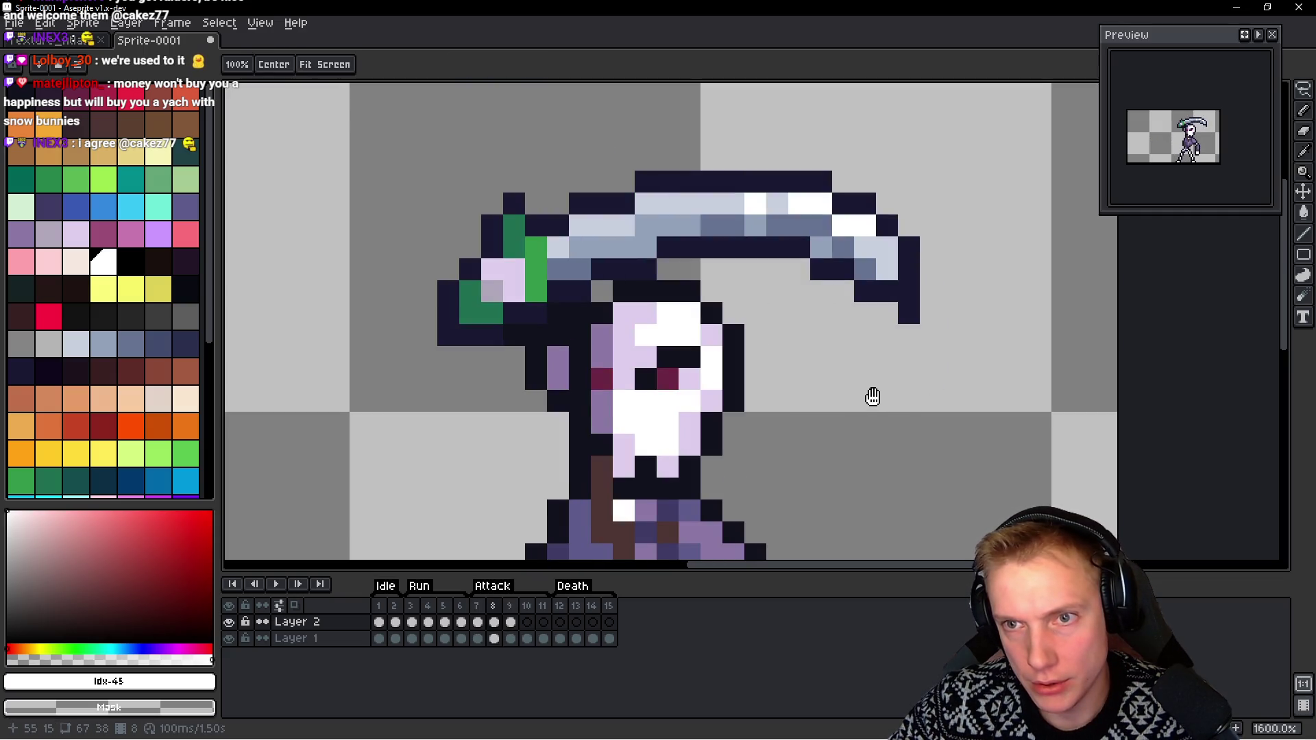
key("b")
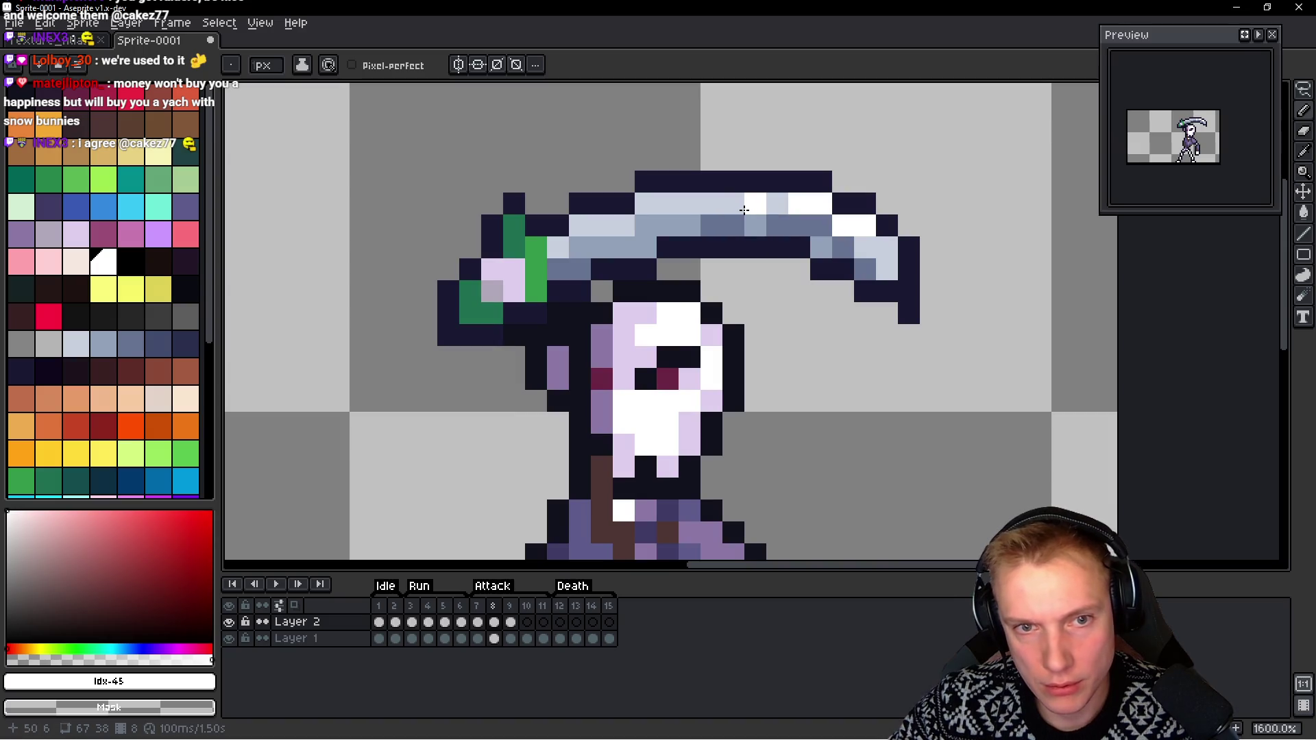
left_click_drag(865, 247, 887, 248)
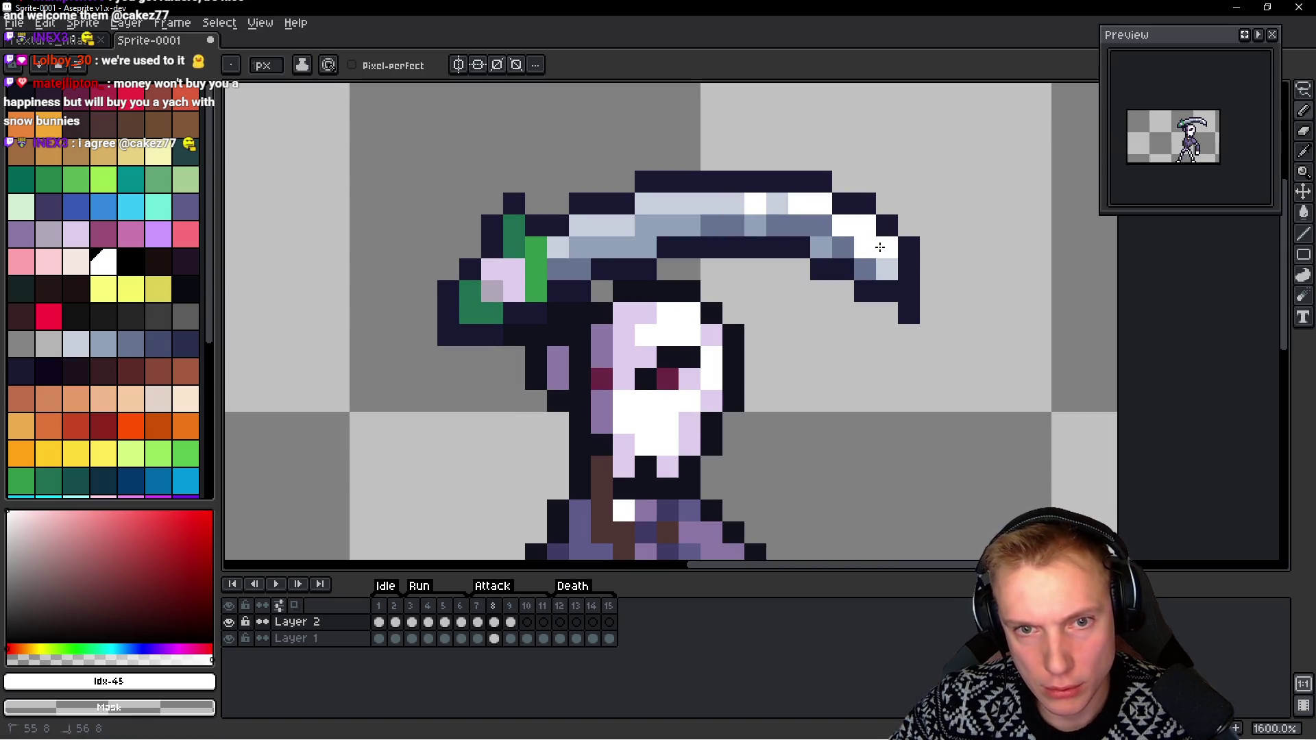
key("Right")
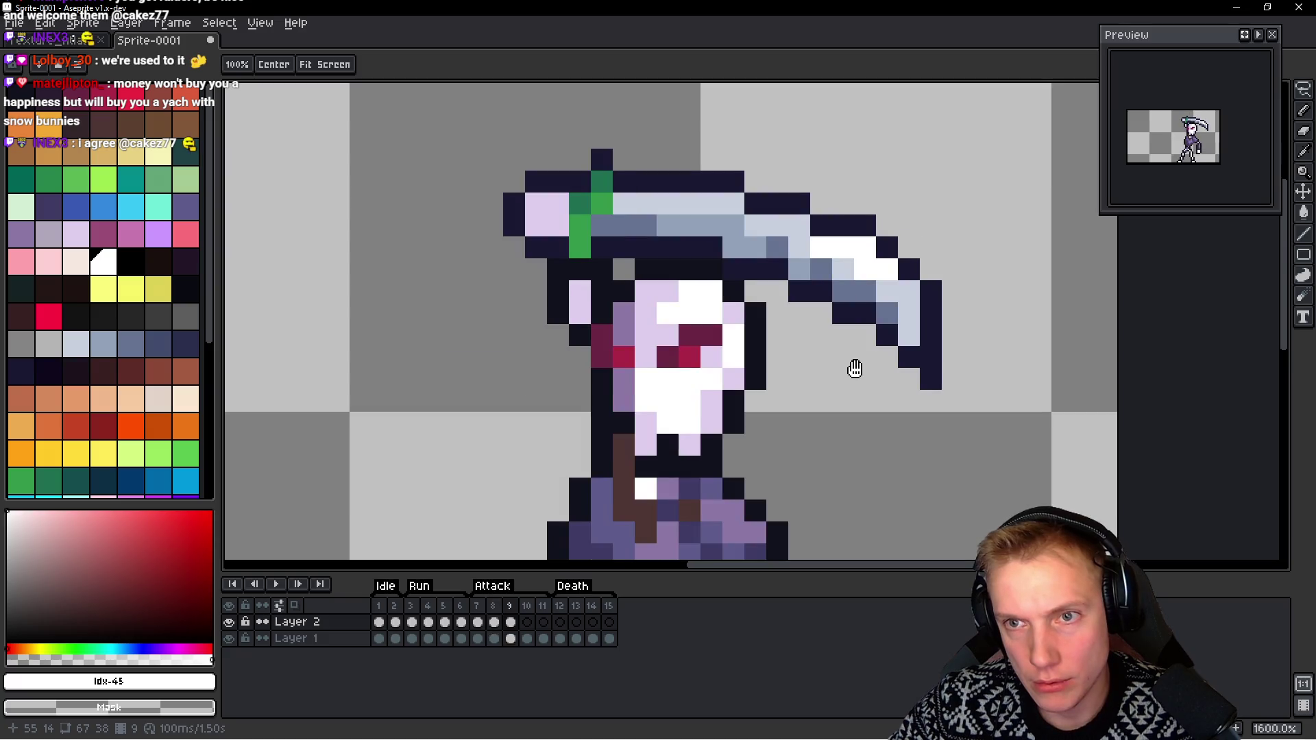
key("Right")
key("Left")
key("Left")
scroll(854, 369, "down", 5)
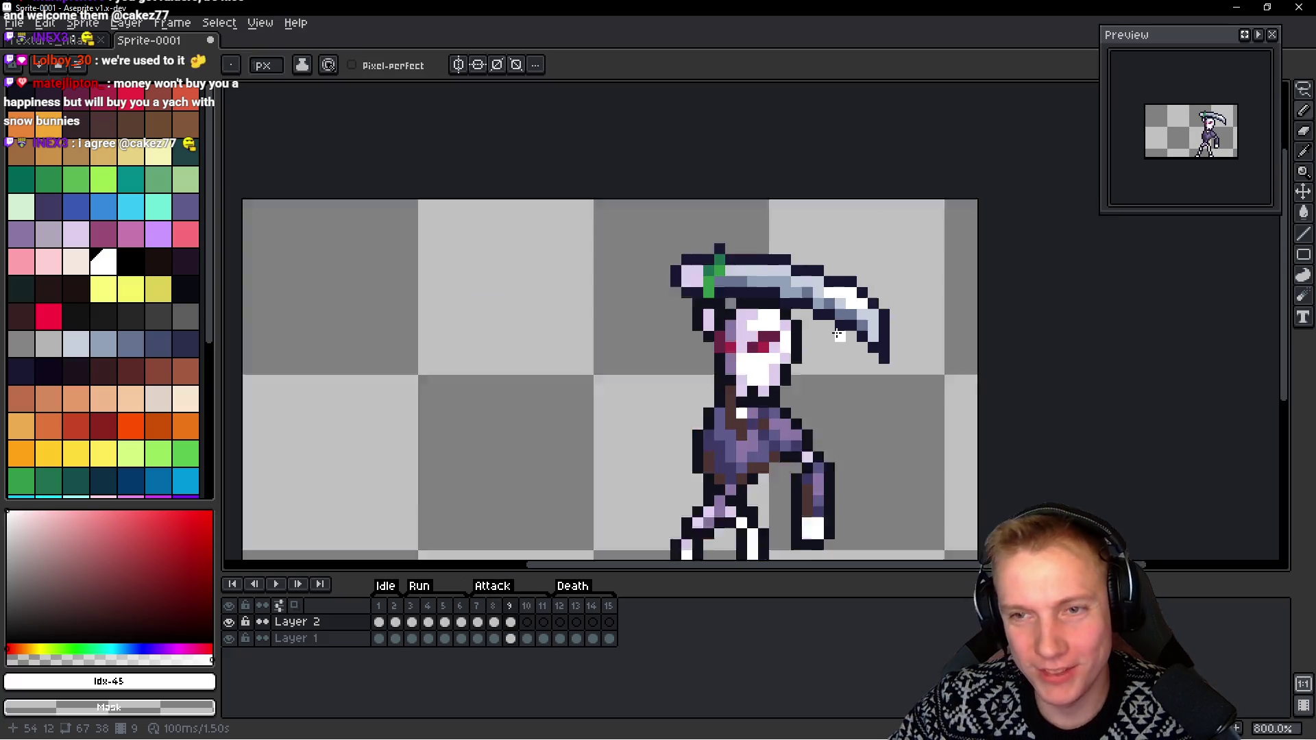
key("Left")
key("Right")
key("Right")
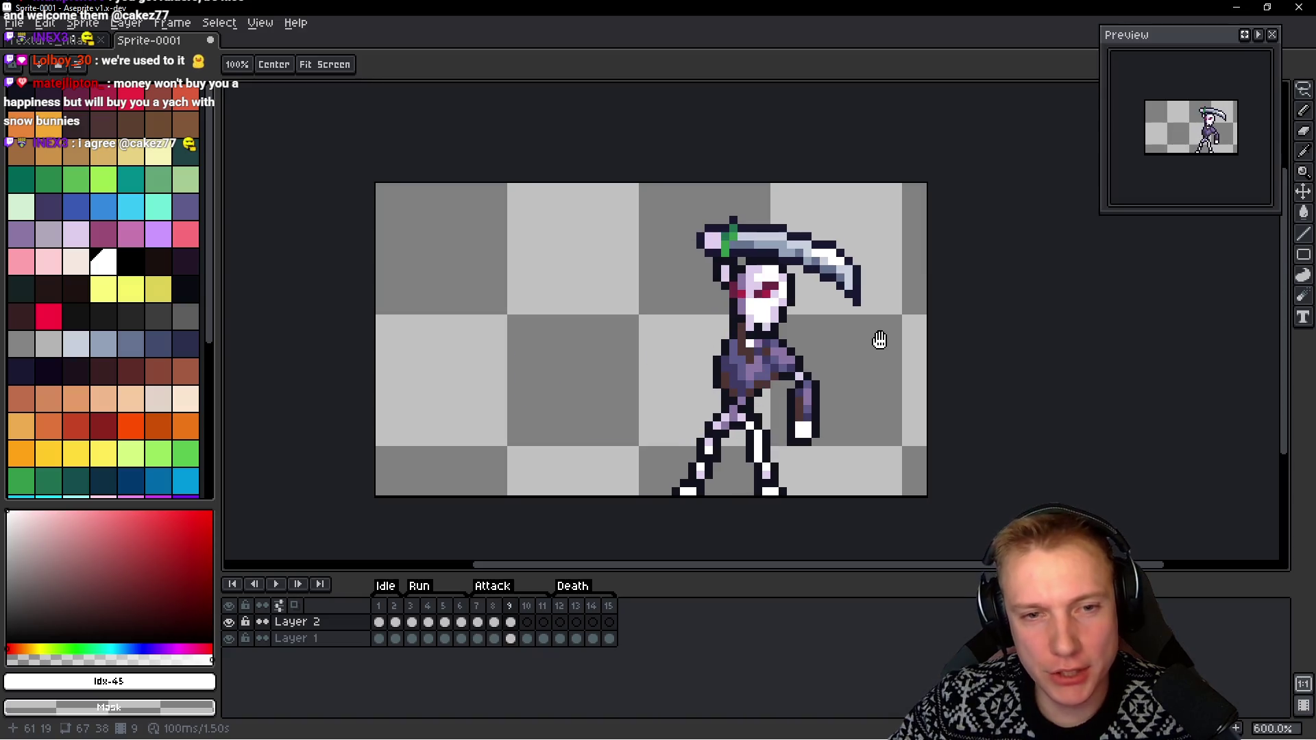
key("Left")
key("Left")
key("Right")
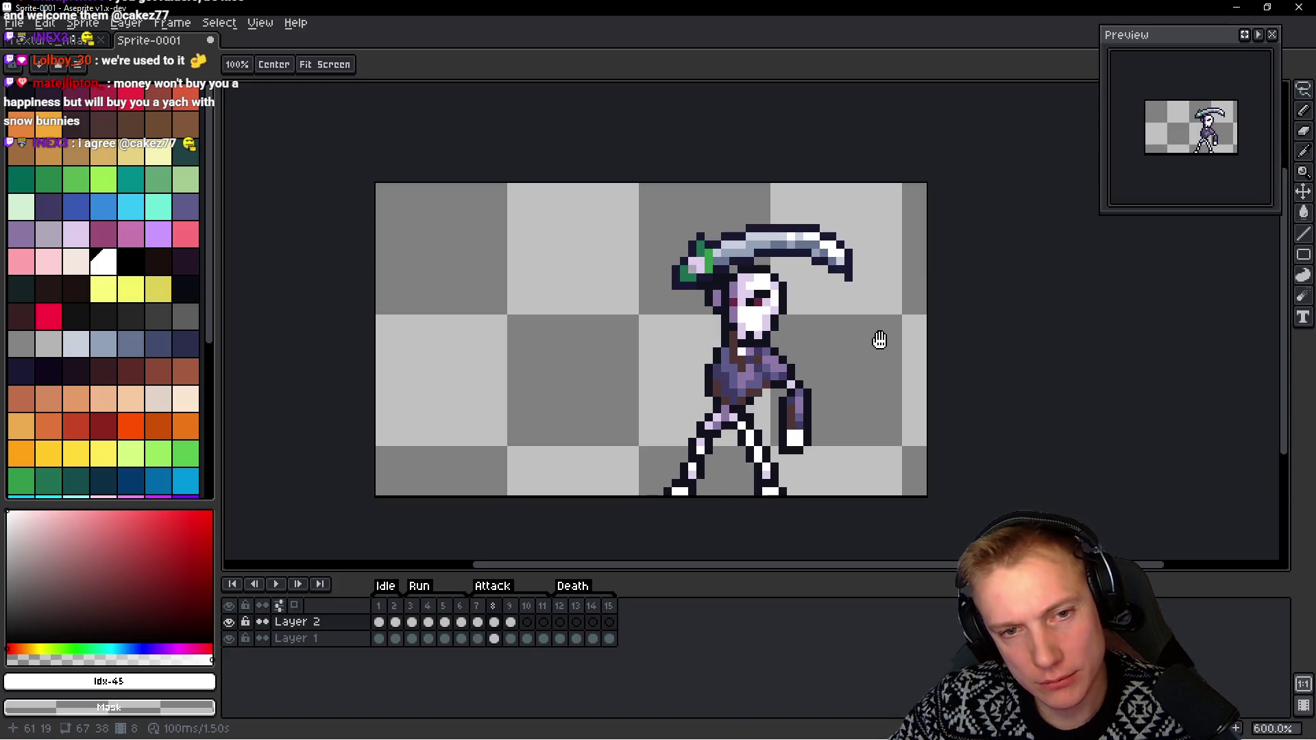
key("Right")
key("Left")
key("Right")
key("b")
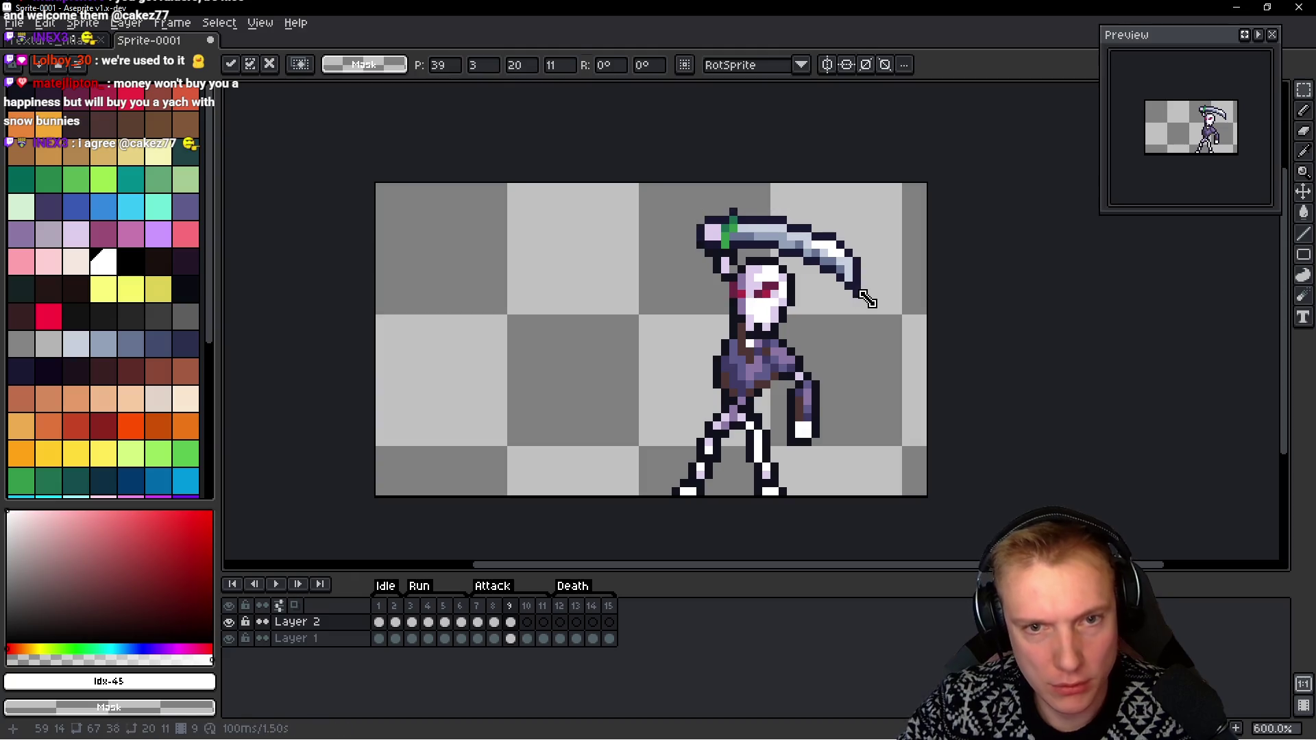
key("Left")
key("h")
key("Right")
key("Left")
key("Right")
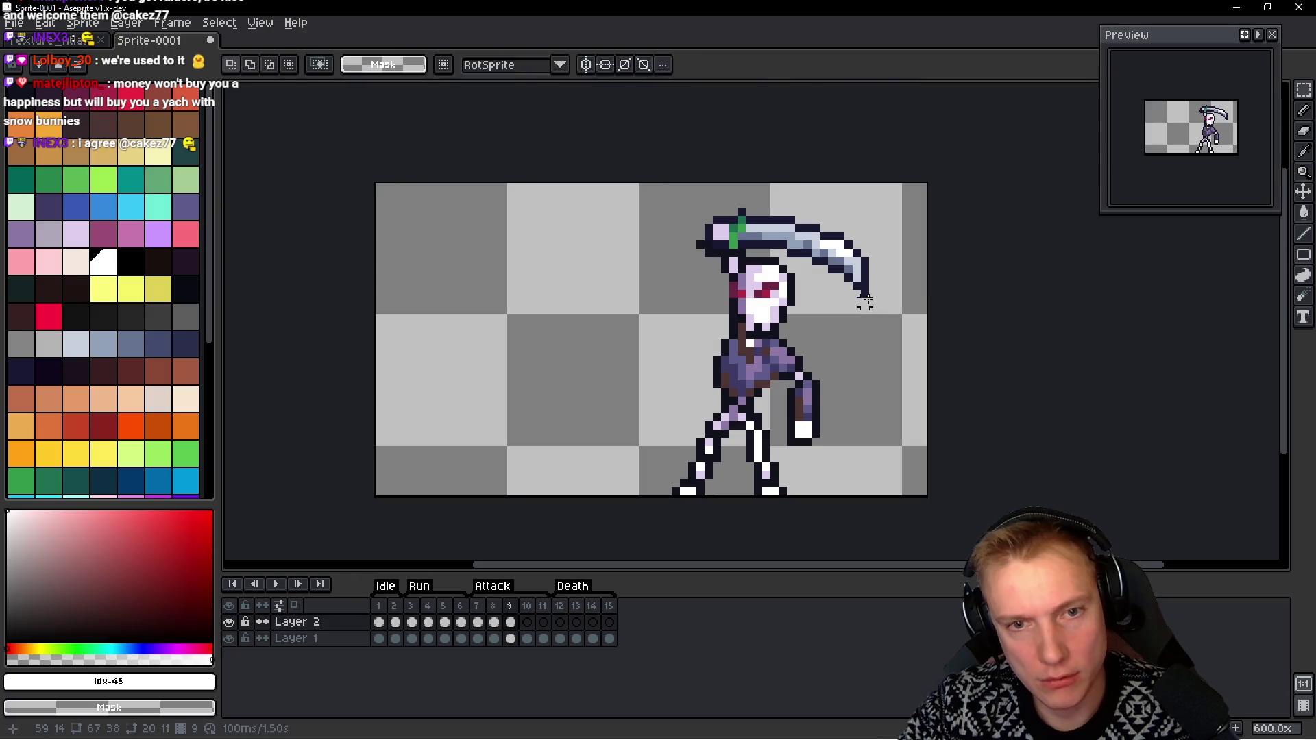
key("Left")
key("Right")
key("Left")
key("Right")
key("Left")
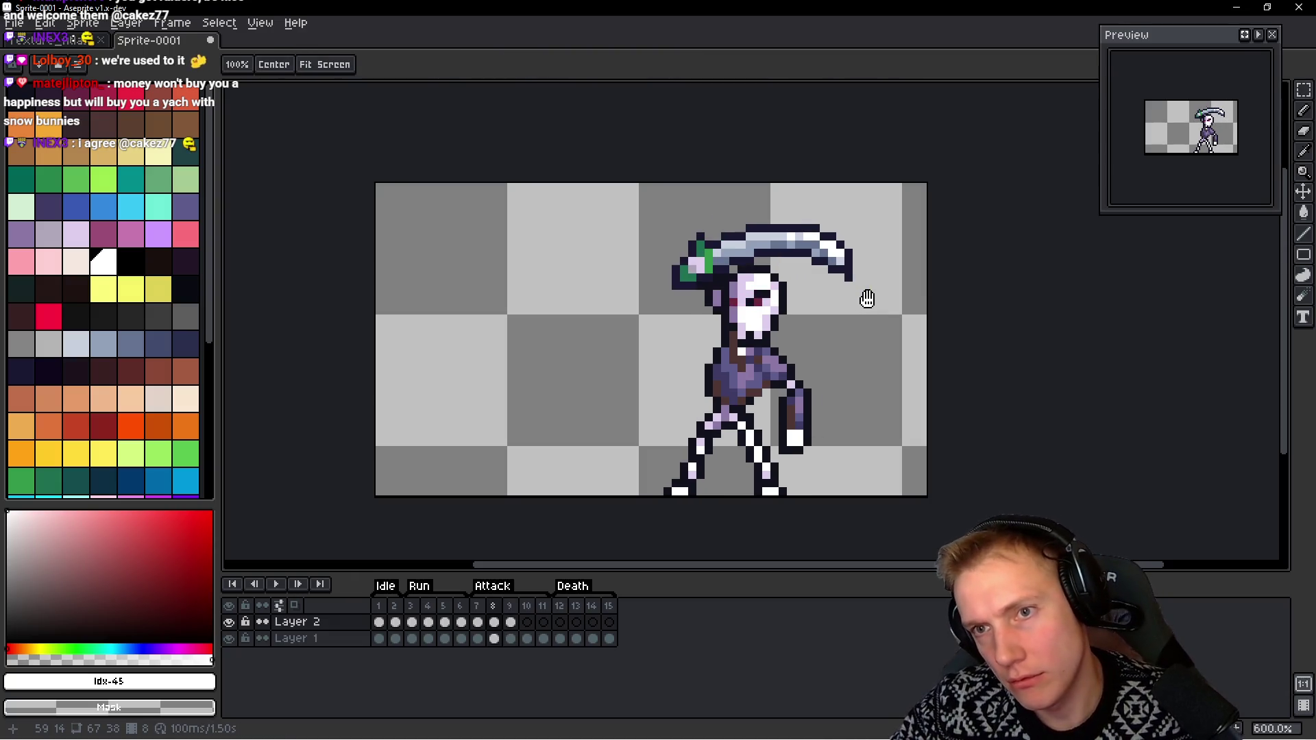
key("Right")
key("Left")
key("m")
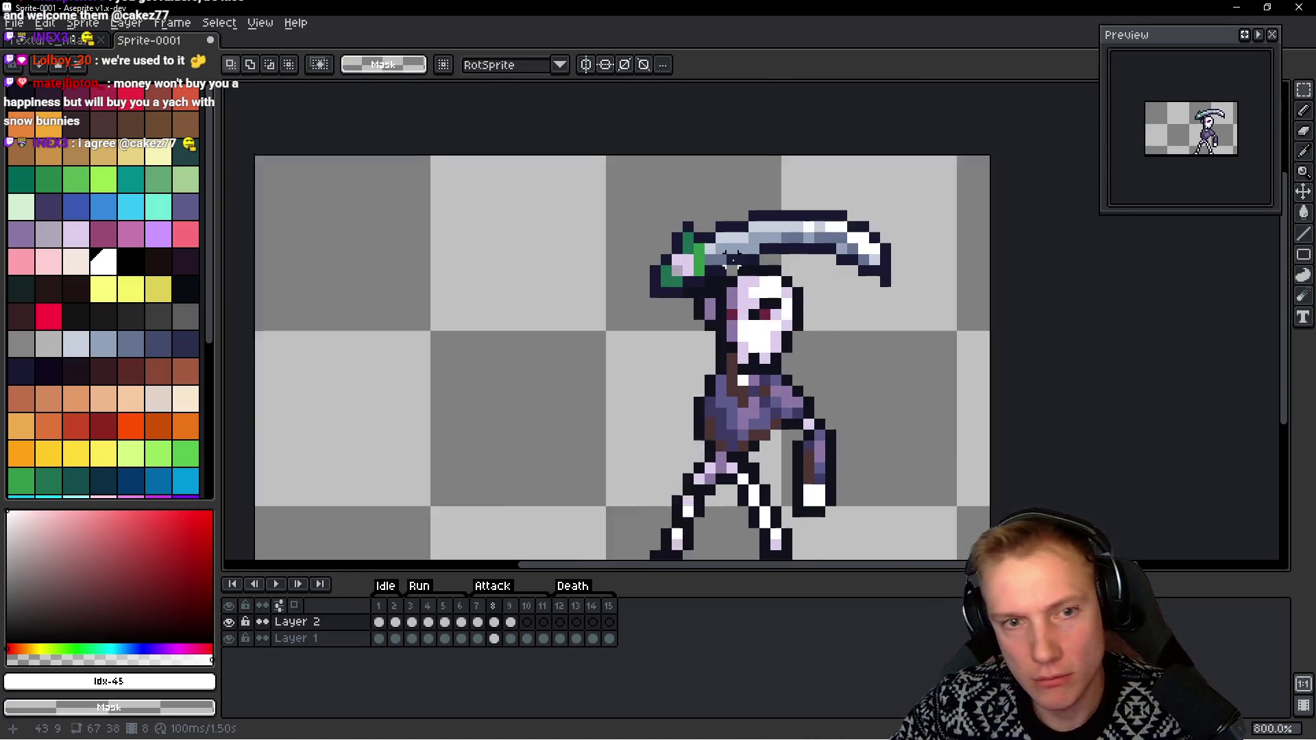
scroll(740, 260, "up", 3)
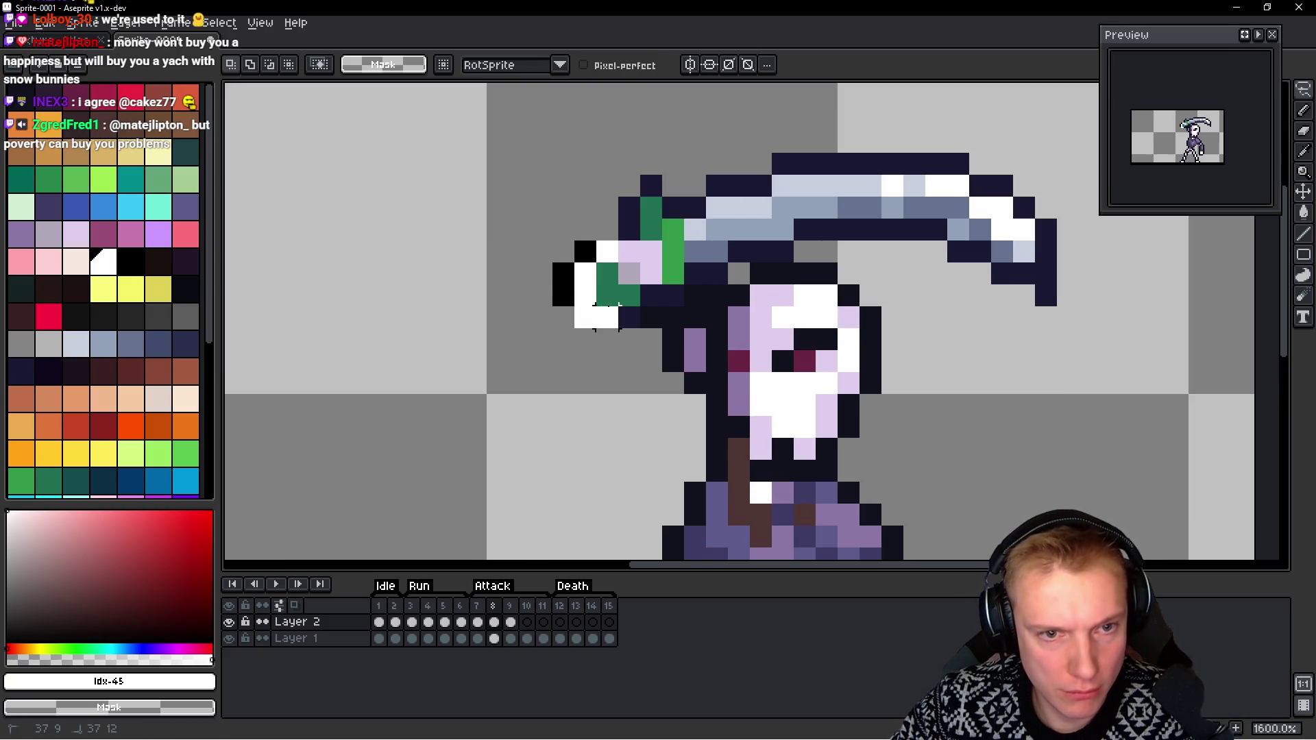
Paste the 4x4 end-cap block onto frame 9 and nudge it onto the handle's left end
key("Right")
key("ctrl+v")
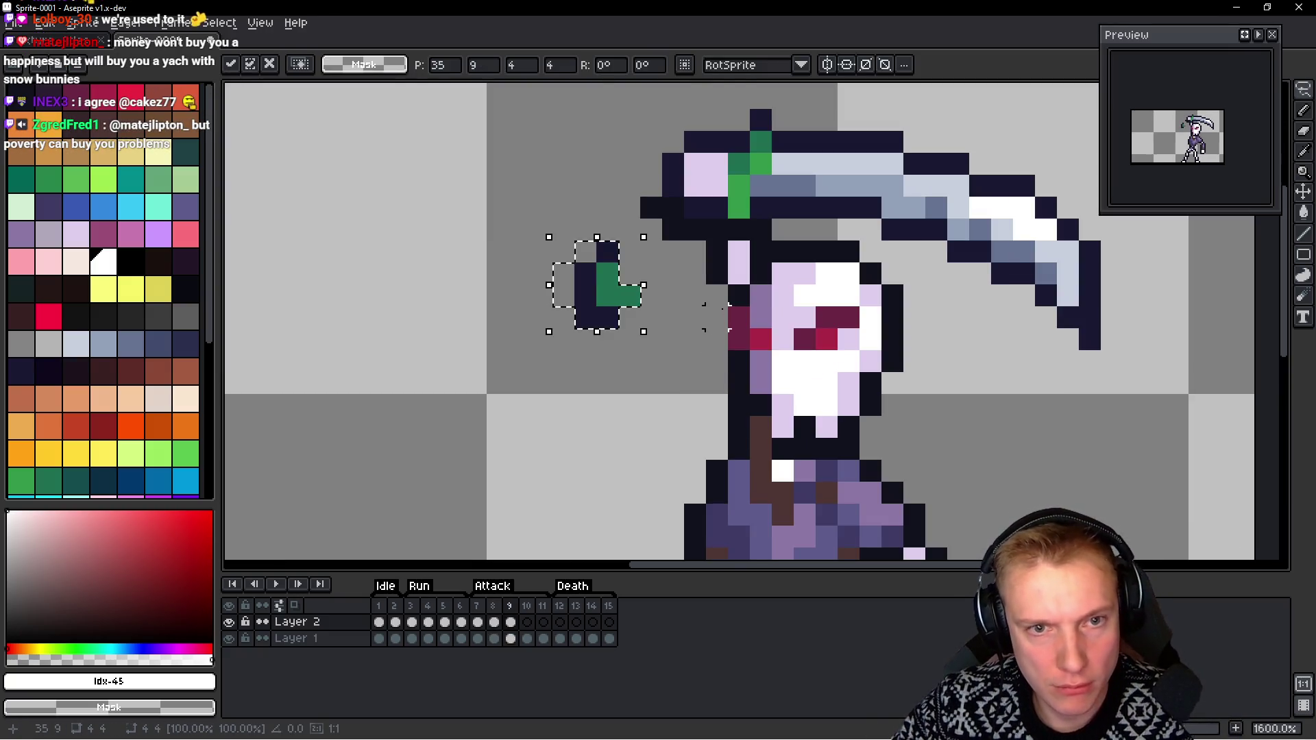
mouse_move(596, 295)
left_mouse_down()
mouse_move(579, 250)
mouse_move(603, 187)
mouse_move(662, 207)
left_mouse_up()
key("Up")
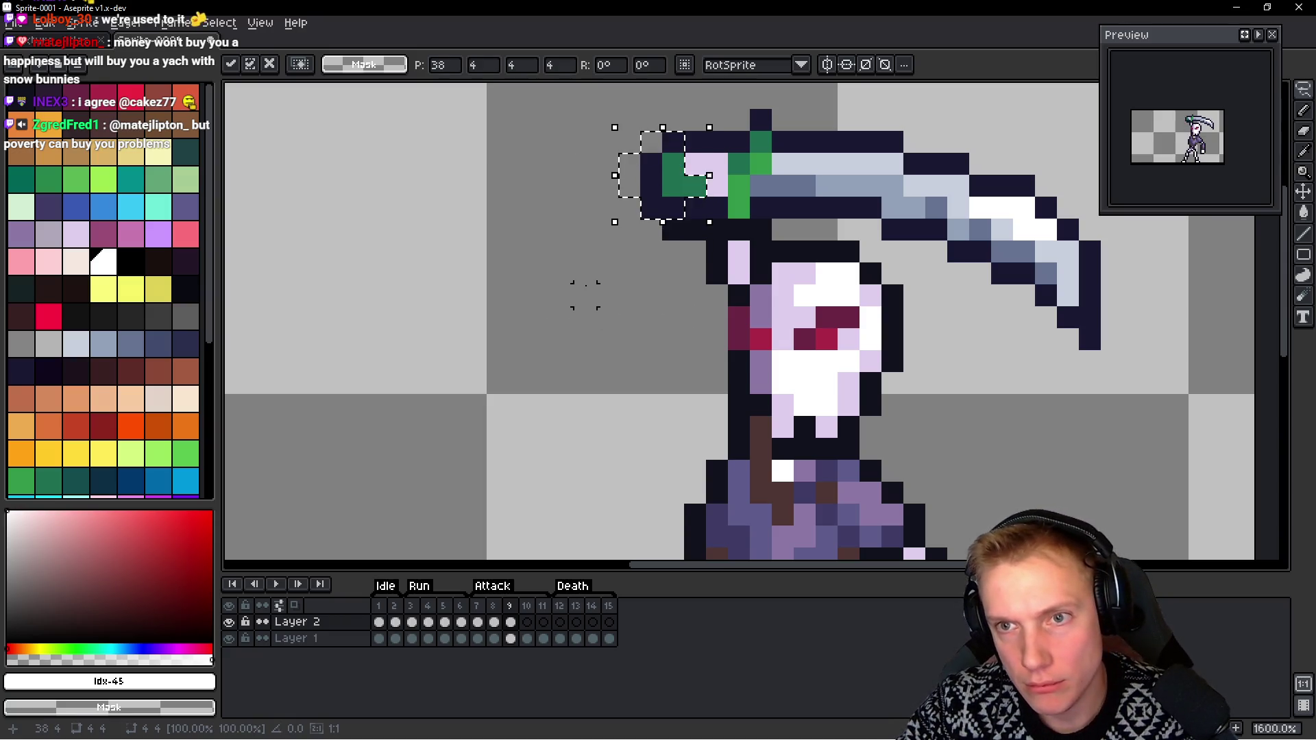
key("Down")
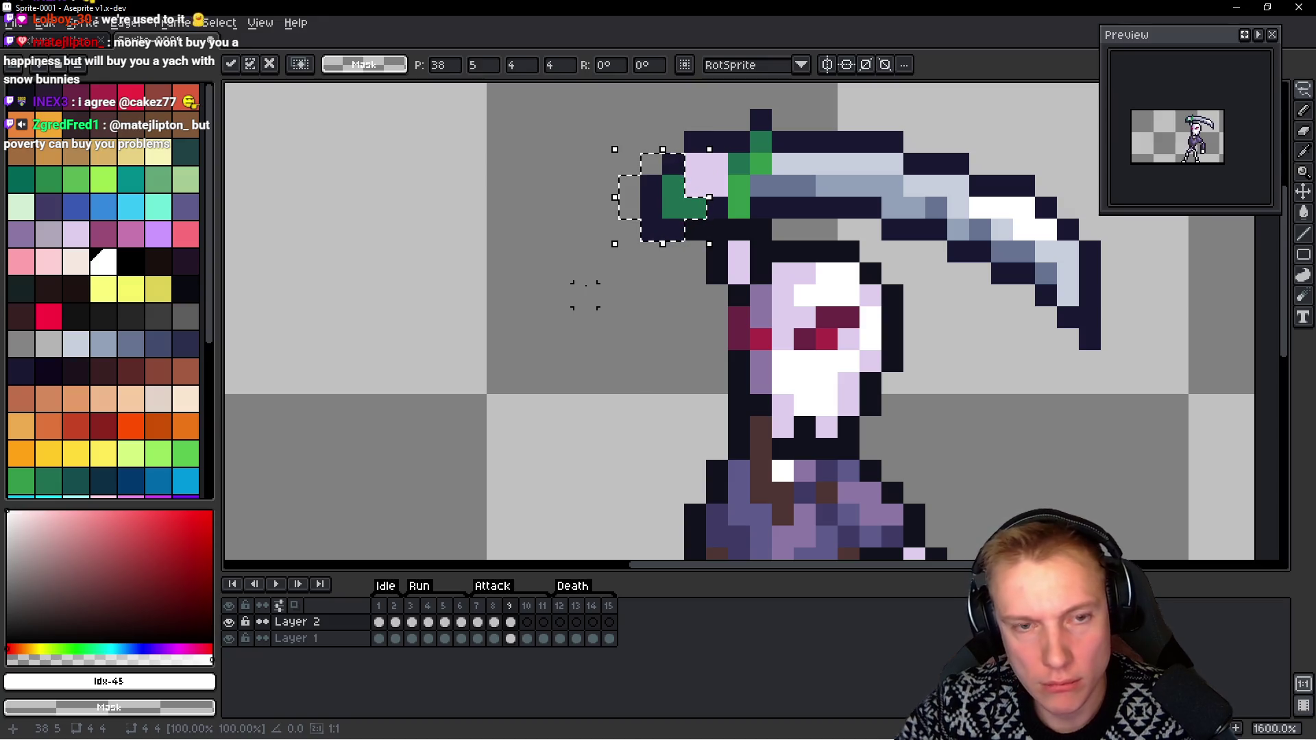
key("Left")
key("Left")
key("Left")
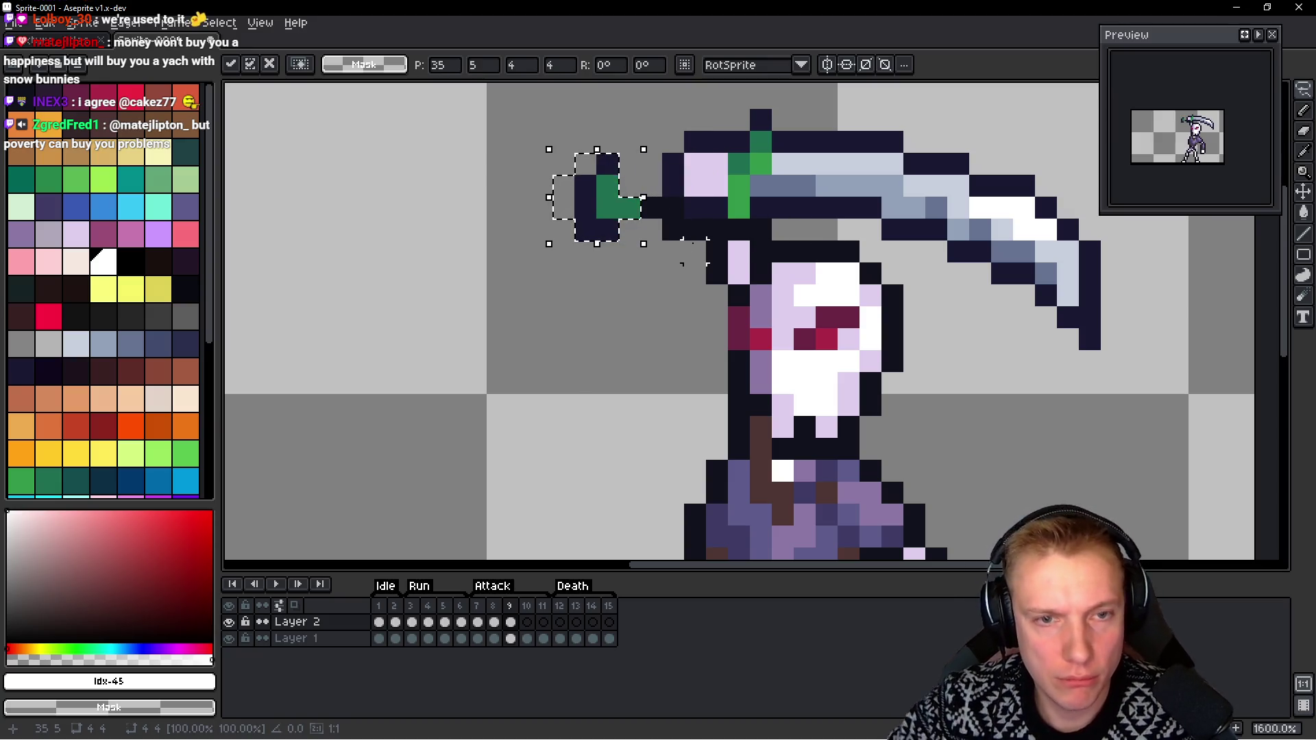
key("b")
key("Right")
key("Right")
key("Right")
key("Left")
key("Up")
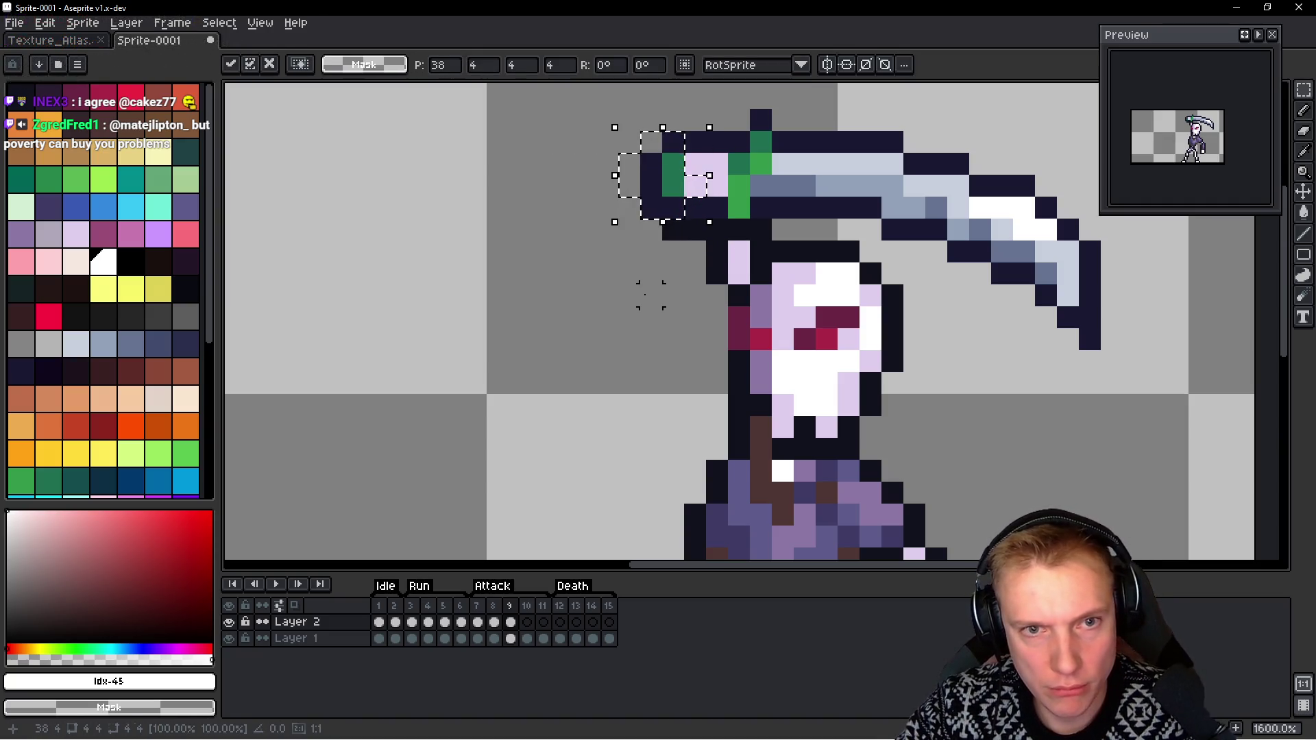
key("Return")
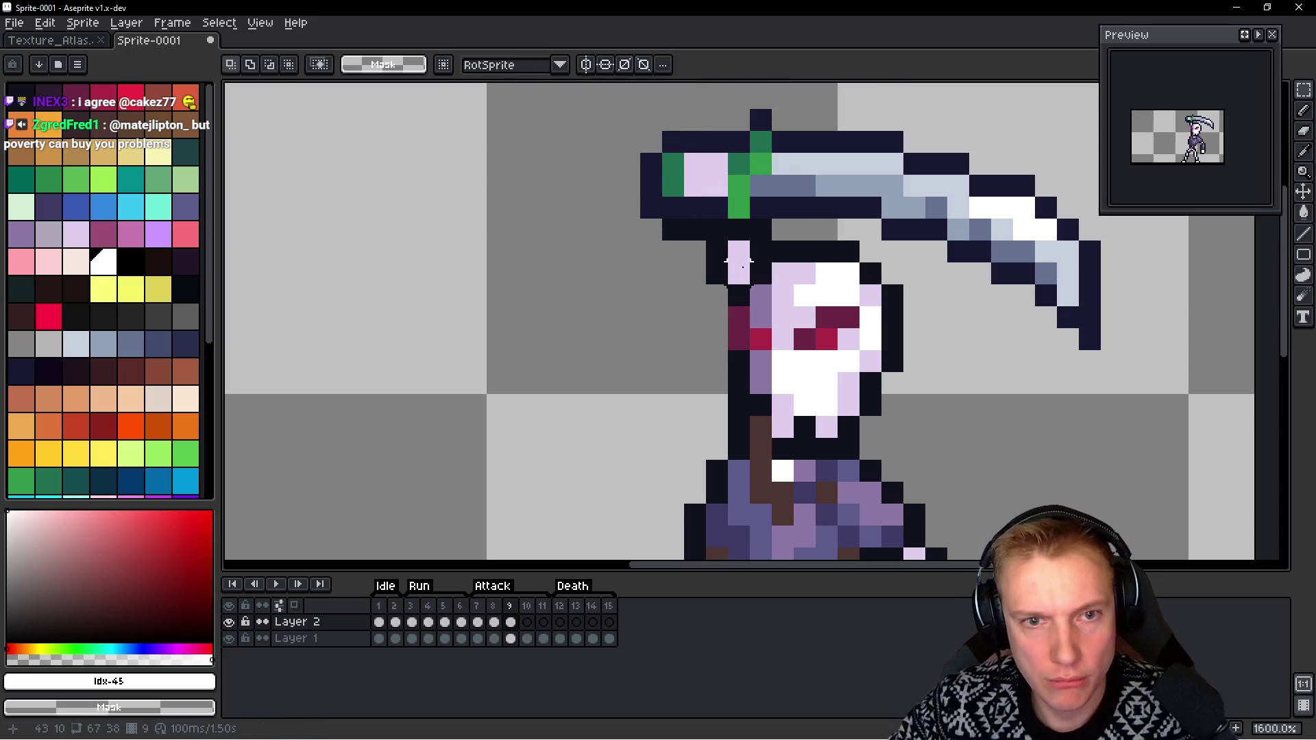
Make Layer 1 active and zoom out to view the sprite
left_click(651, 252, "ctrl")
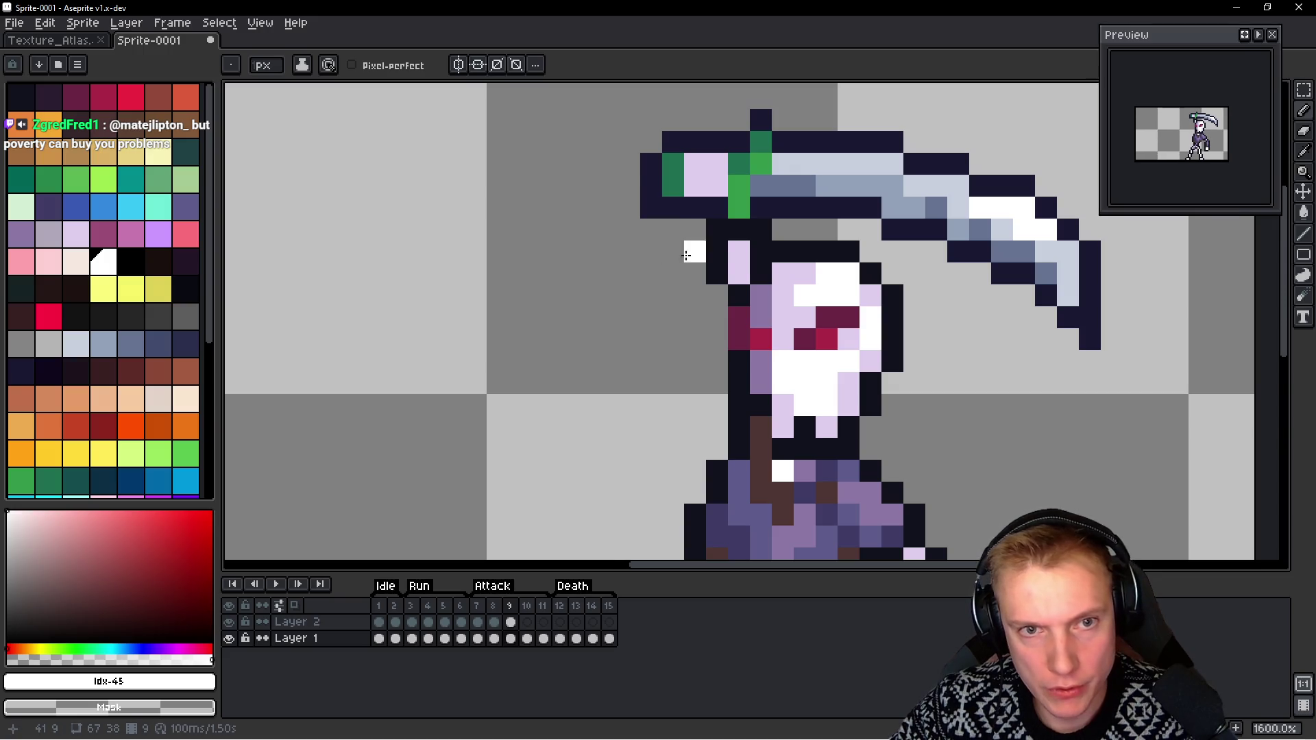
scroll(795, 264, "down", 5)
key("space")
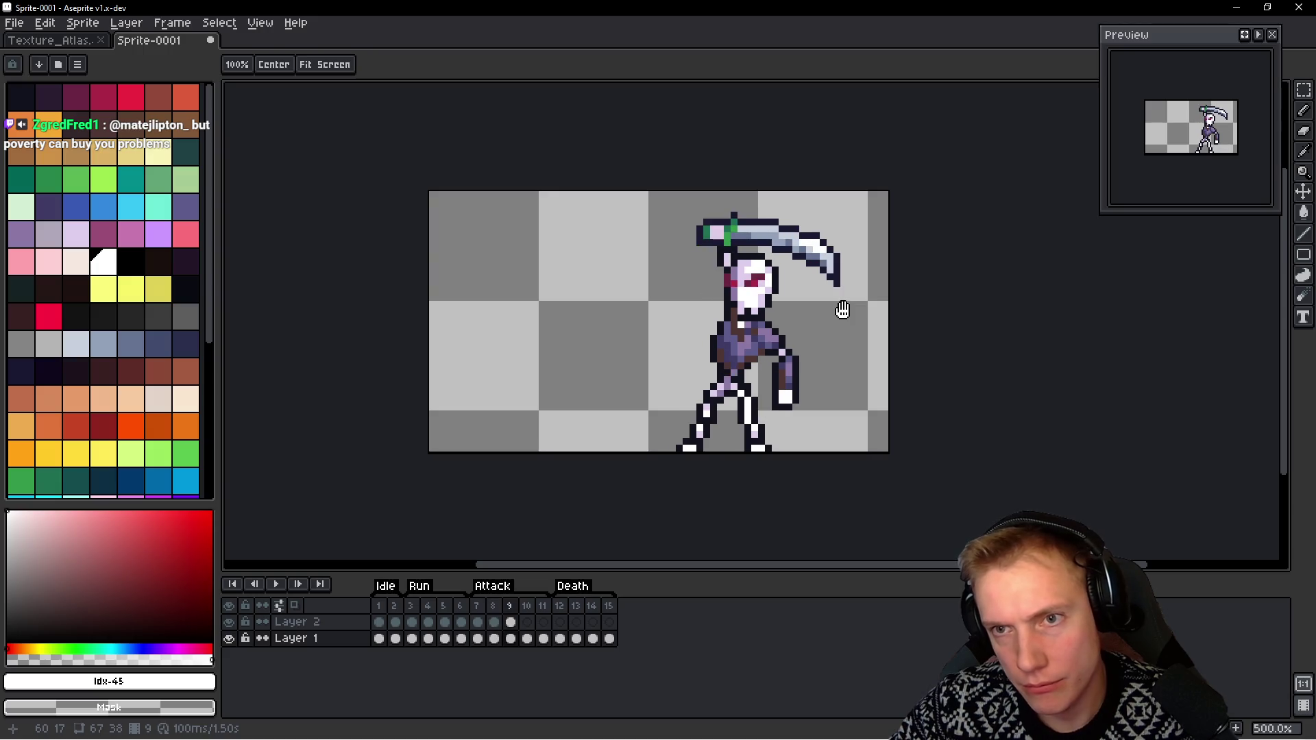
key("b")
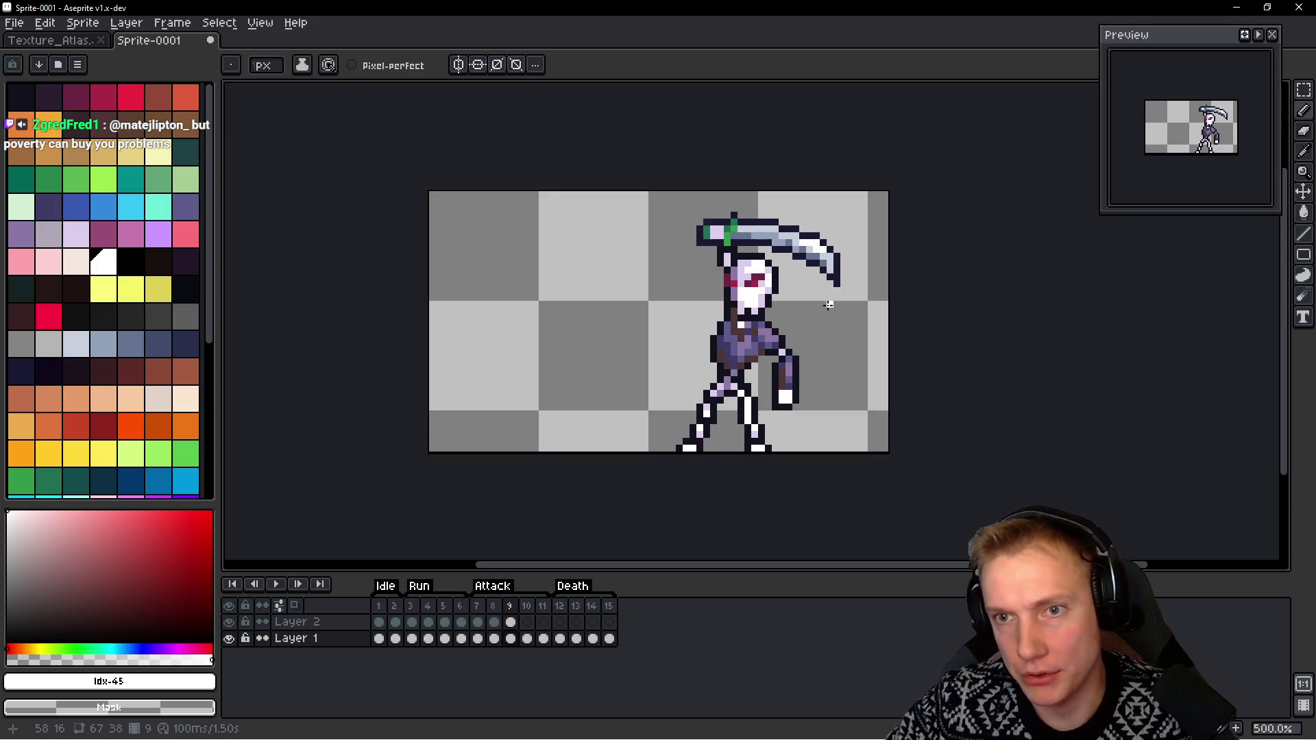
left_click_drag(829, 304, 800, 242)
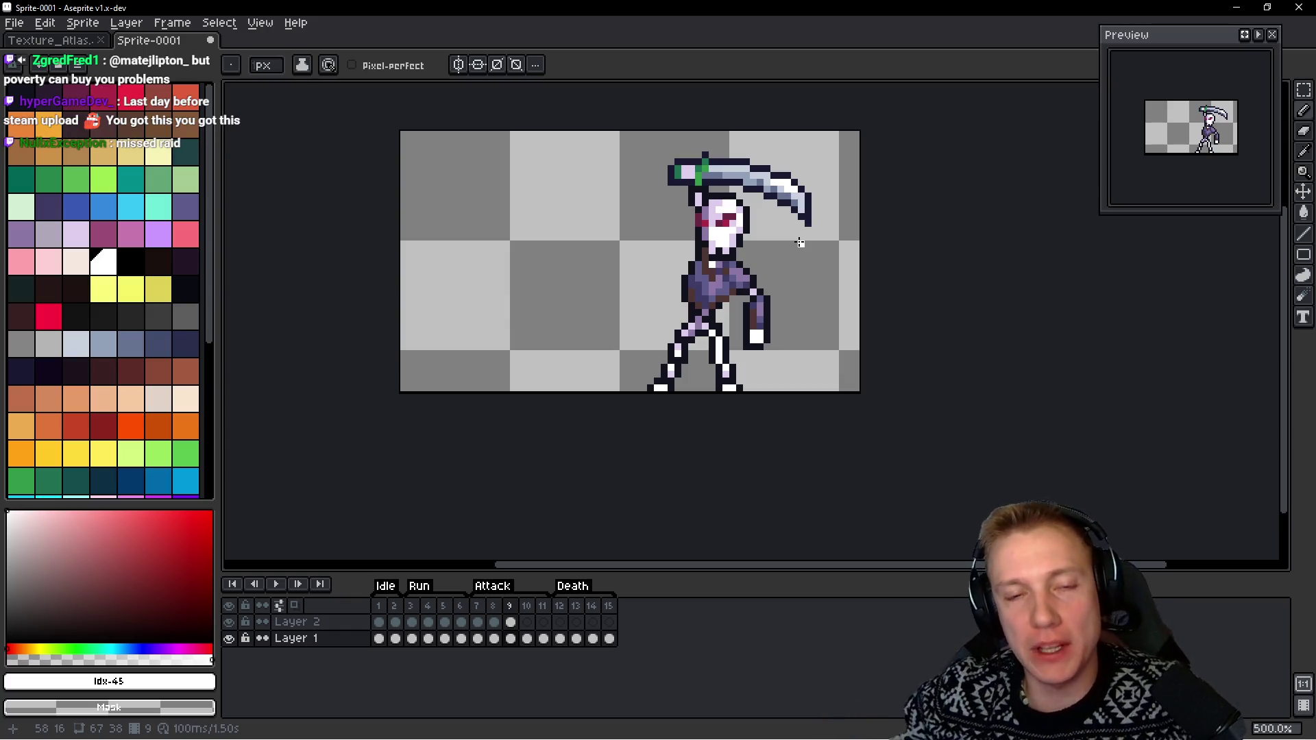
key("space")
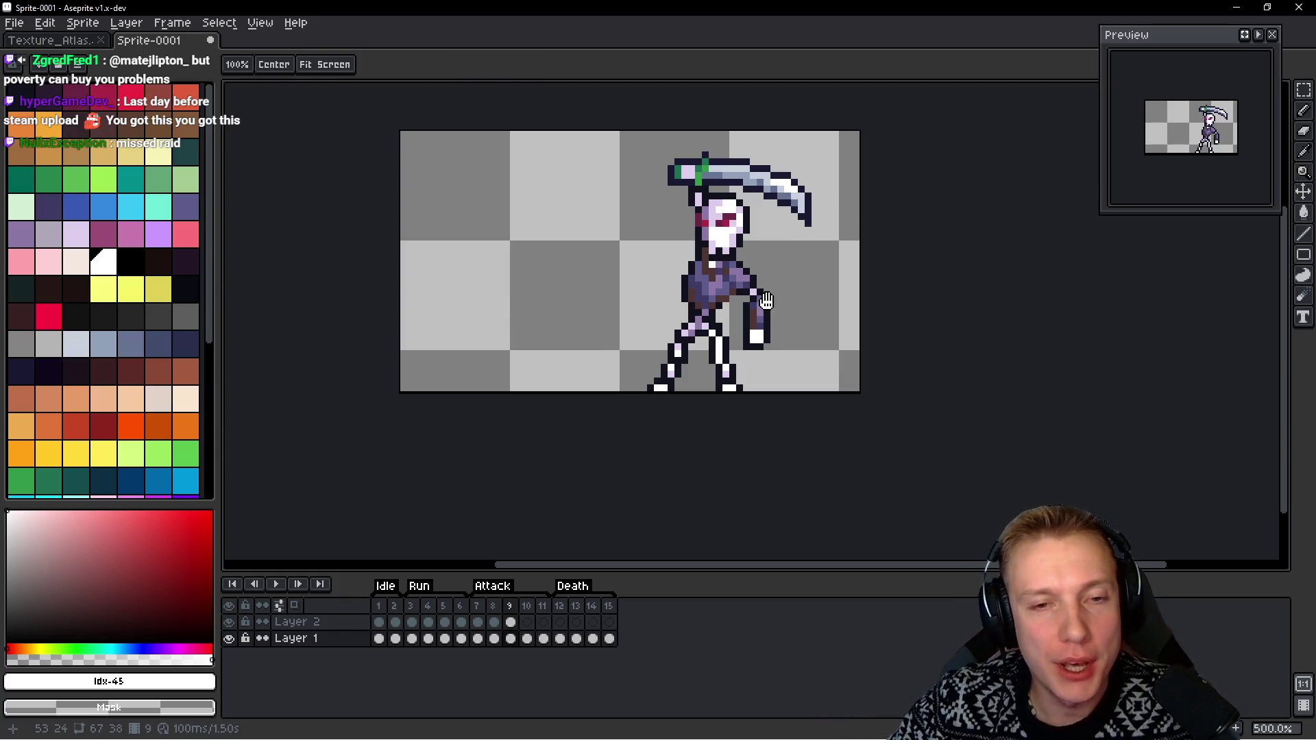
Lasso the scythe on the earlier attack frame and copy it
key("Right")
key("Right")
key("Left")
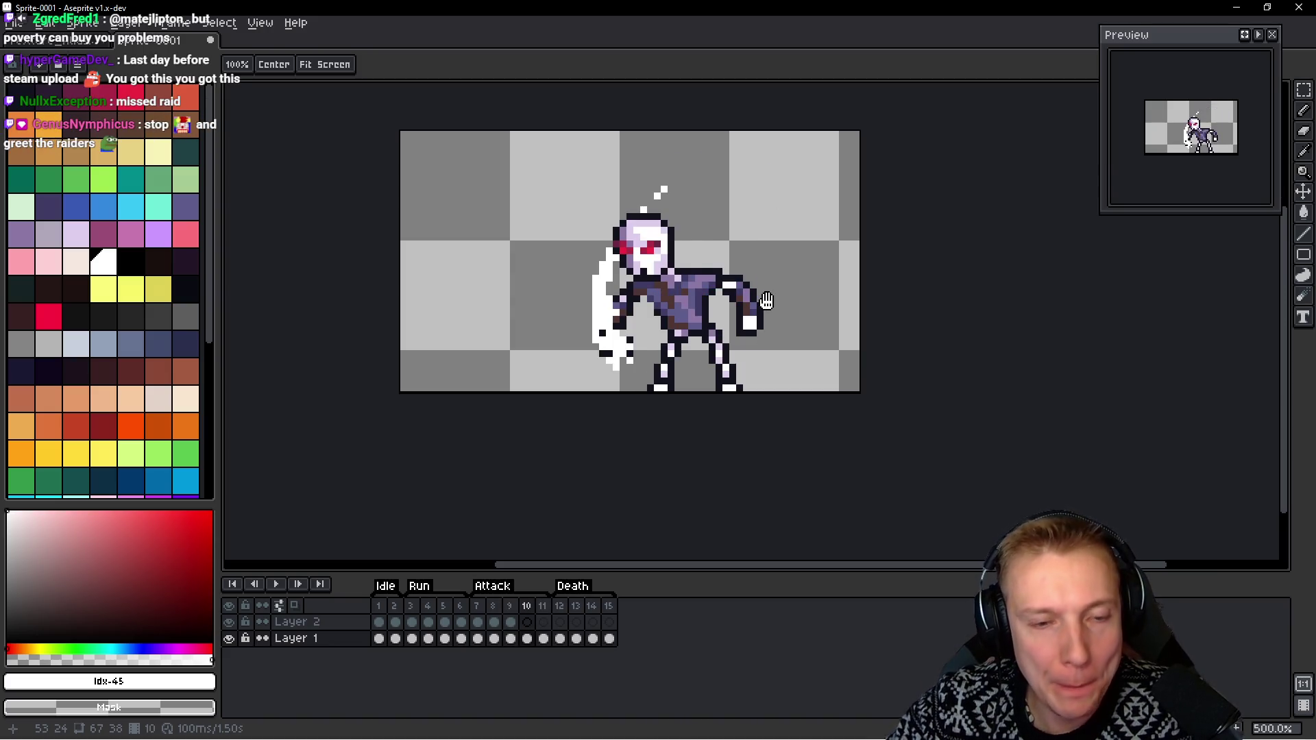
key("Left")
key("Left")
key("Left")
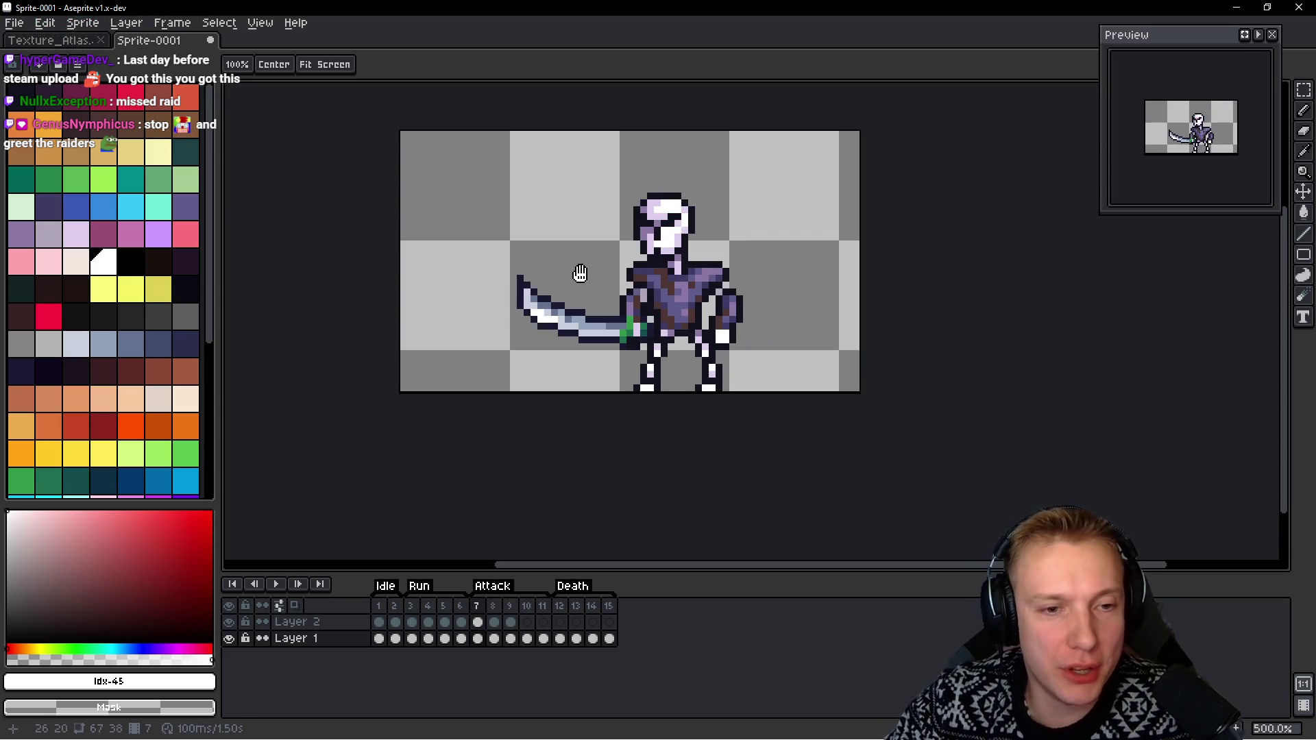
key("Right")
key("Right")
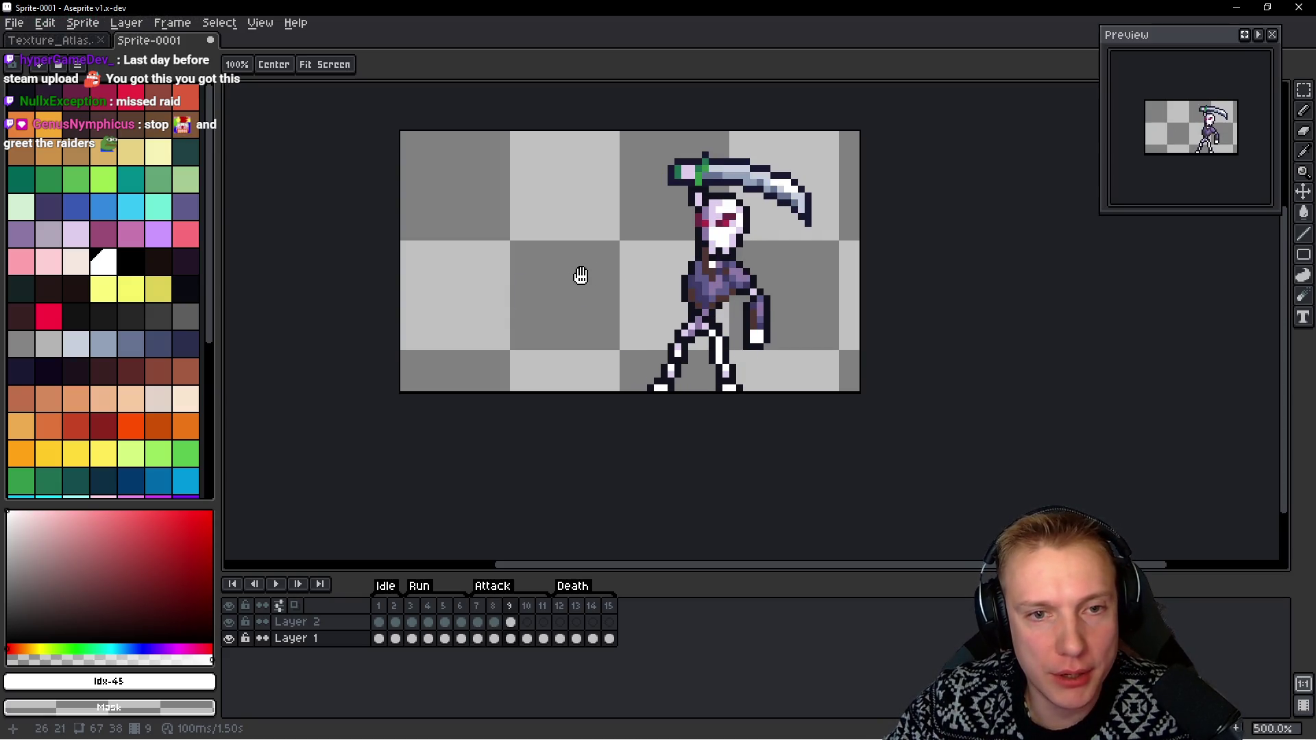
left_click_drag(739, 235, 677, 288)
scroll(677, 288, "up", 1)
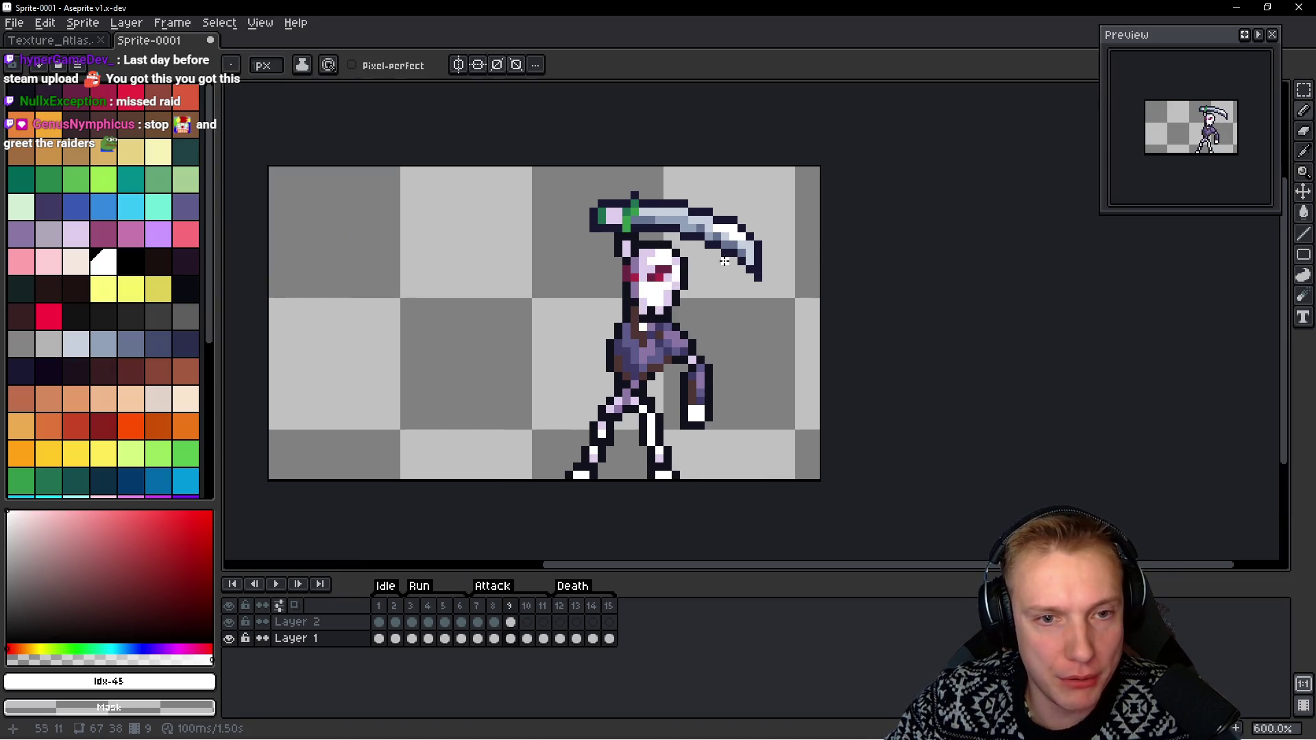
key("q")
mouse_move(766, 219)
left_mouse_down()
mouse_move(603, 183)
mouse_move(590, 224)
left_mouse_up()
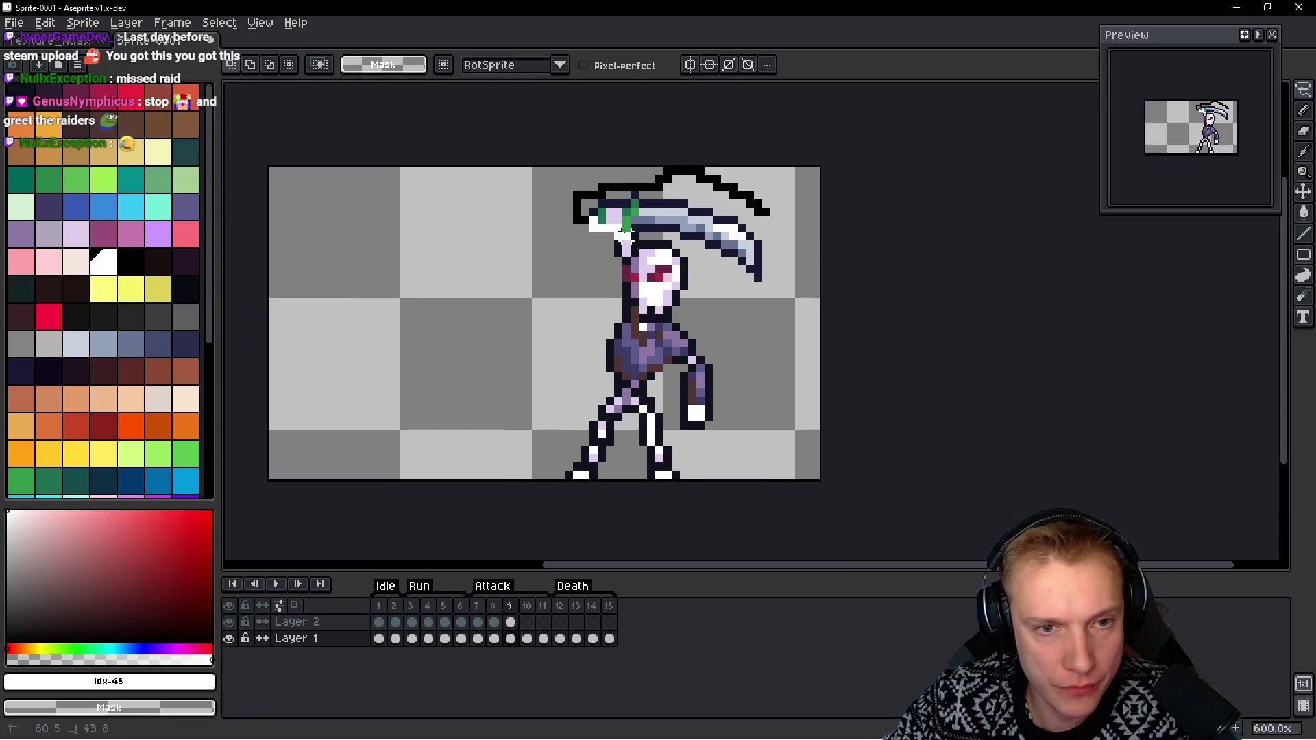
left_click_drag(708, 259, 758, 214)
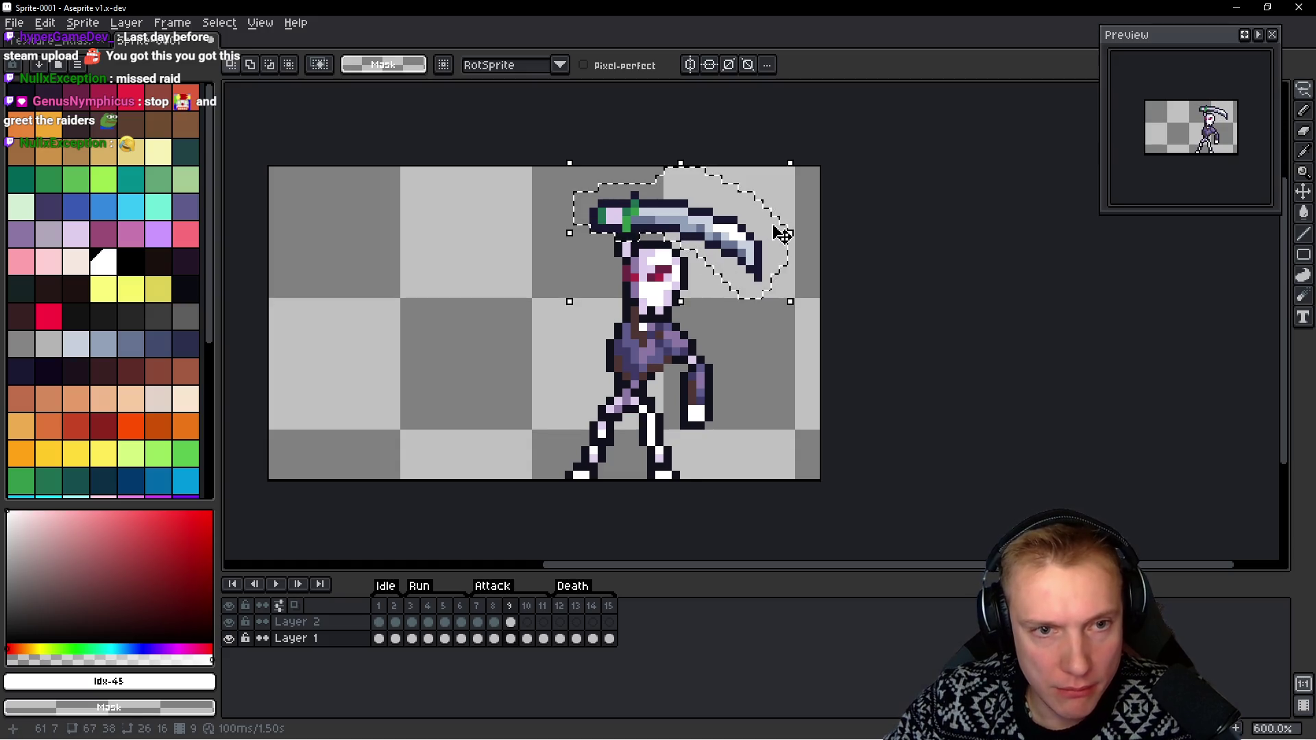
key("ctrl+d")
key("h")
Delete the stray dark pixels above the skeleton's head on frame 10
key("Right")
key("q")
left_click_drag(685, 242, 696, 254)
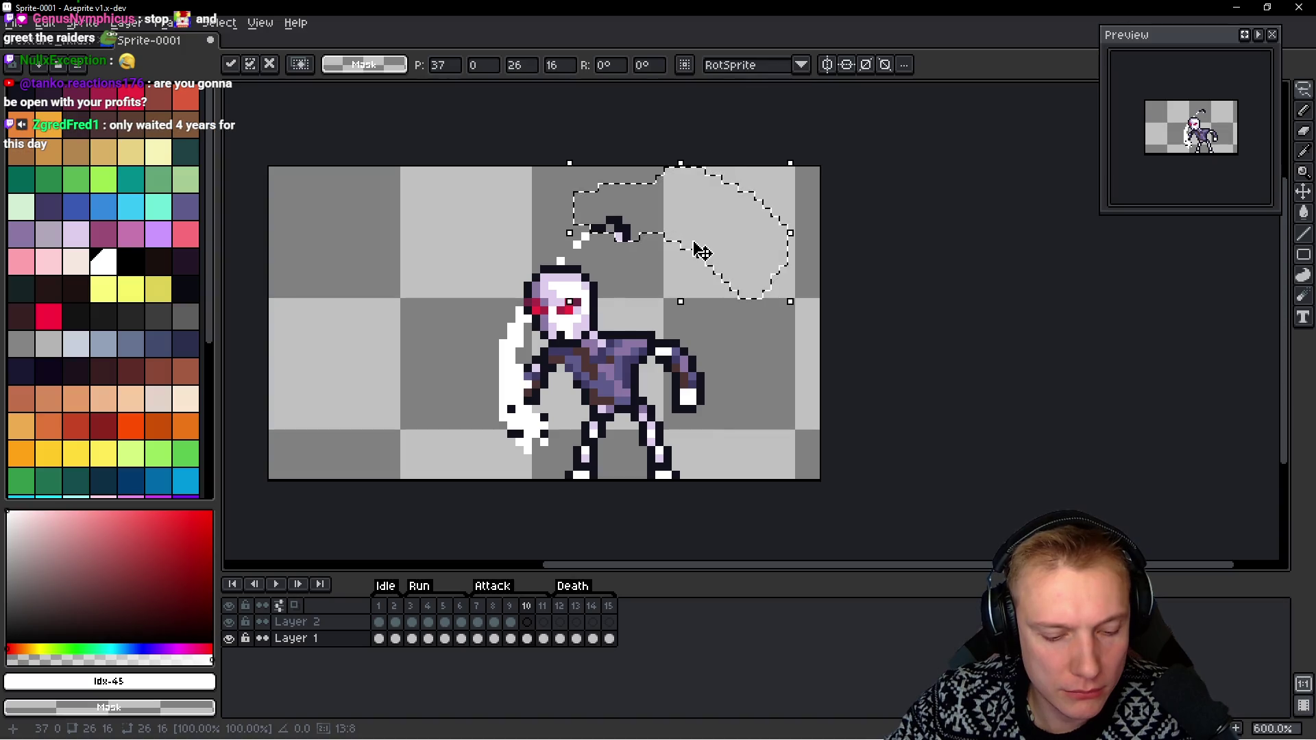
key("Delete")
Reselect and copy the frame 9 scythe, then paste it into frame 10 on Layer 2
key("h")
key("Left")
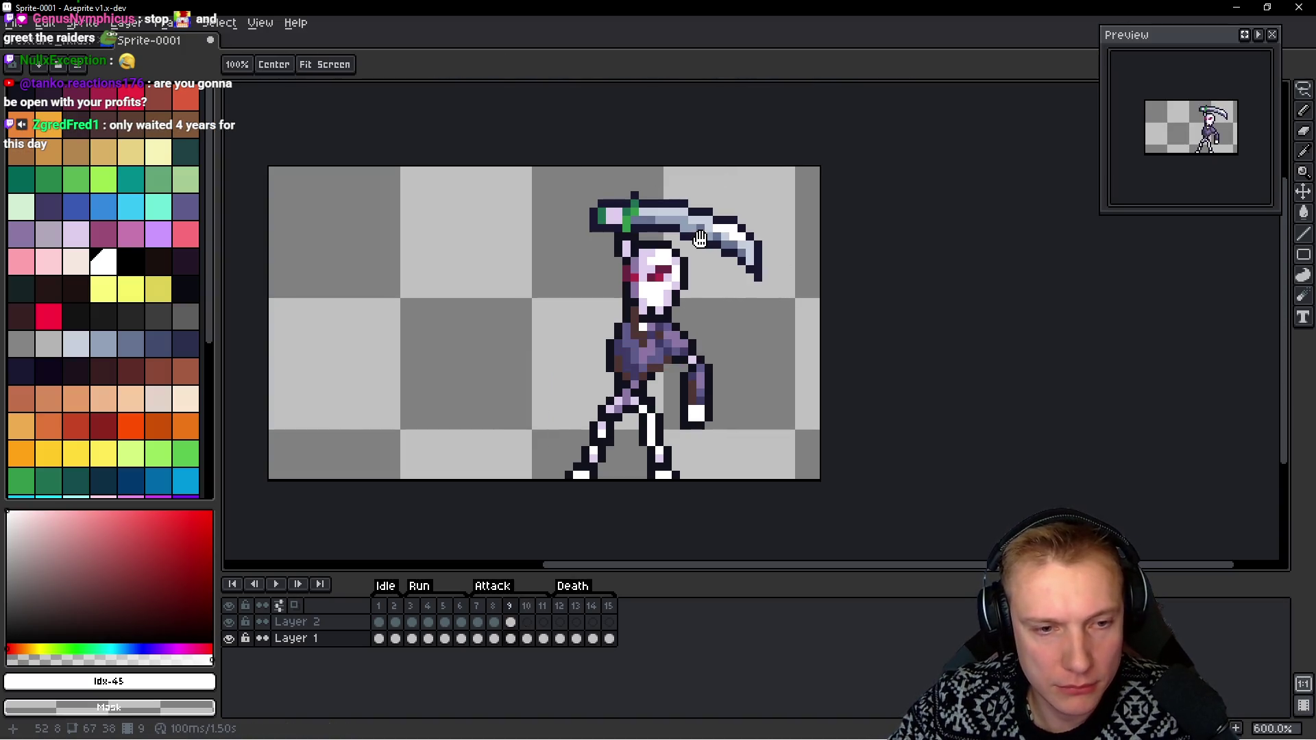
key("q")
key("ctrl+z")
key("Up")
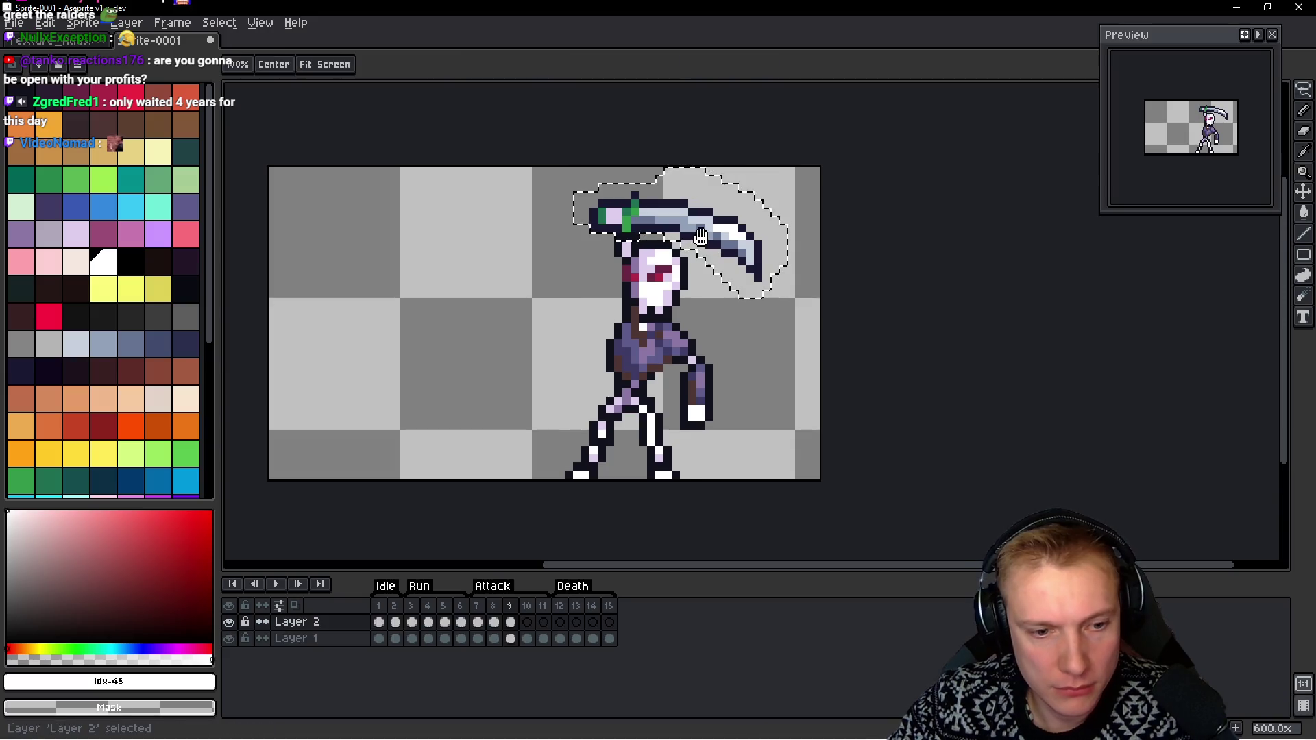
key("Right")
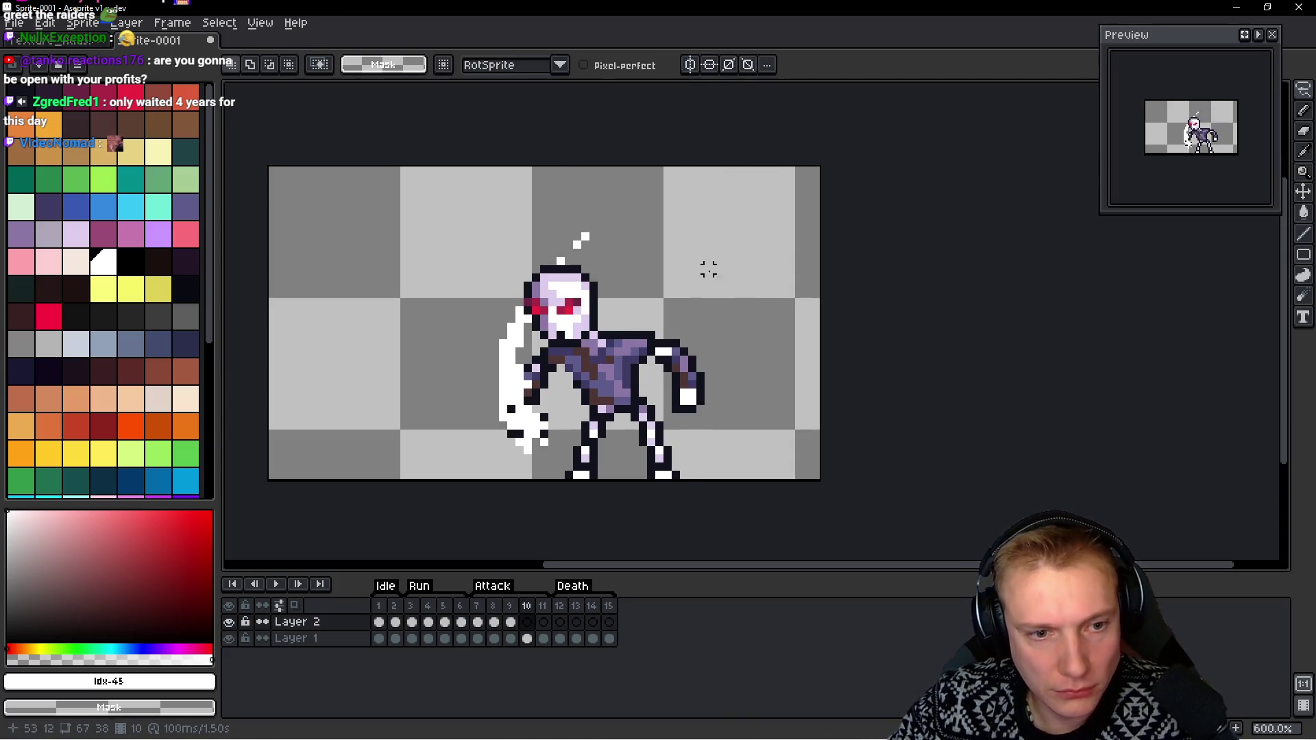
key("ctrl+v")
Rotate the pasted scythe counter-clockwise and flip it horizontally so the blade points left
mouse_move(706, 247)
left_mouse_down()
mouse_move(720, 255)
mouse_move(512, 412)
mouse_move(489, 450)
mouse_move(415, 409)
left_mouse_up()
key("shift+h")
key("Return")
scroll(548, 406, "up", 1)
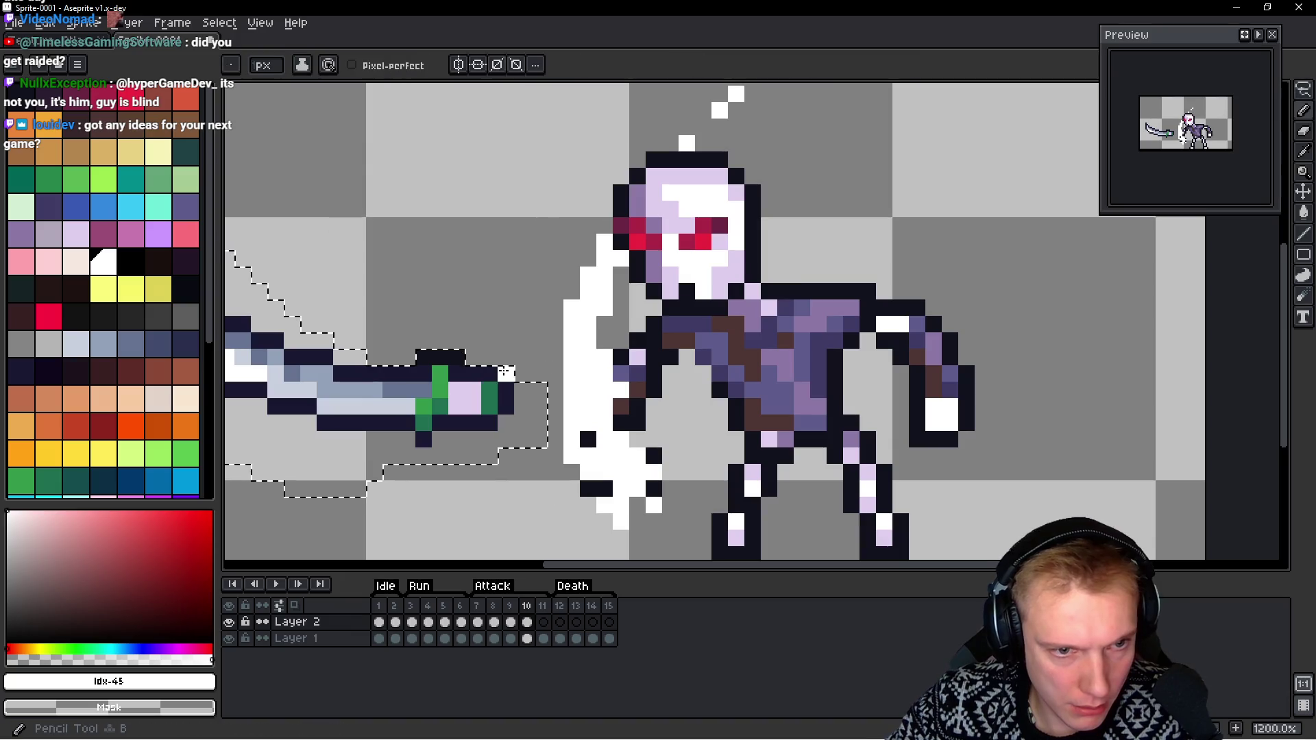
scroll(548, 406, "down", 1)
scroll(500, 358, "up", 5)
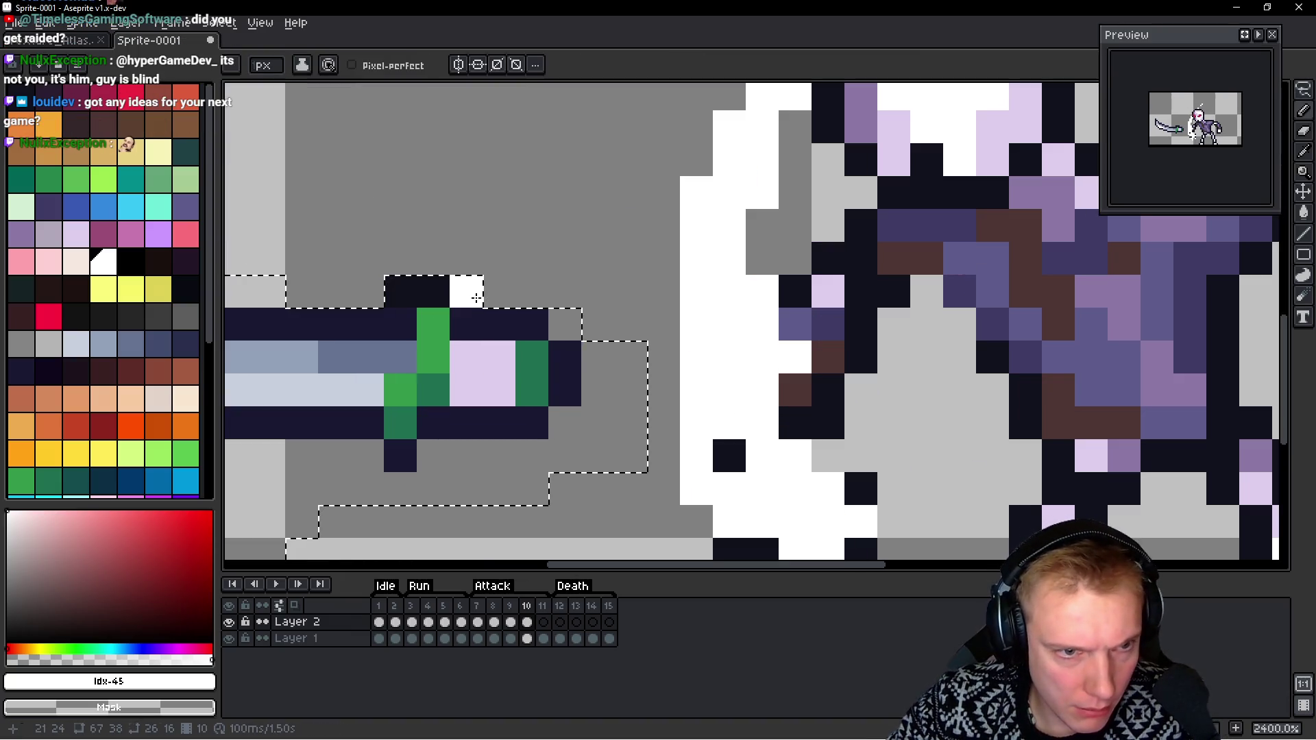
Lower the scythe beside the skeleton's hand, deselect it, and add a new Layer 3
left_click(386, 277, "alt")
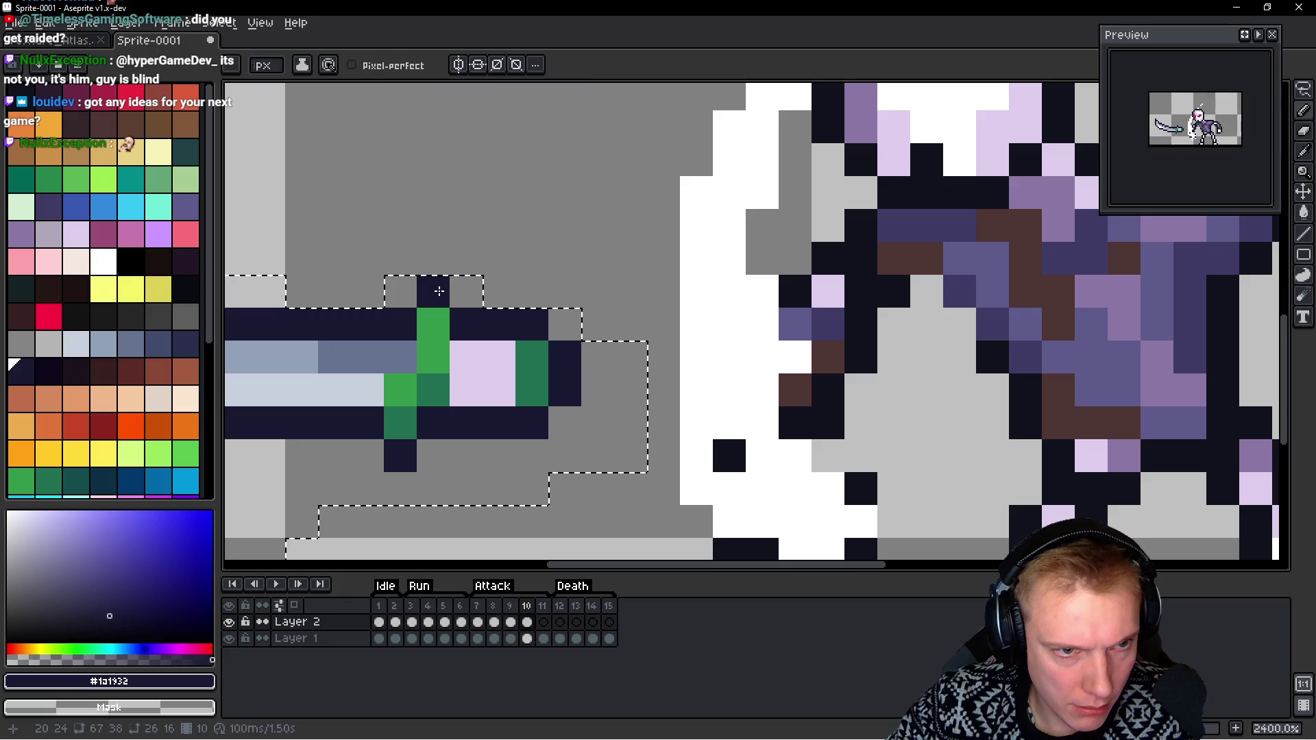
scroll(529, 315, "down", 5)
scroll(528, 314, "down", 2)
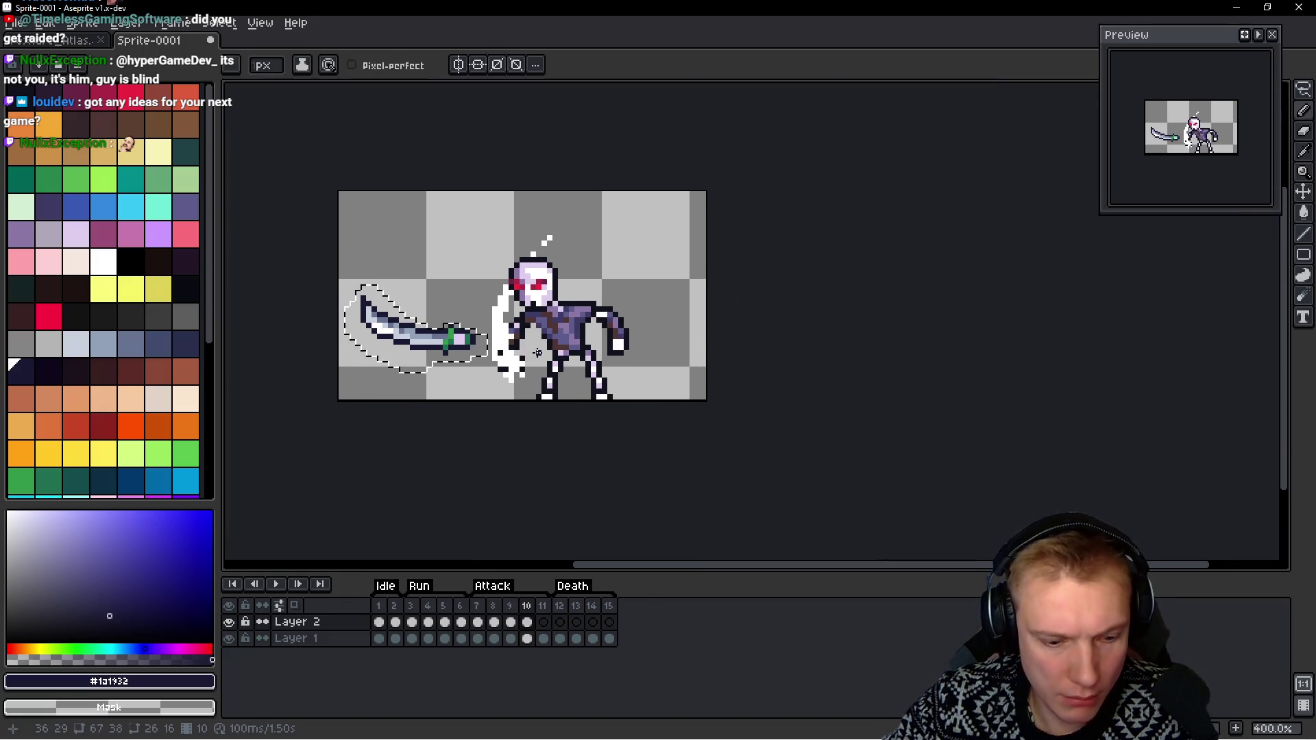
left_click_drag(438, 356, 482, 379)
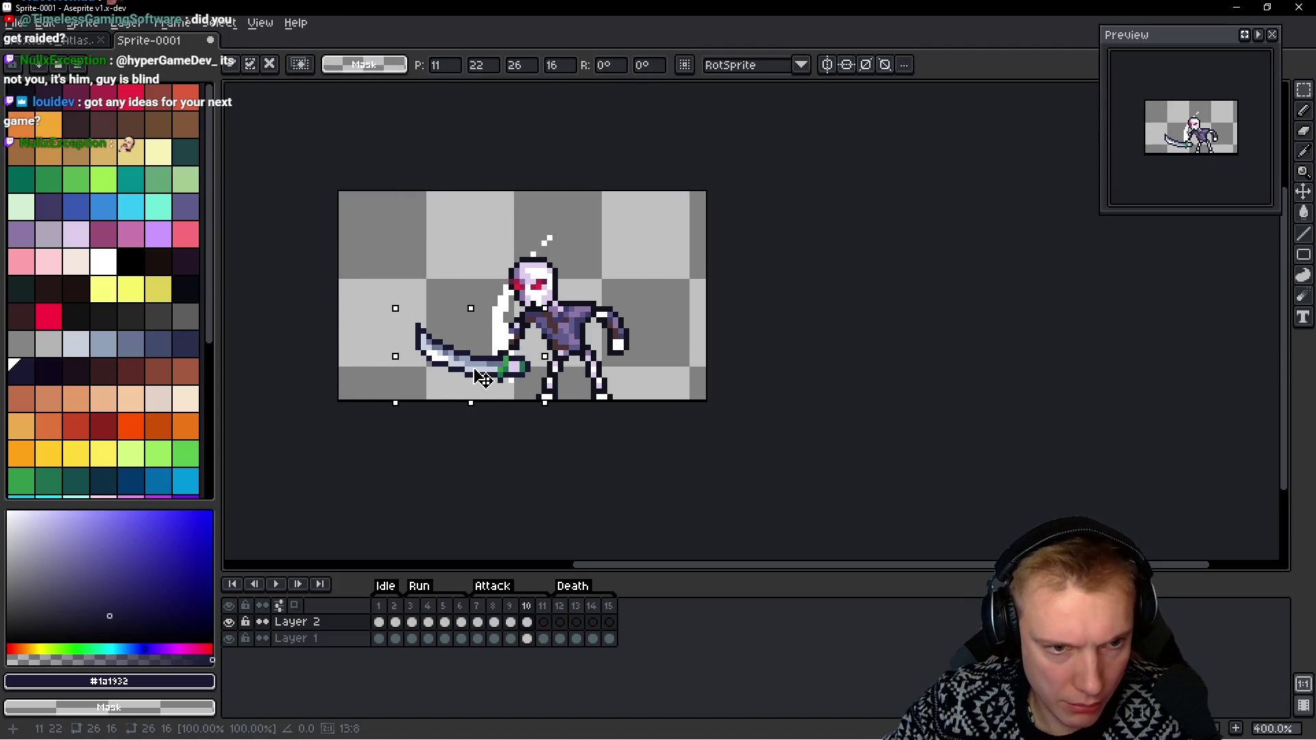
key("Left")
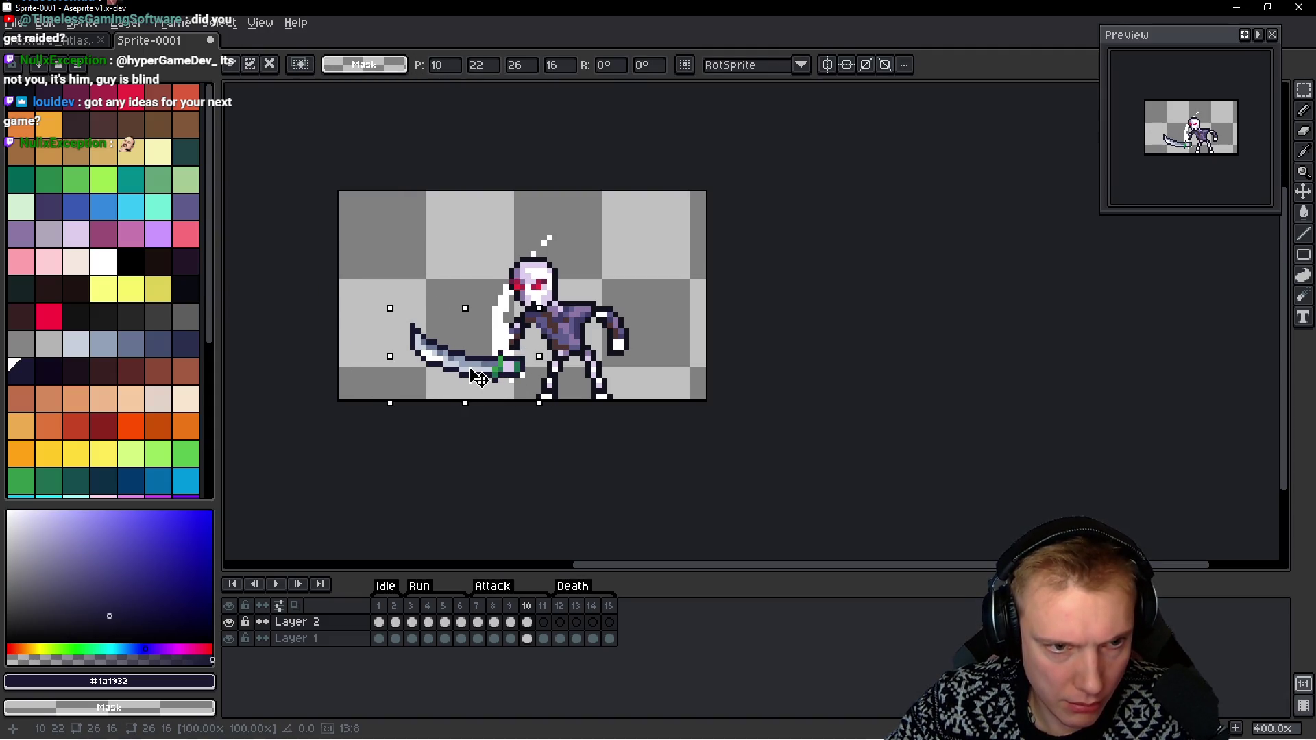
key("h")
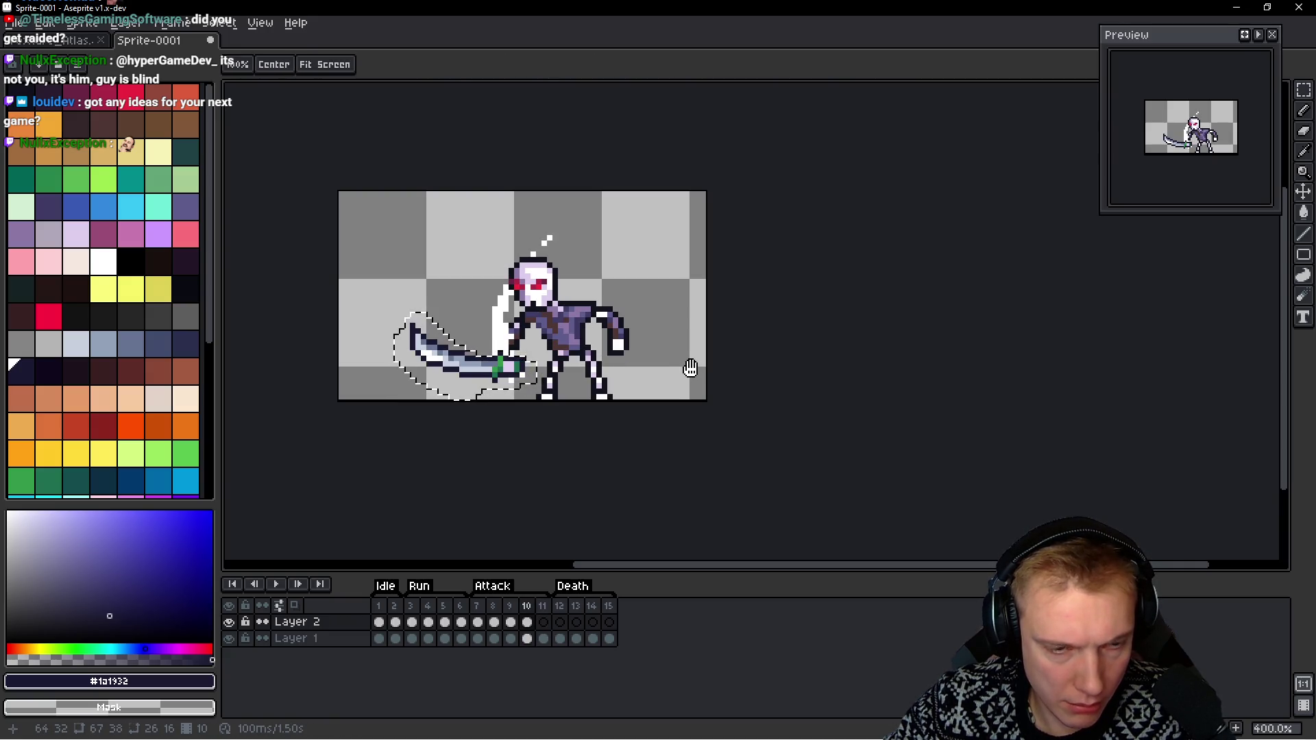
key("ctrl+d")
key("m")
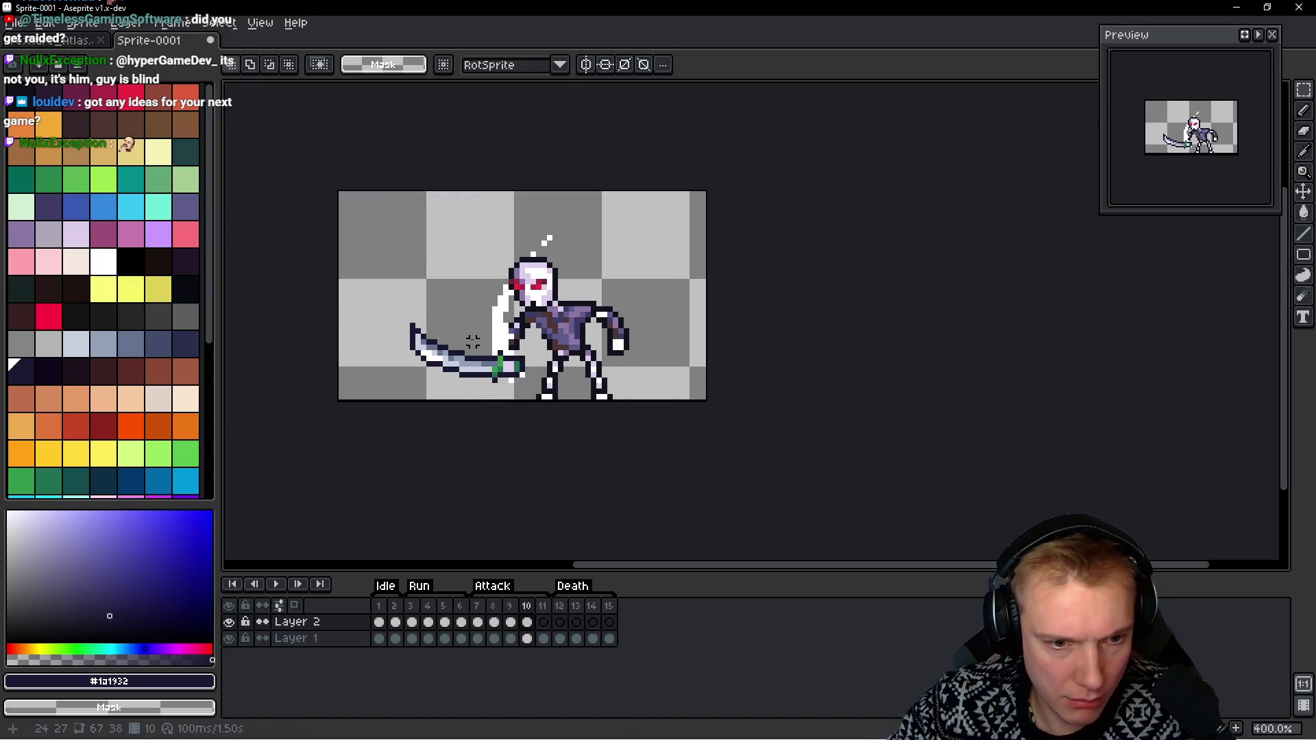
key("shift+n")
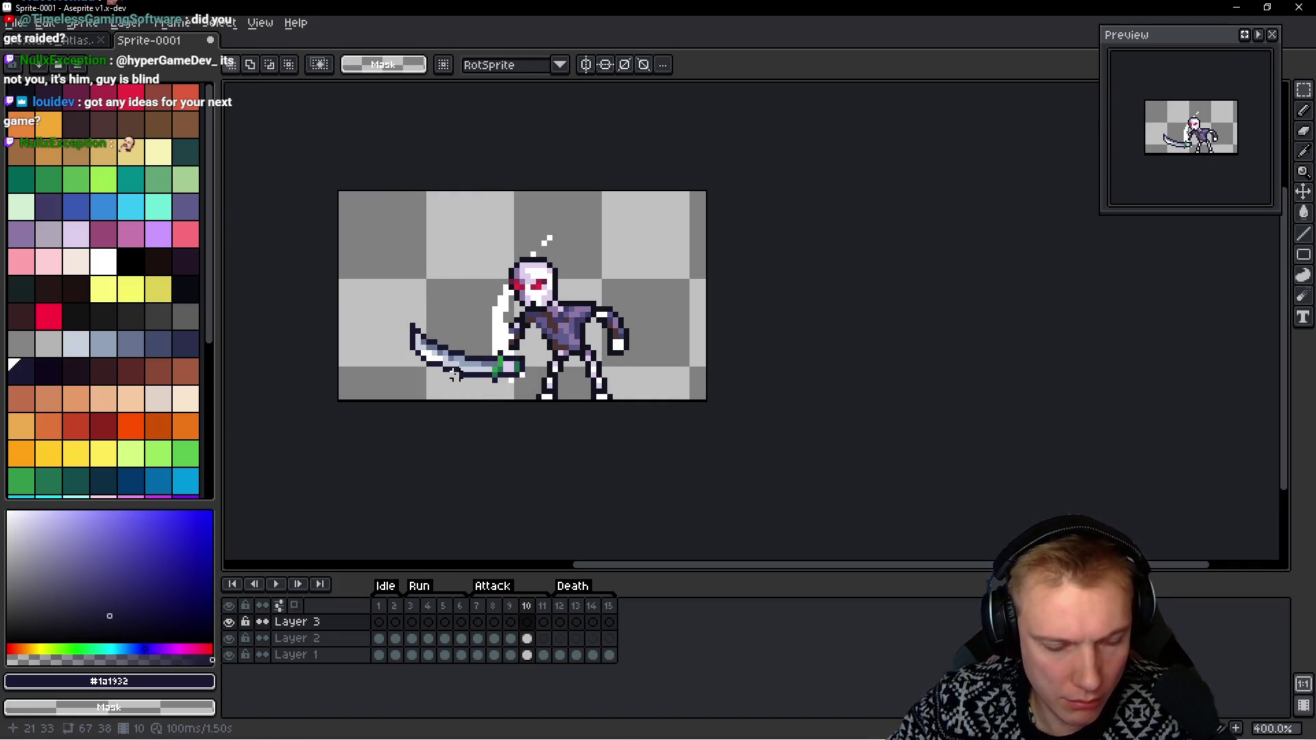
Draw a thick white crescent slash over the sword and fill the gaps inside the arc
key("b")
left_click(506, 332, "alt")
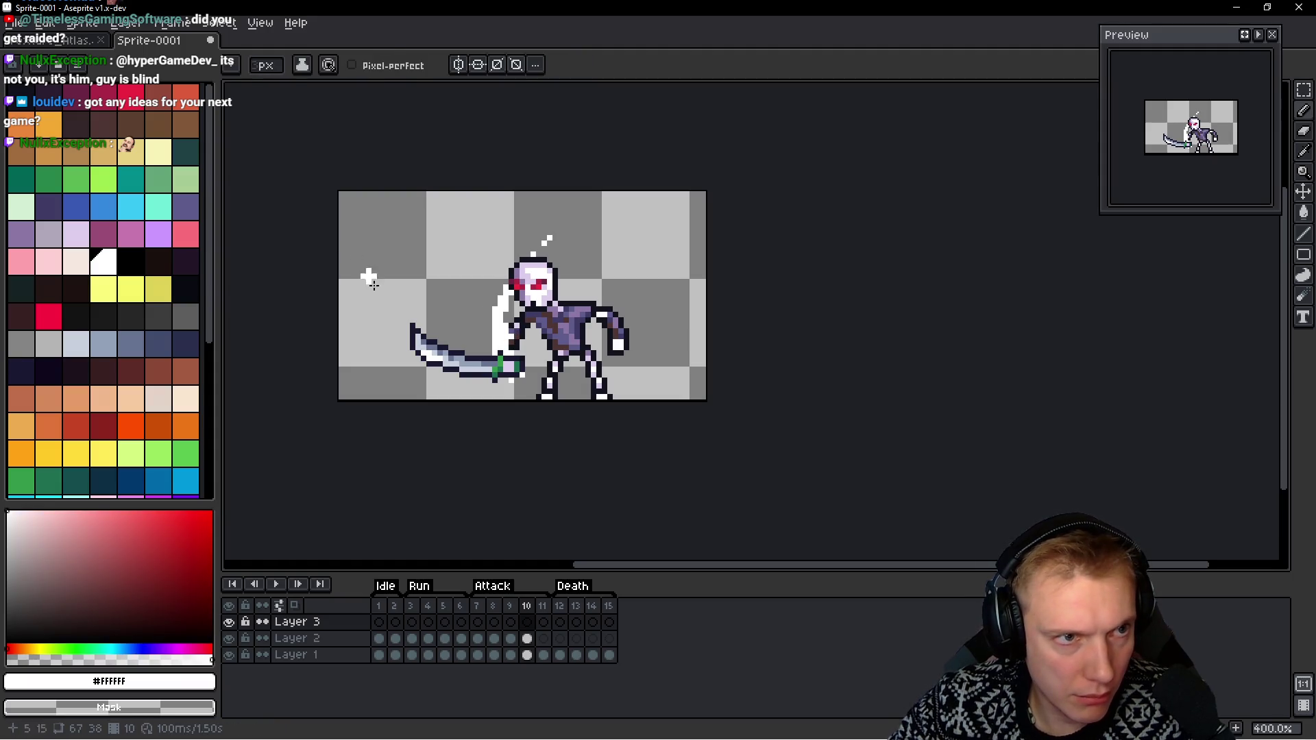
mouse_move(412, 346)
left_mouse_down()
mouse_move(579, 201)
mouse_move(480, 230)
mouse_move(421, 322)
left_mouse_up()
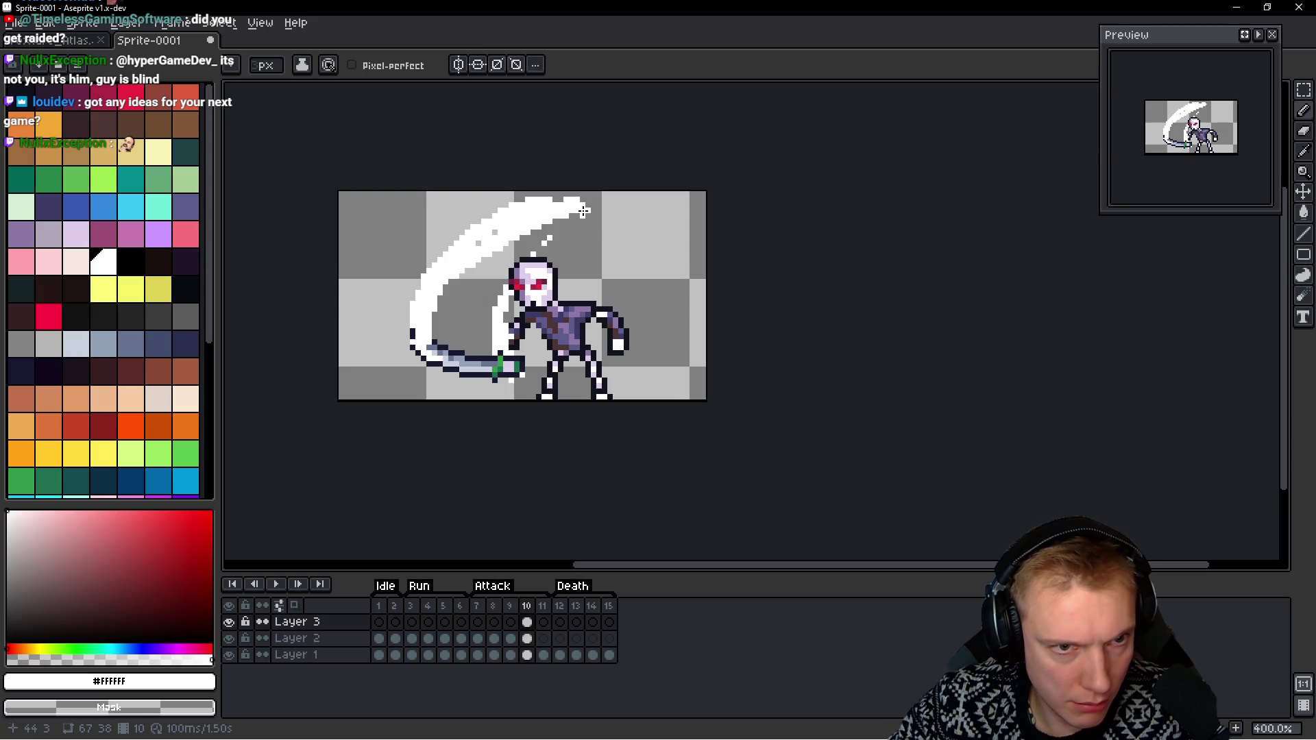
key("ctrl+z")
mouse_move(460, 274)
left_mouse_down()
mouse_move(483, 322)
mouse_move(473, 350)
mouse_move(485, 369)
mouse_move(505, 368)
mouse_move(498, 348)
mouse_move(467, 363)
left_mouse_up()
left_click_drag(470, 309, 458, 339)
mouse_move(446, 279)
left_mouse_down()
mouse_move(437, 339)
mouse_move(417, 328)
mouse_move(476, 374)
mouse_move(446, 337)
mouse_move(460, 343)
mouse_move(430, 340)
left_mouse_up()
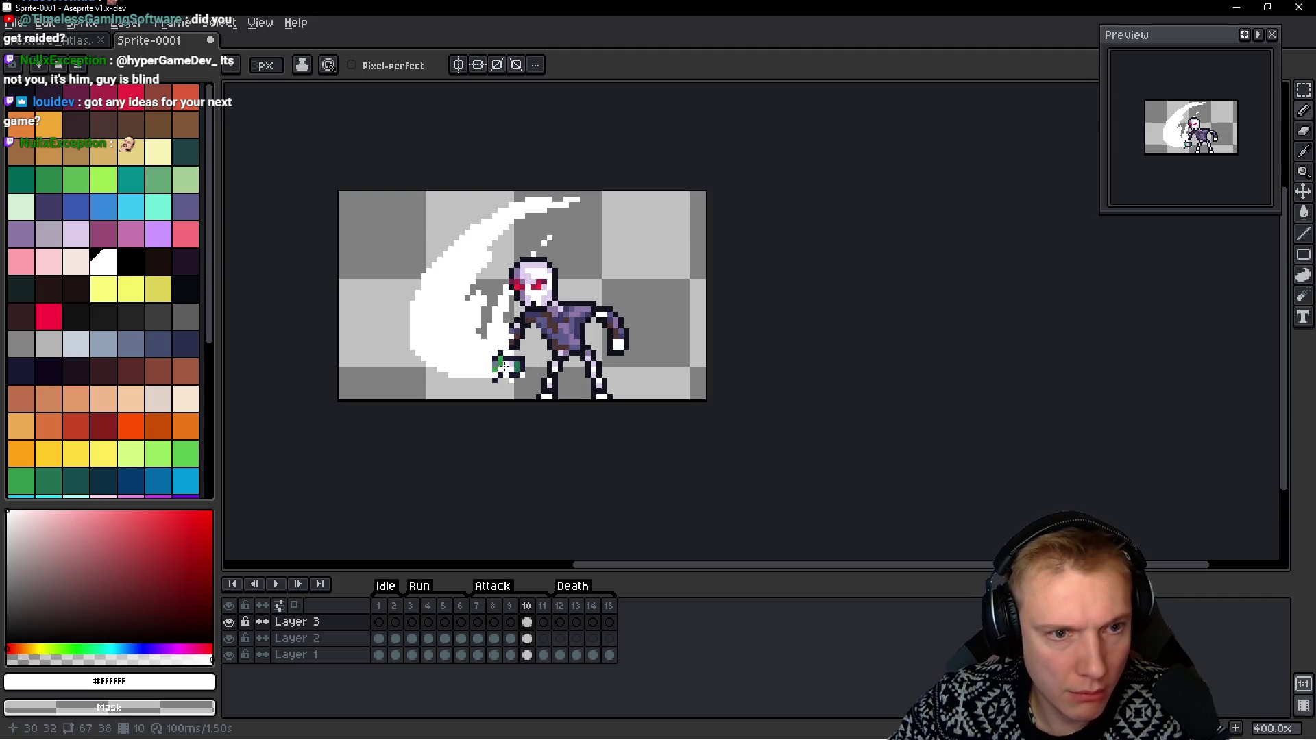
Reshape the slash's tip above the skeleton's head
scroll(496, 363, "down", 2)
scroll(549, 264, "up", 3)
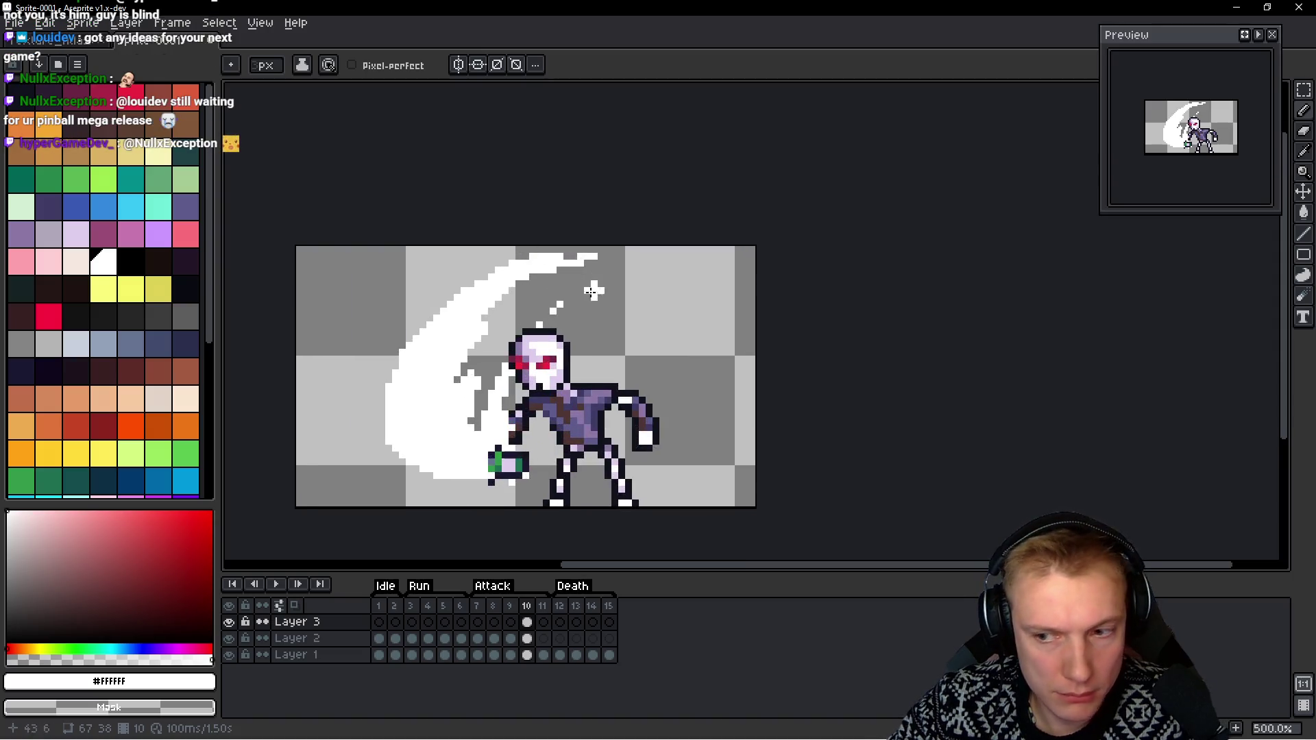
left_click_drag(523, 245, 527, 254)
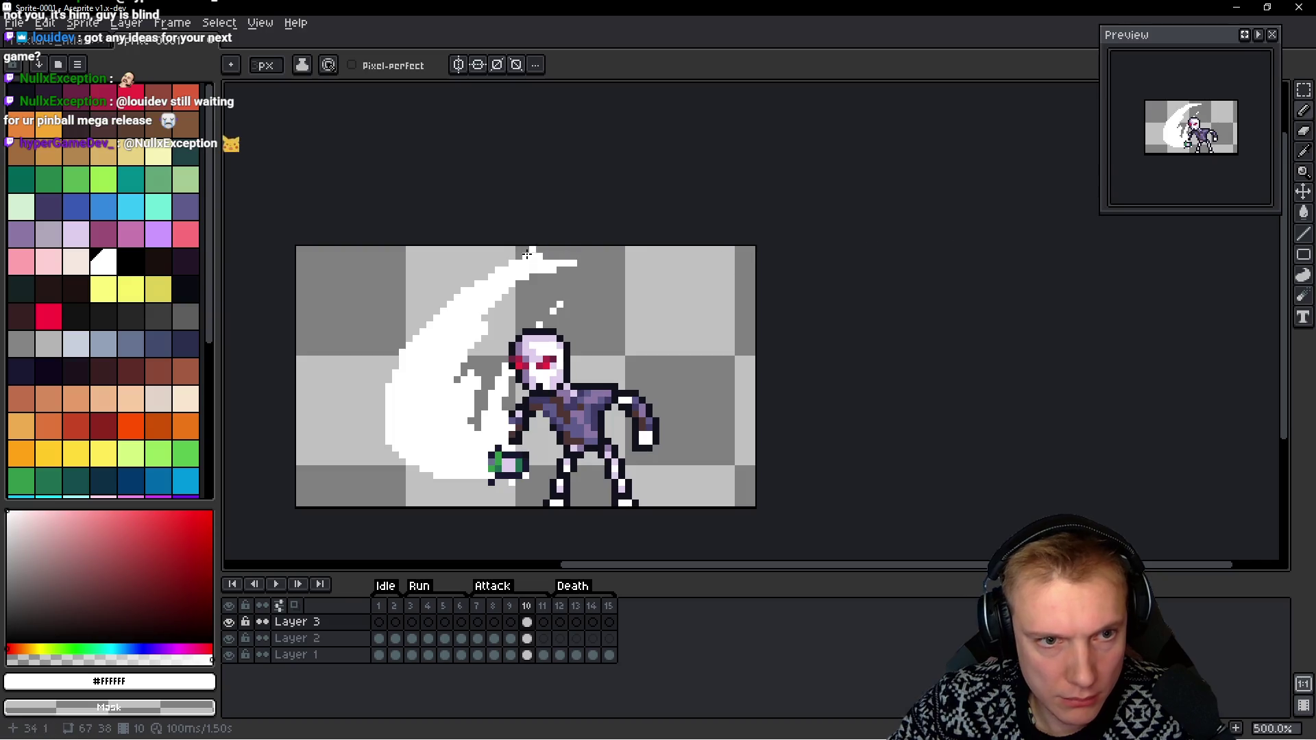
scroll(569, 310, "up", 1)
left_click_drag(432, 376, 479, 278)
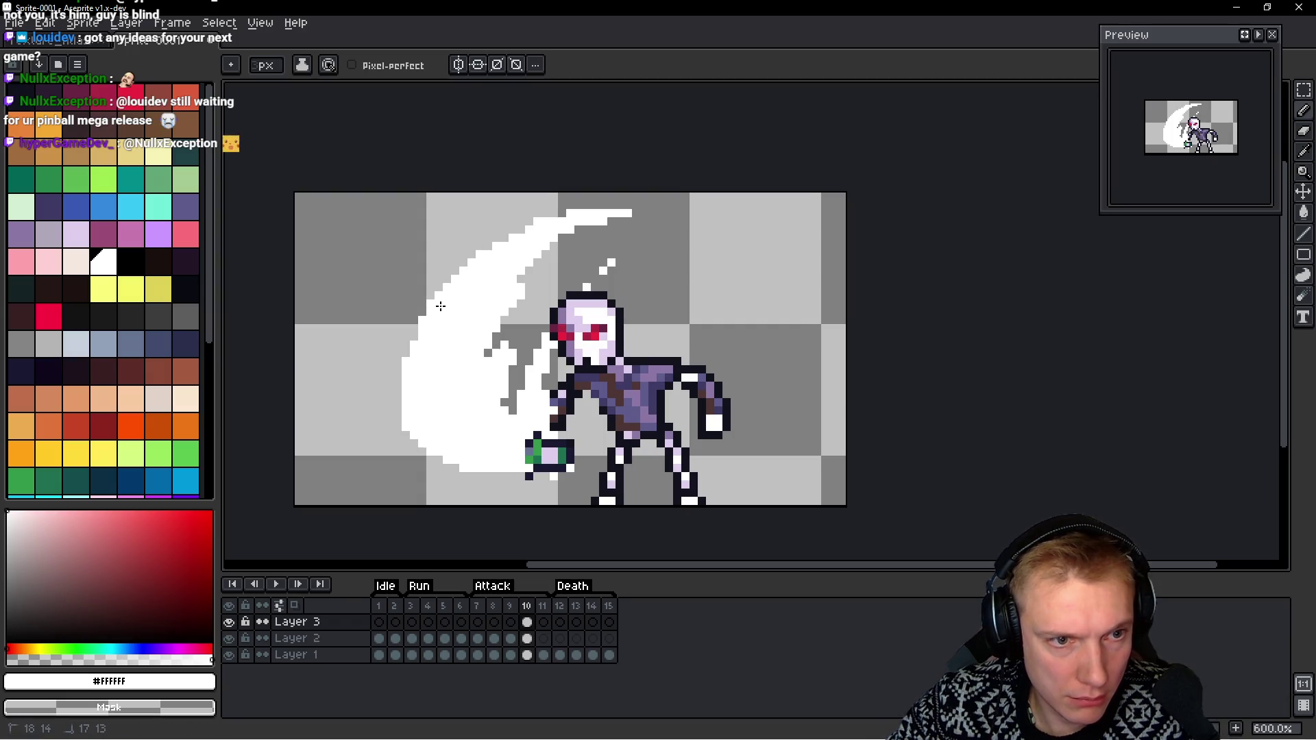
scroll(484, 340, "down", 4)
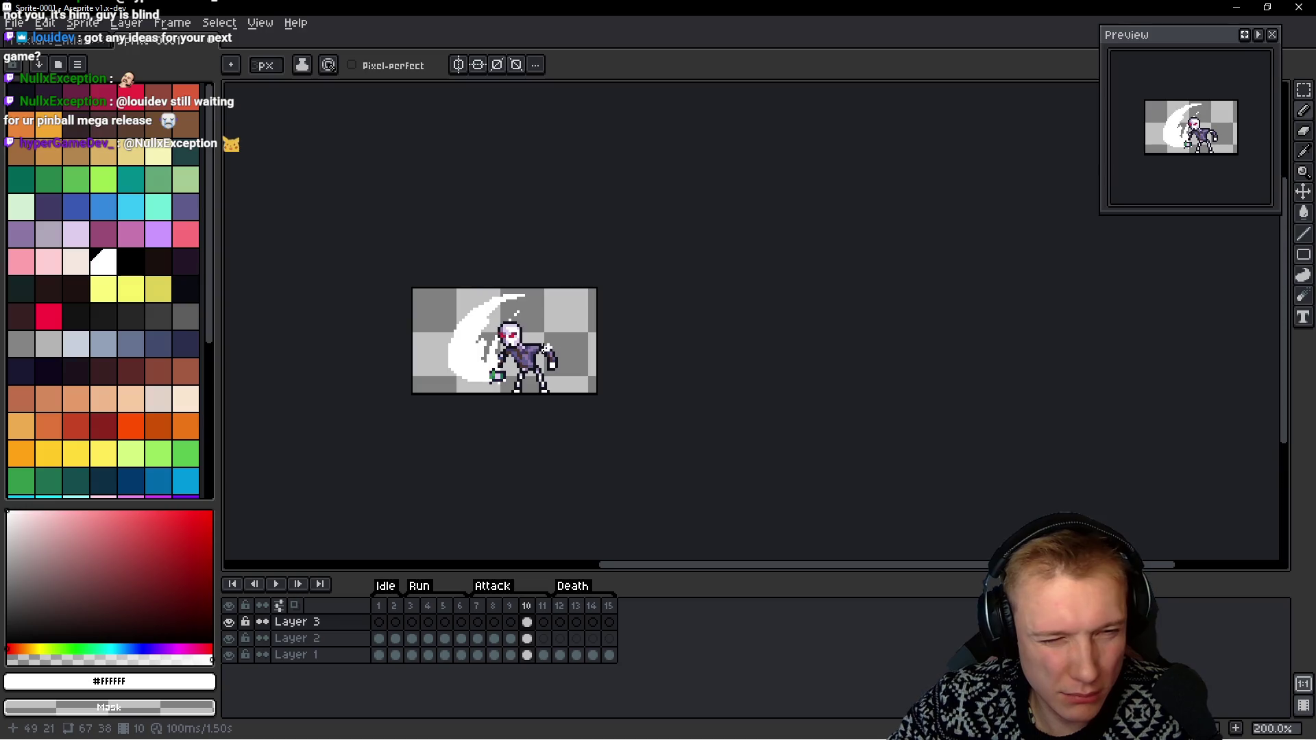
scroll(466, 350, "up", 4)
scroll(435, 310, "down", 3)
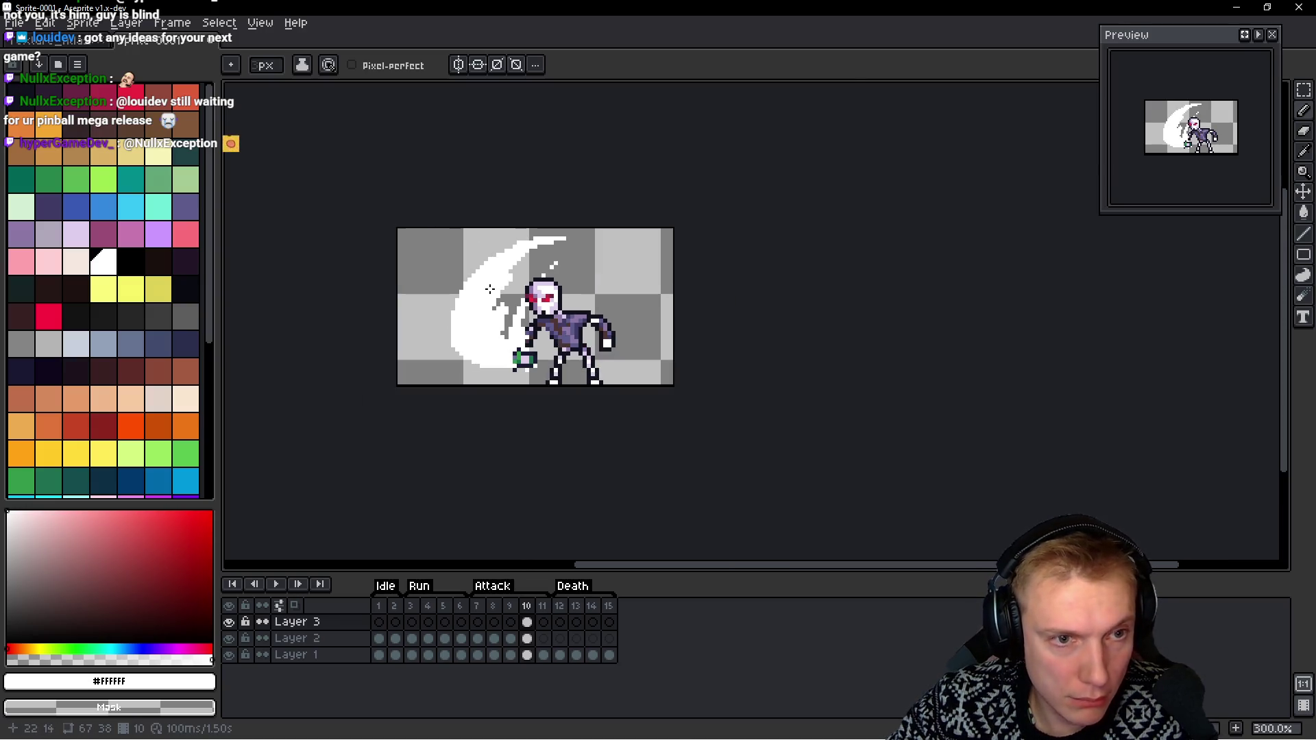
scroll(539, 294, "up", 4)
scroll(558, 298, "down", 2)
scroll(558, 298, "up", 1)
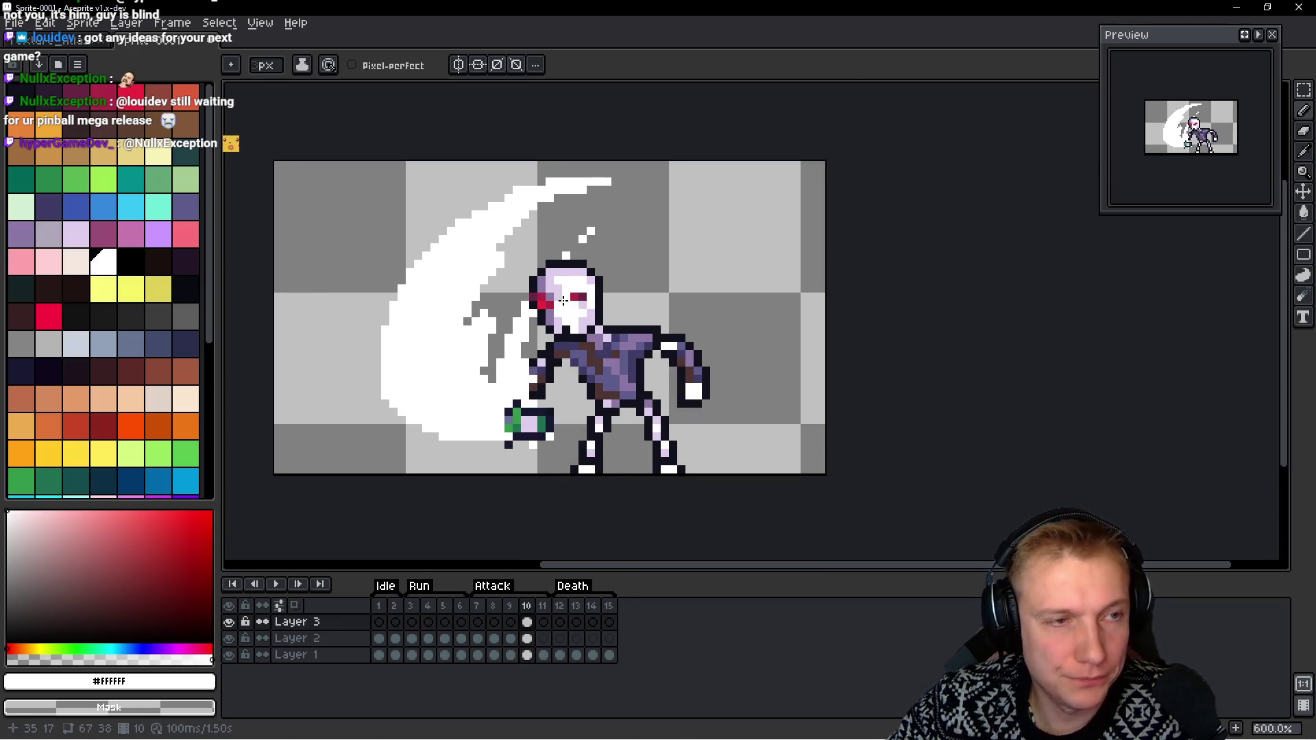
scroll(480, 244, "up", 6)
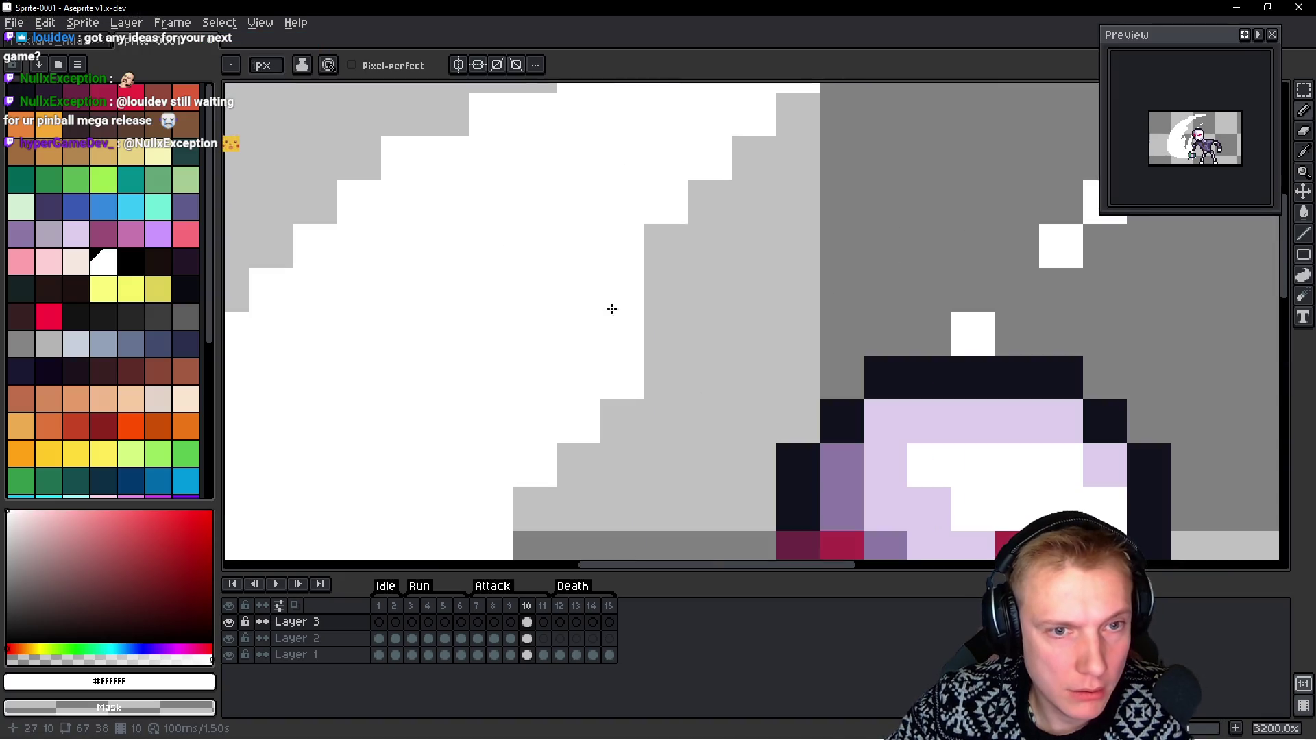
Erase a few stray white pixels from the slash, then select Layer 1
left_click_drag(611, 308, 493, 396)
scroll(574, 399, "down", 7)
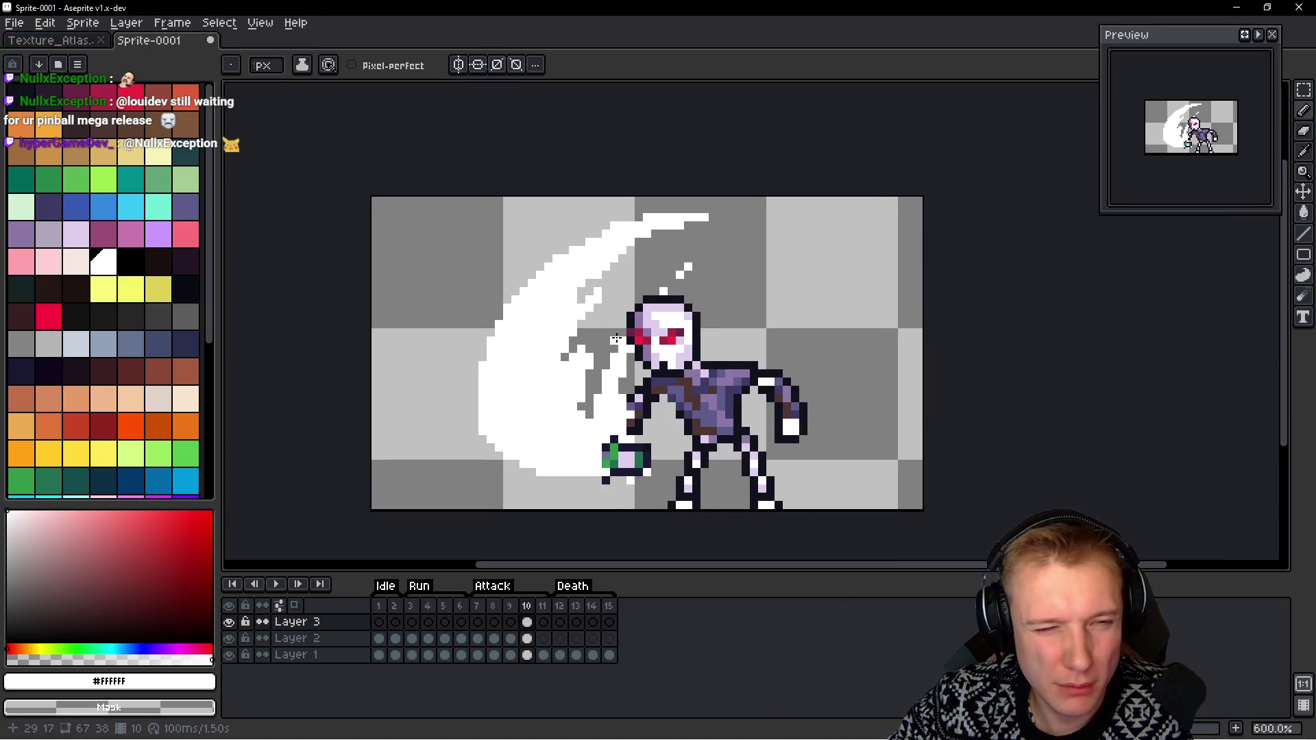
scroll(645, 279, "up", 3)
scroll(700, 224, "down", 5)
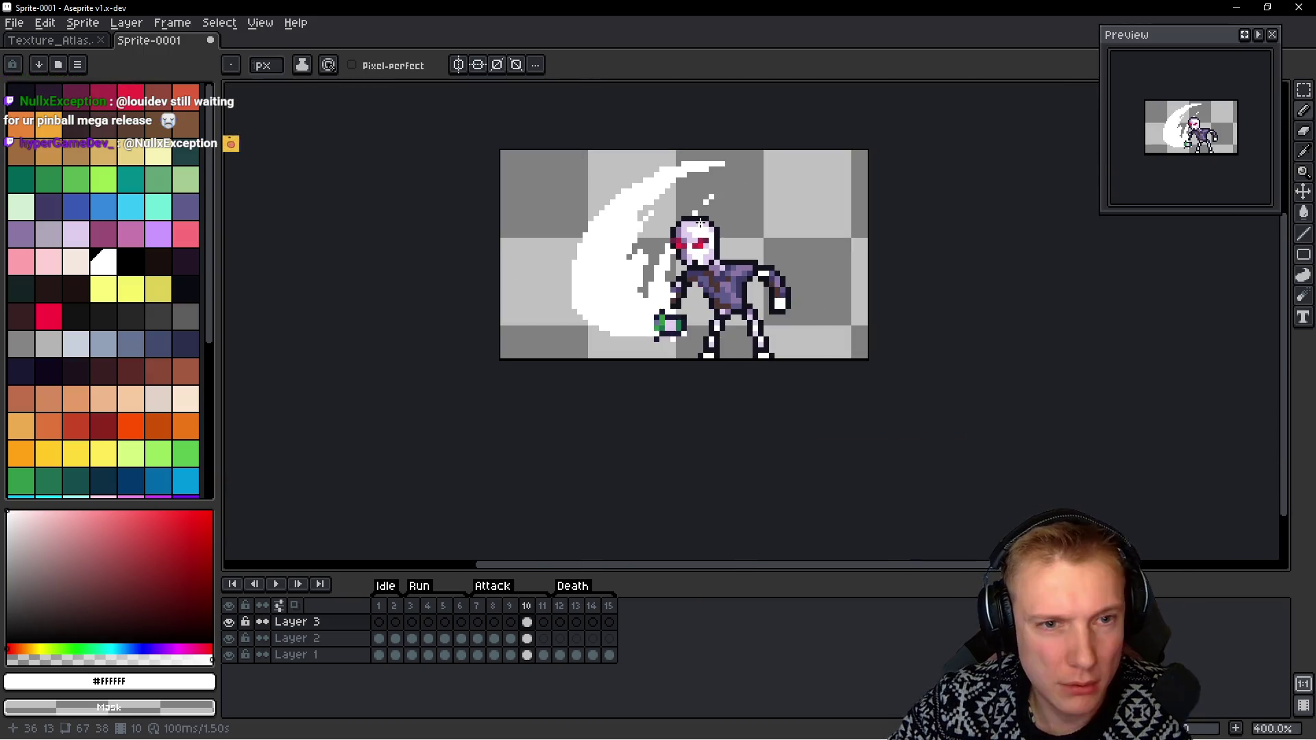
scroll(658, 240, "up", 2)
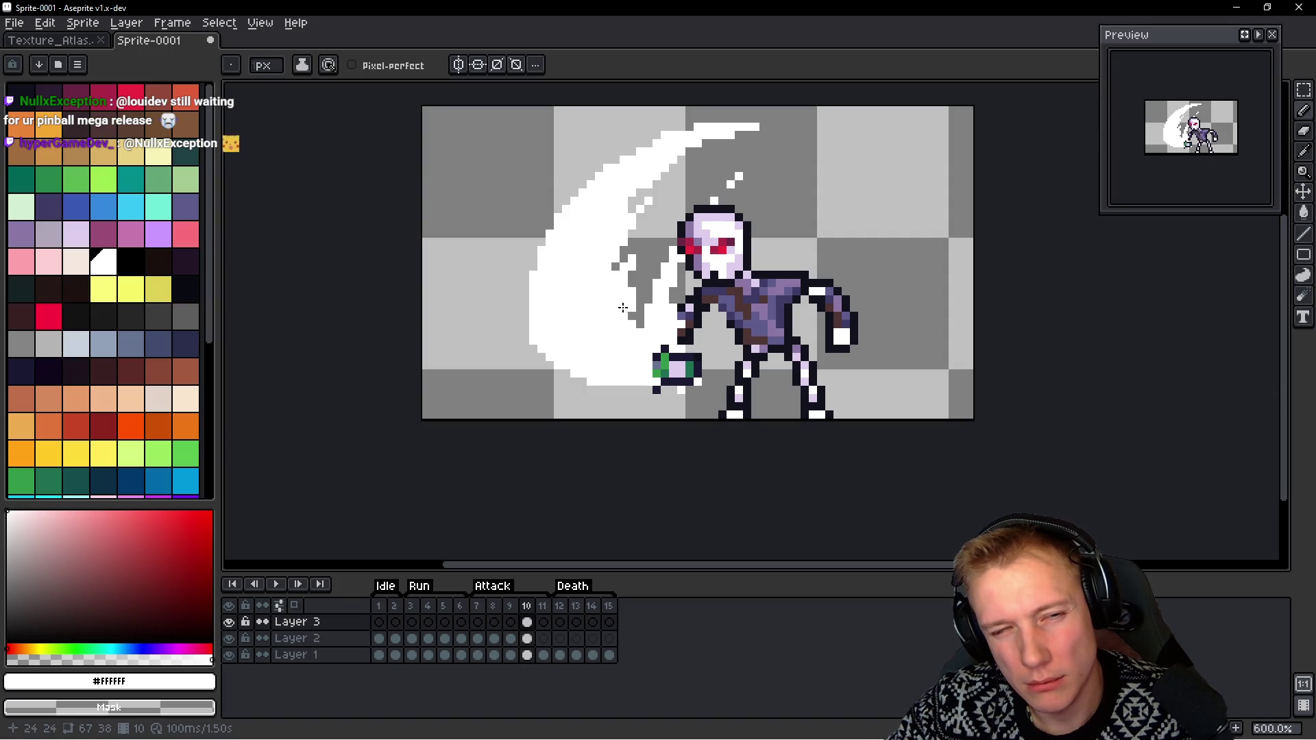
scroll(623, 307, "down", 3)
left_click(728, 295, "ctrl")
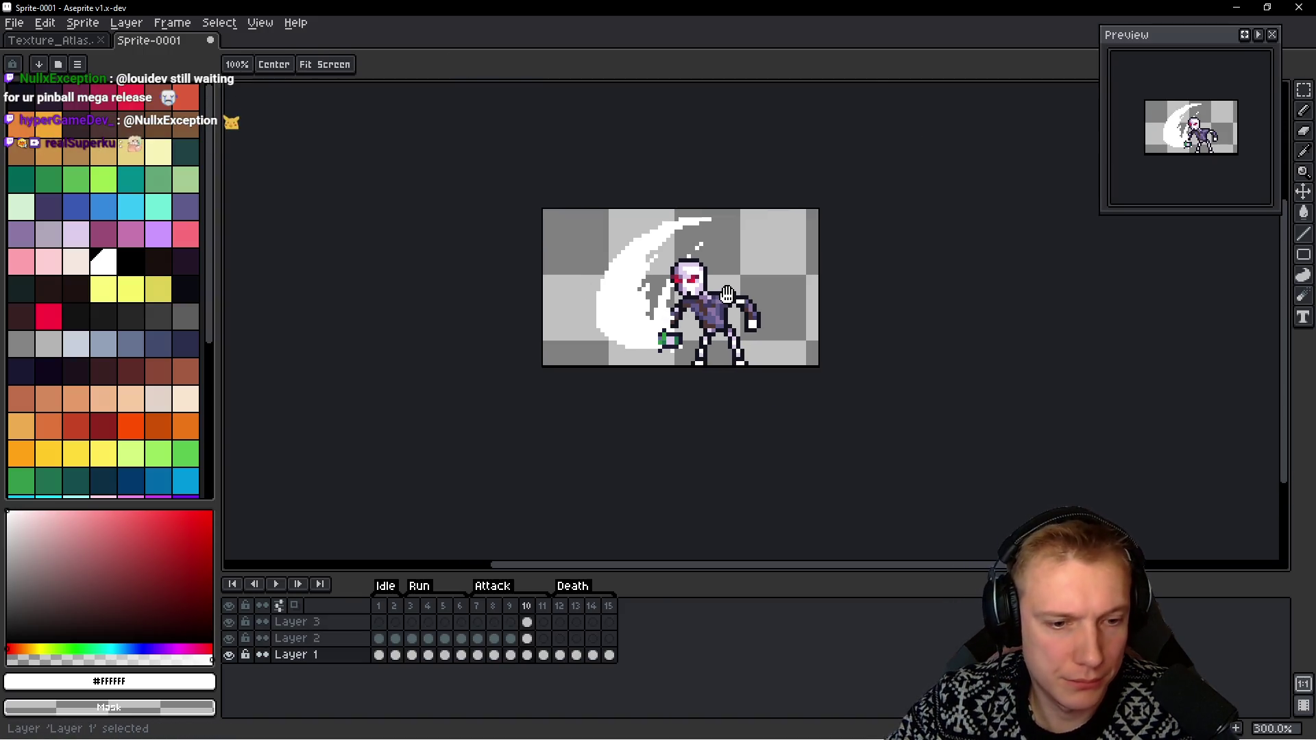
Draw two short strokes near the skeleton's arm in frame 10
scroll(699, 292, "up", 2)
scroll(623, 321, "up", 2)
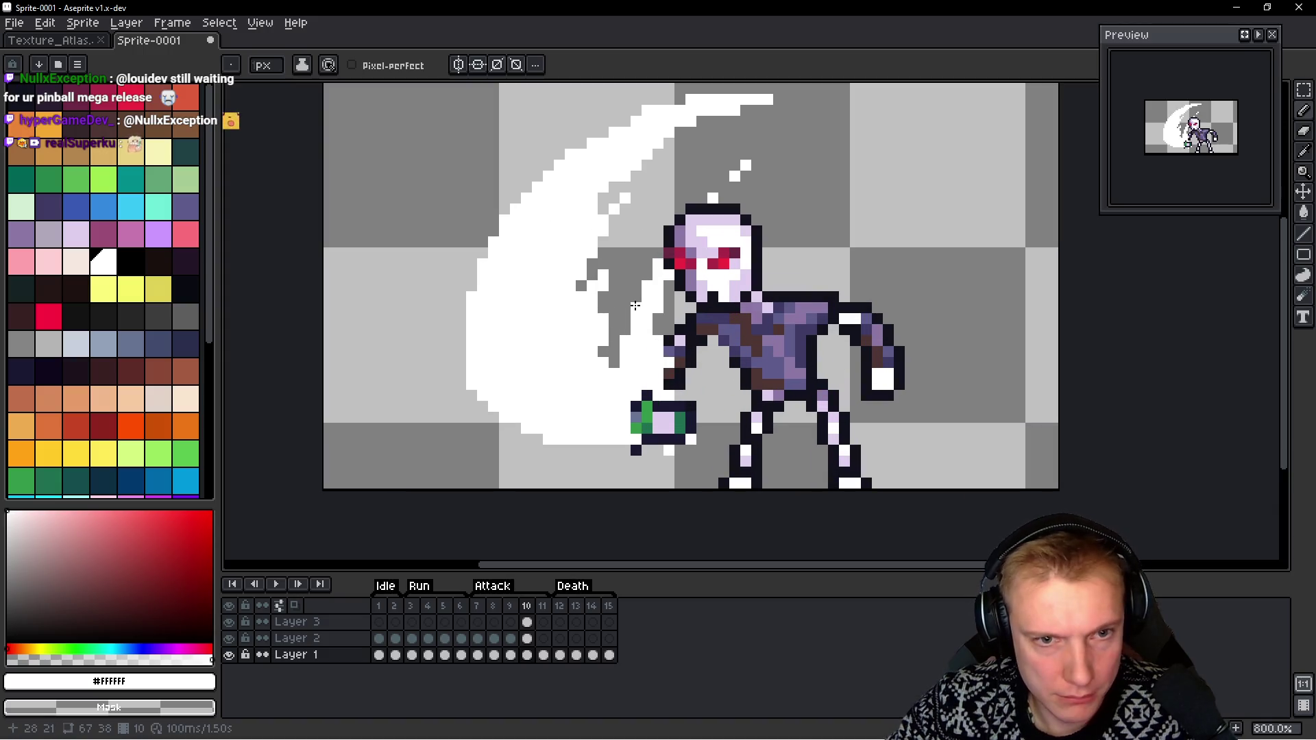
left_click_drag(638, 330, 639, 353)
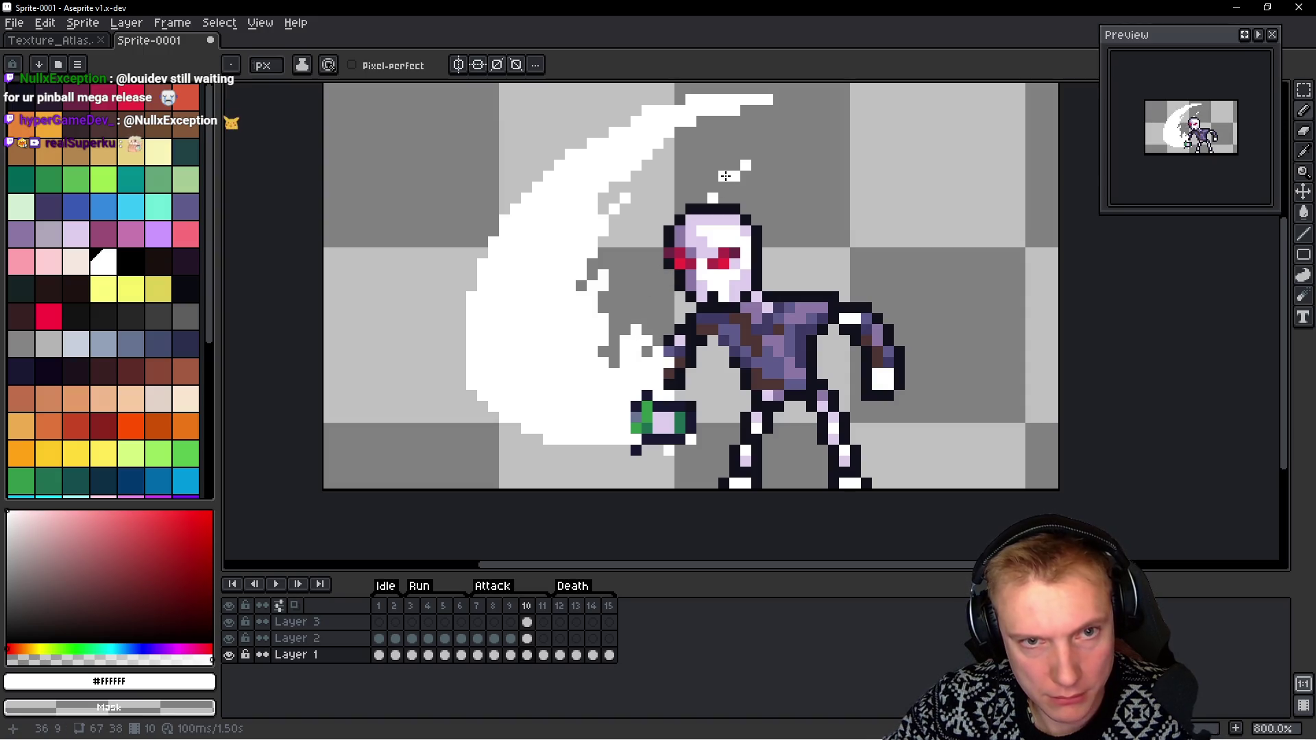
scroll(757, 184, "down", 4)
scroll(762, 186, "down", 1)
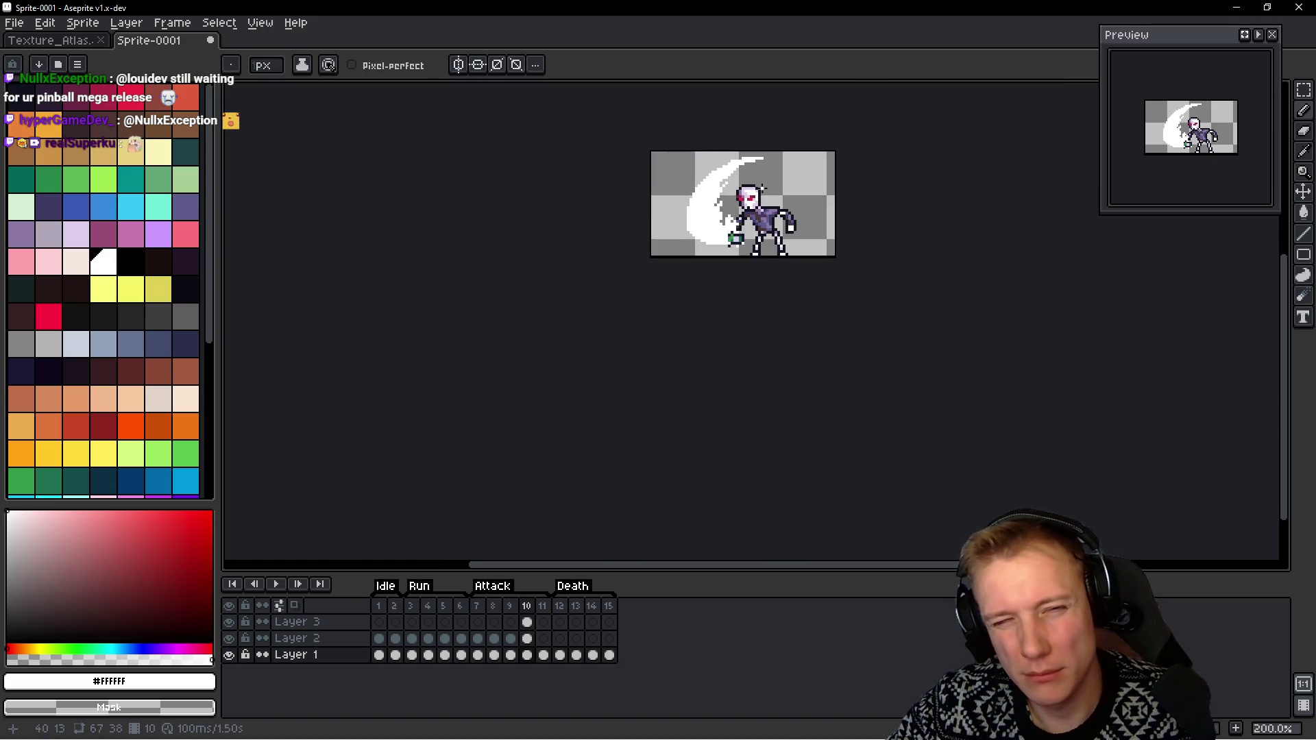
scroll(679, 272, "up", 5)
left_click_drag(679, 261, 689, 262)
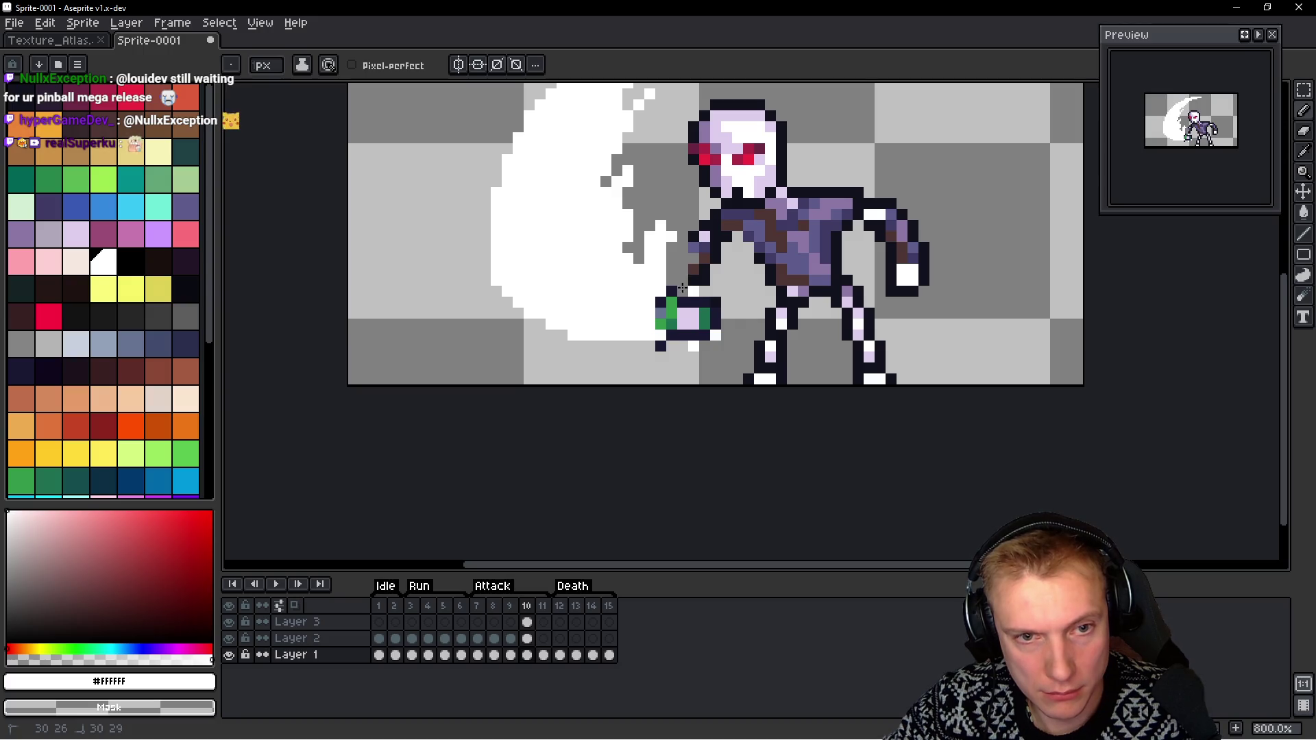
Select part of the arm in frame 11, then return to frame 10
key("period")
scroll(685, 274, "up", 2)
key("m")
left_click_drag(726, 302, 746, 305)
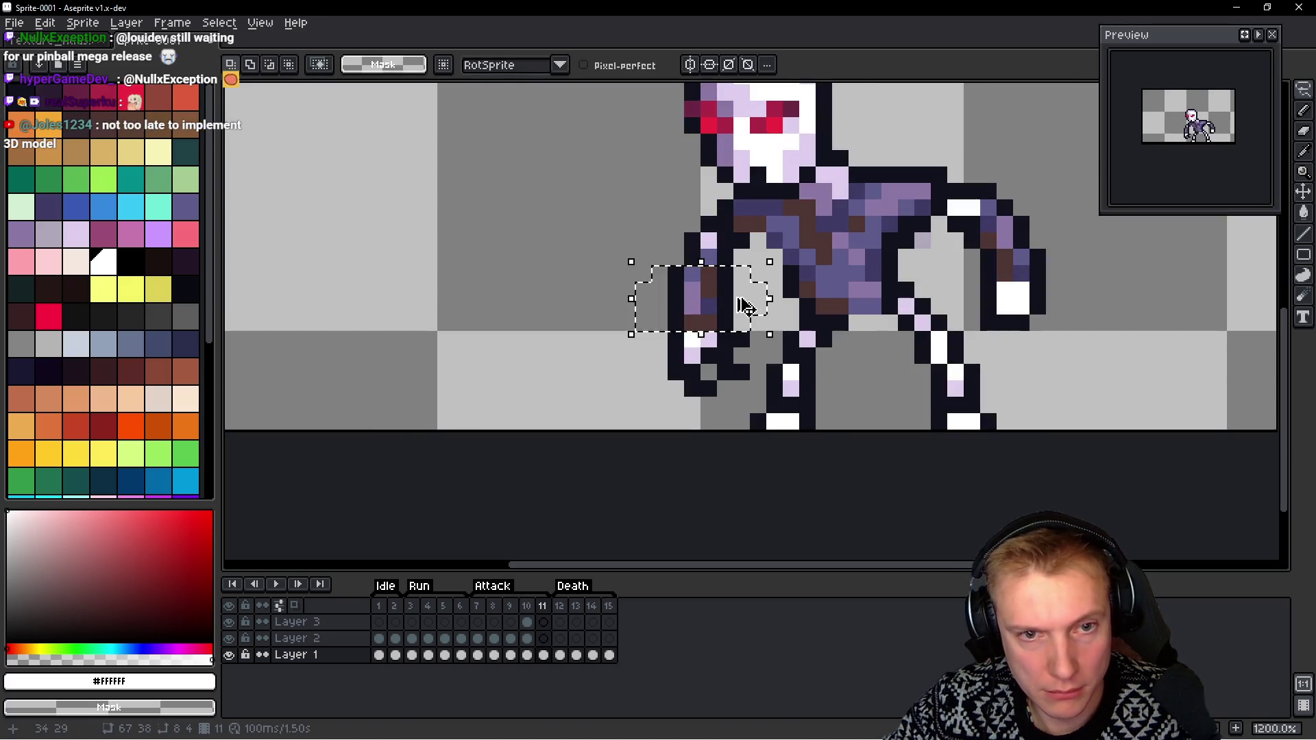
key("h")
key("Up")
key("comma")
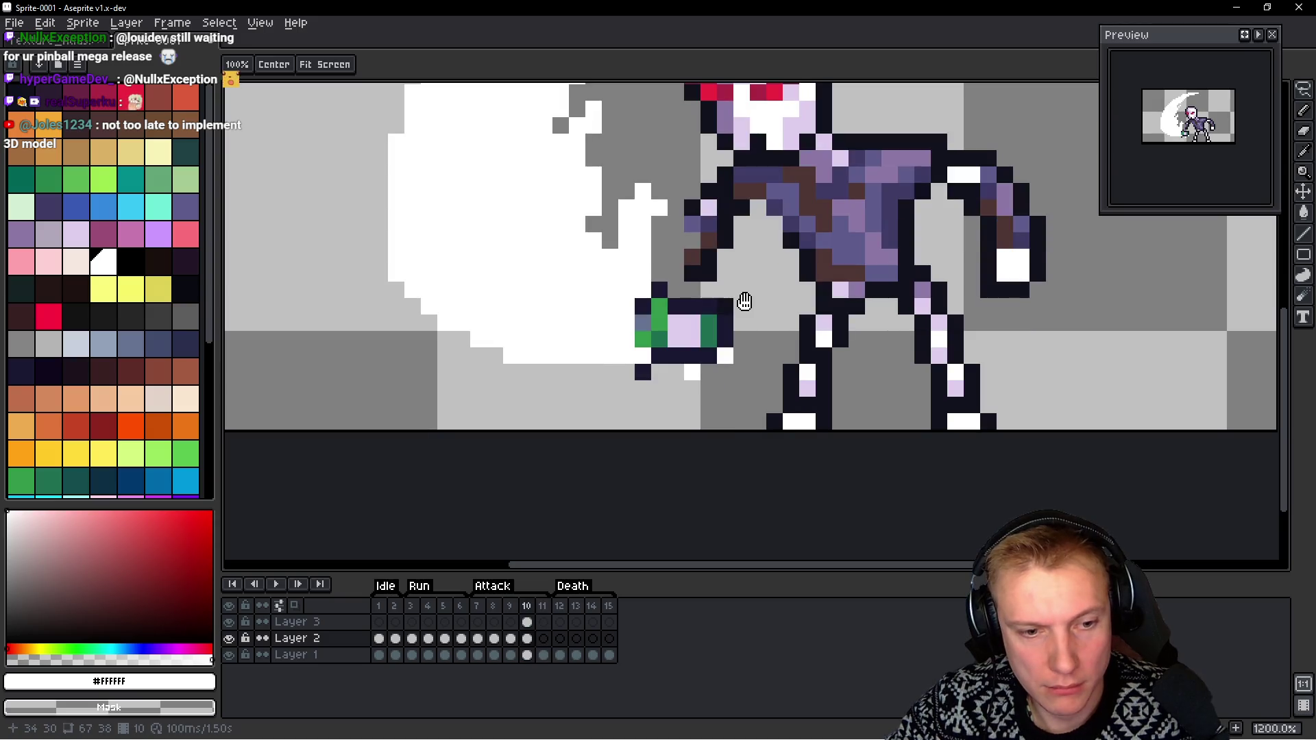
On Layer 1, move the arm piece up and left, then nudge another piece one pixel left
key("Down")
key("m")
left_click_drag(632, 247, 770, 319)
mouse_move(705, 286)
left_mouse_down()
mouse_move(682, 255)
mouse_move(694, 264)
left_mouse_up()
key("ctrl+d")
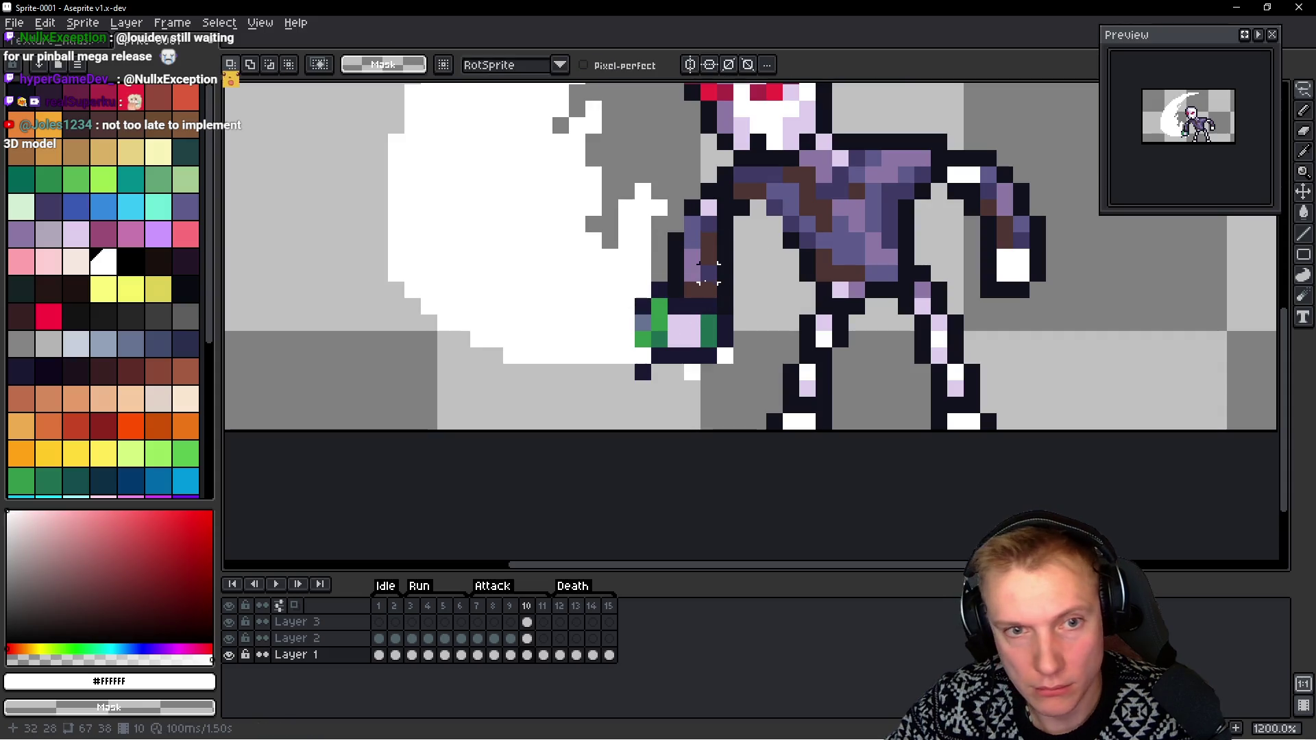
mouse_move(736, 301)
left_mouse_down()
mouse_move(668, 278)
mouse_move(664, 245)
left_mouse_up()
key("Left")
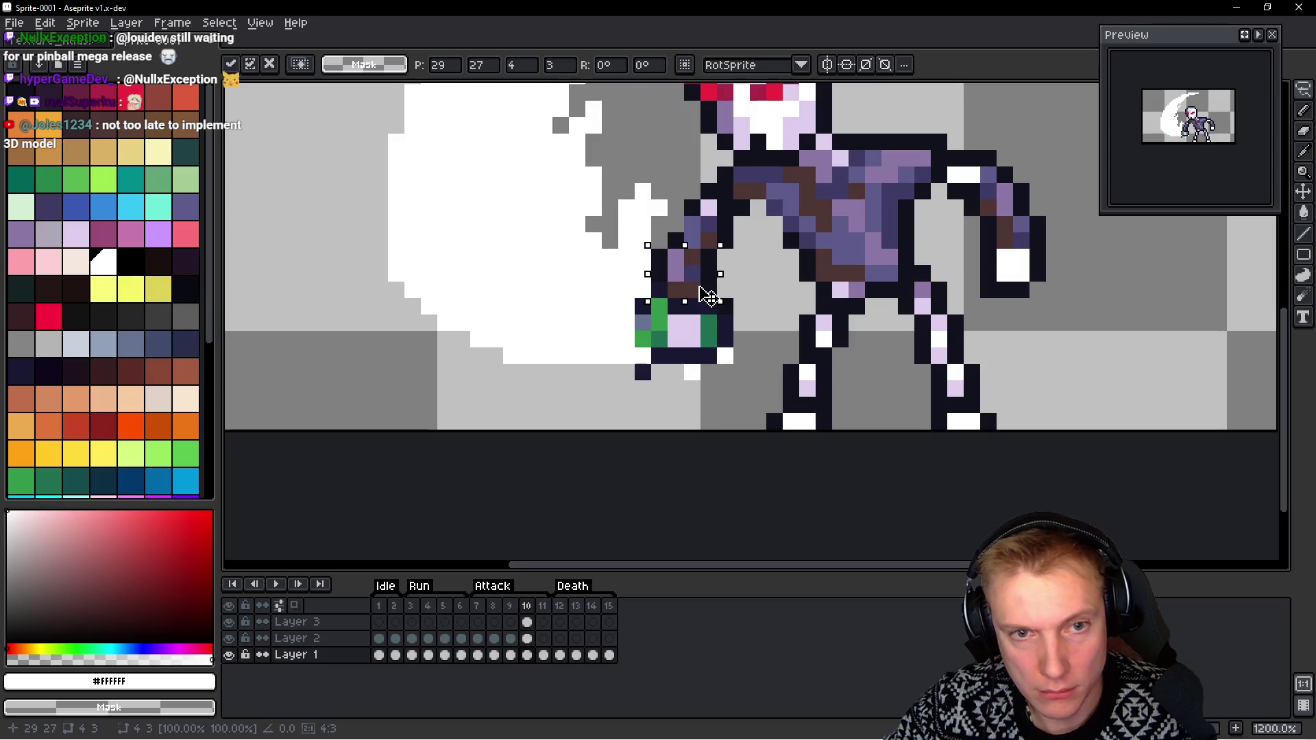
key("ctrl+d")
Add a dark outline pixel to the arm, erase stray pixels near the hand, and select Layer 3
key("b")
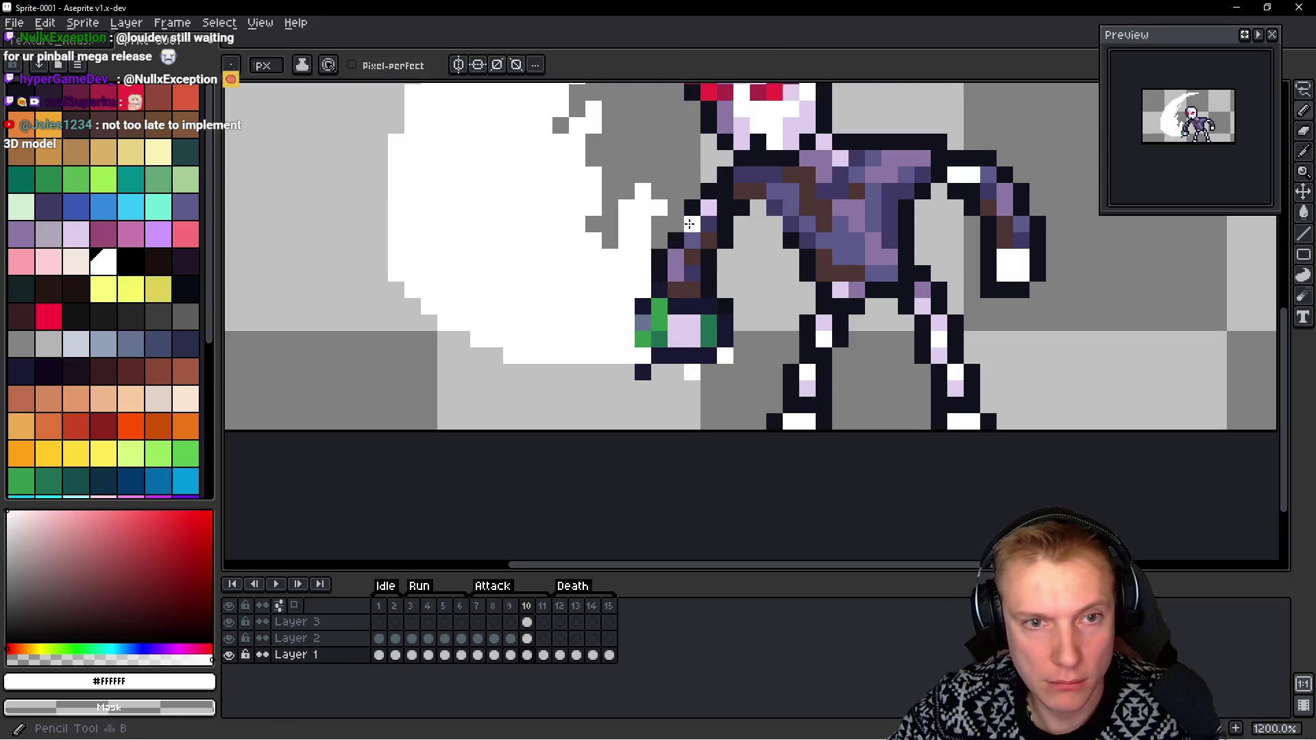
left_click(698, 197, "alt")
scroll(679, 288, "down", 2)
scroll(679, 288, "up", 2)
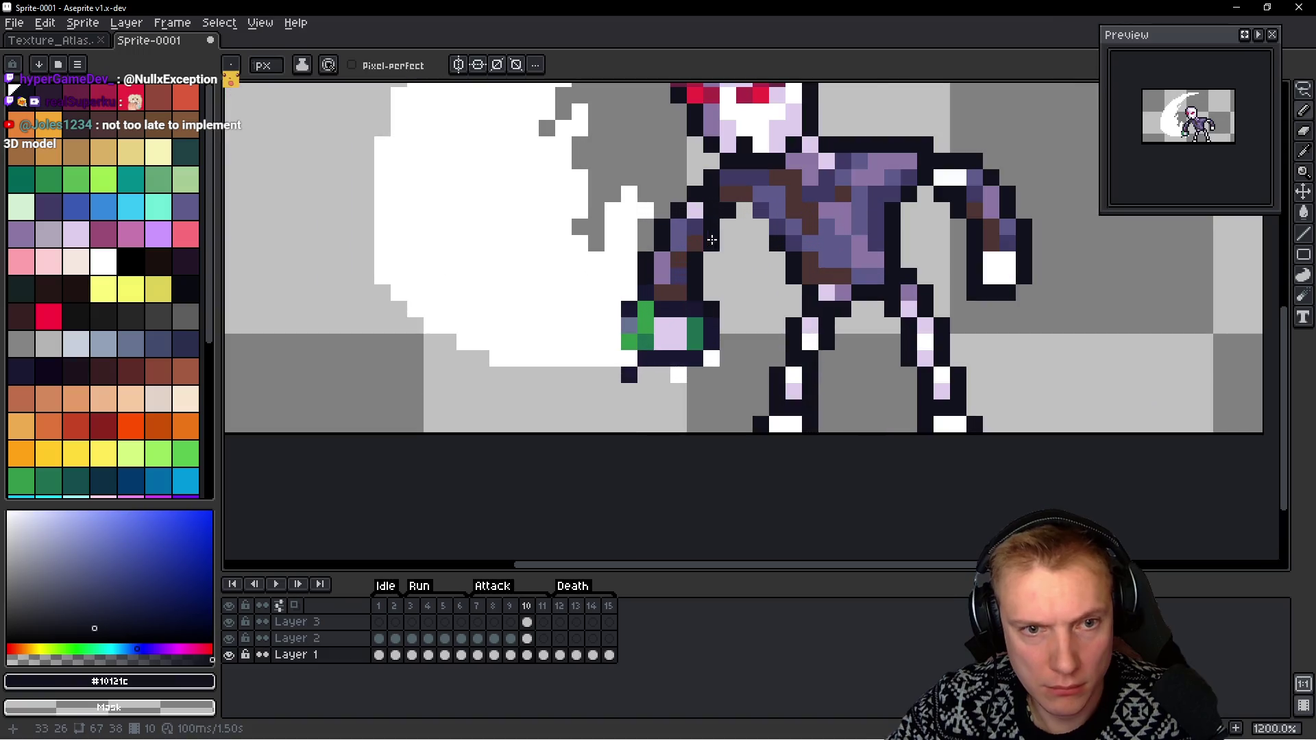
left_click(662, 390)
left_click_drag(662, 385, 709, 363)
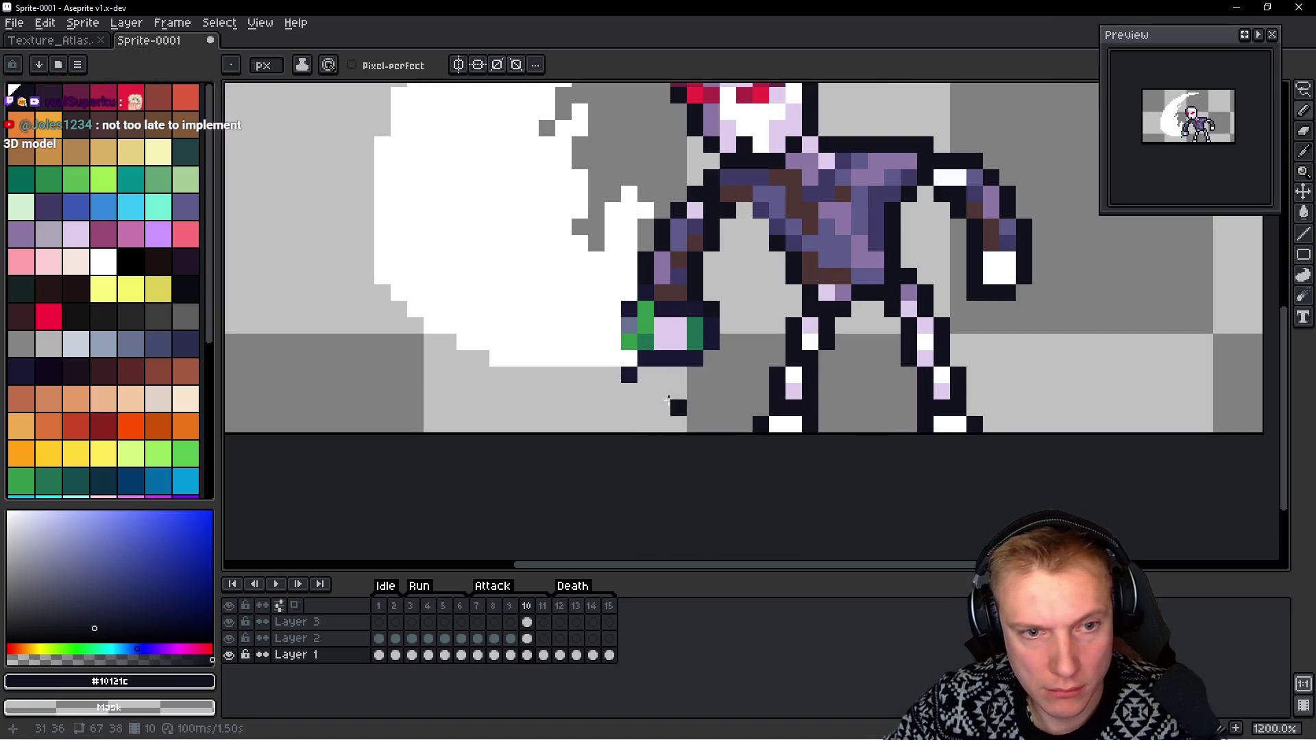
scroll(693, 382, "down", 1)
scroll(692, 382, "up", 1)
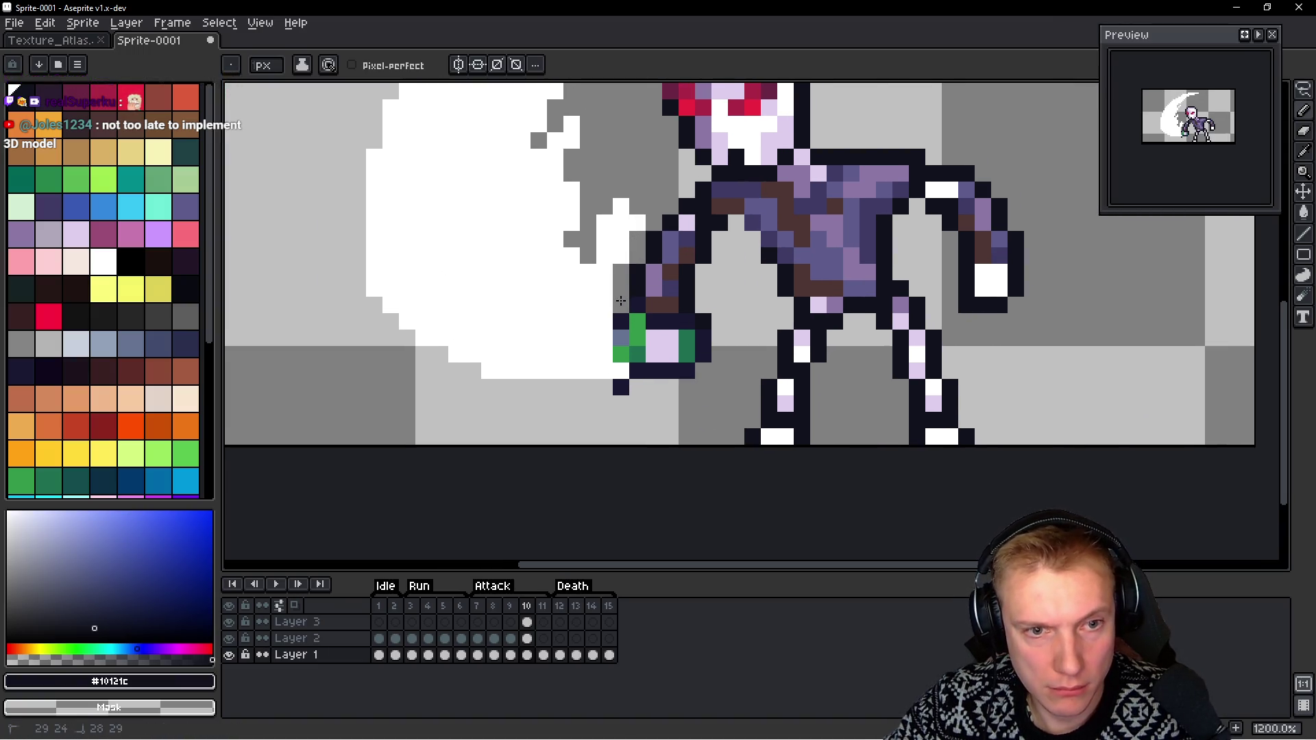
scroll(668, 246, "down", 3)
scroll(668, 246, "down", 2)
scroll(644, 250, "up", 3)
left_click(618, 253, "ctrl")
left_click(638, 217, "ctrl")
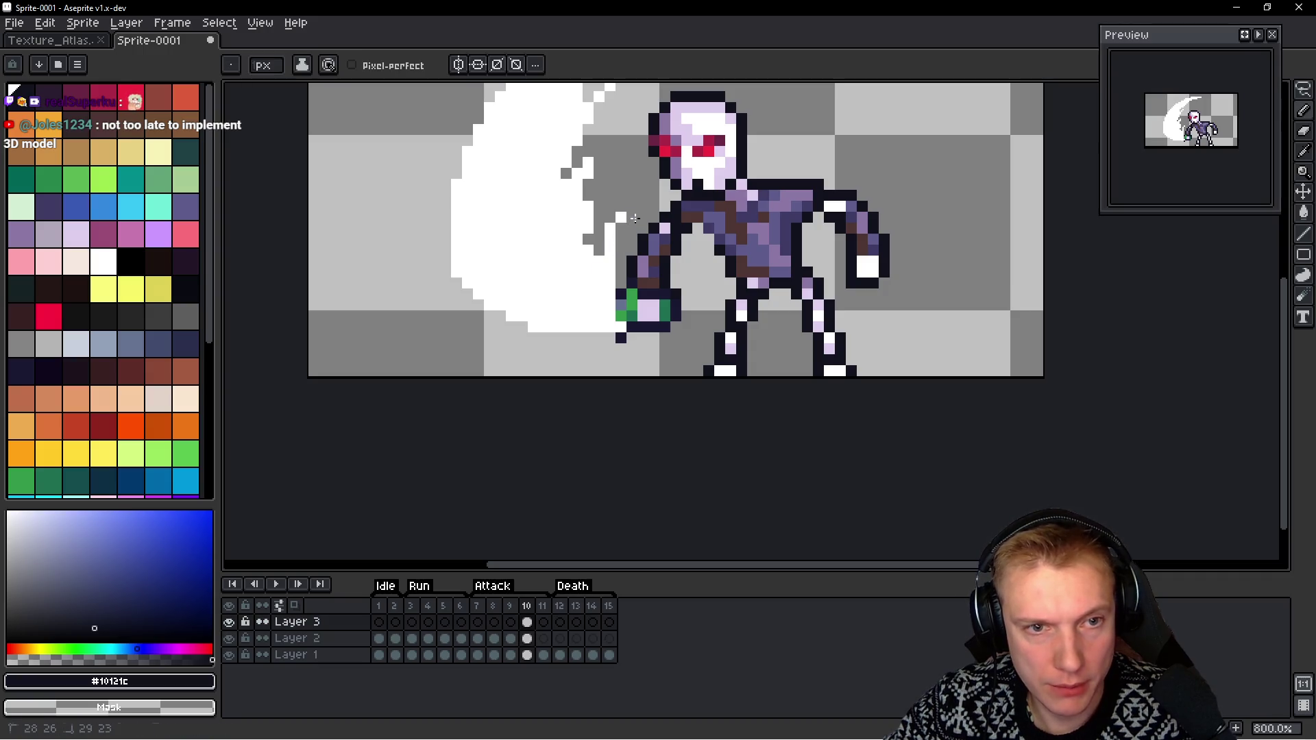
Pick white as the drawing colour and play the animation to review the frames
scroll(610, 250, "down", 2)
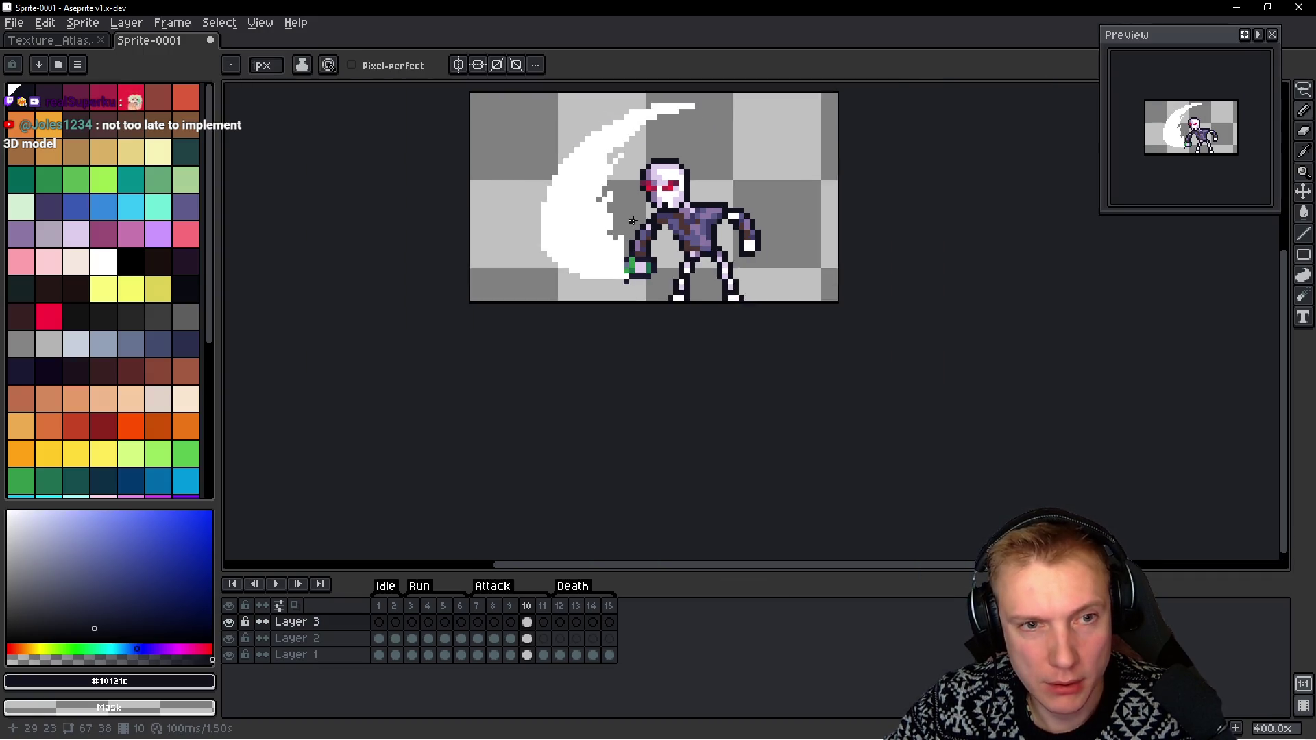
scroll(547, 275, "up", 4)
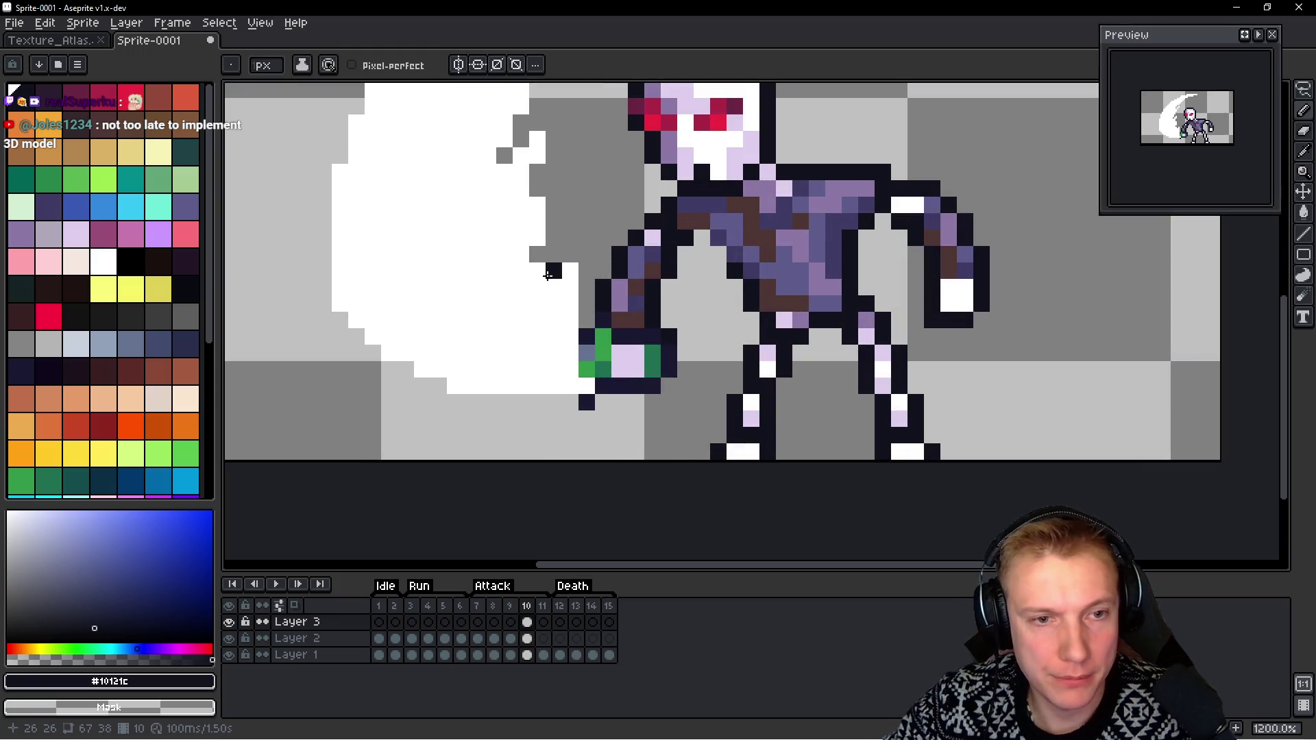
left_click(569, 319, "alt")
scroll(586, 363, "down", 7)
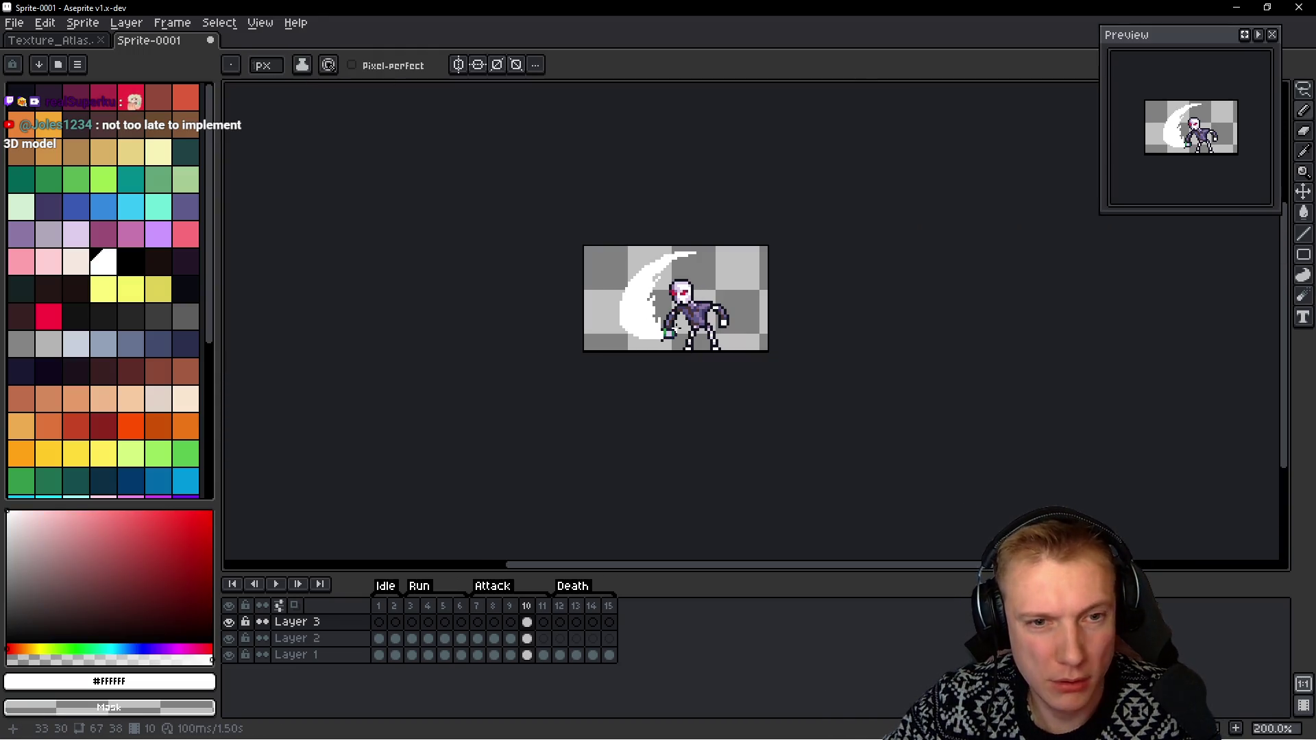
scroll(681, 322, "up", 8)
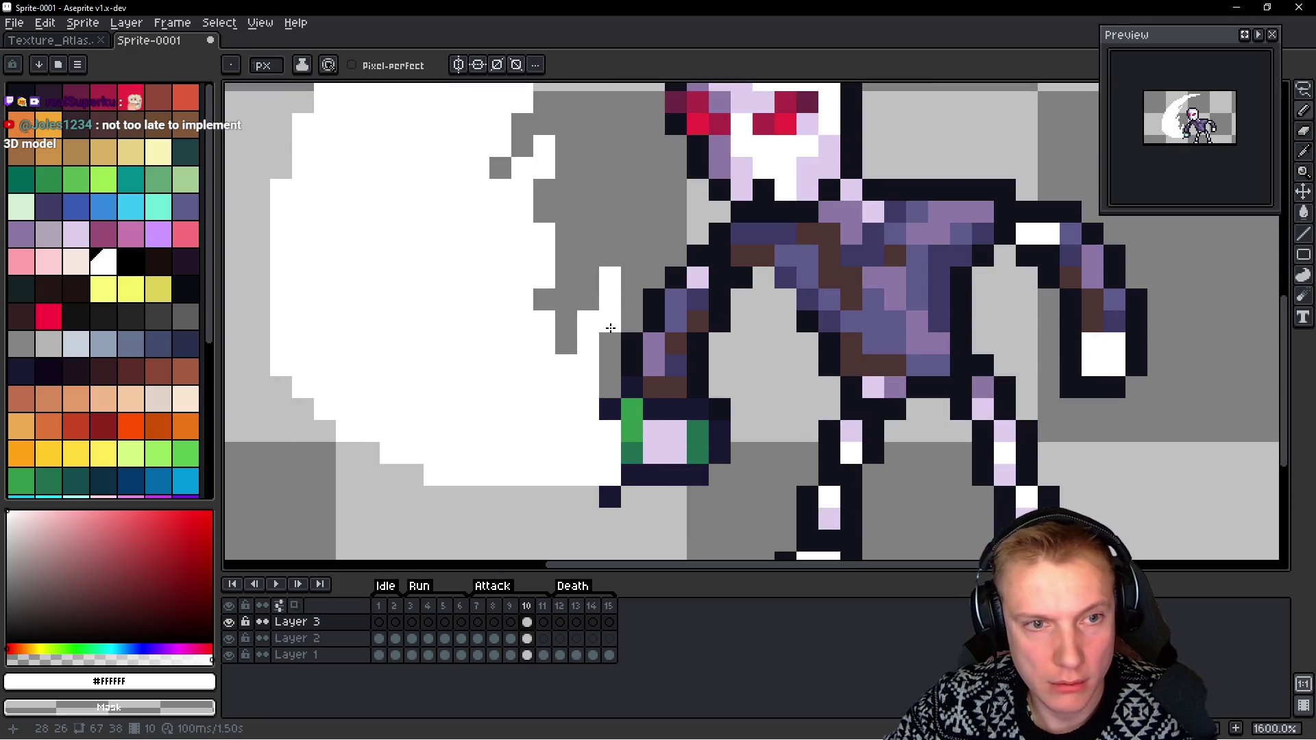
scroll(610, 328, "down", 7)
scroll(616, 266, "up", 2)
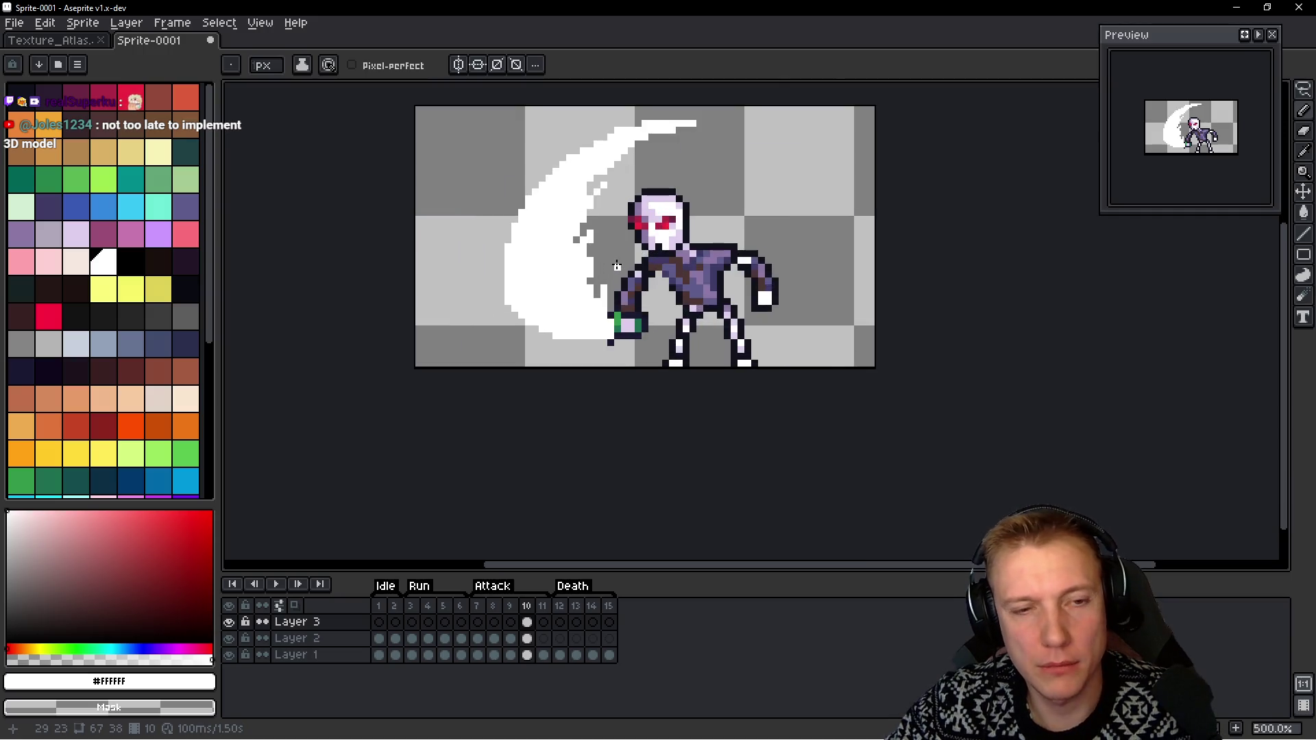
scroll(596, 294, "down", 3)
scroll(658, 255, "up", 3)
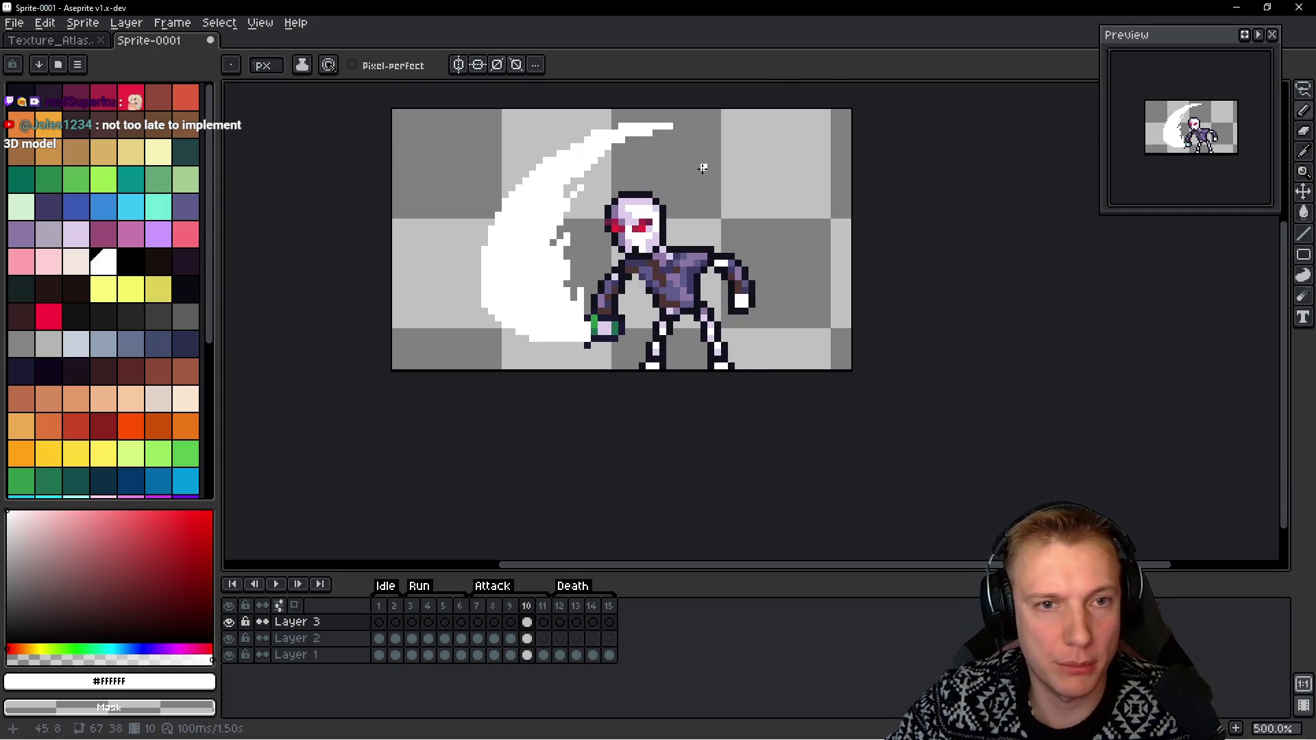
key("Return")
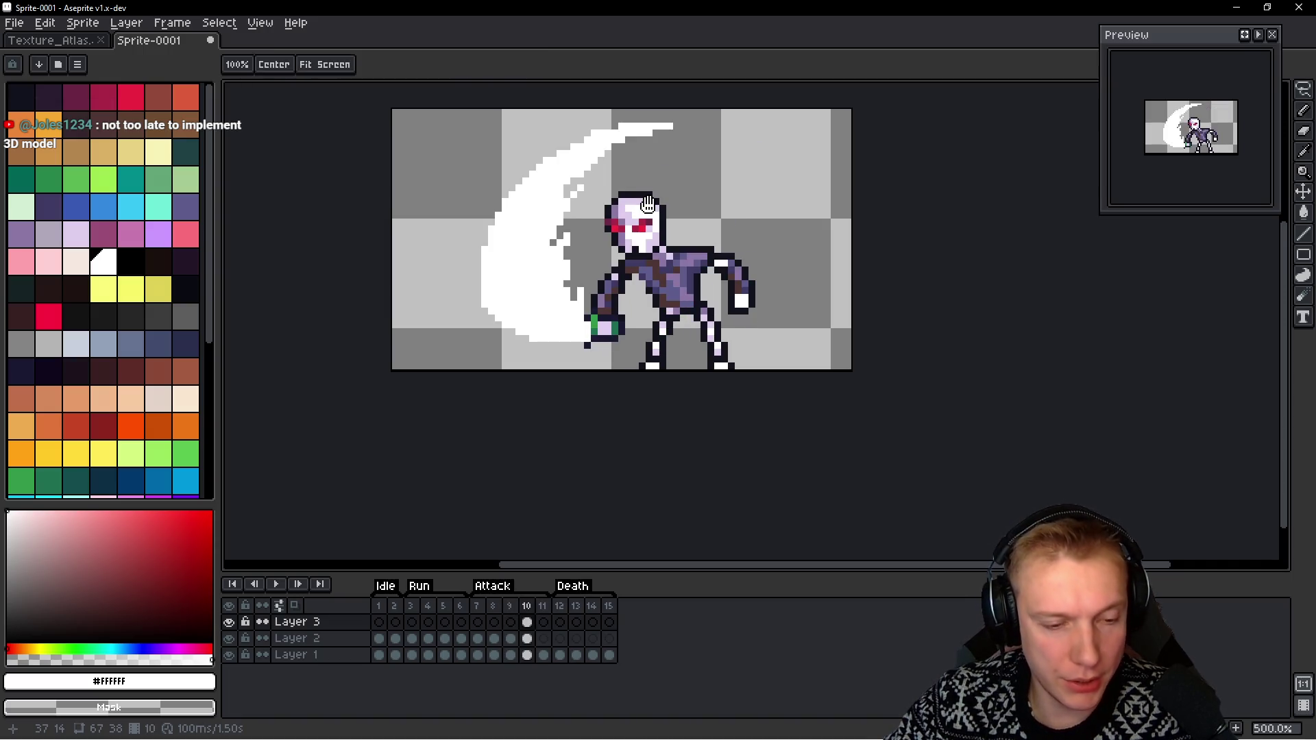
Duplicate frame 10 and move the copy to position 12 in the timeline
key("i")
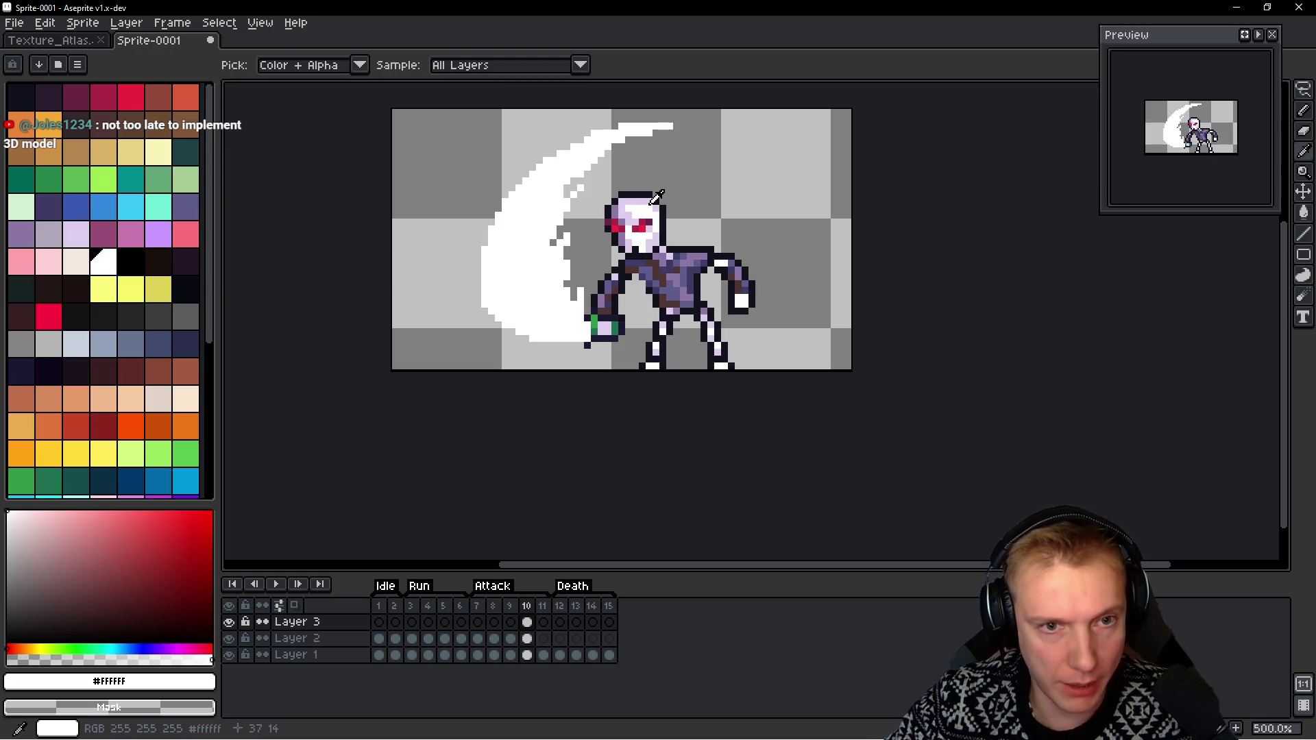
key("b")
key("alt+n")
left_click_drag(553, 615, 569, 617)
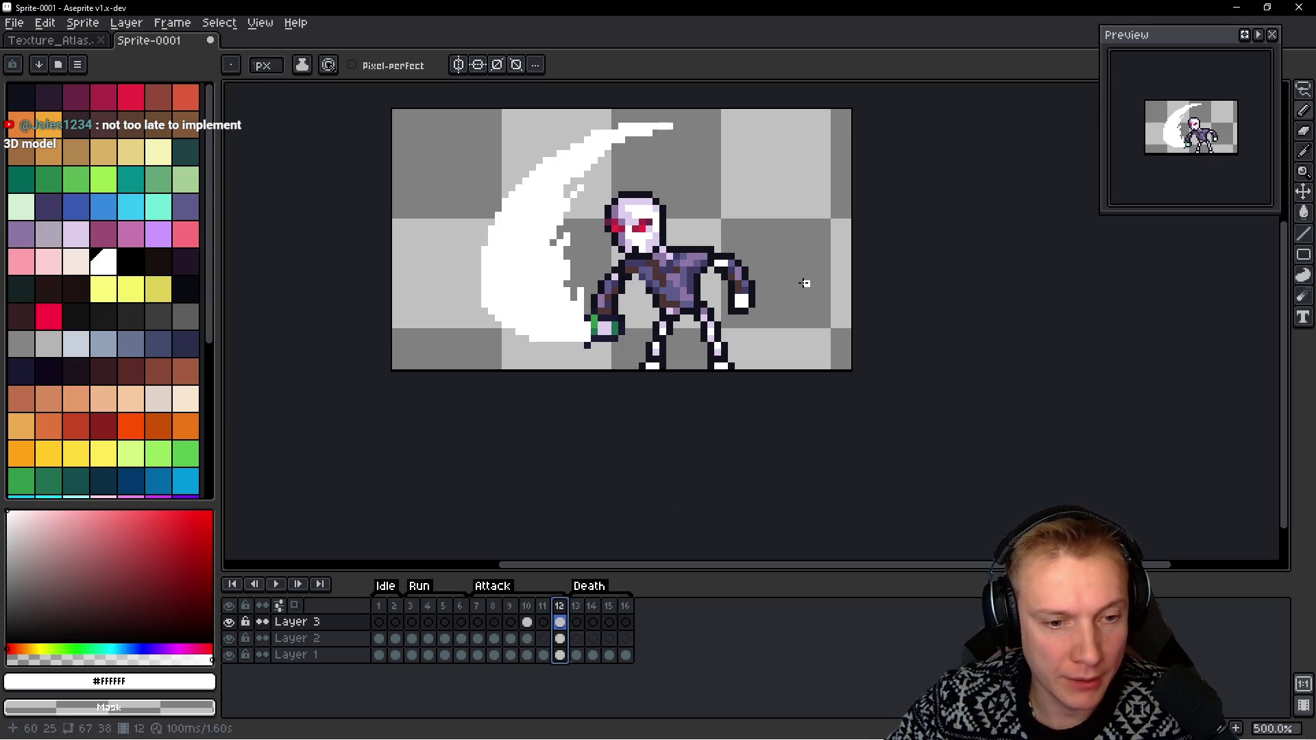
Delete the white slash from frame 12 and step back through the attack frames
key("ctrl+a")
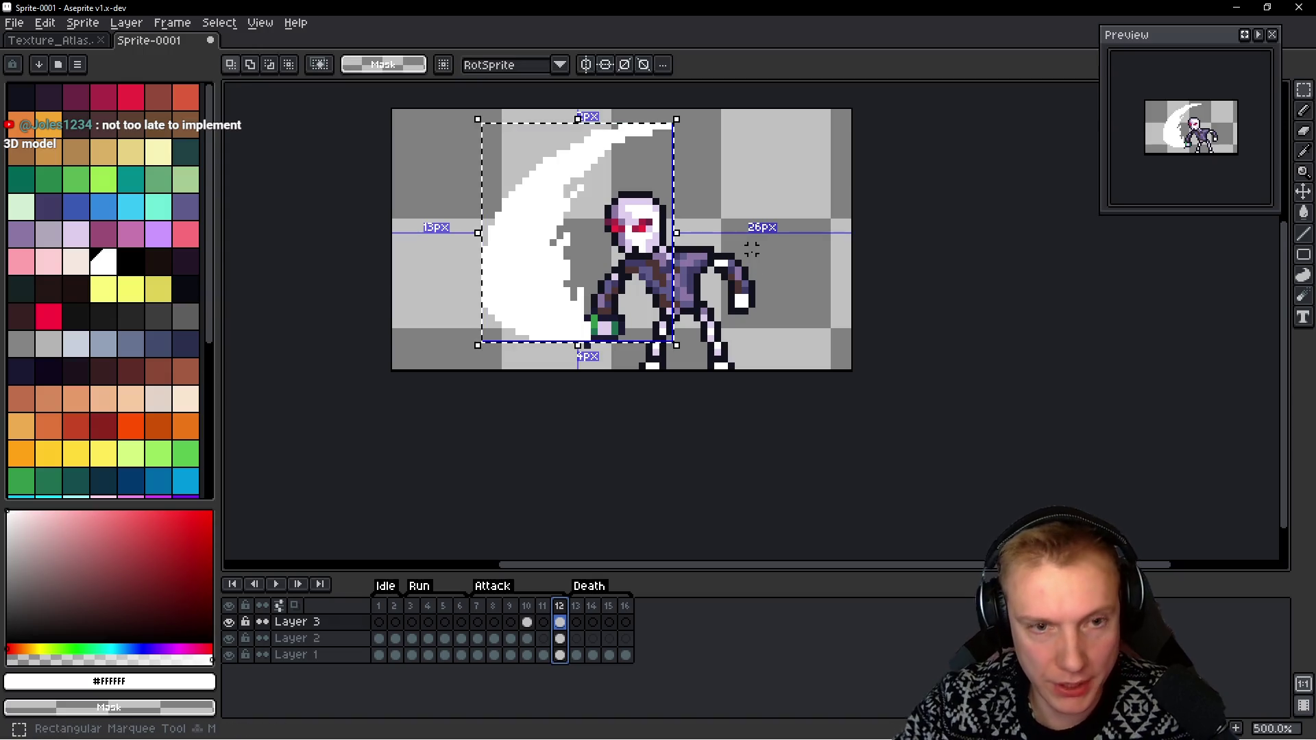
key("Delete")
key("ctrl+d")
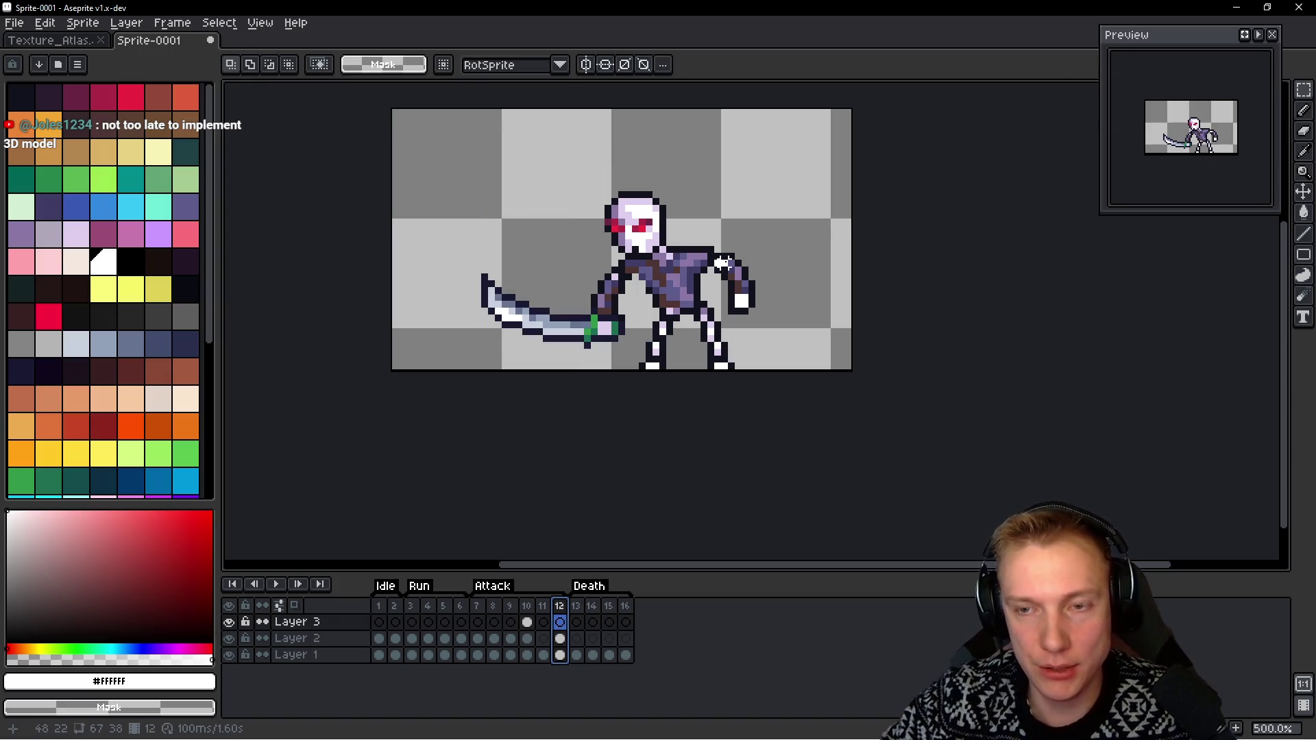
key("space")
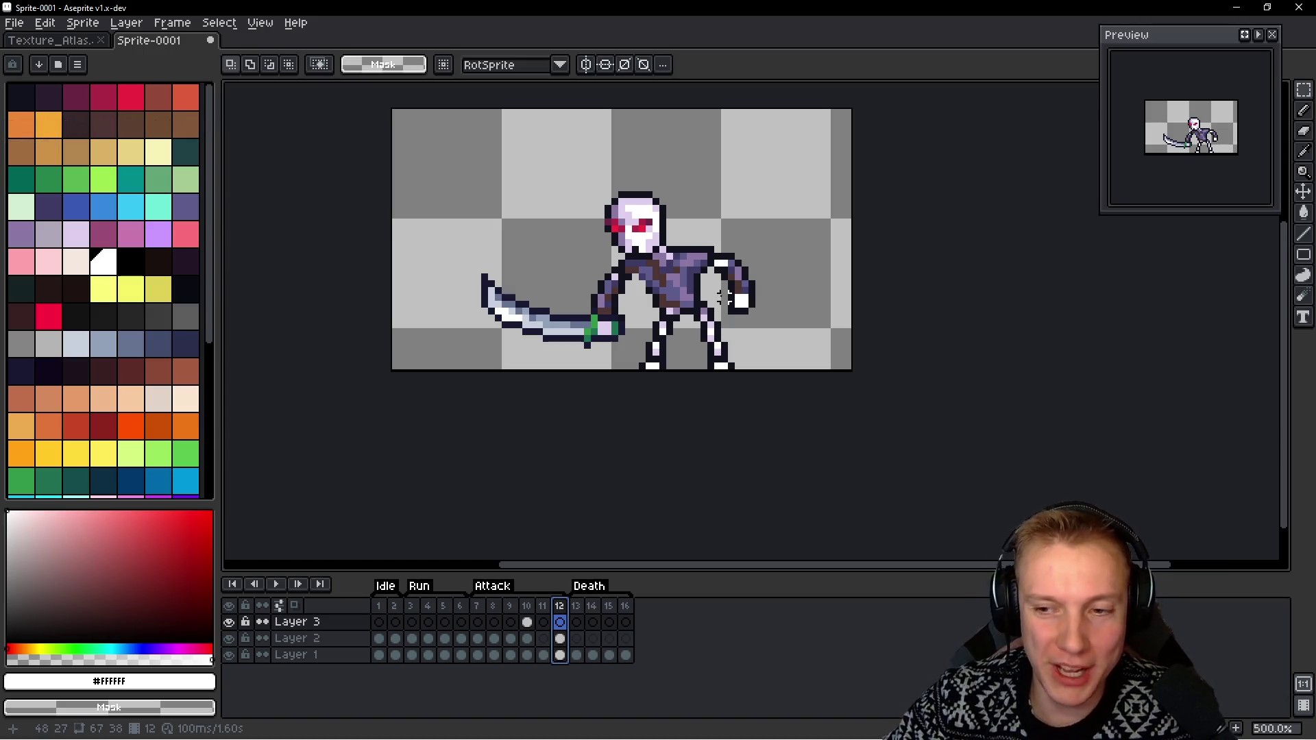
key("space")
key("Left")
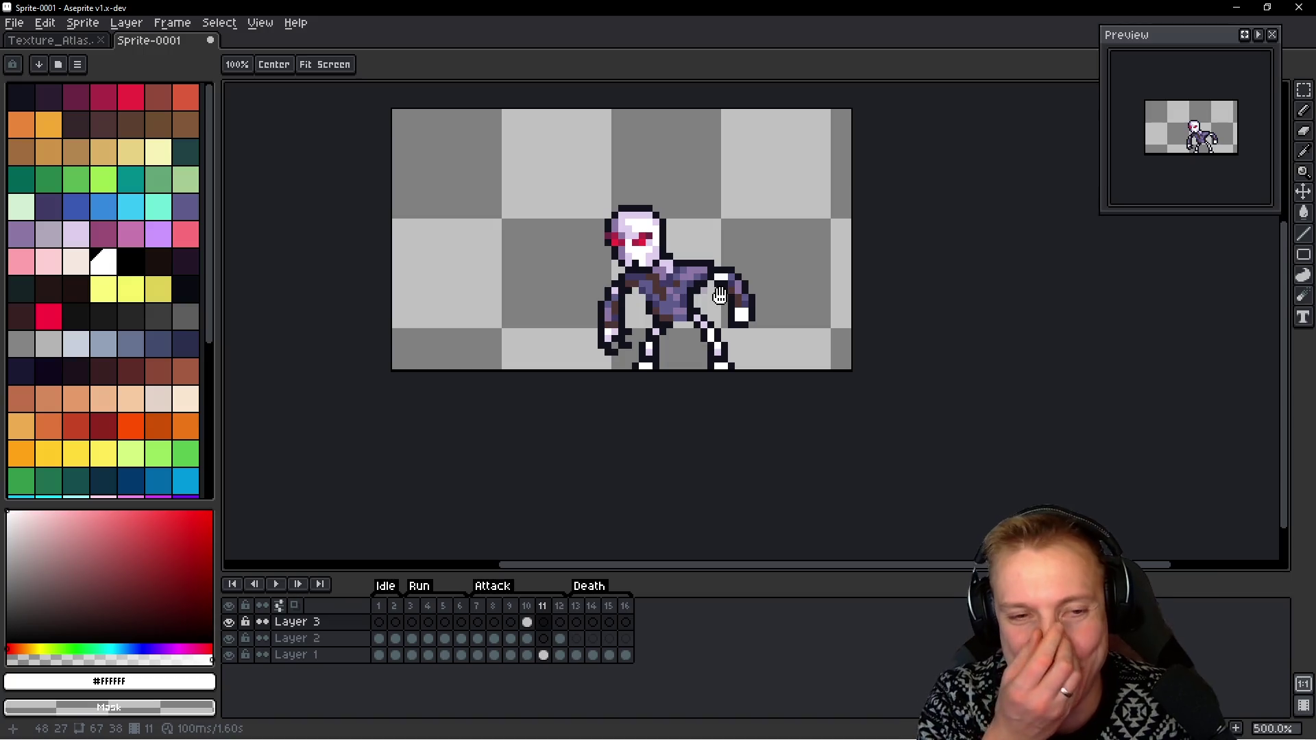
key("Left")
key("Left")
key("Left")
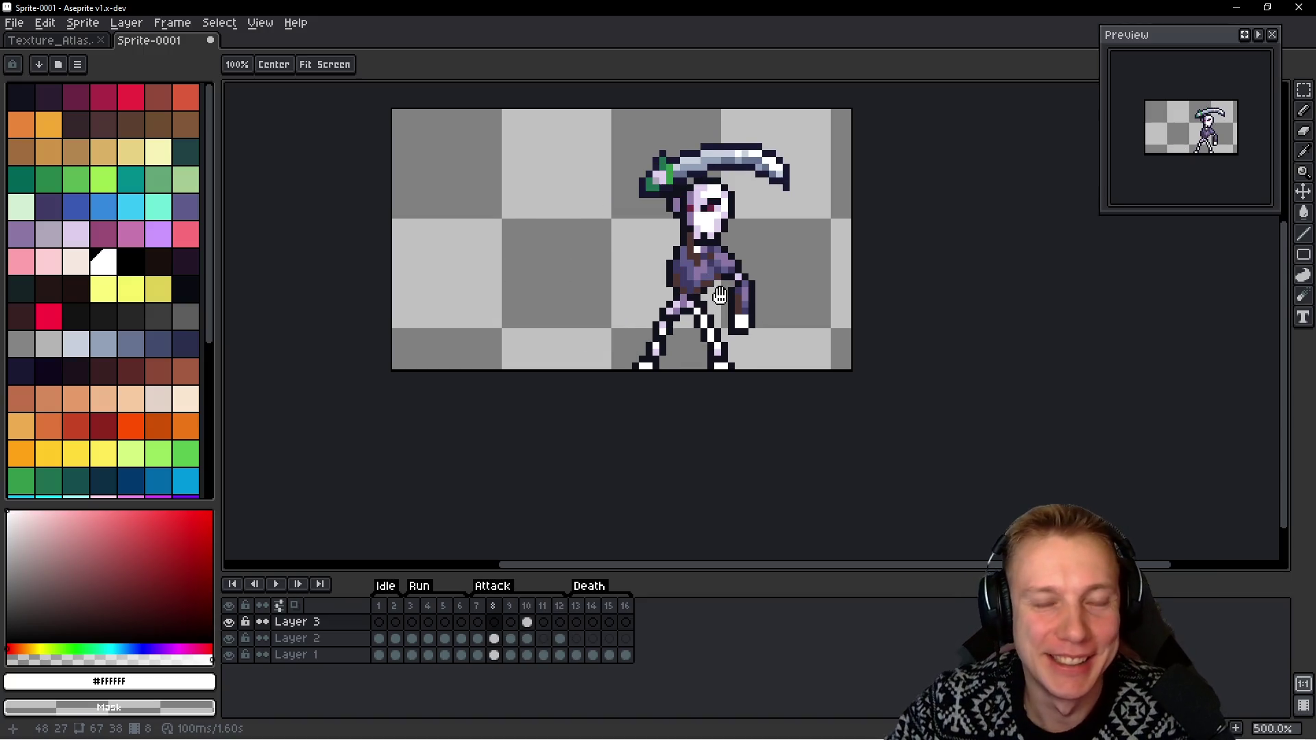
key("Right")
key("Right")
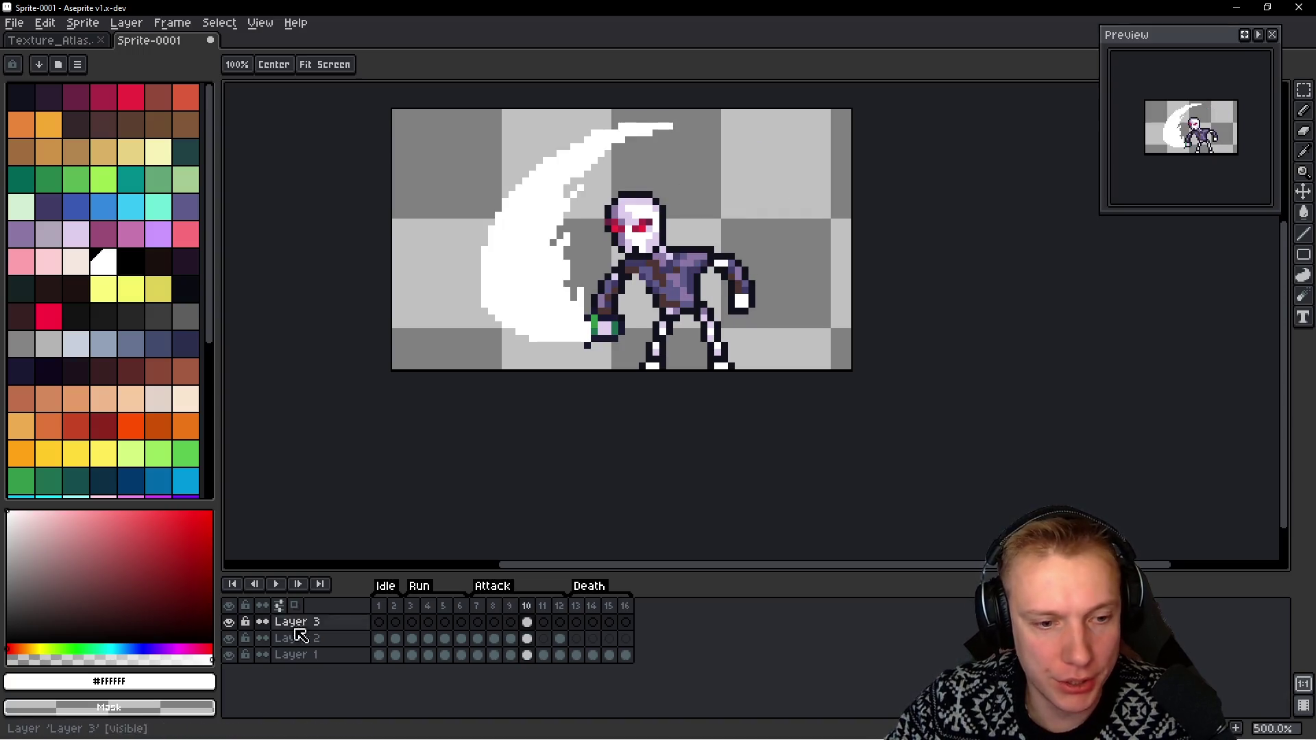
Hide Layer 3 and go to the raised-sword pose in frame 8
left_click(229, 622)
key("m")
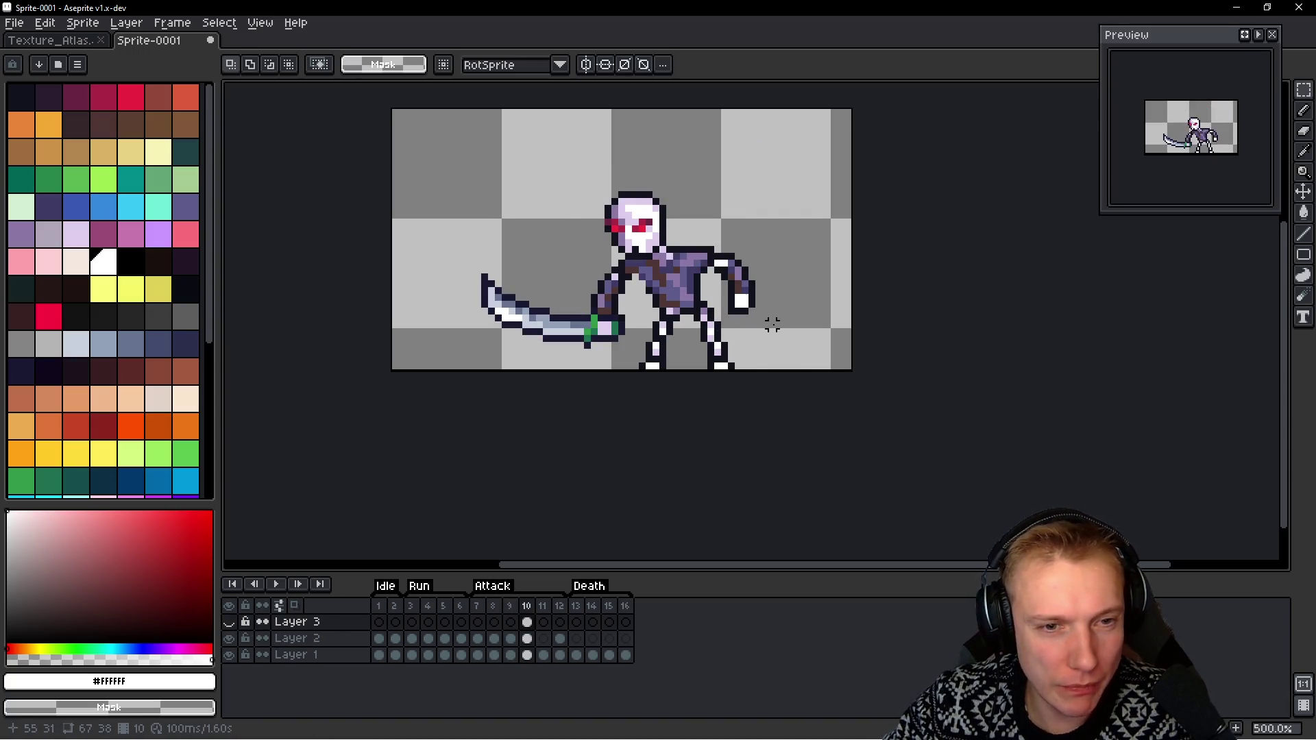
key("Left")
key("space")
key("Right")
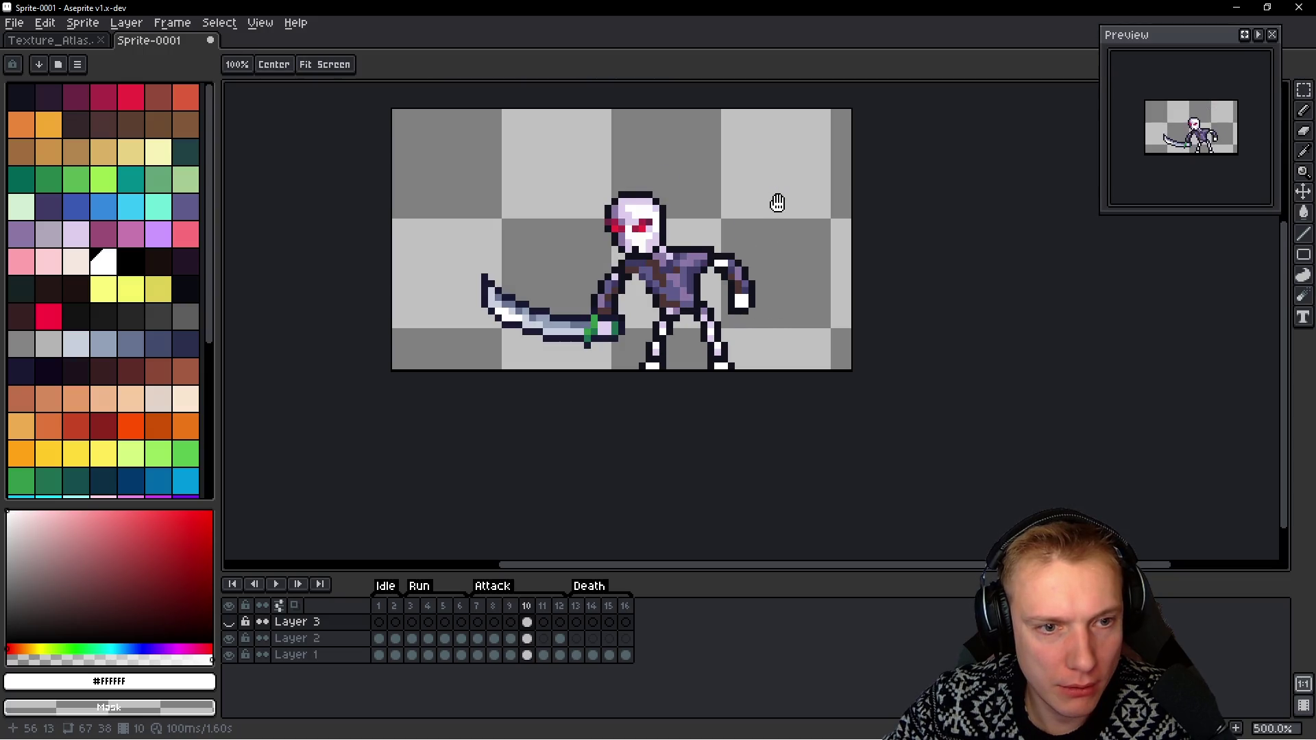
key("Left")
key("Left")
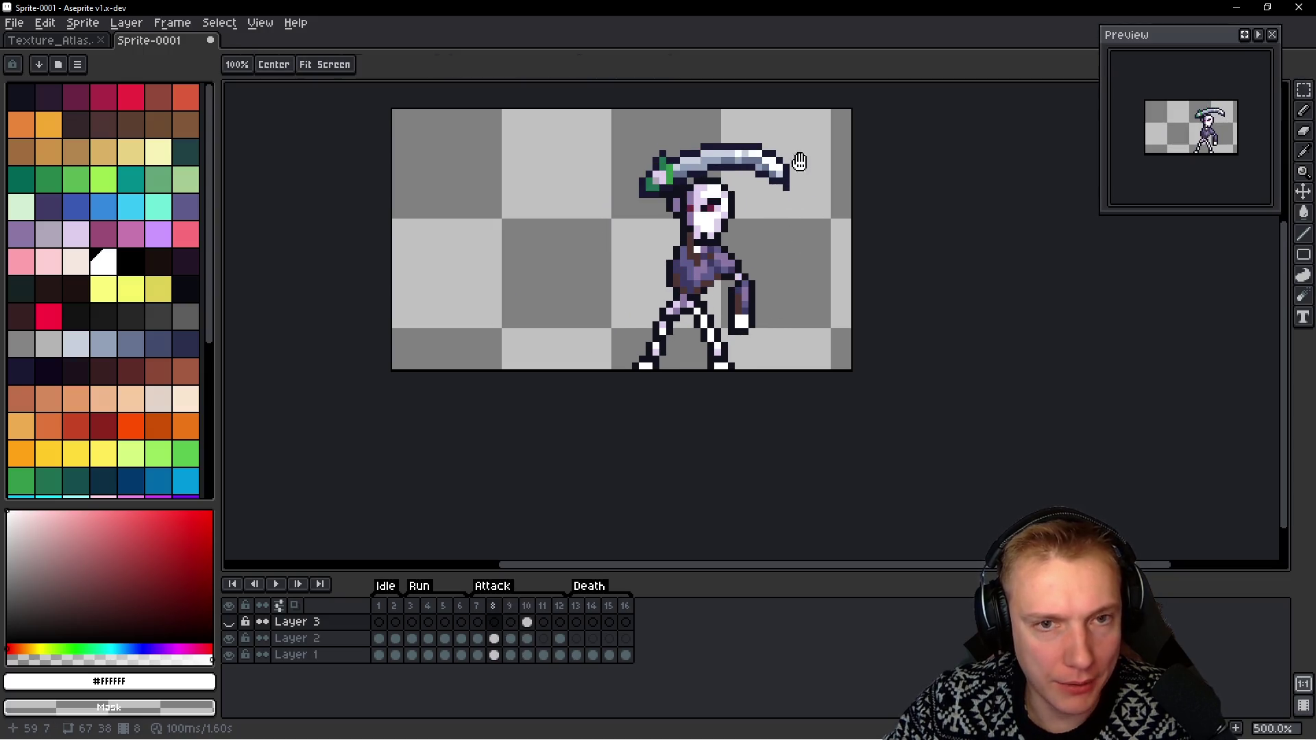
Lasso-copy the raised sword on Layer 2 and paste it into frame 11
left_click(785, 146, "ctrl")
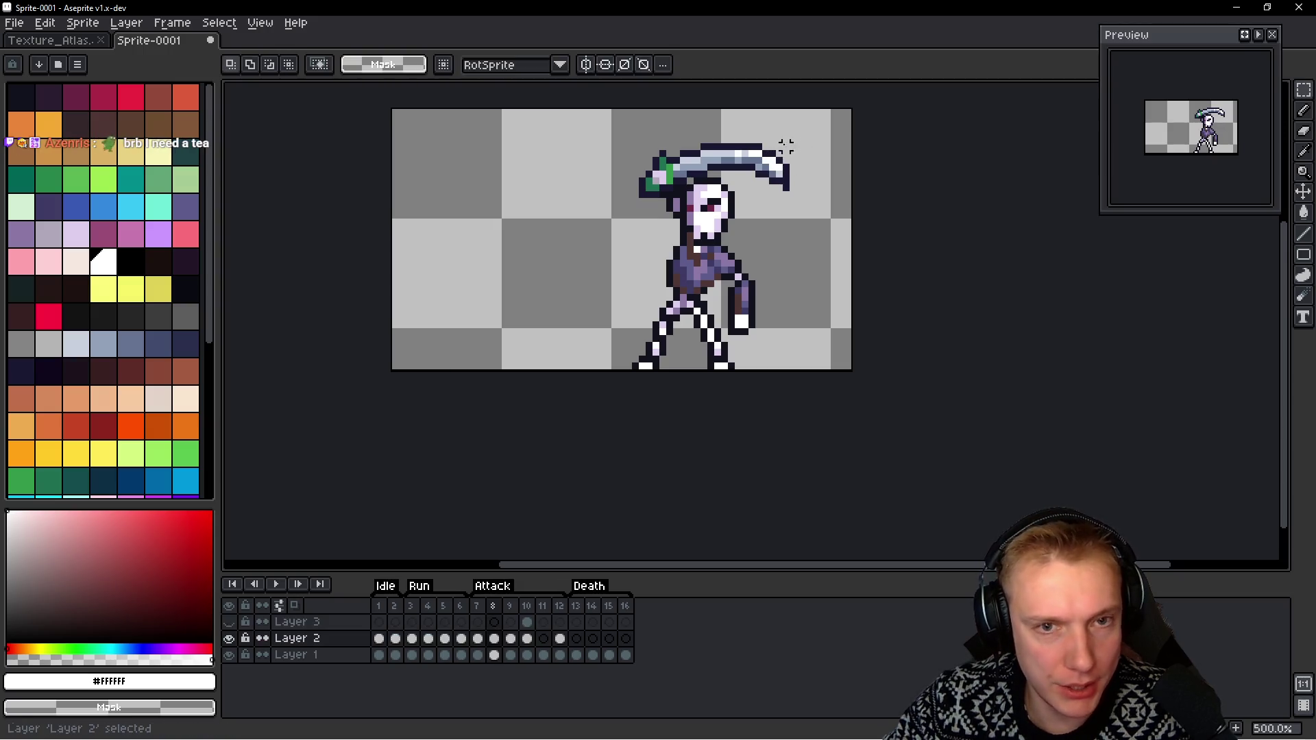
key("b")
mouse_move(788, 134)
left_mouse_down()
mouse_move(588, 195)
mouse_move(826, 158)
left_mouse_up()
key("ctrl+d")
key("h")
key("Right")
key("Right")
key("Right")
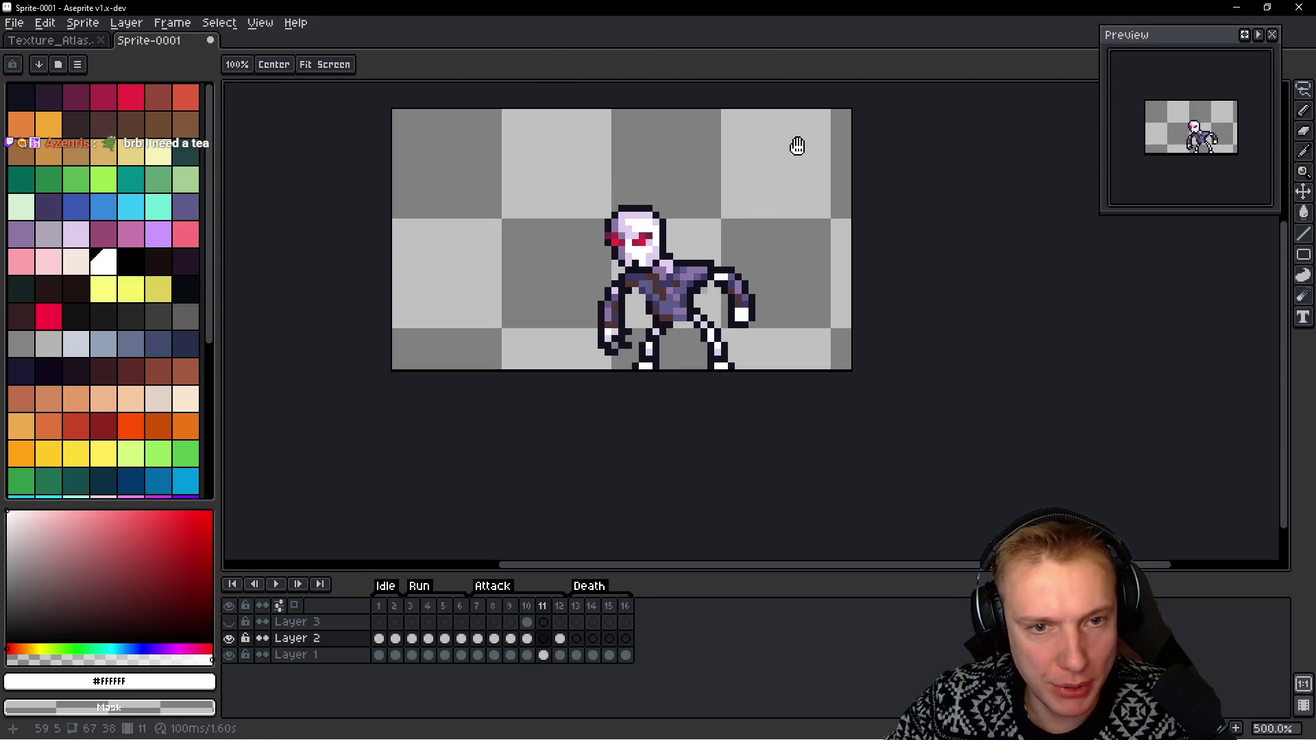
key("ctrl+v")
Flip the pasted sword vertically and horizontally, then place it down and left
key("shift+v")
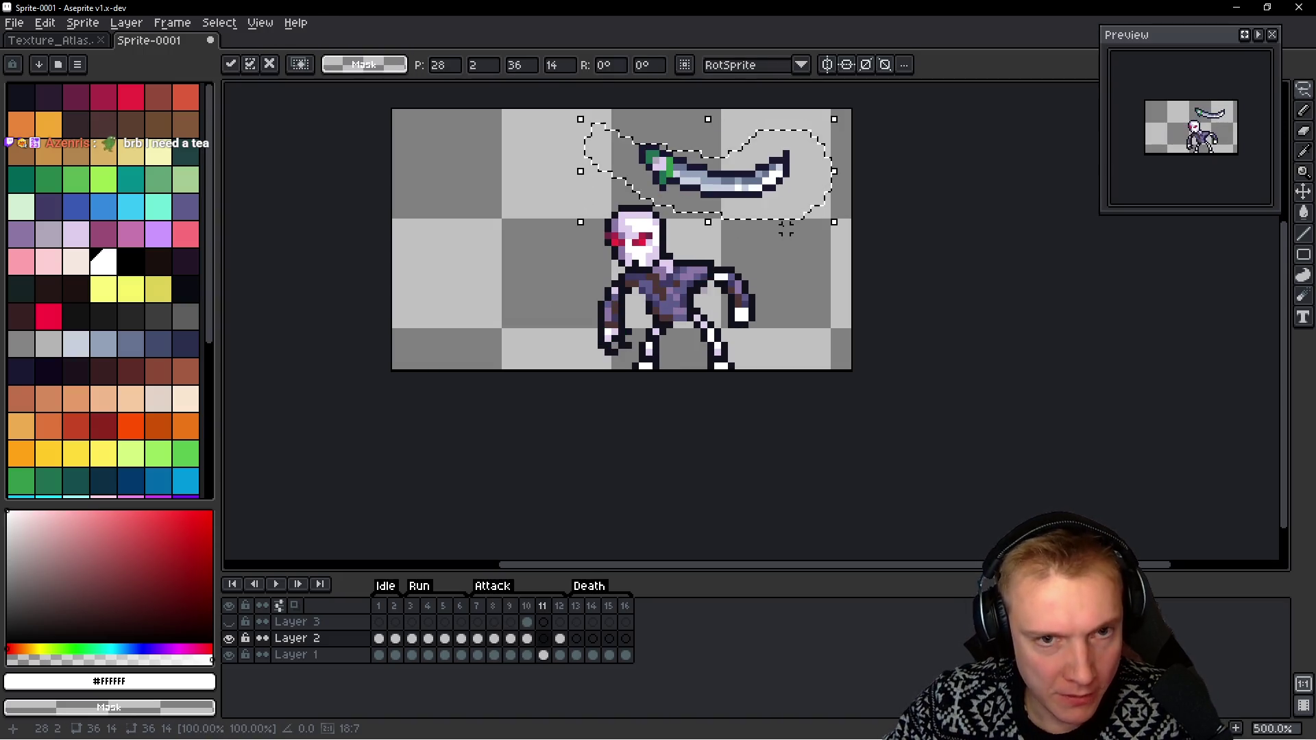
key("shift+h")
mouse_move(699, 186)
left_mouse_down()
mouse_move(615, 237)
mouse_move(555, 370)
left_mouse_up()
key("Up")
key("Up")
key("Up")
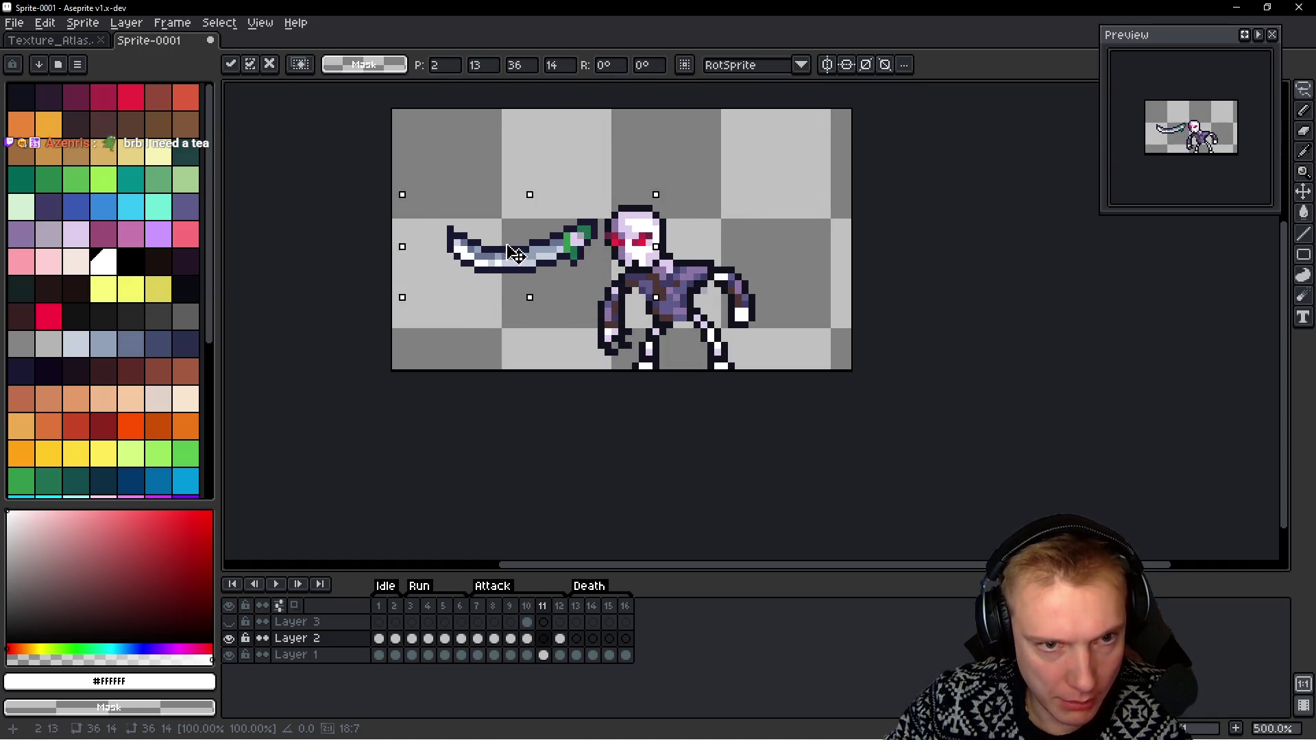
key("Left")
key("Left")
key("Left")
key("Return")
Extend the canvas downward and move the sword beside the knight's feet
key("ctrl+alt+c")
left_click_drag(543, 370, 635, 409)
left_click(1178, 326)
mouse_move(483, 249)
left_mouse_down()
mouse_move(531, 375)
mouse_move(583, 350)
left_mouse_up()
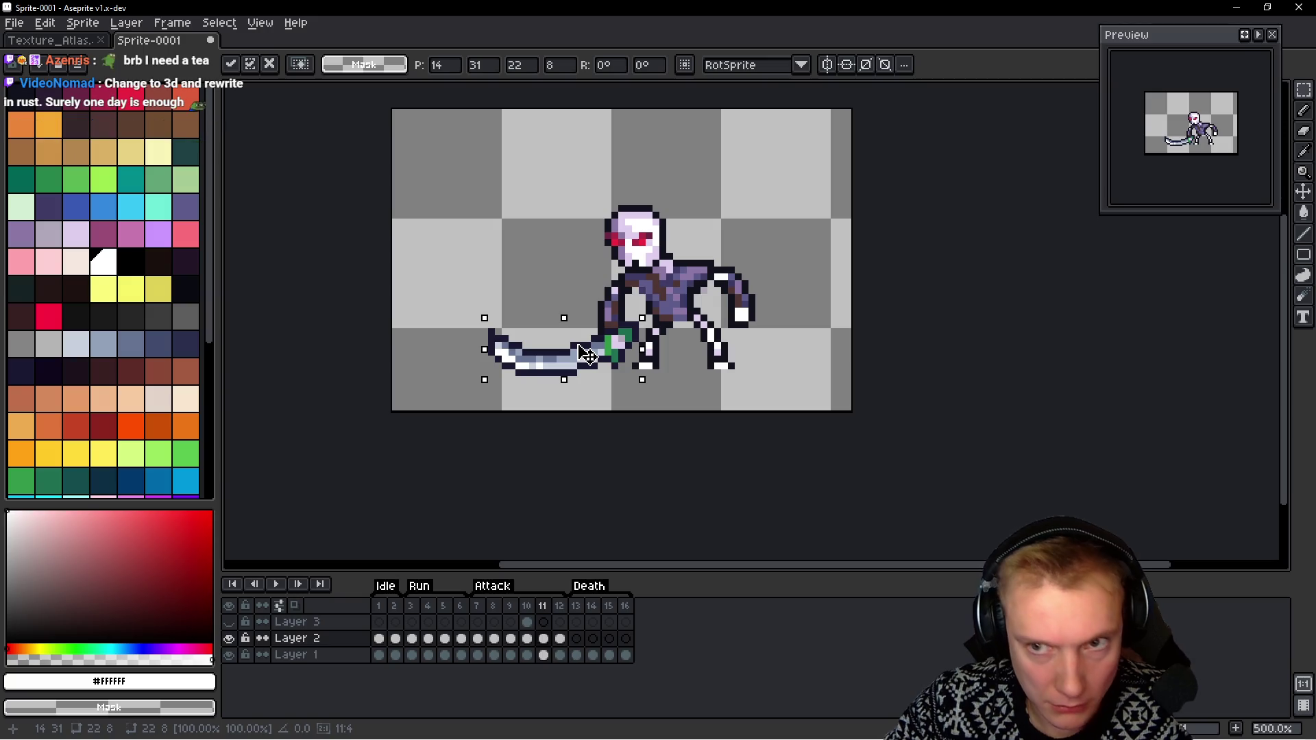
key("Return")
Step between neighbouring frames to check the sword's motion
key("Left")
key("Right")
key("Left")
key("Left")
key("Right")
key("Right")
key("Left")
key("Right")
key("Left")
key("Right")
Test a pixel below the hand, undo it, and pick the dark outline colour #1a1932
key("m")
scroll(684, 358, "up", 2)
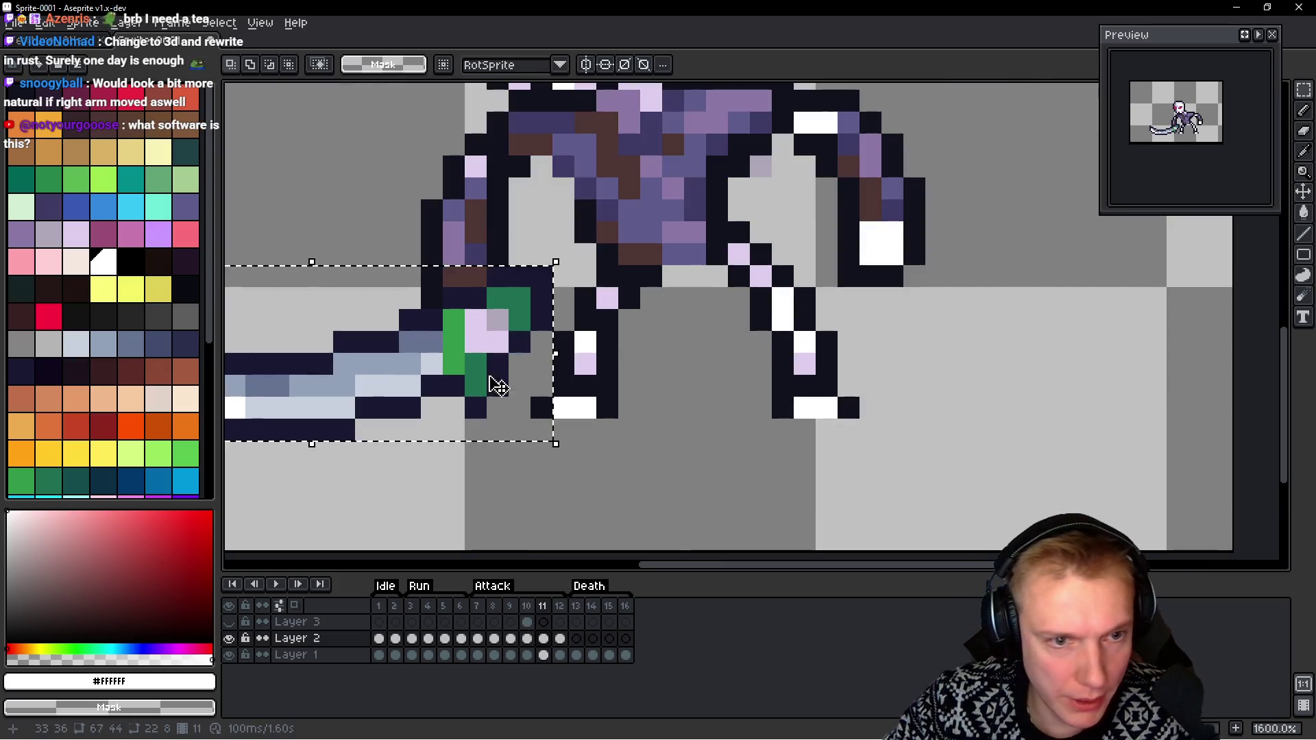
scroll(500, 381, "up", 2)
scroll(617, 306, "up", 2)
key("b")
left_click(731, 291)
scroll(734, 283, "down", 3)
scroll(734, 283, "up", 3)
key("ctrl+z")
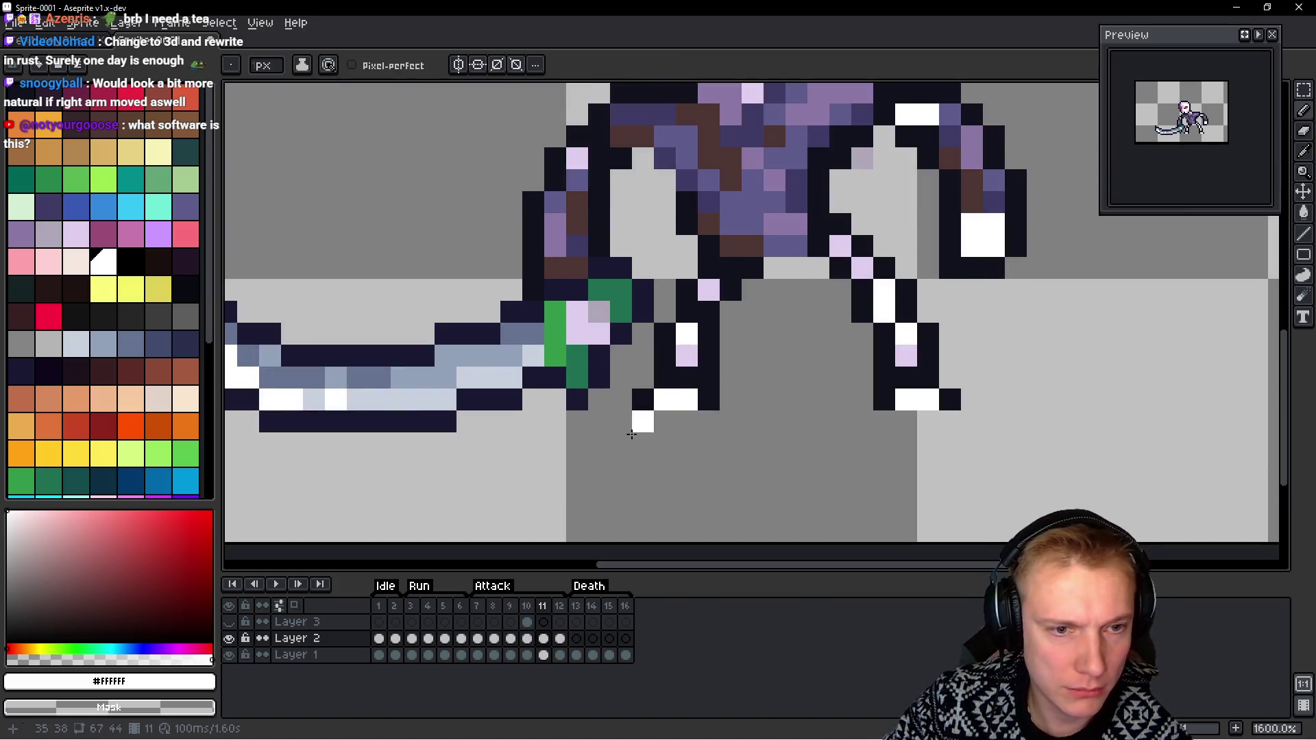
left_click(572, 399, "alt")
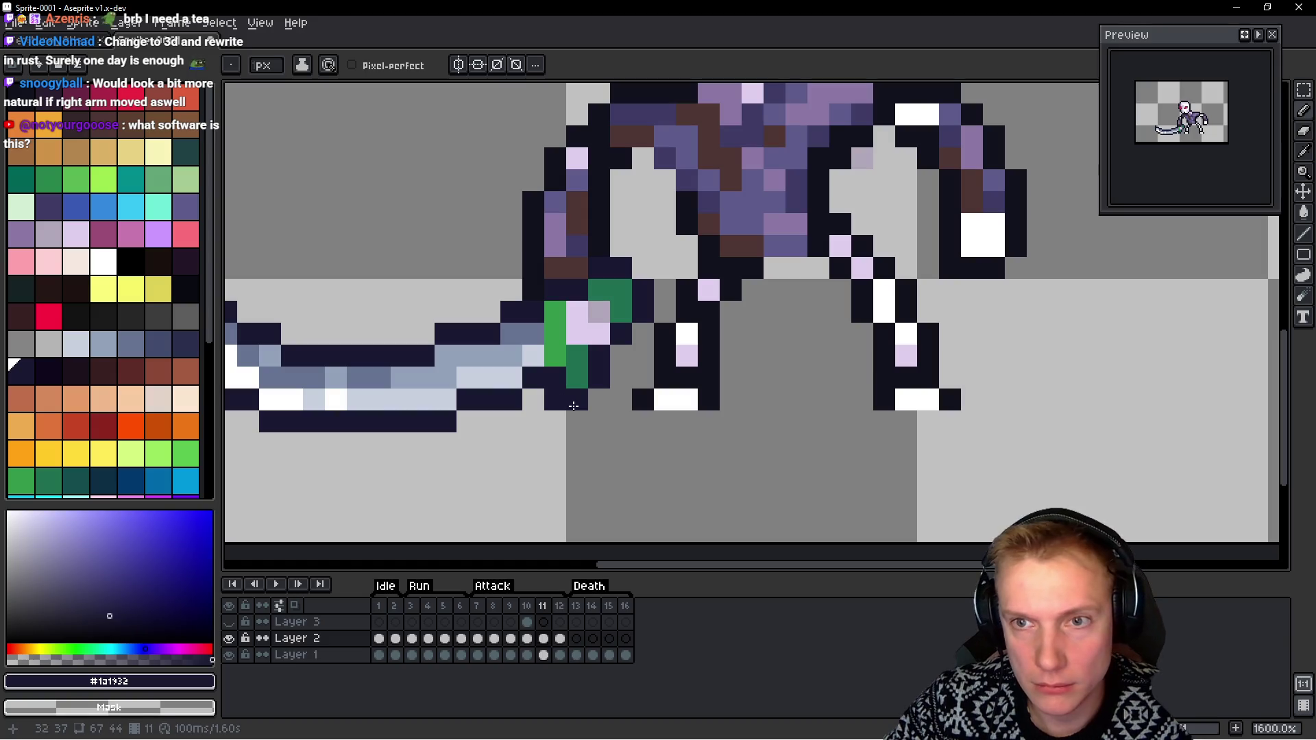
Compare frames 10 and 11, pick Layer 3's content with the Move tool, and return to frame 10
key("comma")
key("space")
key("period")
key("comma")
key("period")
key("comma")
key("period")
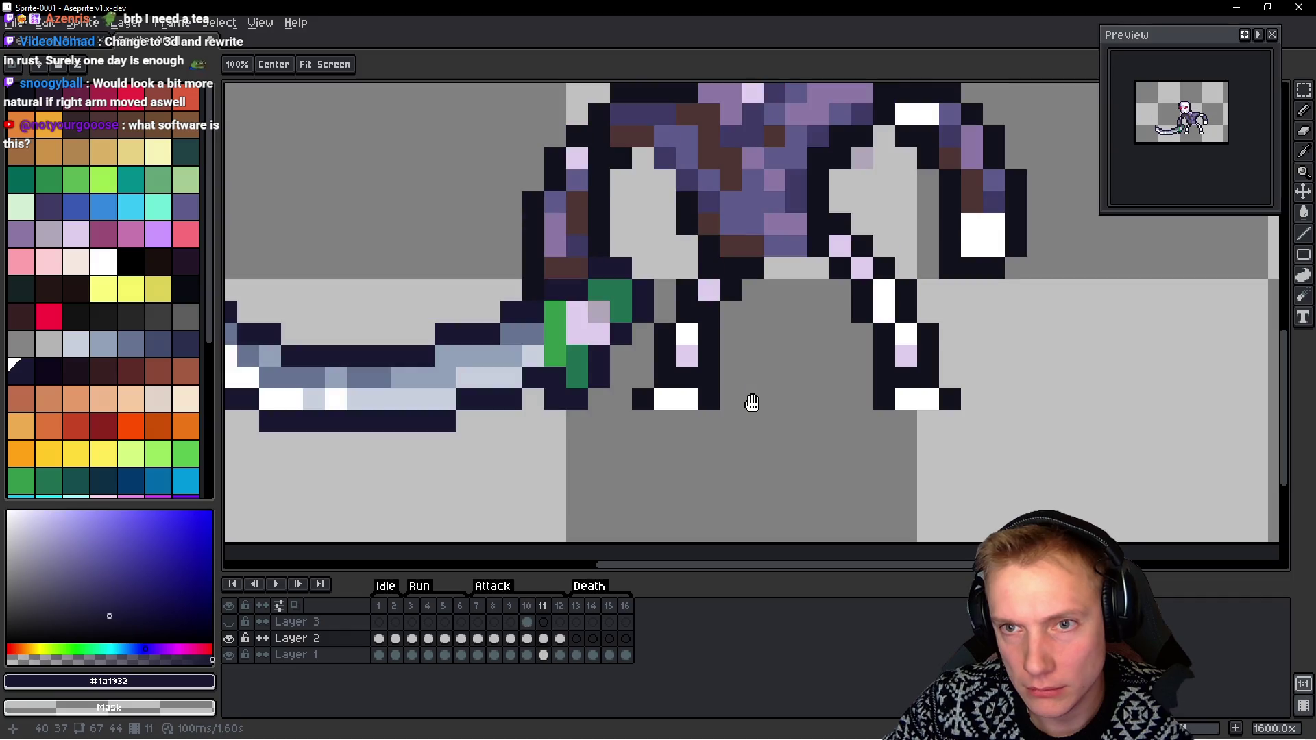
scroll(654, 345, "down", 3)
key("v")
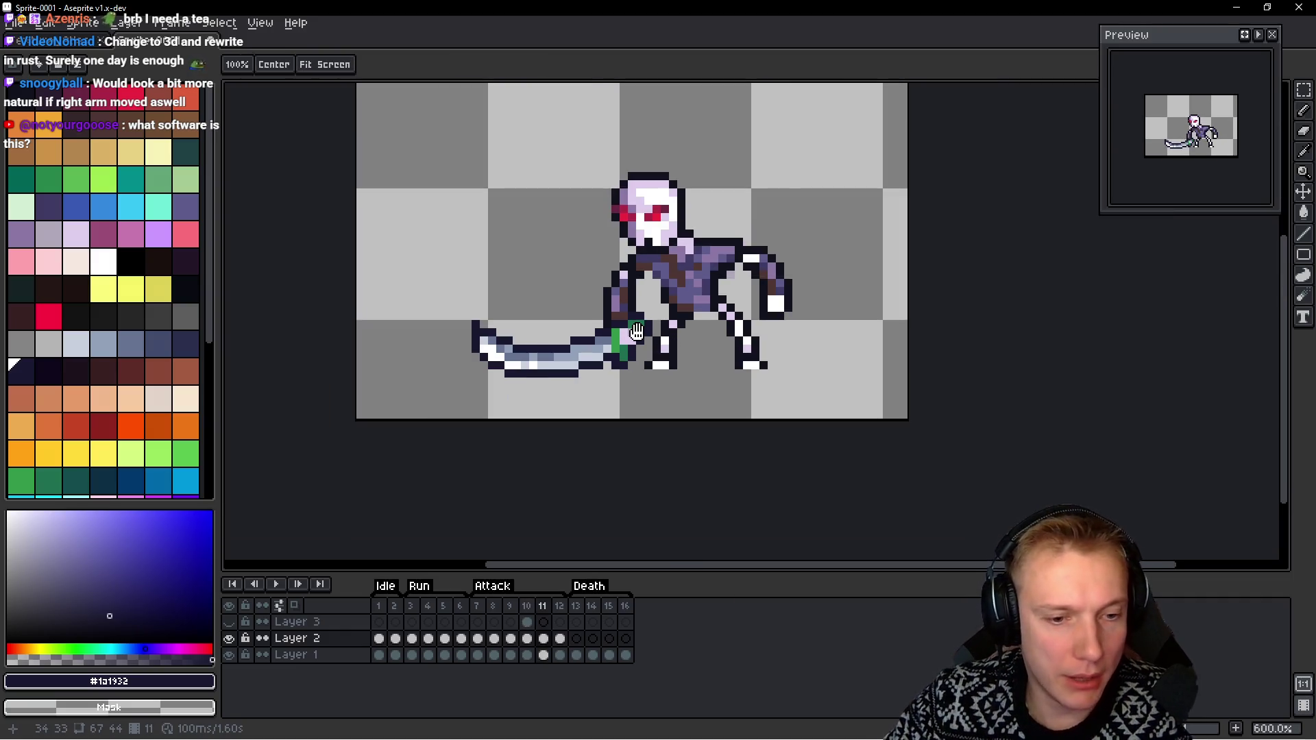
left_click(619, 331)
key("comma")
Show Layer 3 and copy frame 10's white slash into frame 11 in place
key("b")
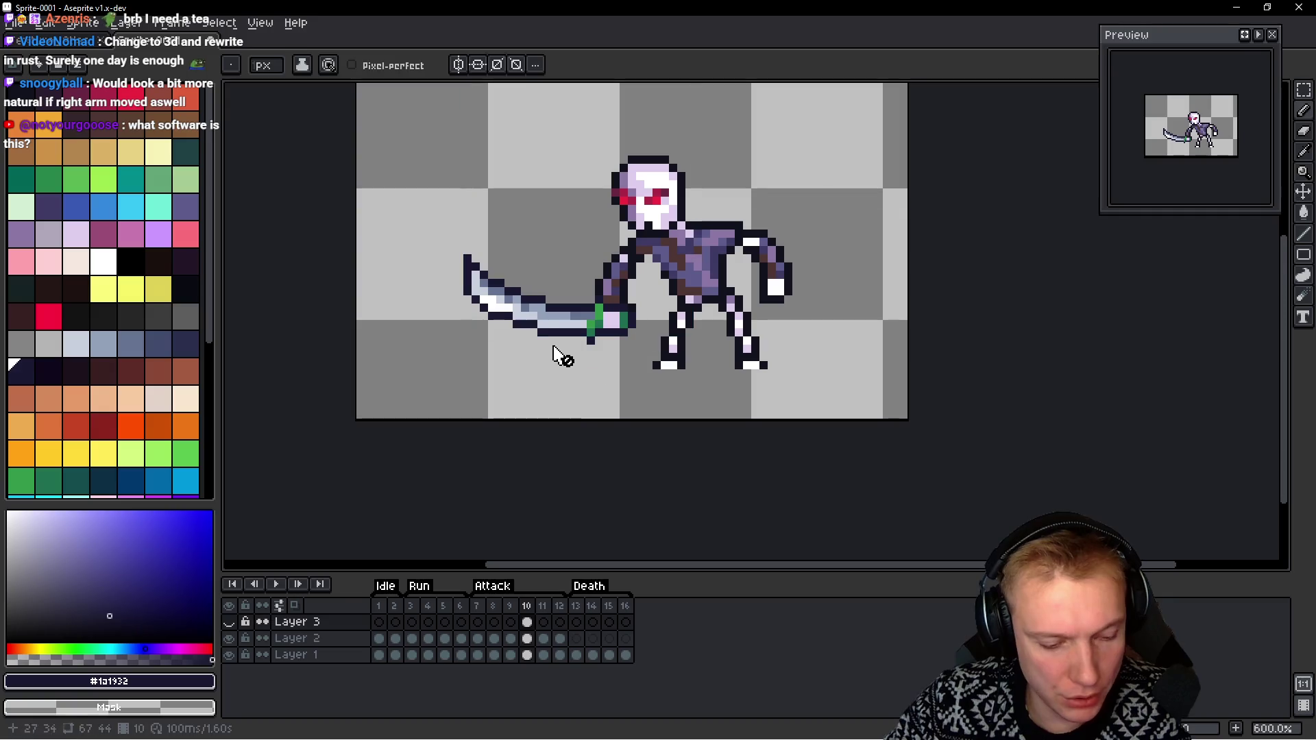
left_click(229, 621)
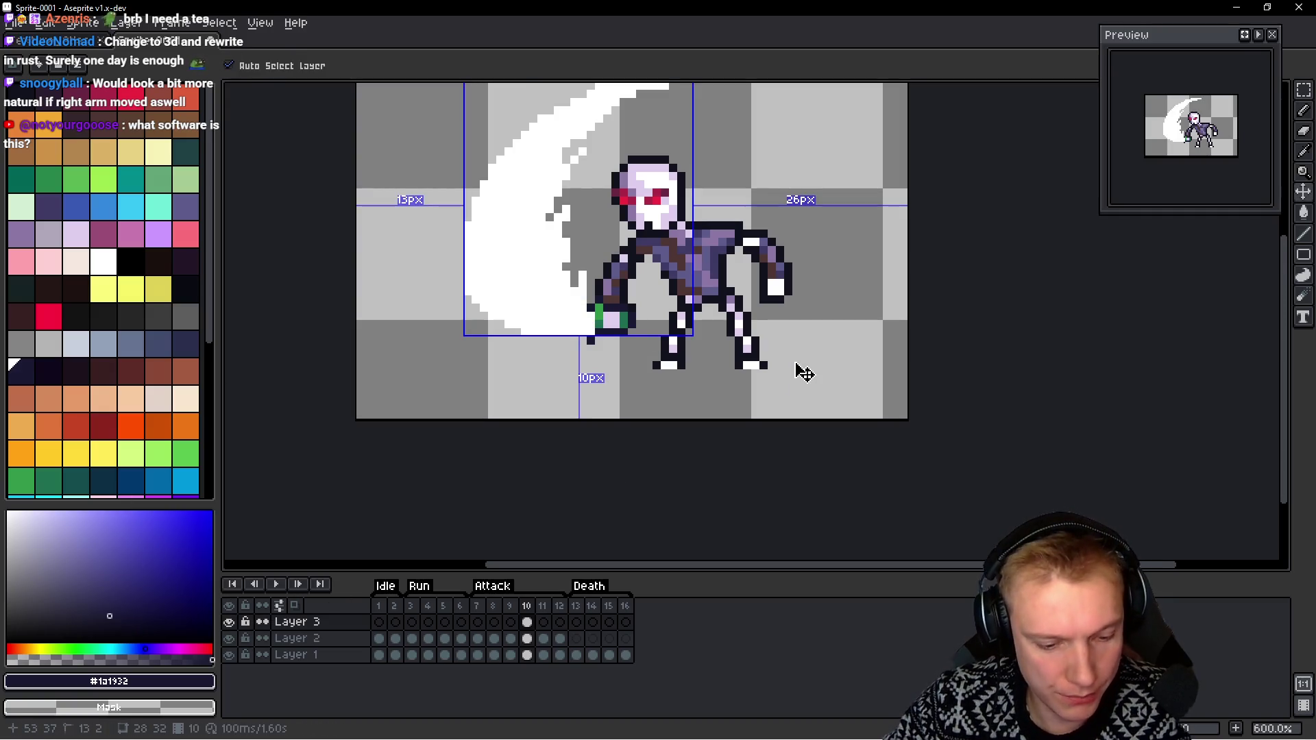
key("m")
key("ctrl+c")
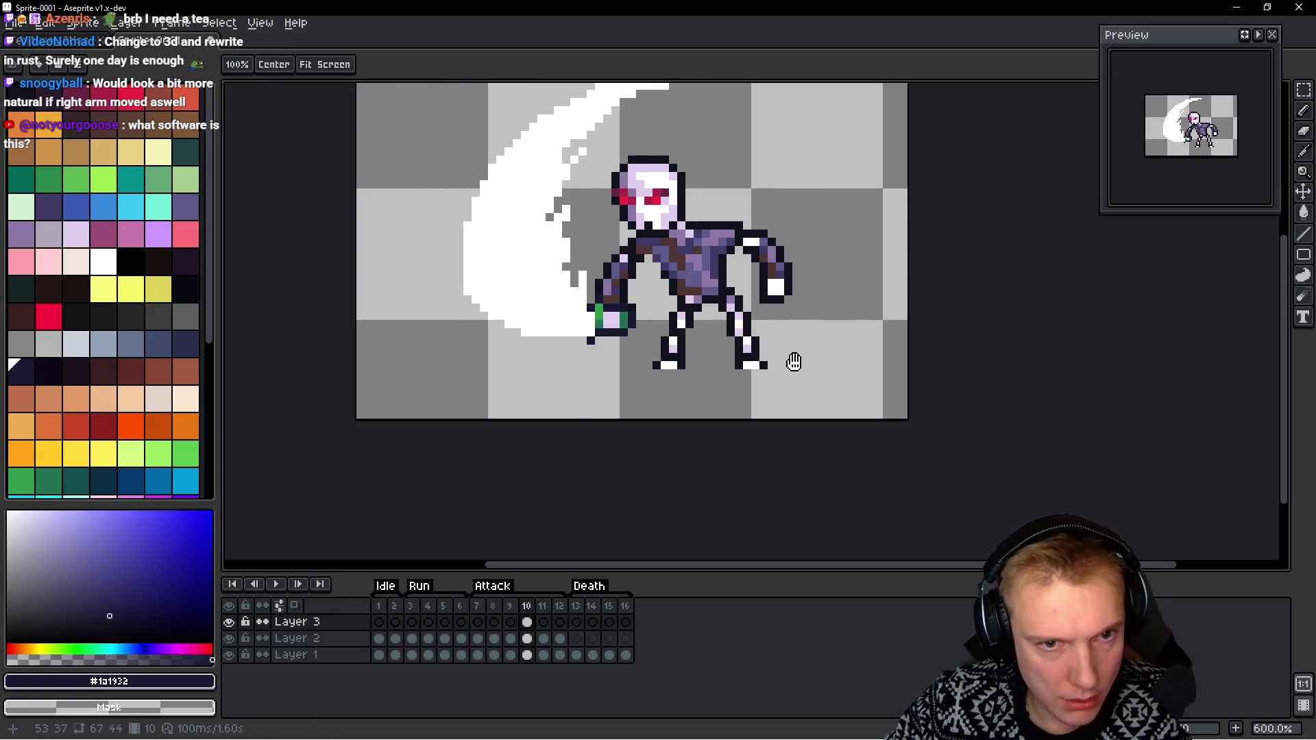
key("period")
key("ctrl+v")
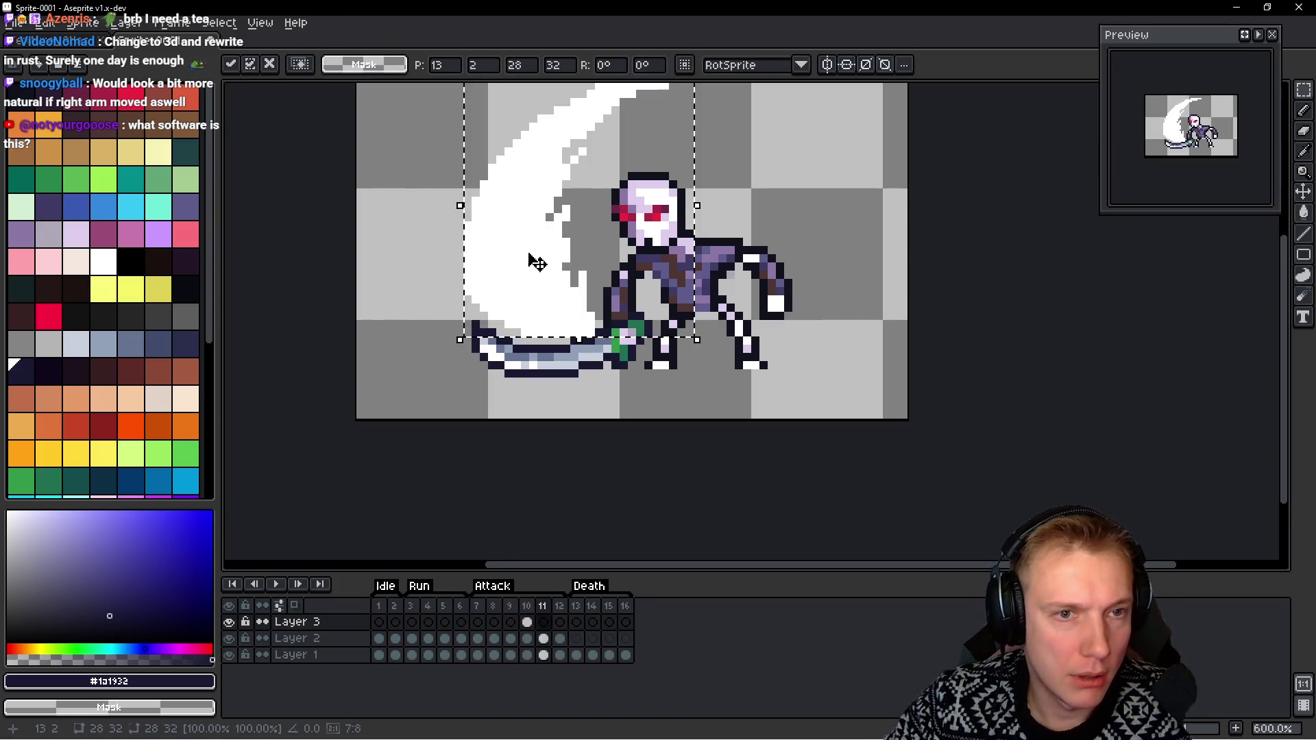
scroll(532, 258, "down", 1)
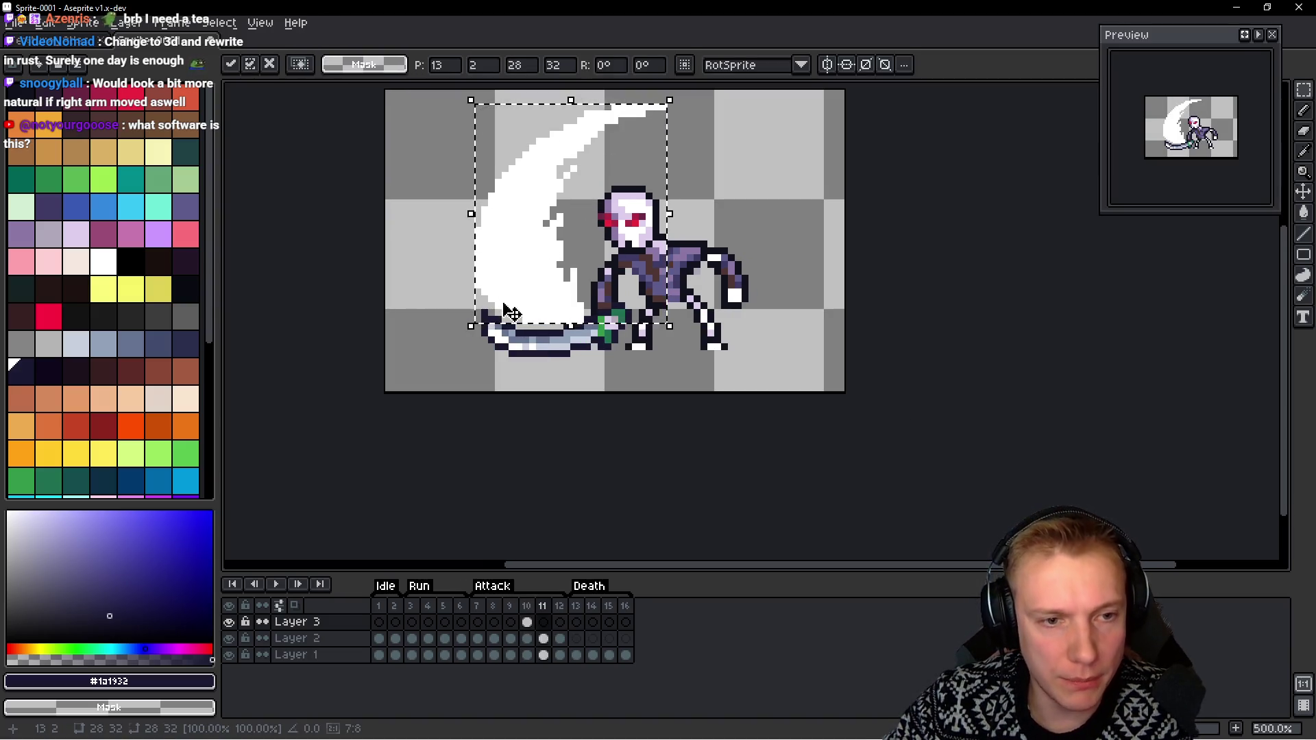
key("Return")
Paint white over the slash's lower-left edge above the sword
key("b")
key("x")
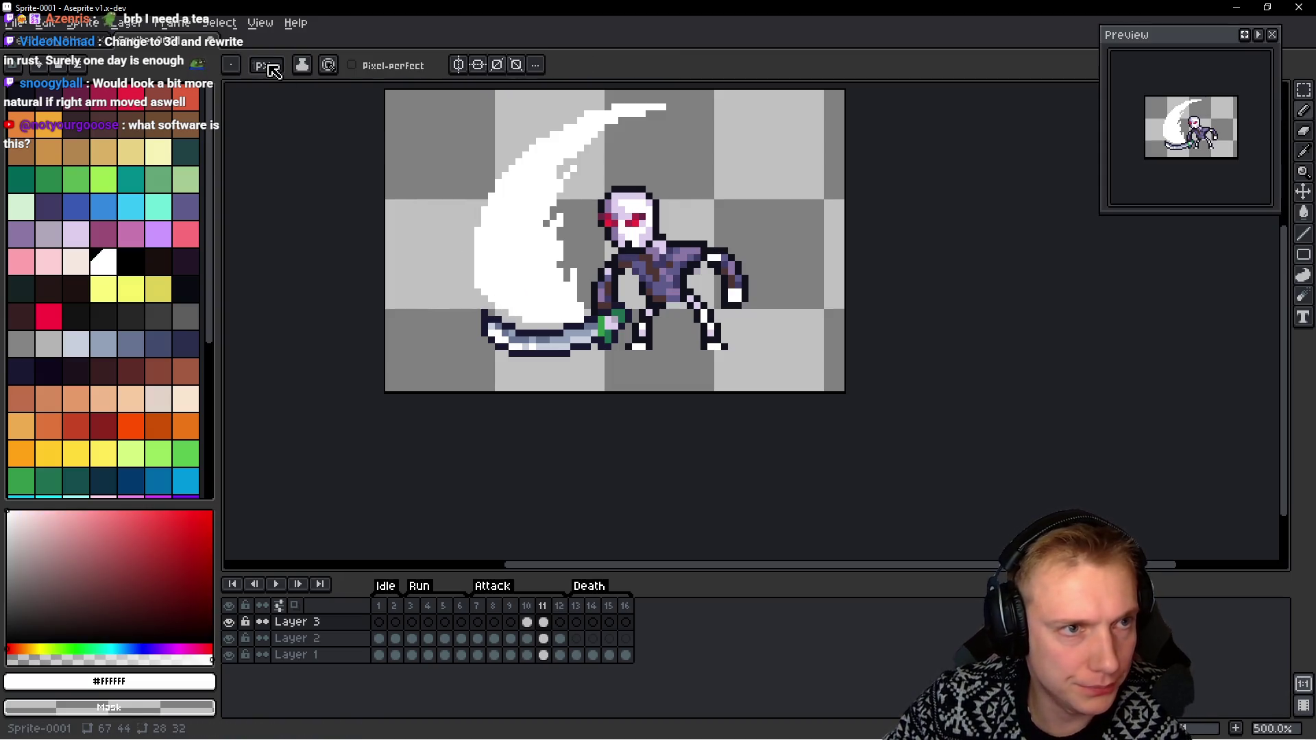
scroll(524, 307, "up", 2)
mouse_move(463, 270)
left_mouse_down()
mouse_move(477, 349)
mouse_move(596, 367)
mouse_move(618, 352)
mouse_move(630, 308)
mouse_move(616, 274)
mouse_move(580, 363)
left_mouse_up()
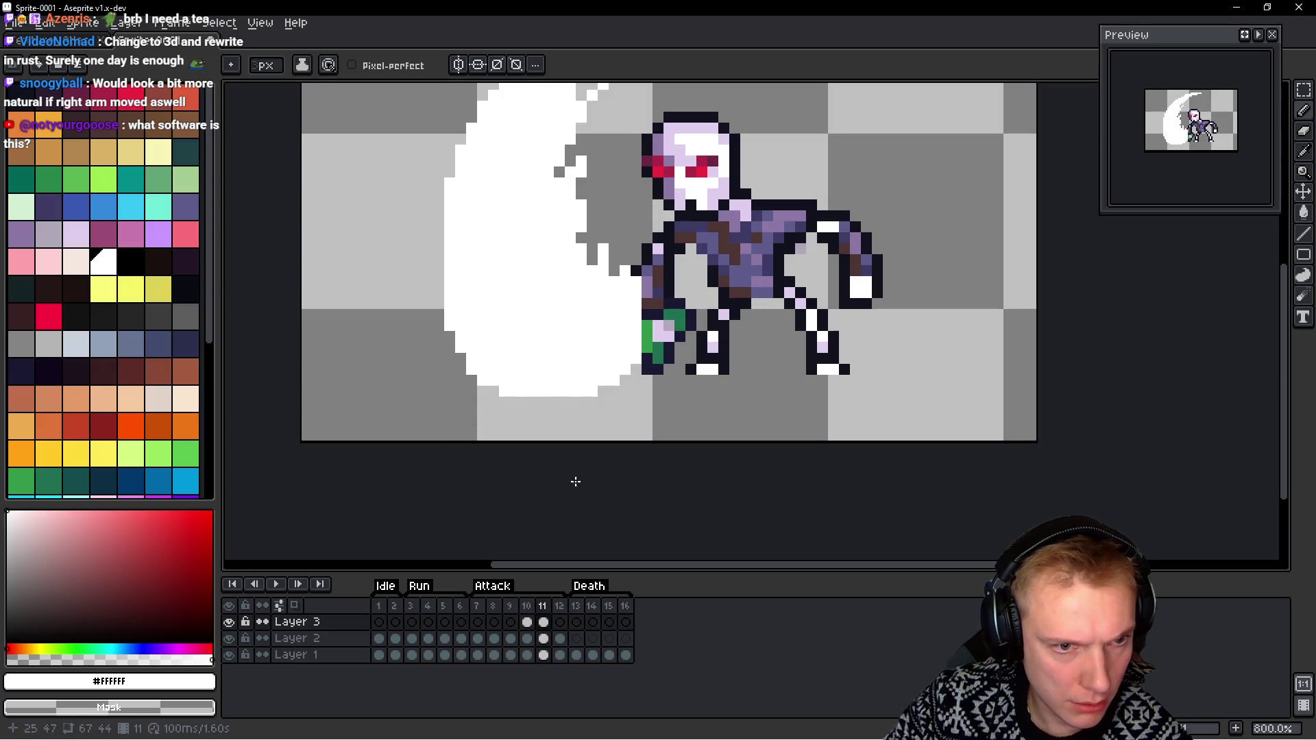
Preview the slash layer at 50% opacity in Layer Properties, then restore it to 100%
left_click(340, 626)
double_click(341, 626)
left_click_drag(1165, 381, 1132, 381)
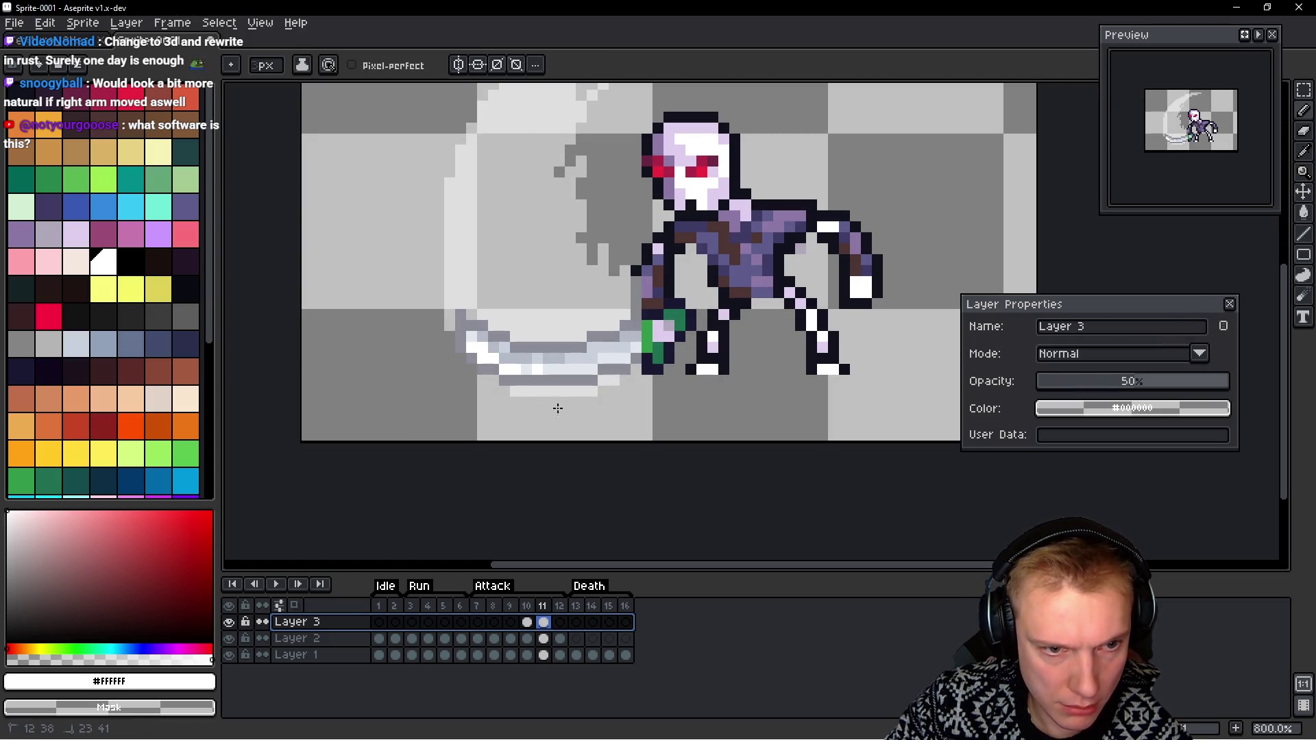
left_click(640, 401)
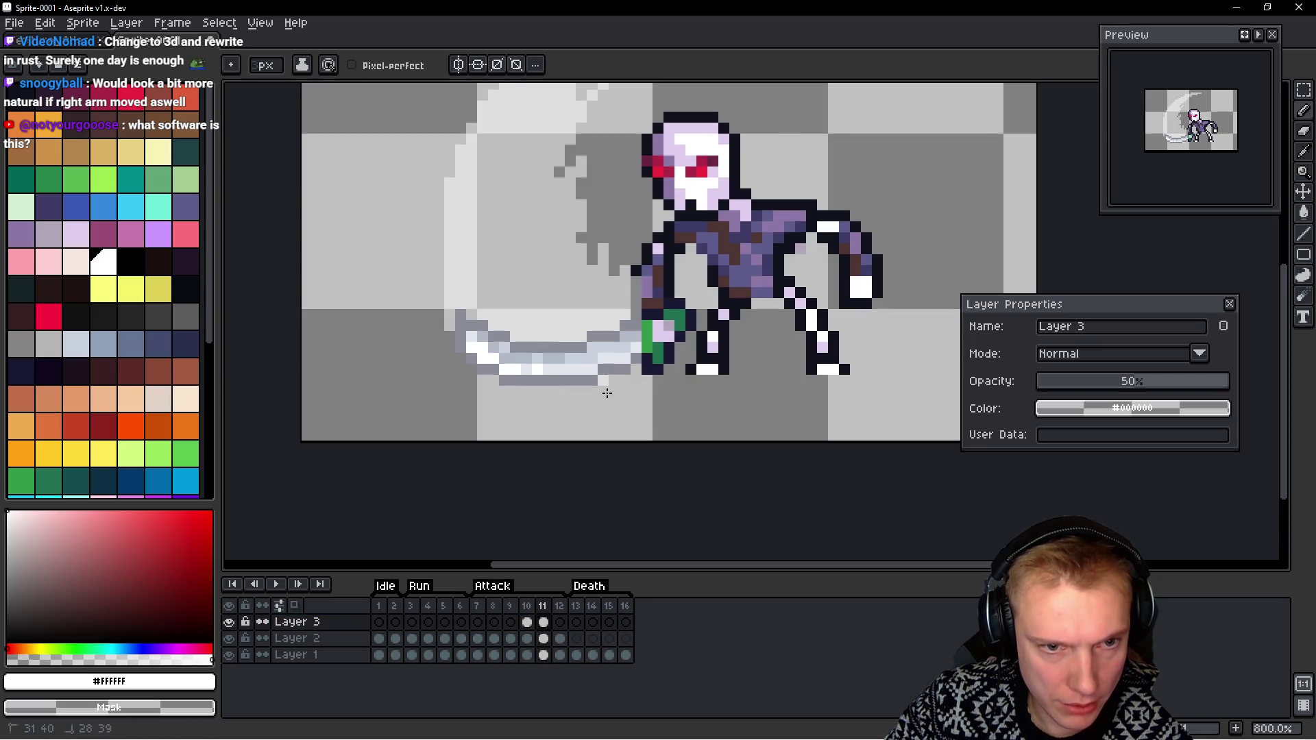
left_click_drag(1141, 387, 1230, 381)
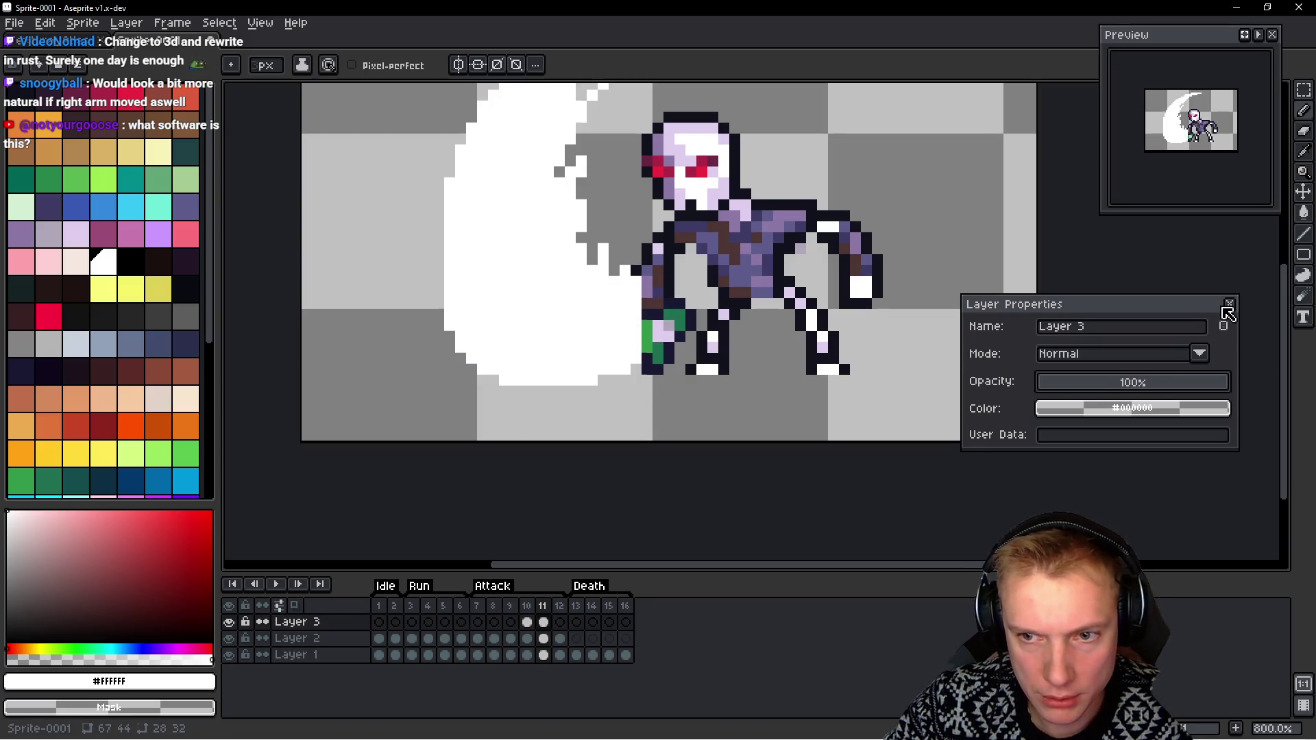
left_click(1231, 304)
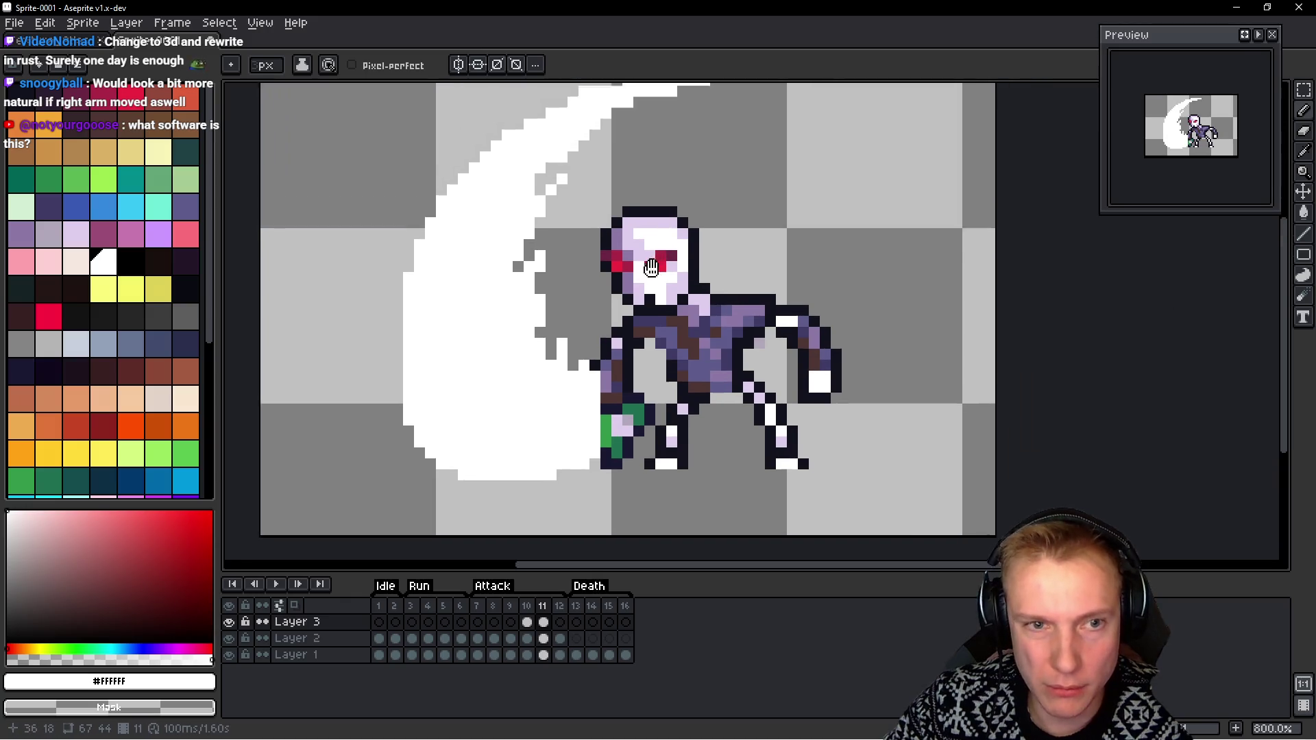
Erase the stray white pixels and trim the slash's jagged upper-left and left edges
scroll(644, 163, "up", 4)
mouse_move(674, 162)
left_mouse_down()
mouse_move(709, 119)
mouse_move(535, 189)
mouse_move(619, 135)
mouse_move(466, 236)
left_mouse_up()
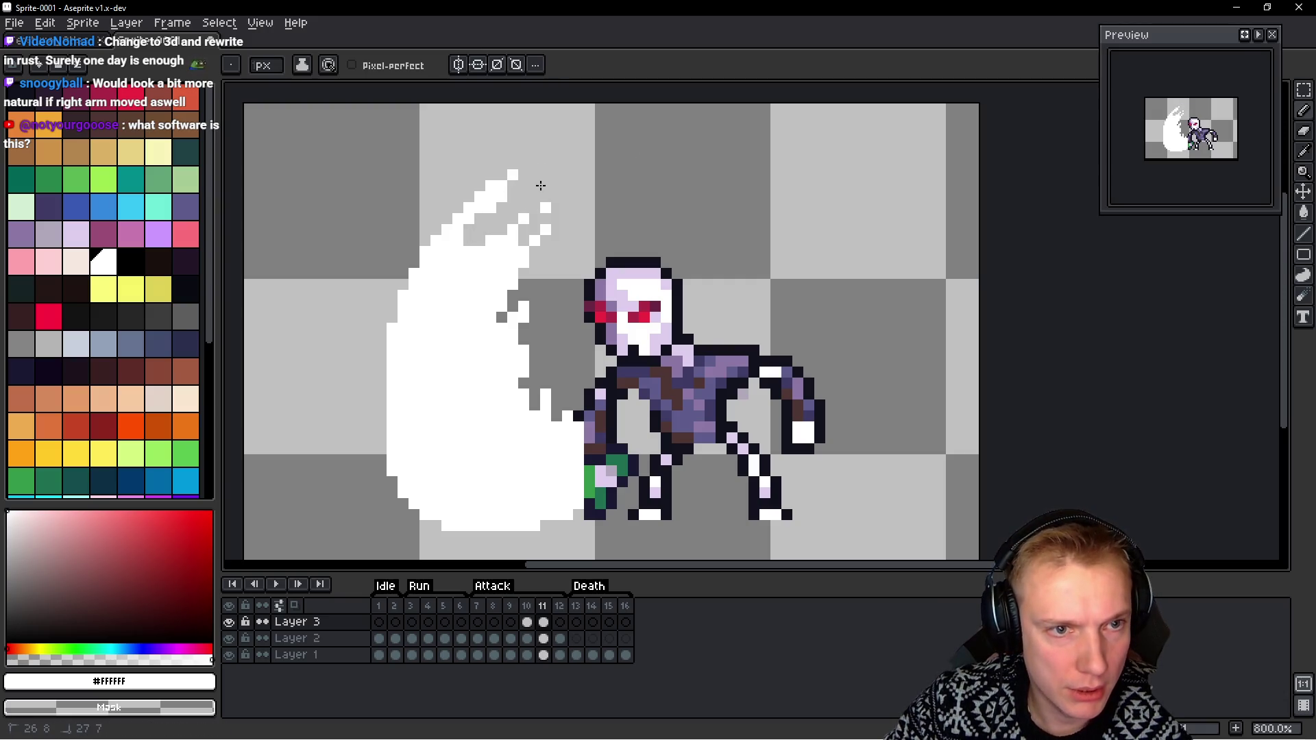
mouse_move(527, 168)
left_mouse_down()
mouse_move(546, 206)
mouse_move(533, 165)
left_mouse_up()
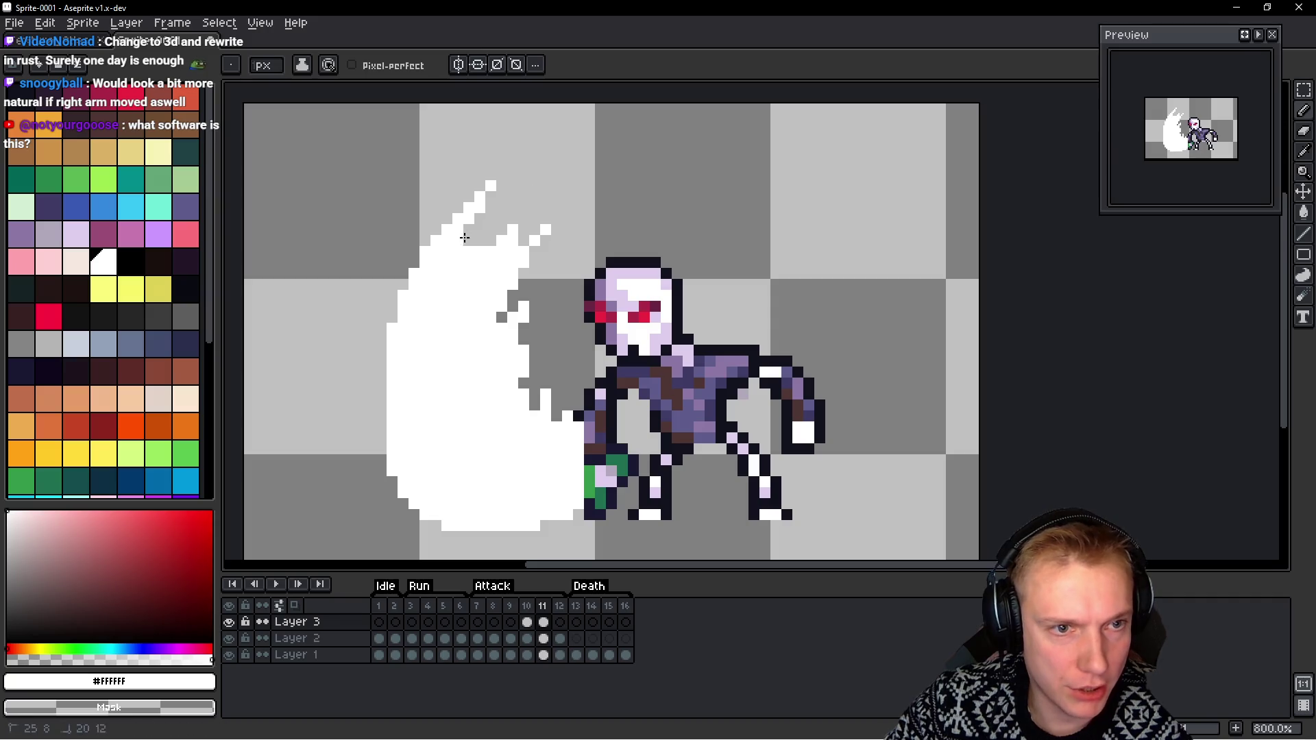
left_click_drag(464, 238, 432, 244)
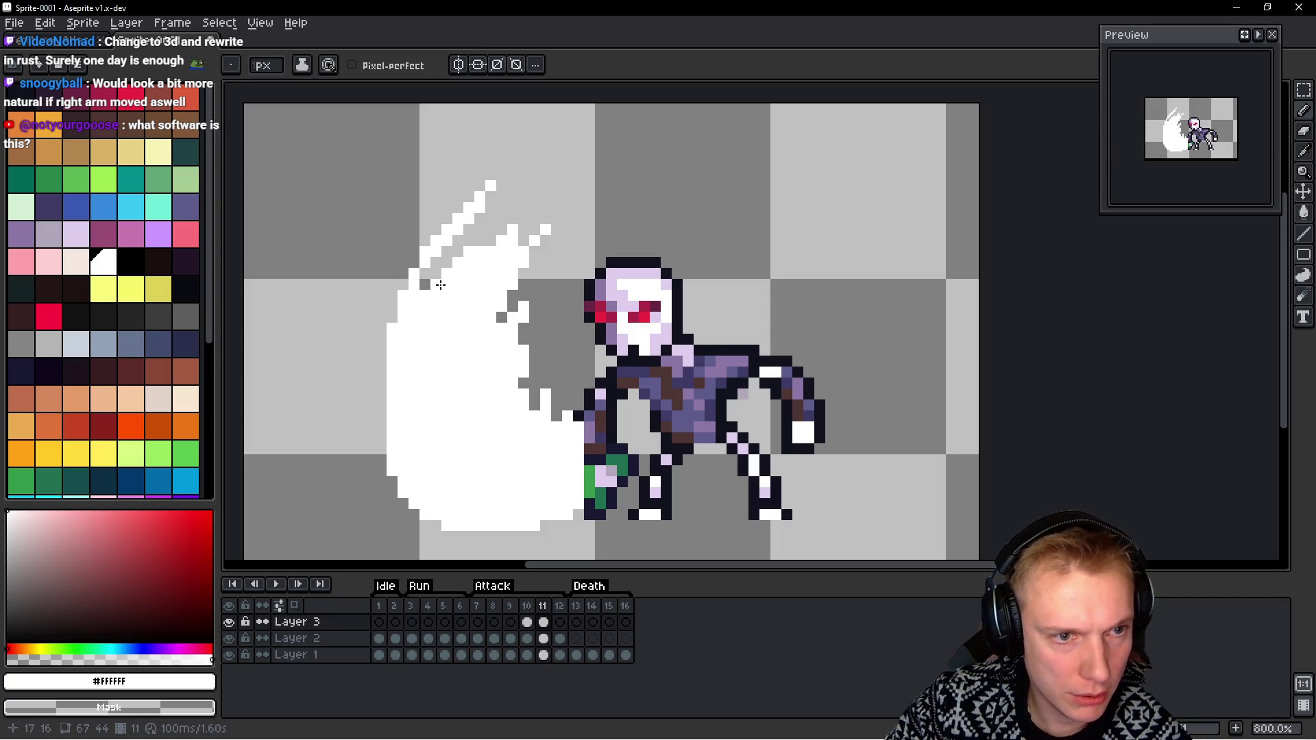
mouse_move(425, 291)
left_mouse_down()
mouse_move(394, 353)
mouse_move(400, 302)
mouse_move(410, 320)
left_mouse_up()
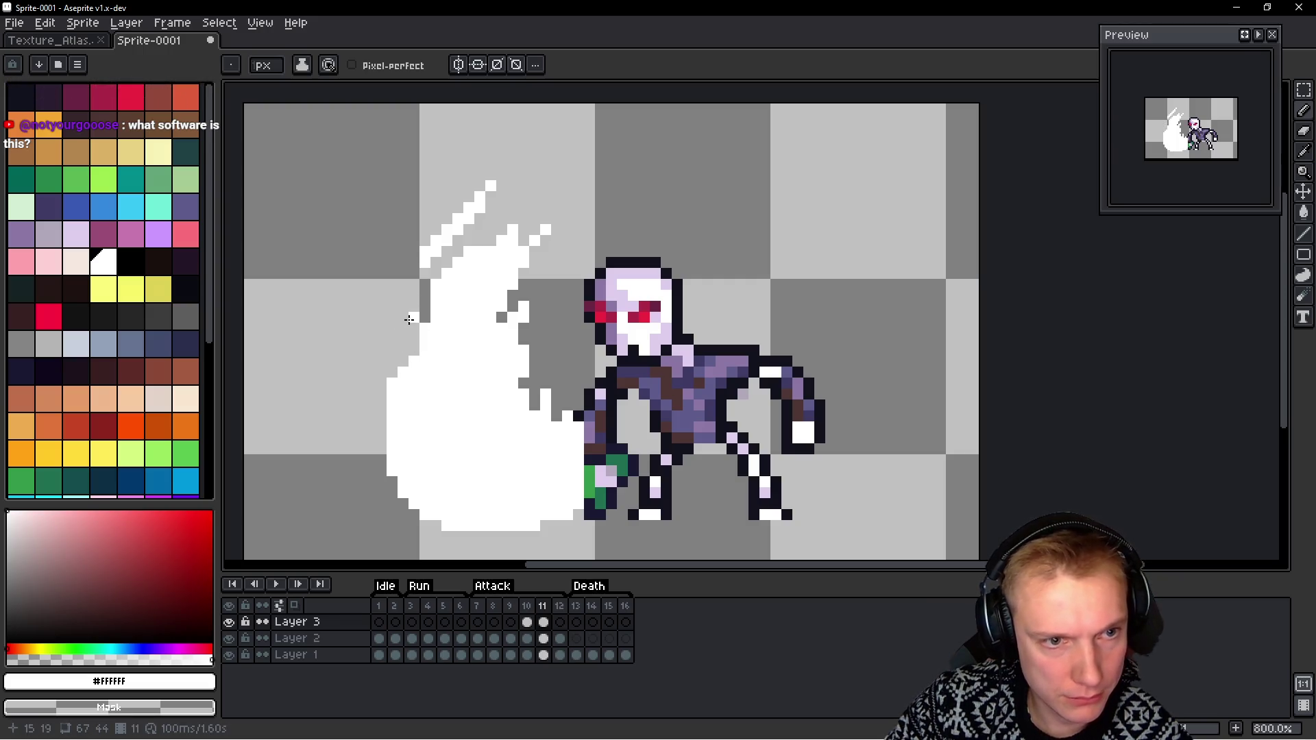
left_click_drag(463, 204, 434, 249)
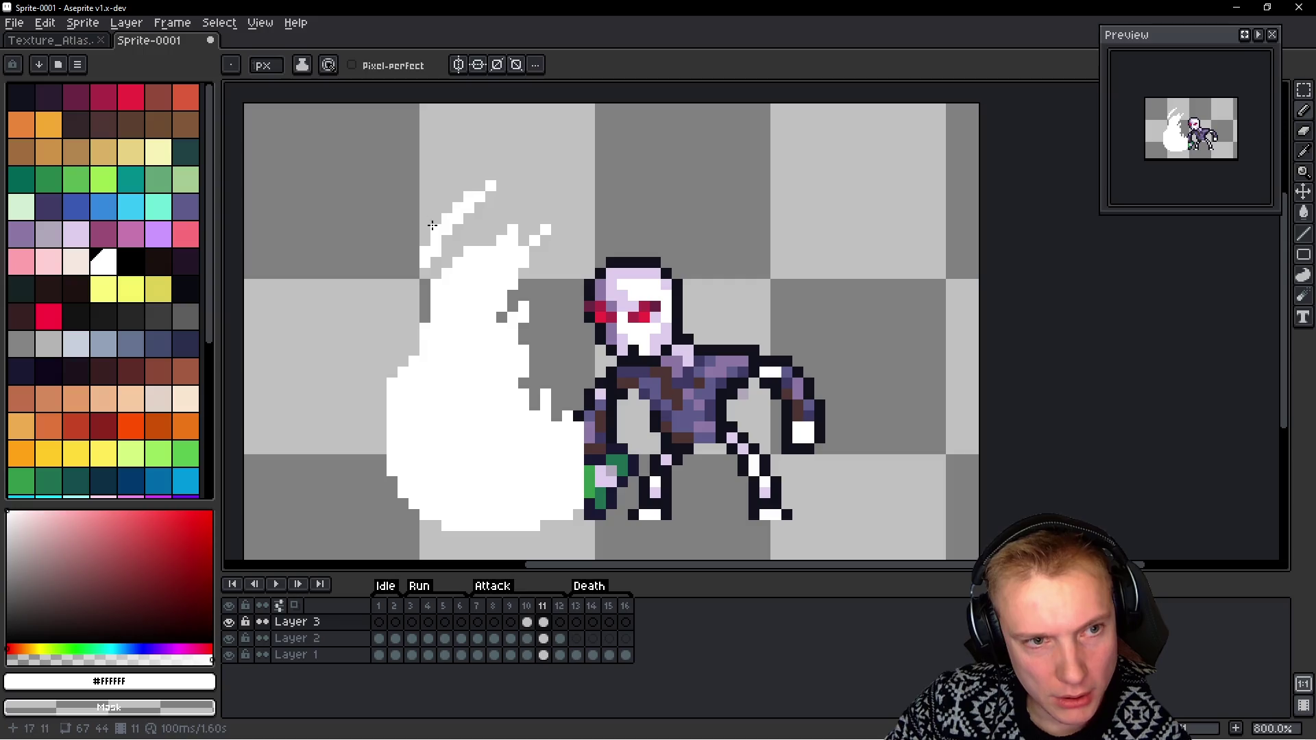
Repaint the slash's upper-left diagonal edge in white and carve a grey notch beside it
scroll(432, 226, "down", 3)
scroll(541, 214, "up", 5)
mouse_move(541, 214)
left_mouse_down()
mouse_move(584, 121)
mouse_move(480, 205)
mouse_move(480, 171)
mouse_move(444, 241)
left_mouse_up()
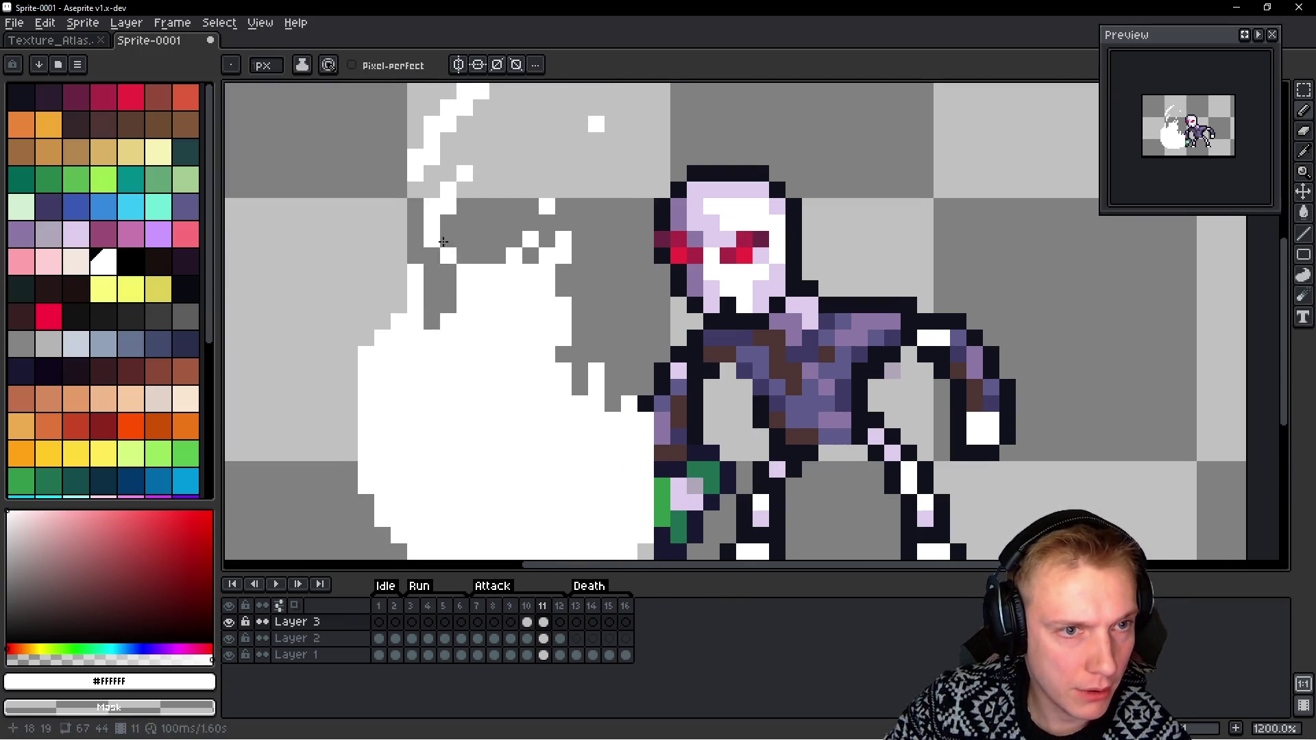
scroll(455, 199, "down", 3)
mouse_move(365, 276)
left_mouse_down()
mouse_move(379, 274)
mouse_move(394, 222)
left_mouse_up()
mouse_move(466, 156)
left_mouse_down()
mouse_move(472, 319)
mouse_move(438, 205)
mouse_move(421, 302)
left_mouse_up()
left_click_drag(473, 181, 469, 315)
mouse_move(513, 162)
left_mouse_down()
mouse_move(506, 270)
mouse_move(538, 200)
mouse_move(631, 394)
left_mouse_up()
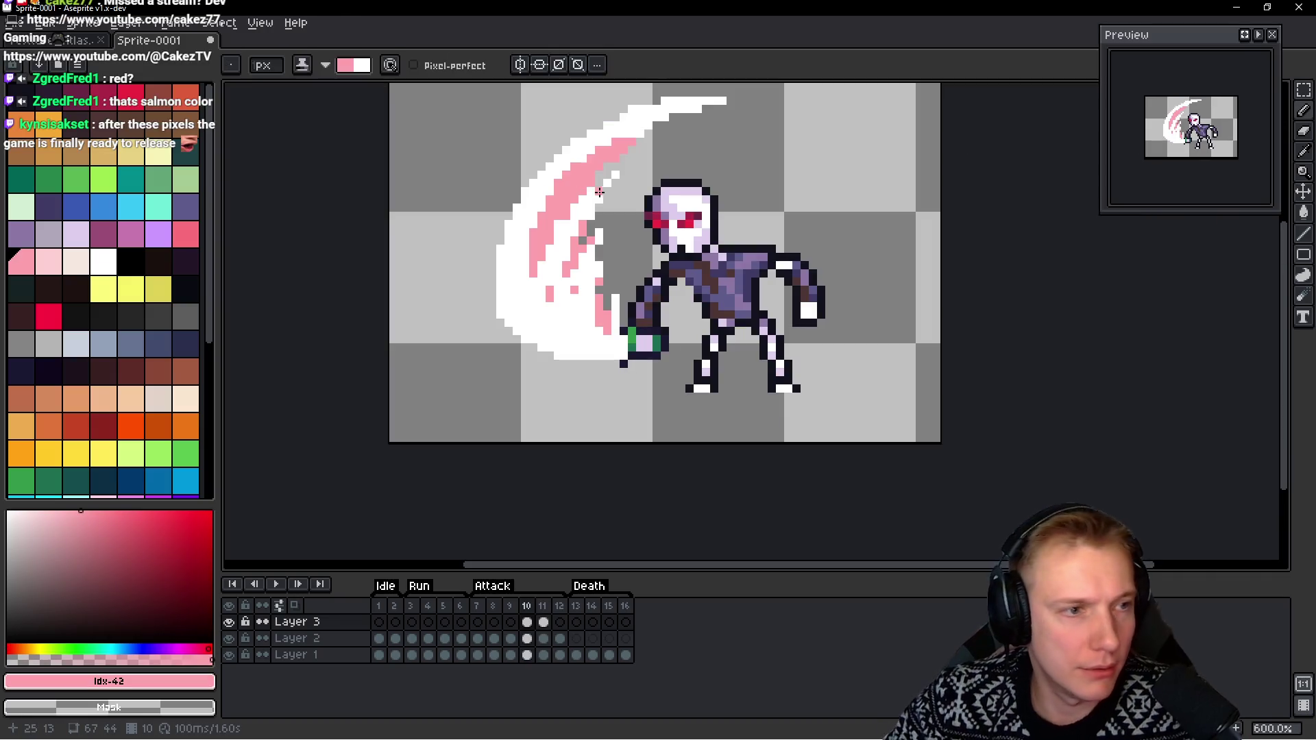
Paint Bucket fill the salmon streaks with light pink across attack frames 10 and 11
left_click(49, 262)
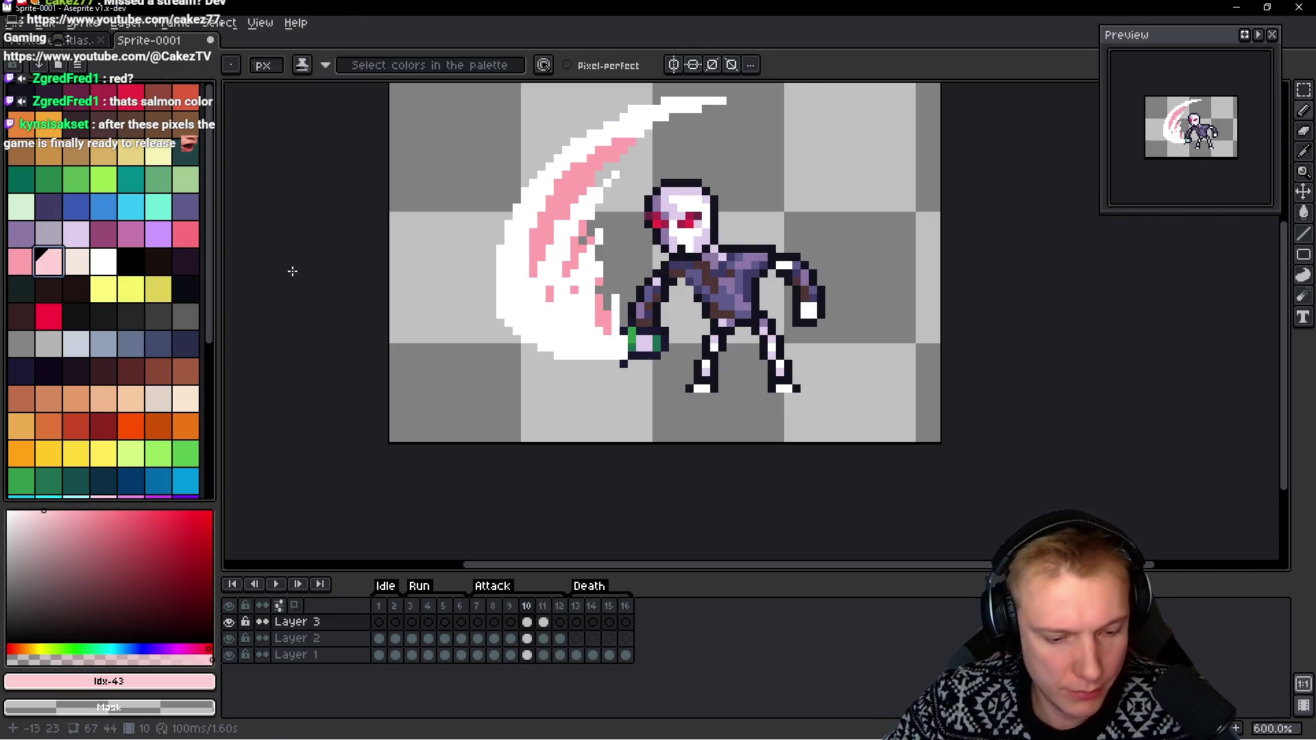
key("period")
key("g")
left_click(518, 316)
scroll(747, 144, "down", 1)
left_click_drag(770, 213, 755, 203)
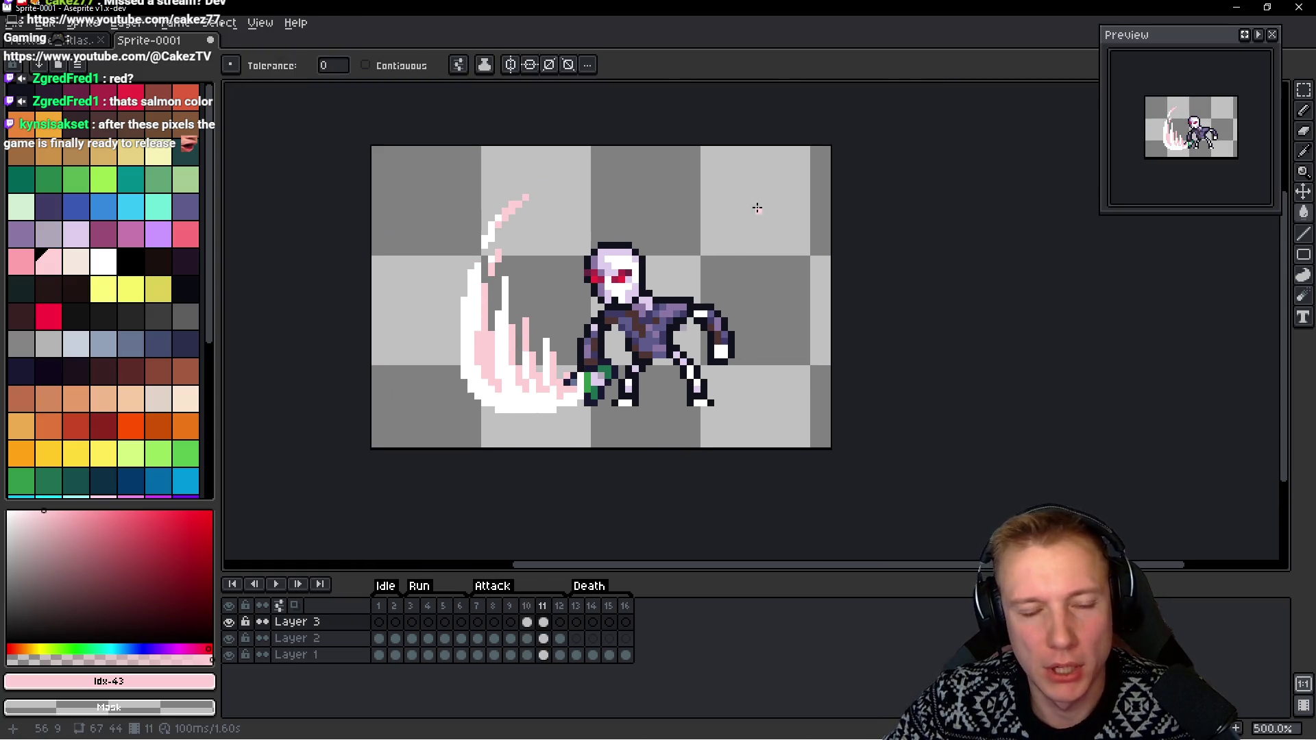
key("h")
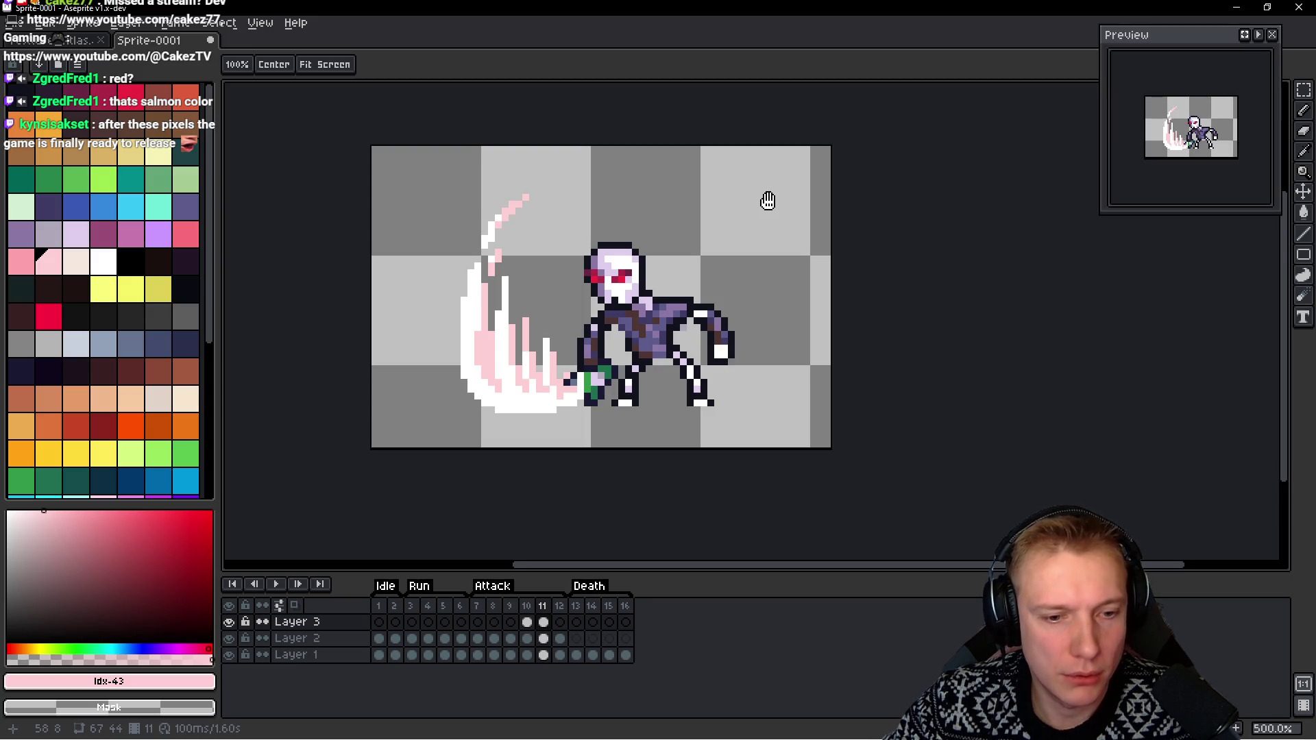
key("period")
key("g")
key("period")
key("period")
key("period")
key("period")
key("period")
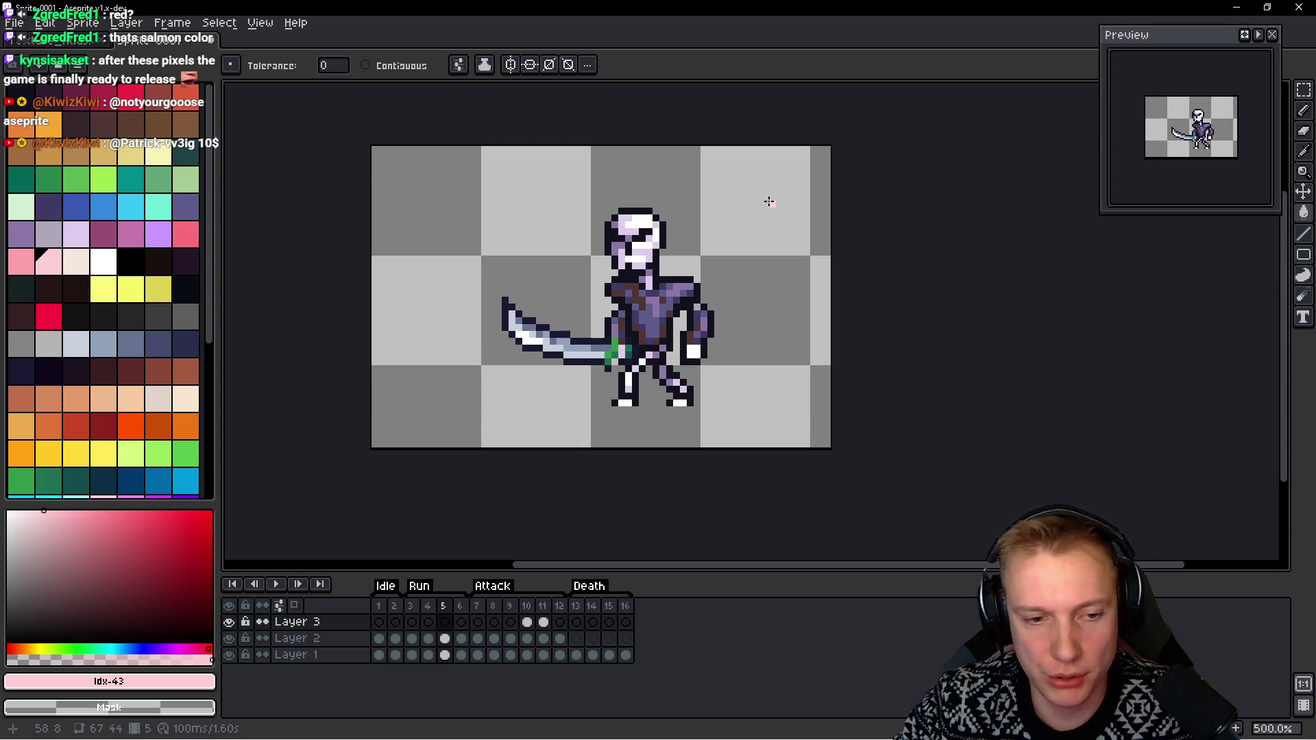
Save the sprite with Ctrl+S under the file name Skeleton_Enemy_Knight in Gamedev Assets
key("ctrl+s")
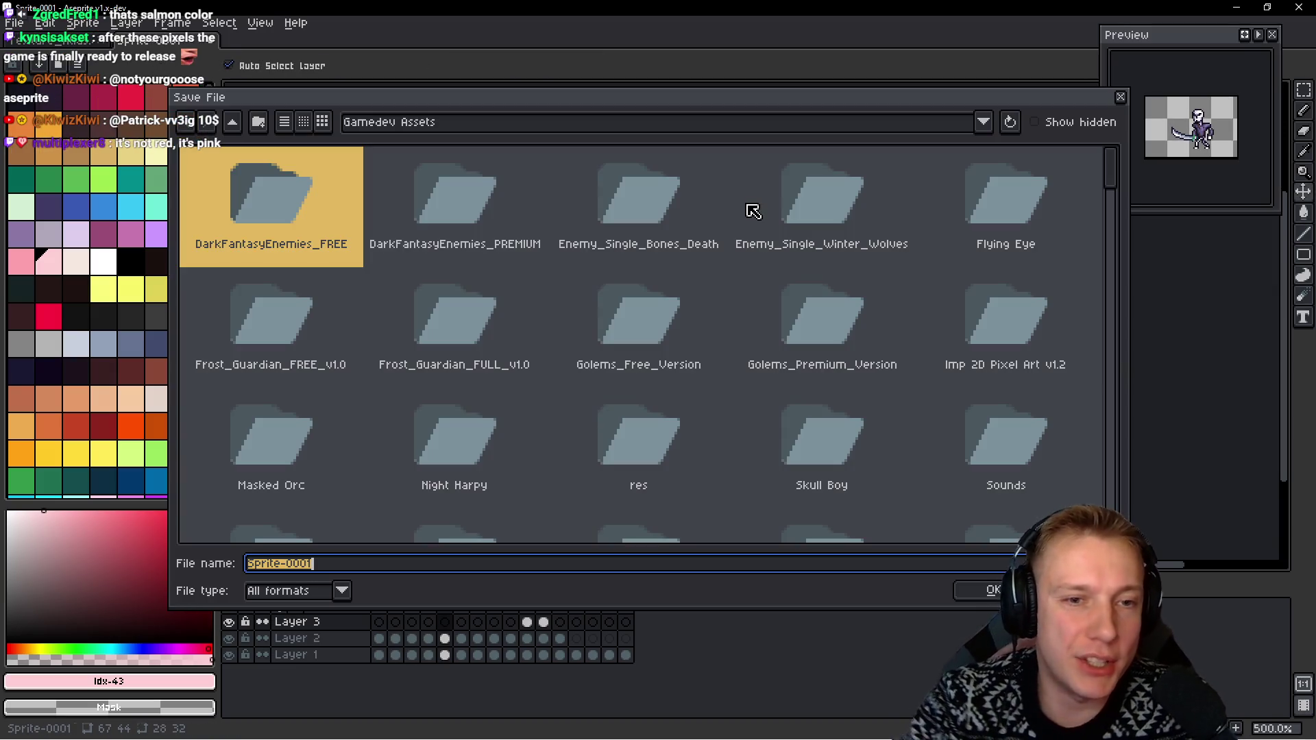
type("Skeleton")
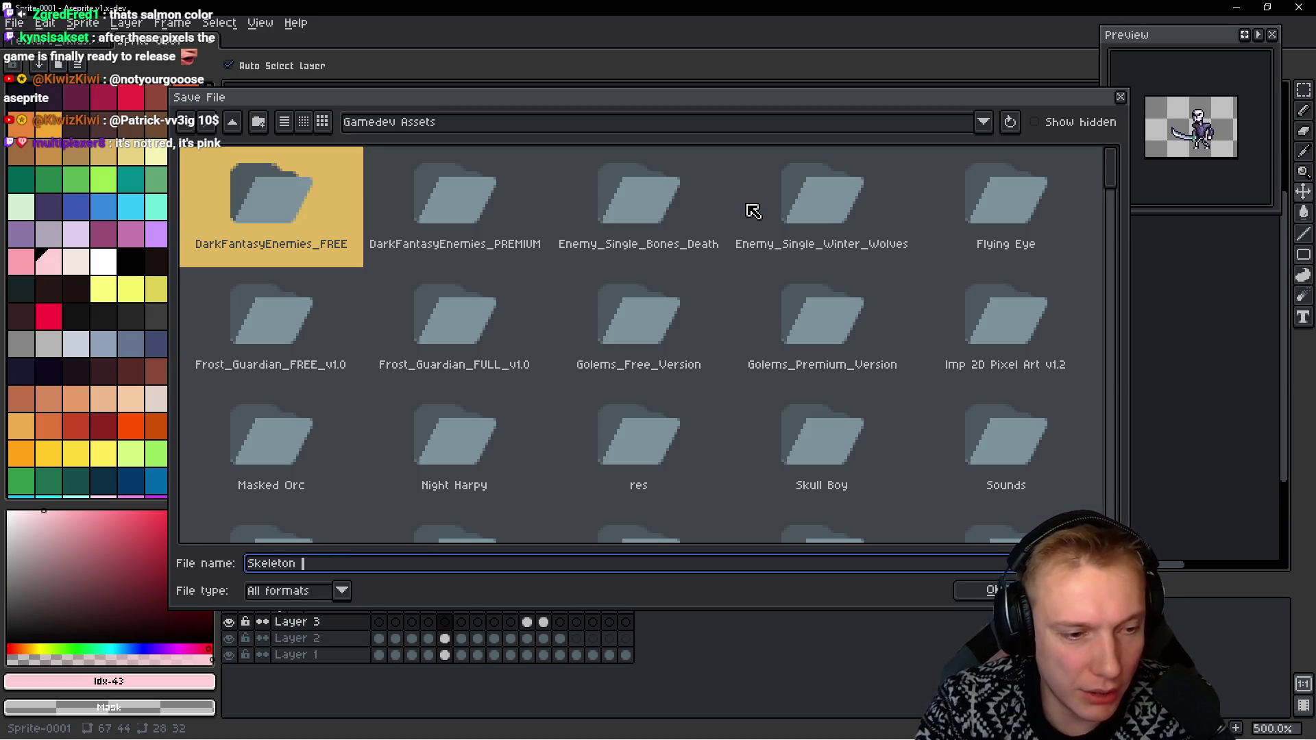
key("BackSpace")
key("BackSpace")
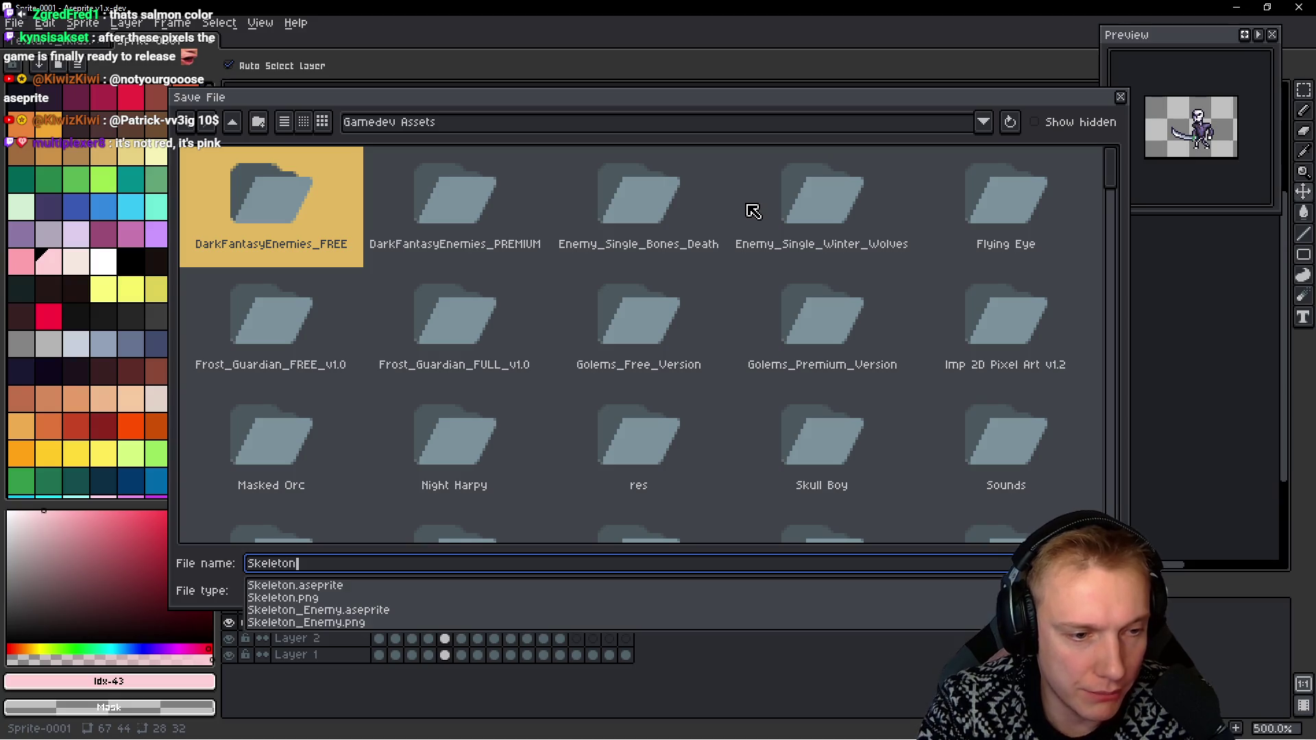
type("_K")
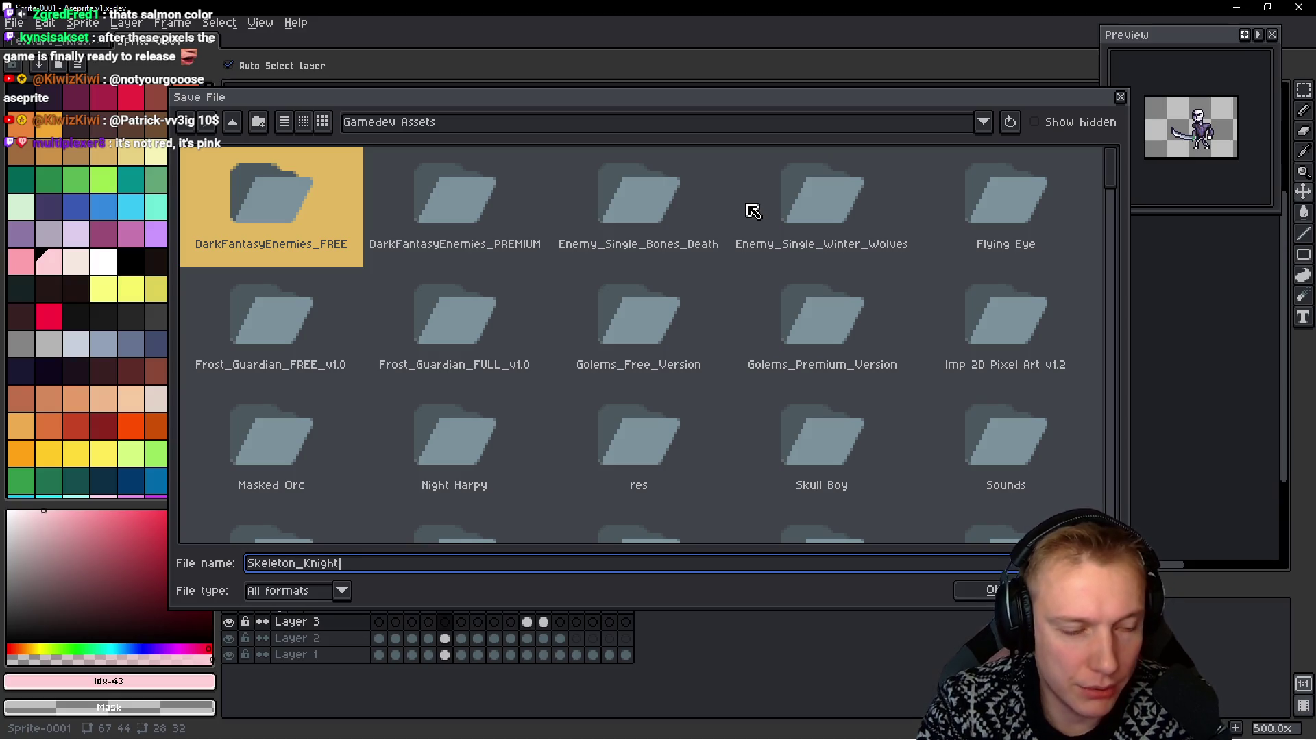
key("BackSpace")
type("ENEM")
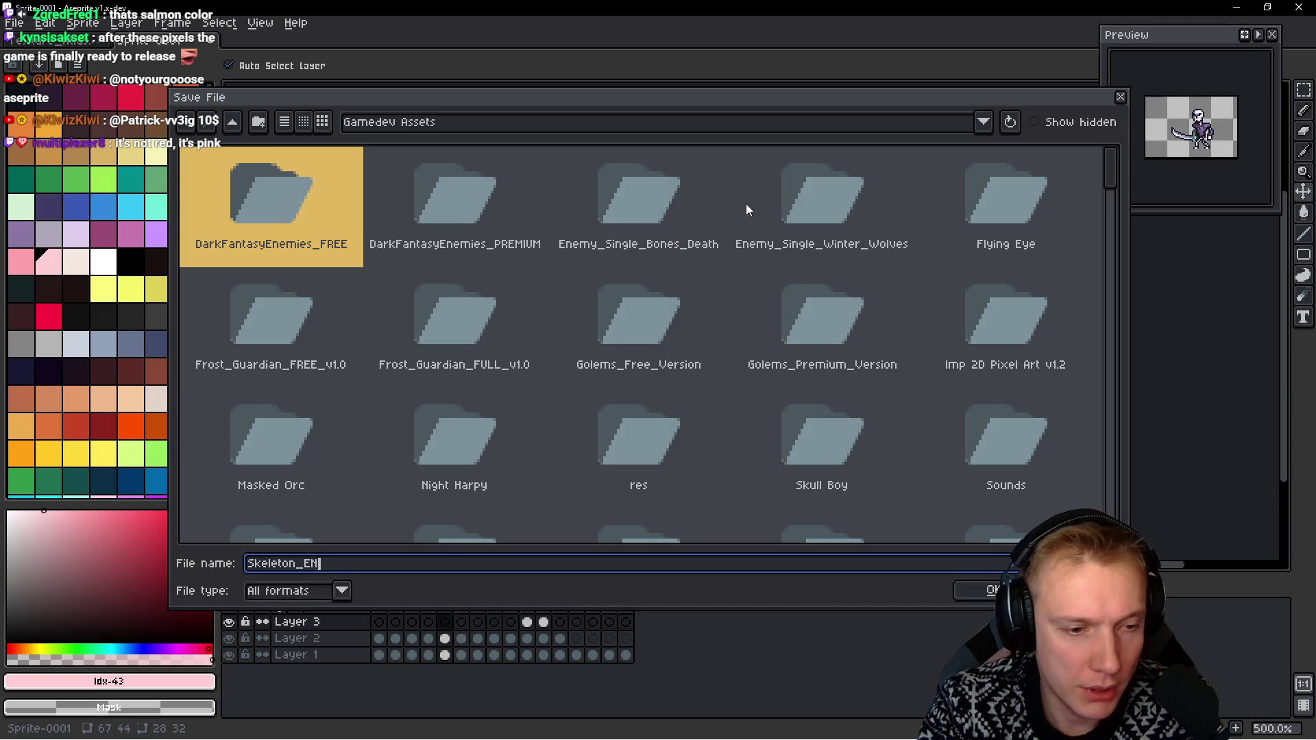
key("BackSpace")
key("BackSpace")
key("BackSpace")
type("emy_Knight")
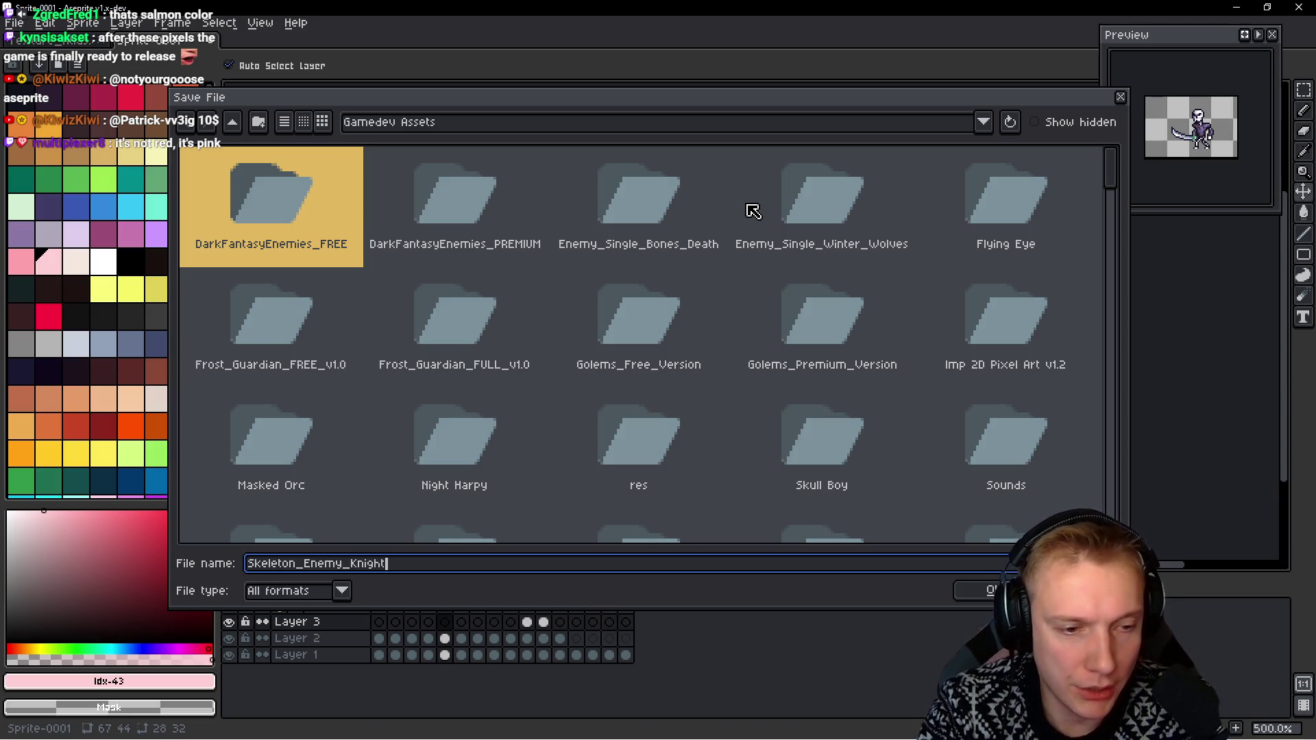
key("Return")
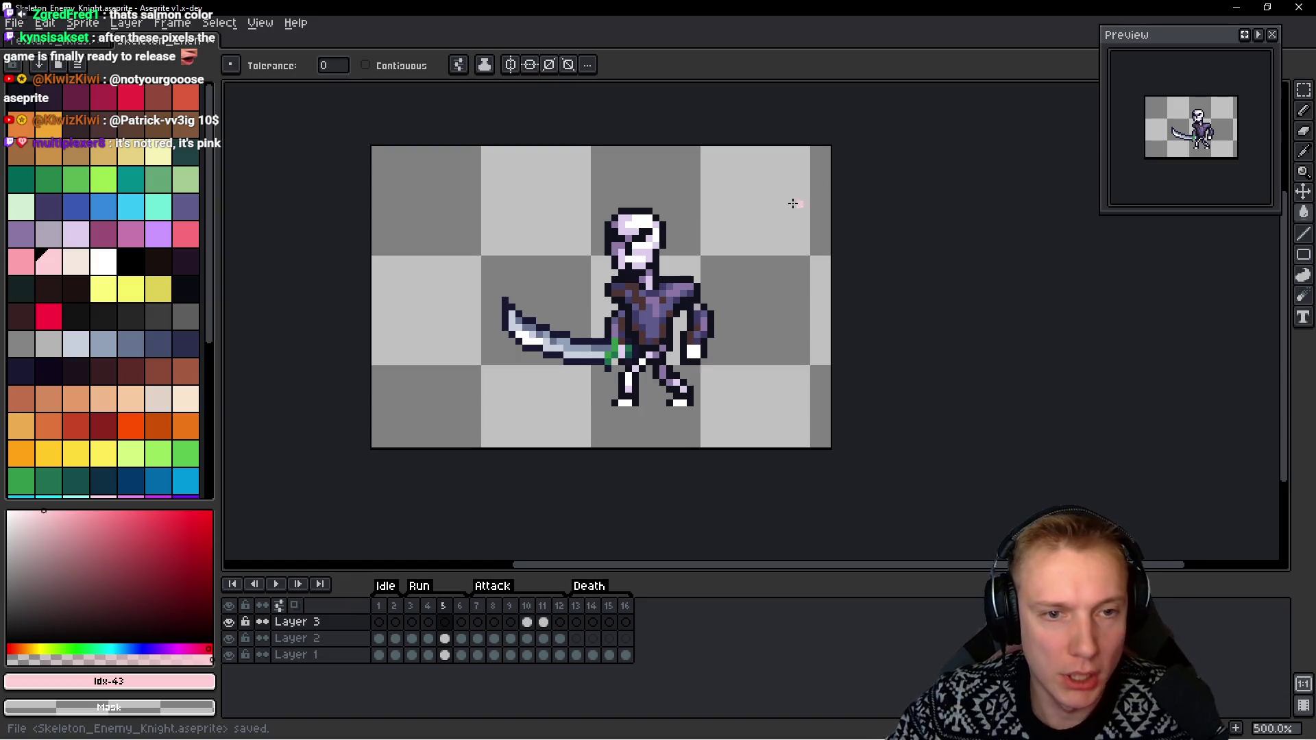
left_click_drag(793, 204, 768, 237)
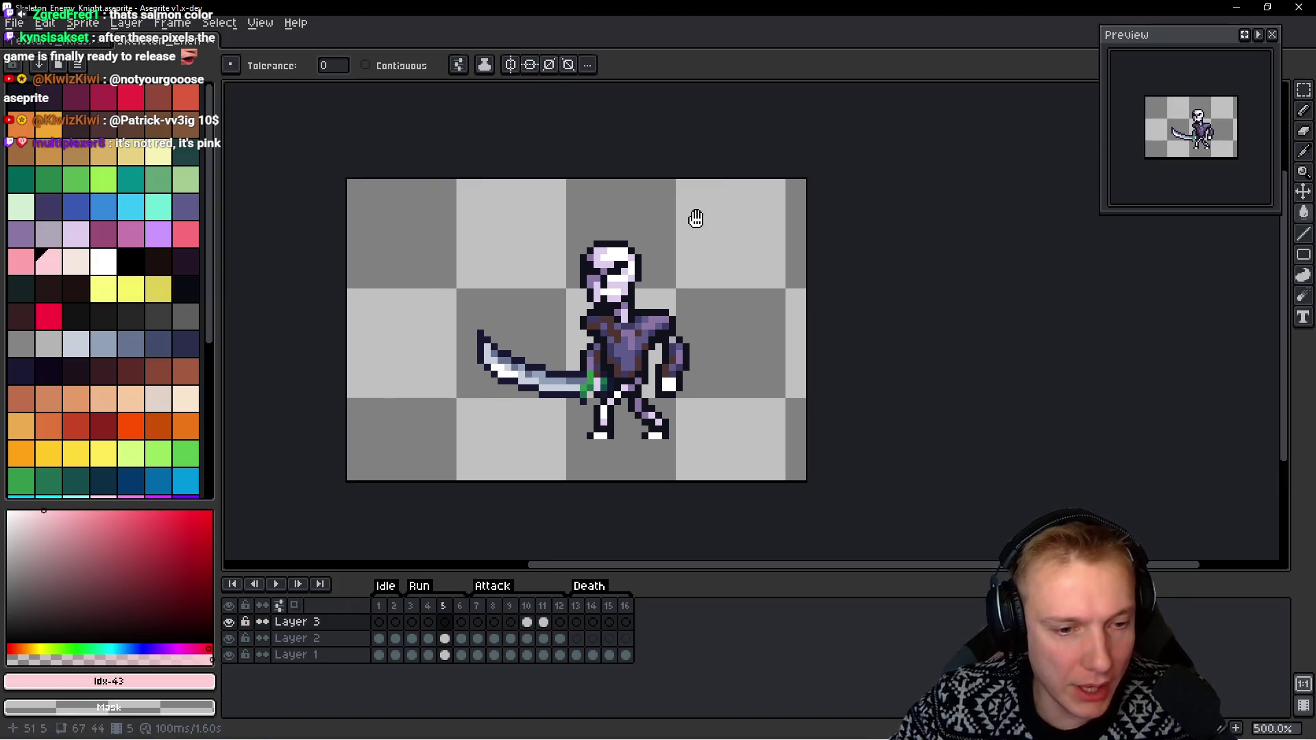
Return to frame 1, pick the tan swatch and switch to the Pencil for the shield
key("Left")
key("Left")
key("Left")
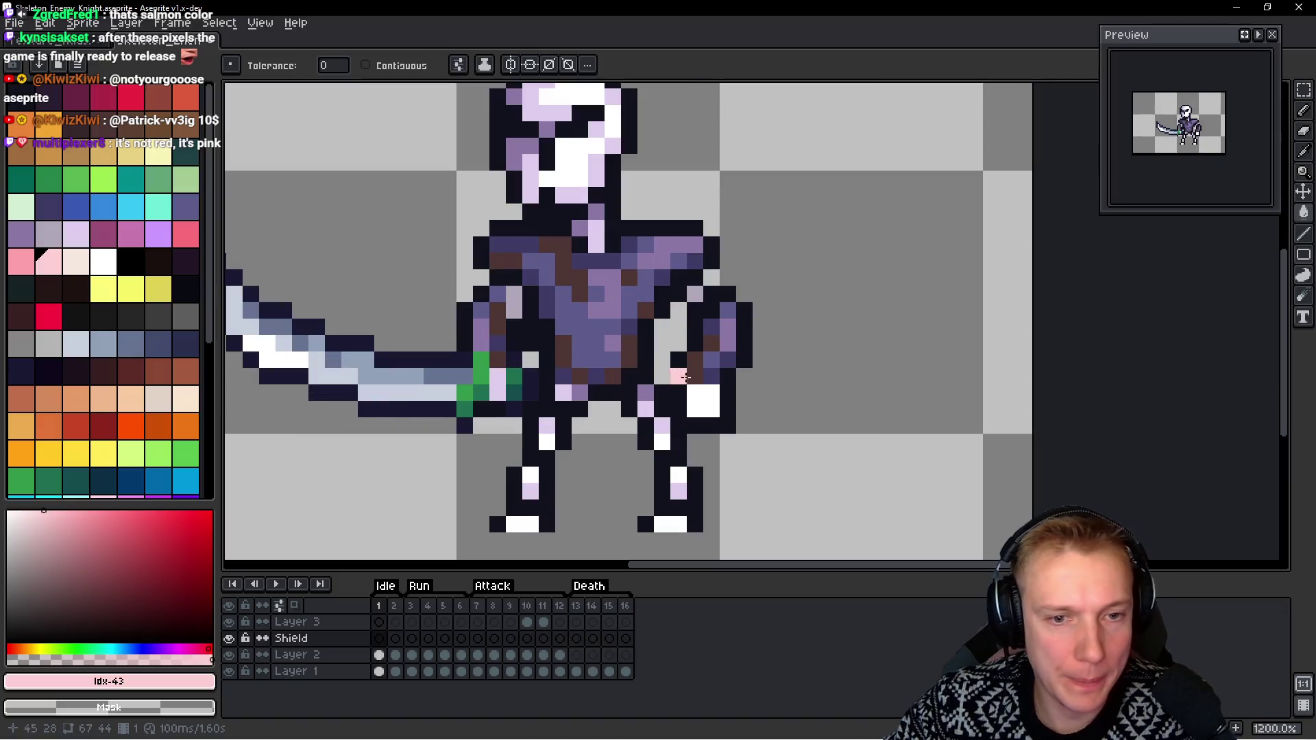
left_click_drag(772, 395, 701, 351)
left_click(103, 157)
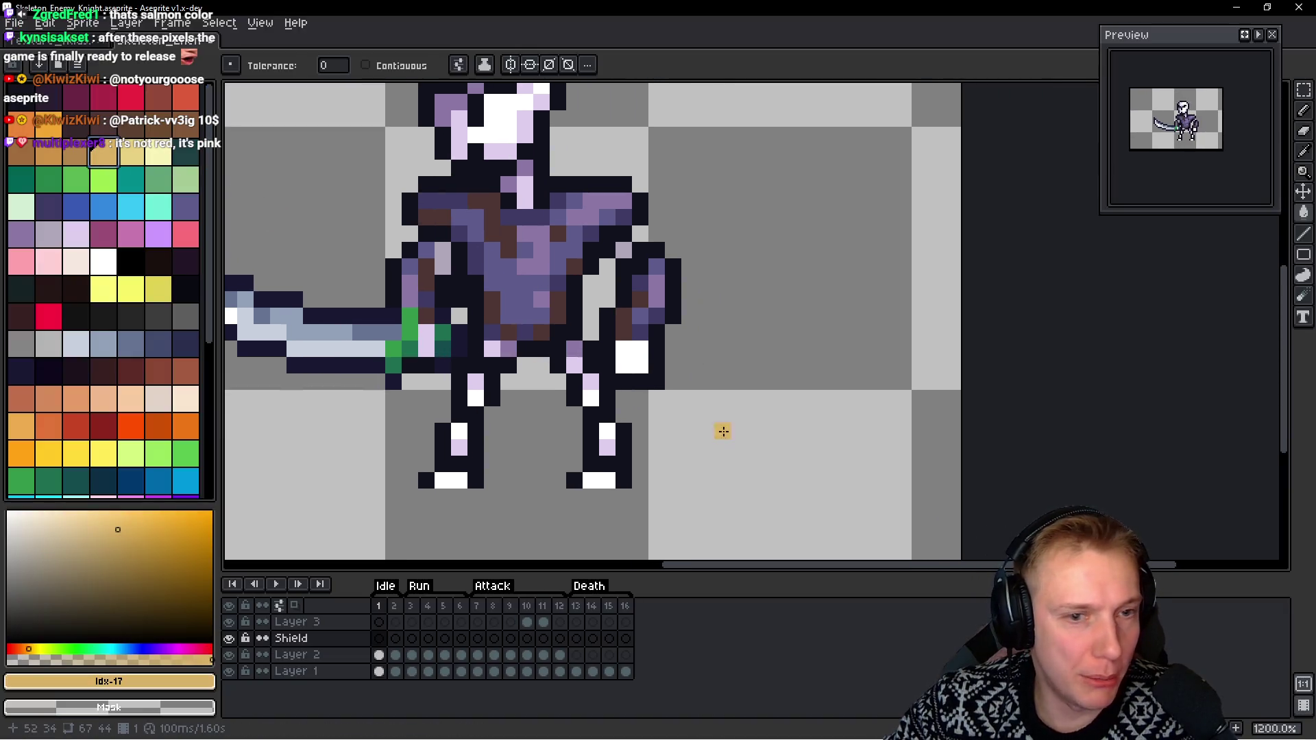
key("b")
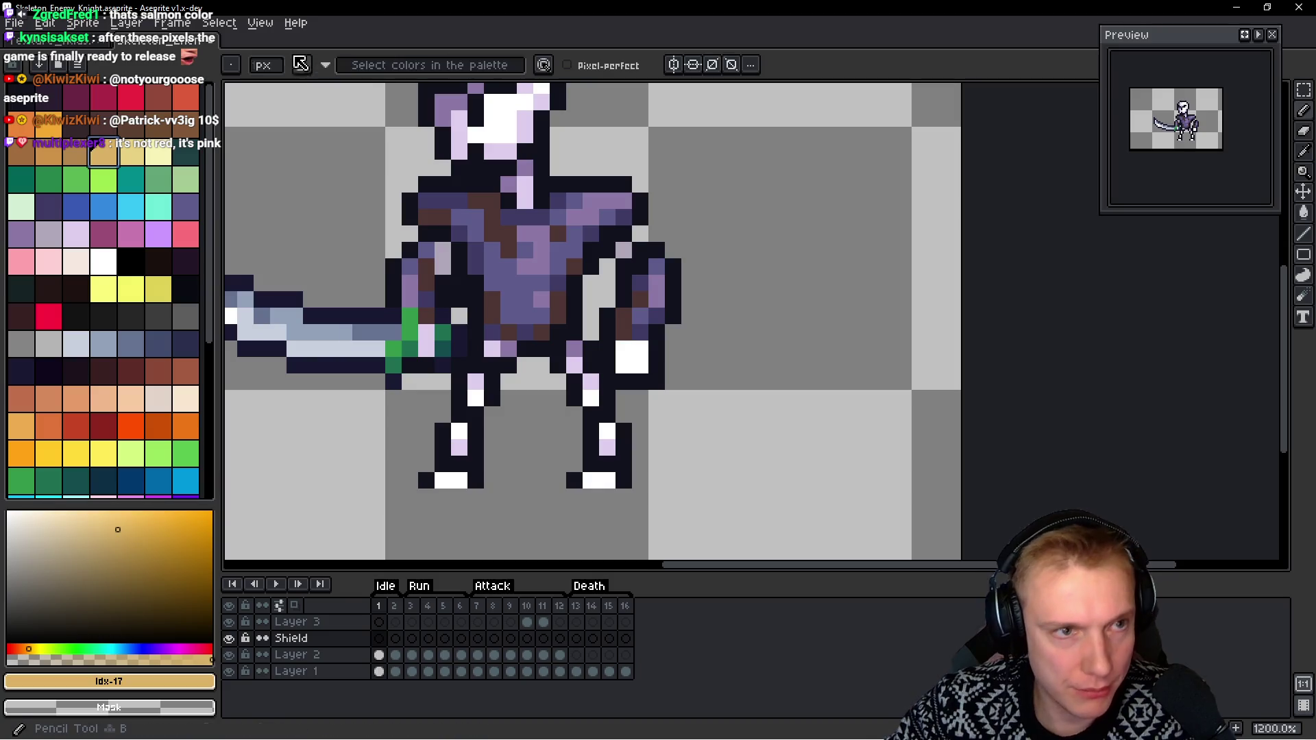
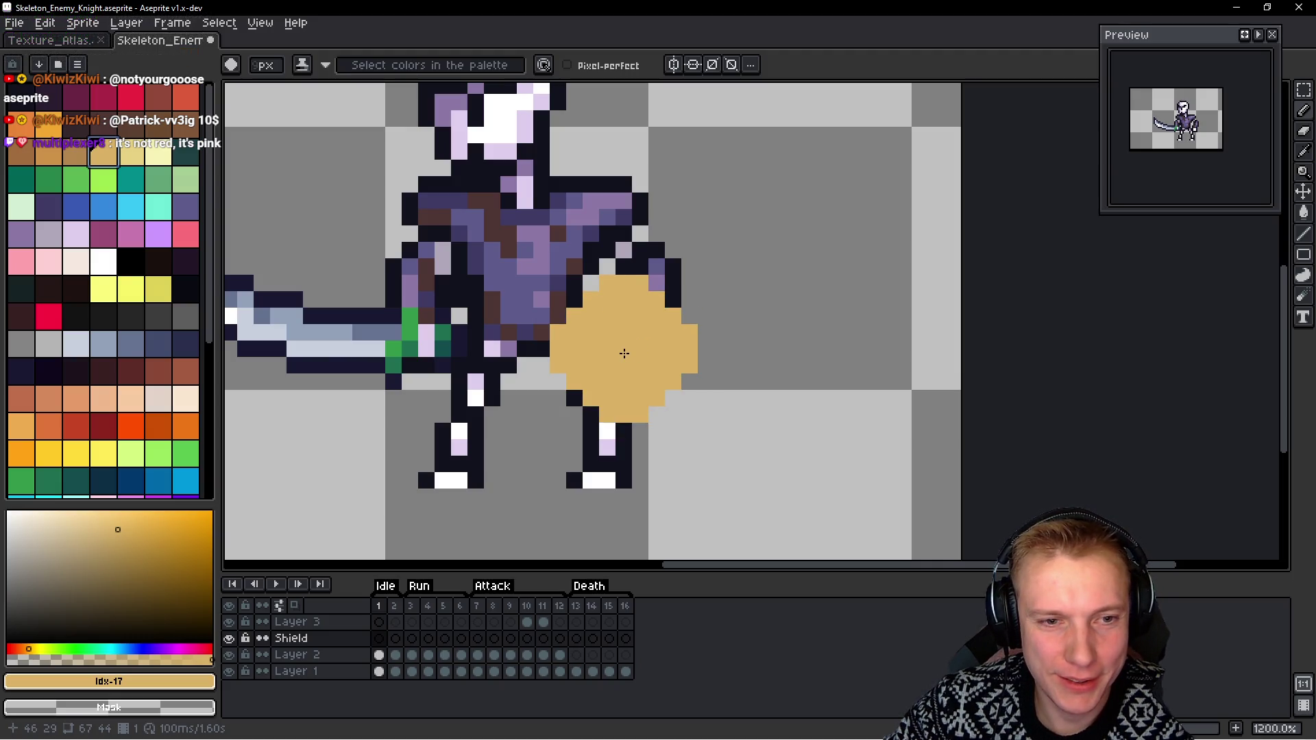
Fill a gap at the shield's upper-left edge with a 1 px pencil, undoing a stray brown pixel
left_click(623, 353)
key("minus")
key("minus")
key("minus")
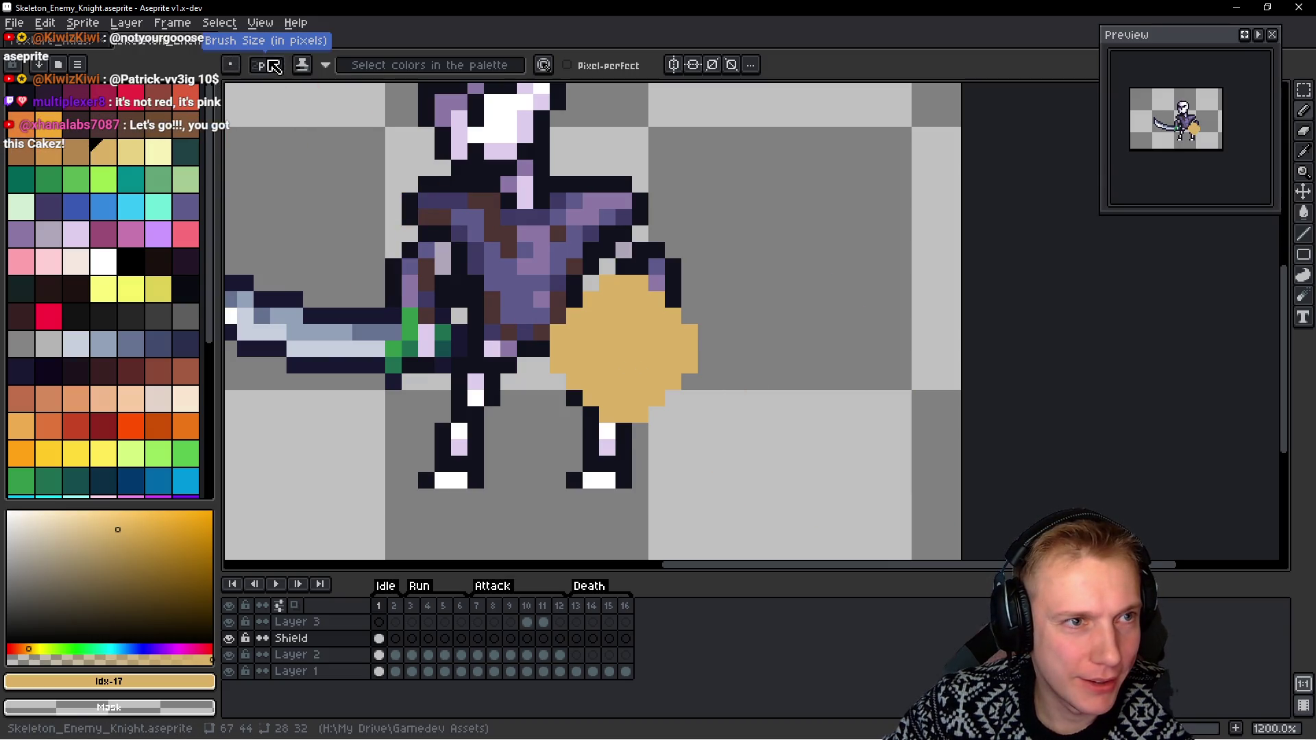
left_click(575, 302)
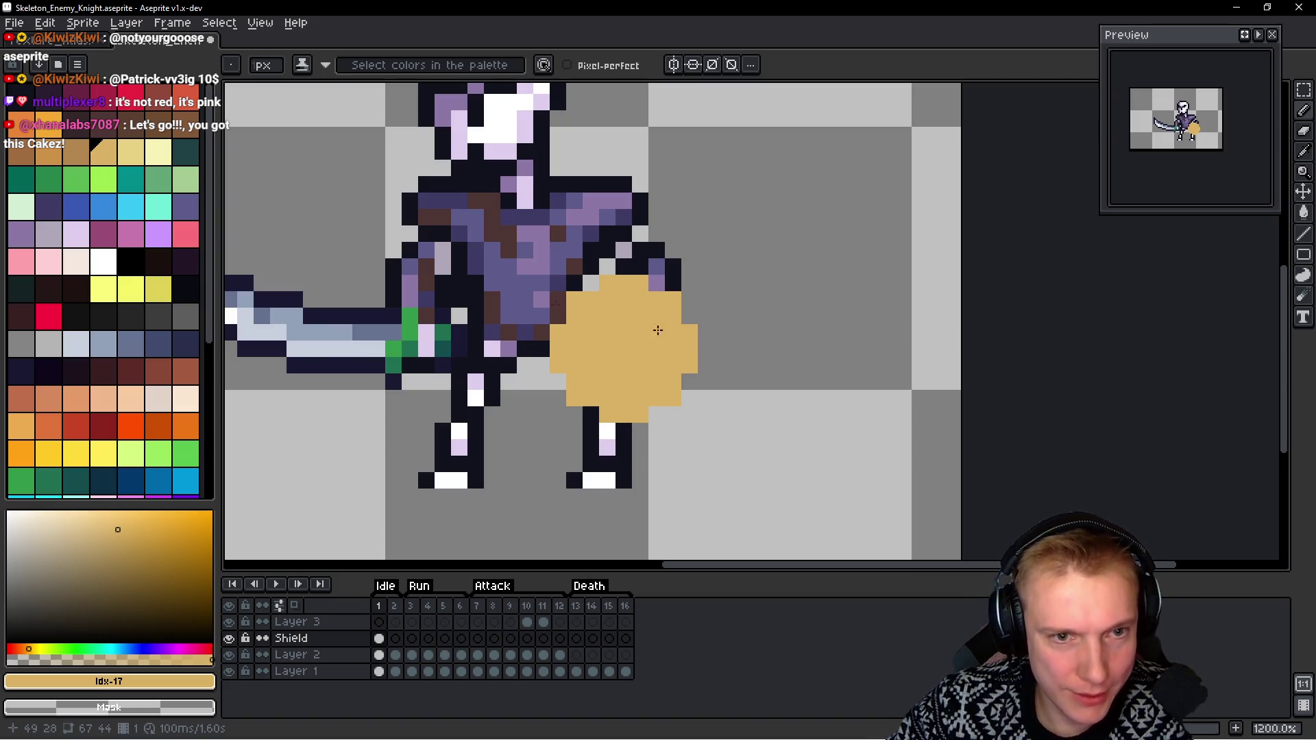
left_click(21, 152)
left_click(416, 388)
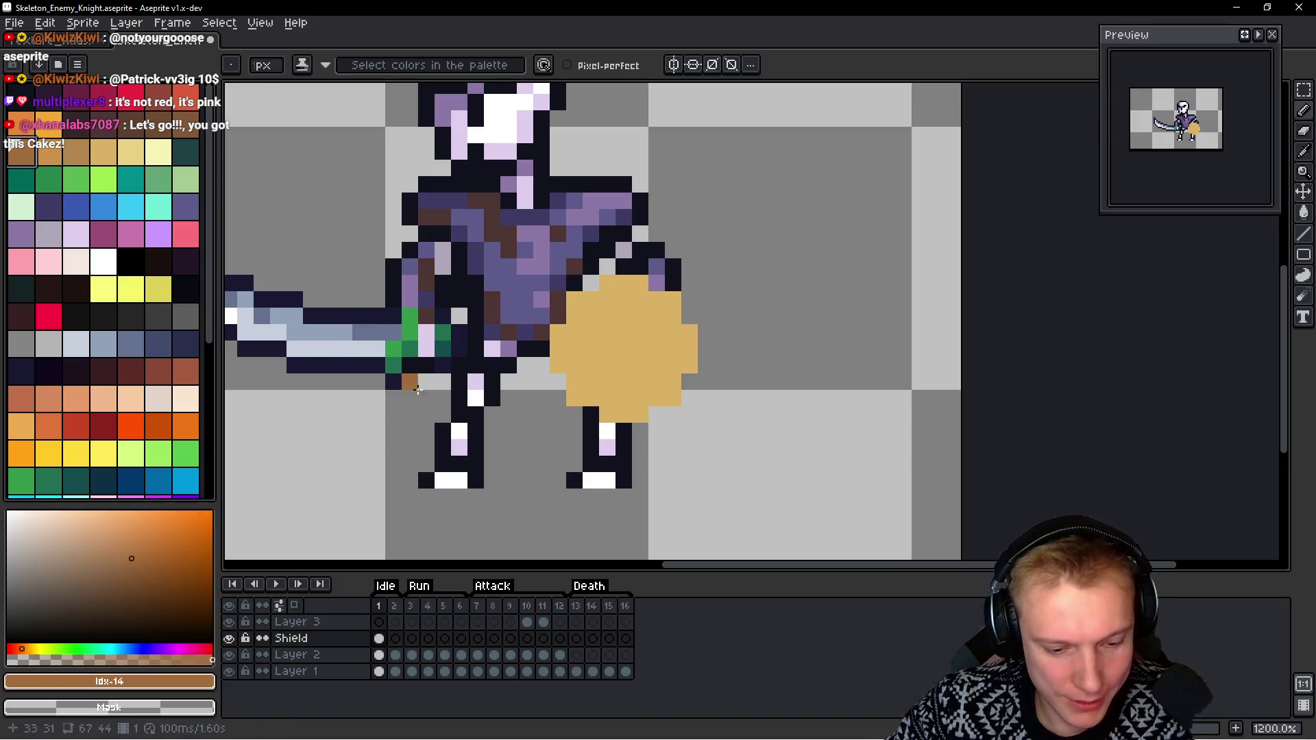
key("ctrl+z")
Paint a mid-grey rim along the shield's left and upper-right edges and remaining tan edge pixels
left_click(48, 234)
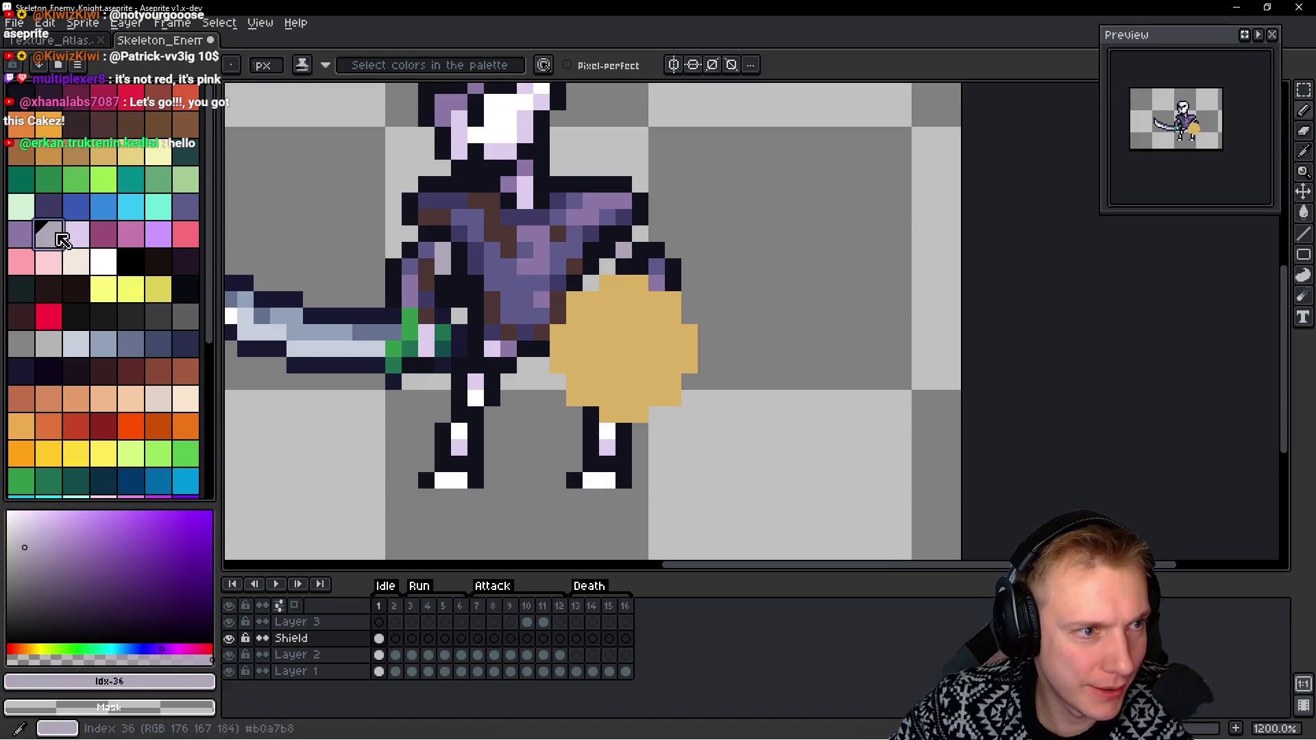
left_click(563, 314)
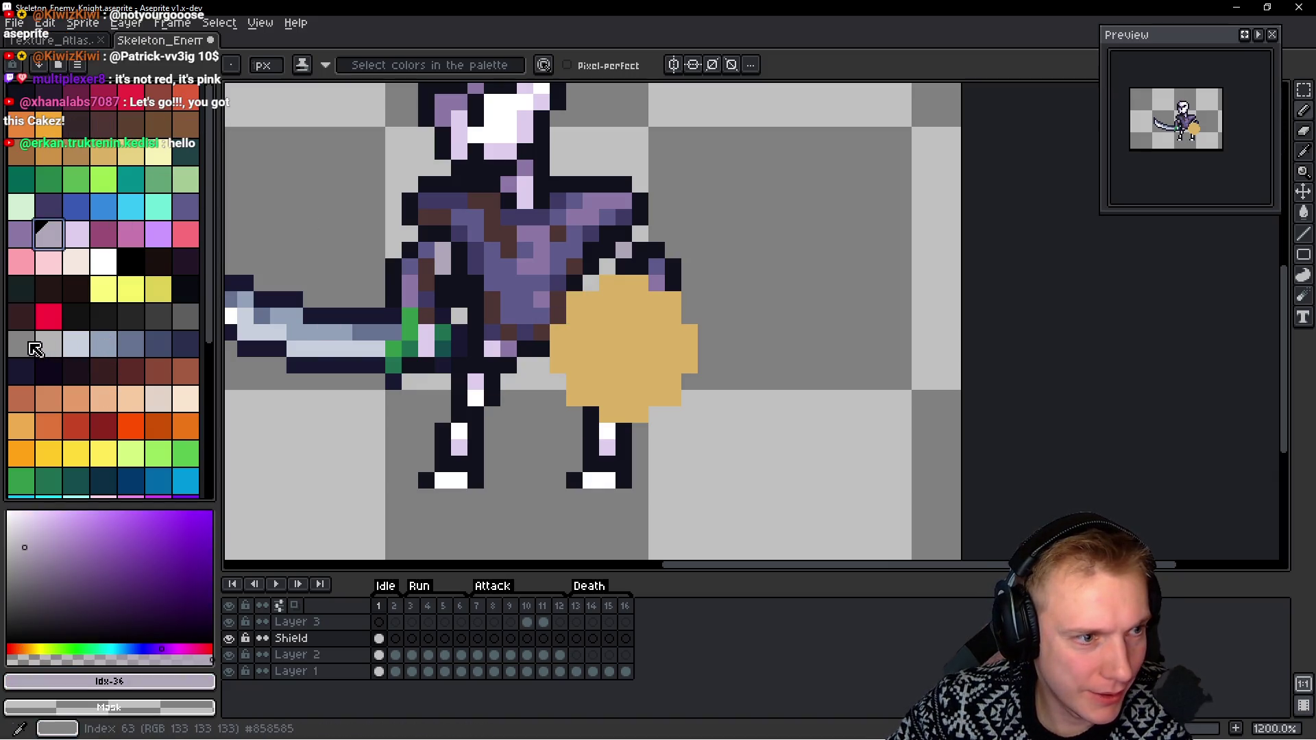
left_click(178, 322)
mouse_move(557, 332)
left_mouse_down()
mouse_move(572, 378)
mouse_move(623, 415)
mouse_move(588, 396)
mouse_move(558, 302)
mouse_move(574, 296)
left_mouse_up()
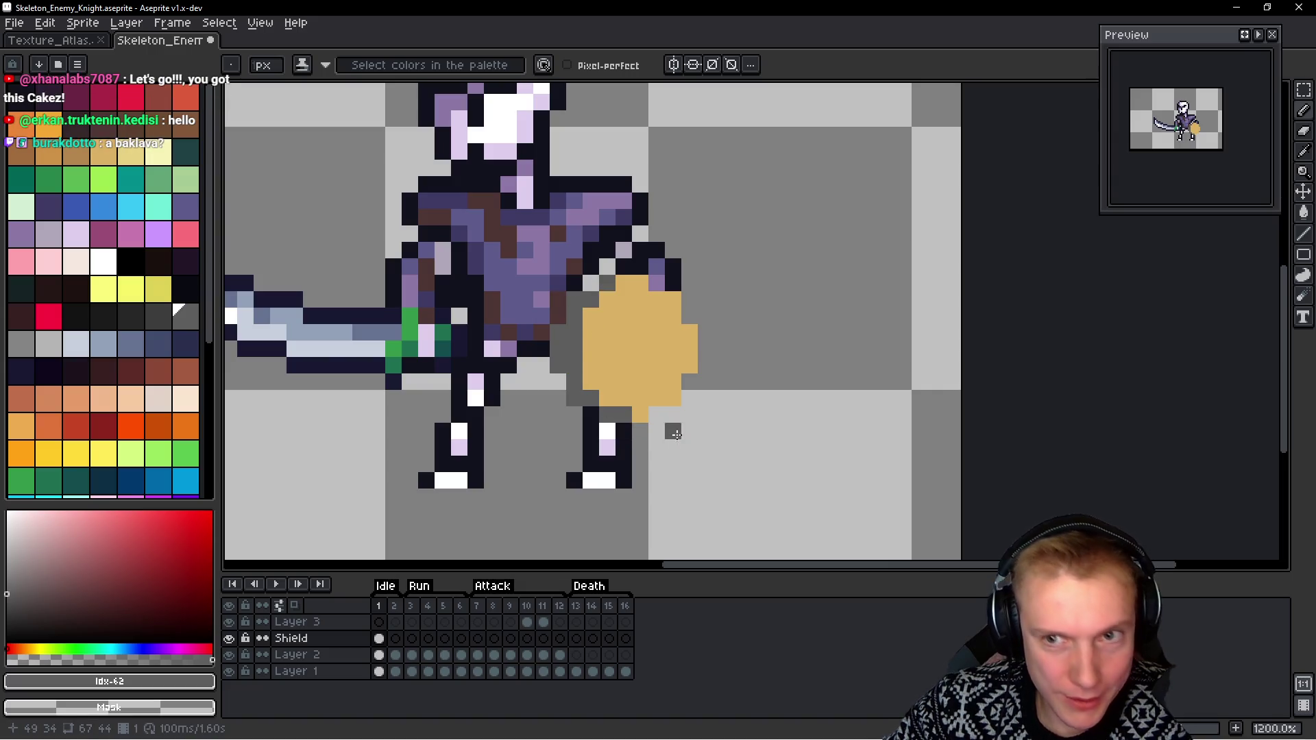
mouse_move(628, 283)
left_mouse_down()
mouse_move(683, 332)
mouse_move(666, 397)
mouse_move(641, 415)
left_mouse_up()
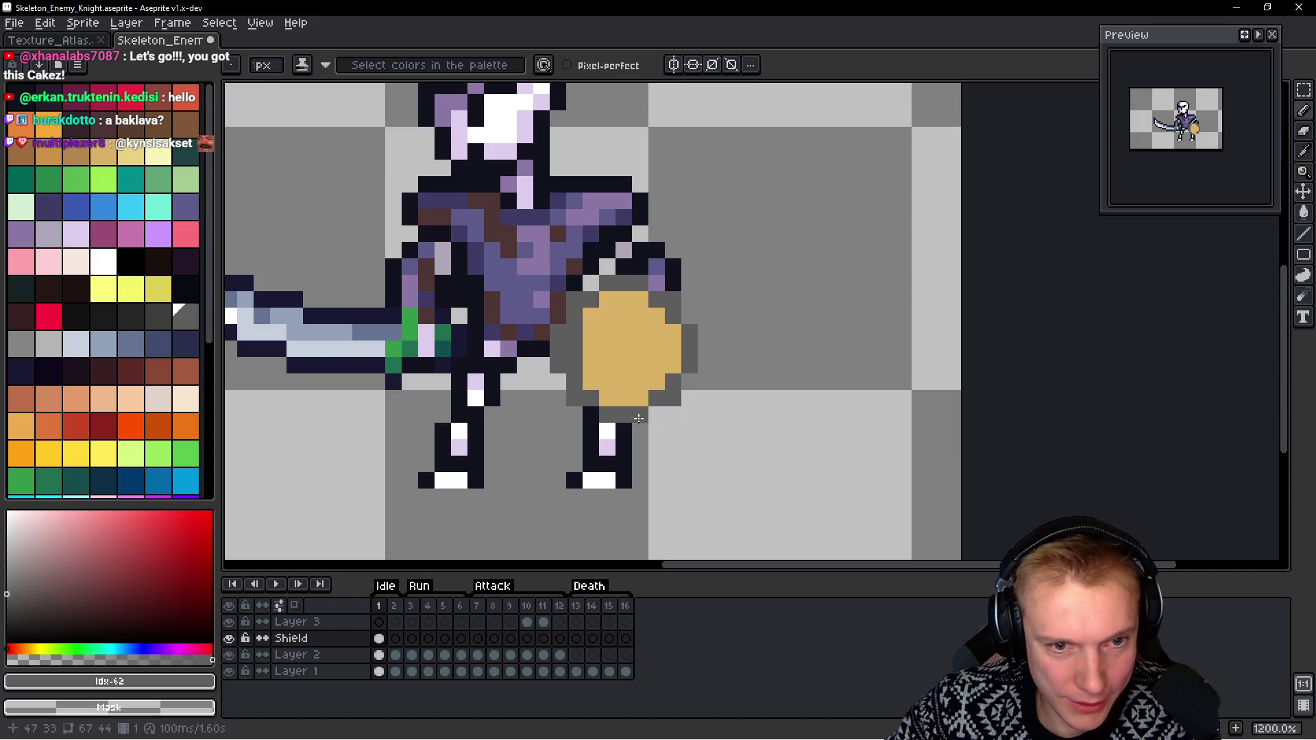
left_click(590, 315)
left_click(607, 299)
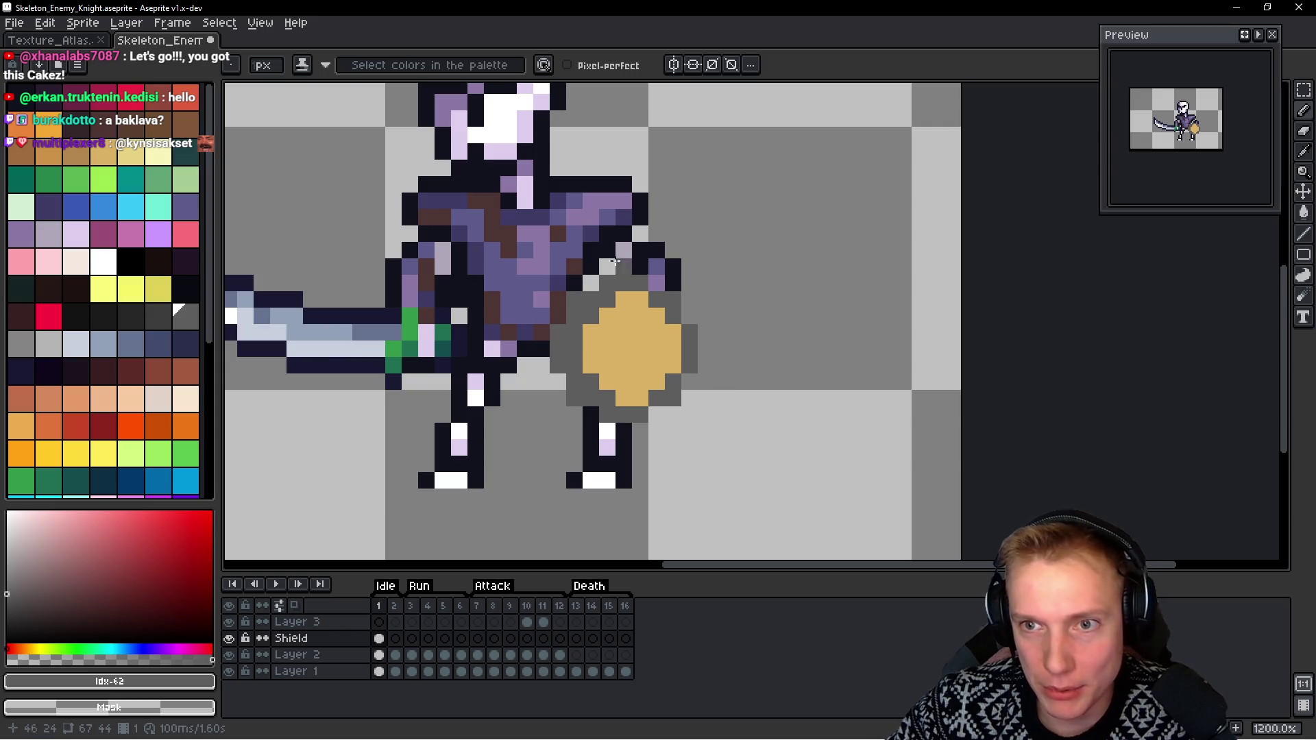
scroll(706, 372, "down", 3)
scroll(705, 334, "up", 3)
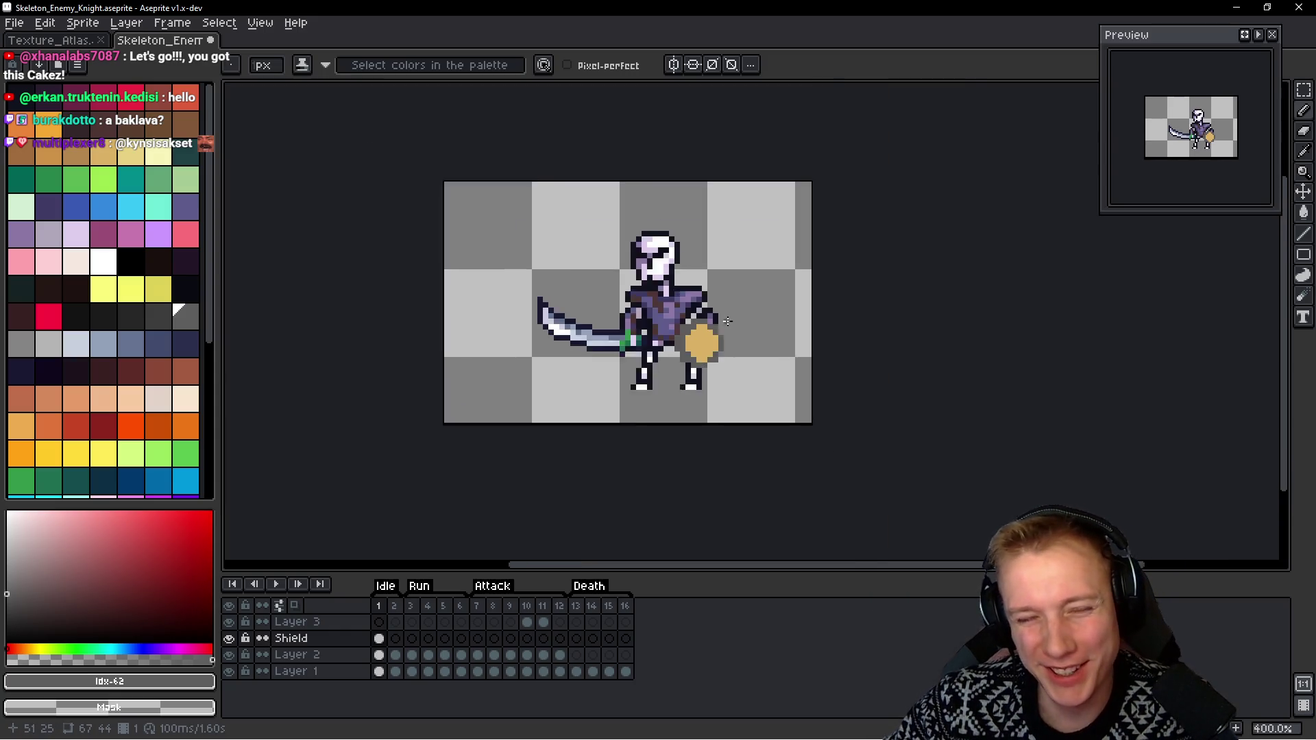
Paint two vertical stripes down the shield's face using its sampled tan colour
left_click_drag(689, 353, 716, 305)
left_click(696, 338, "alt")
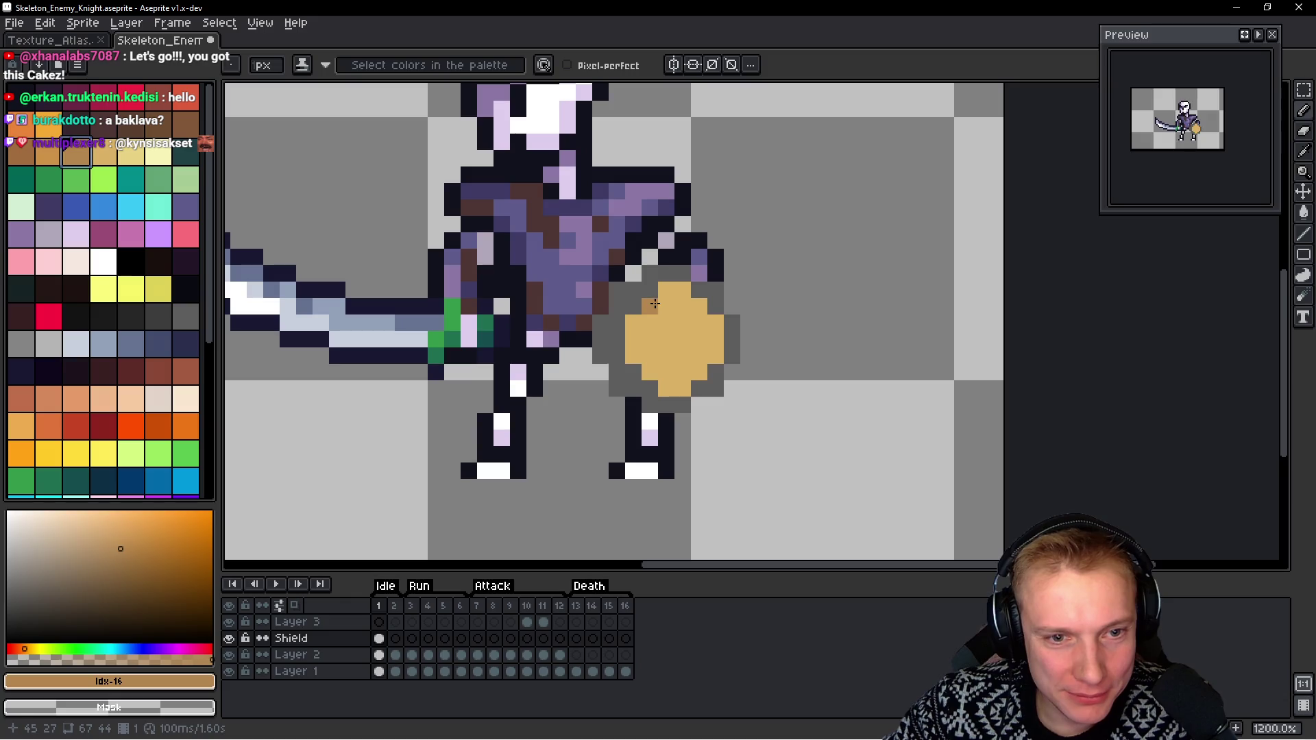
left_click_drag(654, 304, 649, 368)
left_click_drag(699, 306, 699, 374)
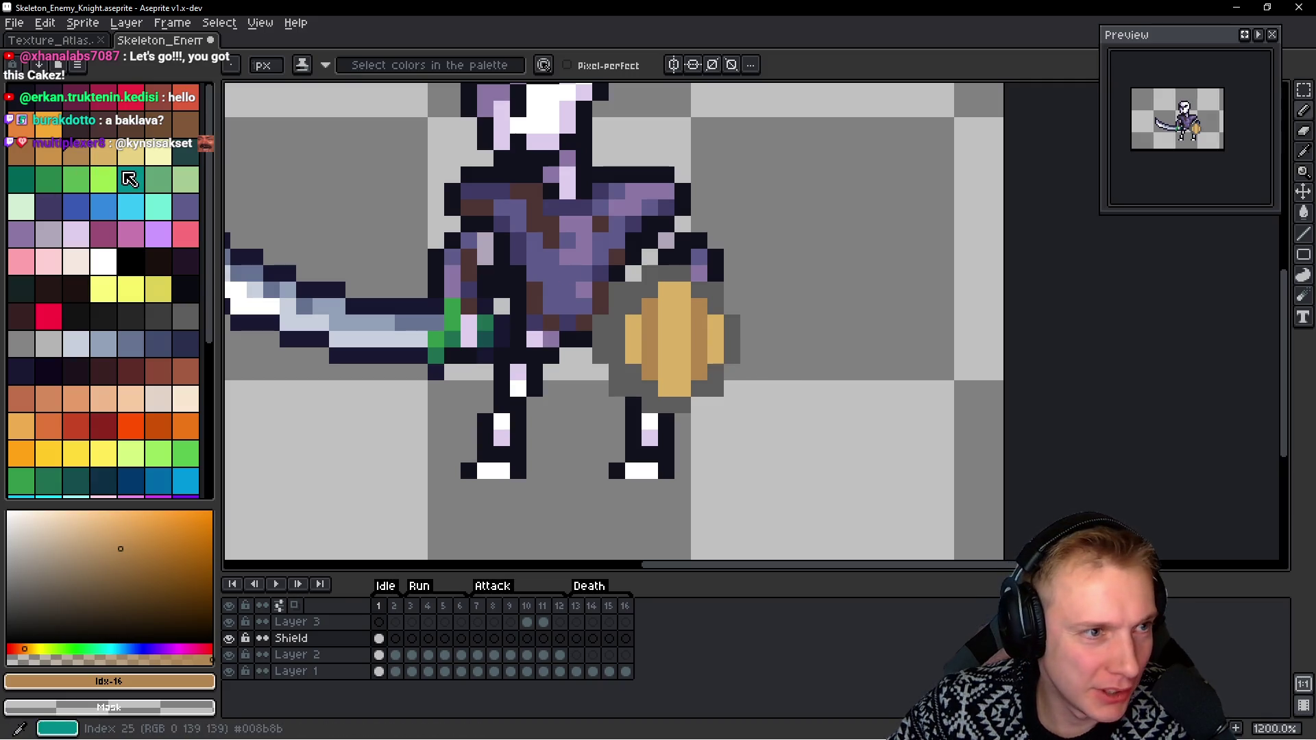
Bucket-fill the stripes with dark brown and the centre plank with medium brown
left_click(130, 124)
left_click(679, 344)
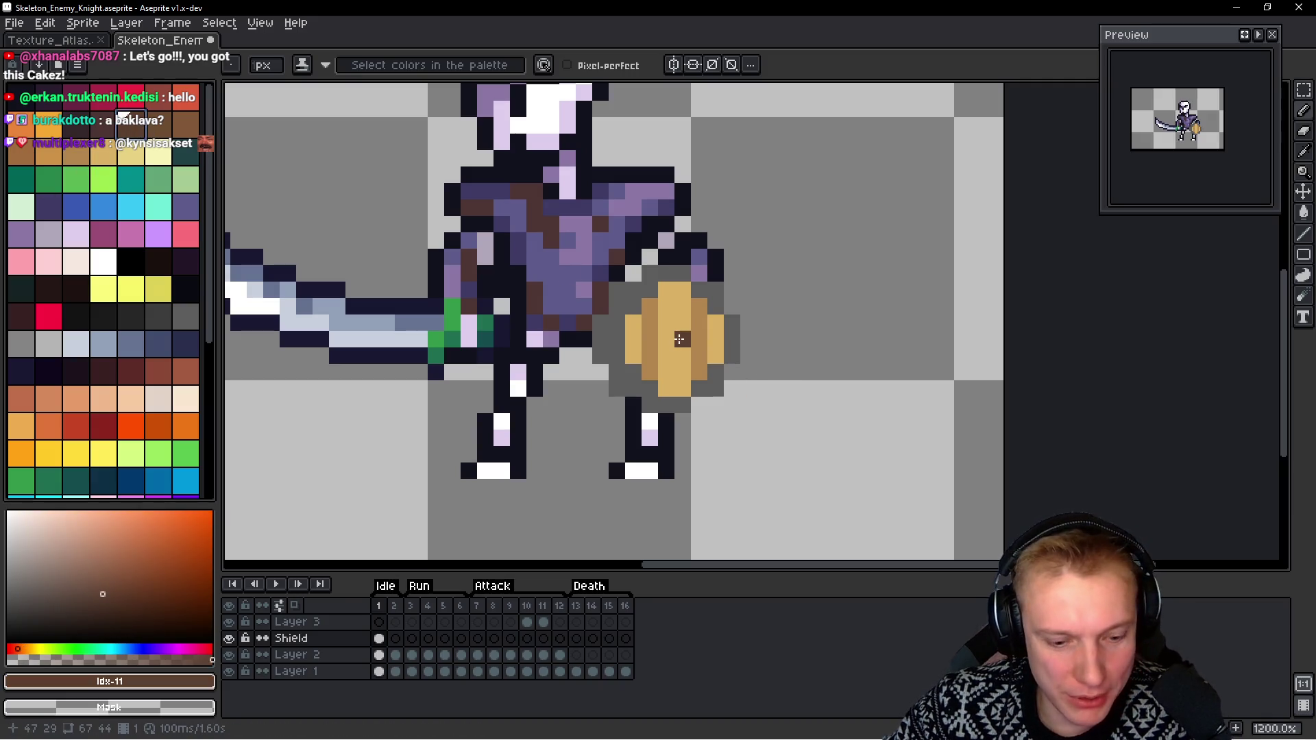
key("h")
key("g")
left_click(697, 341)
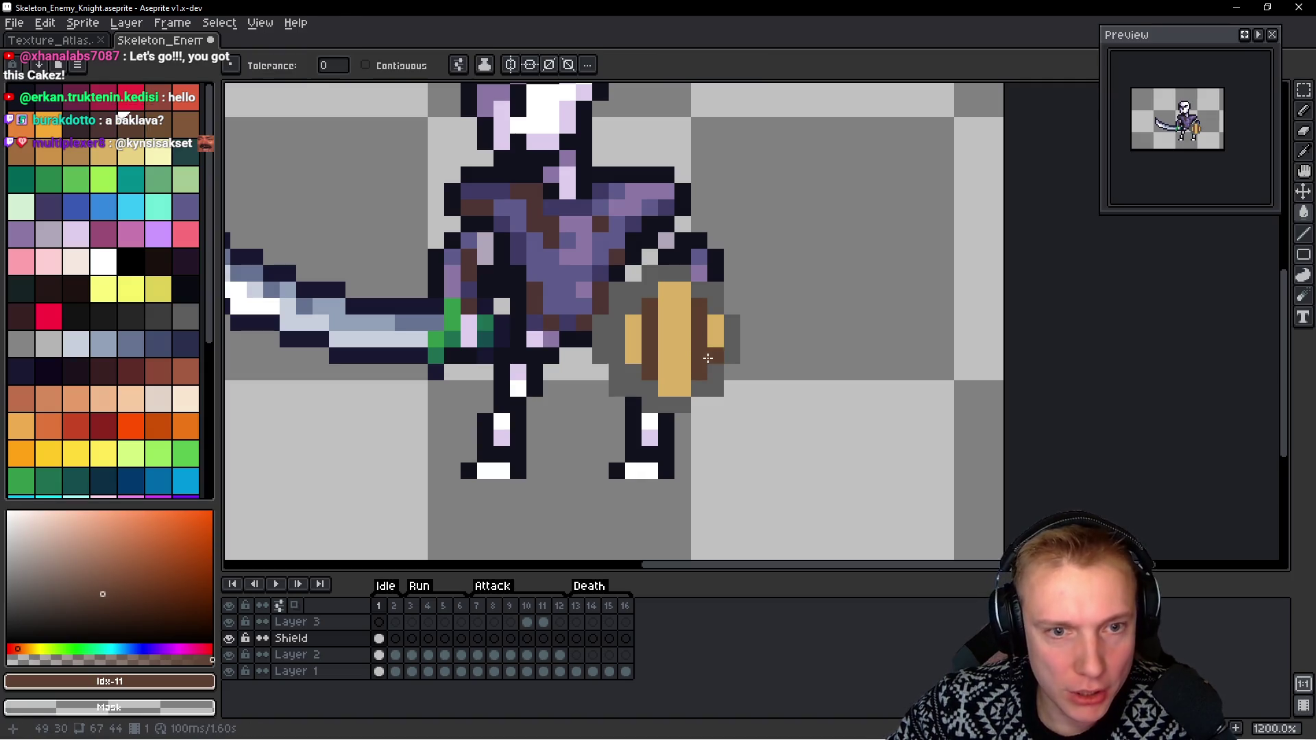
left_click(22, 155)
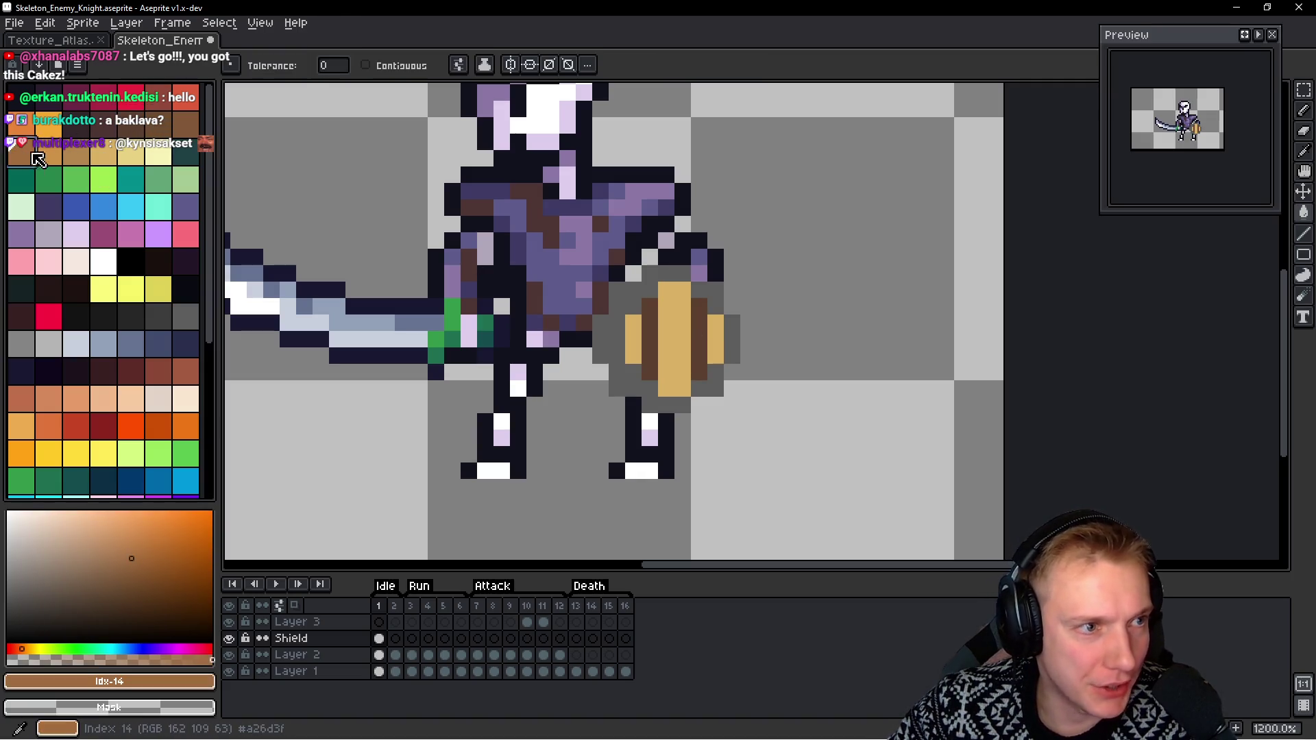
left_click(682, 339)
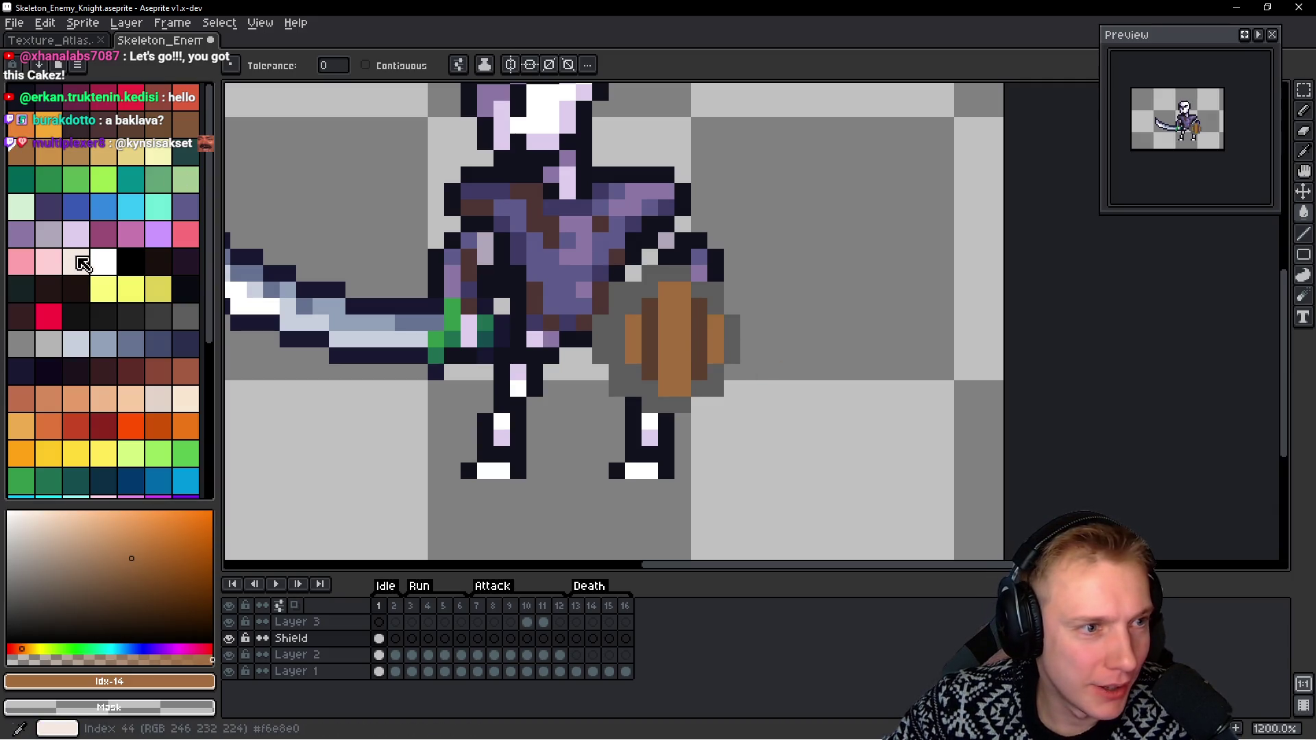
left_click(48, 234)
key("b")
scroll(675, 382, "up", 3)
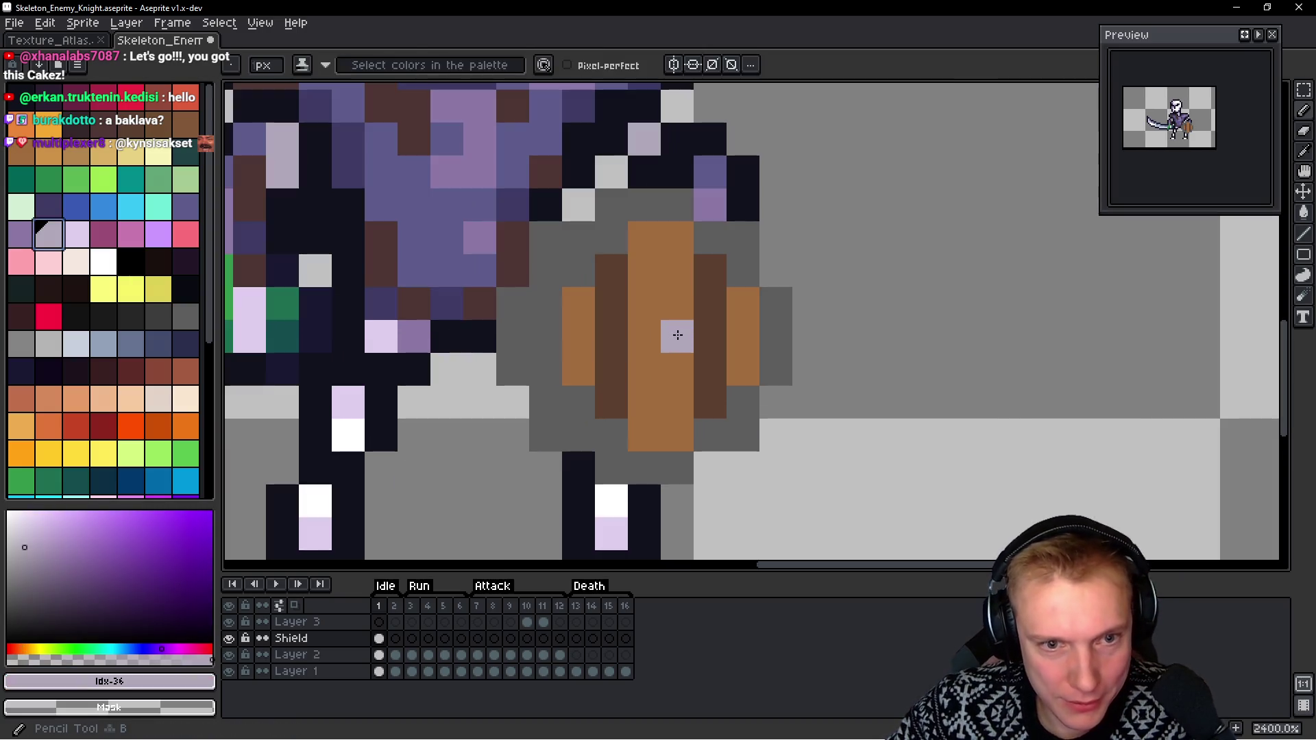
Place a lavender-grey boss at the shield's centre, trimming extra pixels back to medium brown
left_click(673, 314)
mouse_move(673, 314)
left_mouse_down()
mouse_move(675, 337)
mouse_move(648, 364)
left_mouse_up()
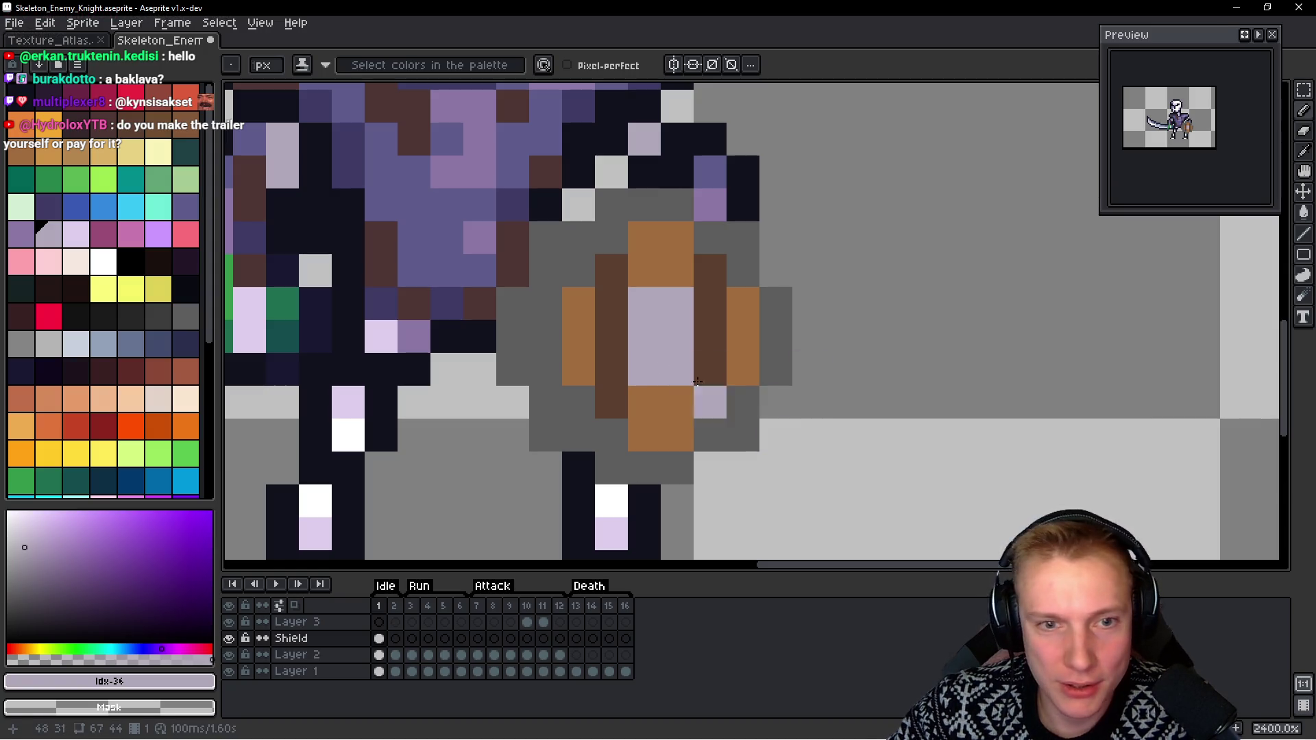
left_click(664, 265, "alt")
left_click_drag(675, 303, 646, 302)
left_click(670, 368)
left_click(656, 368)
left_click(806, 424)
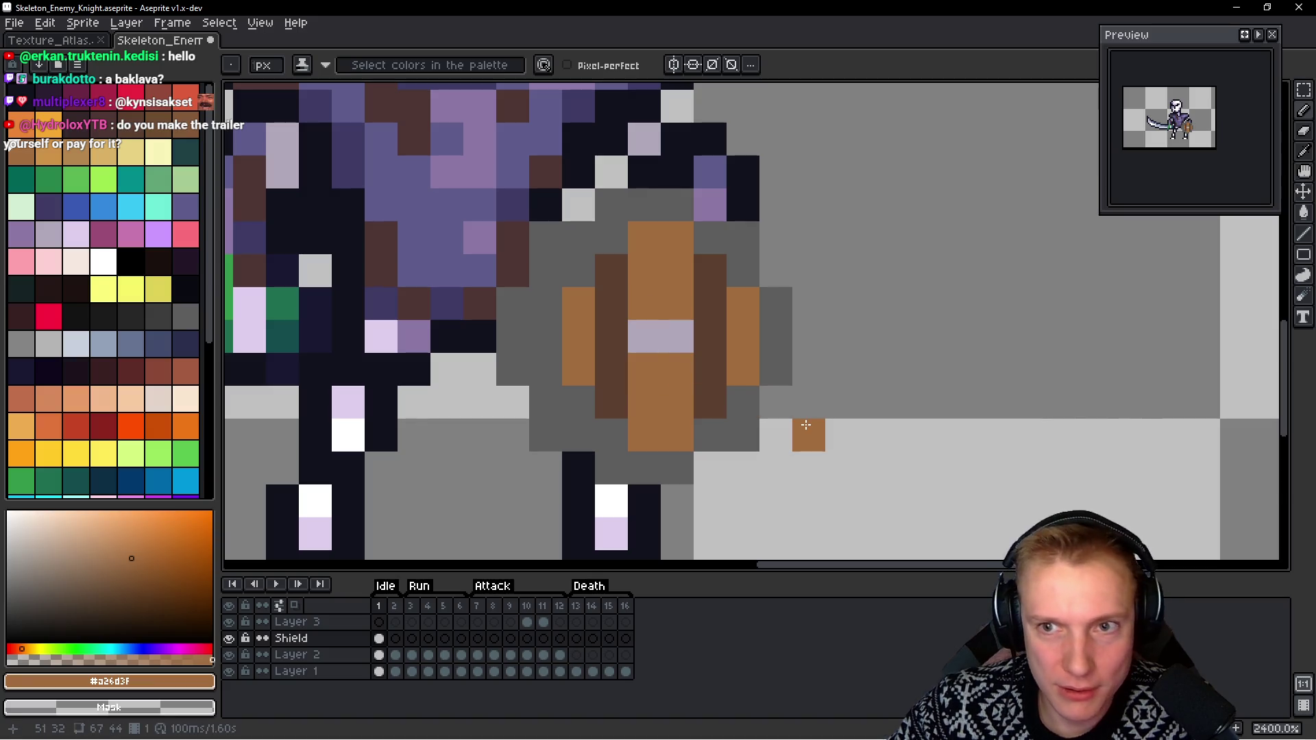
key("ctrl+z")
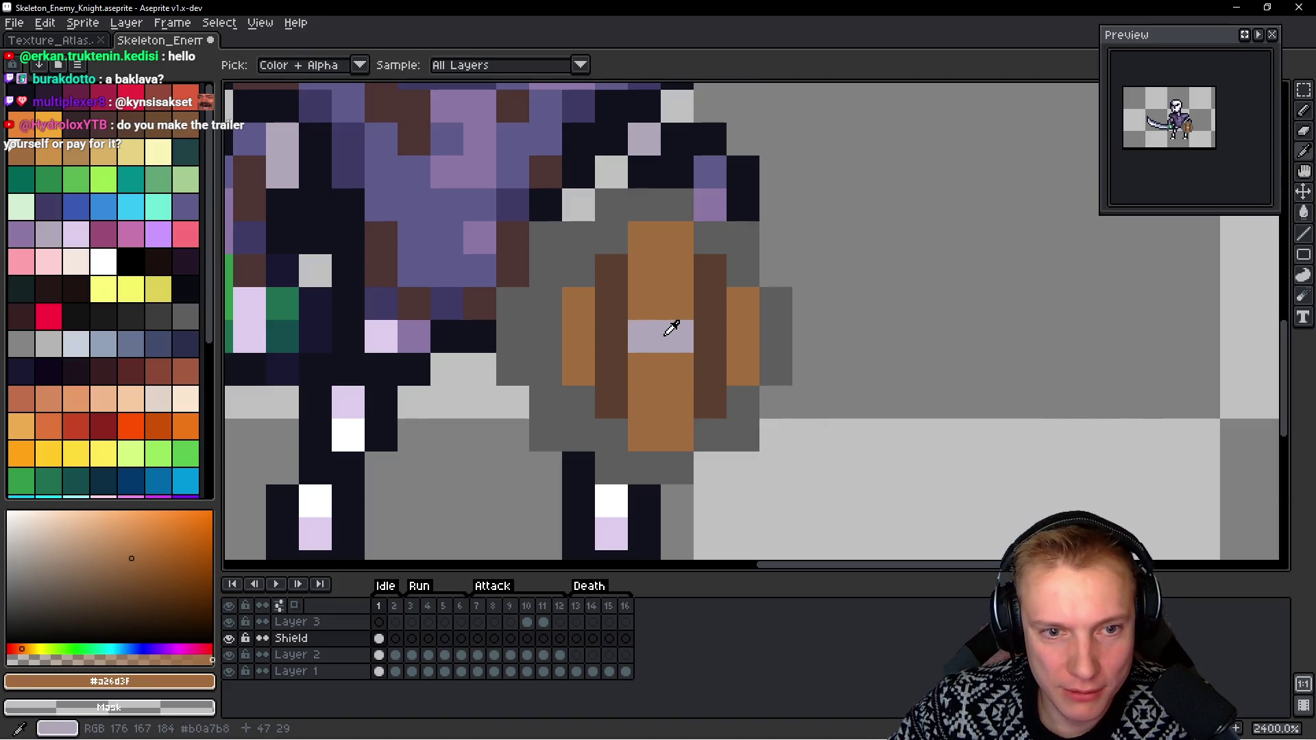
Paint dark brown bands above and below the boss, undoing the unwanted dark pixels
left_click(126, 122)
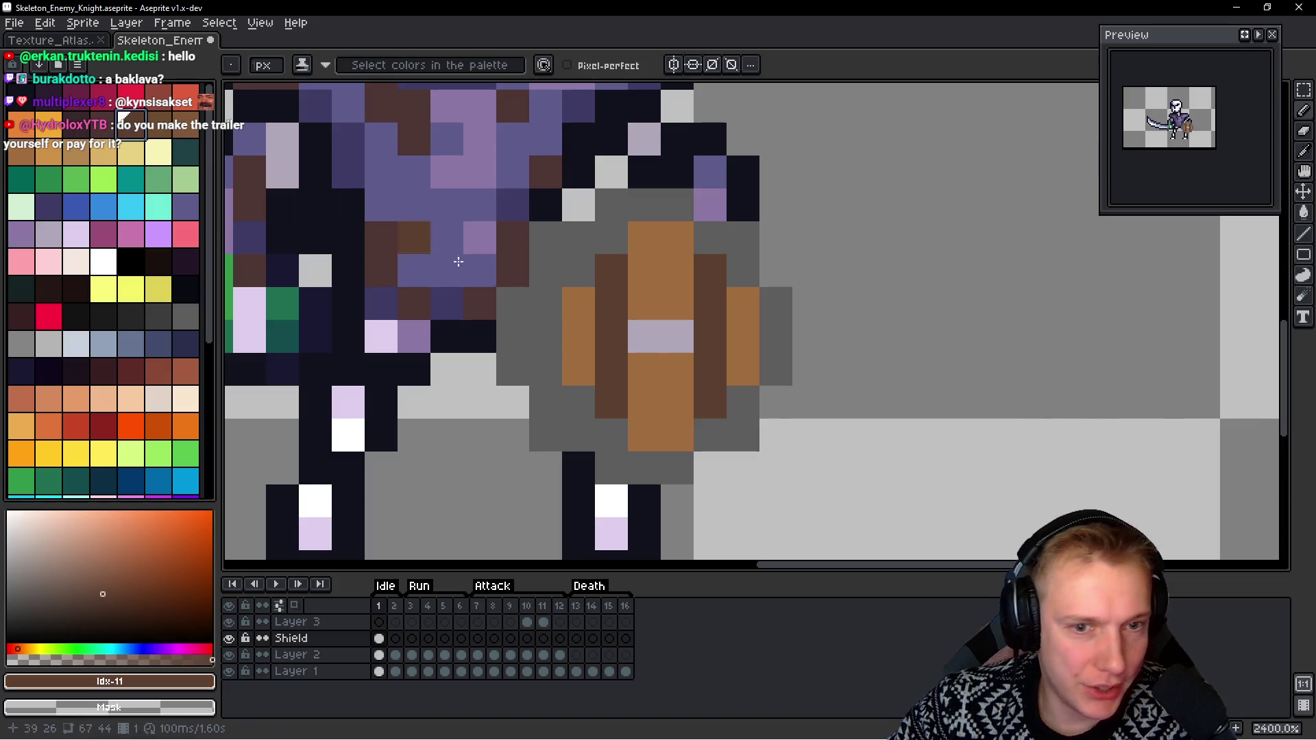
key("0")
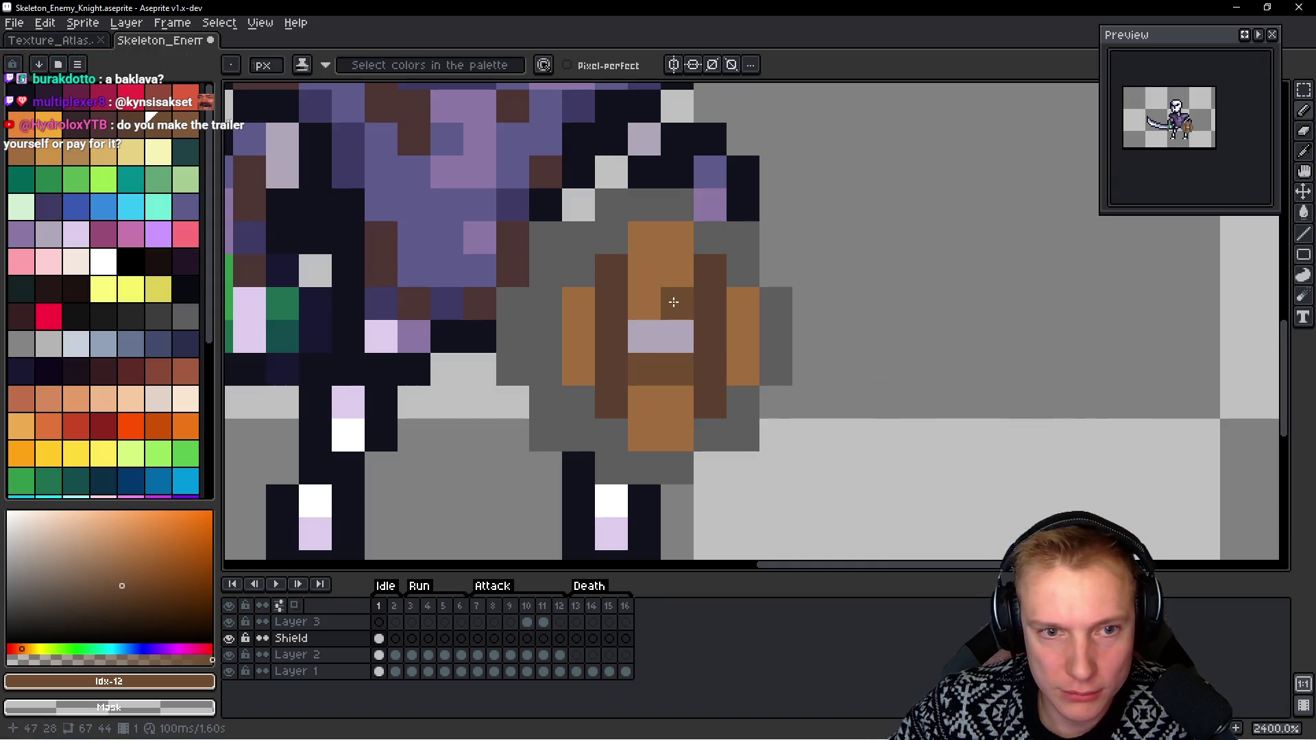
left_click_drag(674, 302, 645, 302)
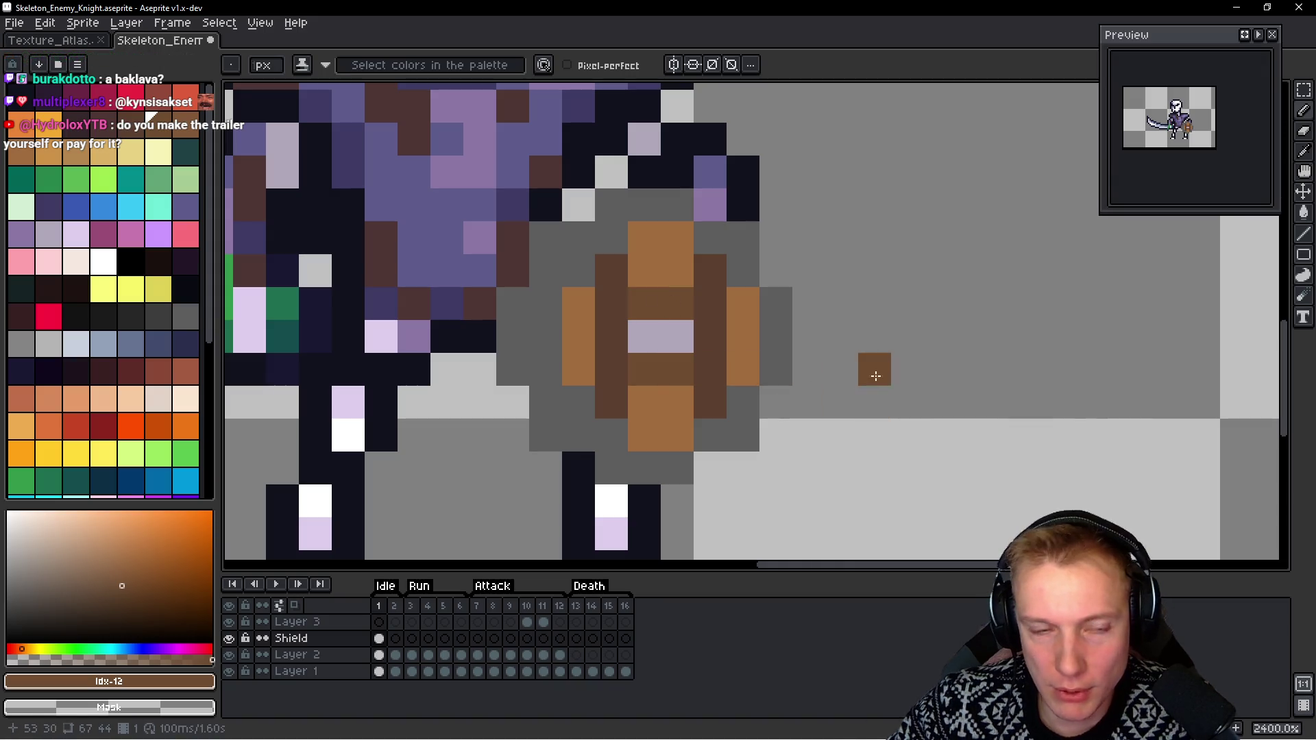
left_click(578, 370)
left_click(578, 303)
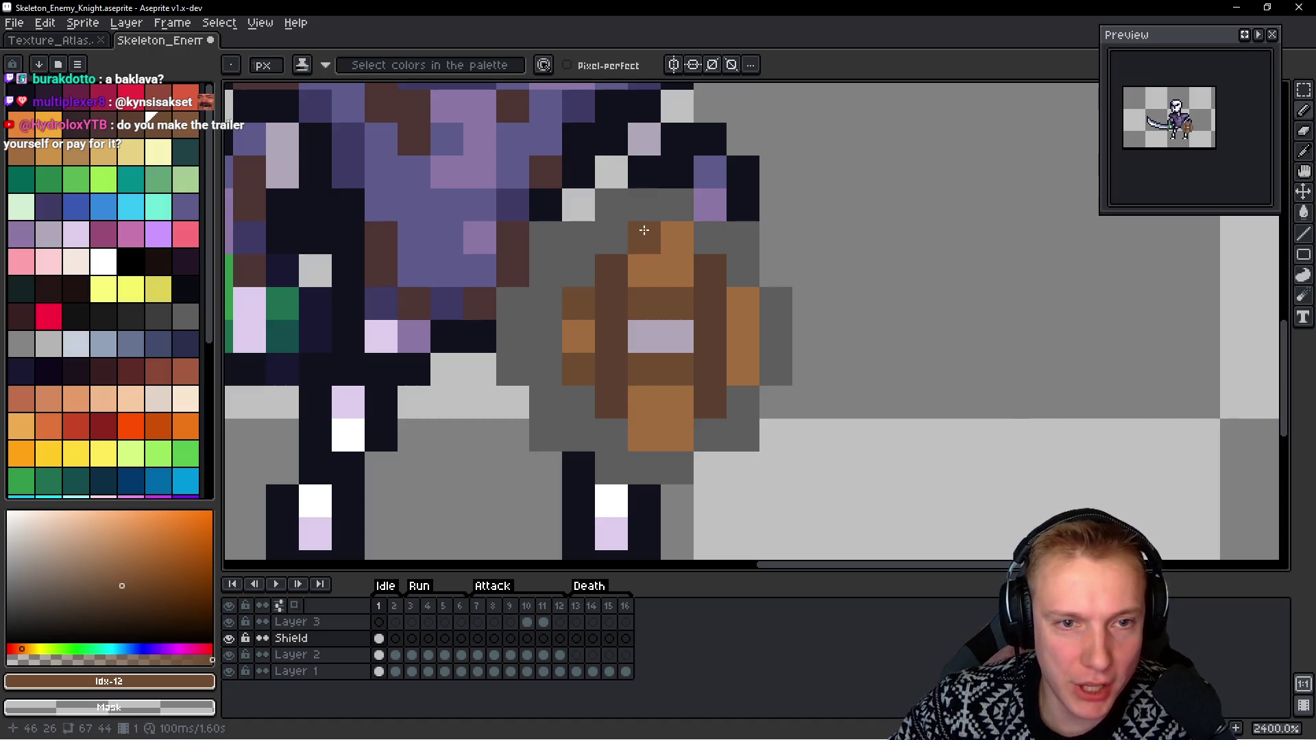
left_click(676, 238)
left_click(742, 302)
left_click(742, 368)
left_click(643, 435)
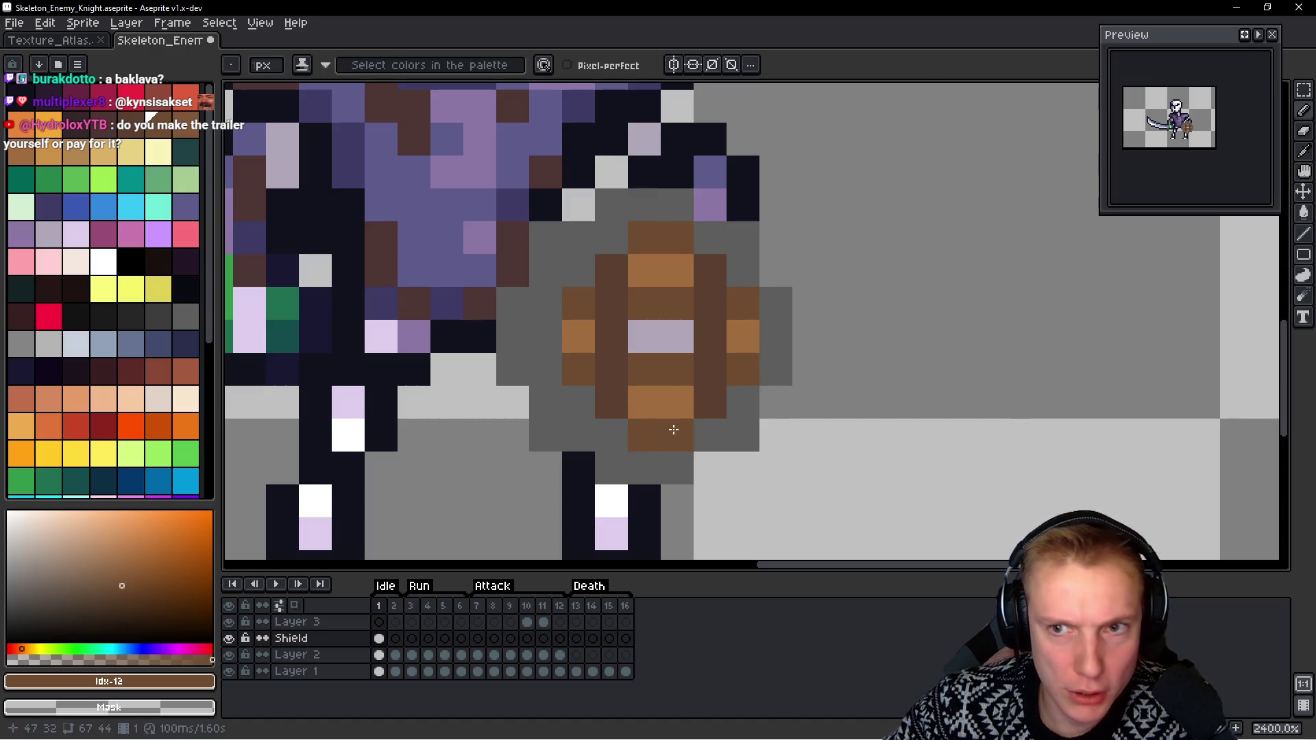
key("ctrl")
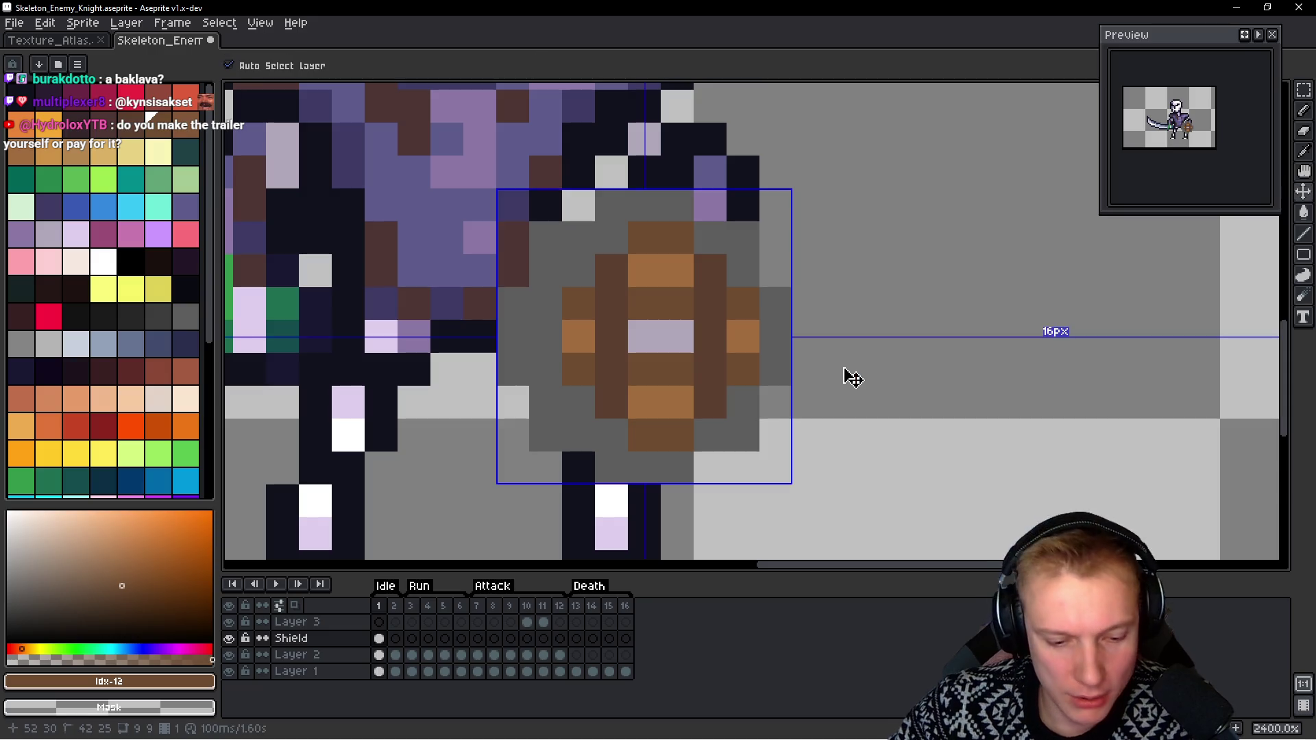
key("ctrl+z")
key("ctrl+z")
key("ctrl+z")
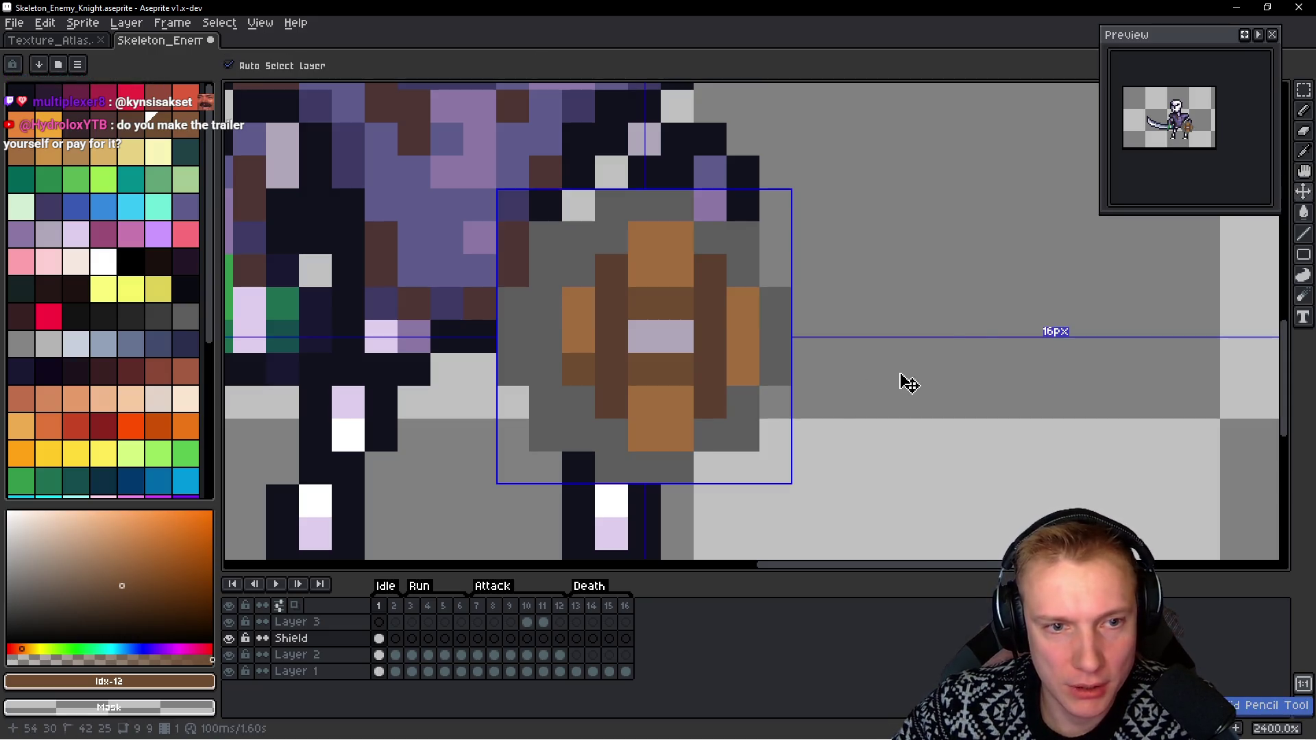
left_click(545, 435, "alt")
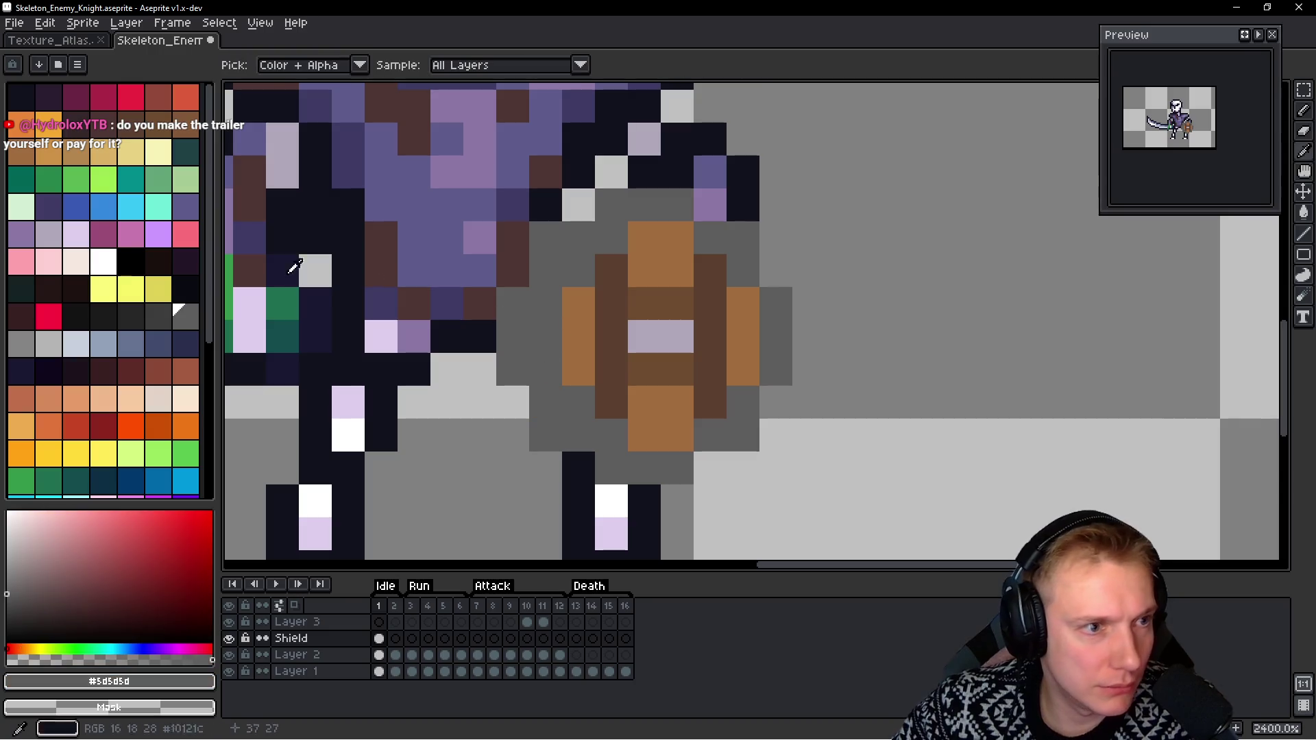
Add lighter grey highlight pixels along the shield rim's upper, left, lower and right edges
left_click(564, 403, "alt")
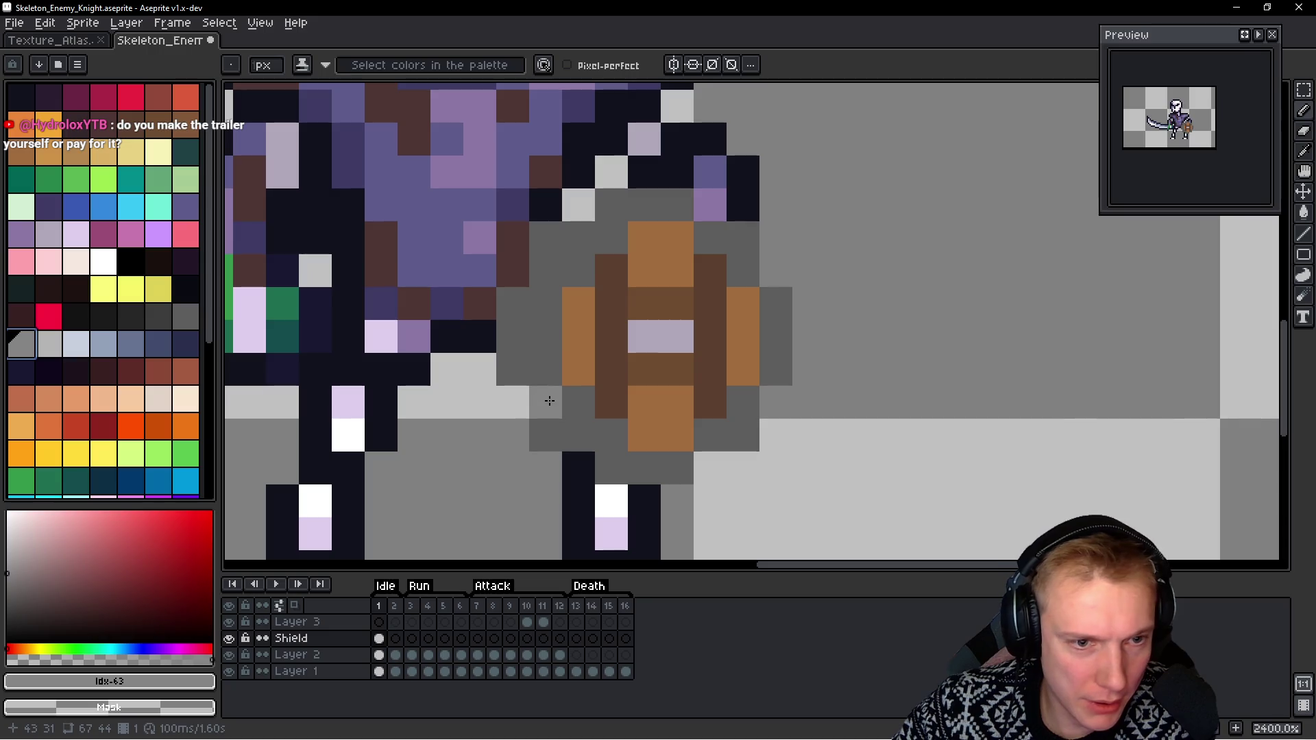
left_click(577, 271)
left_click_drag(542, 305, 546, 370)
left_click(581, 410)
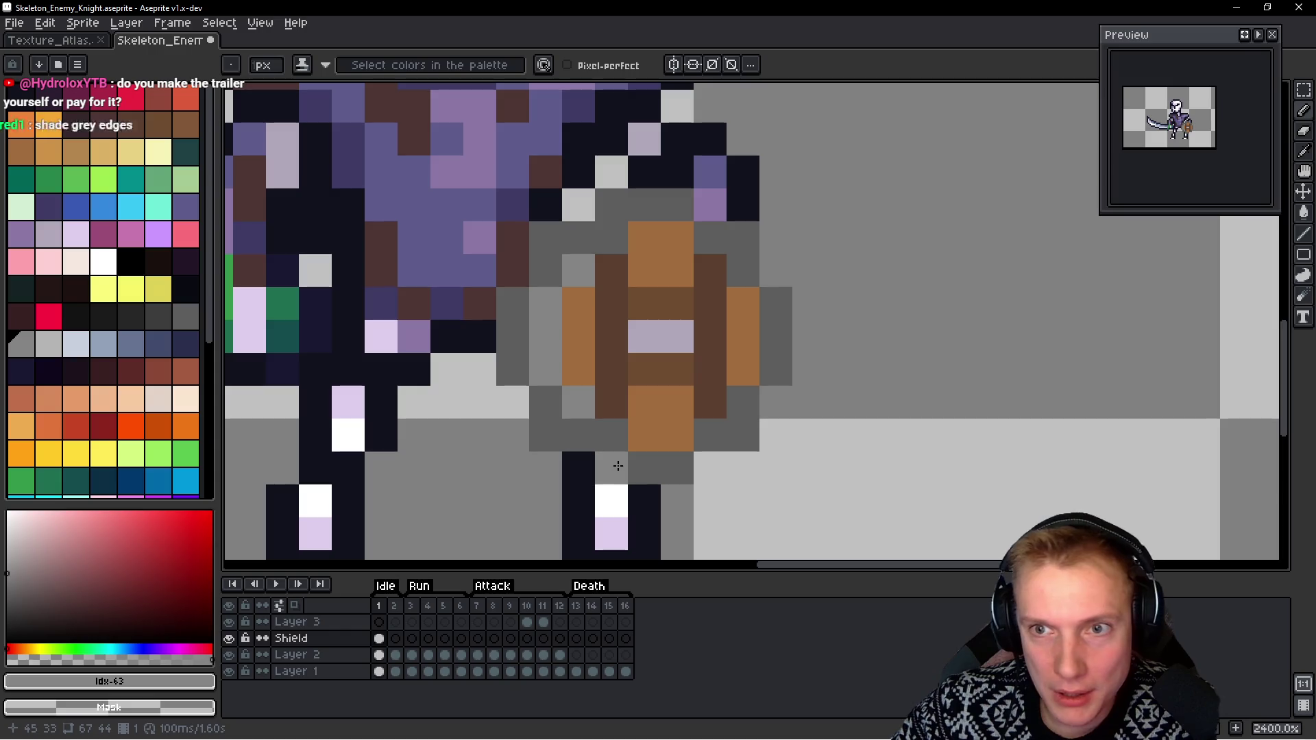
left_click(612, 435)
left_click(743, 436)
left_click_drag(775, 303, 776, 337)
left_click(746, 270)
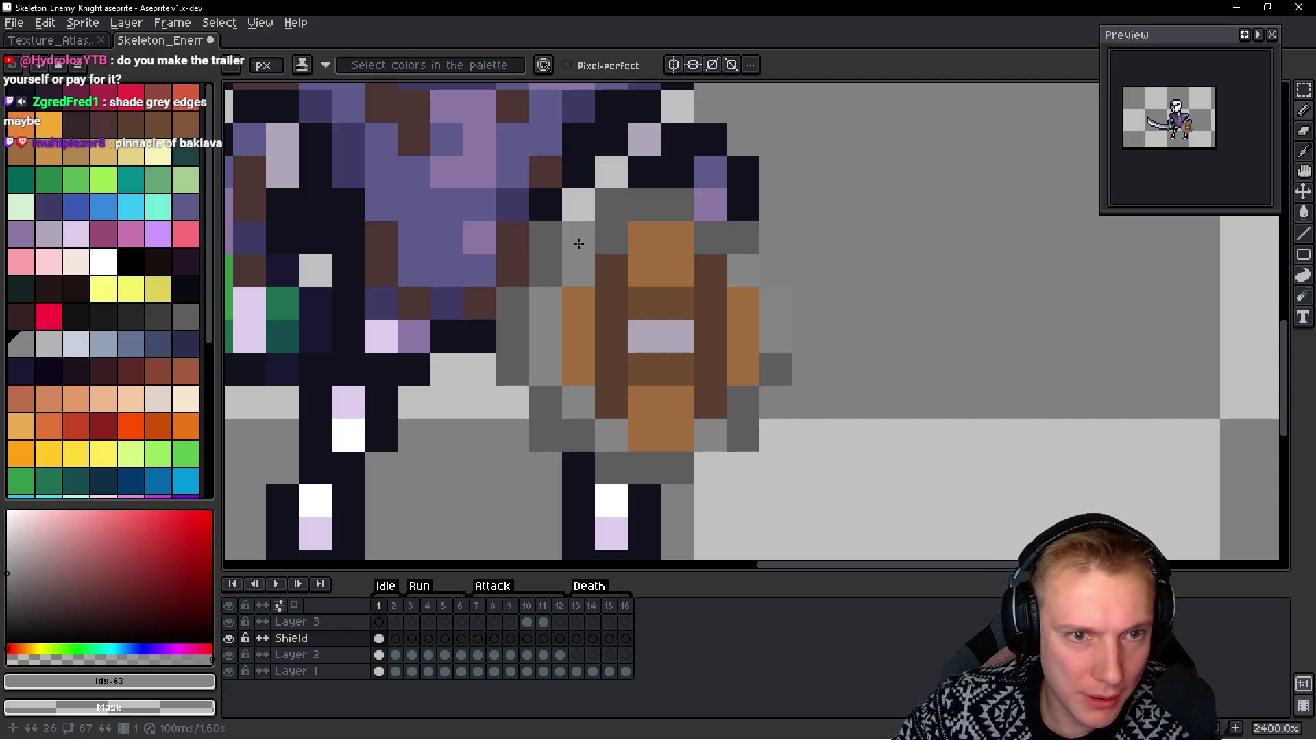
left_click(611, 238)
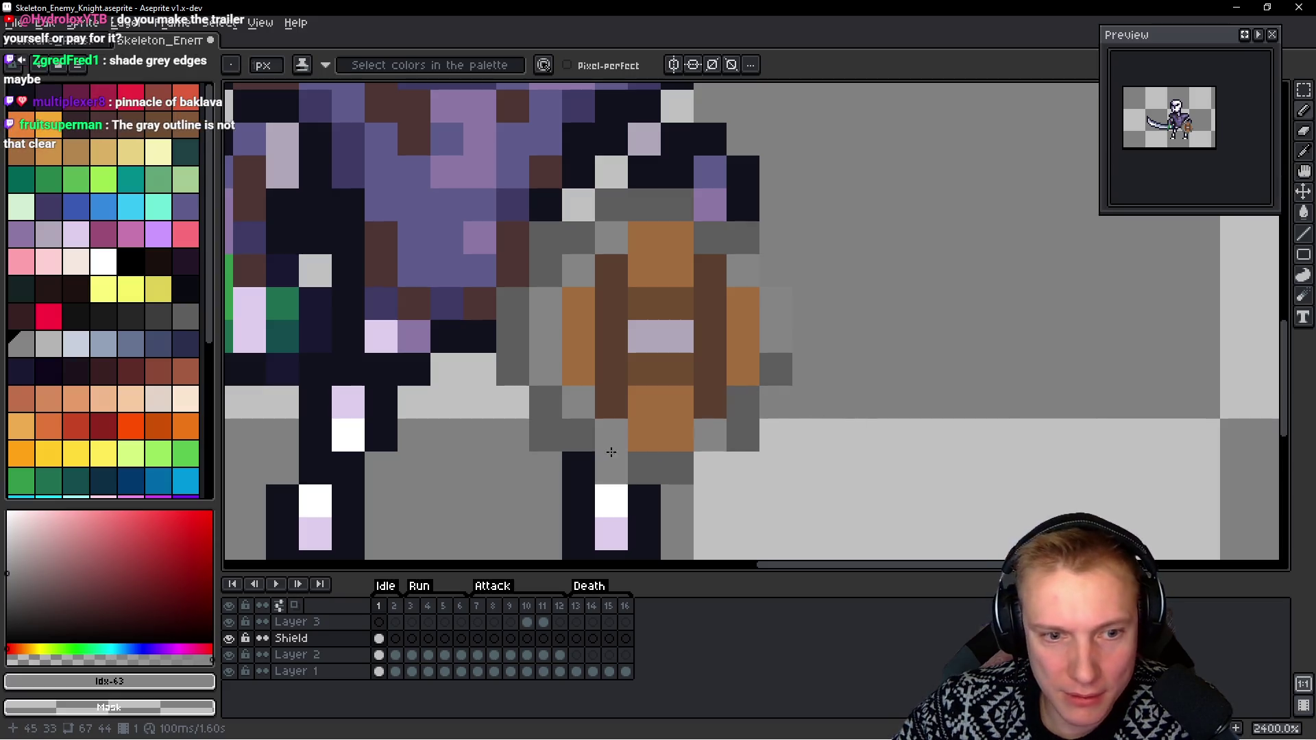
scroll(808, 351, "down", 8)
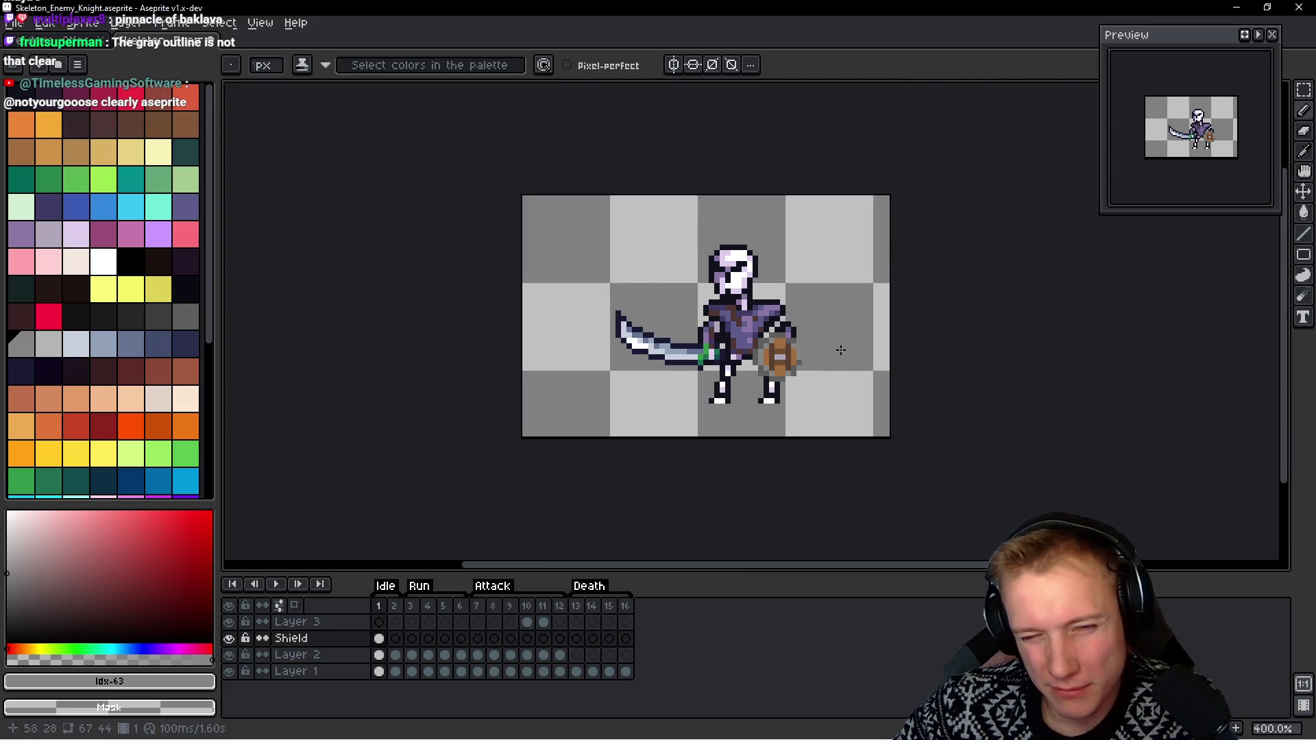
Pick the near-black #10121c and outline the shield's left side down past the armour
scroll(808, 351, "up", 5)
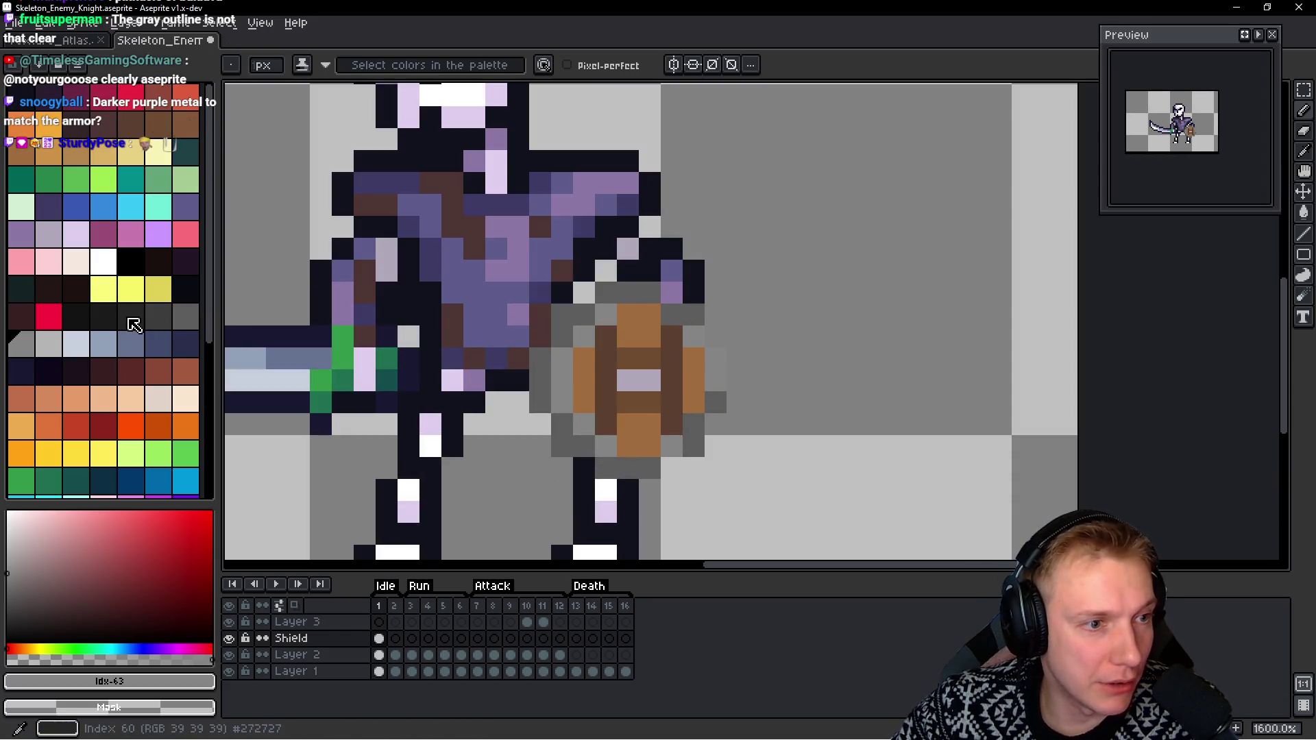
left_click(640, 264, "alt")
left_click(584, 293)
left_click(540, 314)
left_click(540, 336)
left_click(518, 358)
left_click(518, 402)
left_click(540, 424)
left_click(539, 446)
left_click(562, 467)
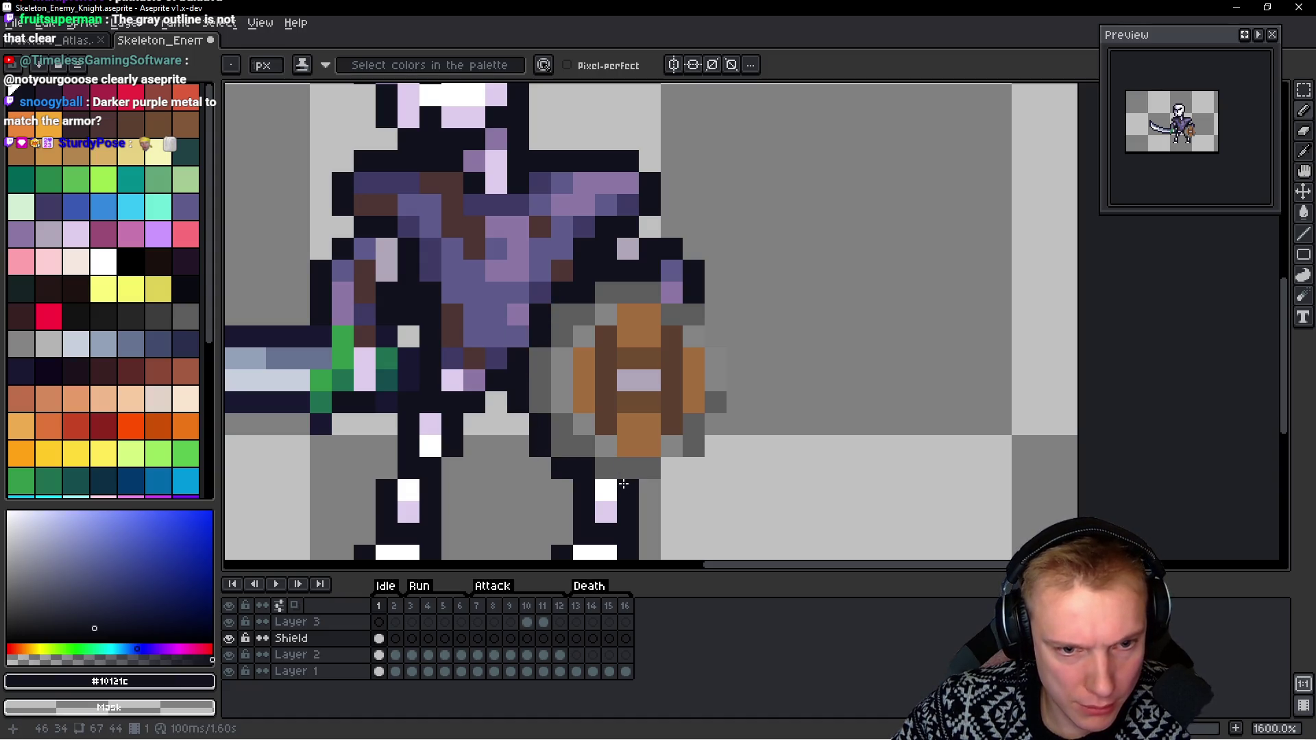
Continue the dark outline under the shield, up its right edge and across the top
left_click(605, 491)
left_click(649, 491)
left_click(672, 467)
left_click(694, 467)
left_click(715, 446)
left_click(716, 424)
left_click(737, 401)
left_click(737, 381)
left_click(737, 358)
left_click(715, 336)
left_click(715, 313)
left_click(671, 293)
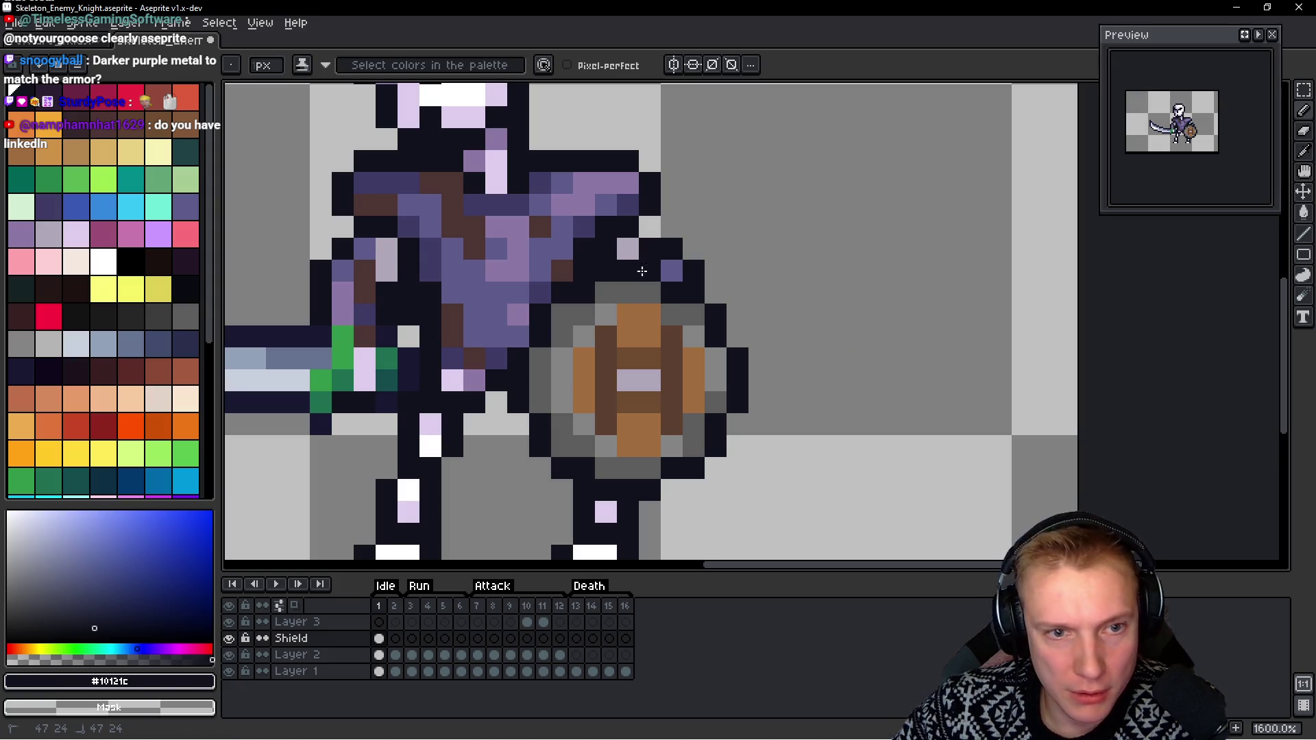
scroll(821, 290, "down", 5)
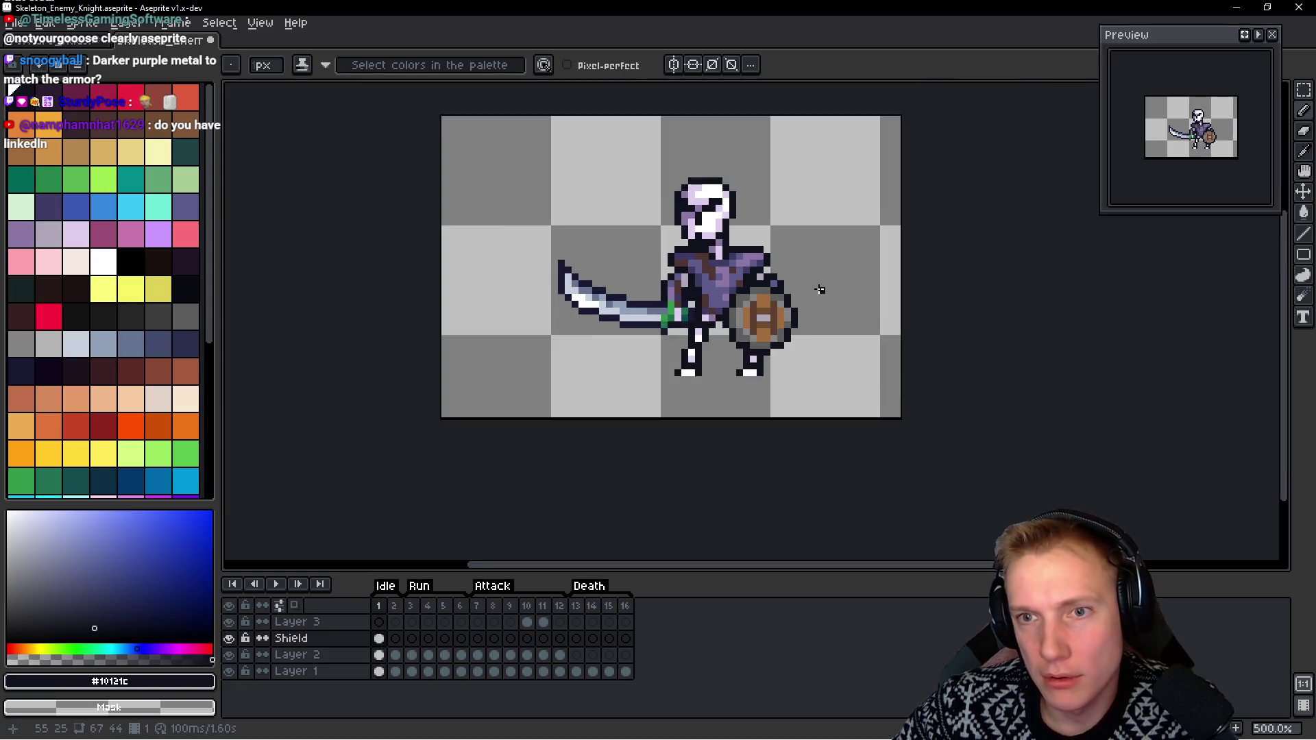
Transform the shield with Ctrl+T, shift it one pixel right and commit
scroll(820, 290, "down", 1)
scroll(805, 284, "up", 5)
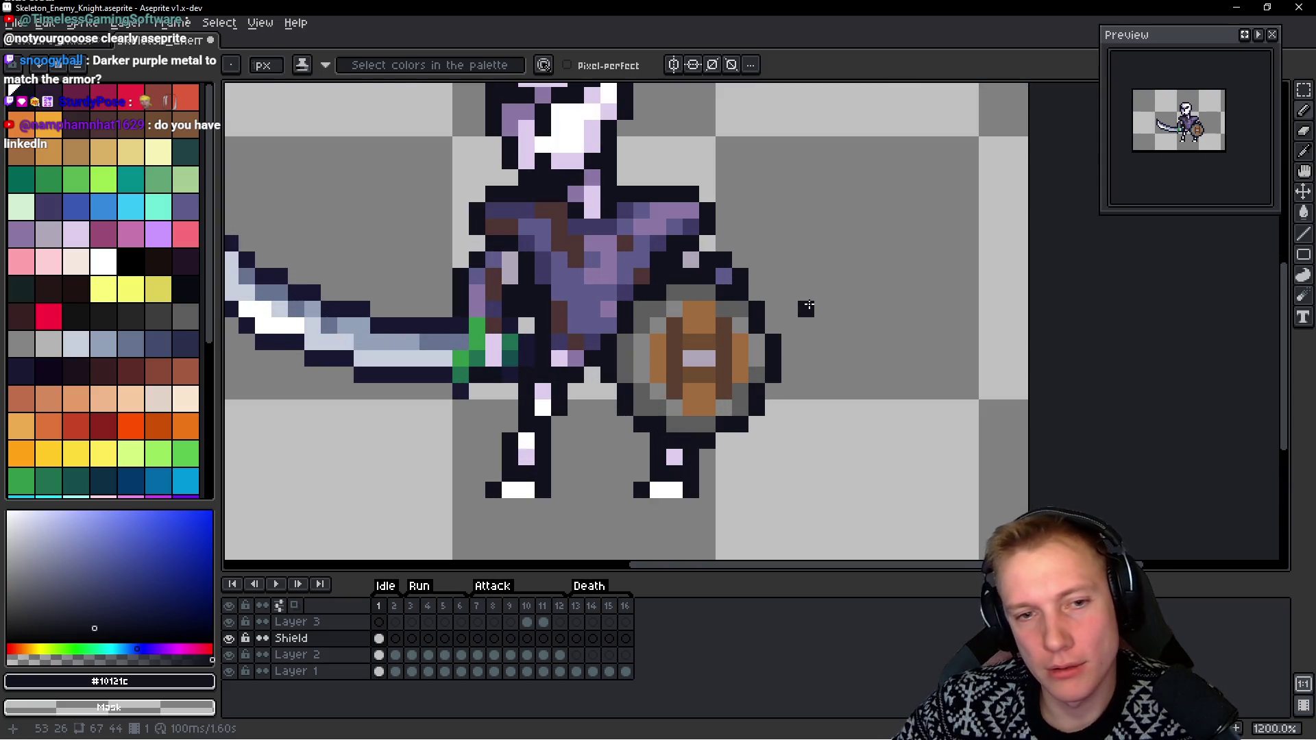
key("ctrl+t")
key("Right")
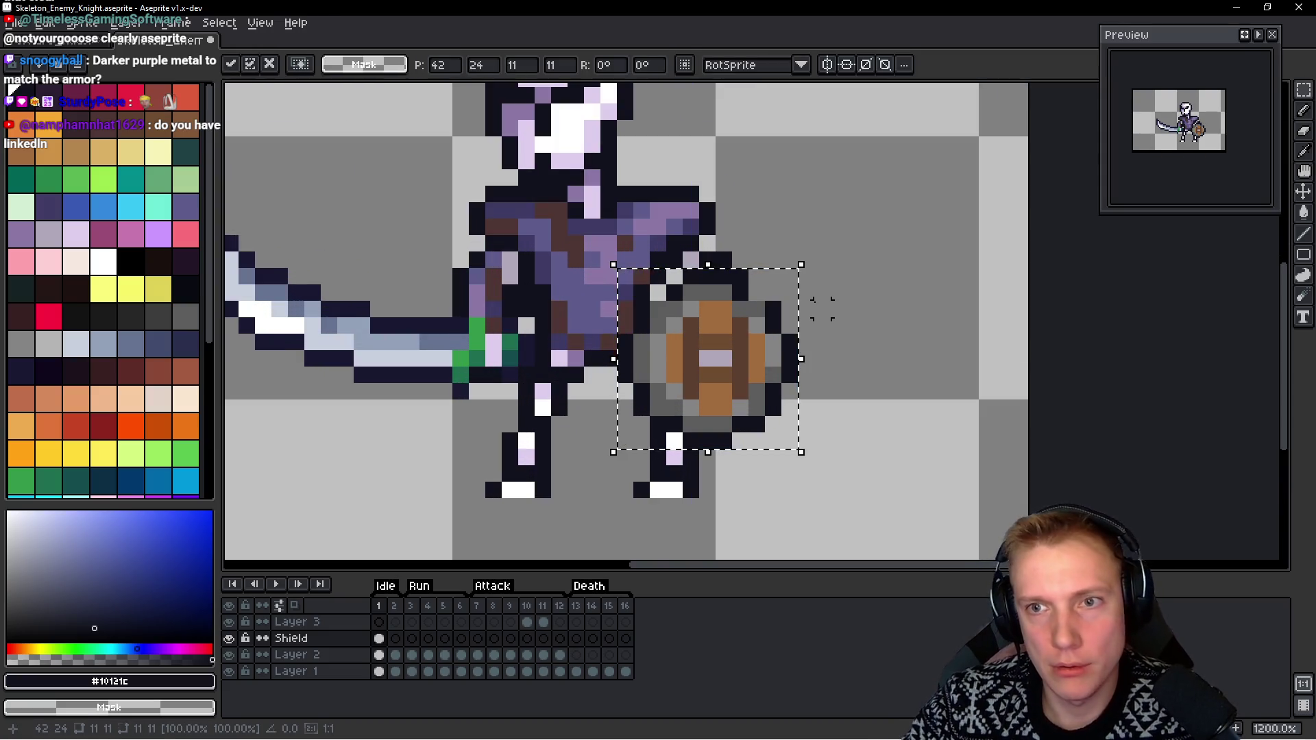
key("Return")
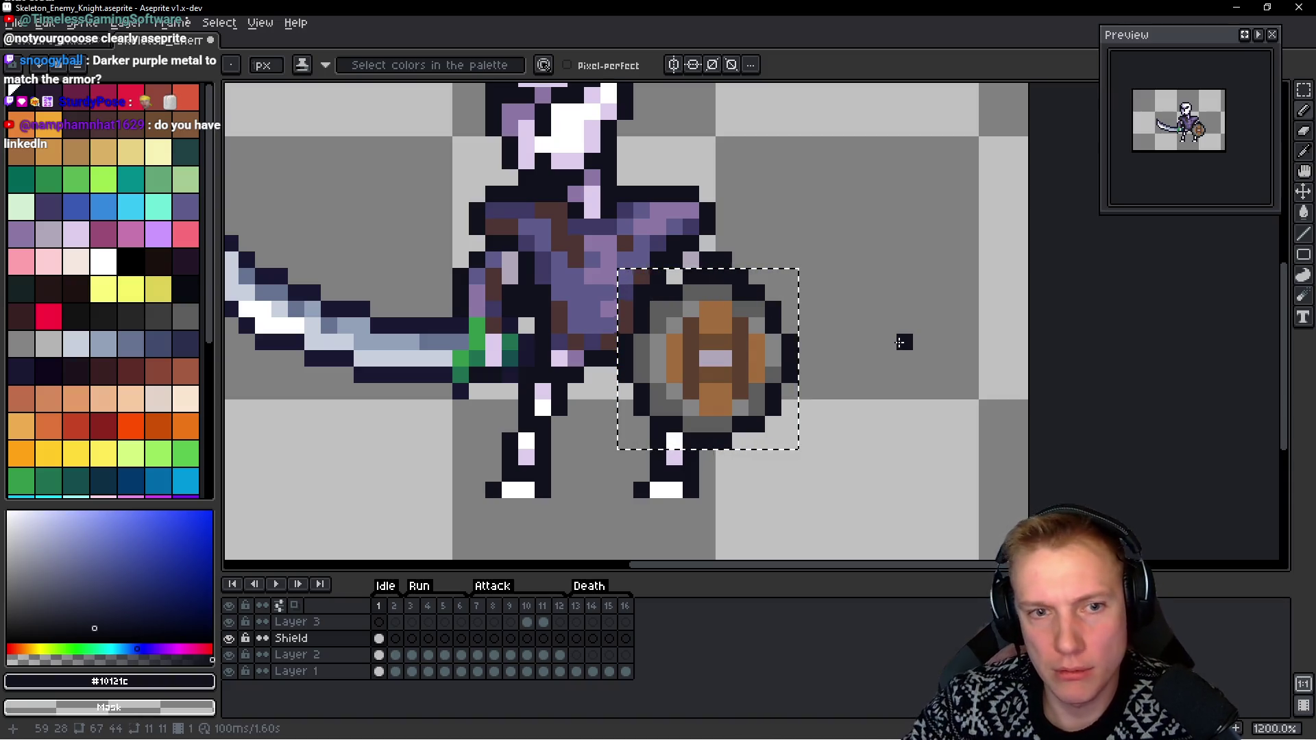
Nudge the selected shield so it sits one pixel higher, then deselect and reselect it
key("m")
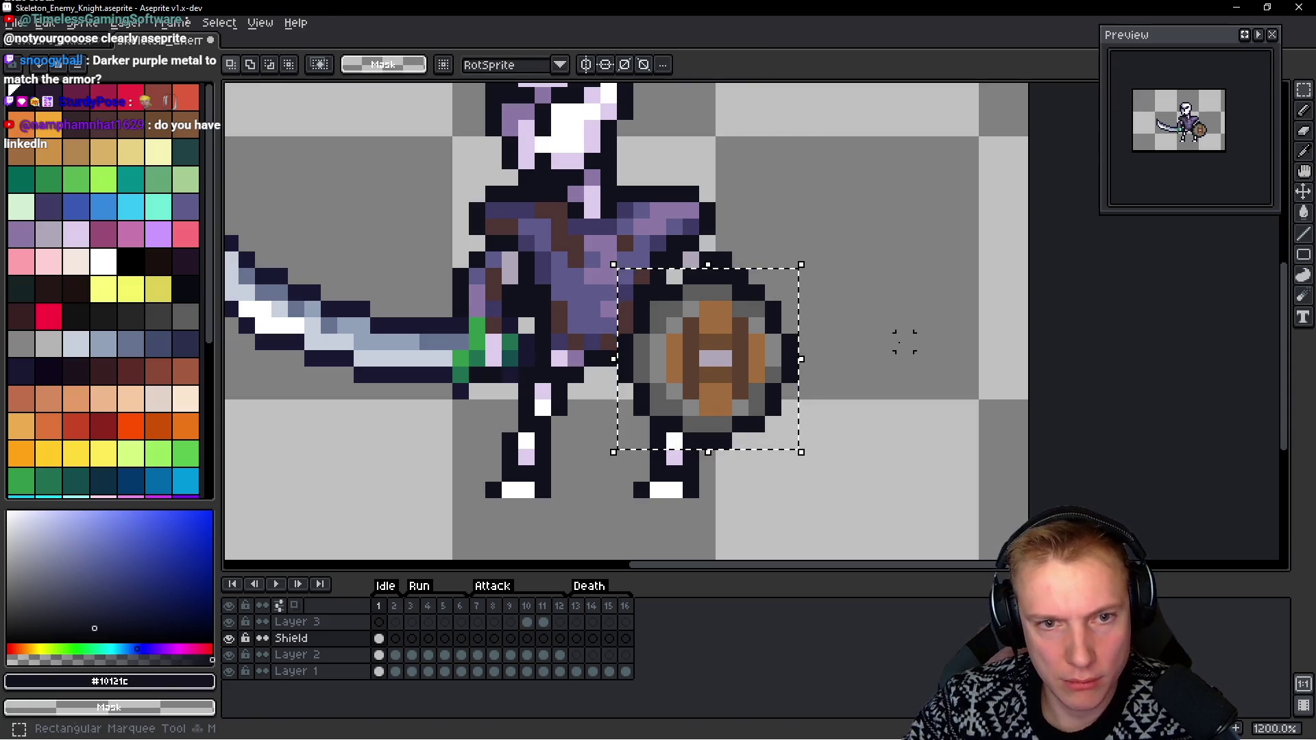
key("Right")
key("Down")
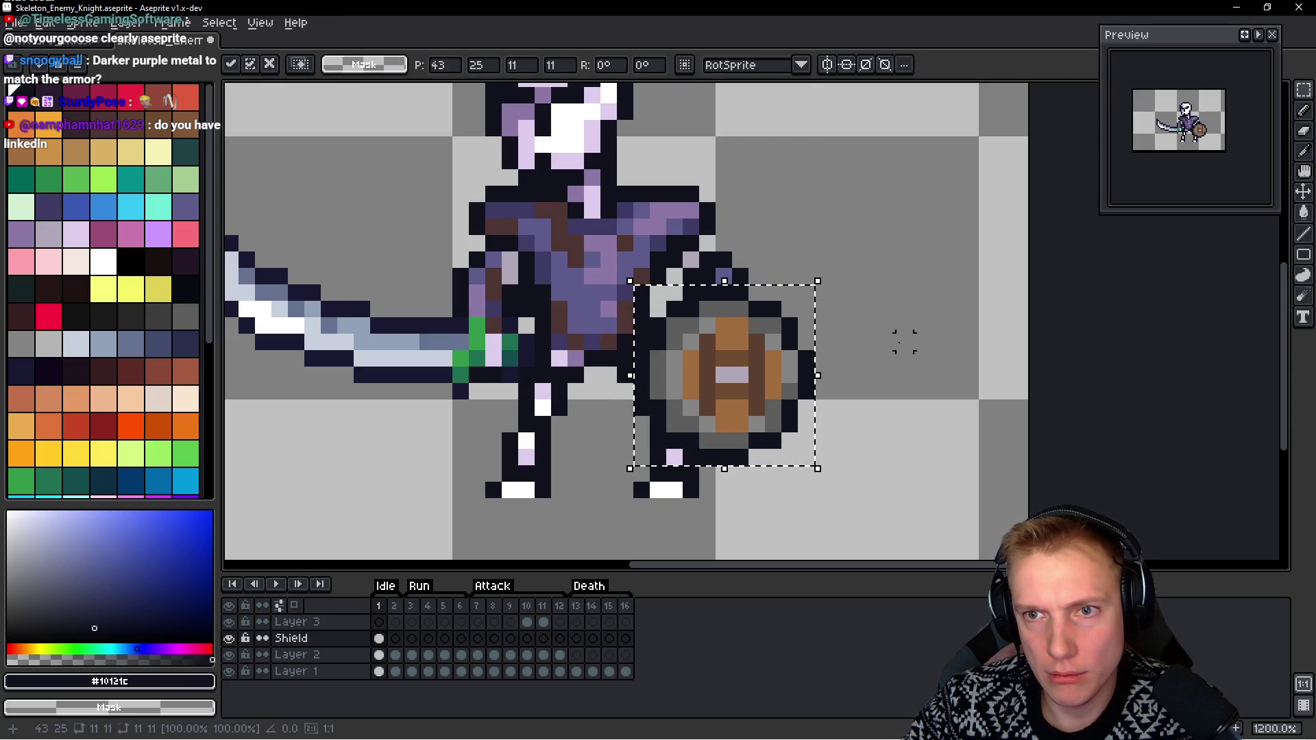
key("Up")
key("Up")
key("Left")
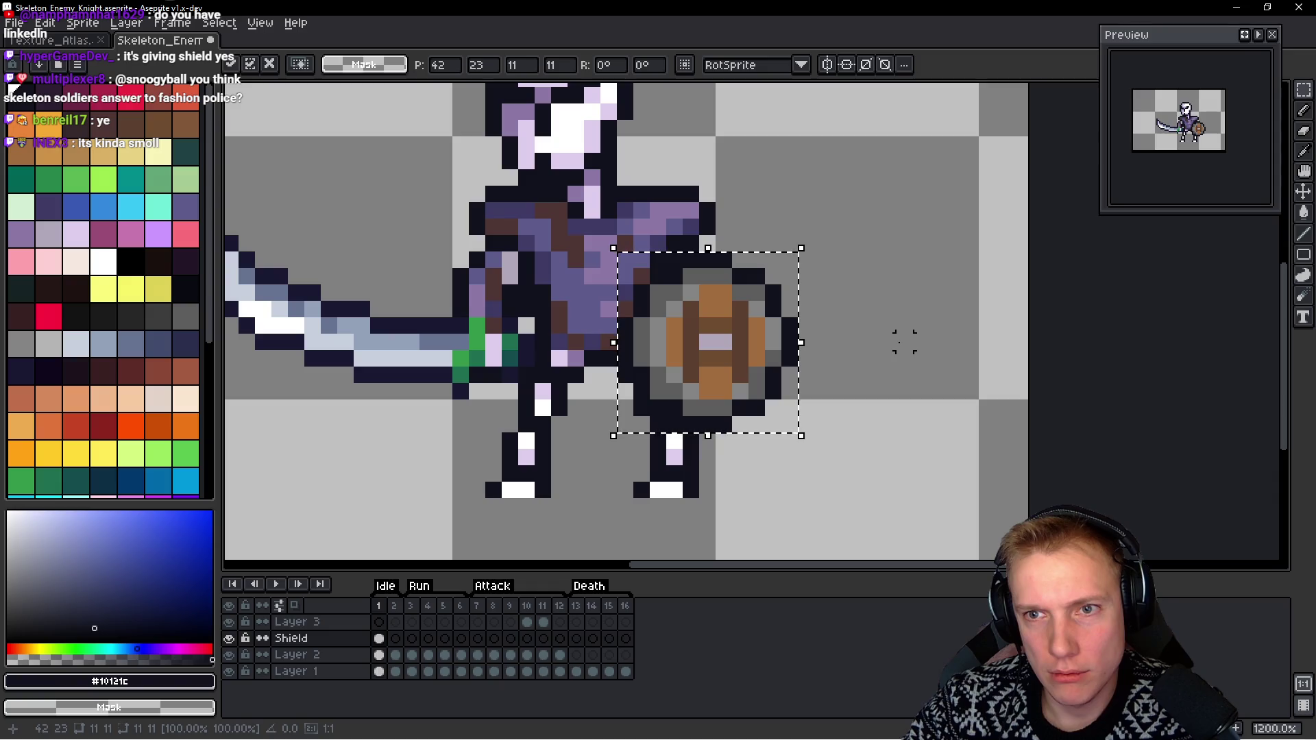
key("ctrl+d")
key("ctrl+shift+d")
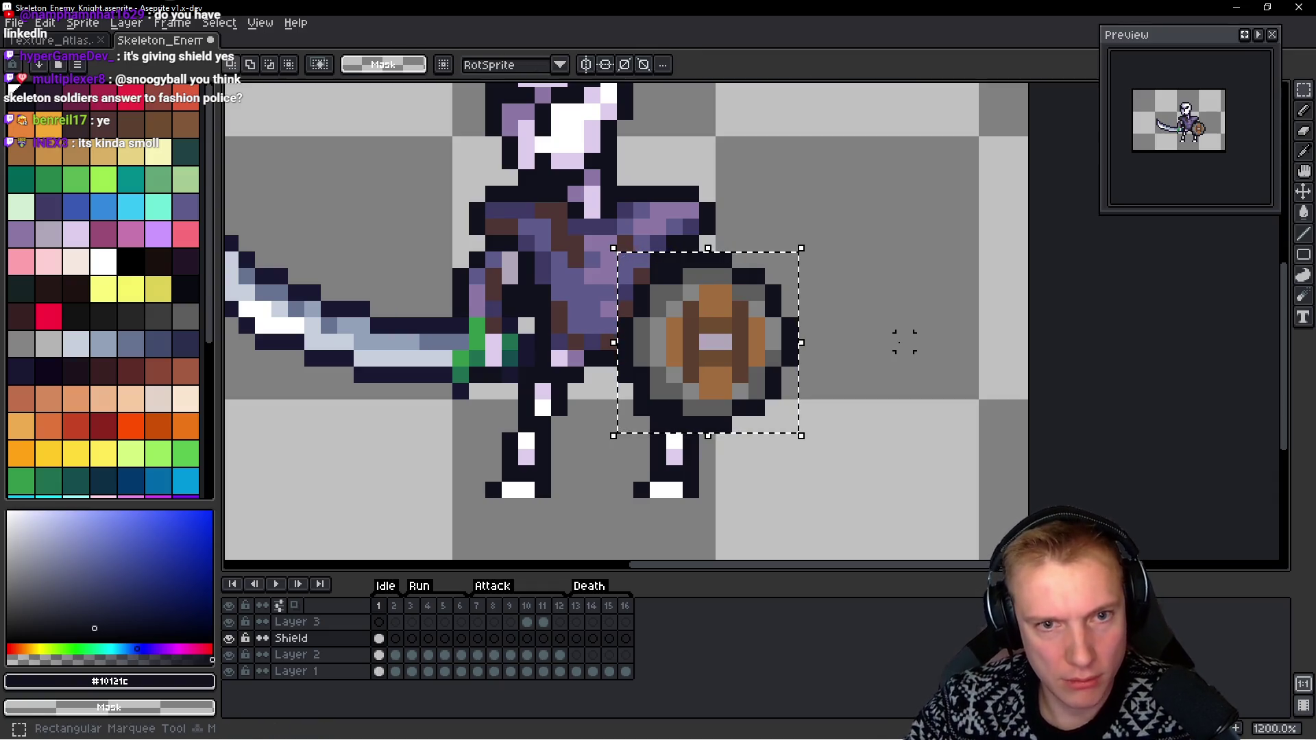
Paste the shield onto frames 2, 3 and 4 of the Shield layer
key("Right")
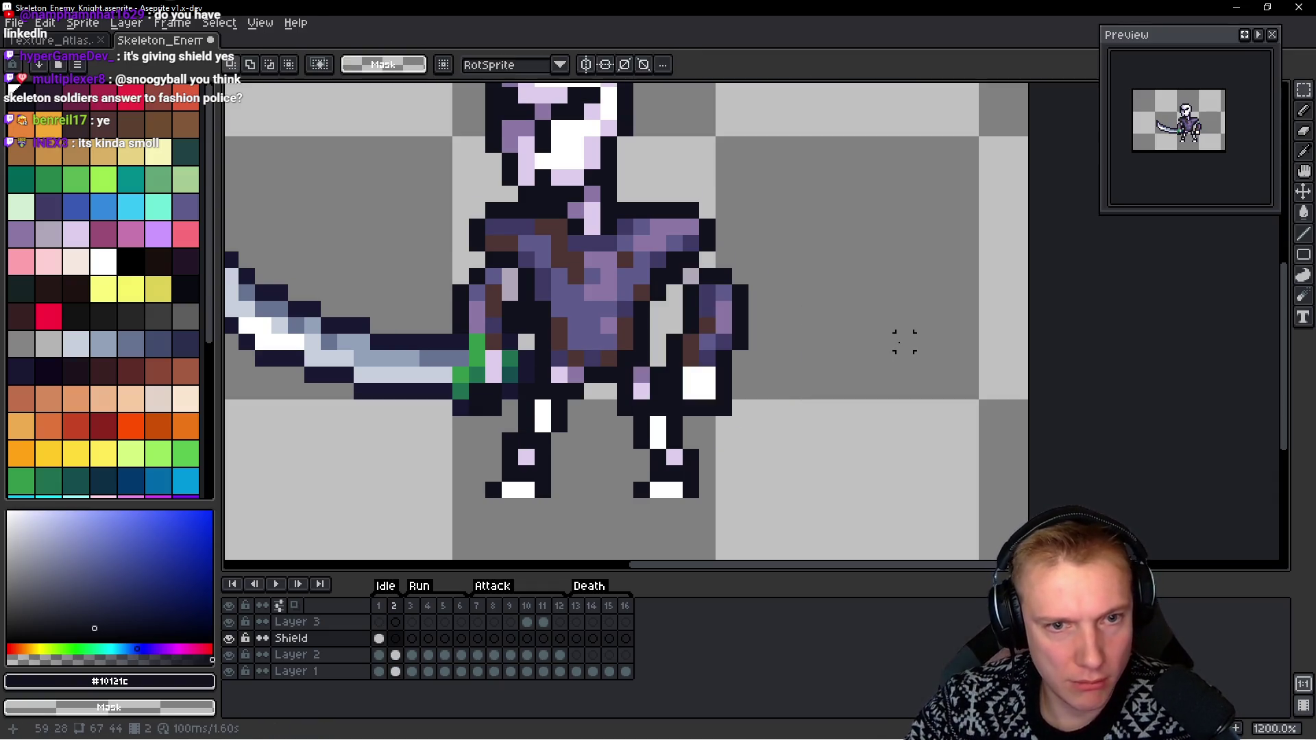
key("ctrl+v")
key("Return")
key("Return")
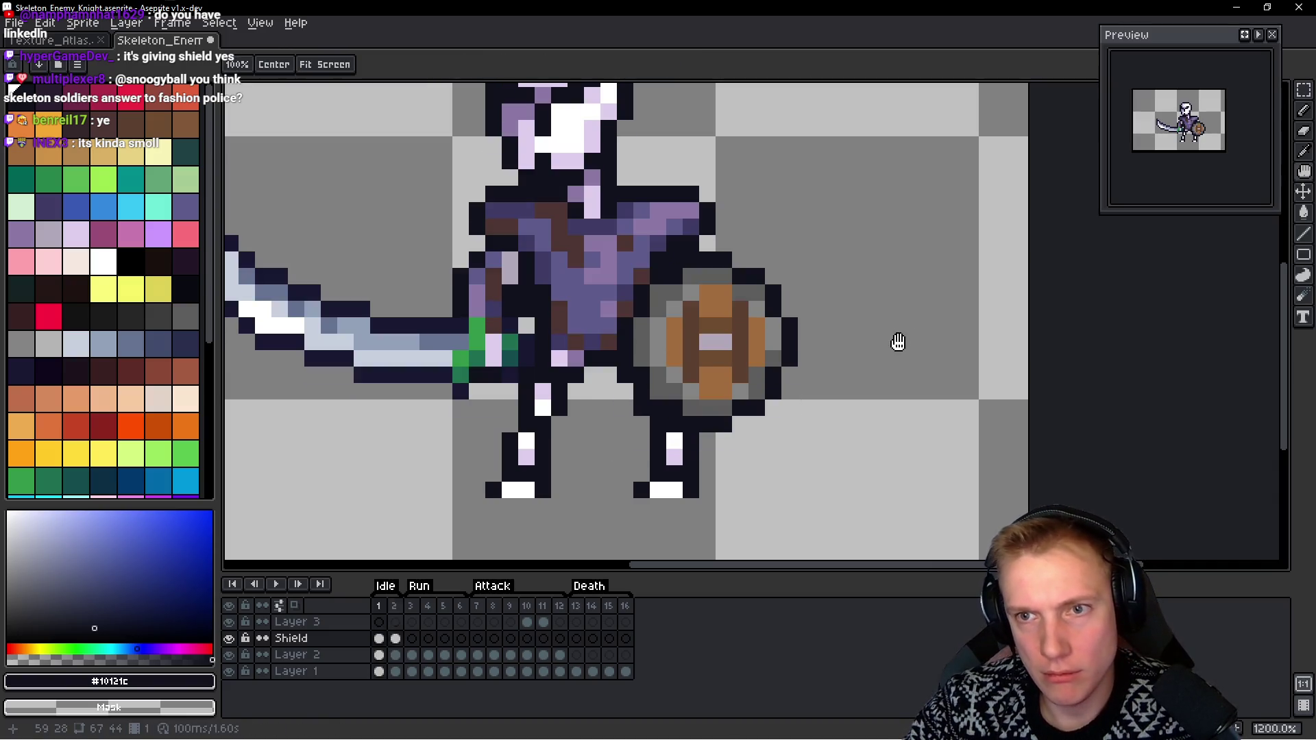
key("ctrl+v")
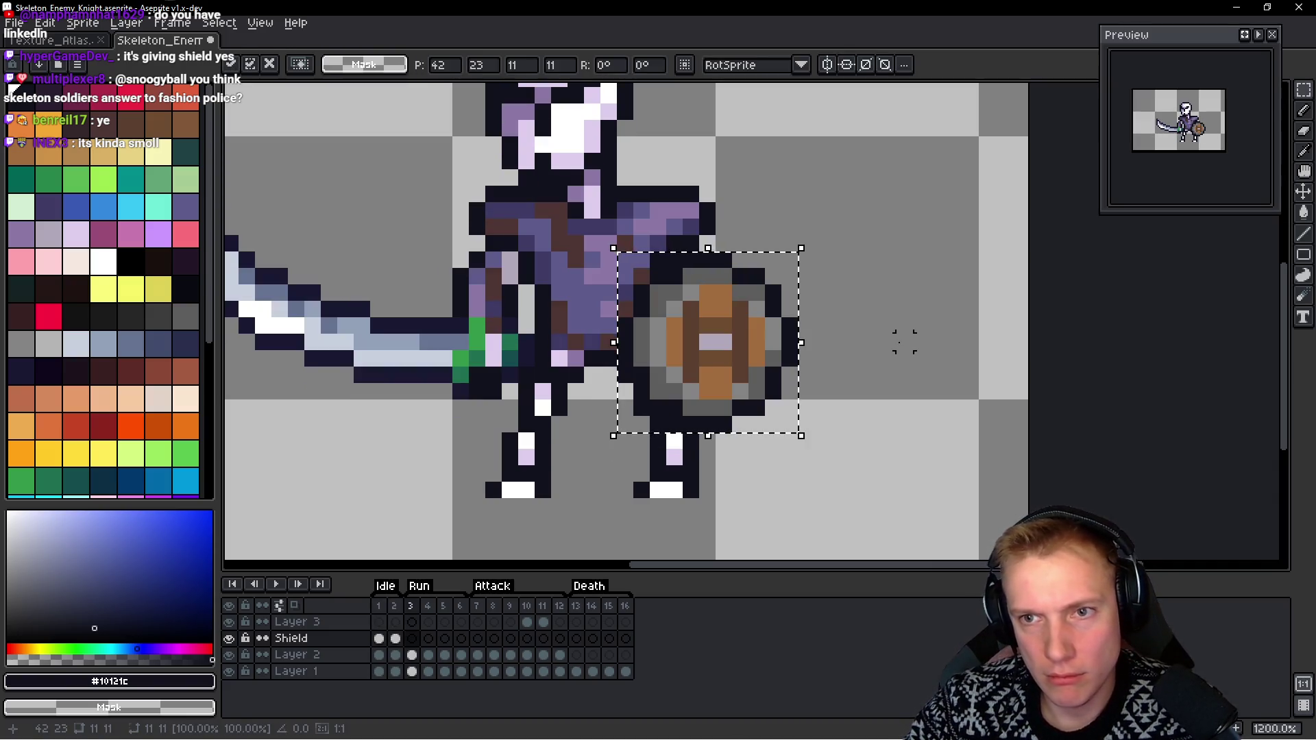
key("Right")
key("ctrl+v")
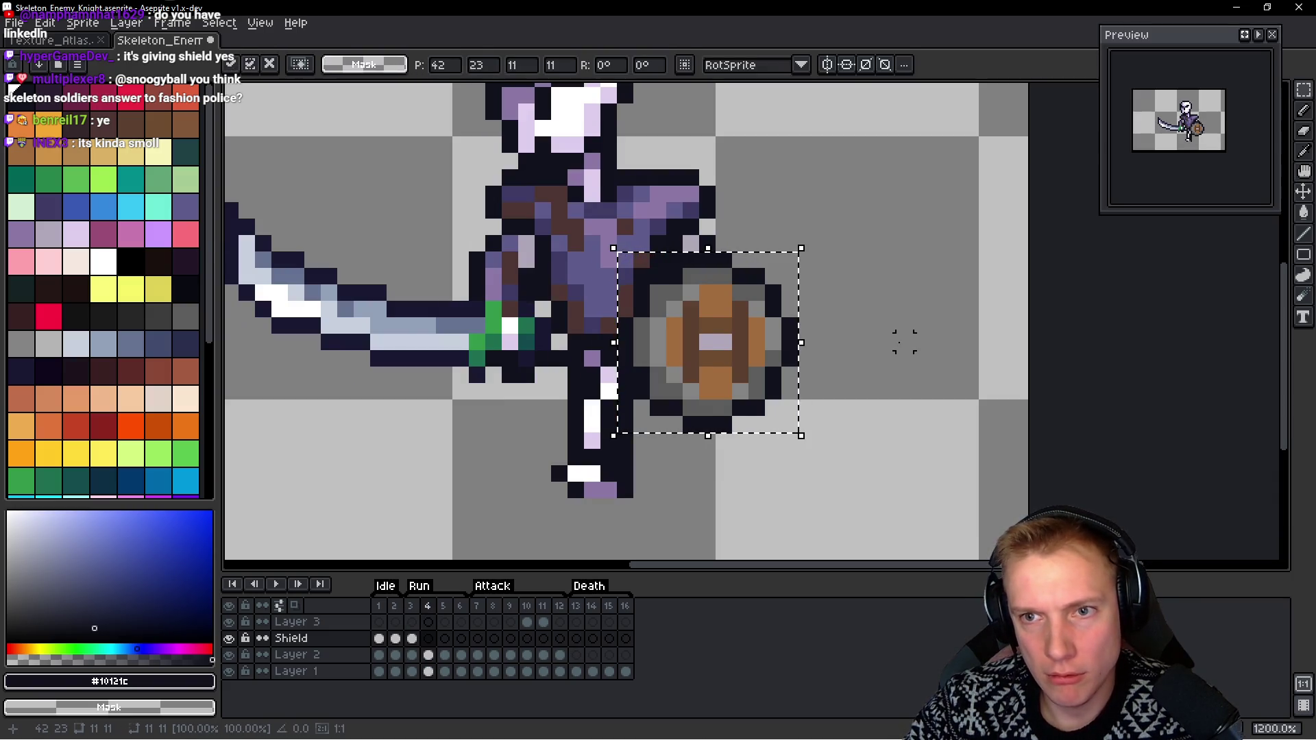
key("Return")
key("Return")
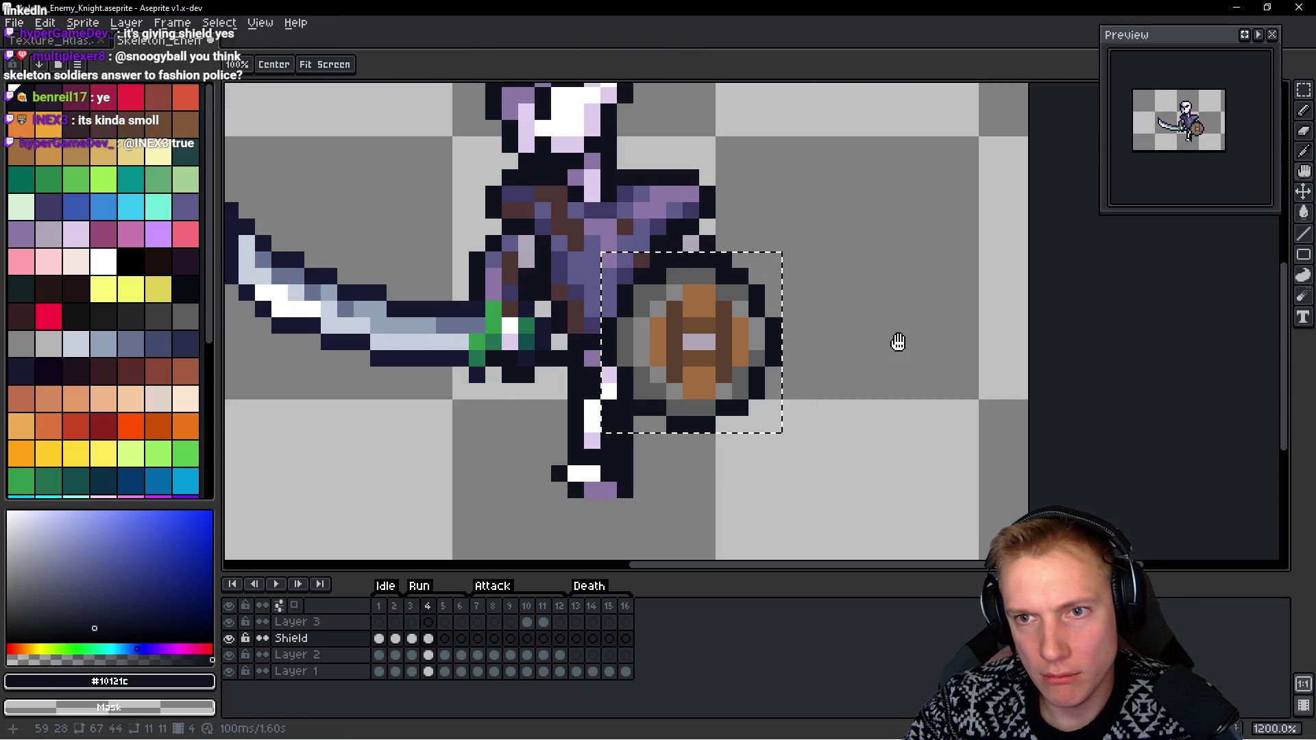
Paste the shield onto frame 5 and step back through the frames to check it
key("Right")
key("m")
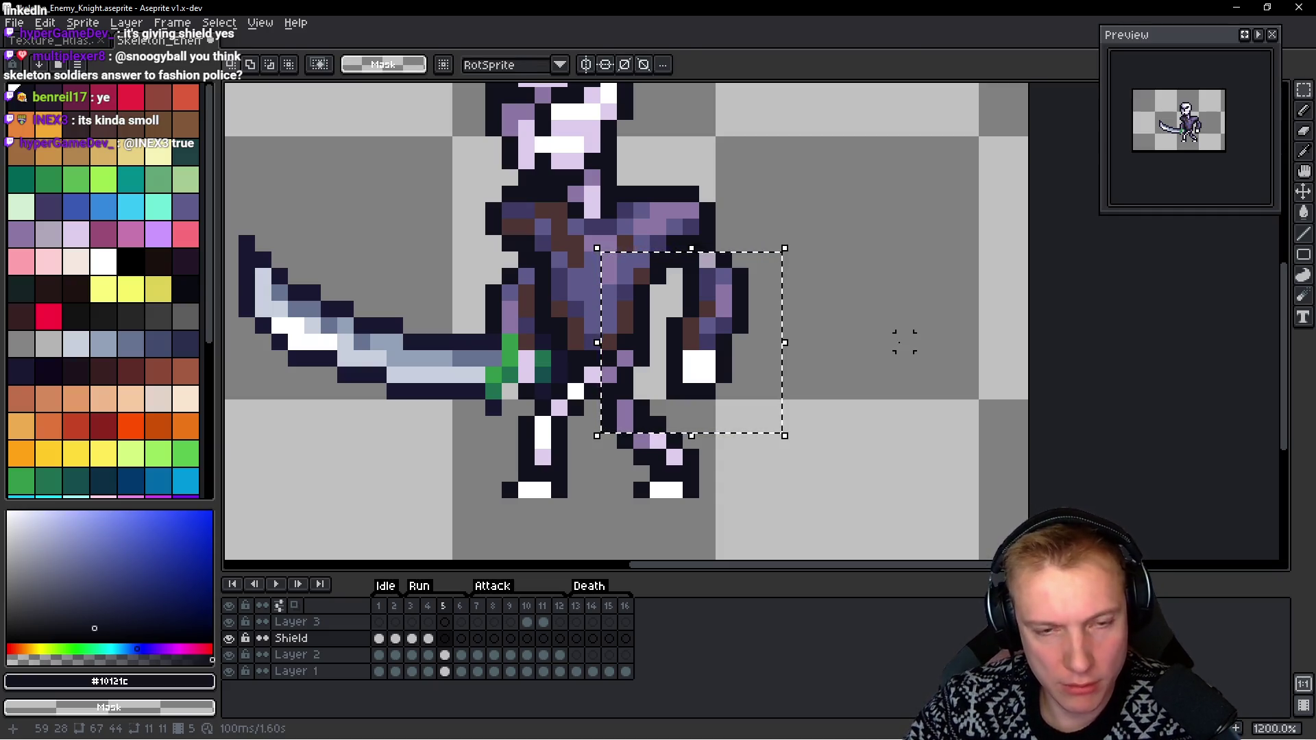
key("ctrl+v")
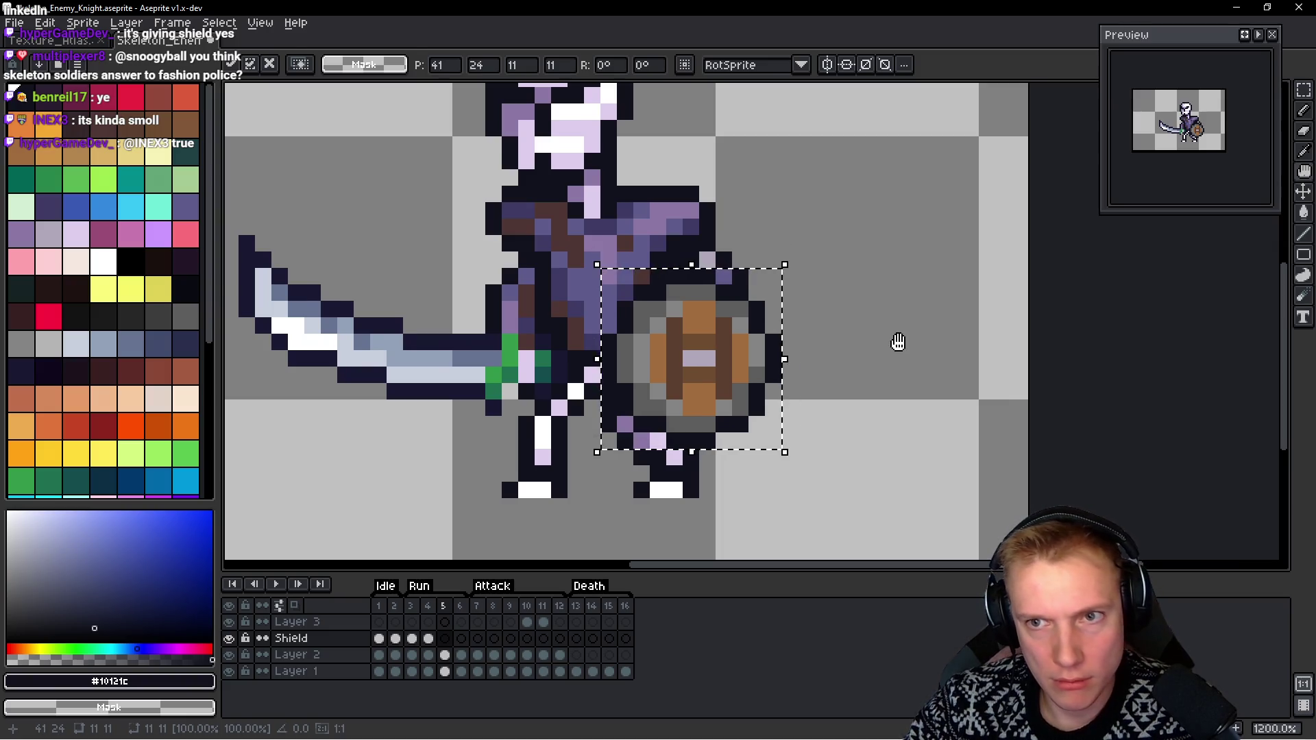
key("Return")
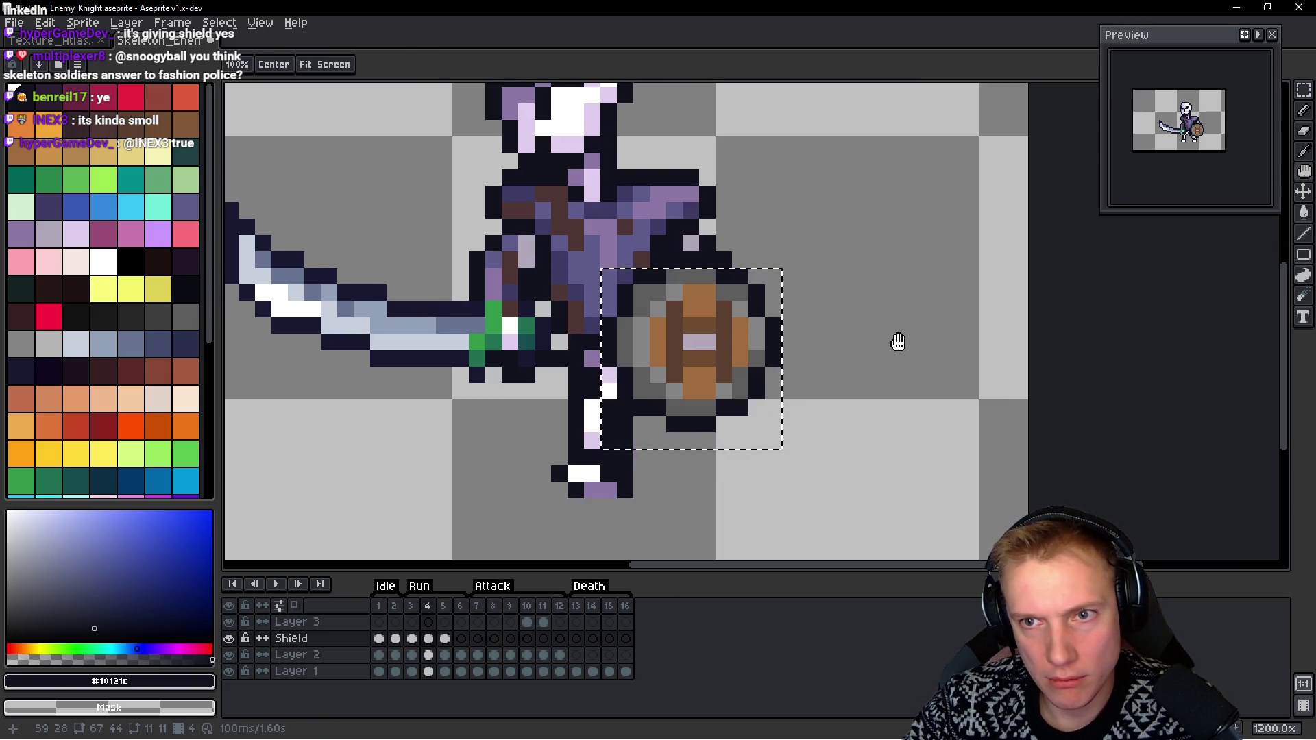
key("Right")
key("m")
key("ctrl+d")
key("h")
key("Left")
key("Right")
key("Left")
Paste the shield onto frame 6 and preview the animation playback
key("Right")
key("Left")
key("Right")
key("Right")
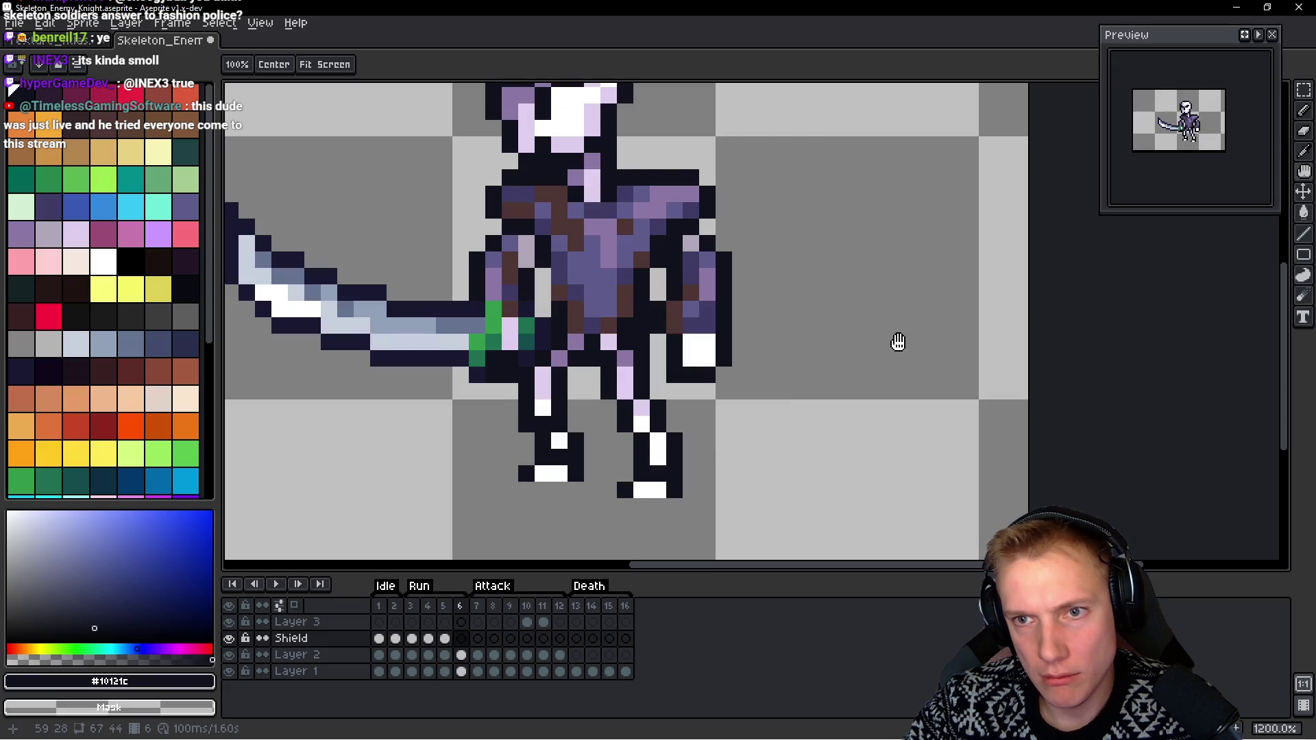
key("m")
key("ctrl+v")
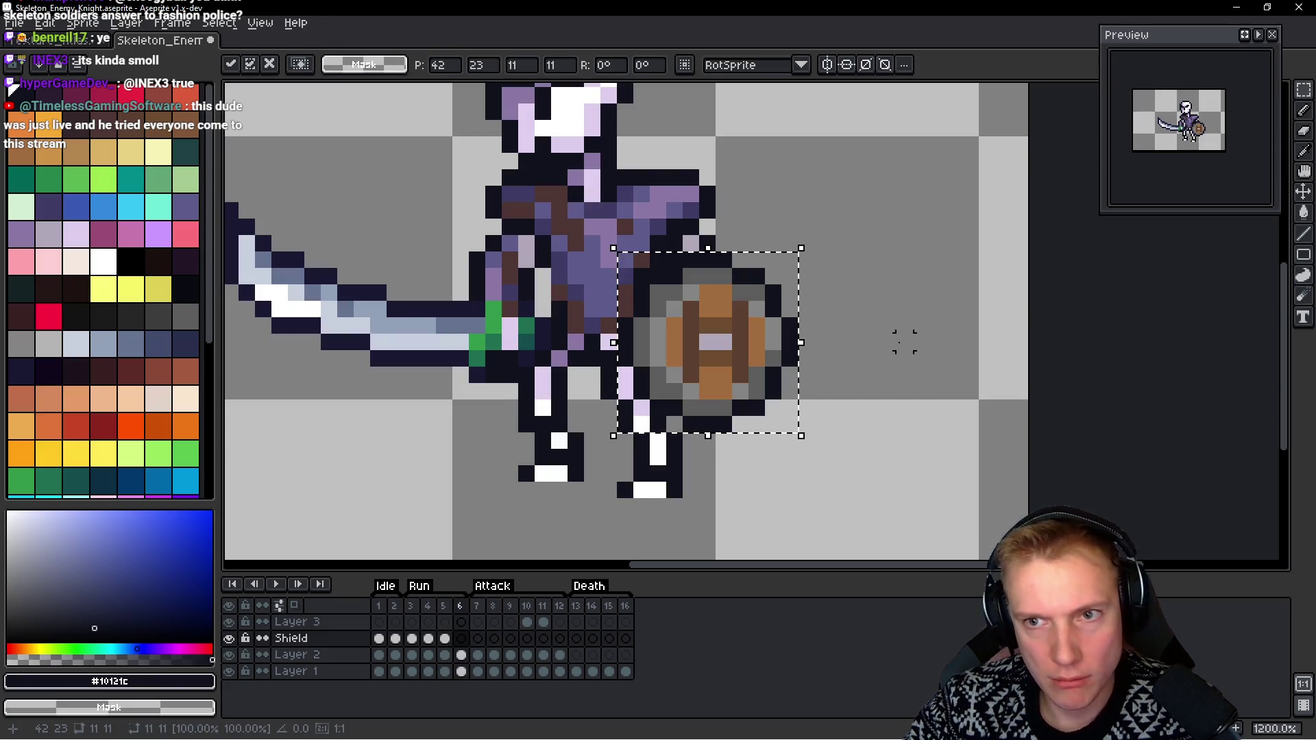
key("h")
key("Return")
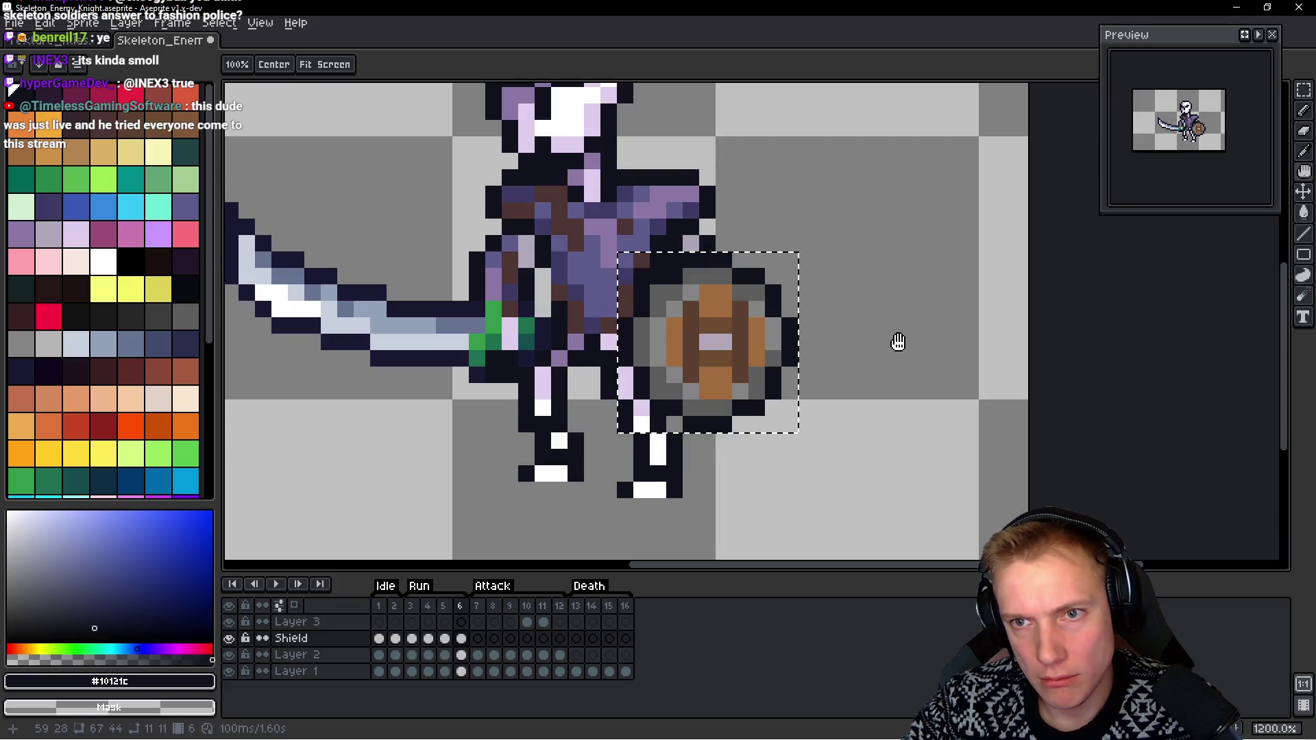
key("m")
key("Return")
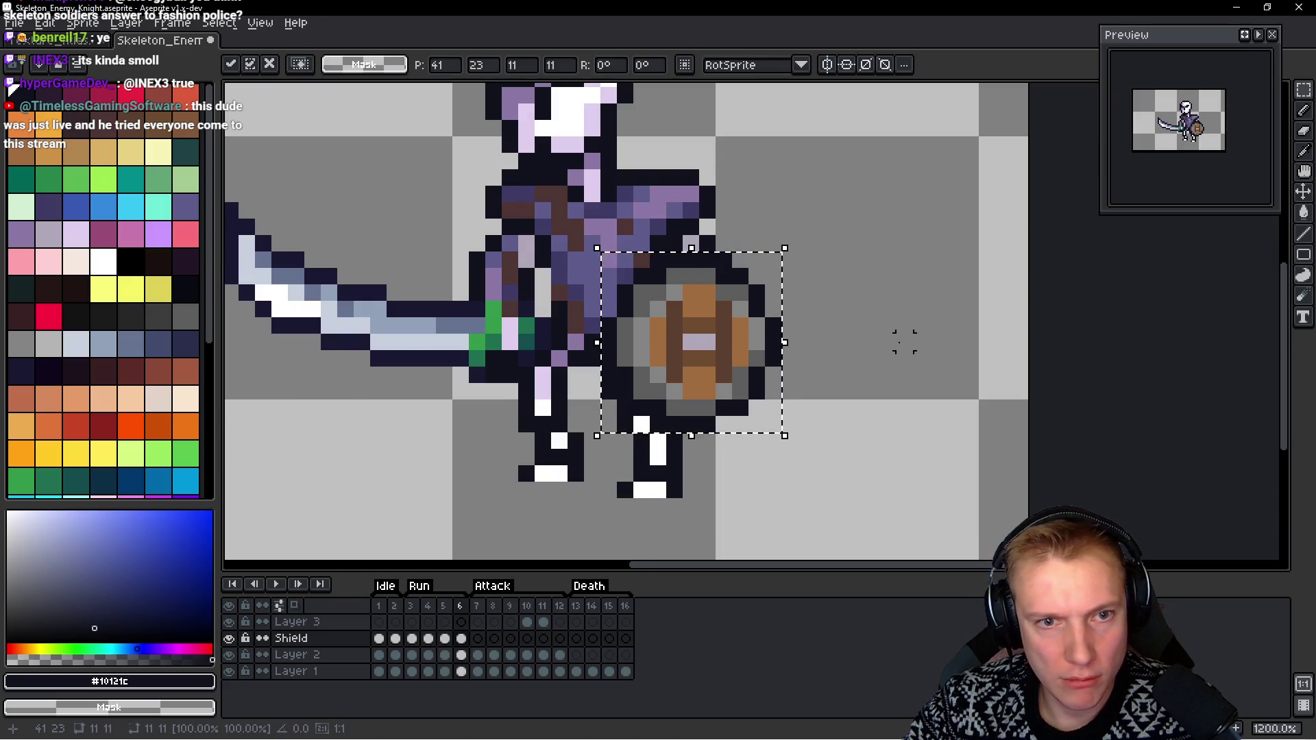
key("Return")
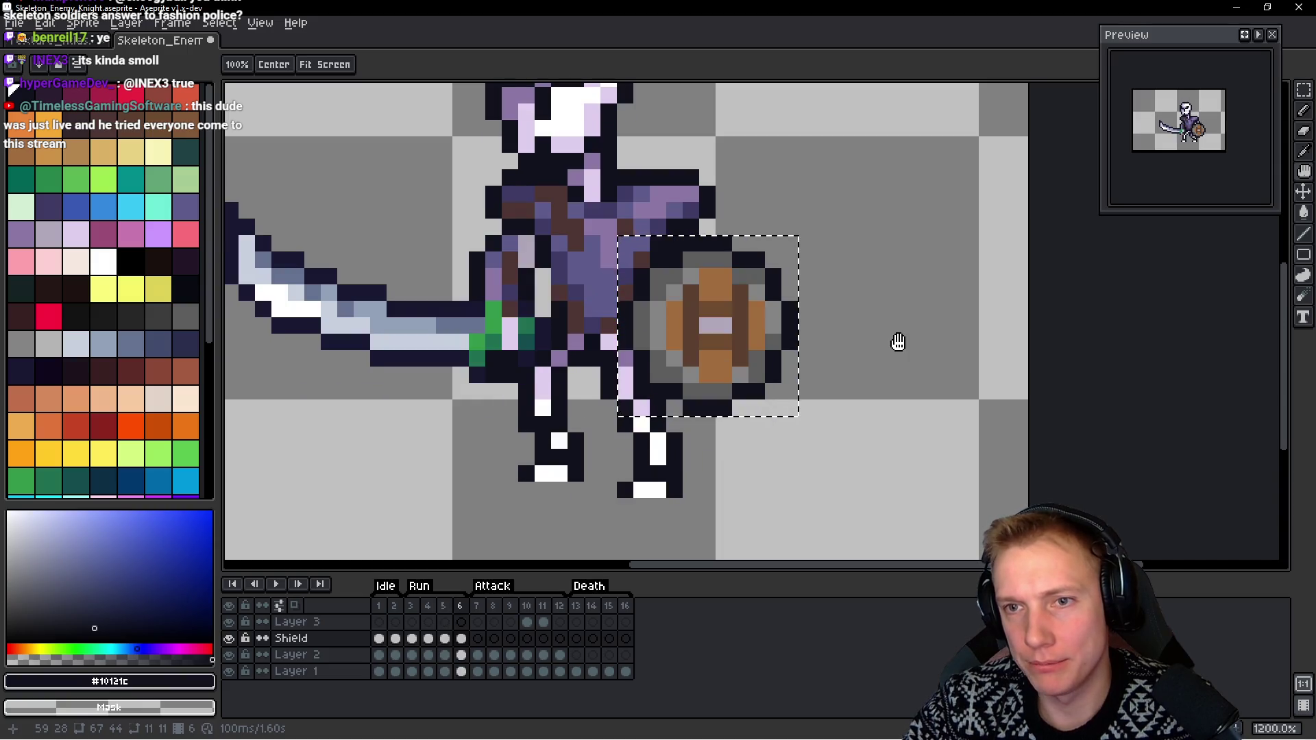
Paste the shield onto frames 7 and 8, nudging it right and down to fit the pose
key("Return")
key("m")
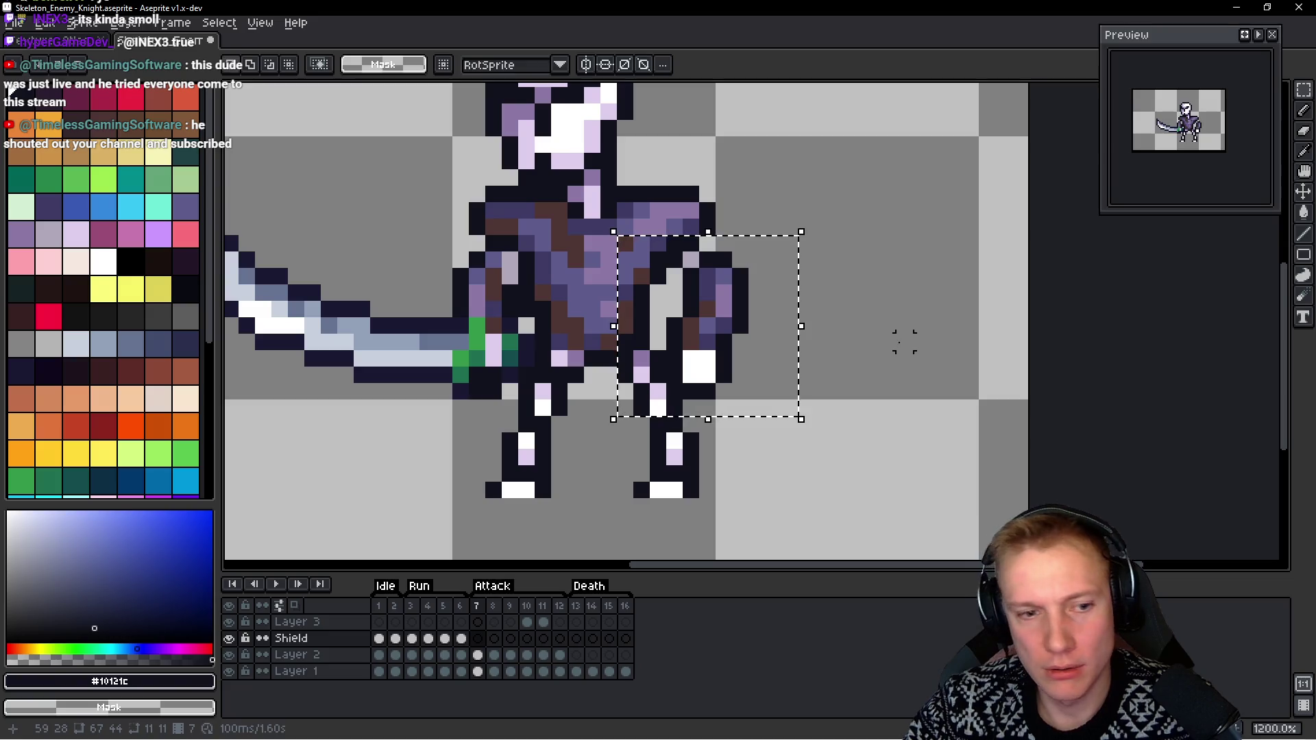
key("ctrl+v")
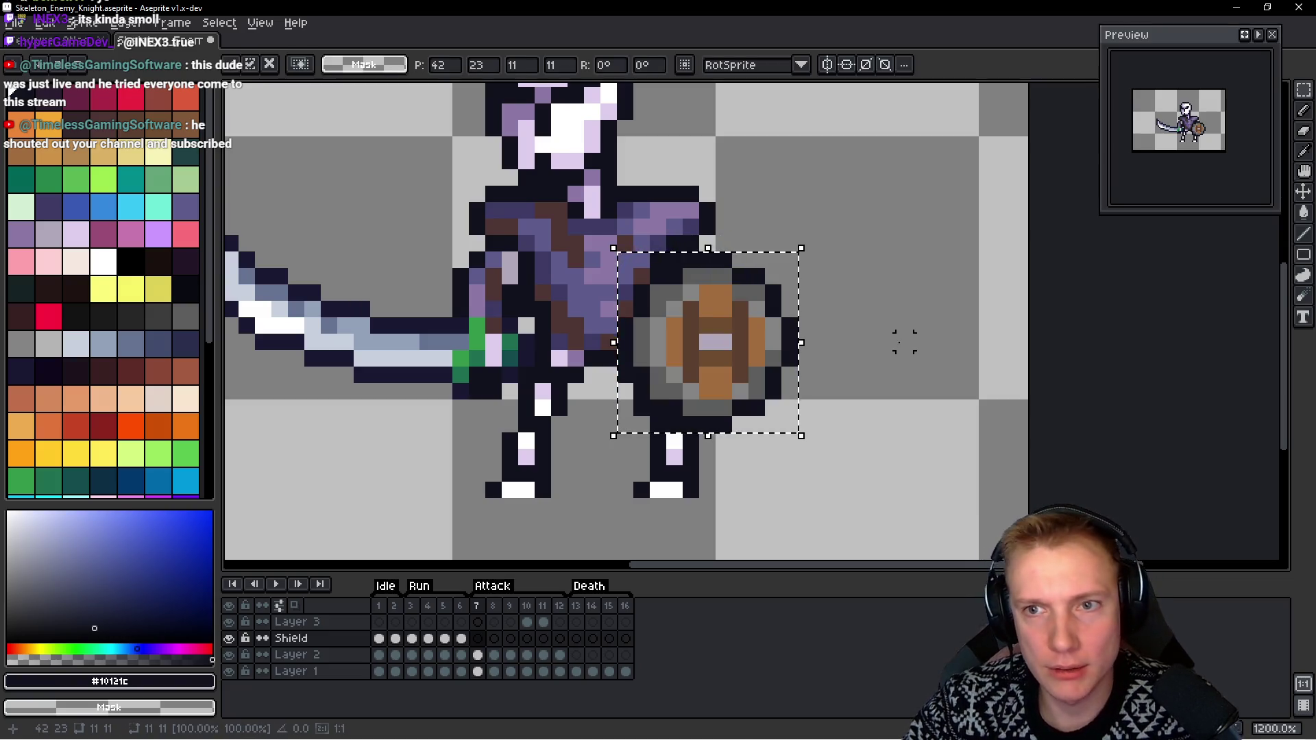
key("period")
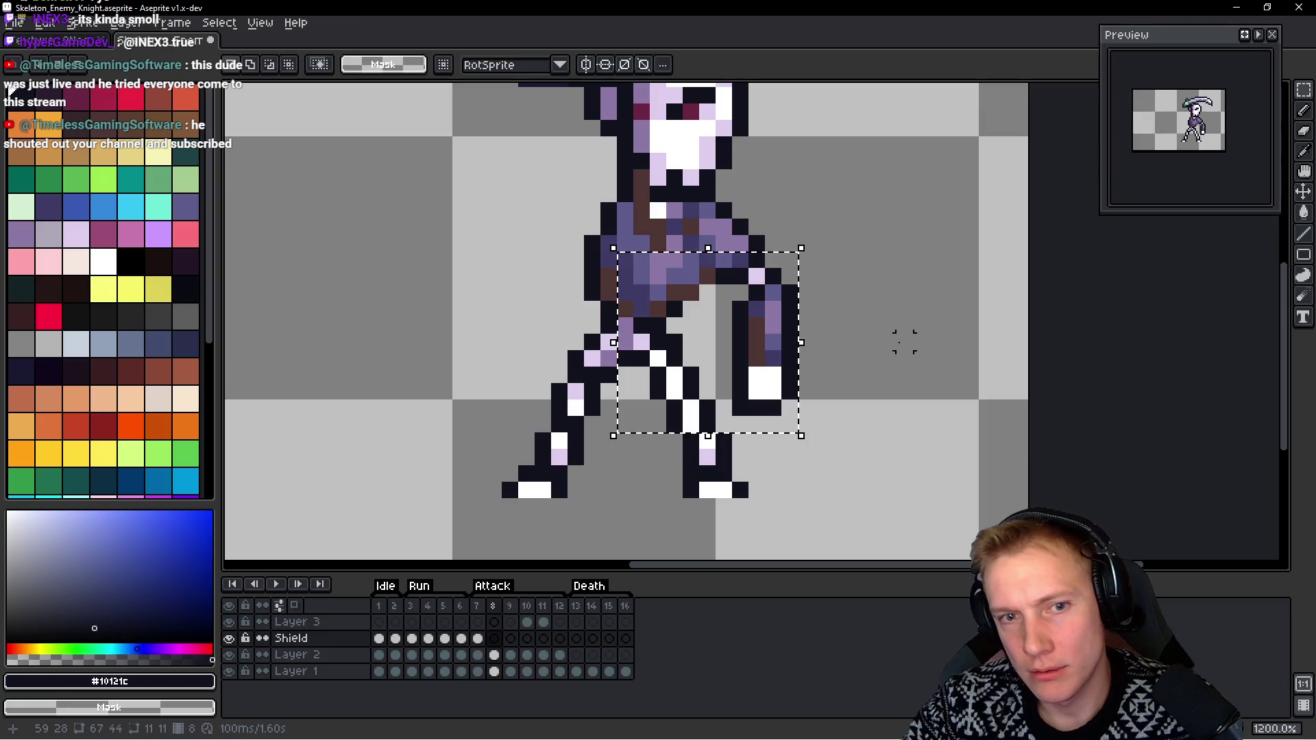
key("ctrl+v")
key("Right")
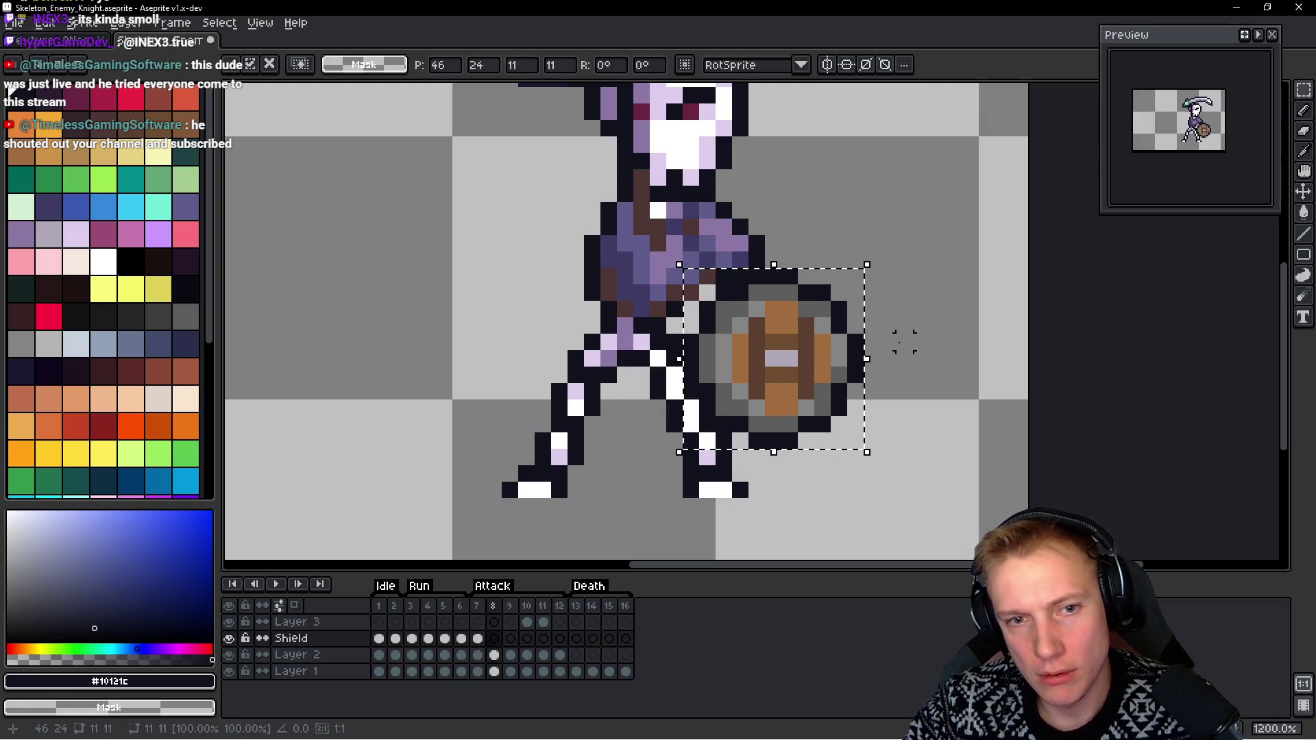
key("Down")
key("Right")
key("comma")
key("period")
key("comma")
key("period")
Carry a shield copy to frame 9, nudging it twice one pixel right and down
key("ctrl+v")
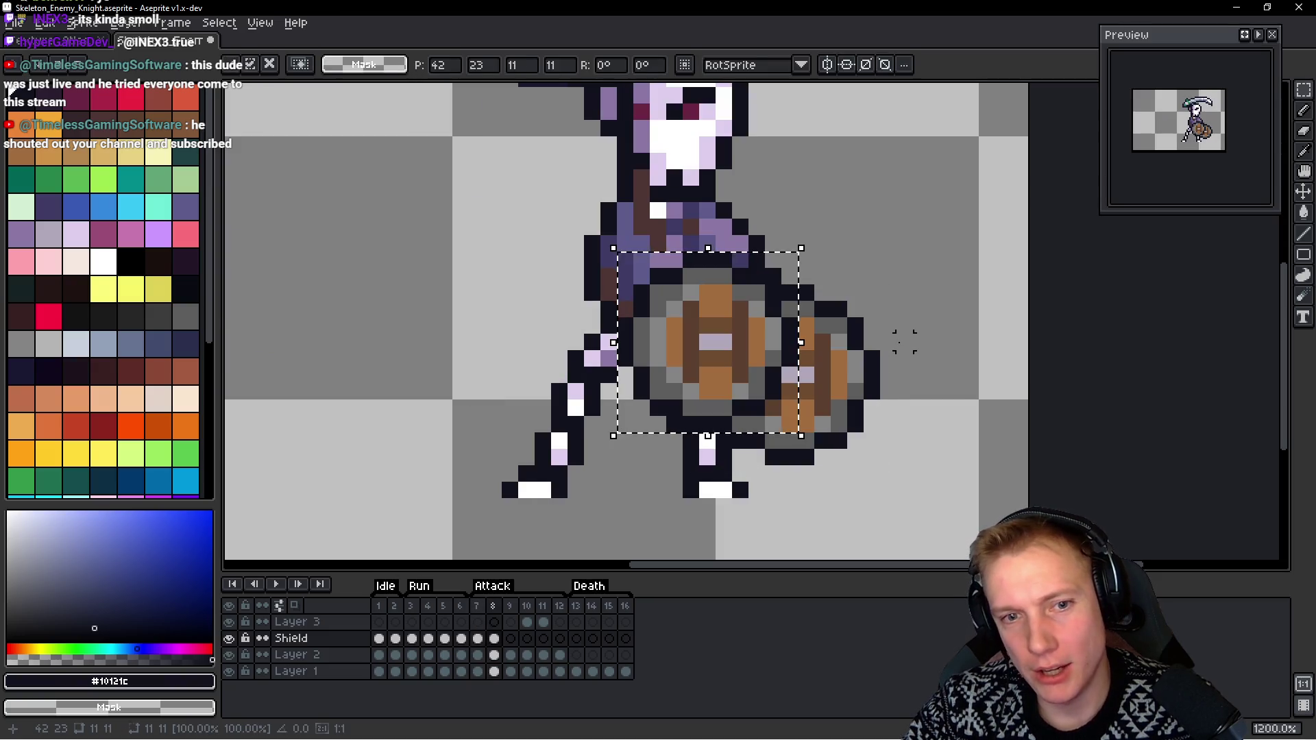
key("period")
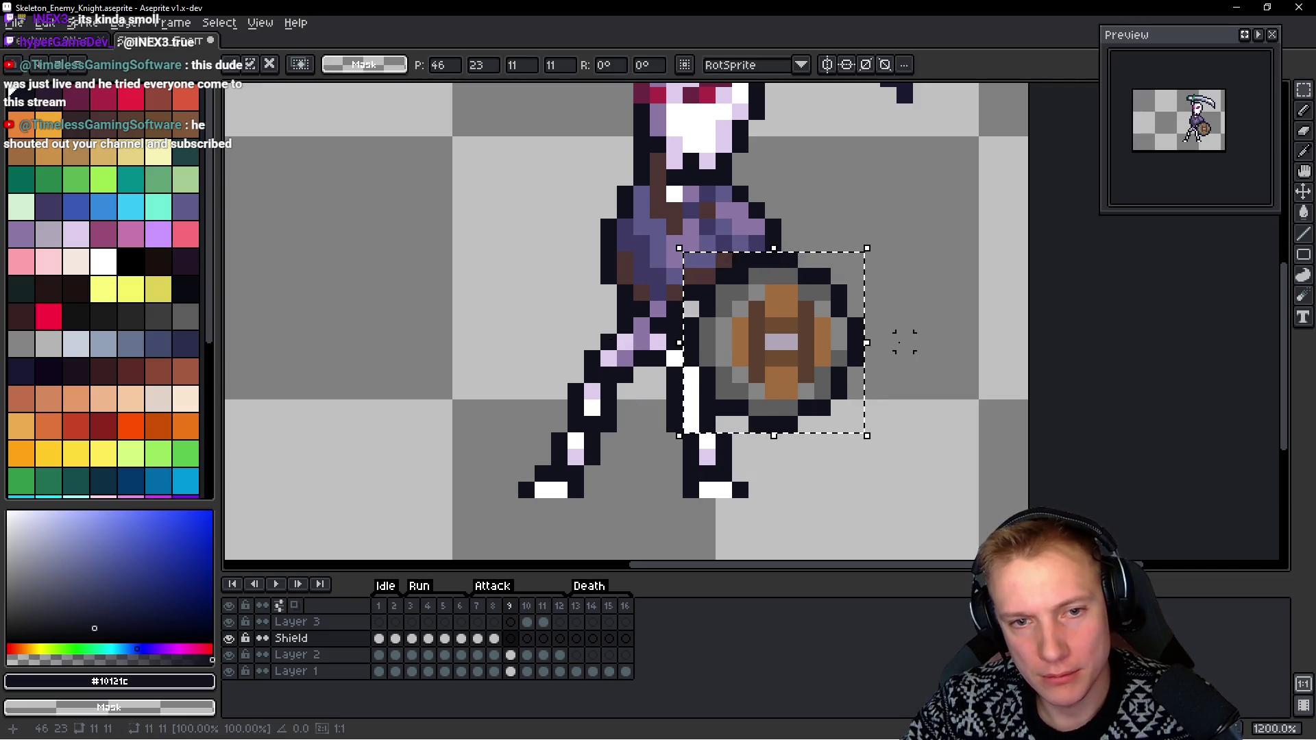
key("Right")
key("Down")
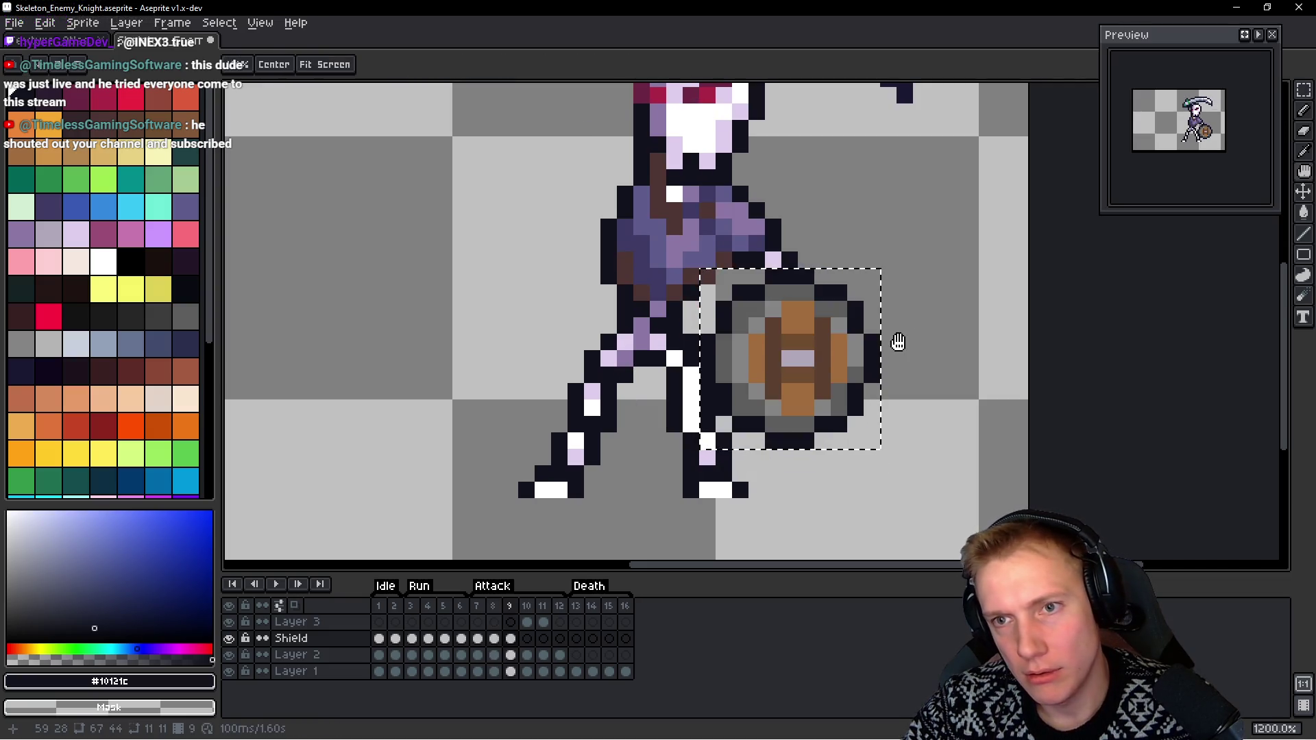
key("Return")
key("Right")
key("Down")
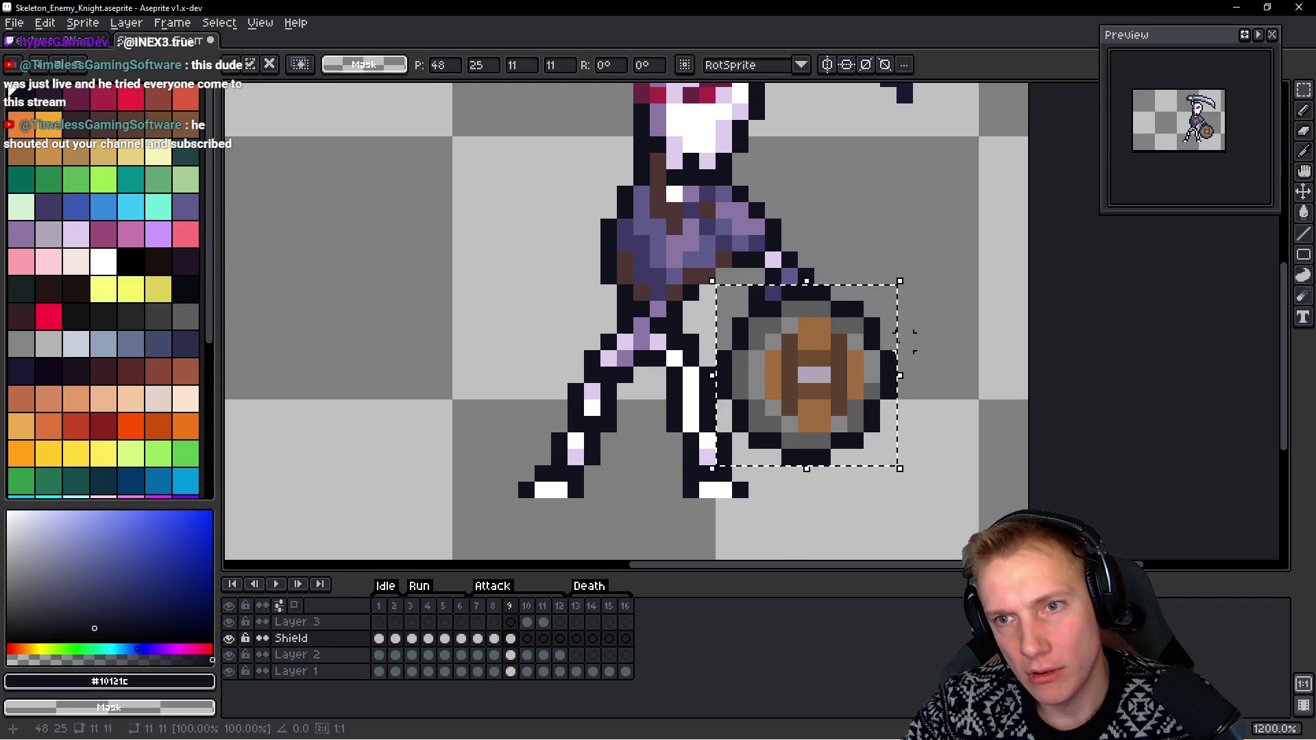
key("Return")
key("Return")
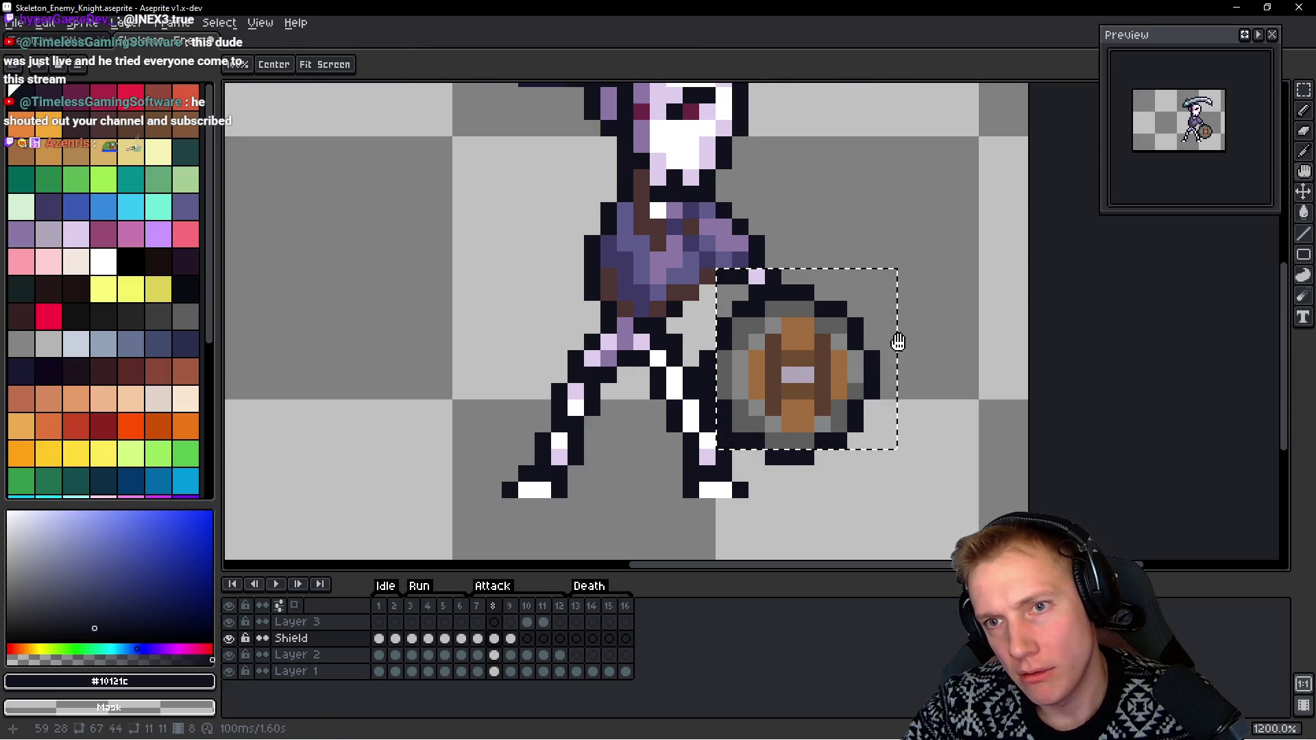
Stop playback on frame 9 and paste another shield copy shifted right and down
key("Return")
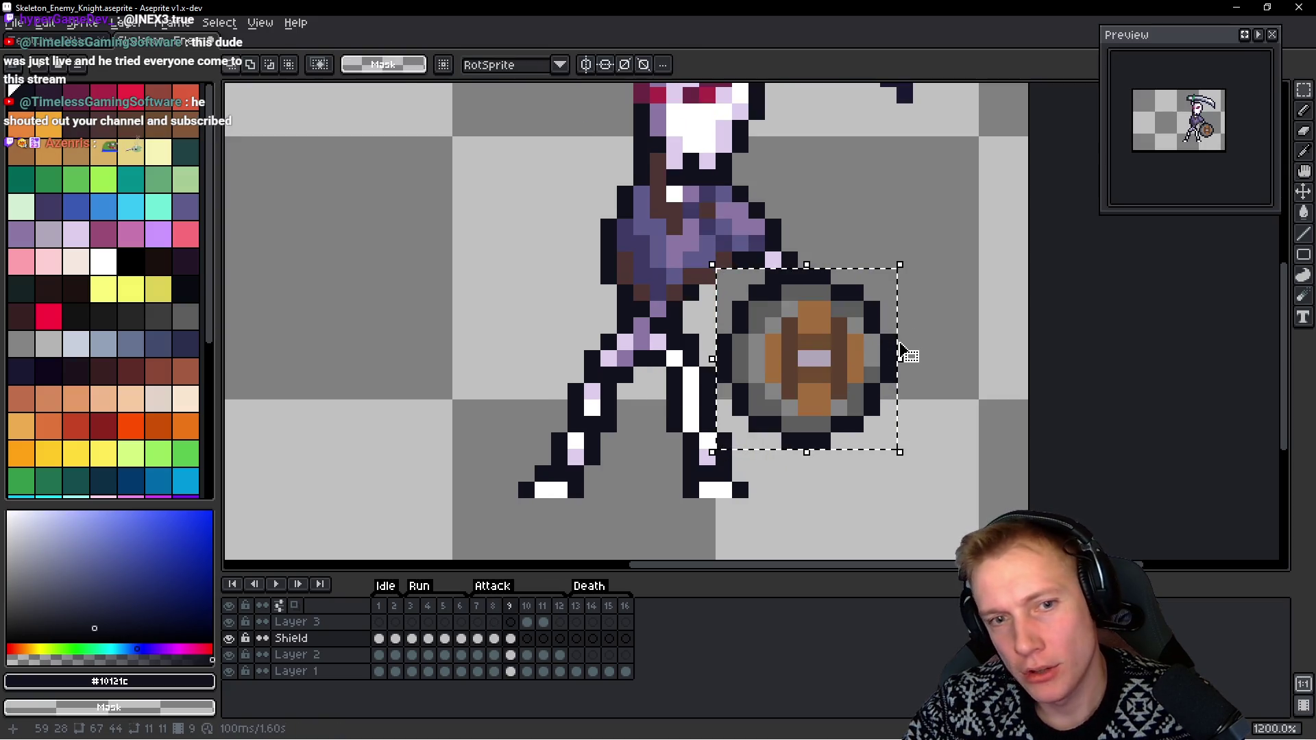
key("ctrl+v")
key("Right")
key("Right")
key("Right")
key("Down")
key("Return")
key("Return")
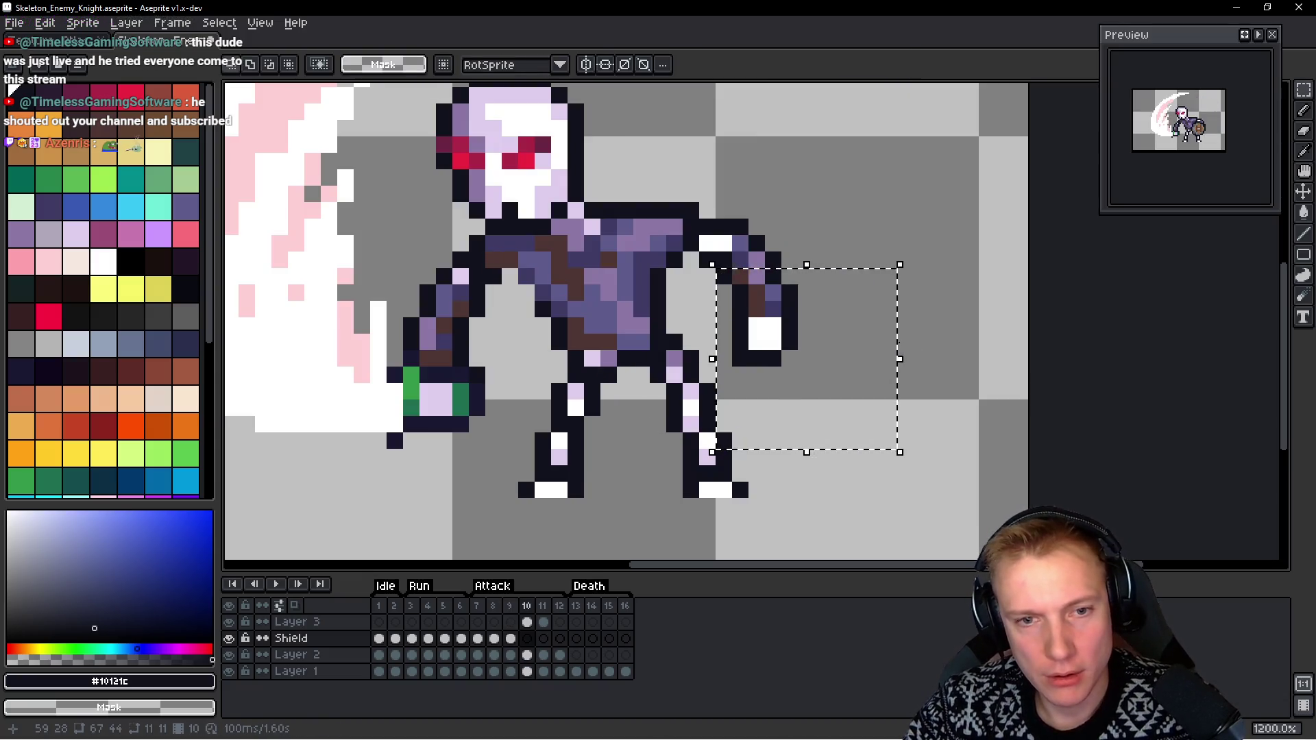
Paste the shield onto frame 10, nudge it into place, and preview the animation
key("ctrl+v")
key("Right")
key("Right")
key("Right")
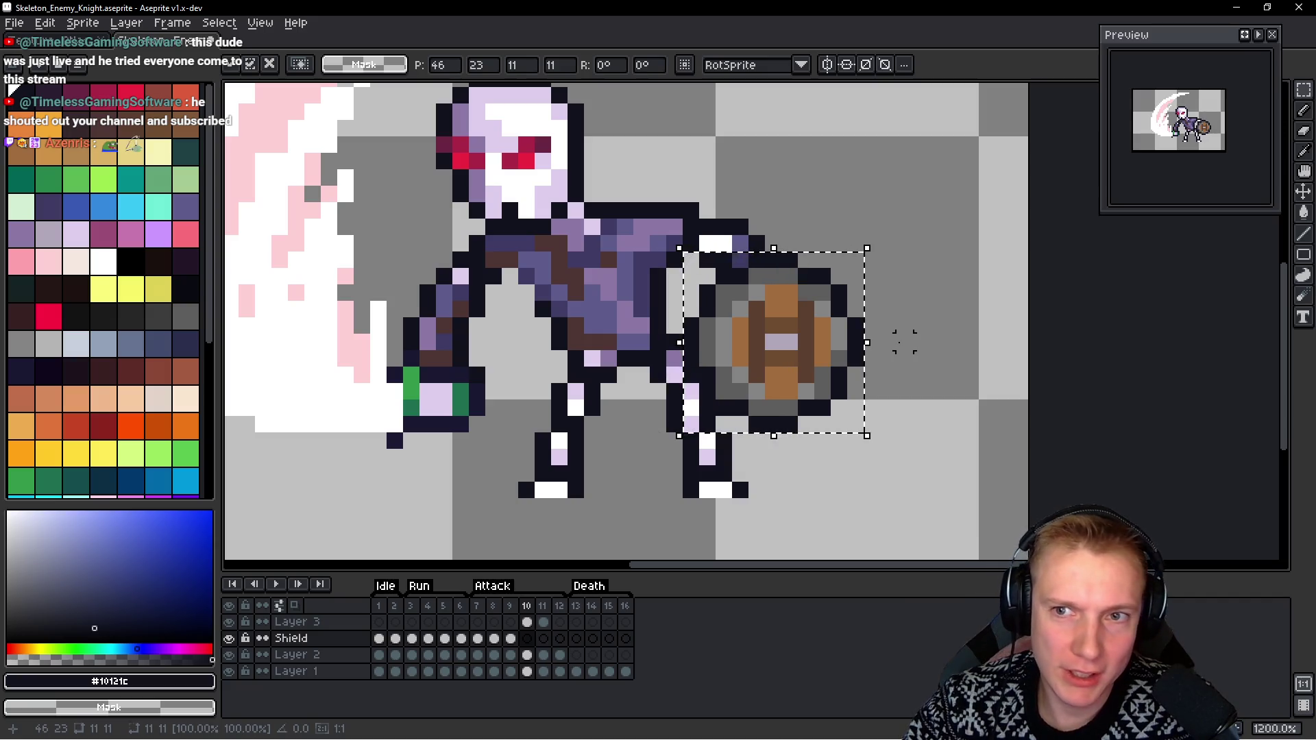
key("Return")
key("Return")
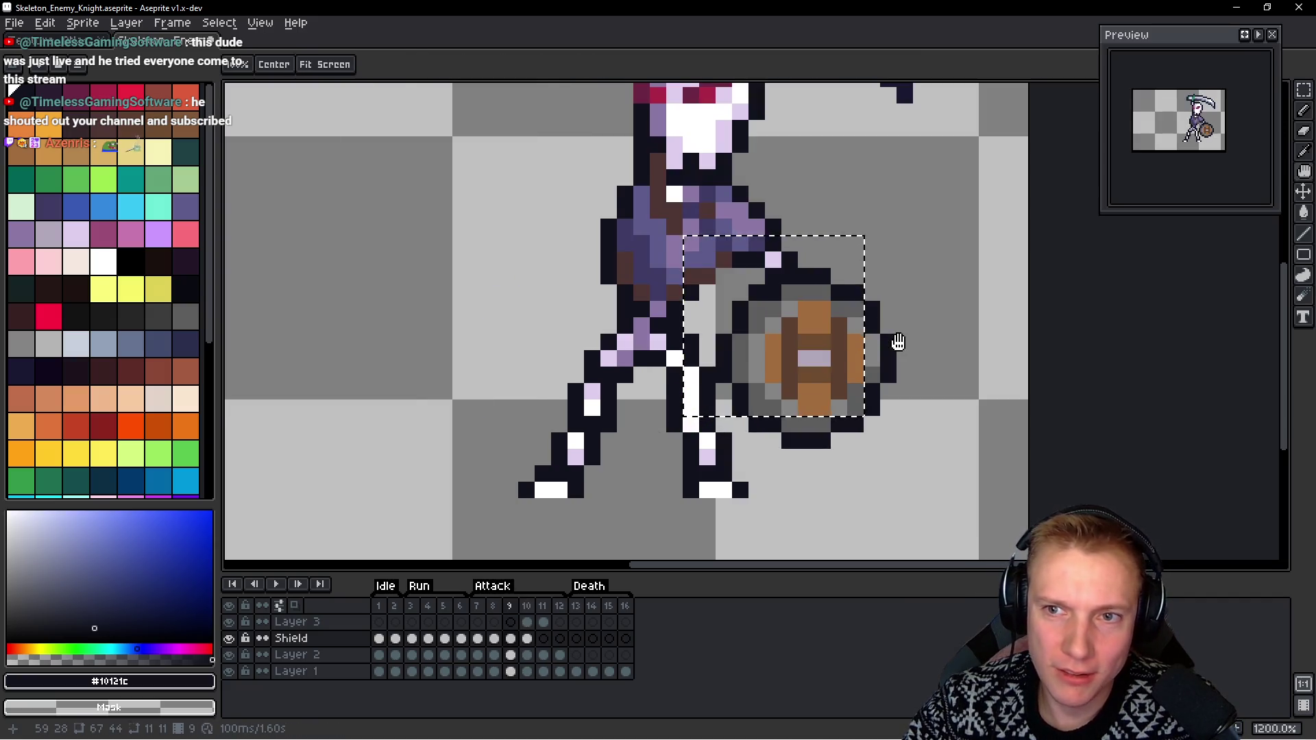
key("Left")
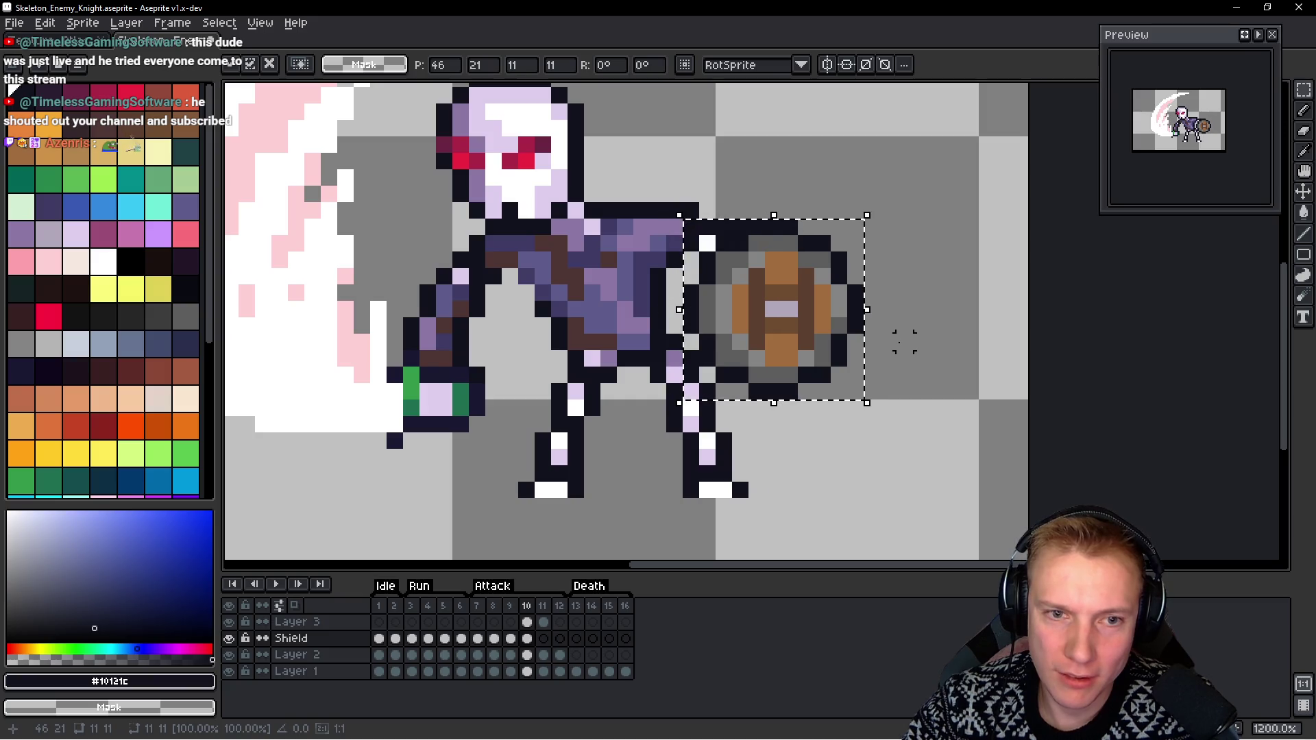
key("Return")
key("Return")
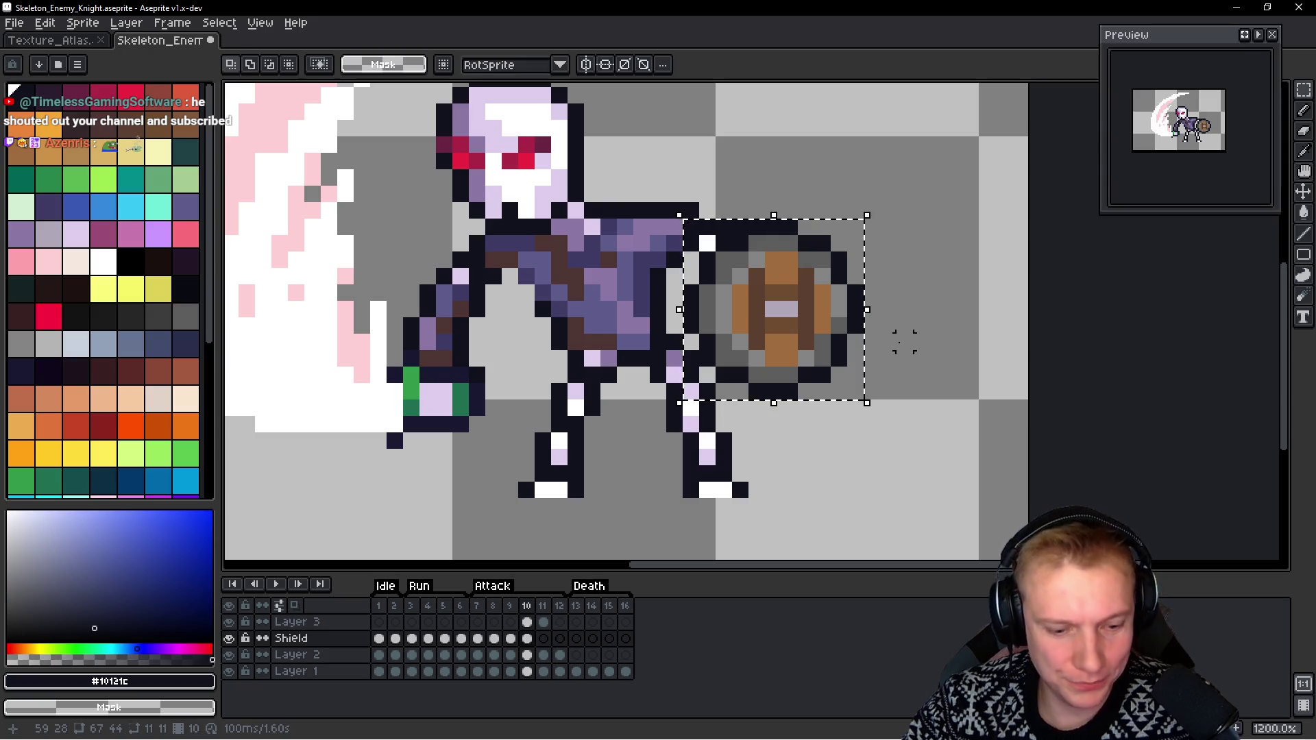
Paste the shield onto frame 11 and compare it against frame 10
key("period")
key("ctrl+v")
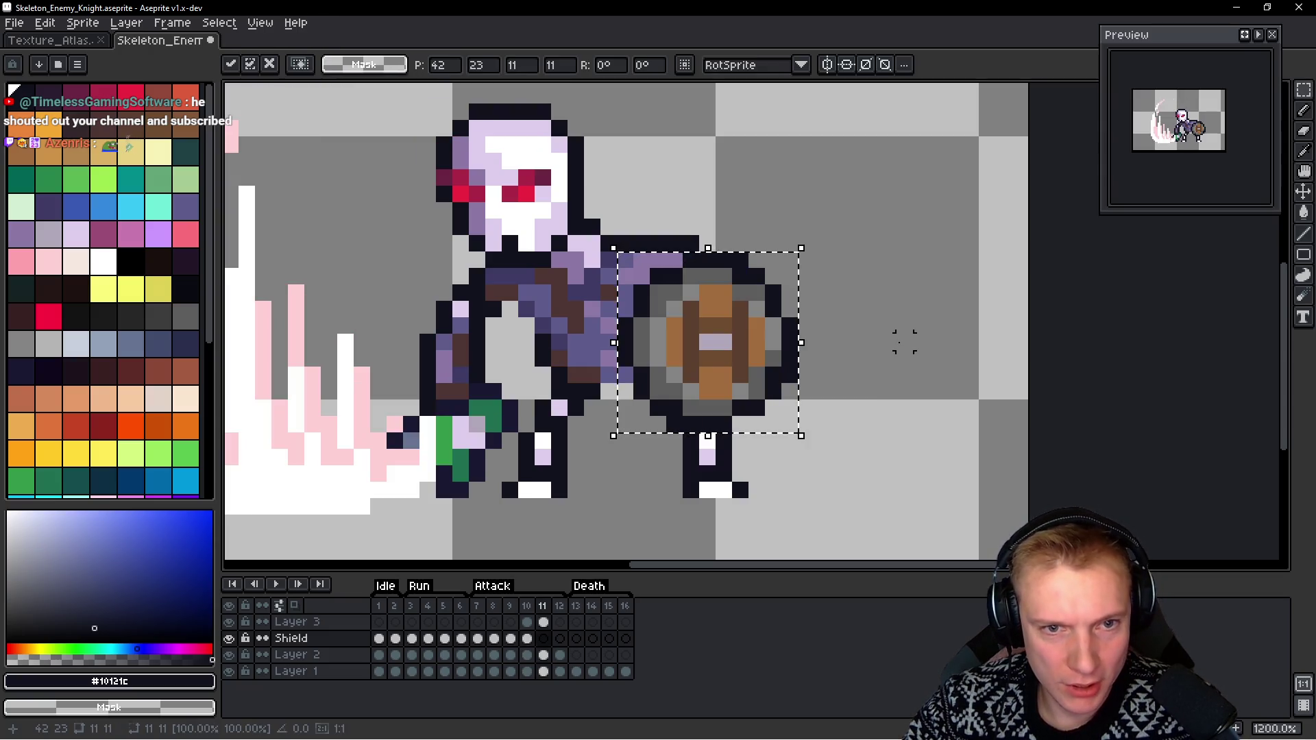
key("h")
key("Left")
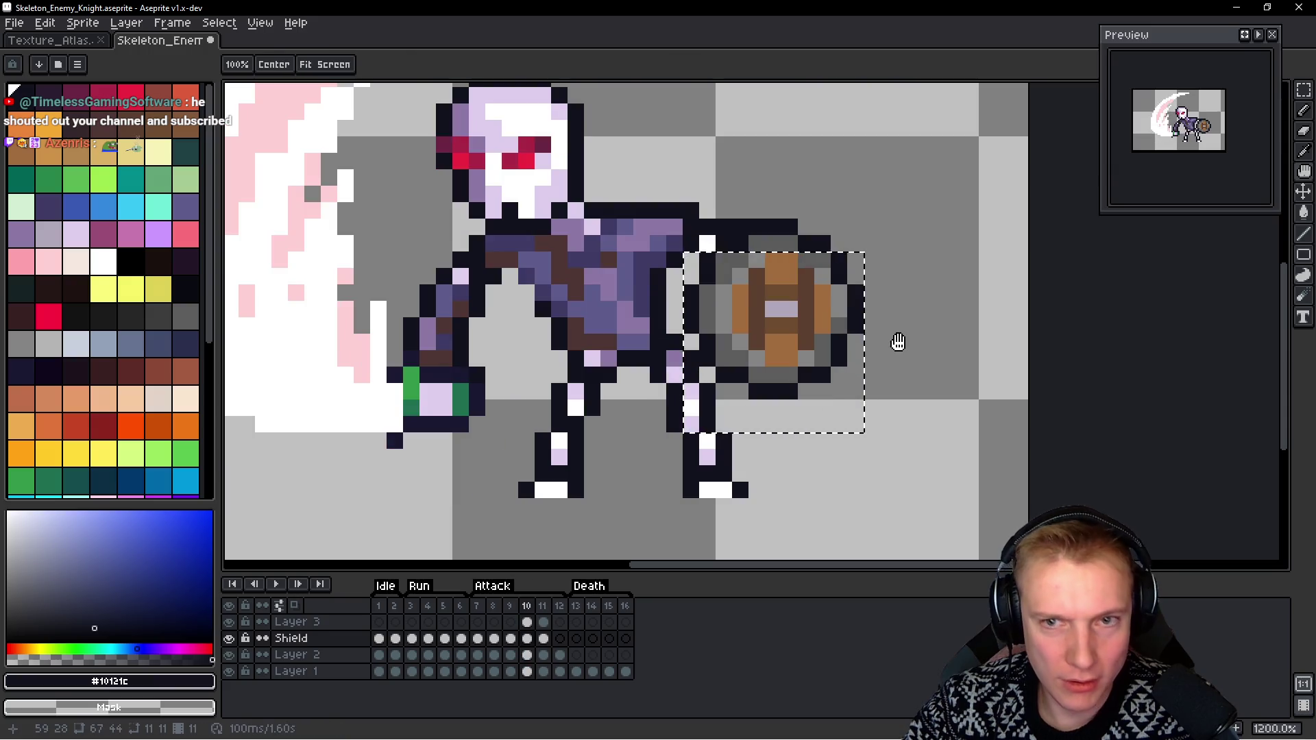
key("Right")
key("Left")
key("Right")
key("Left")
key("Right")
key("Left")
key("Right")
key("Left")
key("Right")
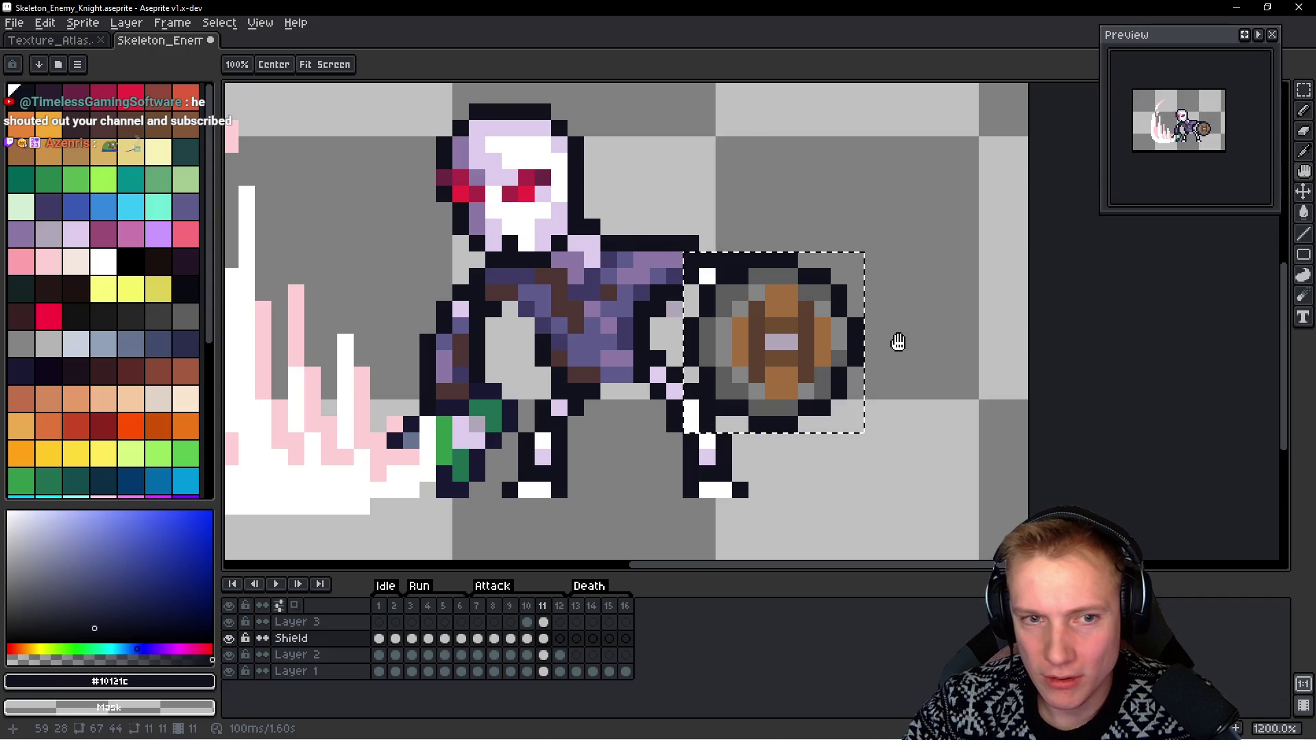
Fine-tune the frame 11 shield by a pixel left and right while comparing with frame 10
key("v")
key("Left")
key("space")
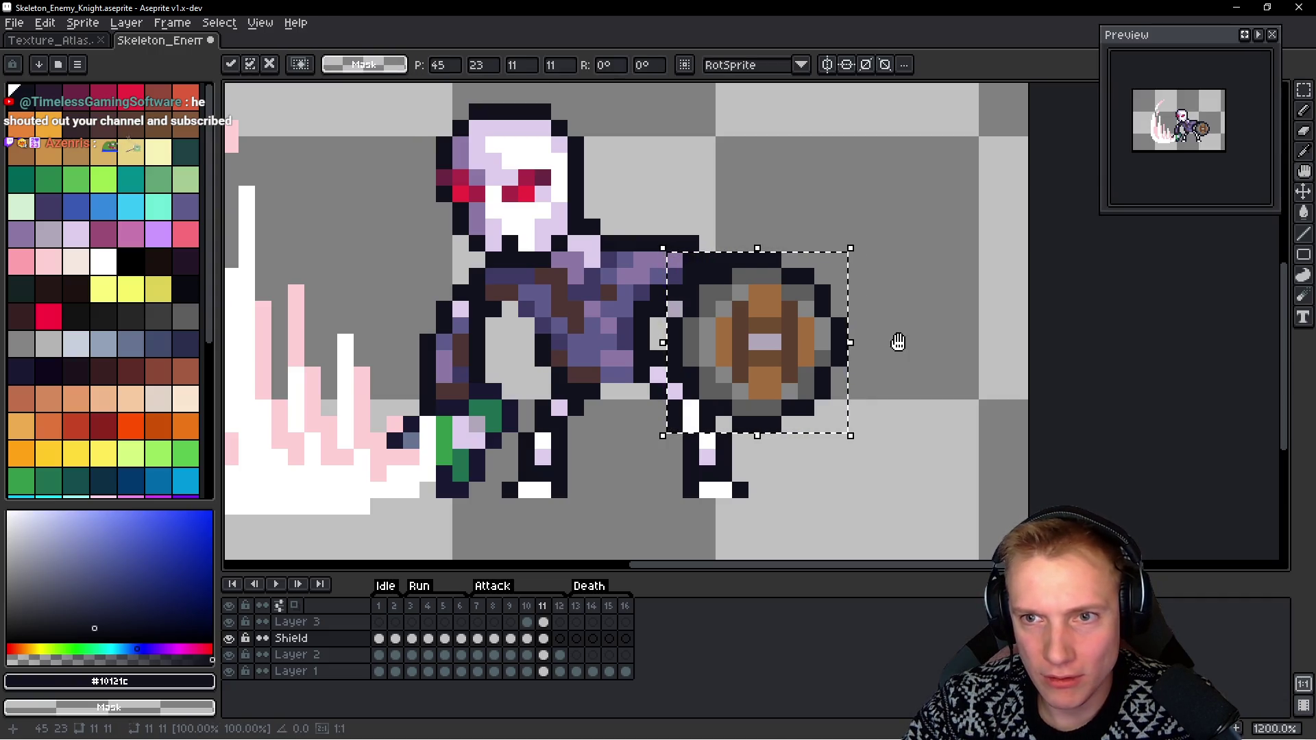
key("Left")
key("Right")
key("Left")
key("Right")
key("Return")
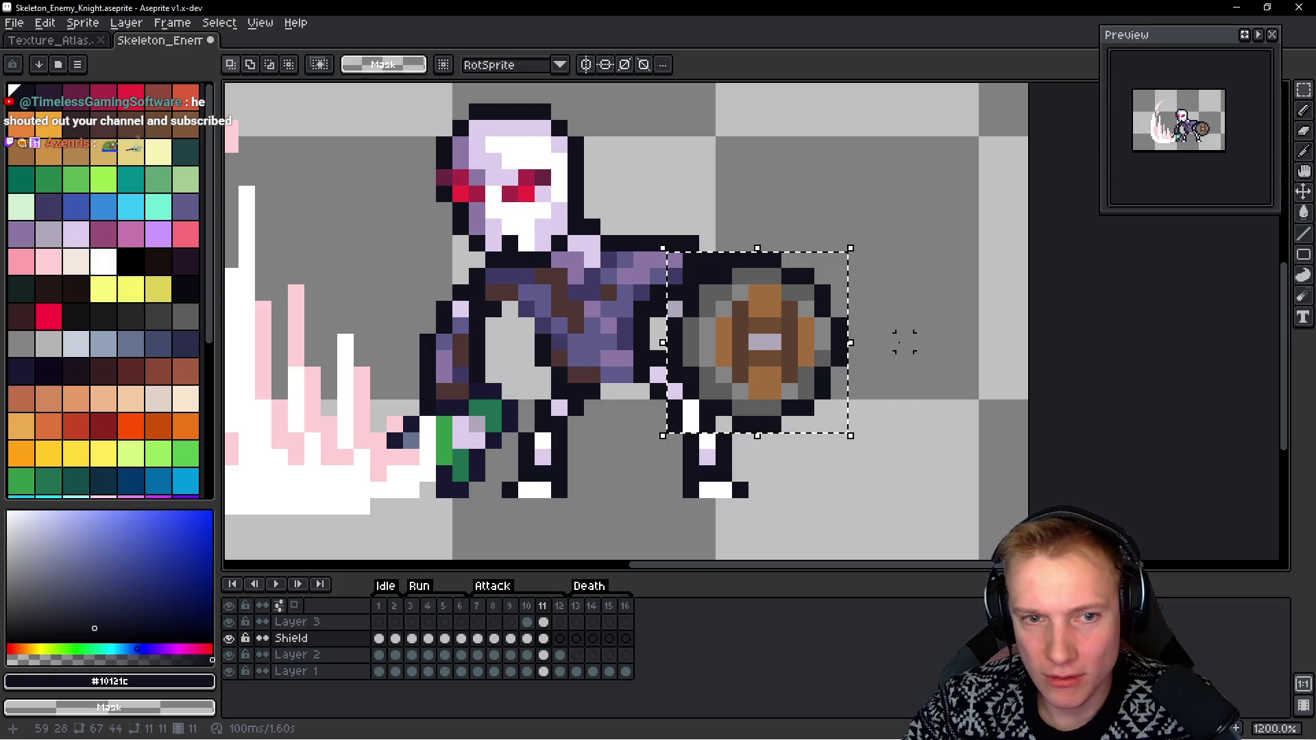
key("Right")
key("space")
key("Left")
key("Left")
key("Right")
key("Right")
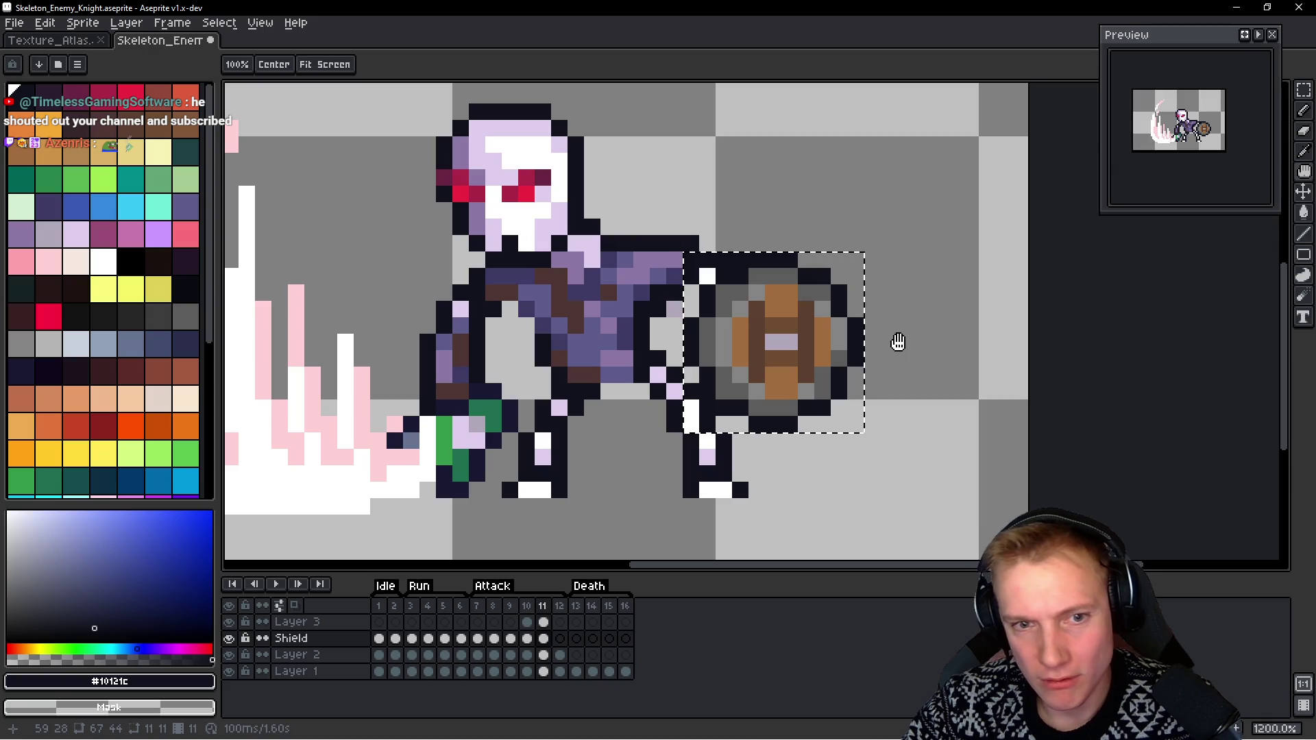
Raise the frame 10 shield about two pixels and recheck frames 11 and 12
key("Left")
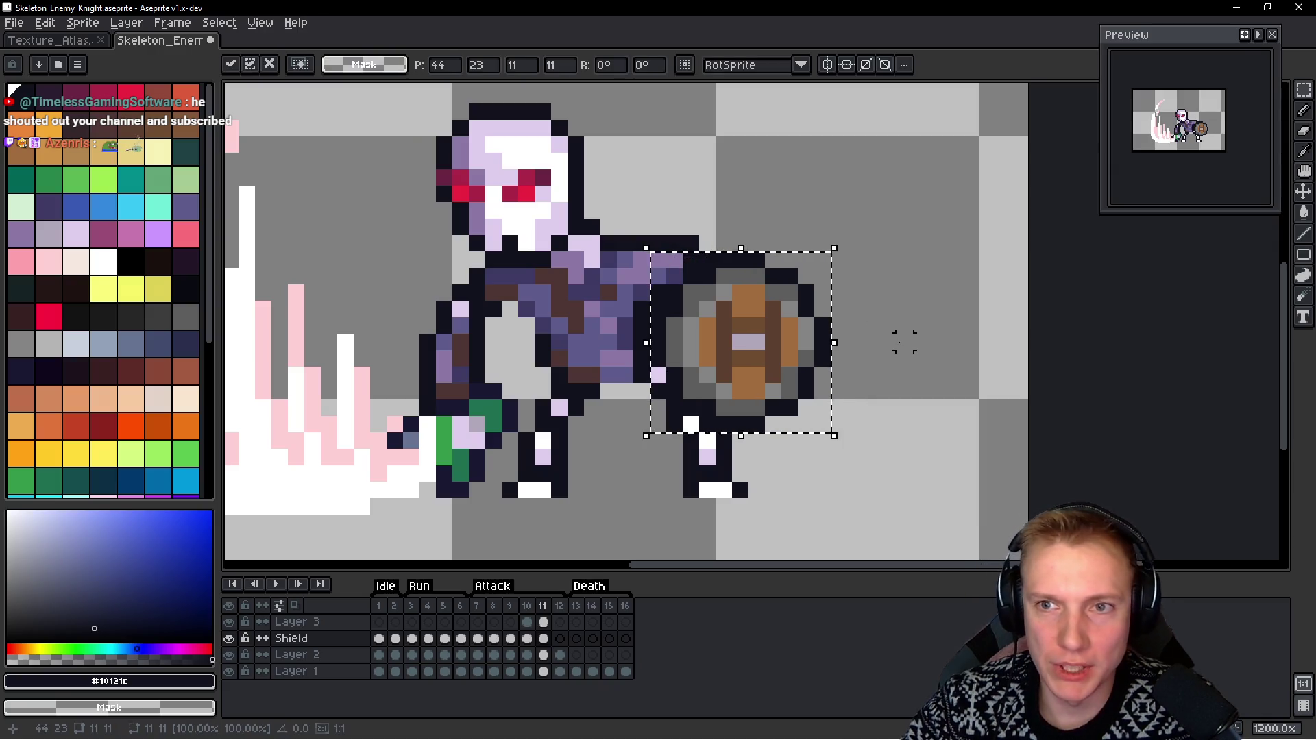
key("comma")
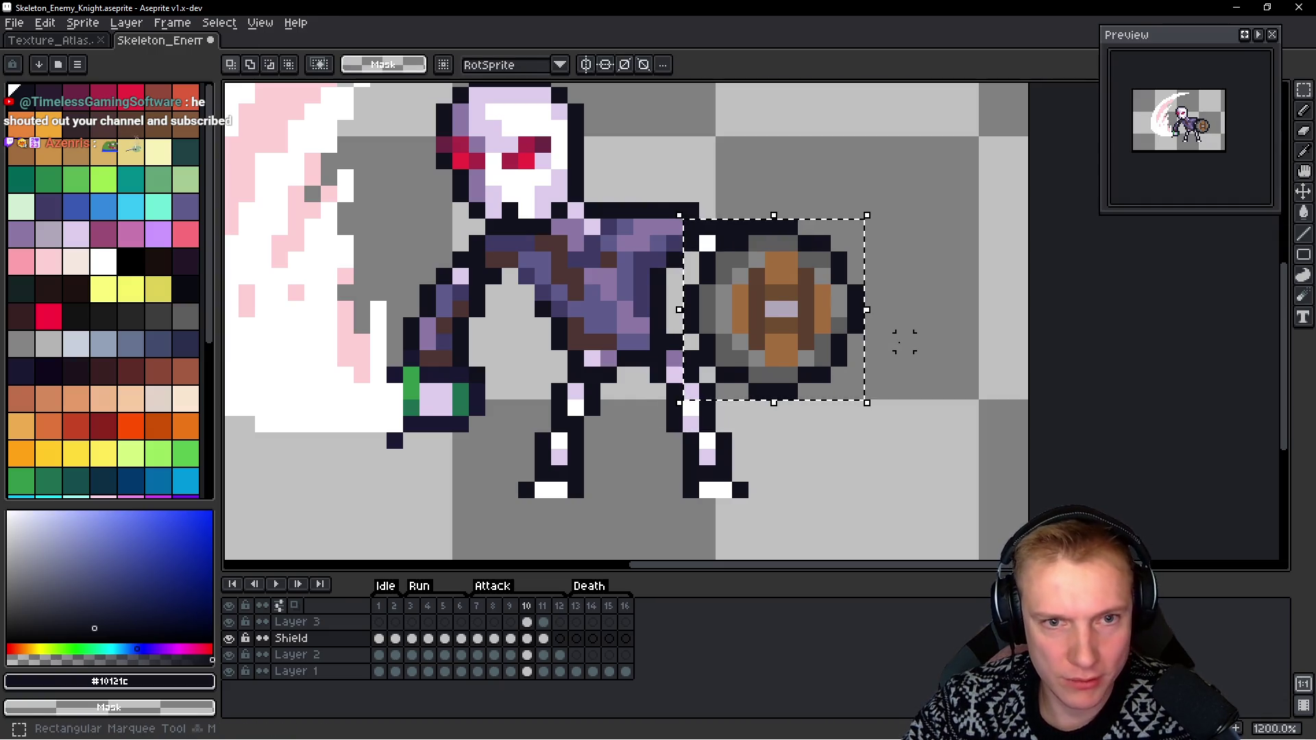
key("ctrl+z")
key("space")
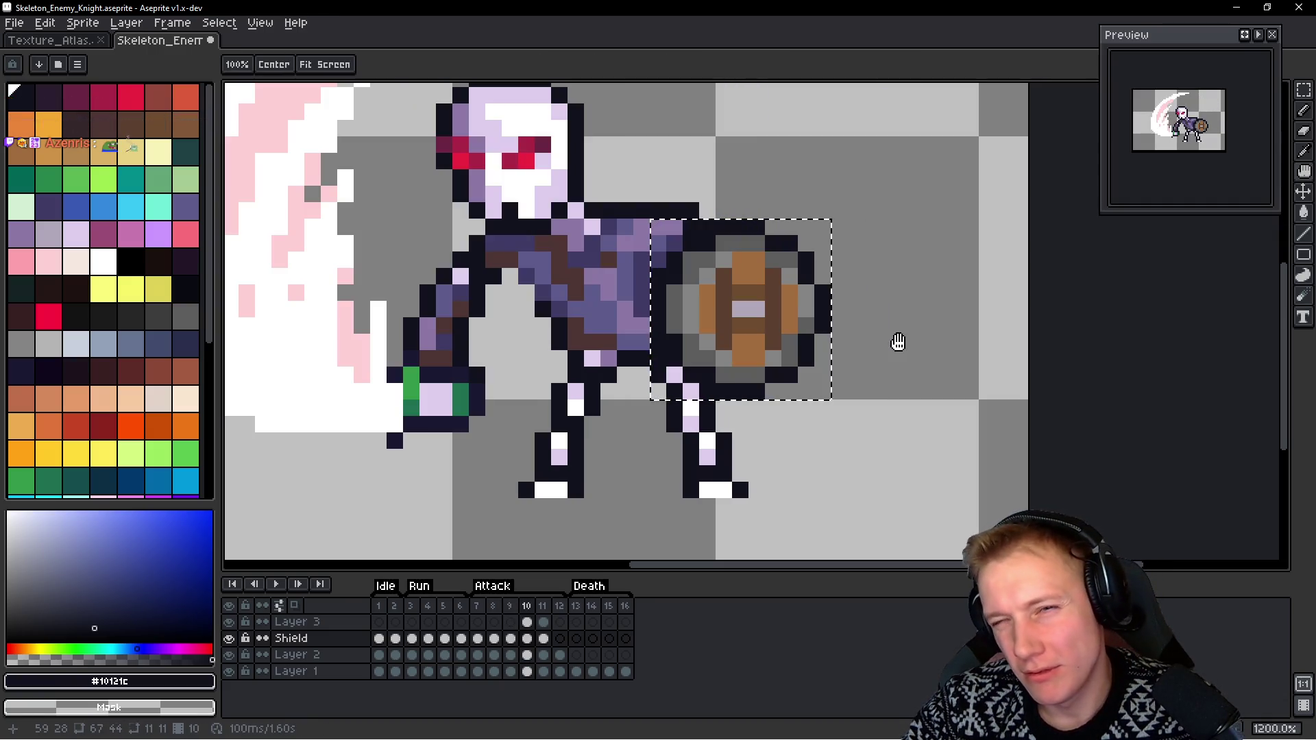
key("period")
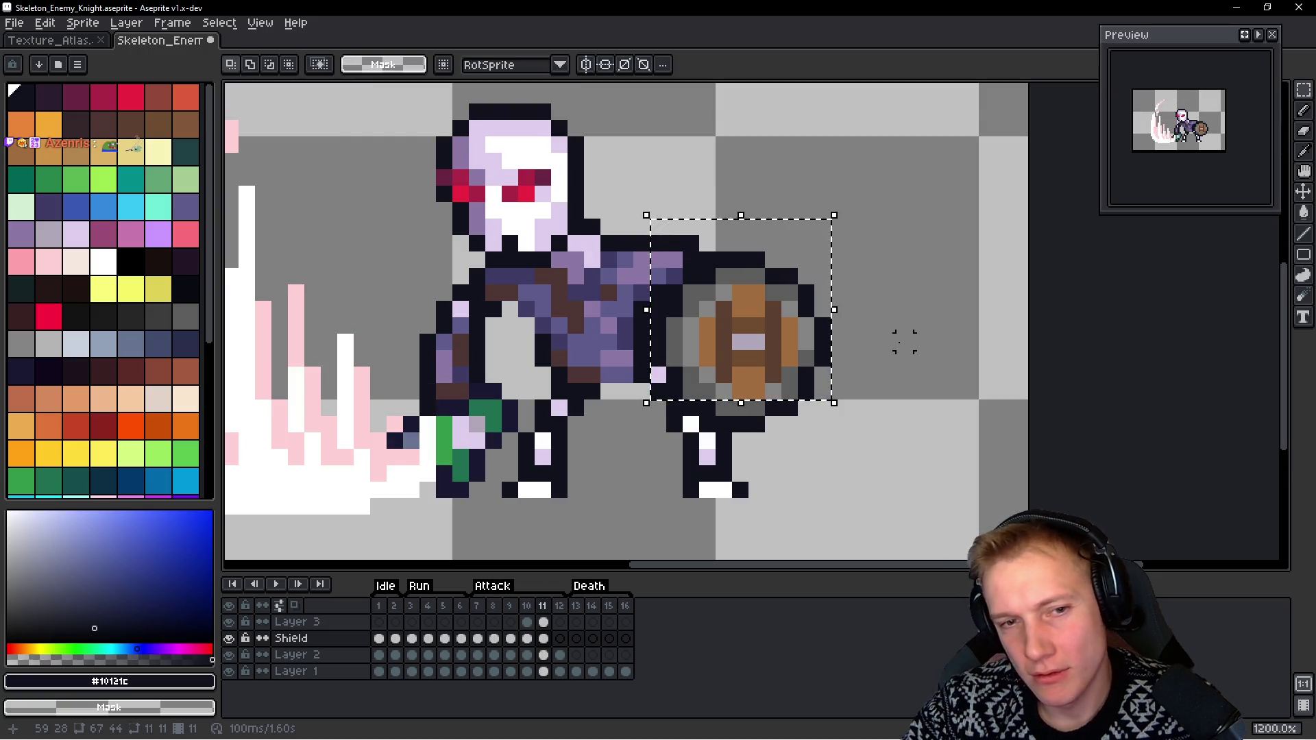
key("space")
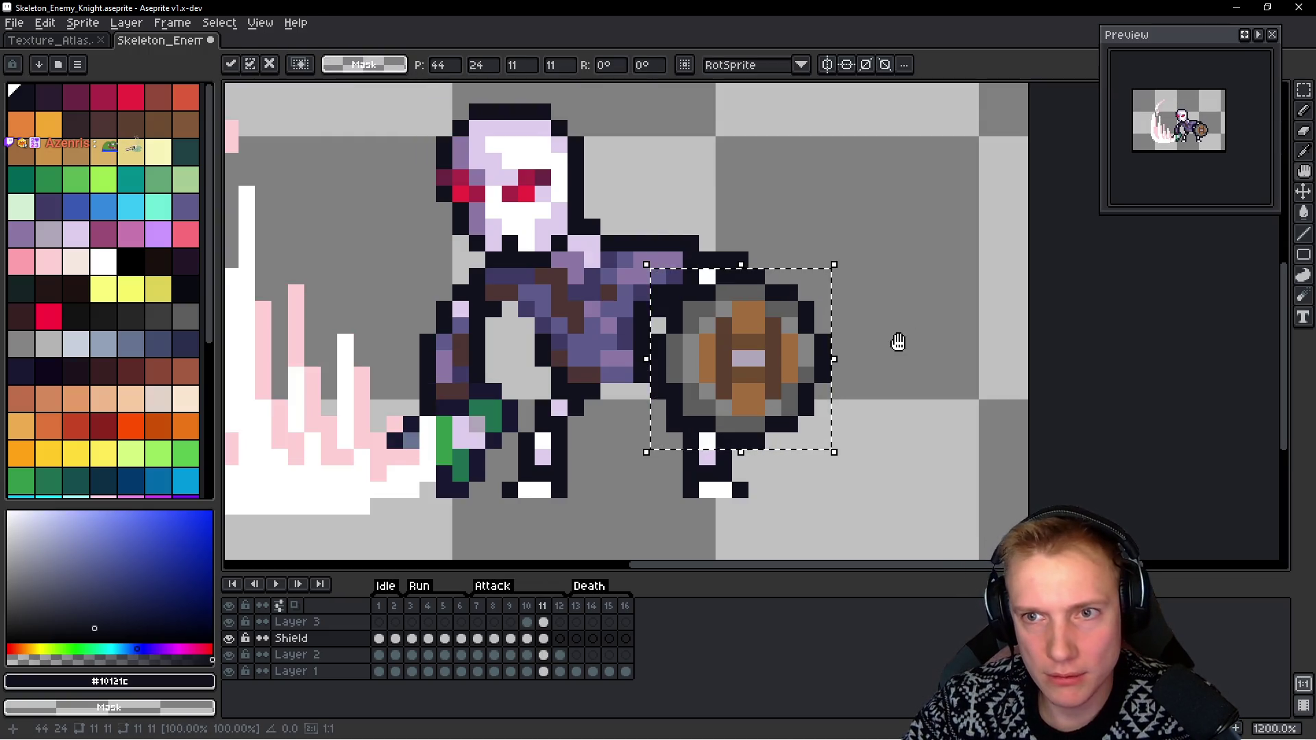
key("comma")
key("Up")
key("Up")
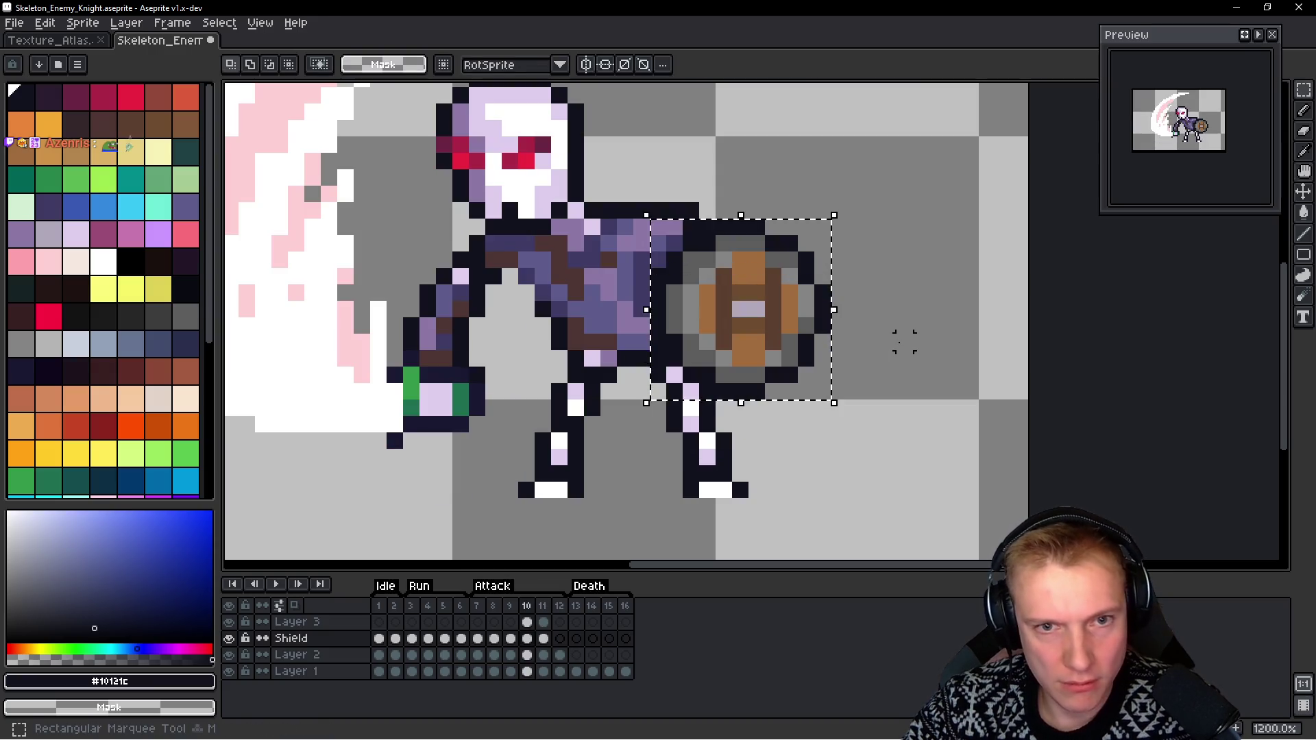
key("space")
key("period")
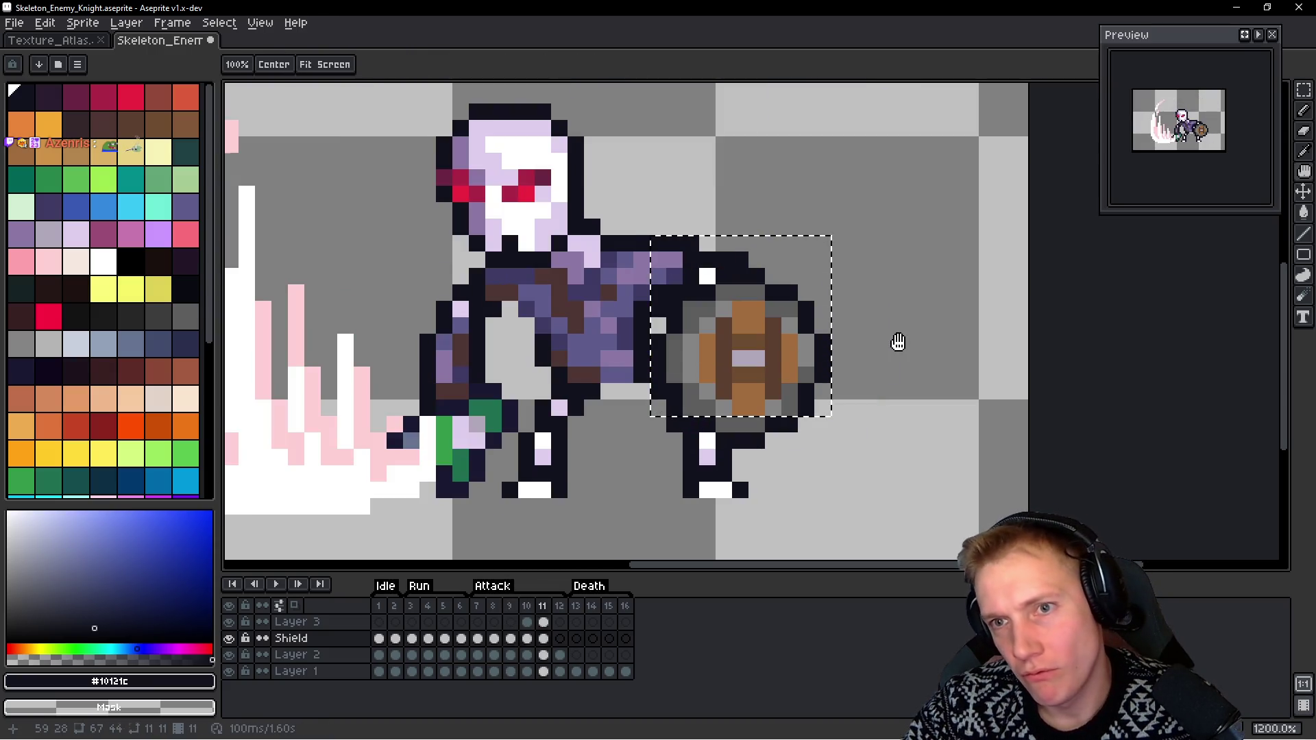
key("period")
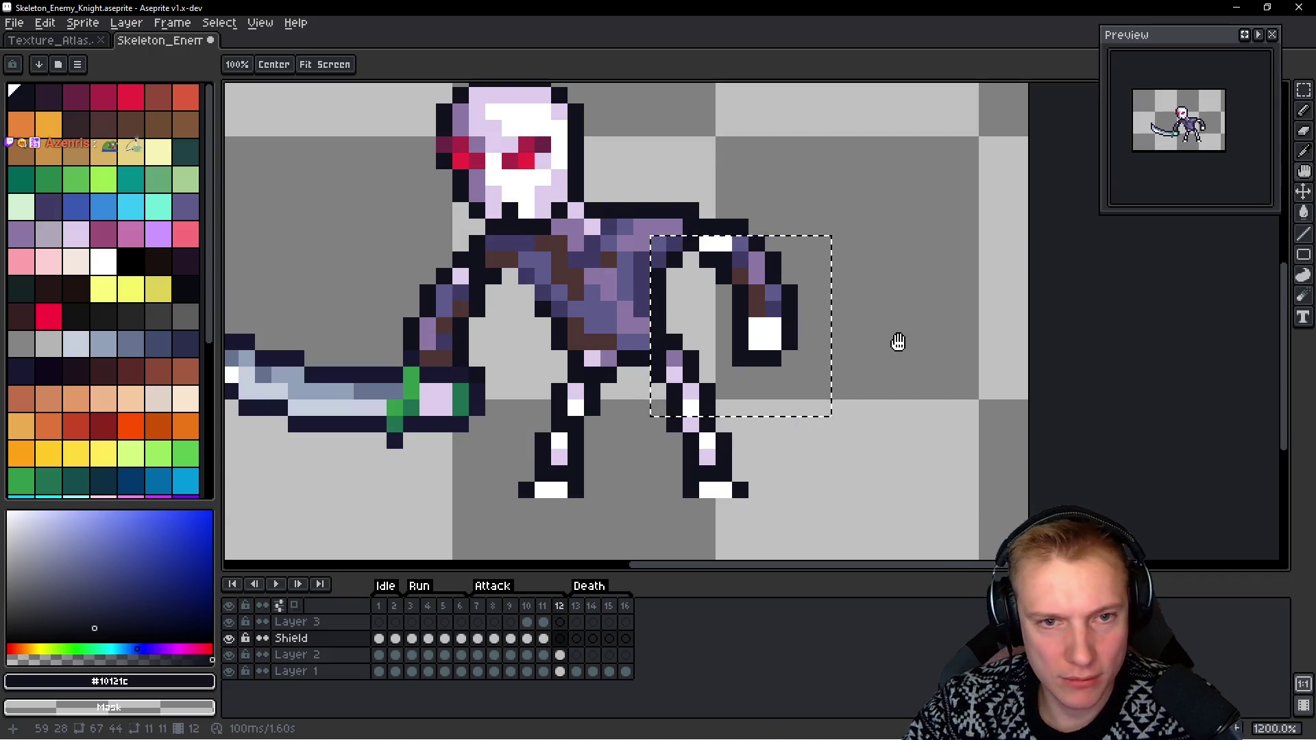
Play the knight's attack animation with the sprite centred, stopping on the slash frame
key("alt+Up")
key("alt+Down")
key("comma")
key("comma")
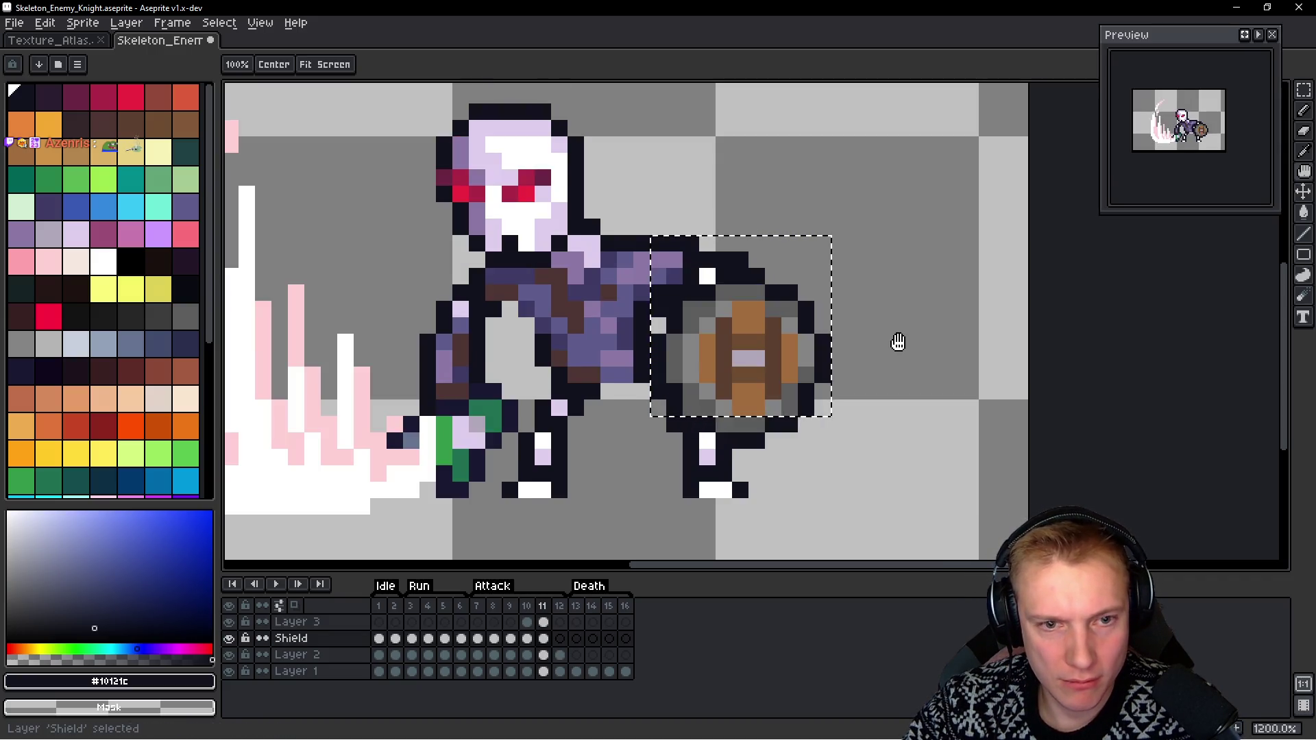
key("m")
key("m")
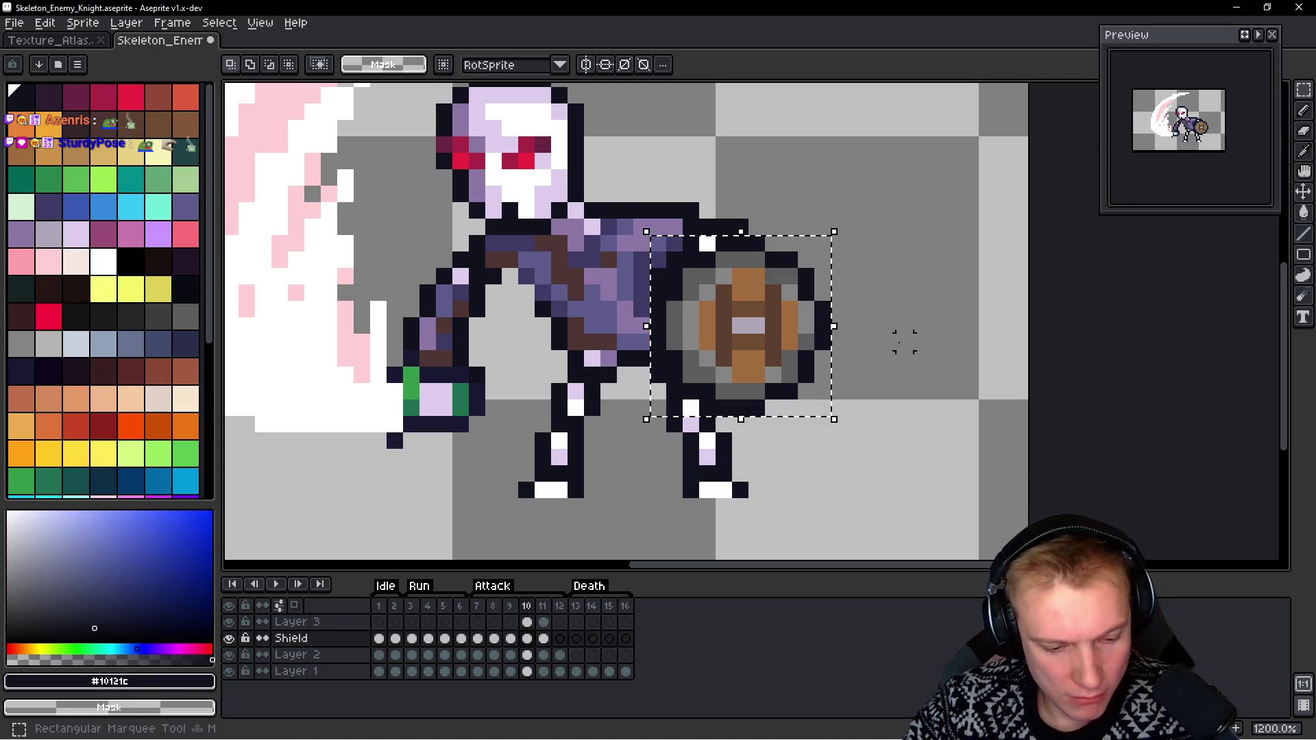
key("period")
key("period")
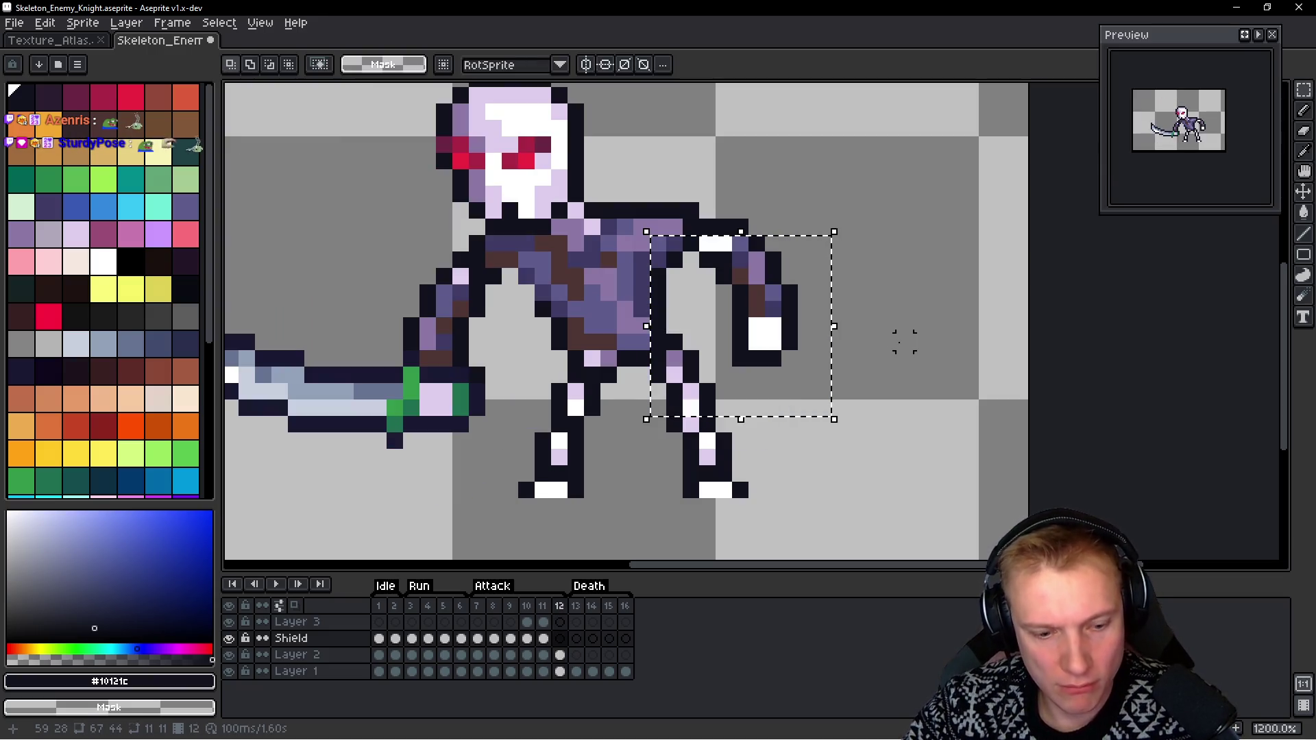
key("Return")
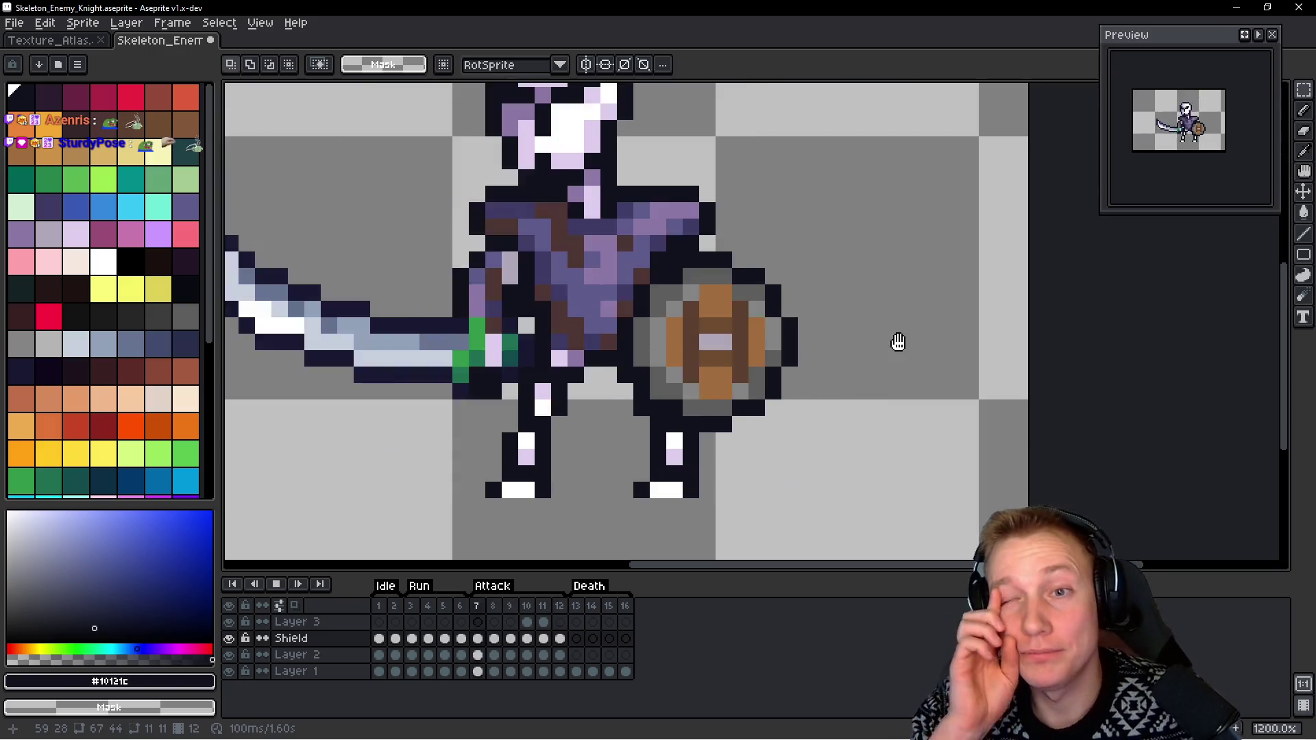
scroll(897, 342, "down", 3)
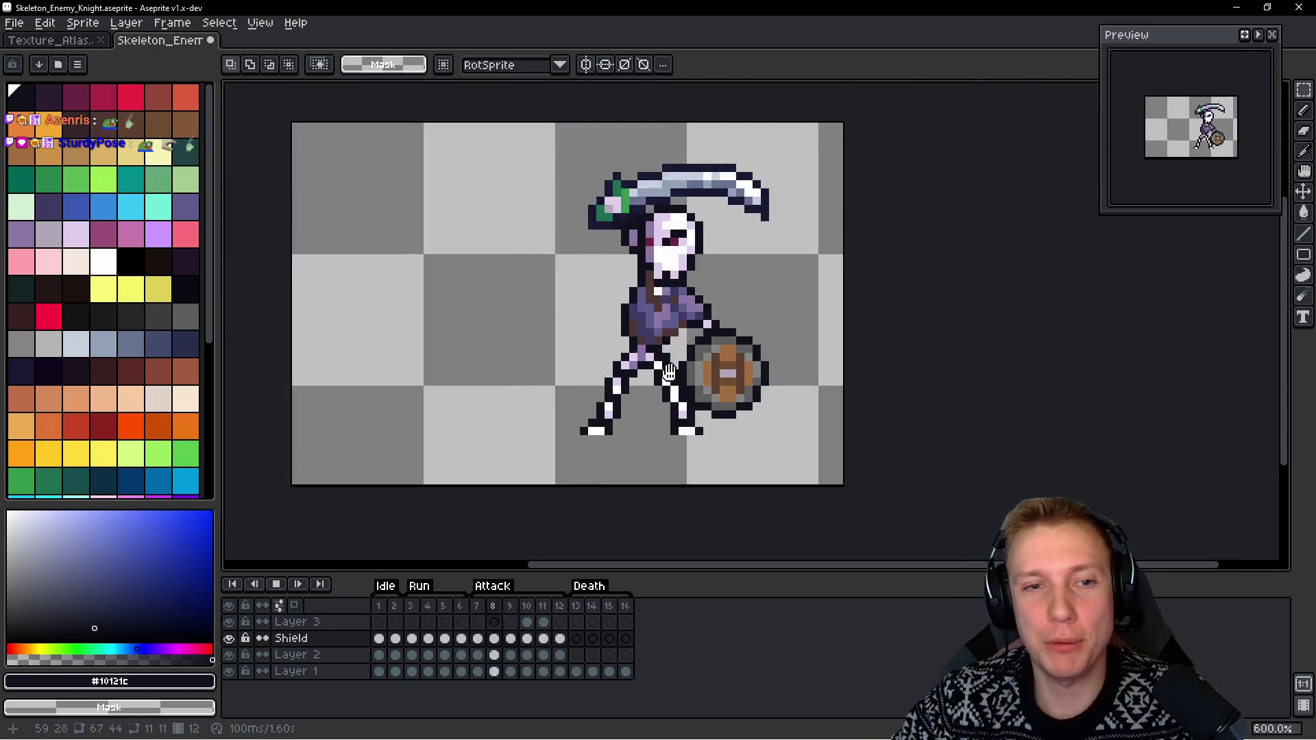
left_click_drag(708, 301, 689, 329)
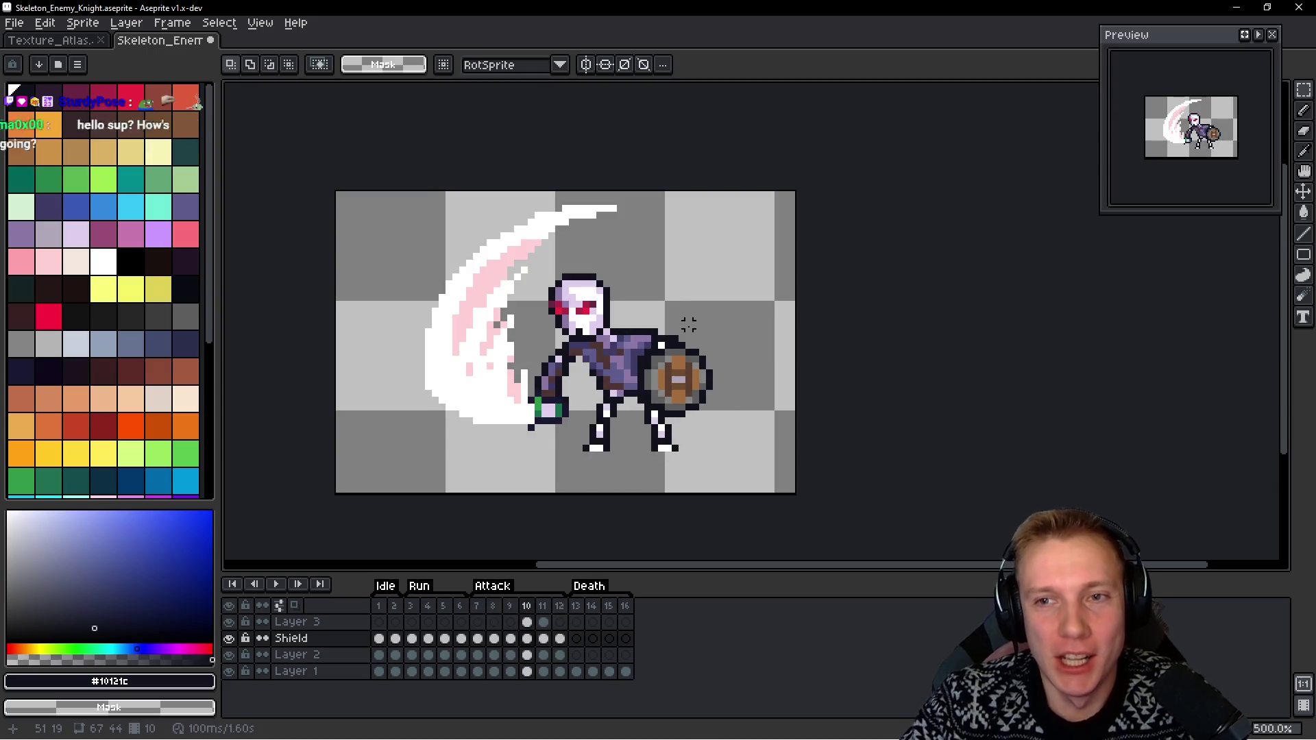
key("Return")
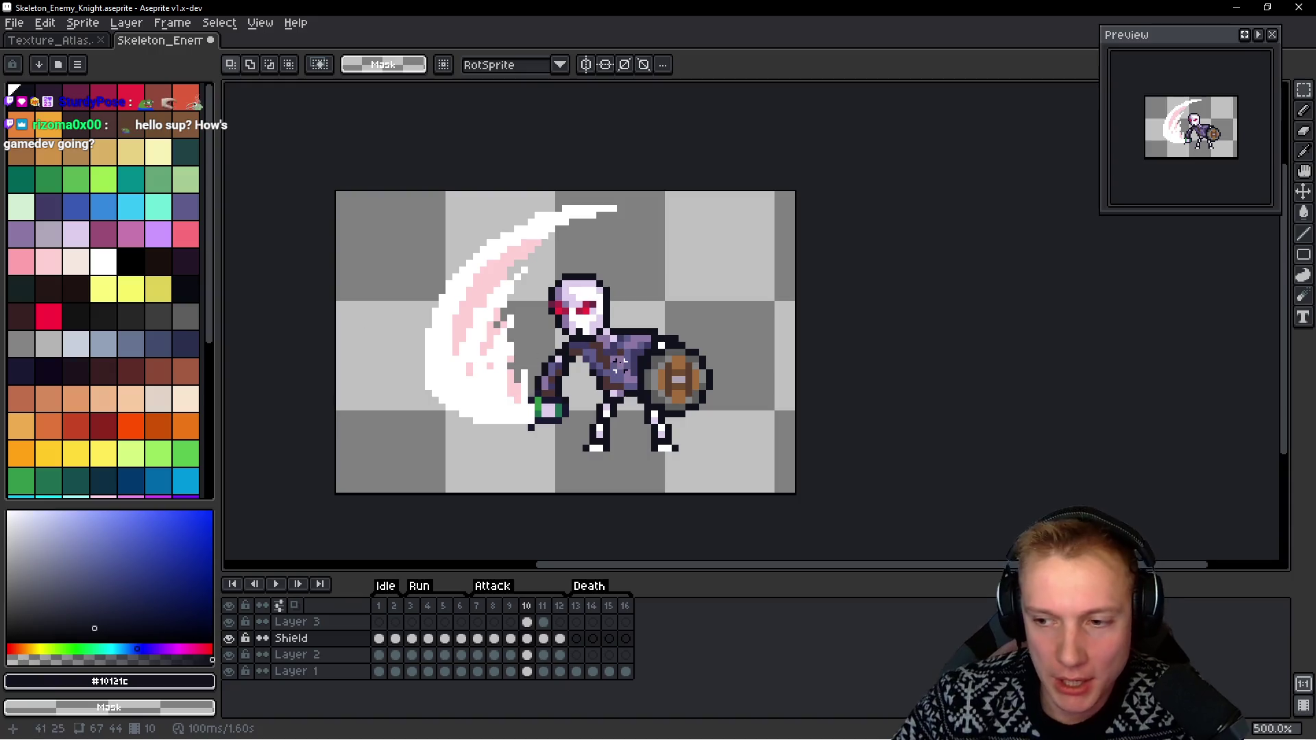
left_click_drag(799, 344, 761, 337)
key("ctrl+e")
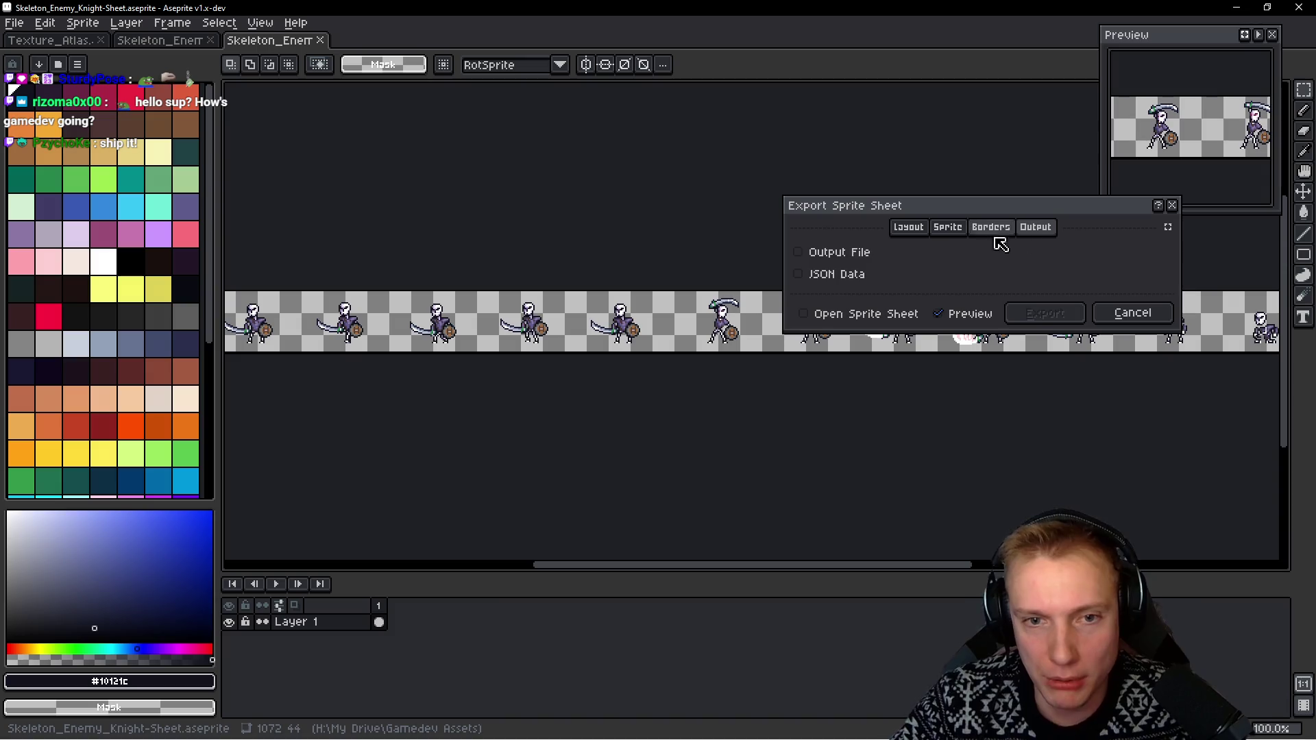
Cancel the sprite sheet export and dismiss Canvas Size without resizing
key("Escape")
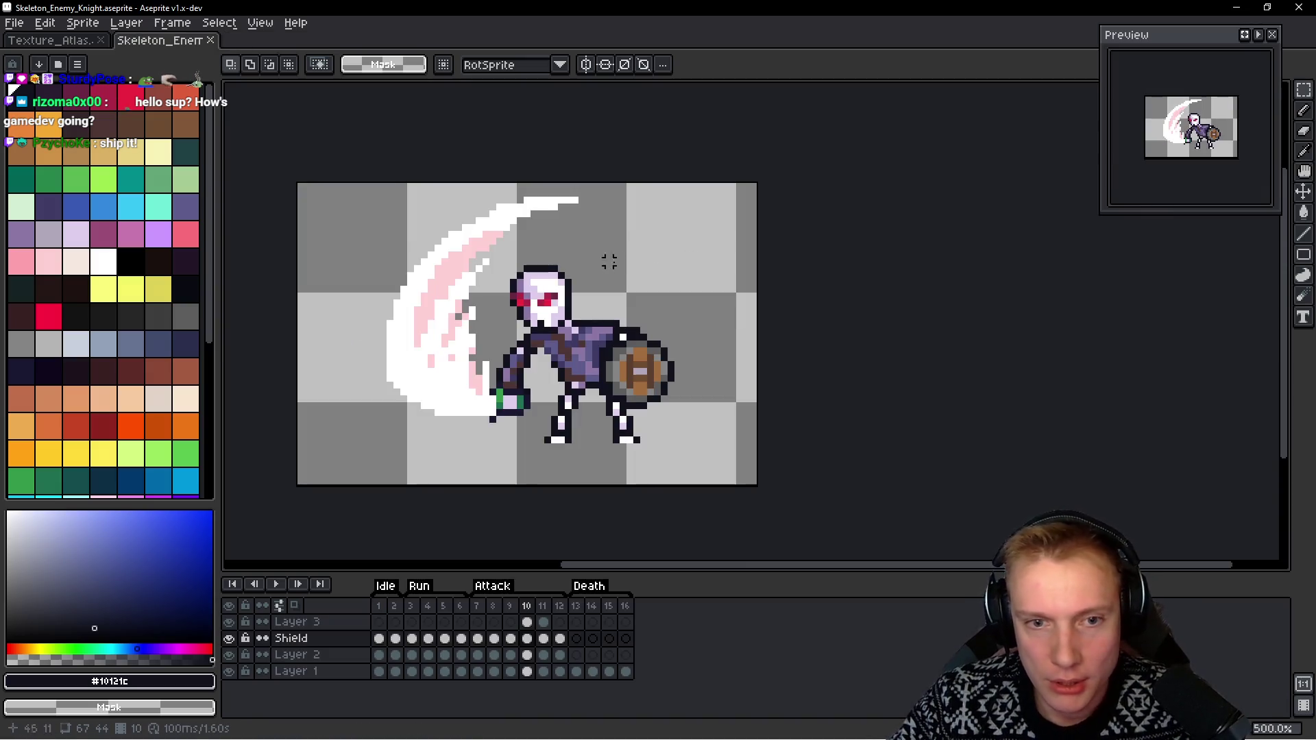
scroll(684, 249, "left", 4)
scroll(665, 305, "right", 2)
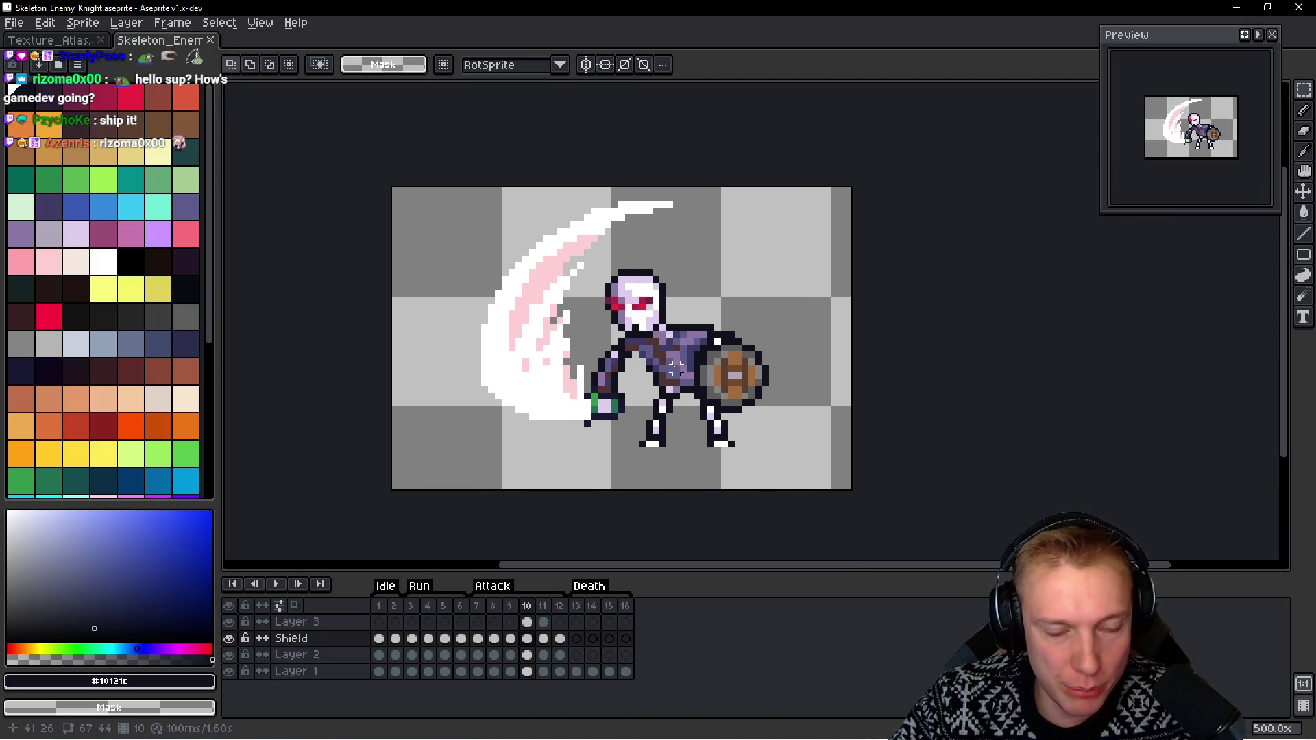
key("ctrl+alt+c")
type("0")
key("Escape")
Replay the attack animation from frame 9 and settle on slash frame 10
key("comma")
key("Return")
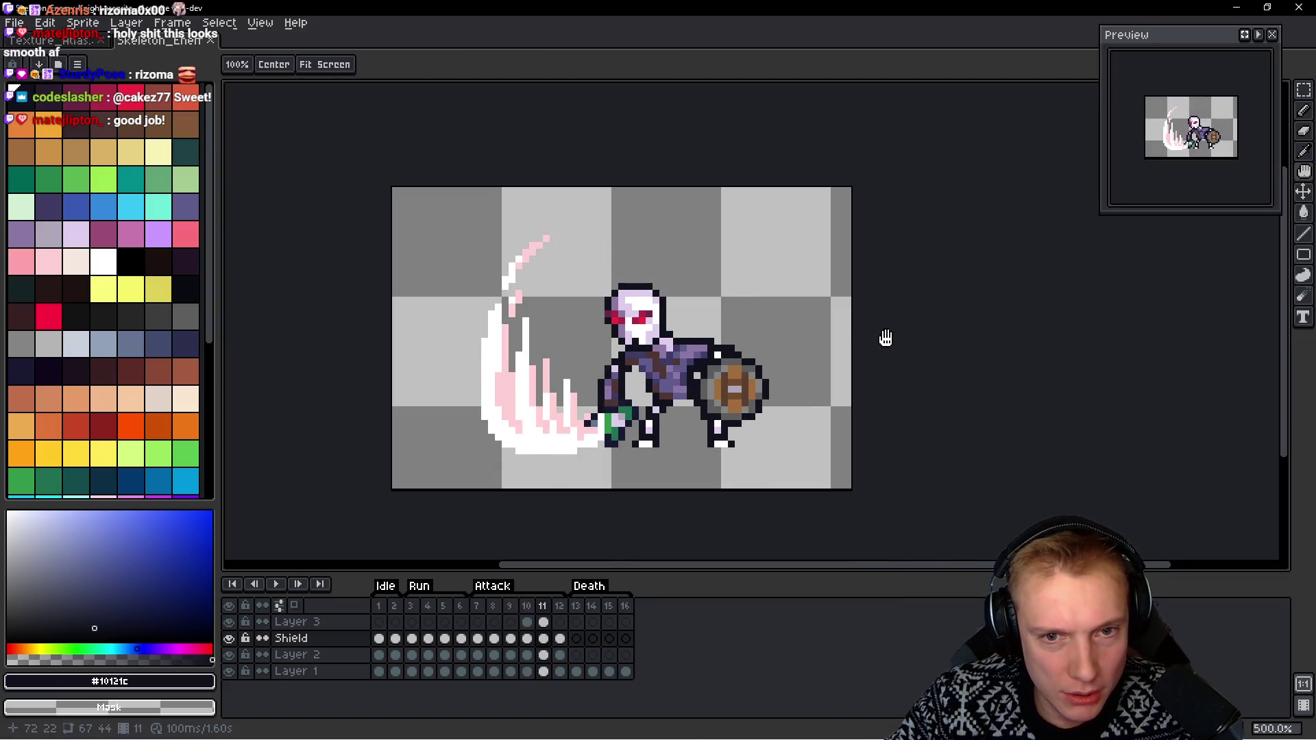
key("Return")
key("period")
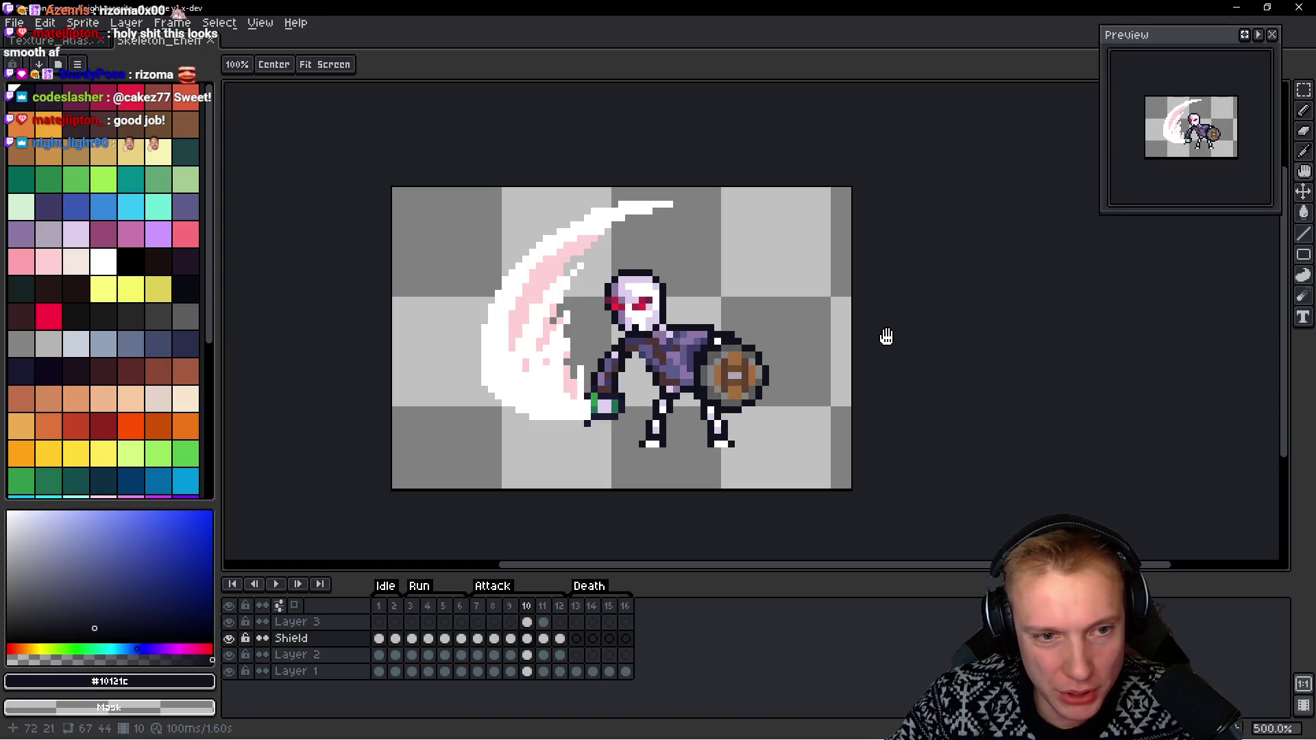
Crop the canvas 2 pixels on the right and inward on the left toward the slash
key("ctrl+alt+c")
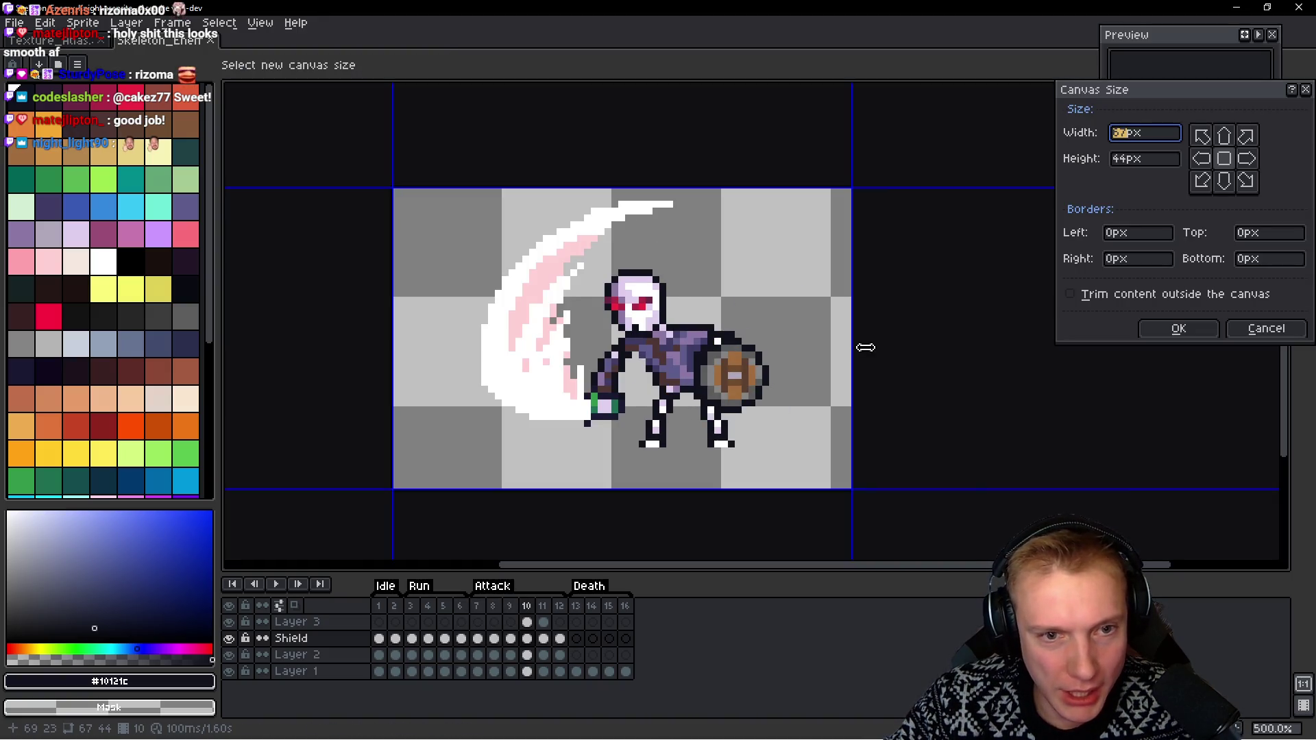
left_click_drag(861, 345, 844, 345)
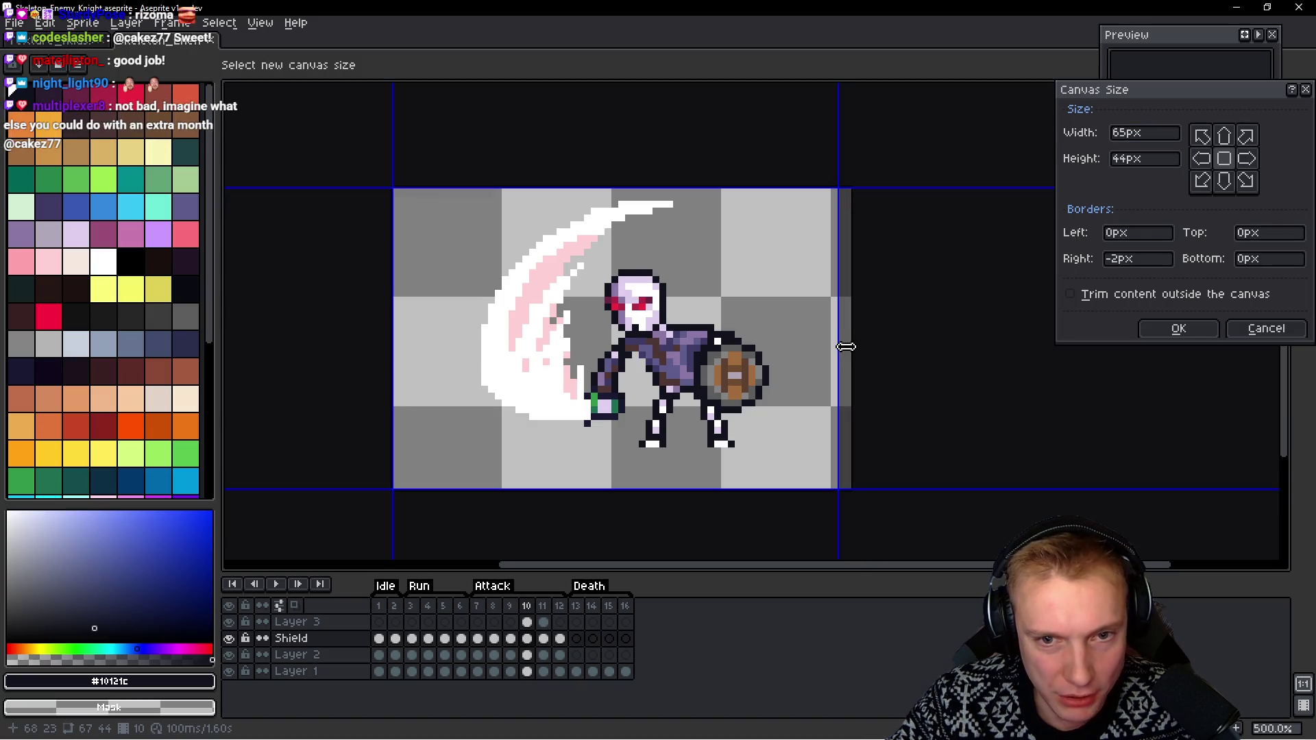
left_click_drag(392, 343, 454, 344)
left_click(1175, 330)
key("Left")
key("Right")
Trim the left edge further to a 53-pixel-wide canvas and play the animation to check
key("ctrl+alt+c")
left_click_drag(466, 353, 494, 355)
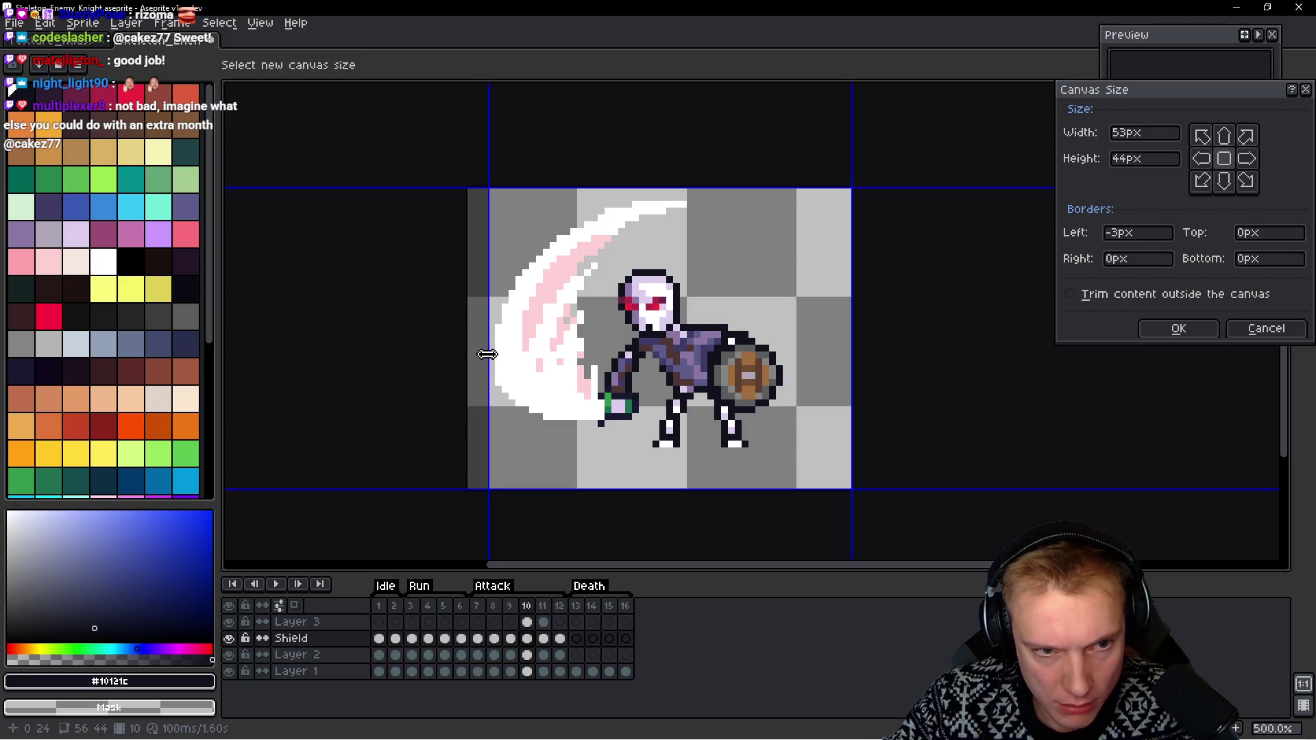
left_click(1178, 329)
key("Left")
key("Right")
key("Left")
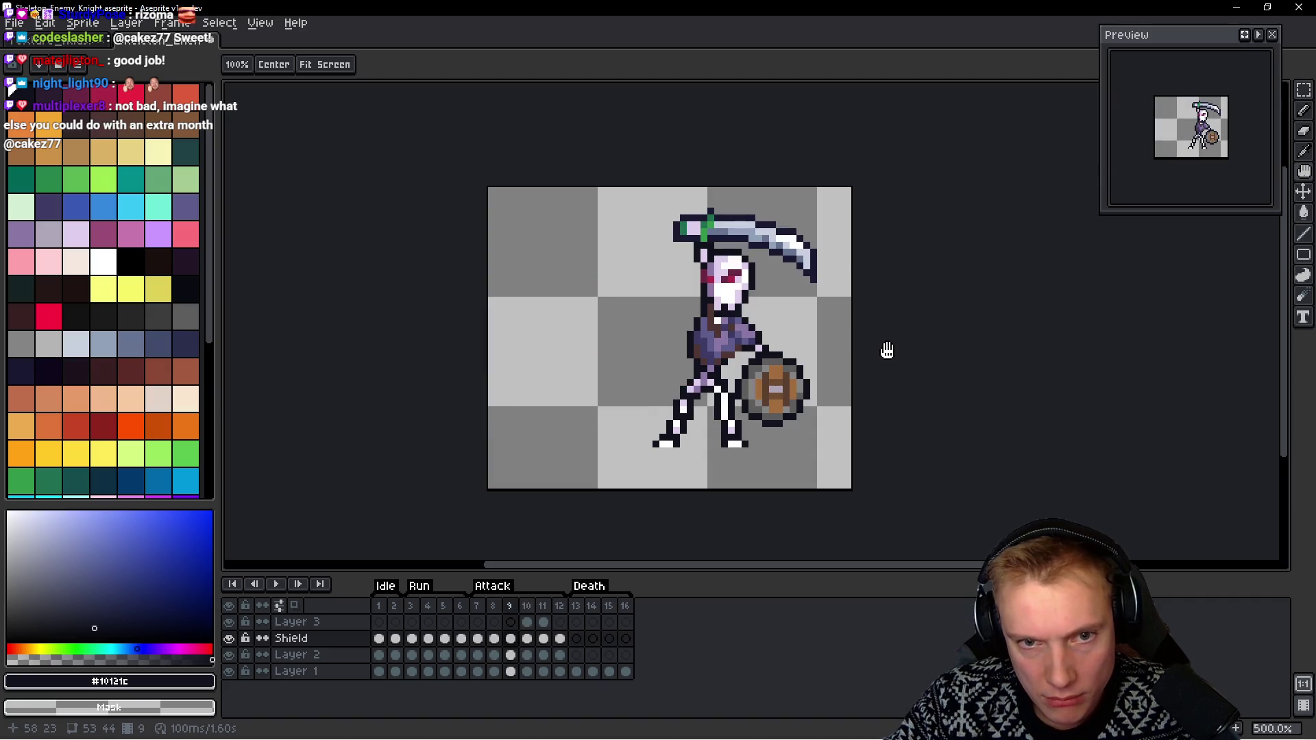
key("Right")
key("Right")
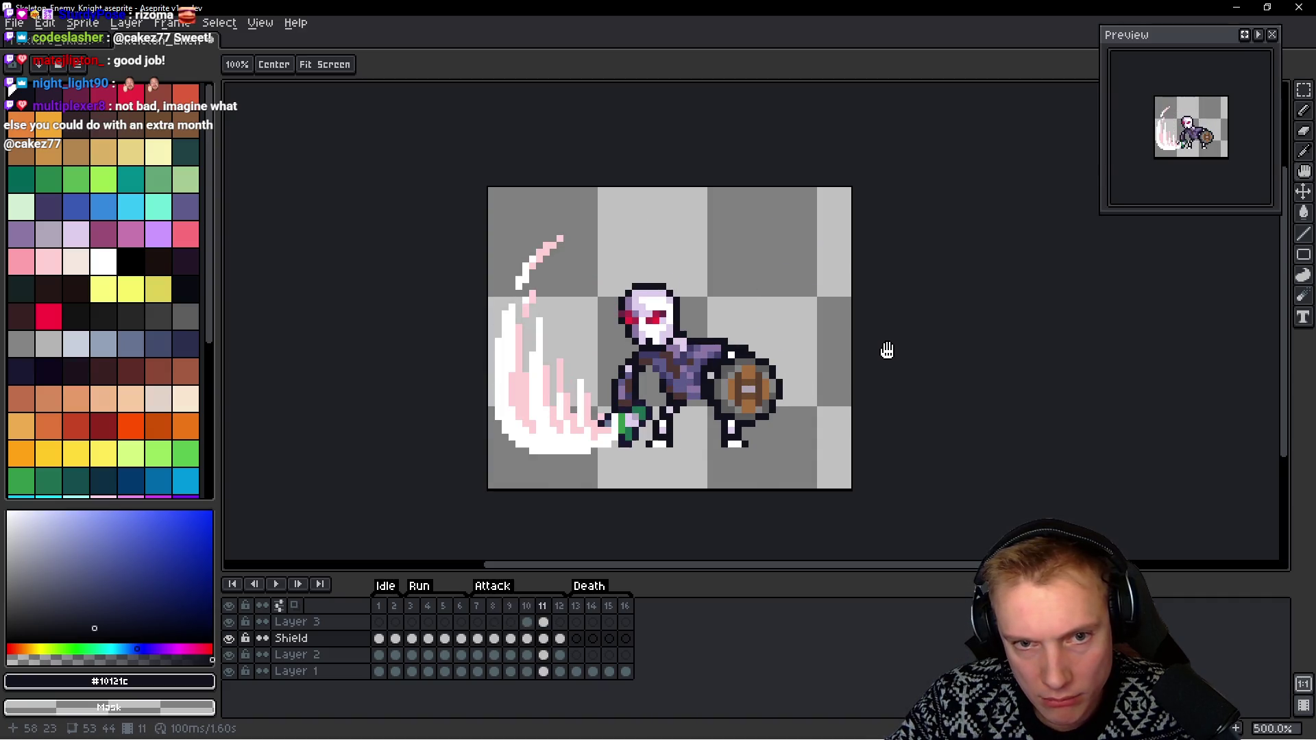
key("Right")
key("Return")
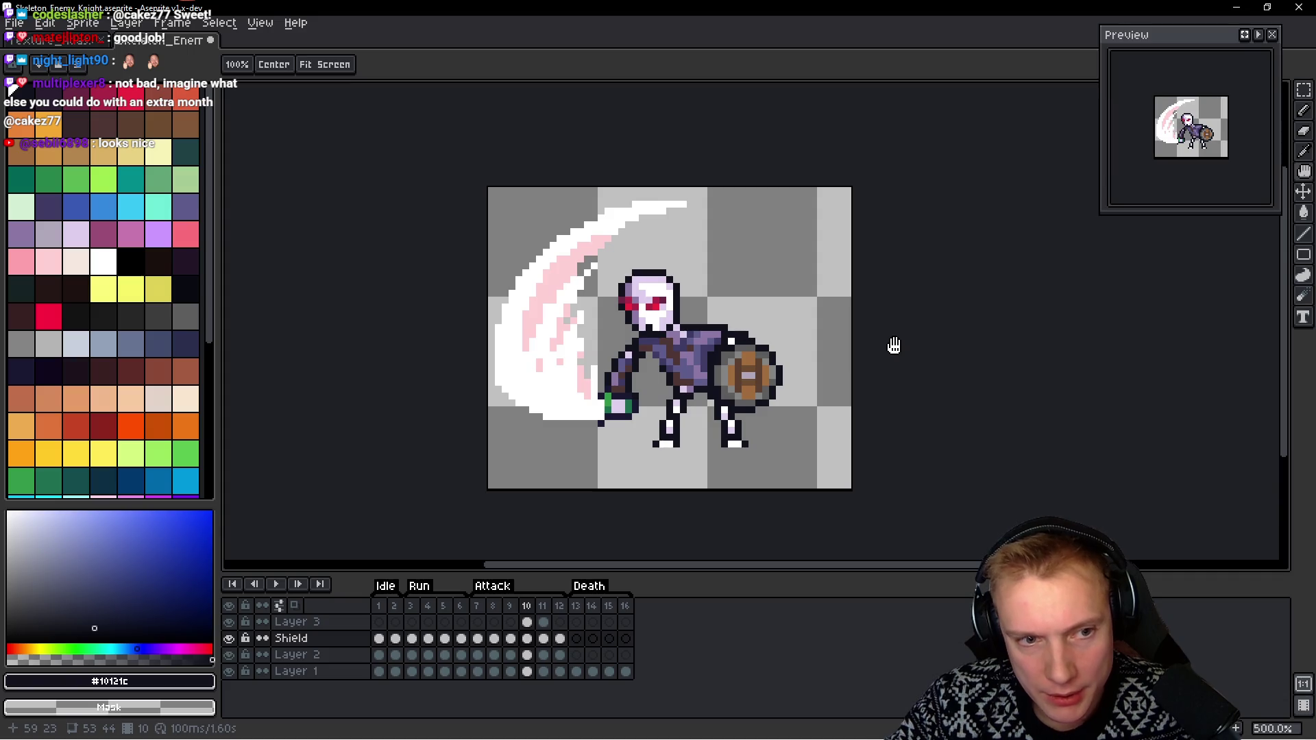
key("m")
scroll(480, 377, "up", 4)
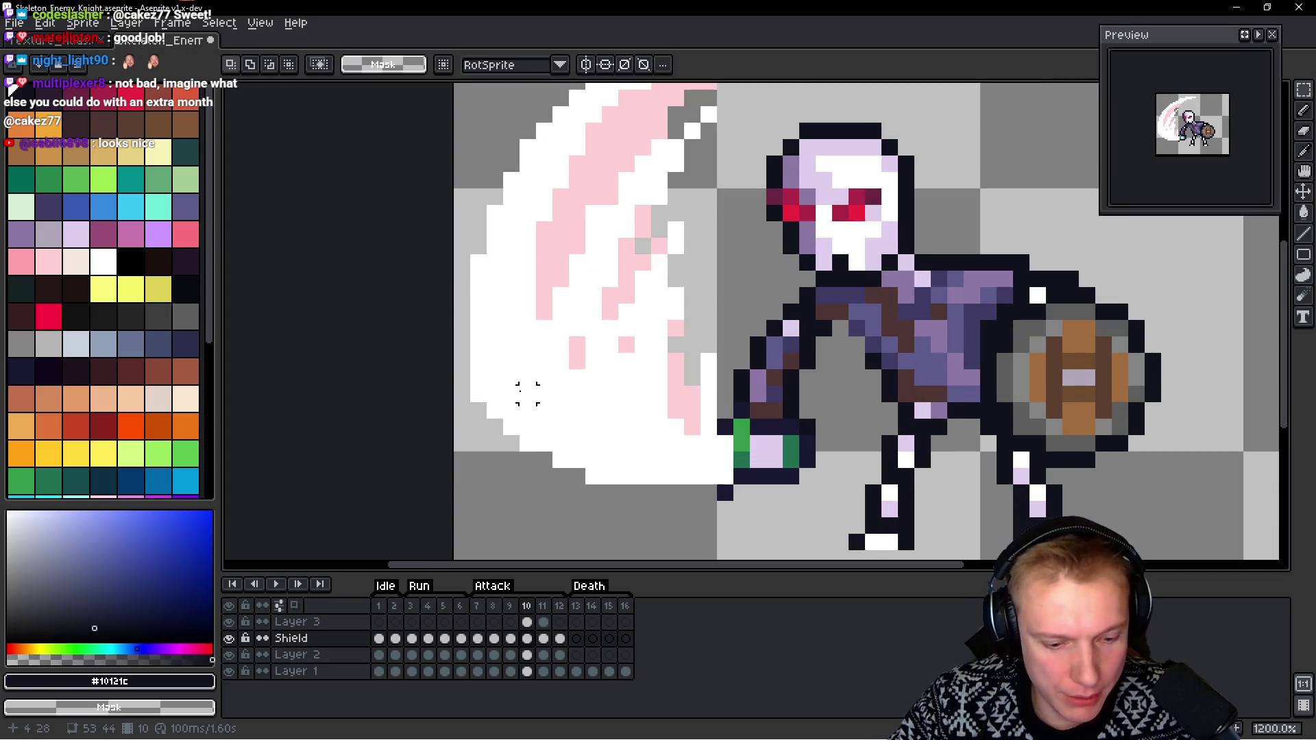
Make Layer 3 active with the pencil and return to frame 9
left_click(531, 398, "ctrl")
key("b")
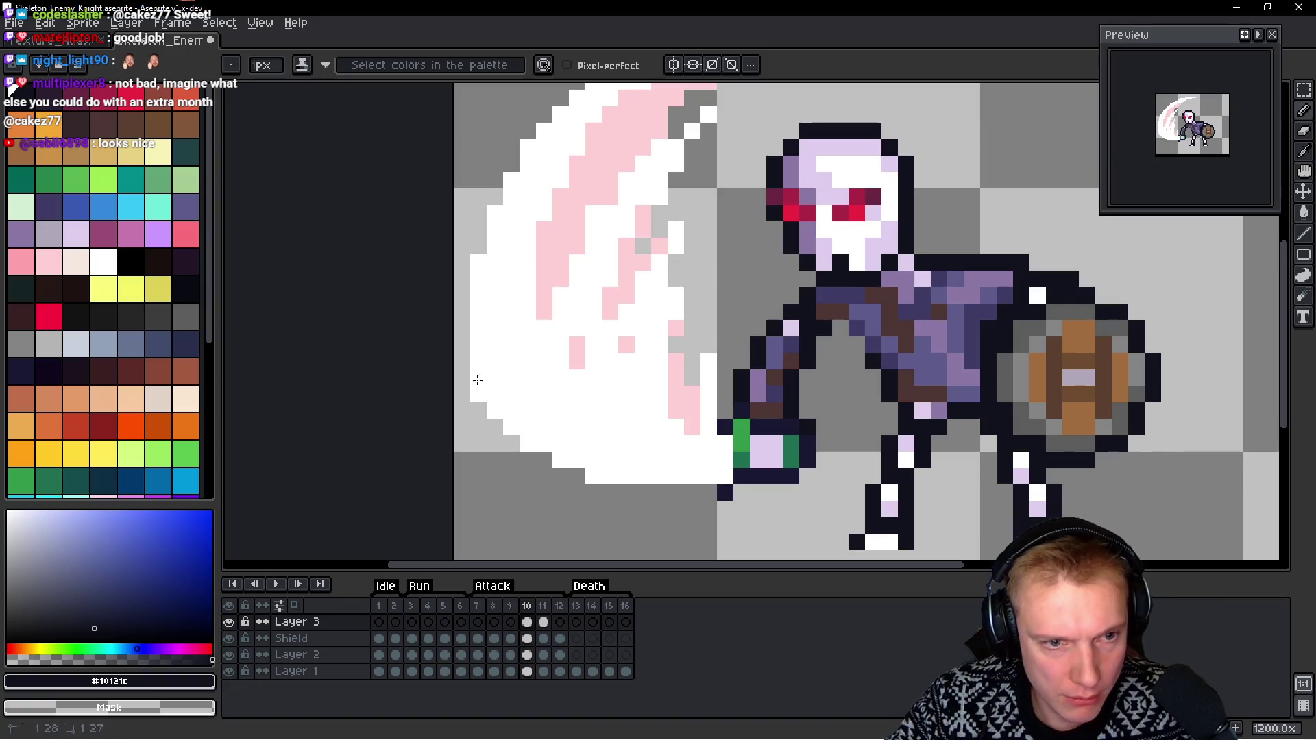
key("h")
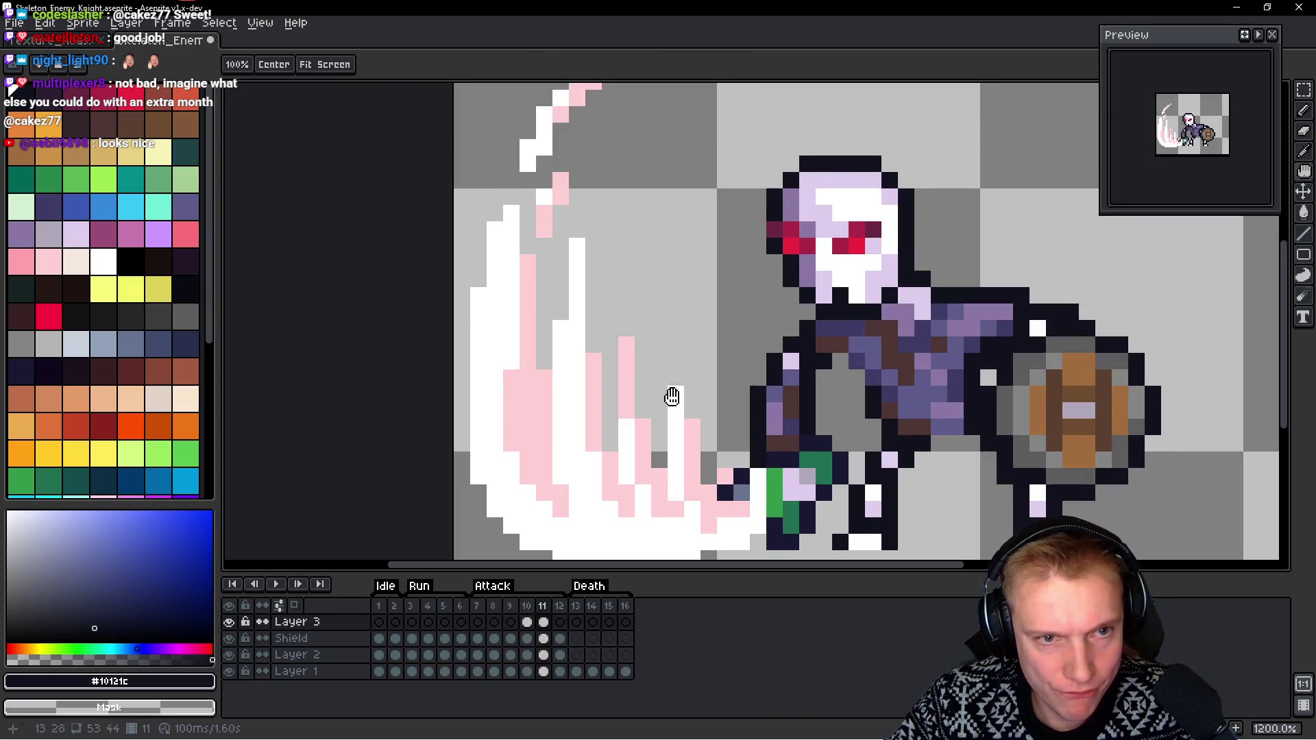
key("b")
scroll(672, 396, "down", 3)
scroll(753, 373, "right", 4)
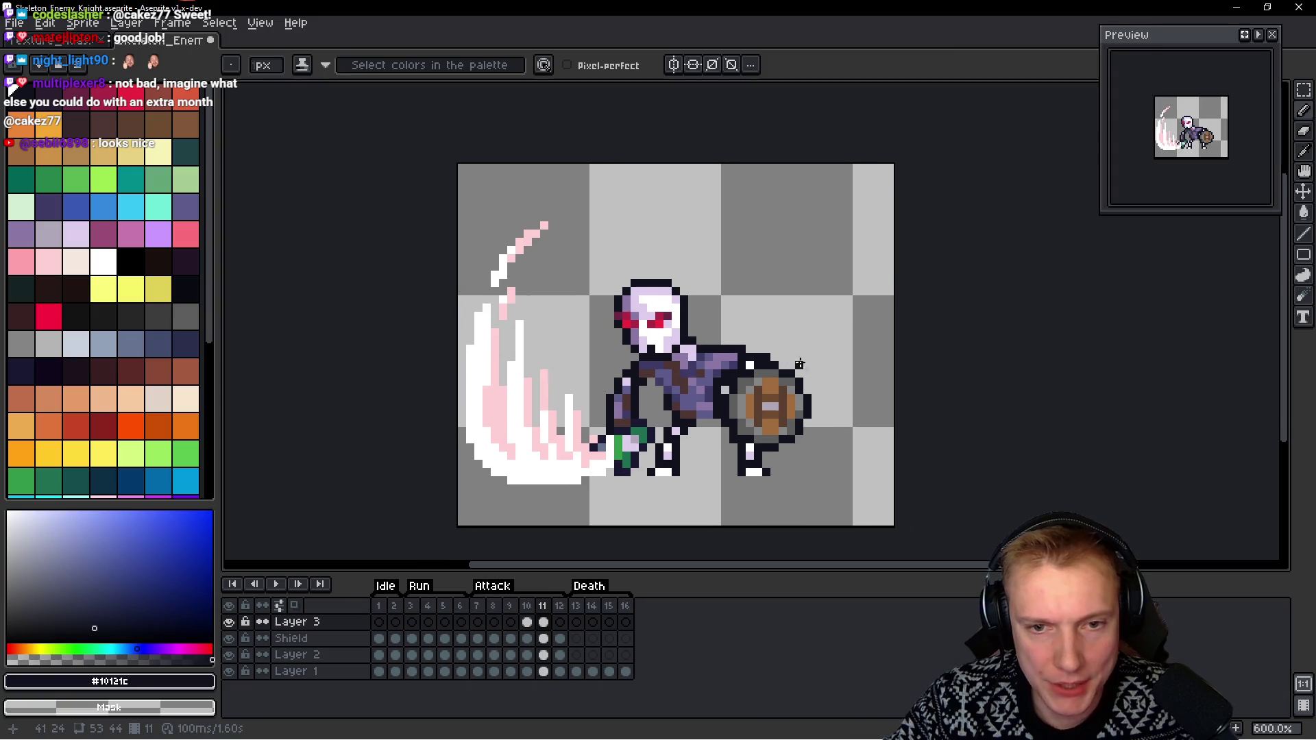
key("comma")
key("comma")
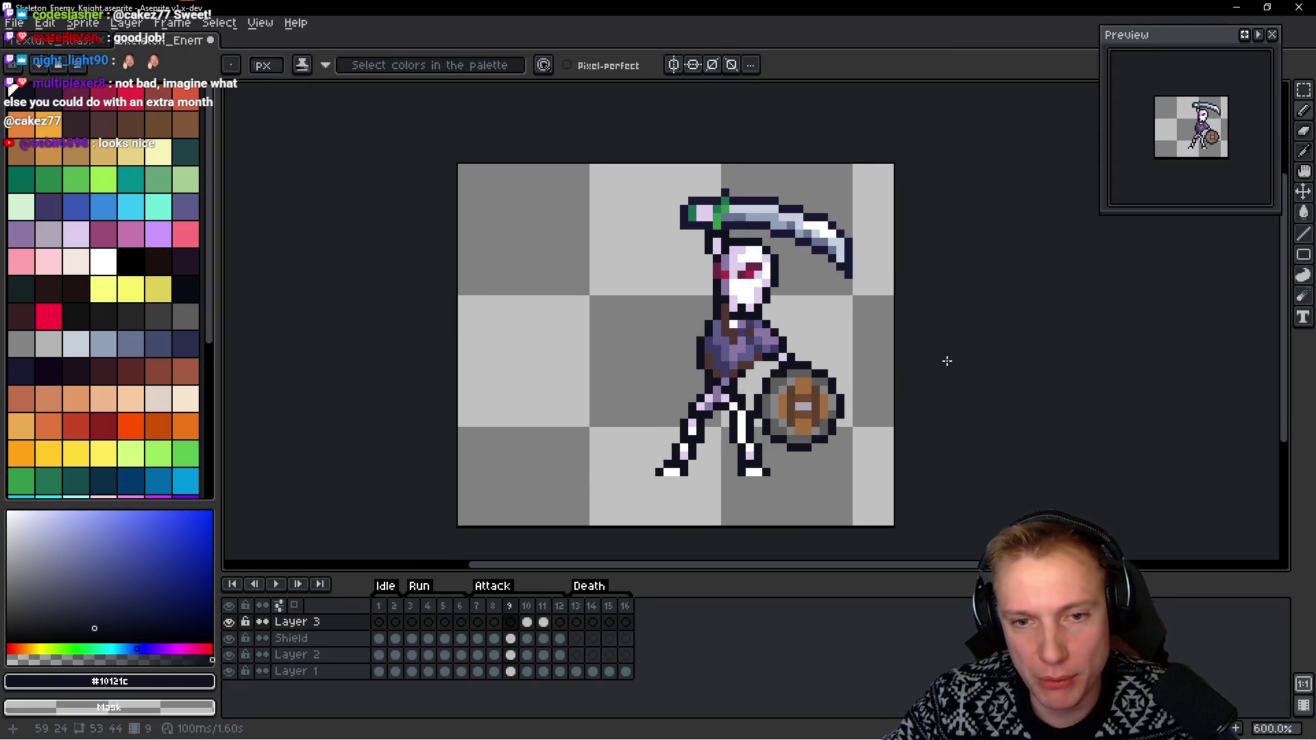
Narrow the canvas to 48 pixels wide by pulling in the right edge
key("ctrl+alt+c")
left_click_drag(855, 362, 812, 361)
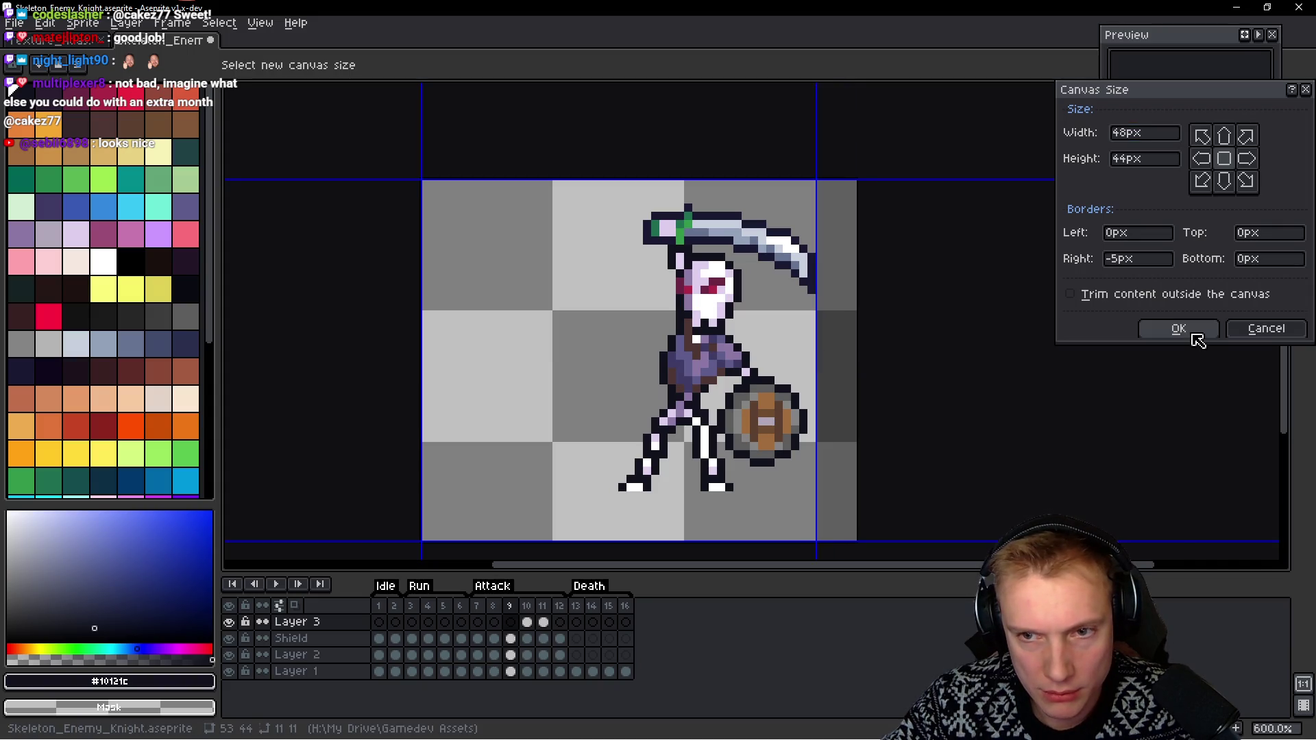
left_click(1195, 335)
scroll(973, 336, "down", 1)
left_click_drag(964, 333, 917, 341)
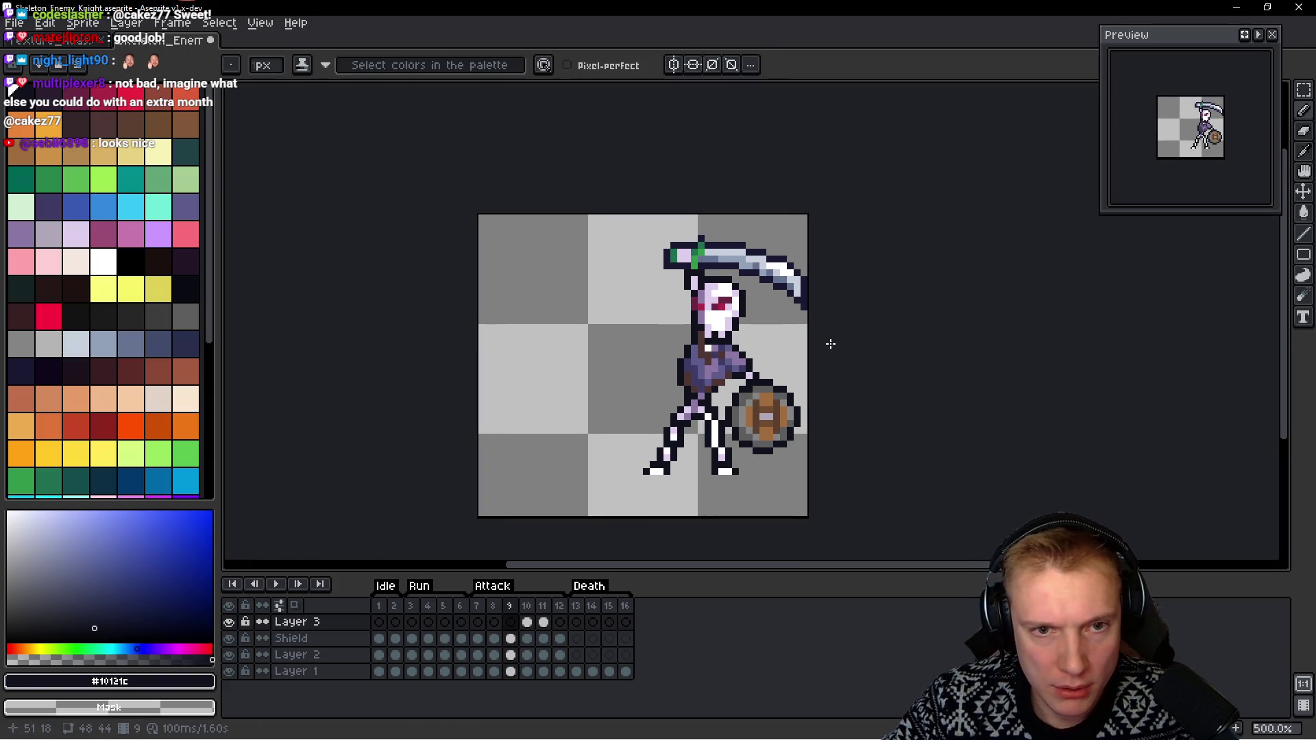
key("space")
key("Right")
Shift the canvas with Top 2px / Bottom -2px to lower the art, then replay the attack
key("ctrl+alt+c")
left_click_drag(666, 516, 661, 501)
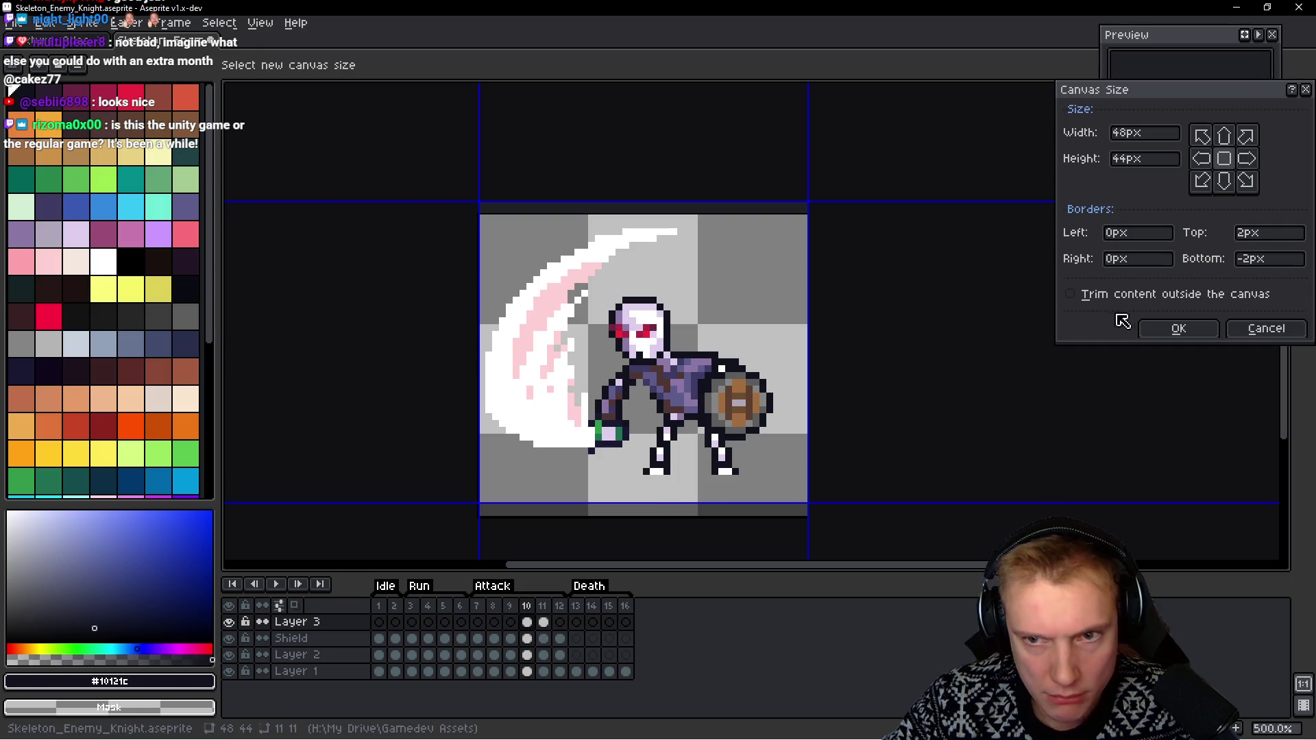
left_click(1173, 329)
key("Left")
key("Return")
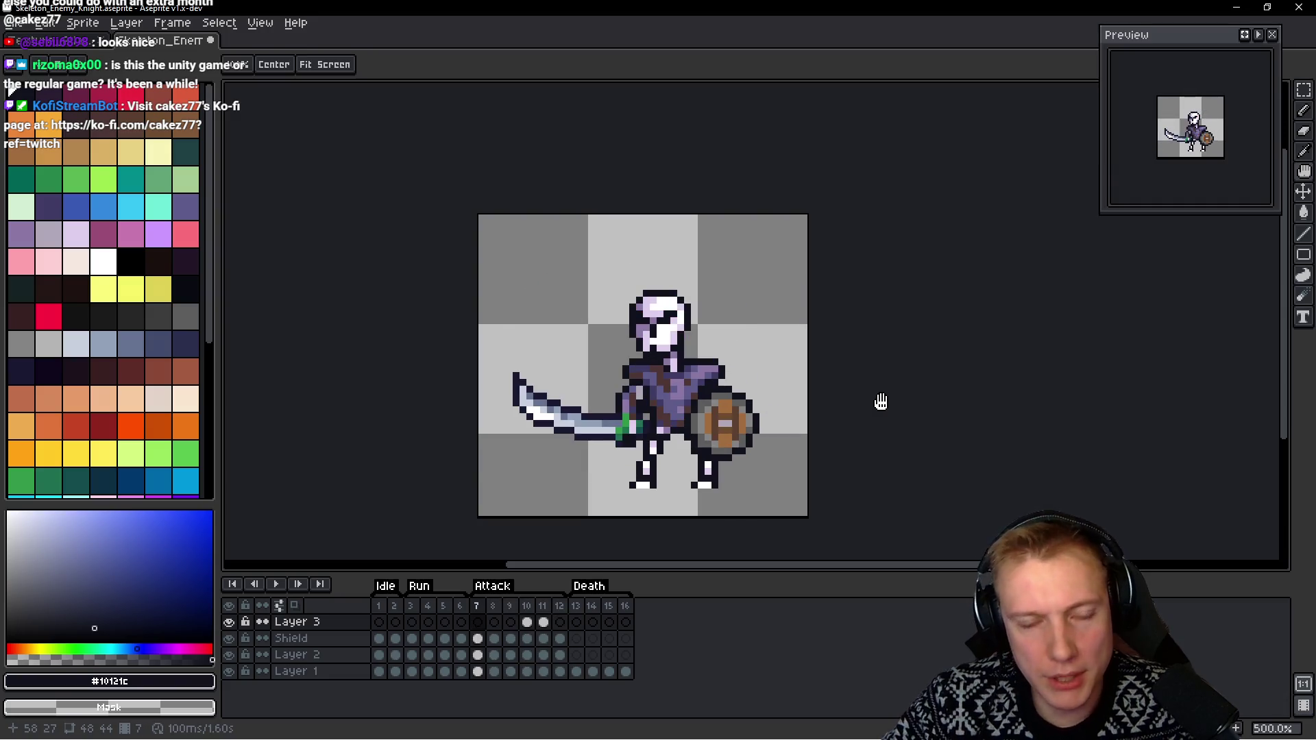
Save the knight file and set the sprite sheet export to write an output file
key("b")
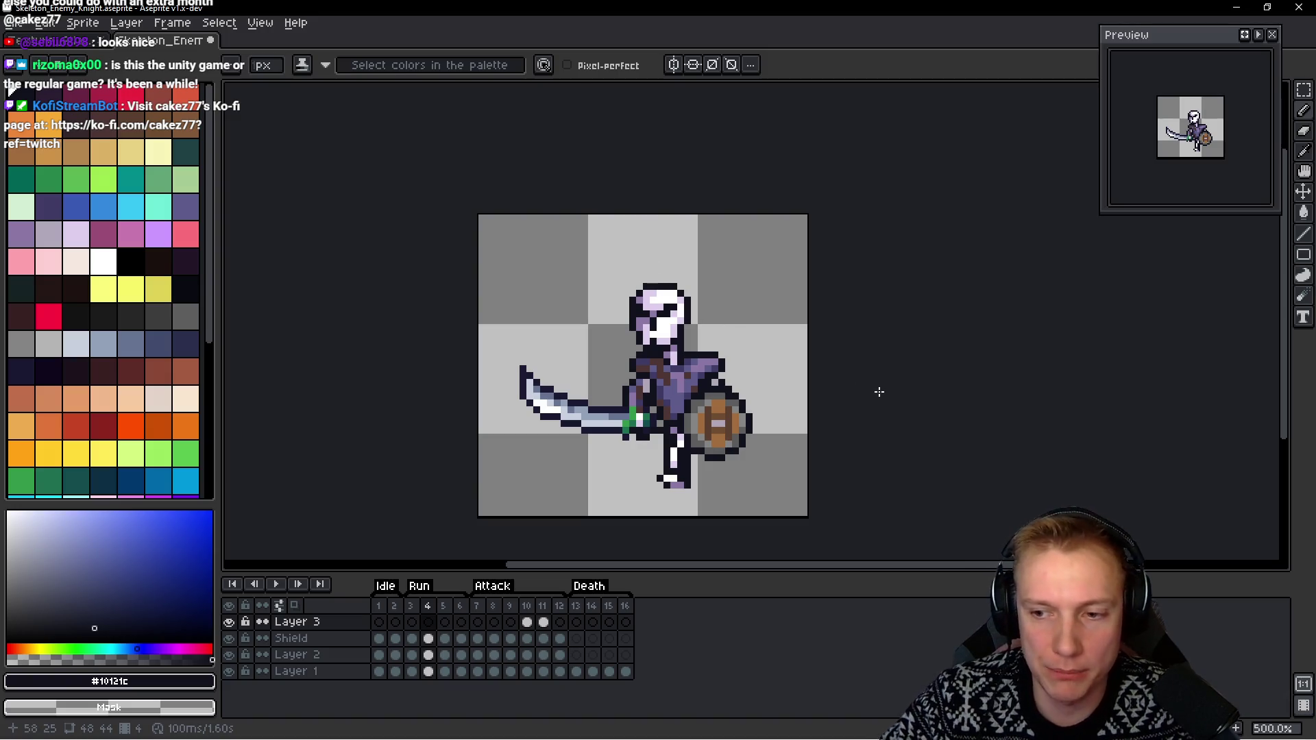
key("ctrl+s")
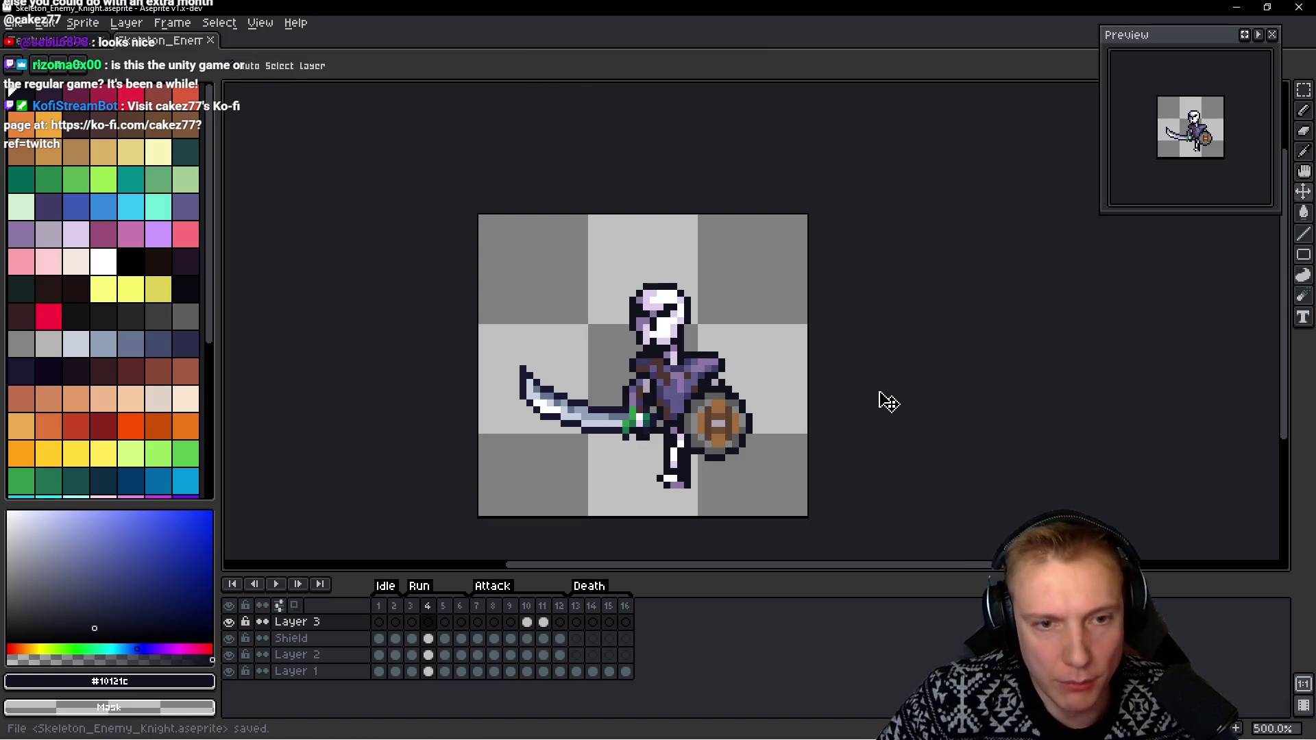
key("ctrl+e")
left_click(830, 254)
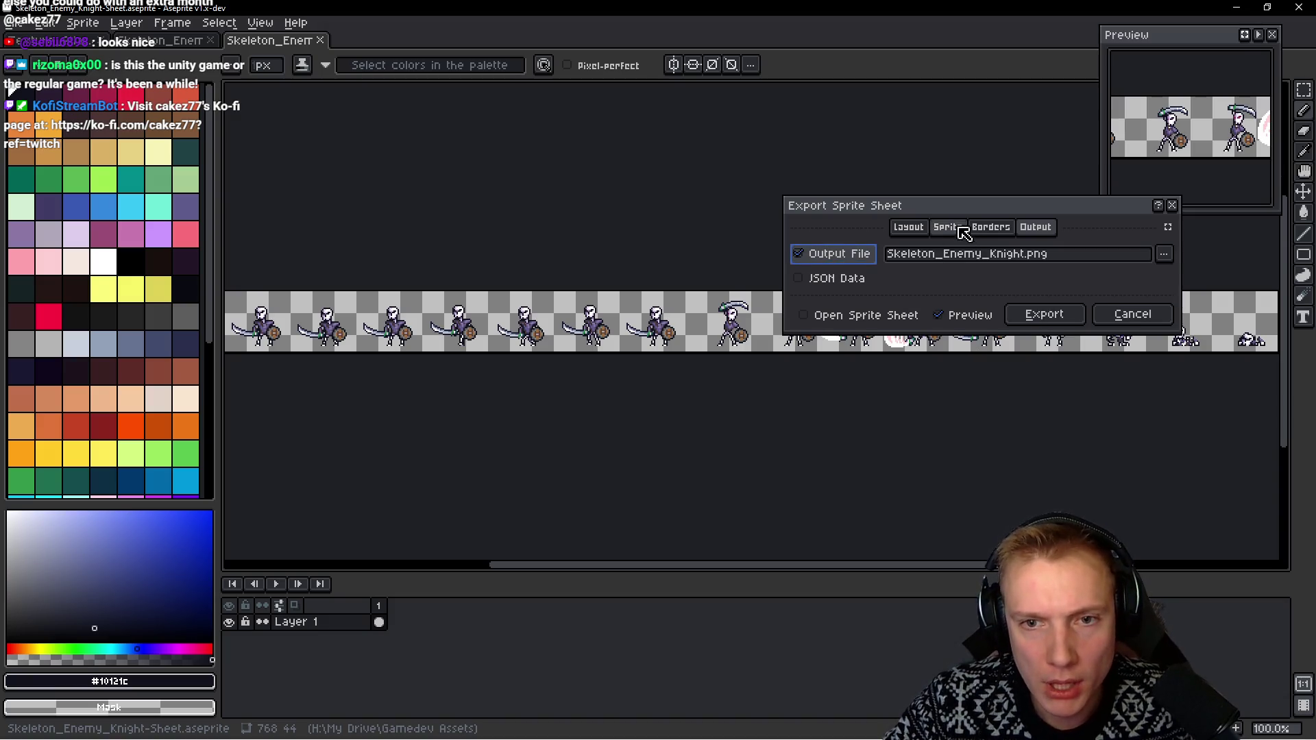
Tick Split Tags in the Sprite options, then export Skeleton_Enemy_Knight.png
left_click(966, 231)
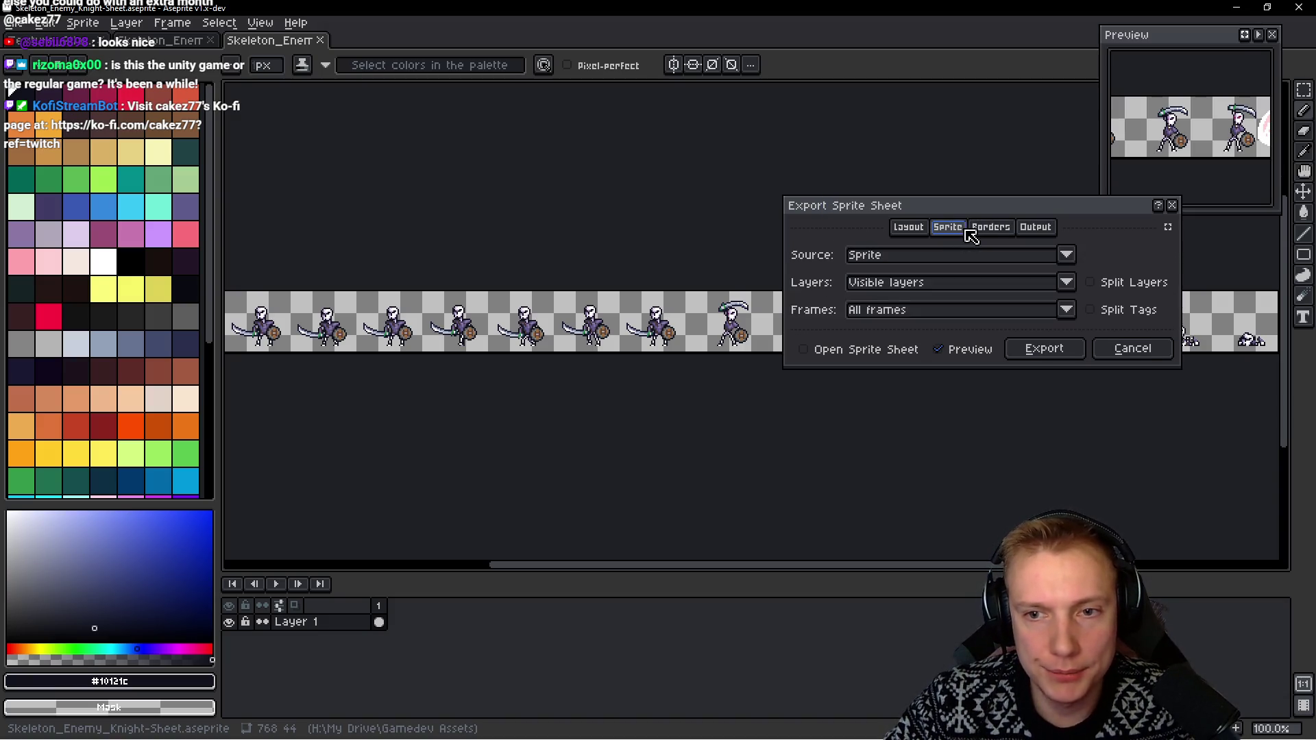
left_click(1090, 310)
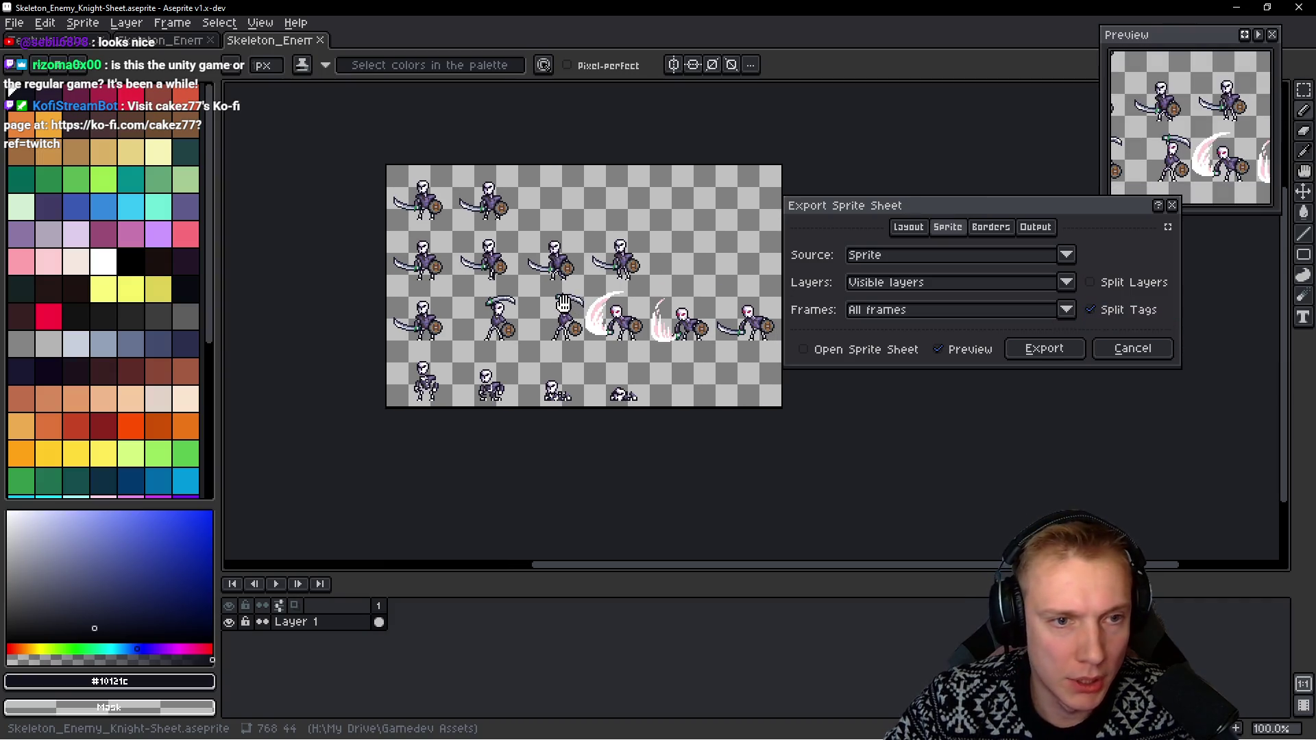
left_click(1041, 348)
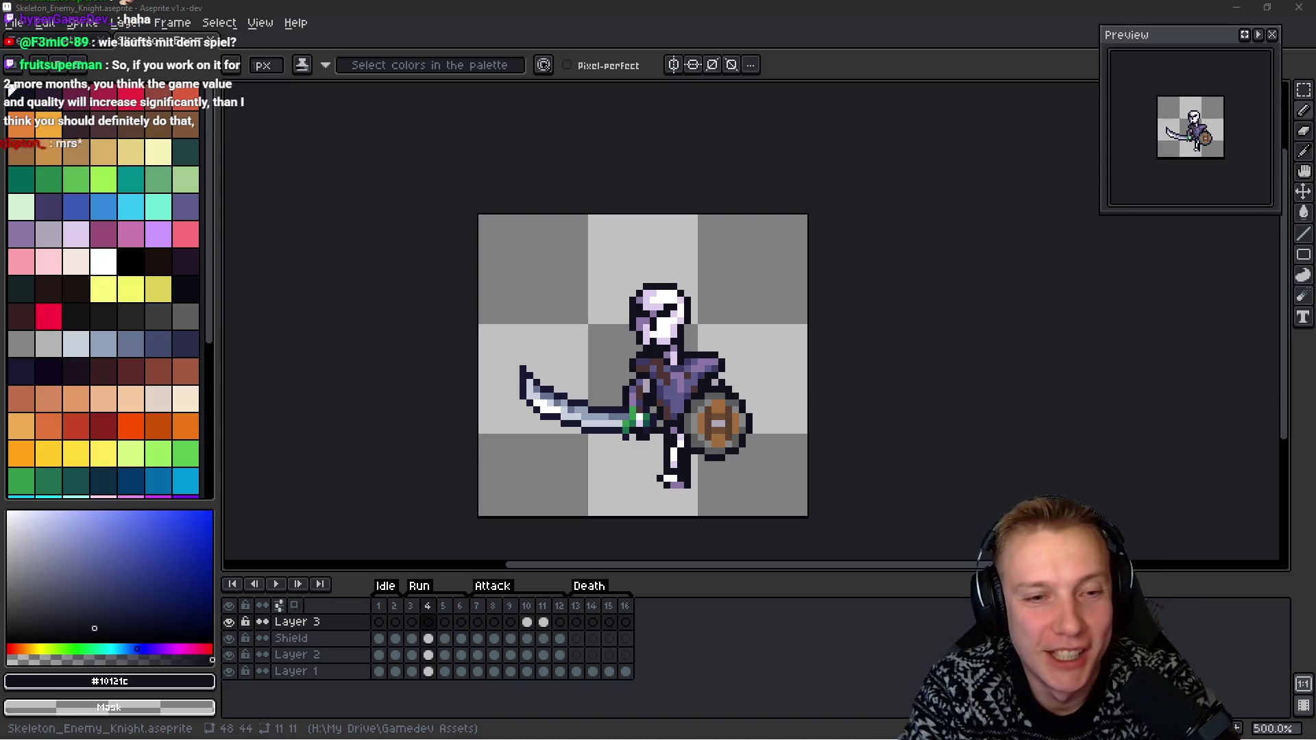
left_click_drag(971, 417, 898, 385)
Pencil a few dark grey (palette index 61) pixels under the knight's shield on frame 4
key("ctrl+s")
scroll(606, 355, "up", 1)
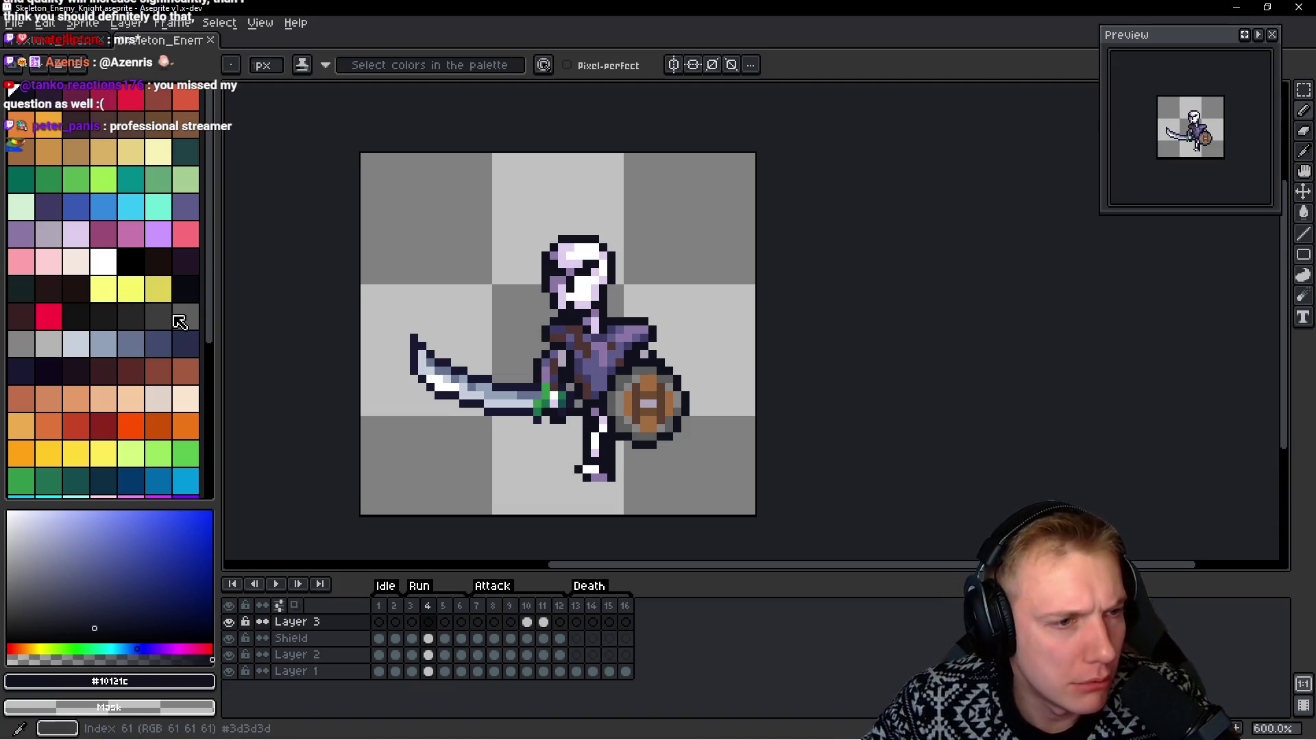
left_click(158, 316)
scroll(628, 454, "up", 6)
left_click(675, 385)
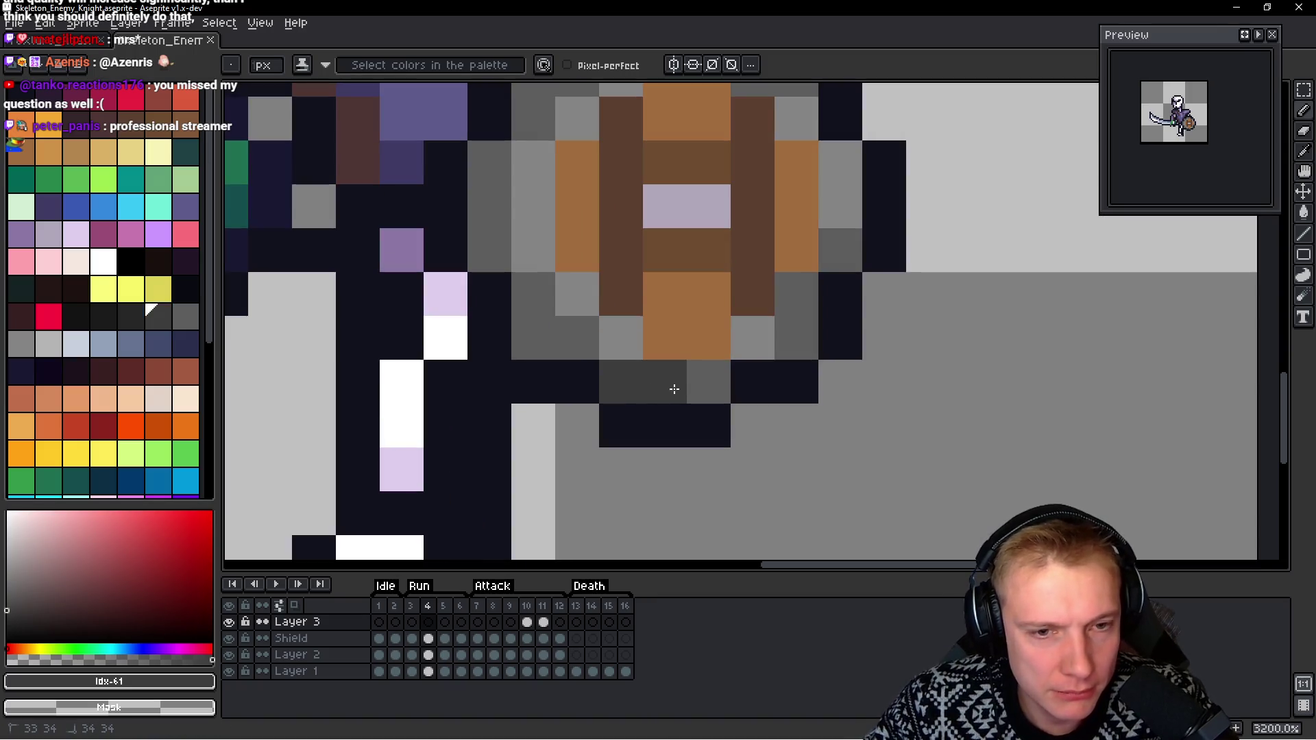
left_click(548, 343)
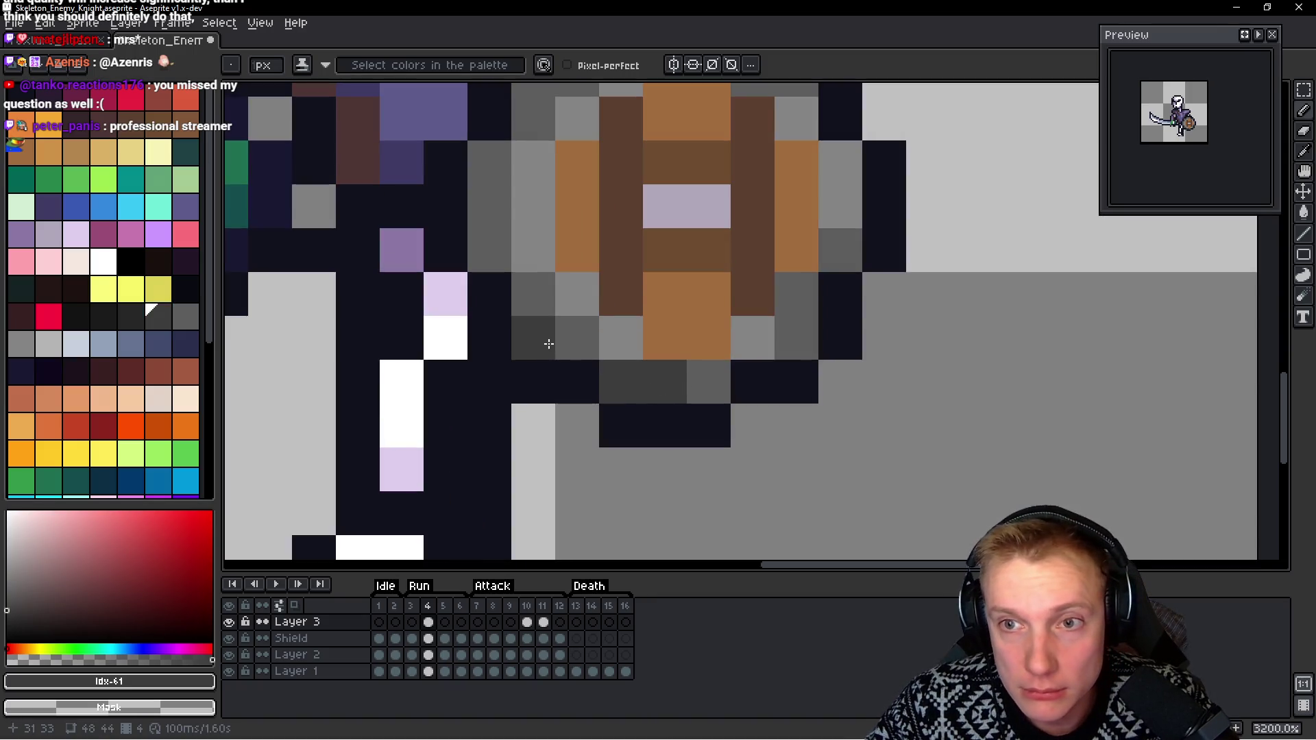
left_click(705, 388)
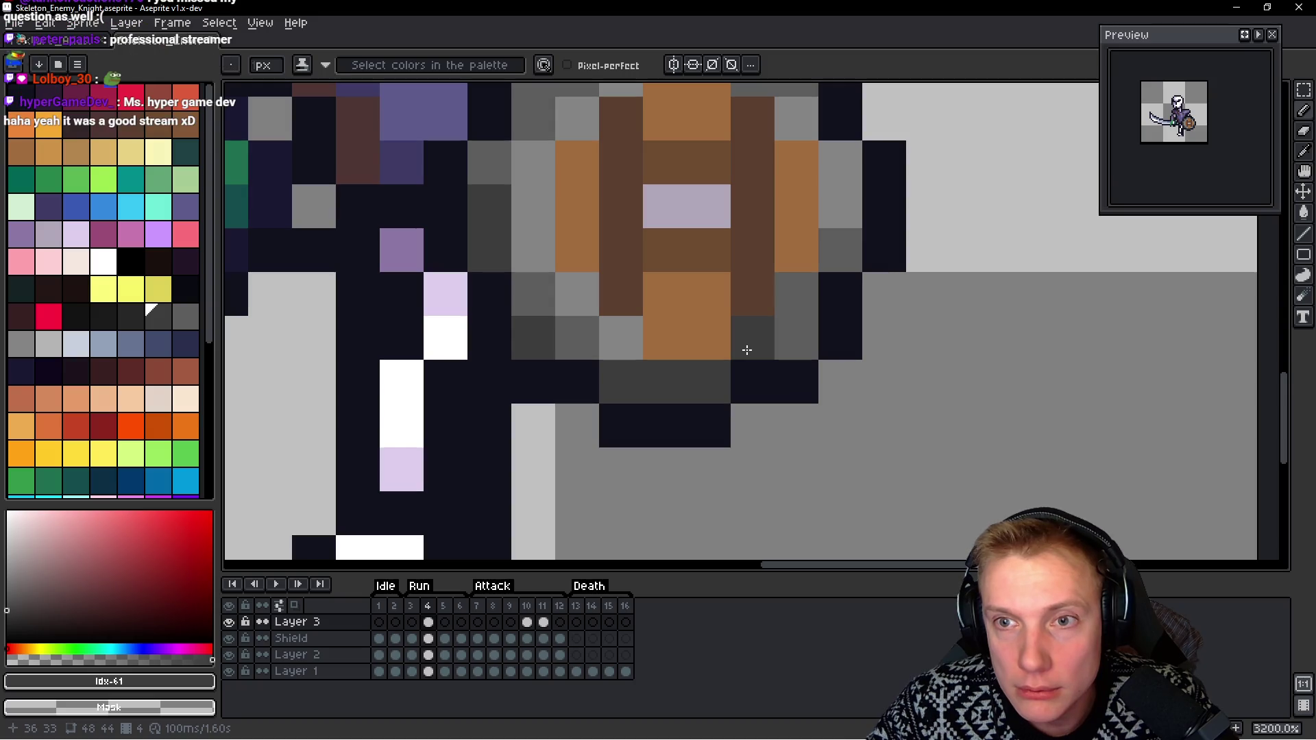
Undo the dark grey shading strokes and save the knight file
left_click_drag(548, 217, 536, 289)
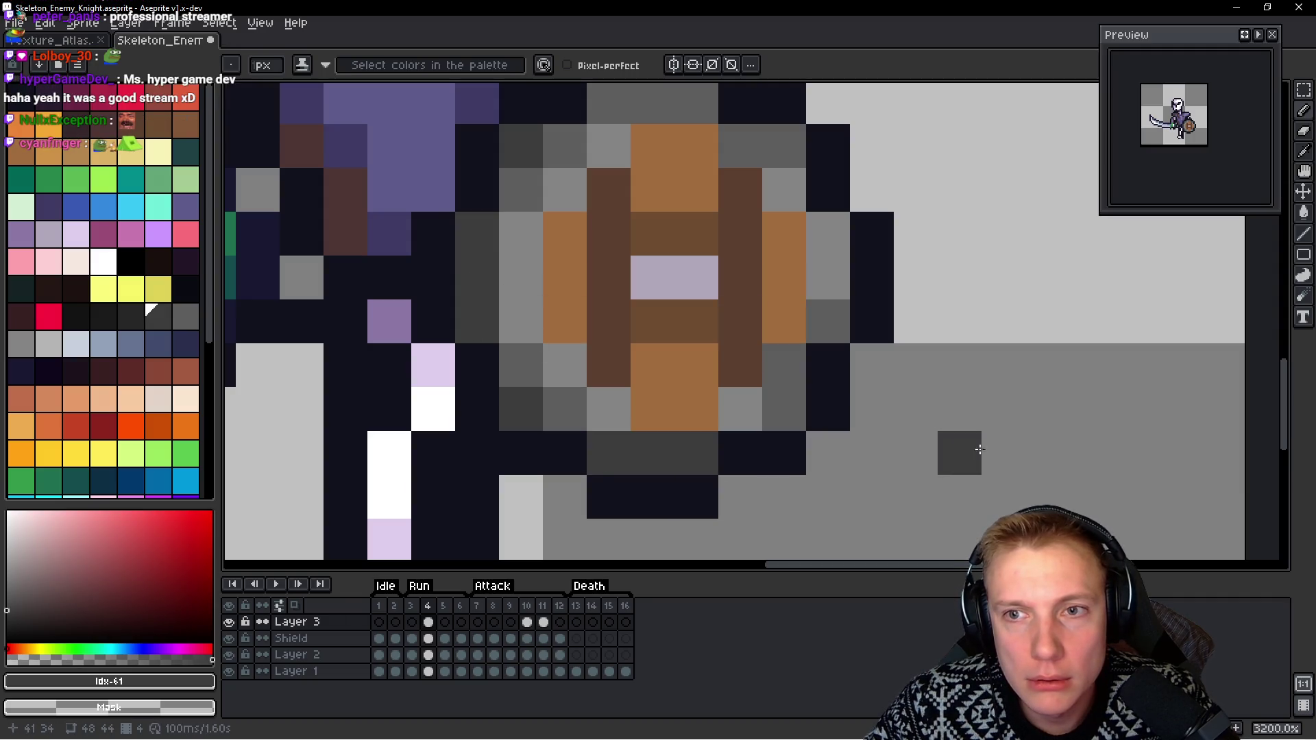
scroll(987, 387, "down", 6)
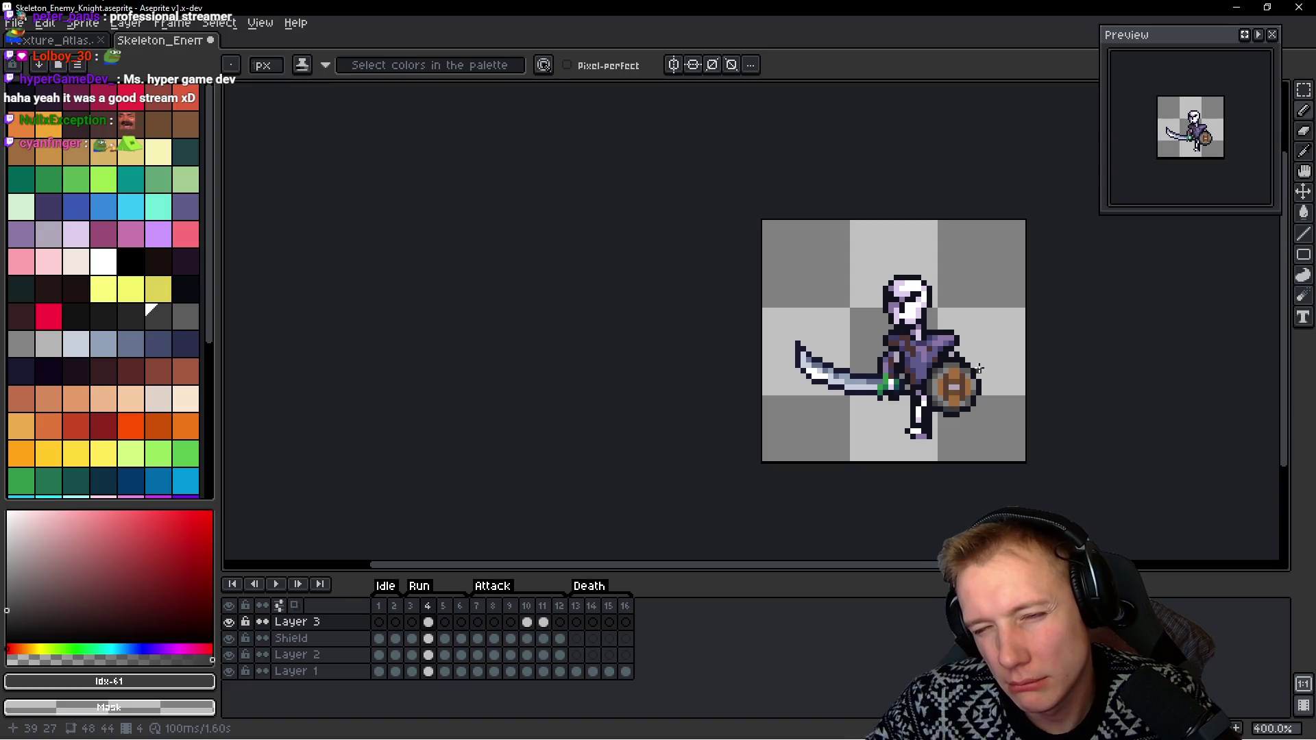
scroll(822, 321, "down", 1)
key("ctrl")
key("ctrl+z")
key("ctrl+z")
key("ctrl+z")
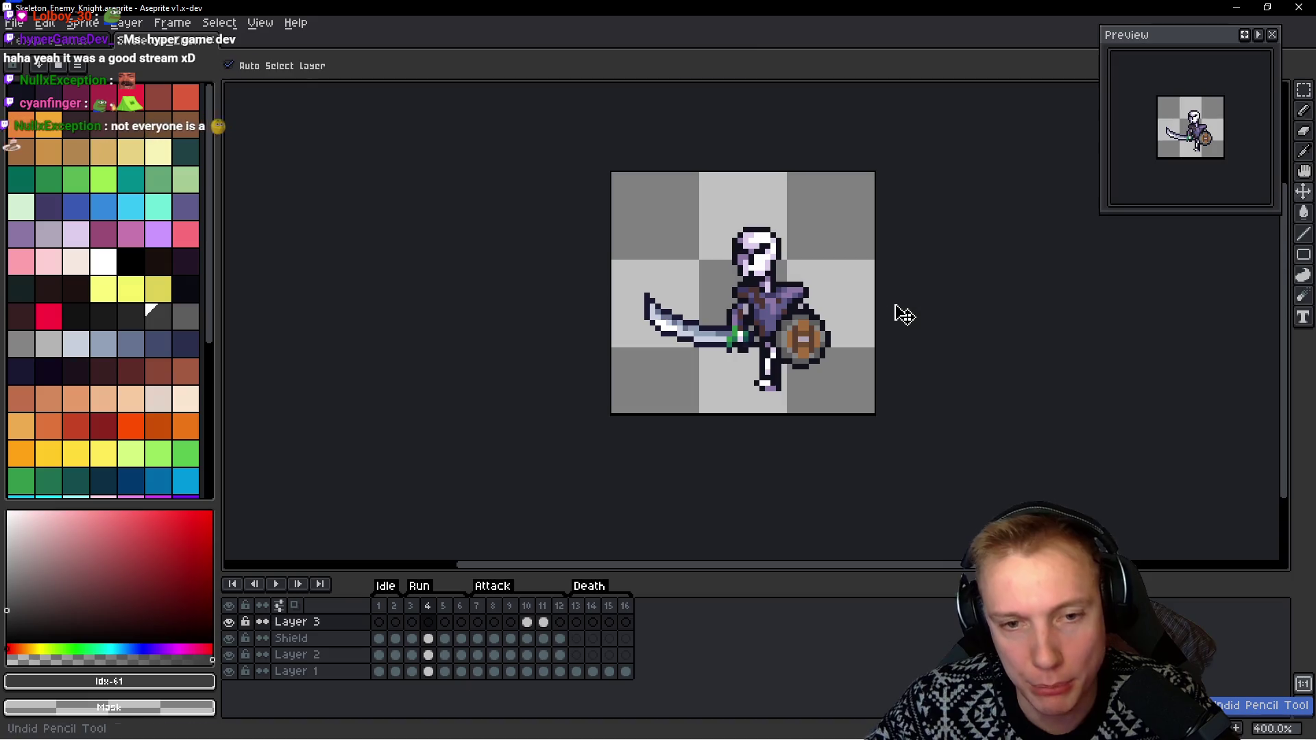
key("ctrl+z")
key("ctrl+s")
key("v")
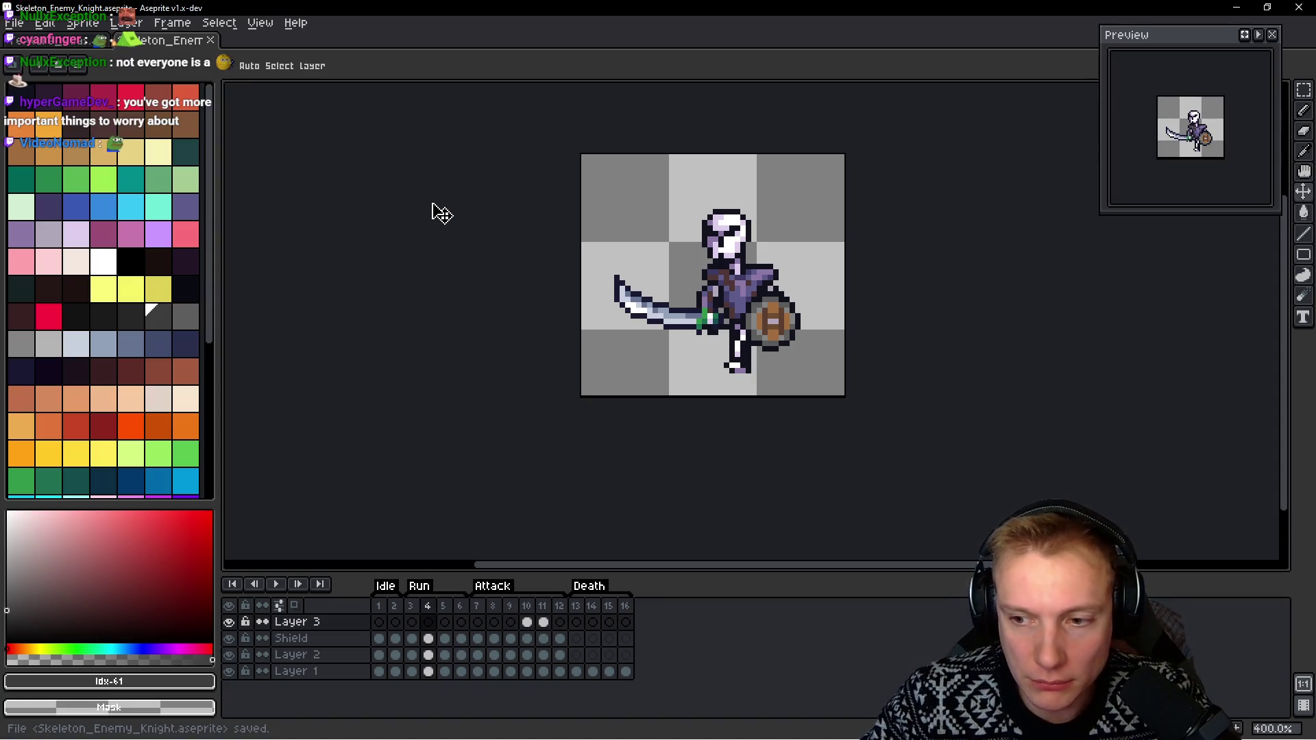
key("ctrl+e")
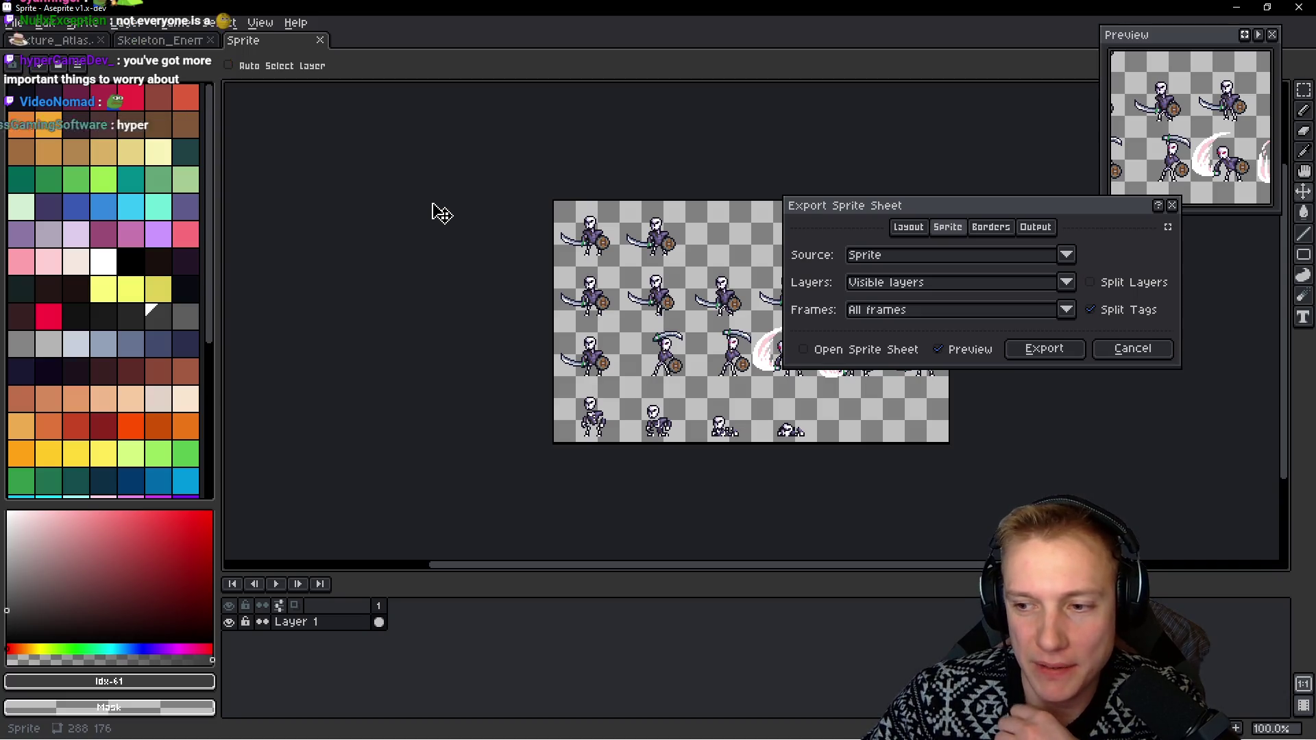
Export the knight's frames as a sprite sheet, then switch to the Texture_Atlas document
key("b")
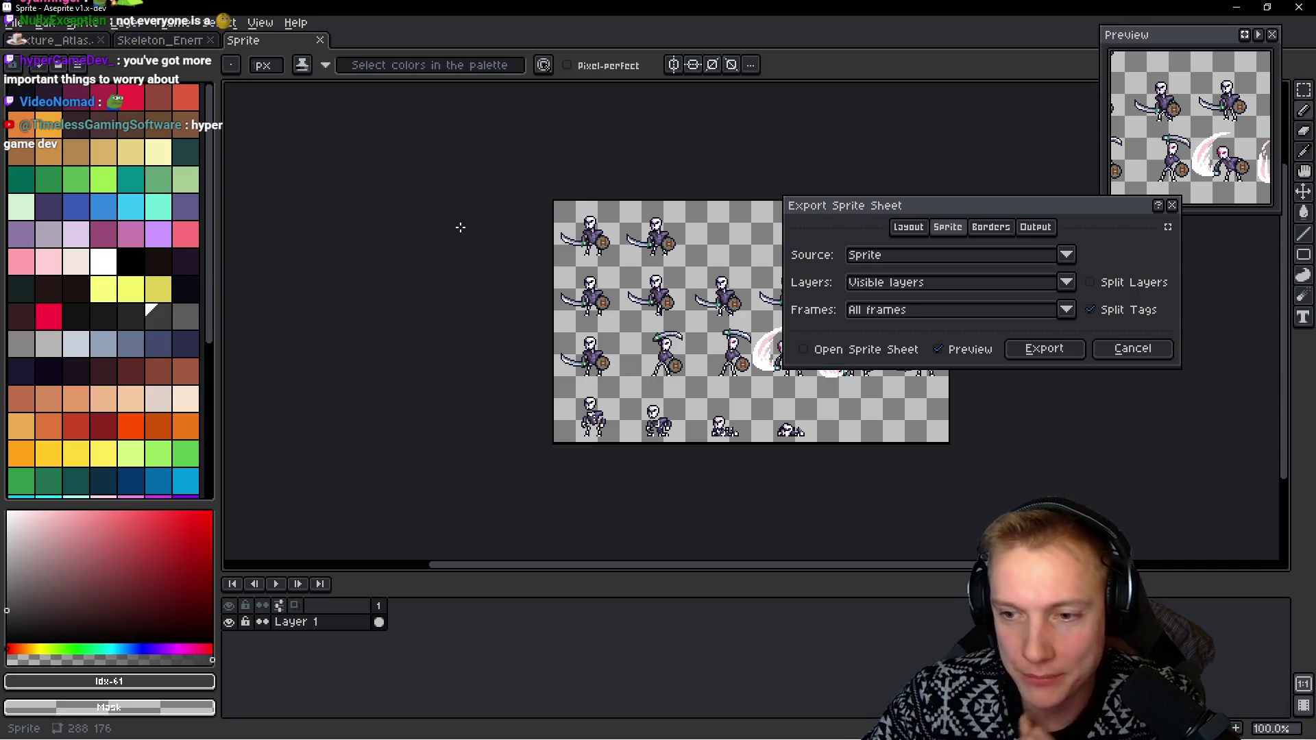
left_click(1044, 349)
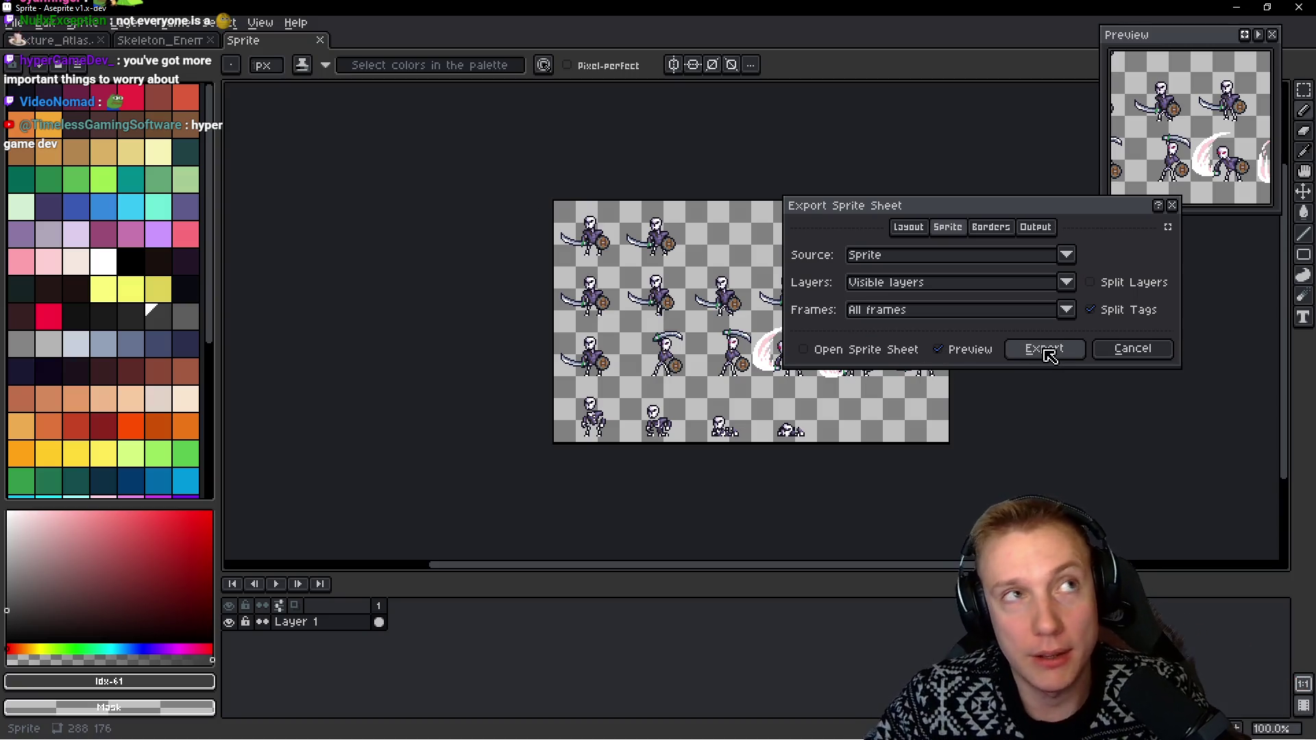
left_click_drag(432, 188, 432, 235)
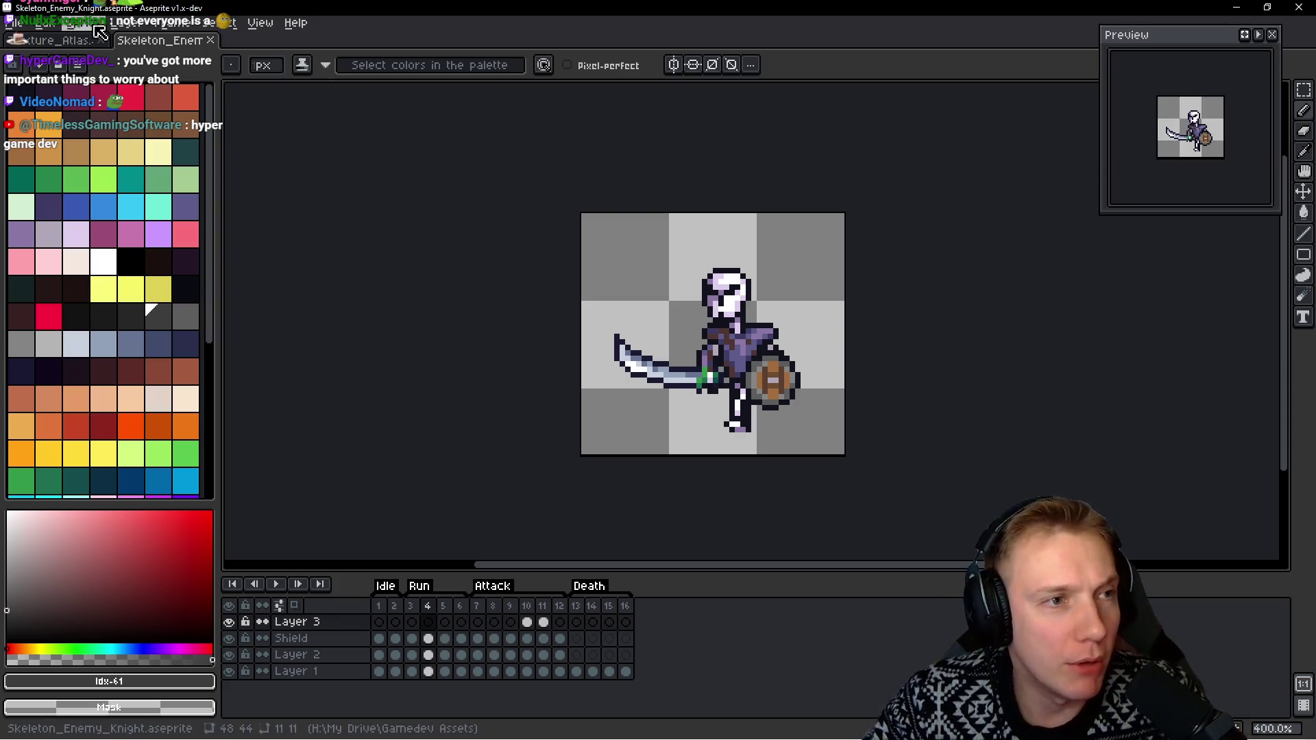
left_click(55, 40)
Find the dark framed panel sprite on the Texture_Atlas, lasso it and delete it
scroll(637, 280, "down", 2)
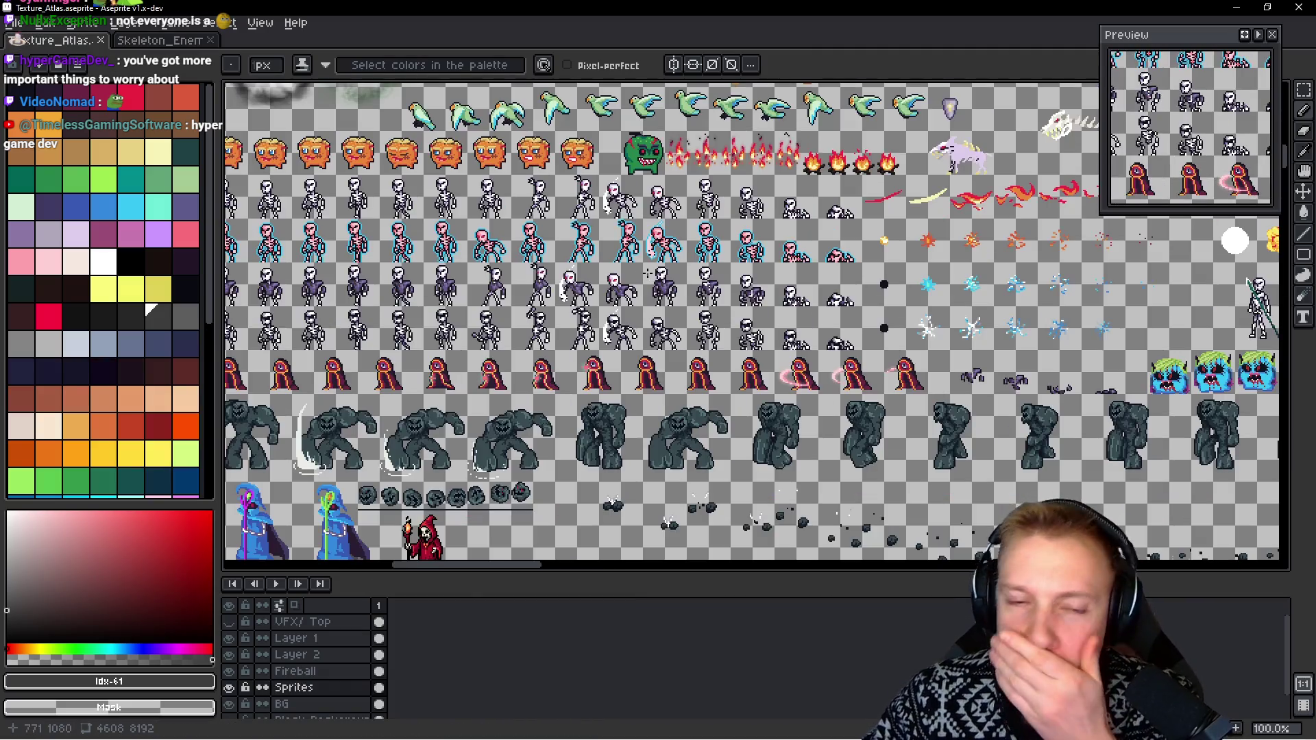
scroll(637, 281, "left", 5)
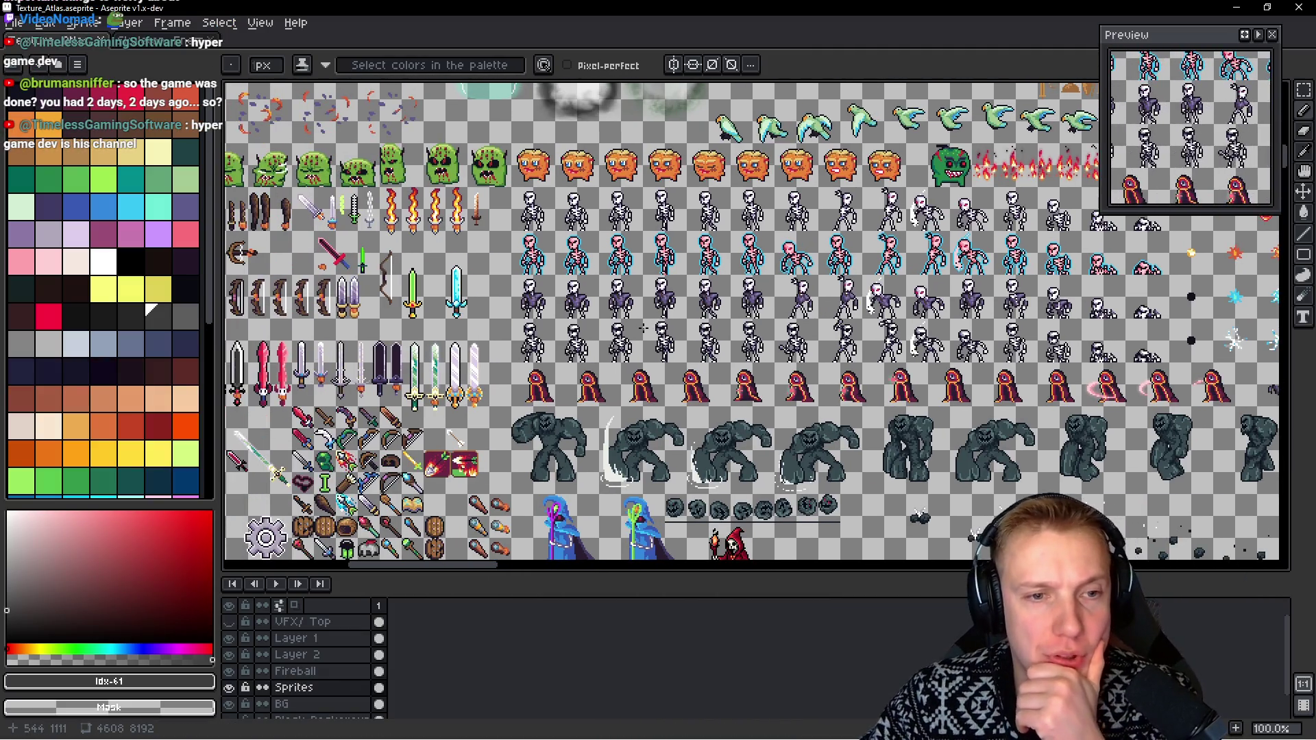
mouse_move(929, 316)
left_mouse_down()
mouse_move(822, 287)
mouse_move(718, 238)
left_mouse_up()
scroll(909, 302, "down", 2)
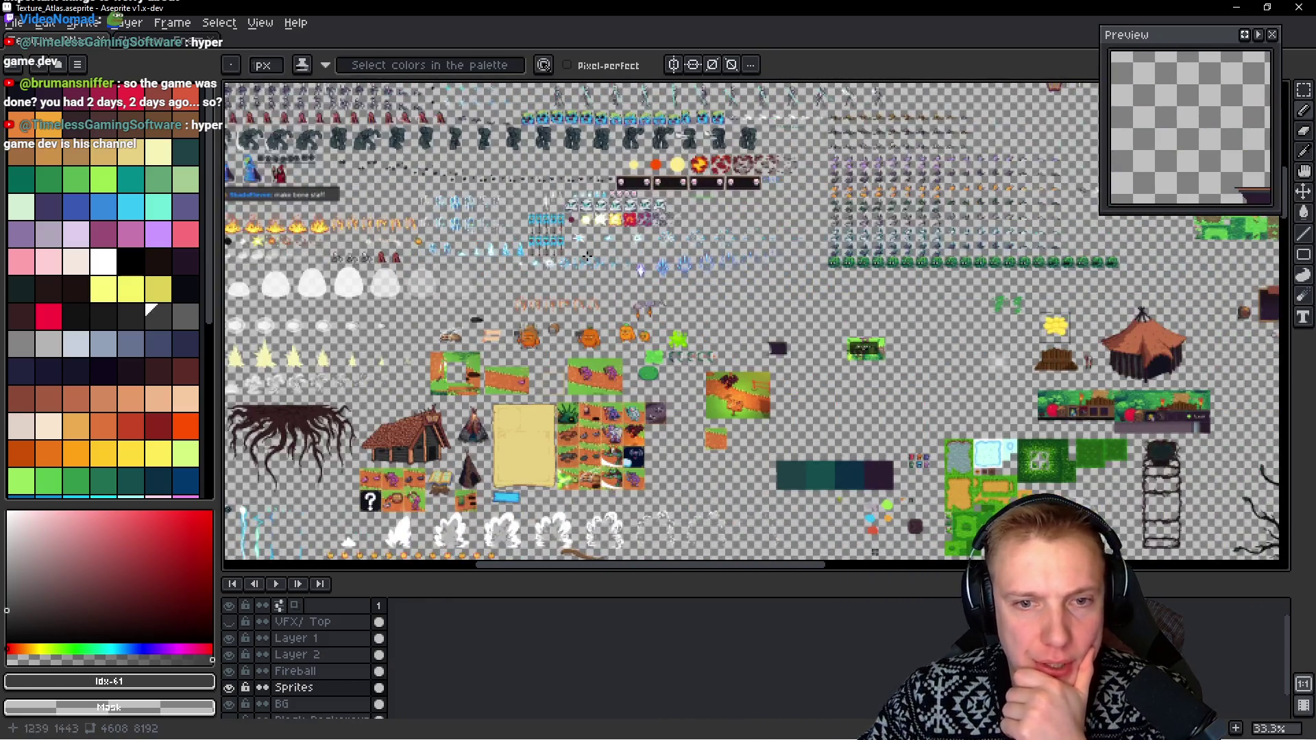
scroll(719, 239, "up", 3)
left_click_drag(729, 368, 745, 266)
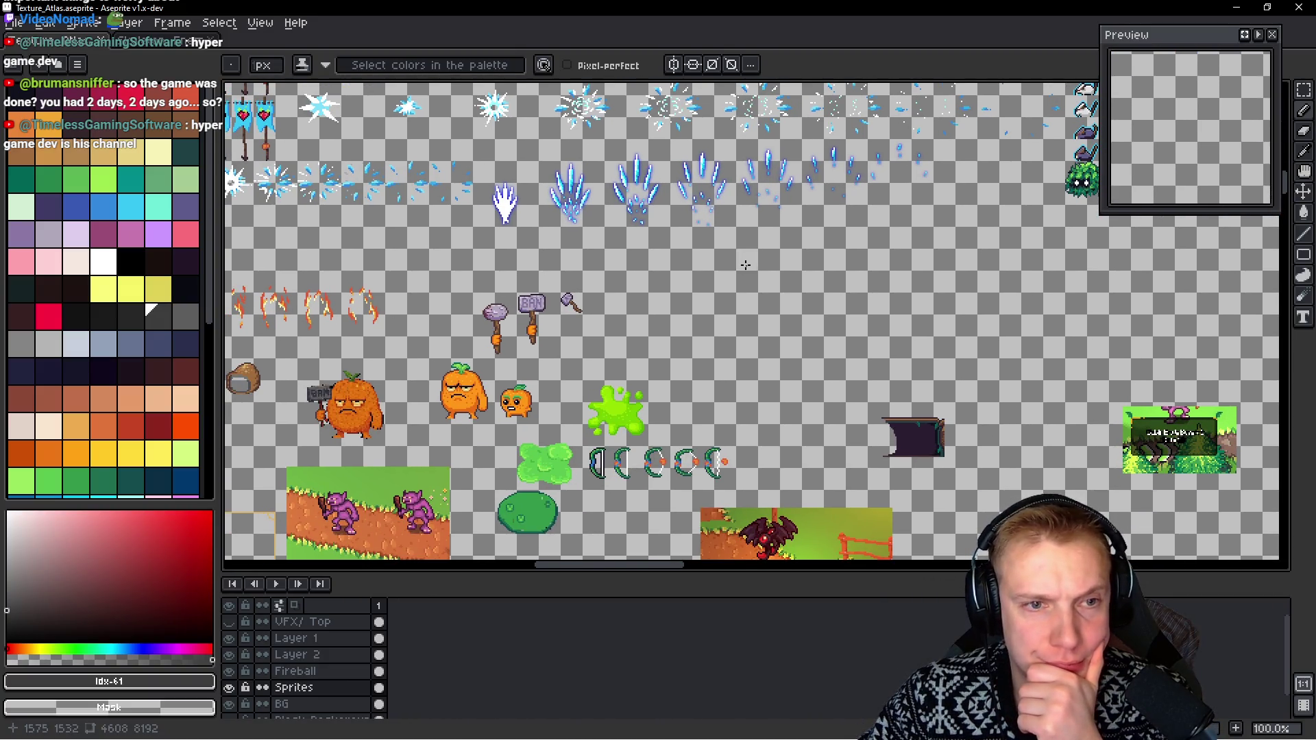
left_click_drag(838, 314, 810, 269)
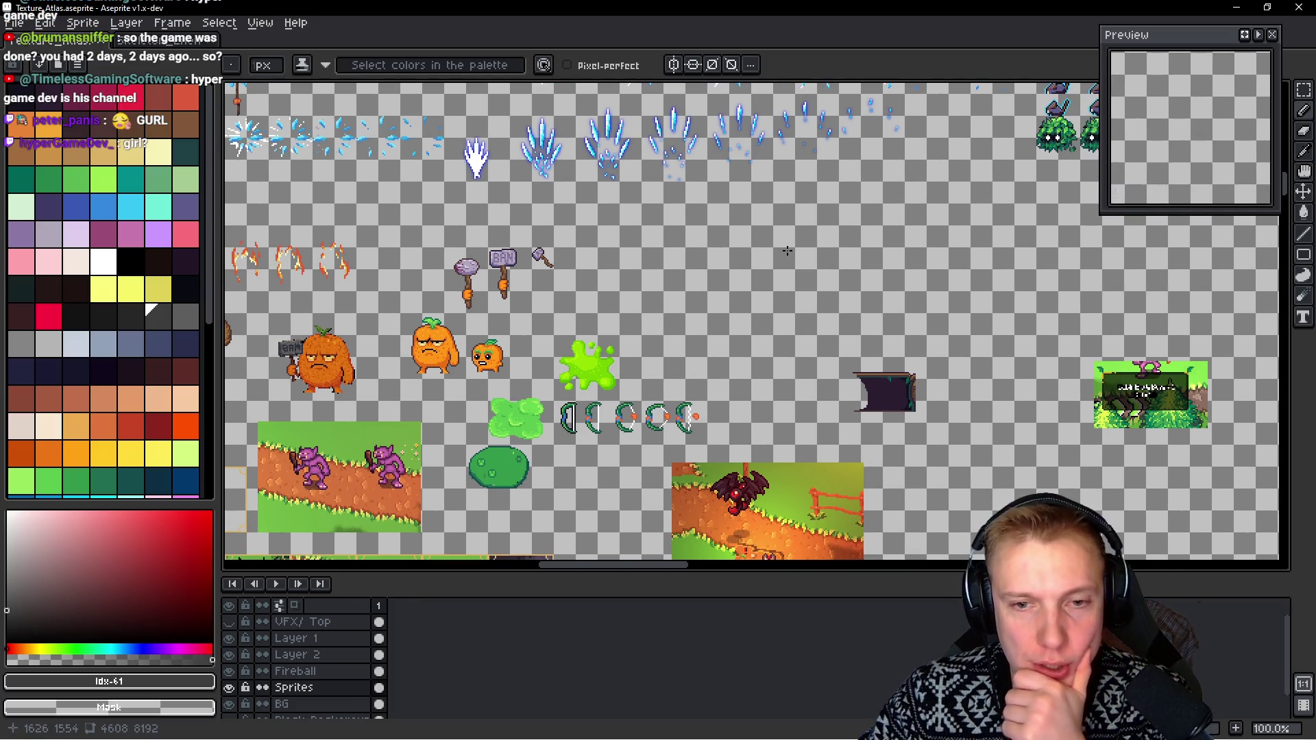
scroll(788, 250, "right", 5)
scroll(788, 250, "down", 2)
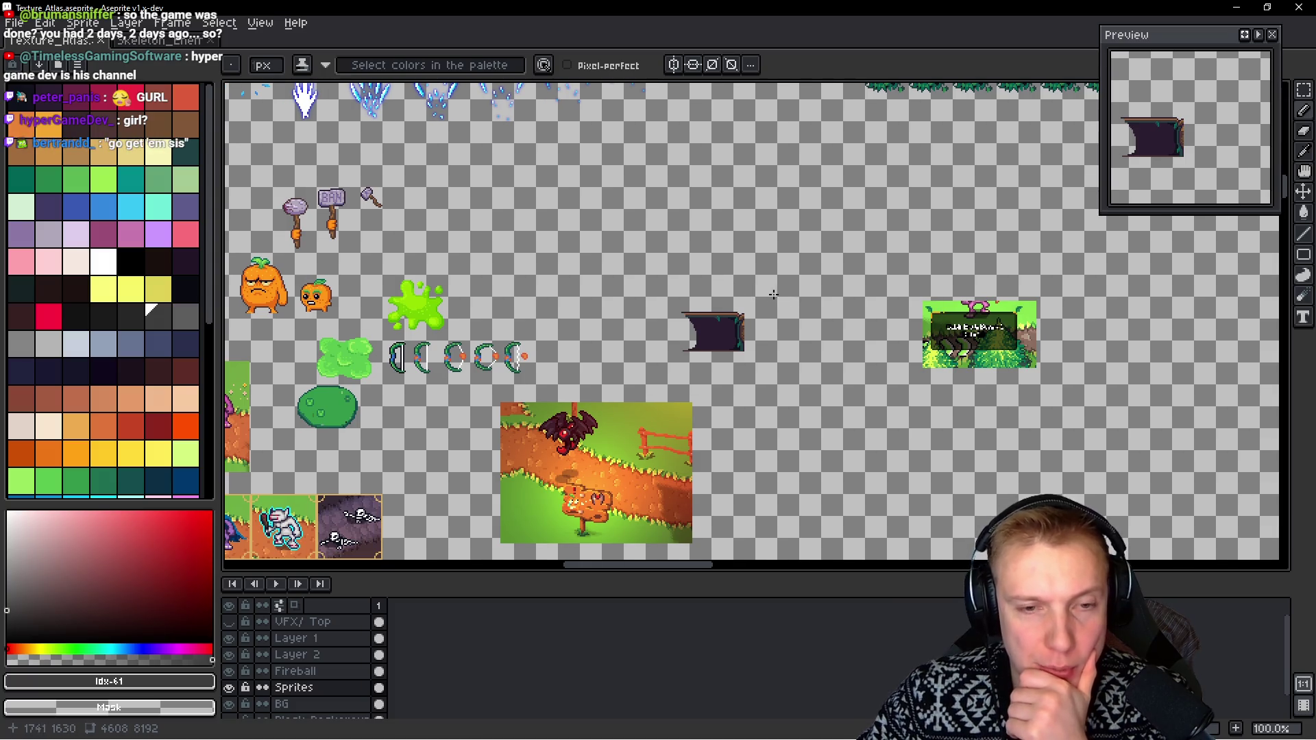
key("q")
mouse_move(807, 284)
left_mouse_down()
mouse_move(654, 353)
mouse_move(973, 380)
mouse_move(994, 245)
mouse_move(812, 277)
mouse_move(823, 271)
left_mouse_up()
key("Delete")
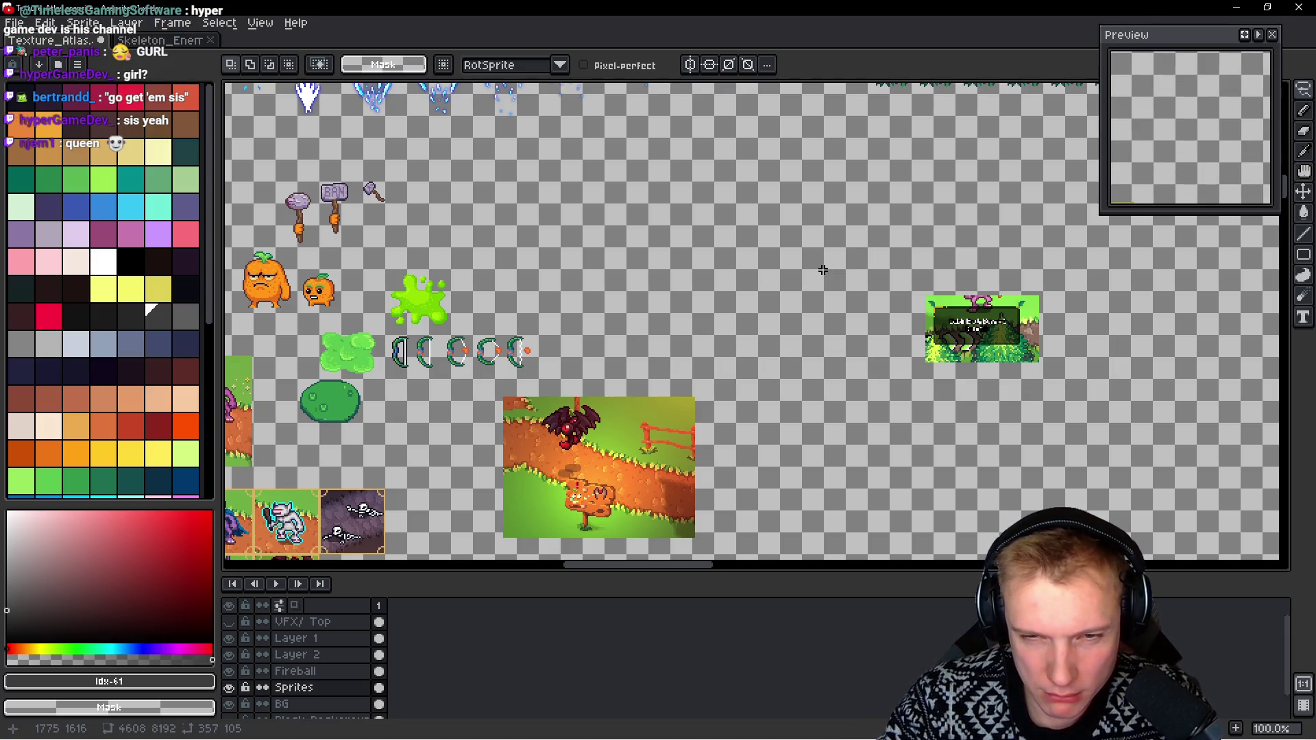
Confirm the dark sprite's removal, then lasso and delete the grass tile on the BG layer
key("ctrl+z")
key("ctrl+y")
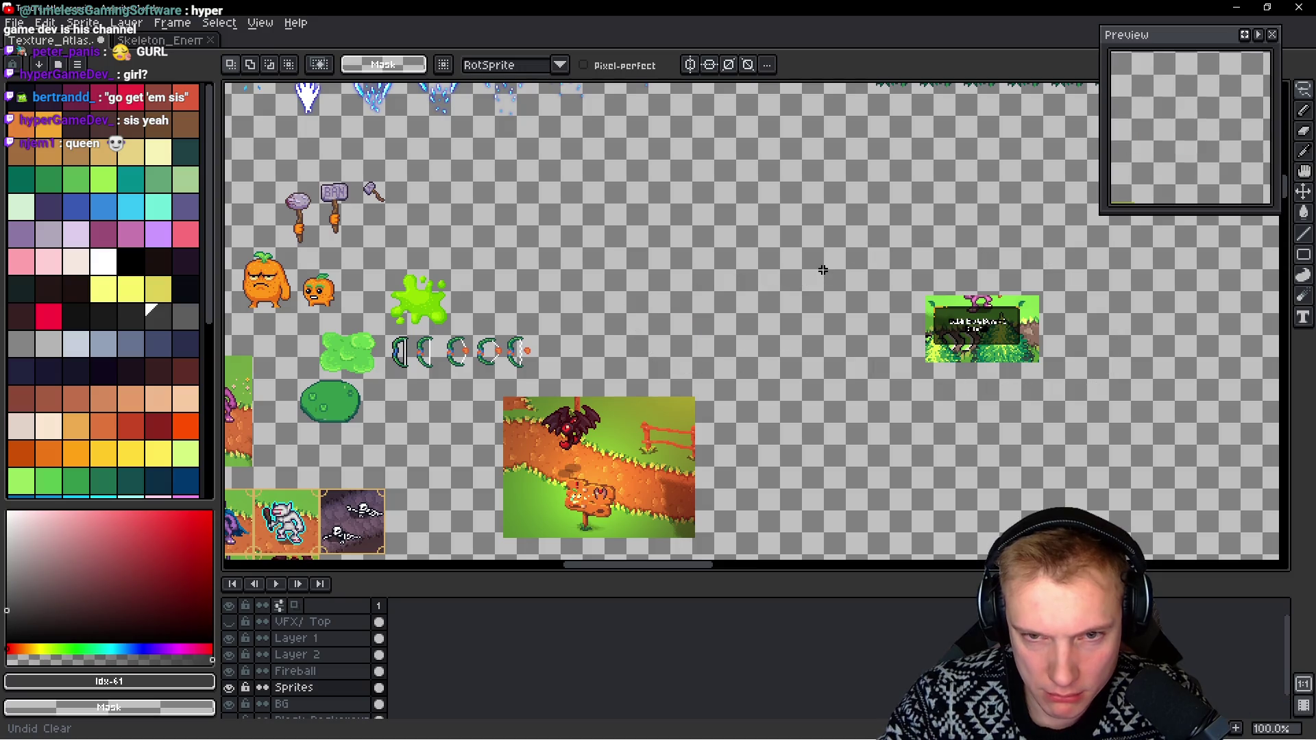
mouse_move(1106, 276)
left_mouse_down()
mouse_move(869, 273)
mouse_move(1112, 300)
mouse_move(1088, 274)
left_mouse_up()
left_click(1086, 270)
left_click(1087, 269, "ctrl")
mouse_move(1028, 279)
left_mouse_down()
mouse_move(1133, 320)
mouse_move(1049, 273)
left_mouse_up()
scroll(955, 323, "up", 5)
scroll(962, 325, "down", 5)
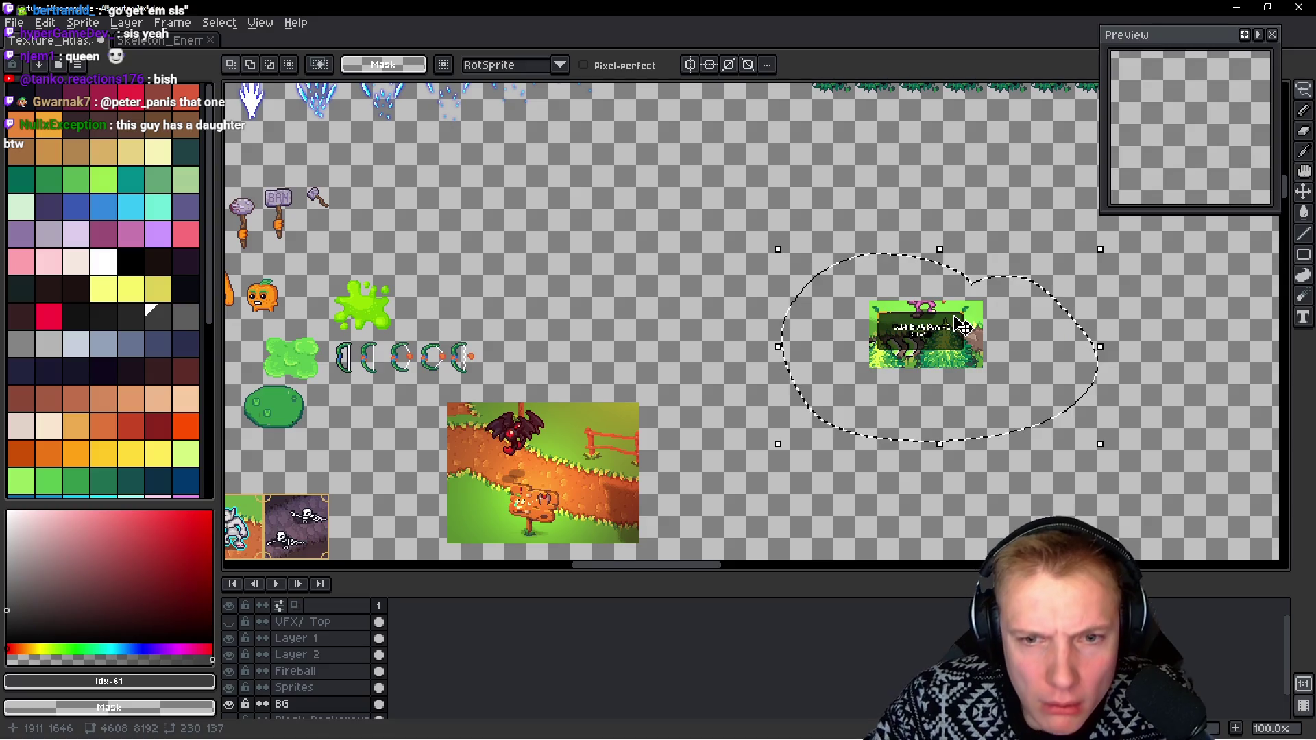
key("Delete")
Pan across the zoomed-out atlas to review the sprite rows and the new empty gap
mouse_move(952, 316)
left_mouse_down()
mouse_move(973, 371)
mouse_move(980, 487)
left_mouse_up()
scroll(843, 370, "down", 2)
mouse_move(843, 370)
left_mouse_down()
mouse_move(564, 370)
mouse_move(302, 472)
mouse_move(241, 555)
left_mouse_up()
mouse_move(610, 353)
left_mouse_down()
mouse_move(764, 161)
mouse_move(1007, 99)
left_mouse_up()
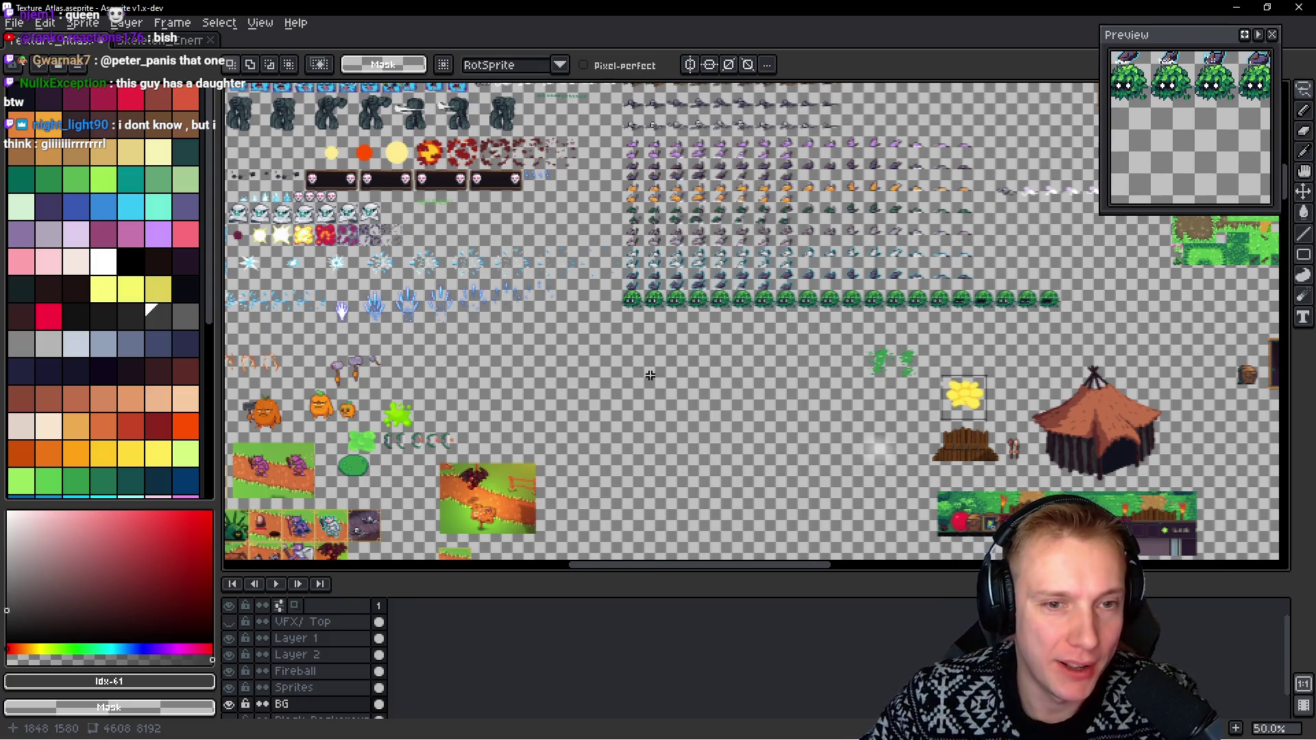
mouse_move(650, 376)
left_mouse_down()
mouse_move(641, 364)
mouse_move(668, 245)
mouse_move(769, 222)
left_mouse_up()
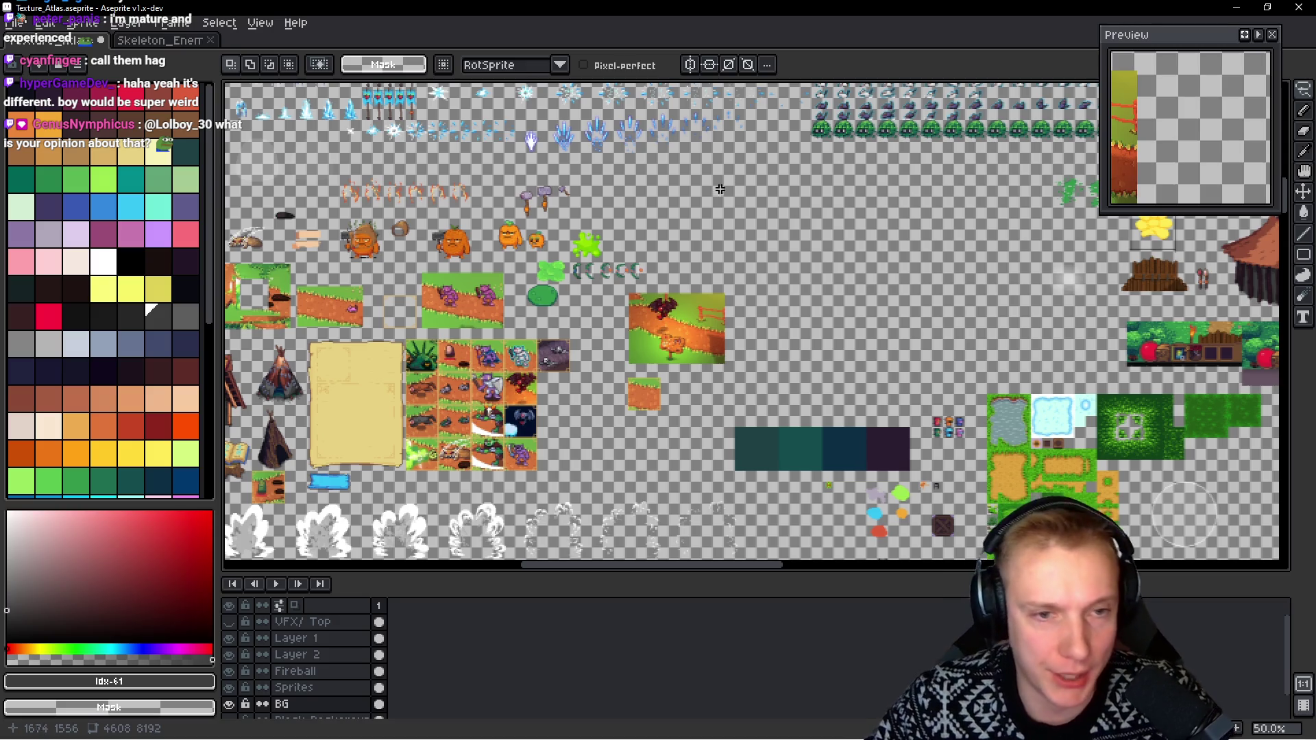
left_click_drag(698, 231, 761, 263)
left_click_drag(678, 215, 722, 237)
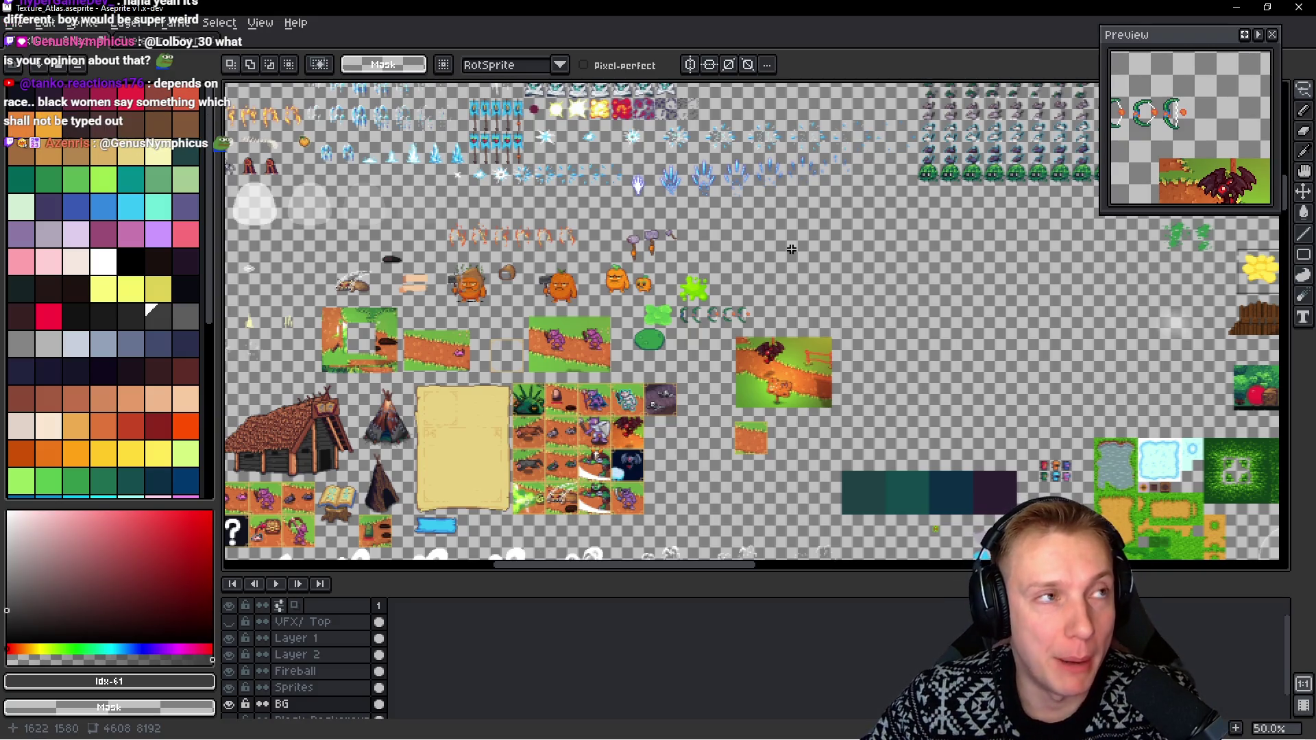
mouse_move(590, 210)
left_mouse_down()
mouse_move(656, 245)
mouse_move(827, 277)
left_mouse_up()
left_click_drag(451, 178, 670, 277)
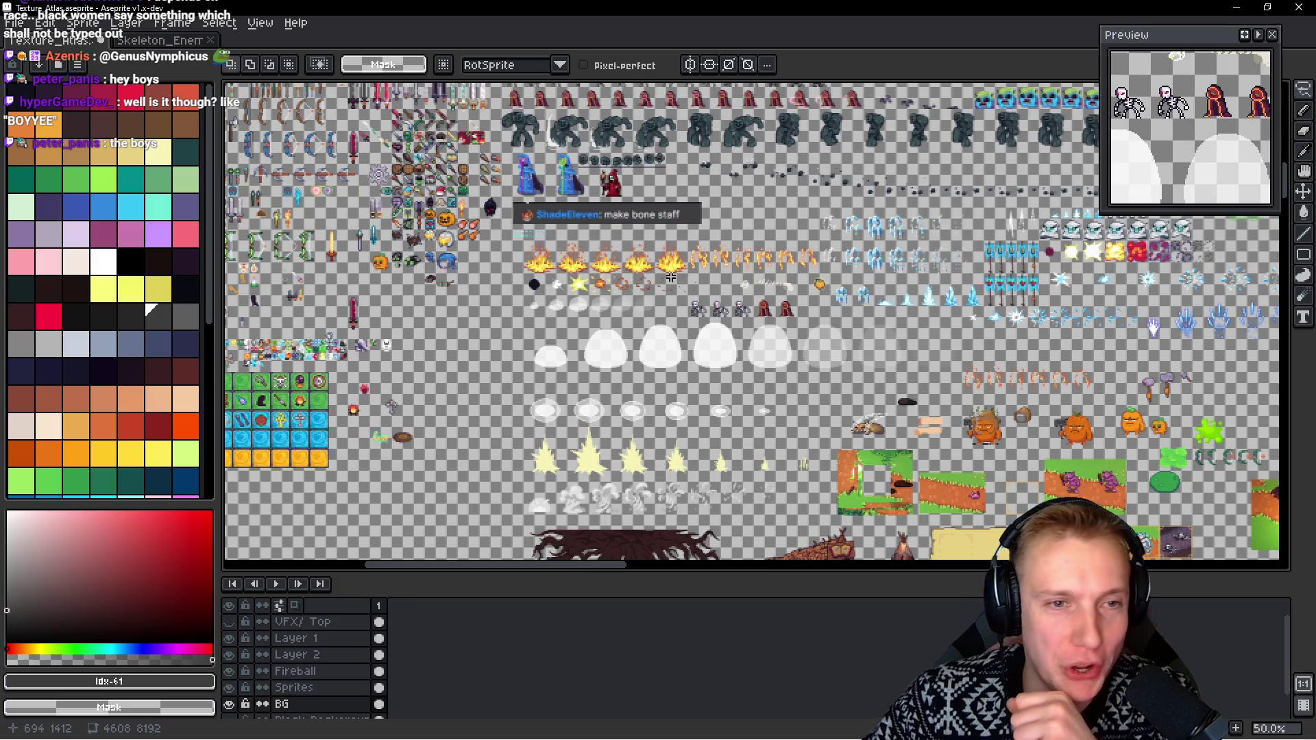
mouse_move(522, 245)
left_mouse_down()
mouse_move(535, 318)
mouse_move(411, 295)
mouse_move(484, 401)
mouse_move(288, 322)
mouse_move(774, 411)
mouse_move(762, 368)
mouse_move(559, 189)
mouse_move(387, 162)
mouse_move(412, 514)
mouse_move(557, 281)
mouse_move(235, 281)
mouse_move(665, 555)
mouse_move(669, 538)
mouse_move(525, 549)
mouse_move(973, 541)
mouse_move(1028, 452)
mouse_move(822, 274)
mouse_move(703, 135)
mouse_move(843, 398)
mouse_move(843, 281)
mouse_move(561, 244)
mouse_move(641, 153)
left_mouse_up()
scroll(705, 255, "up", 2)
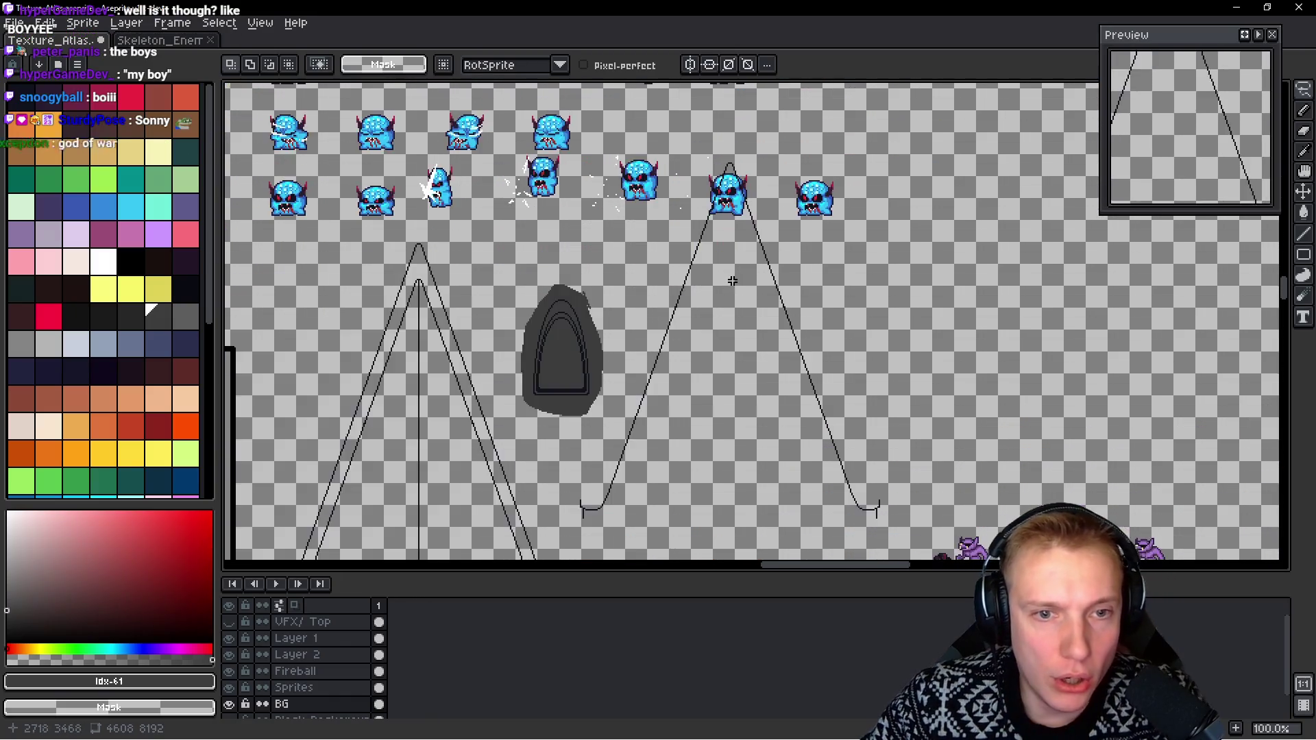
Cancel the unfinished lasso on the Fireball layer and save the Texture_Atlas file
scroll(705, 255, "down", 1)
key("Up")
key("Up")
left_click_drag(721, 326, 778, 342)
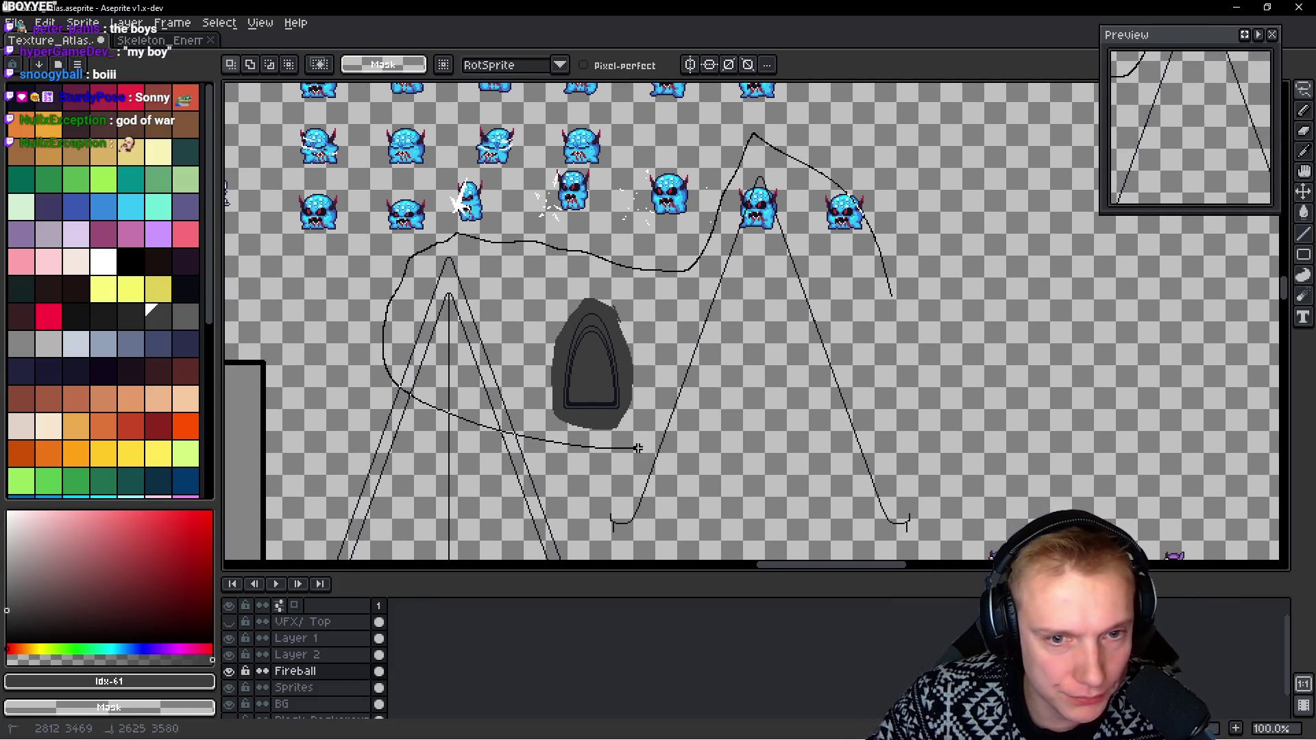
mouse_move(852, 322)
left_mouse_down()
mouse_move(778, 270)
mouse_move(882, 248)
left_mouse_up()
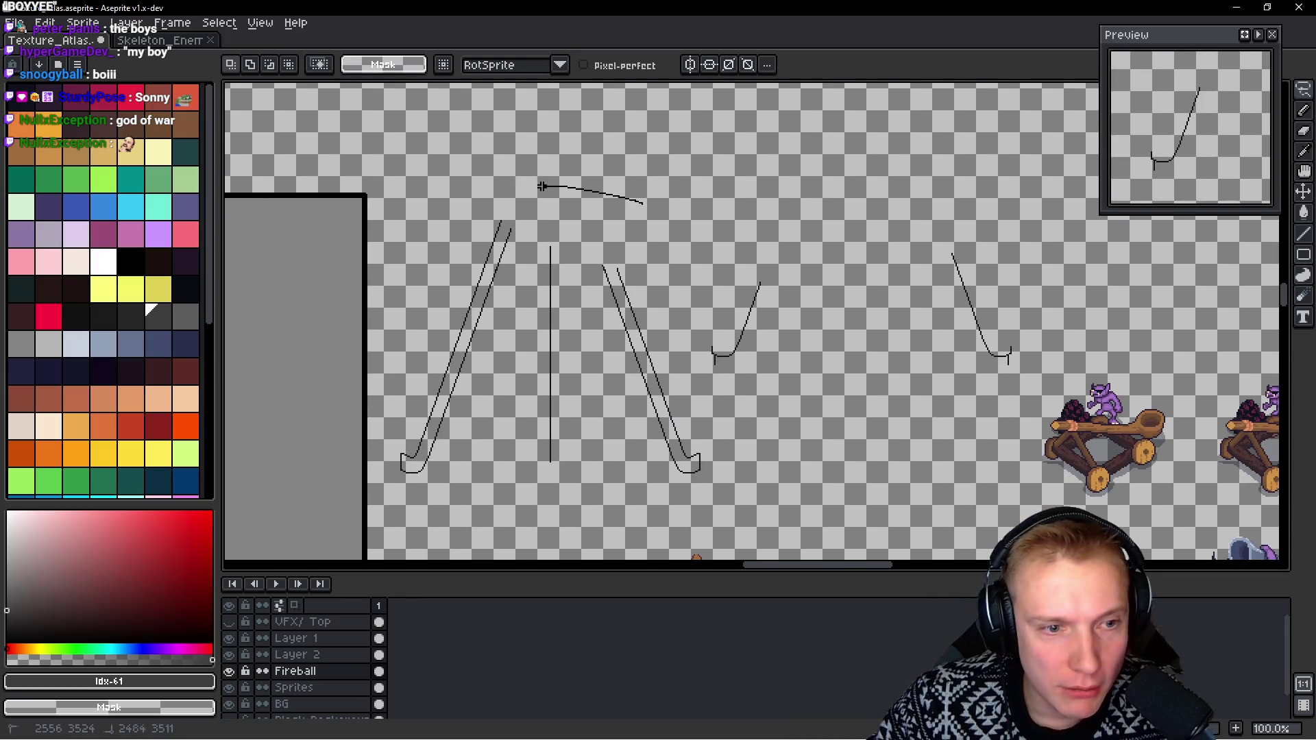
key("Escape")
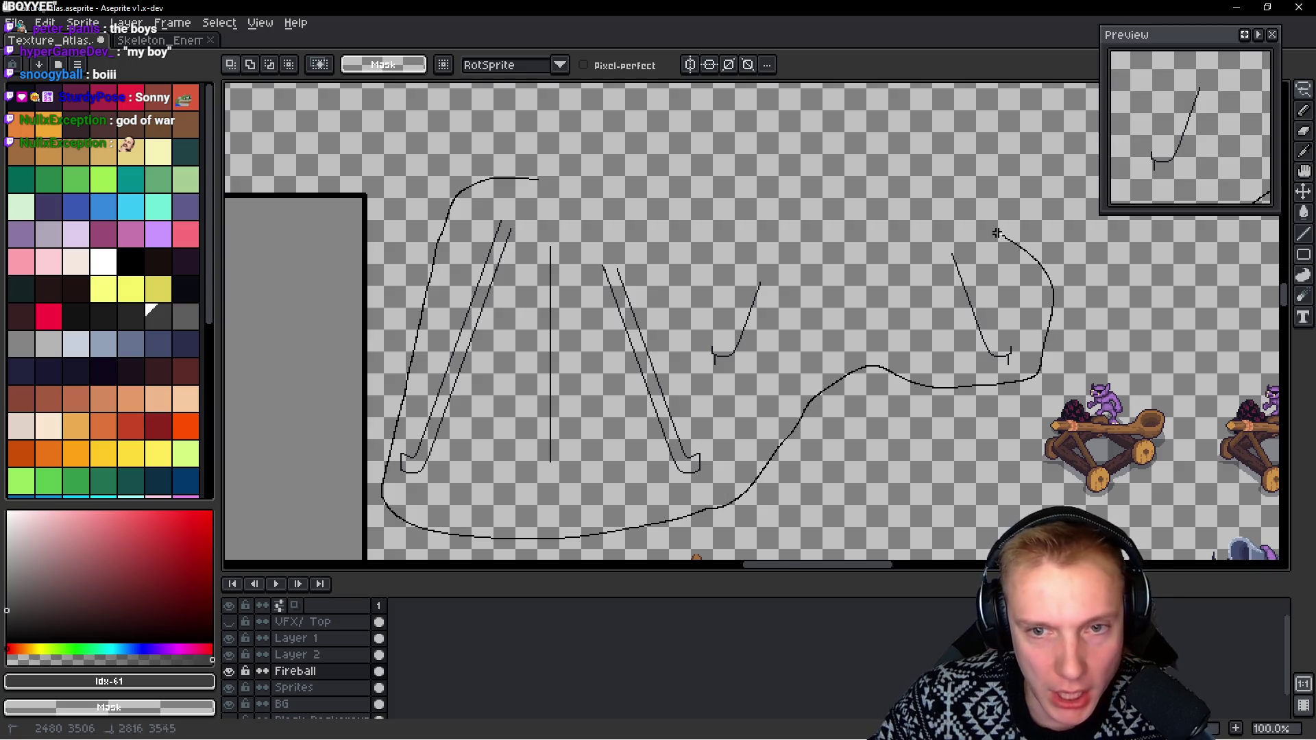
scroll(710, 417, "up", 3)
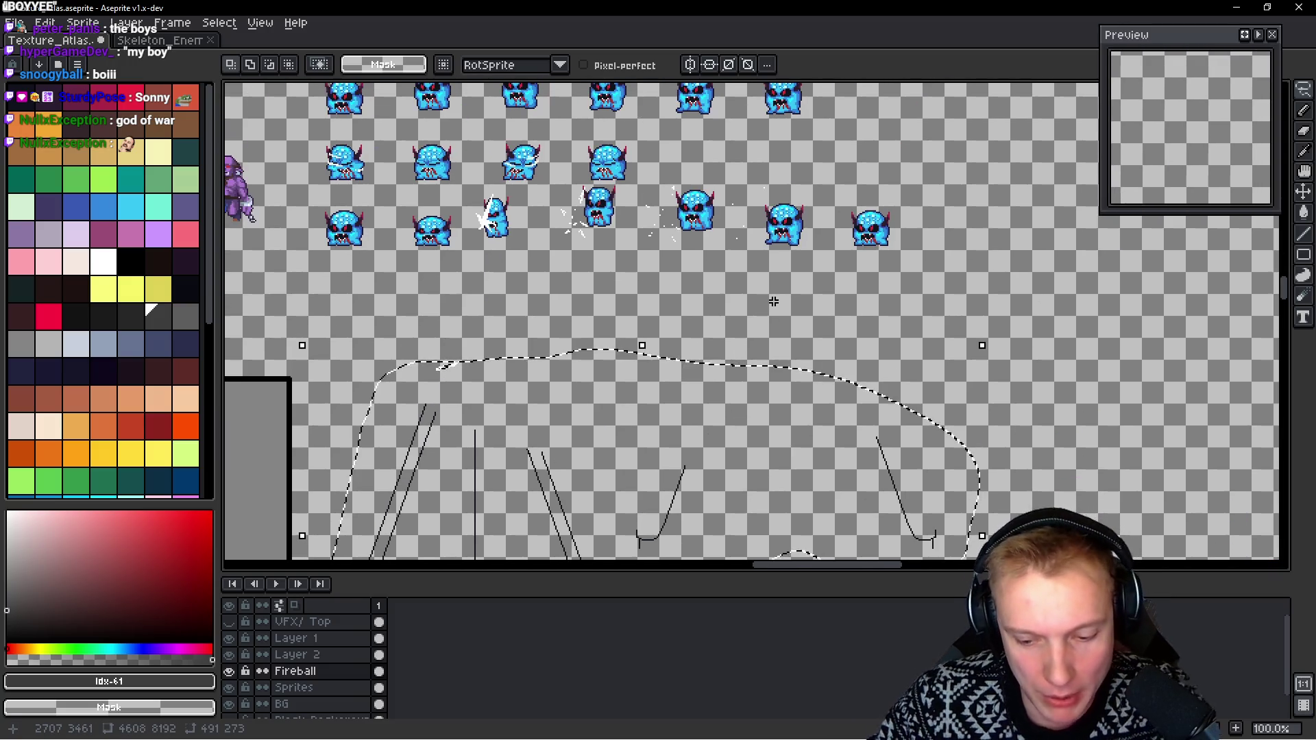
scroll(576, 332, "down", 2)
left_click_drag(576, 332, 717, 283)
key("ctrl+s")
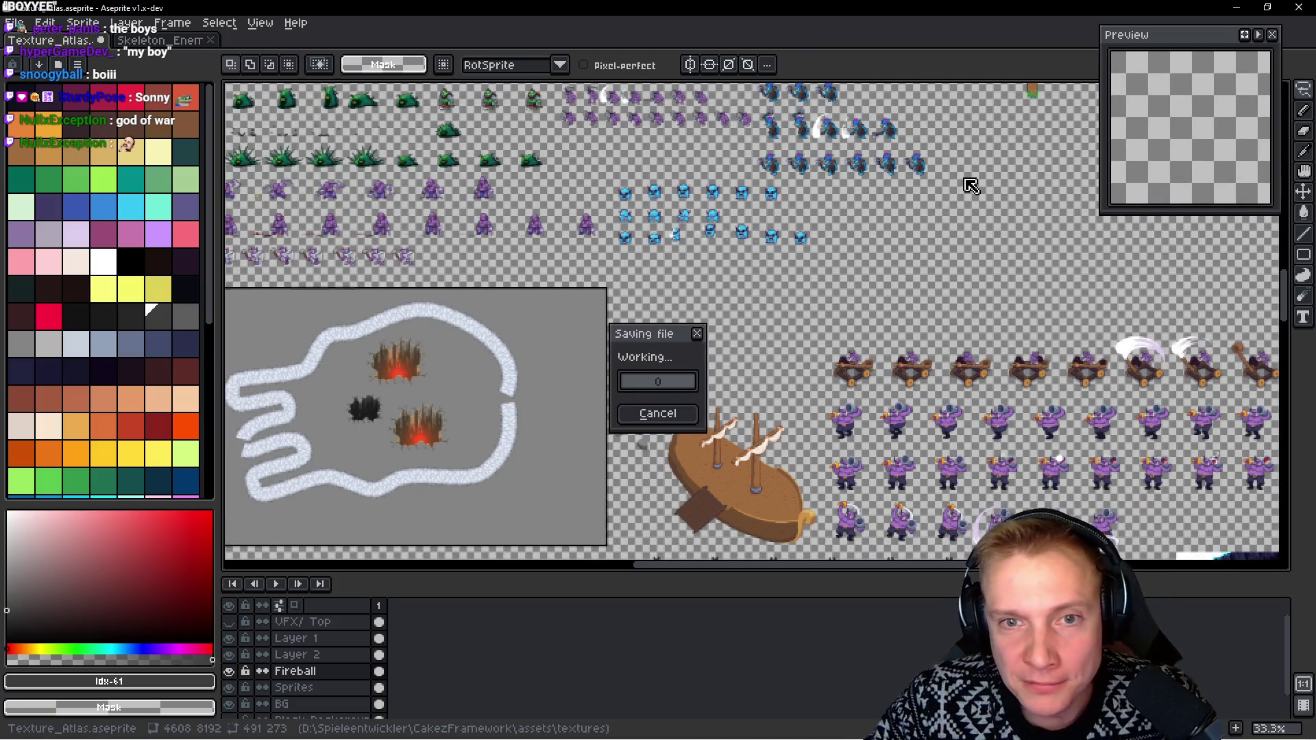
left_click_drag(949, 179, 763, 285)
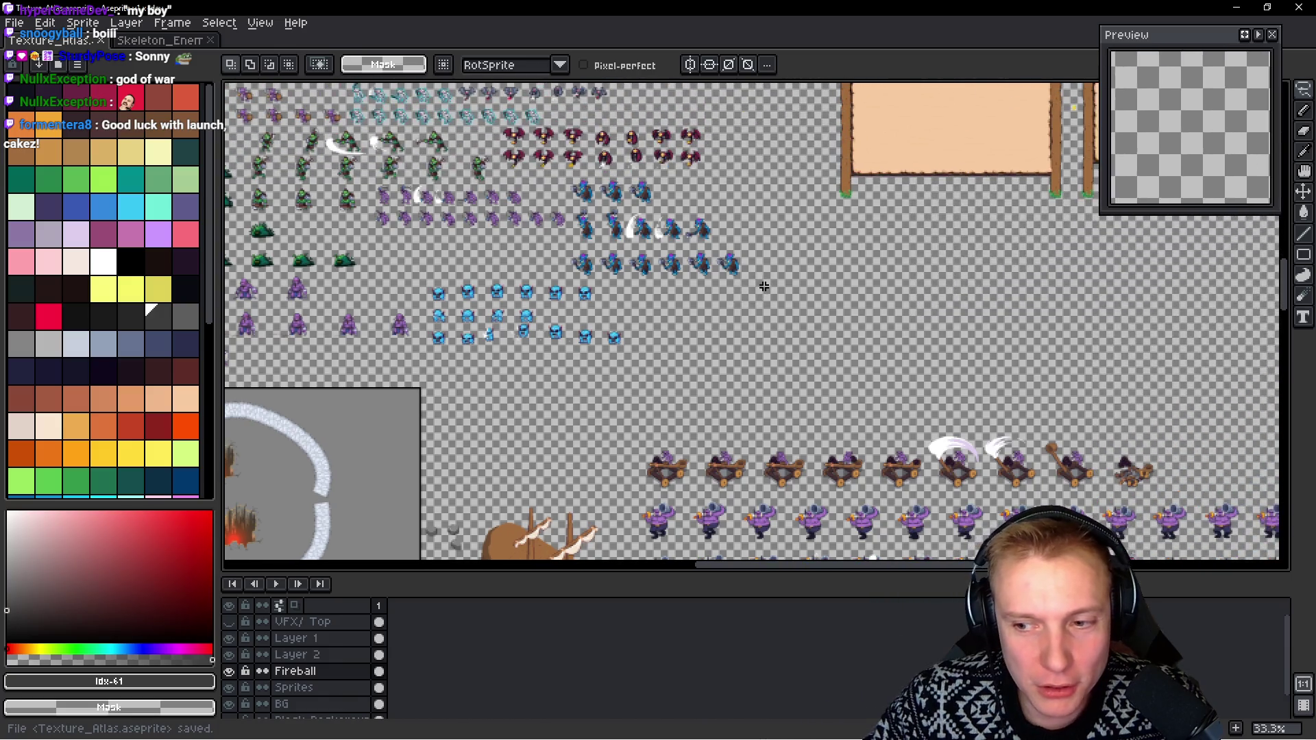
scroll(763, 285, "up", 5)
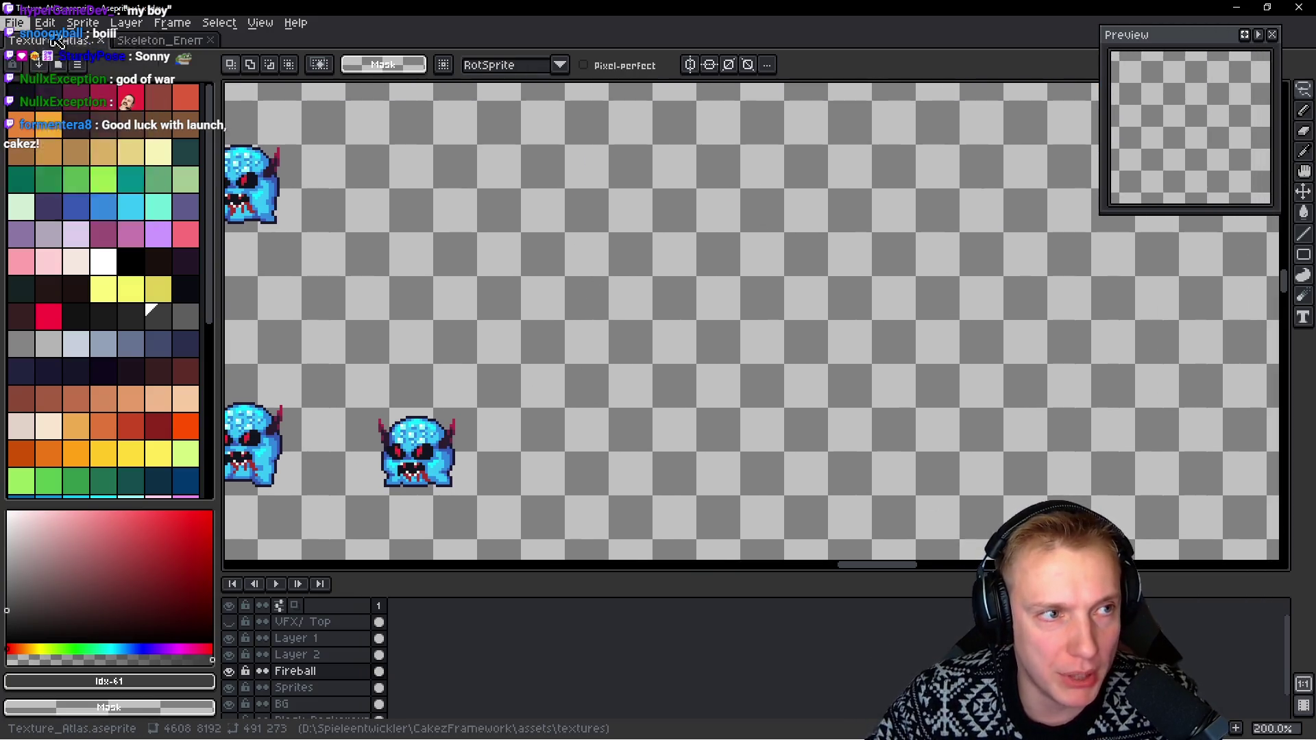
Show the Open Recent list, offering ANIM_ENEMY_SKELLY_32.png and Sprite_Atlas_02.aseprite
left_click(14, 23)
mouse_move(84, 79)
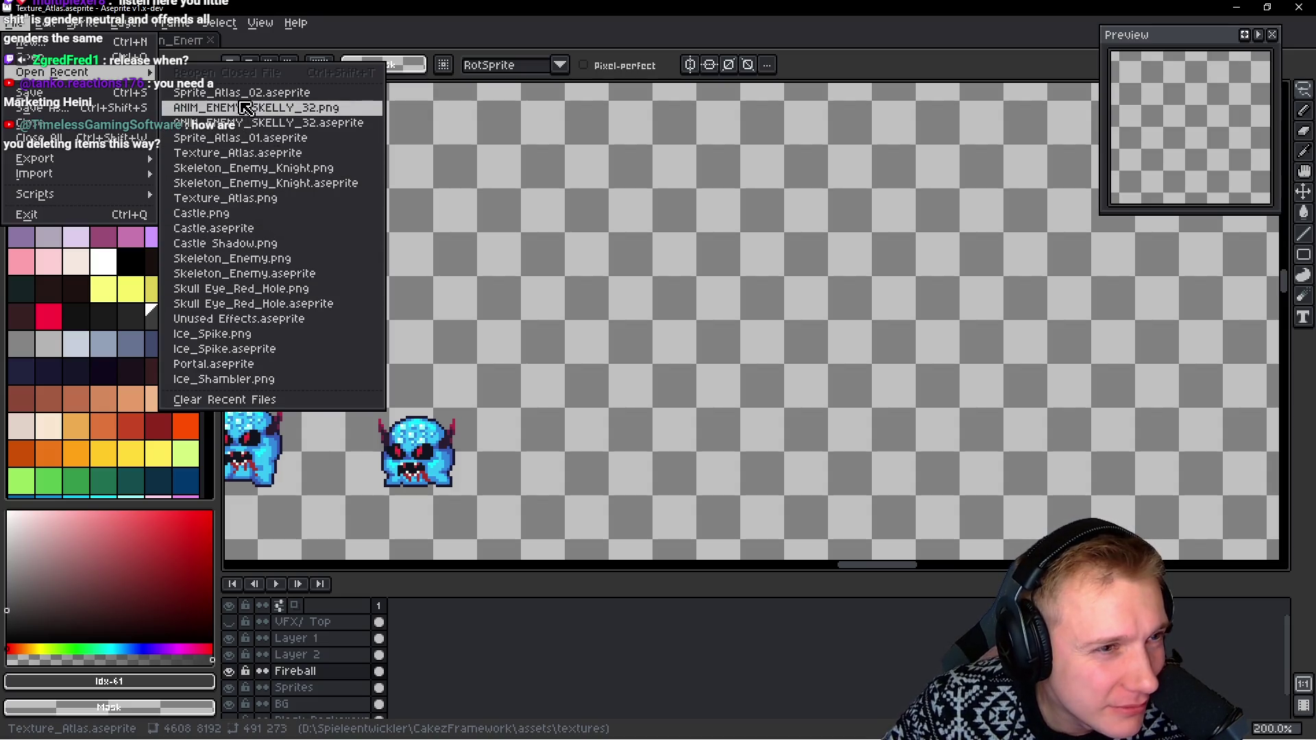
Open Skeleton_Enemy_Knight.png from recent files, select all of it, then close it
left_click(240, 174)
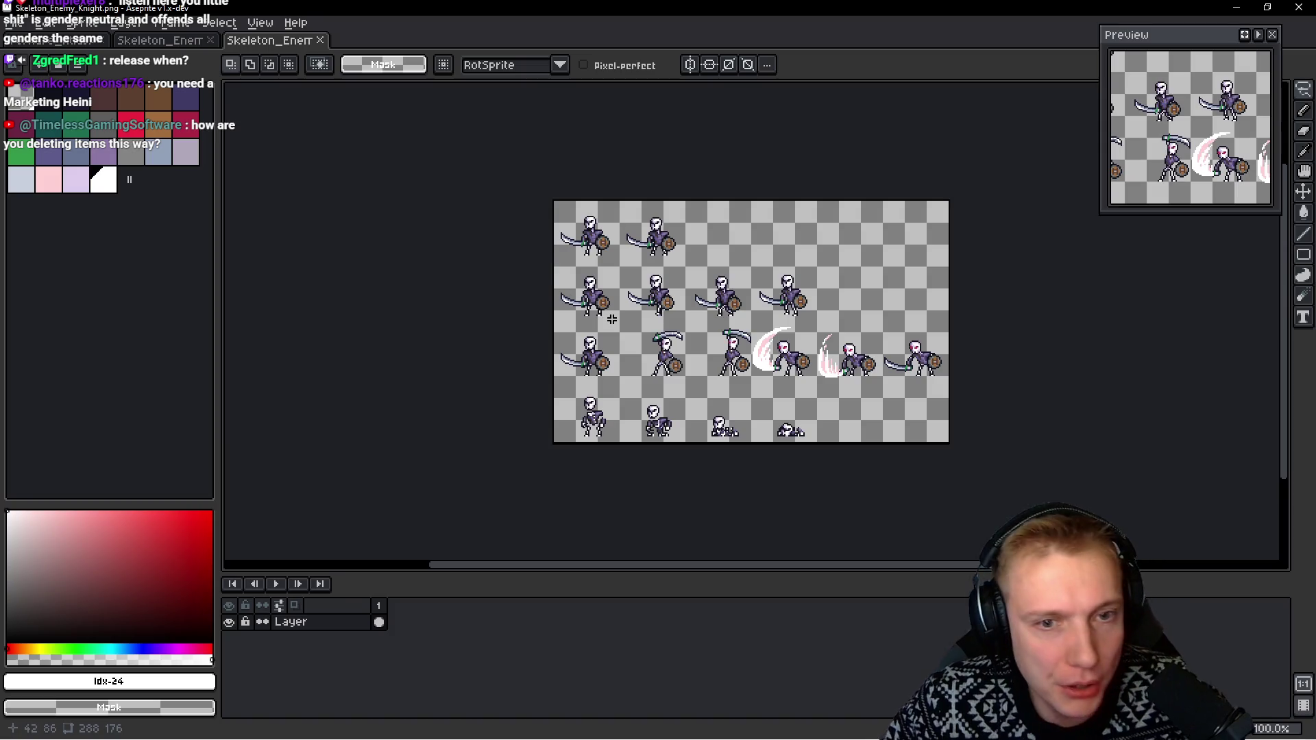
key("ctrl+a")
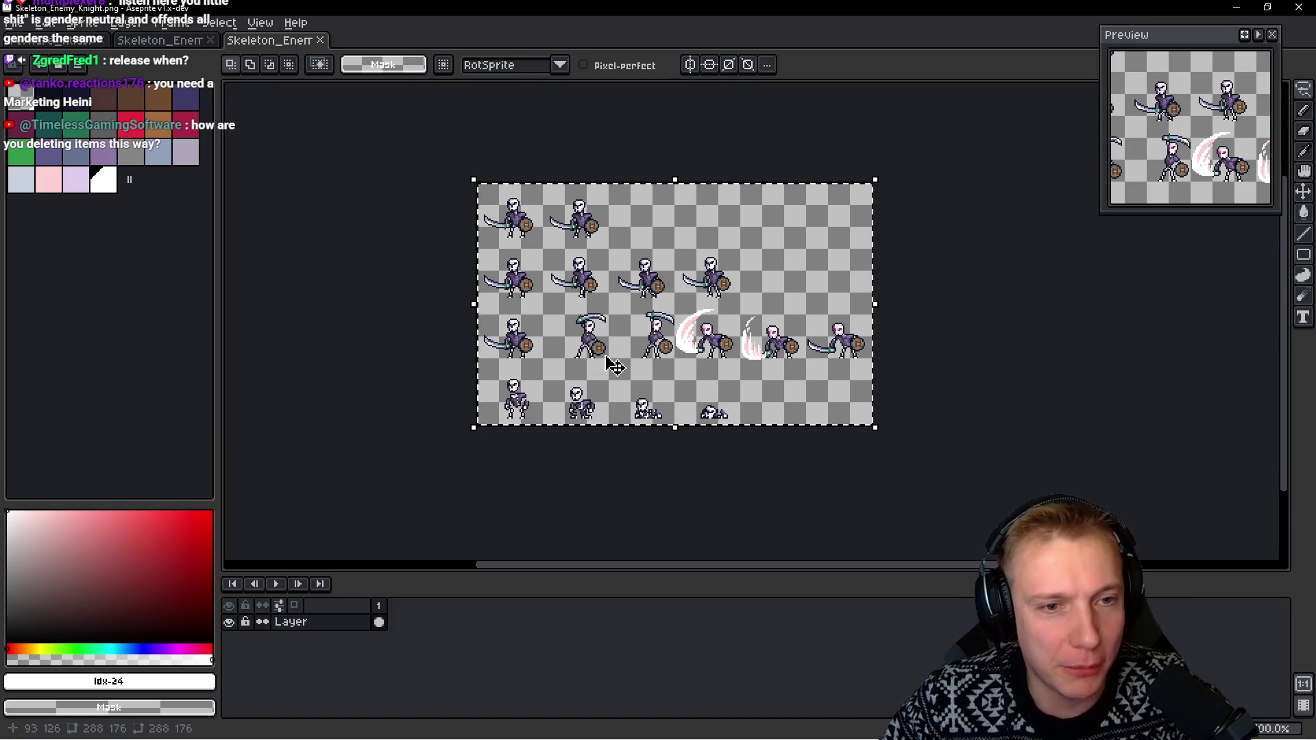
scroll(612, 353, "up", 1)
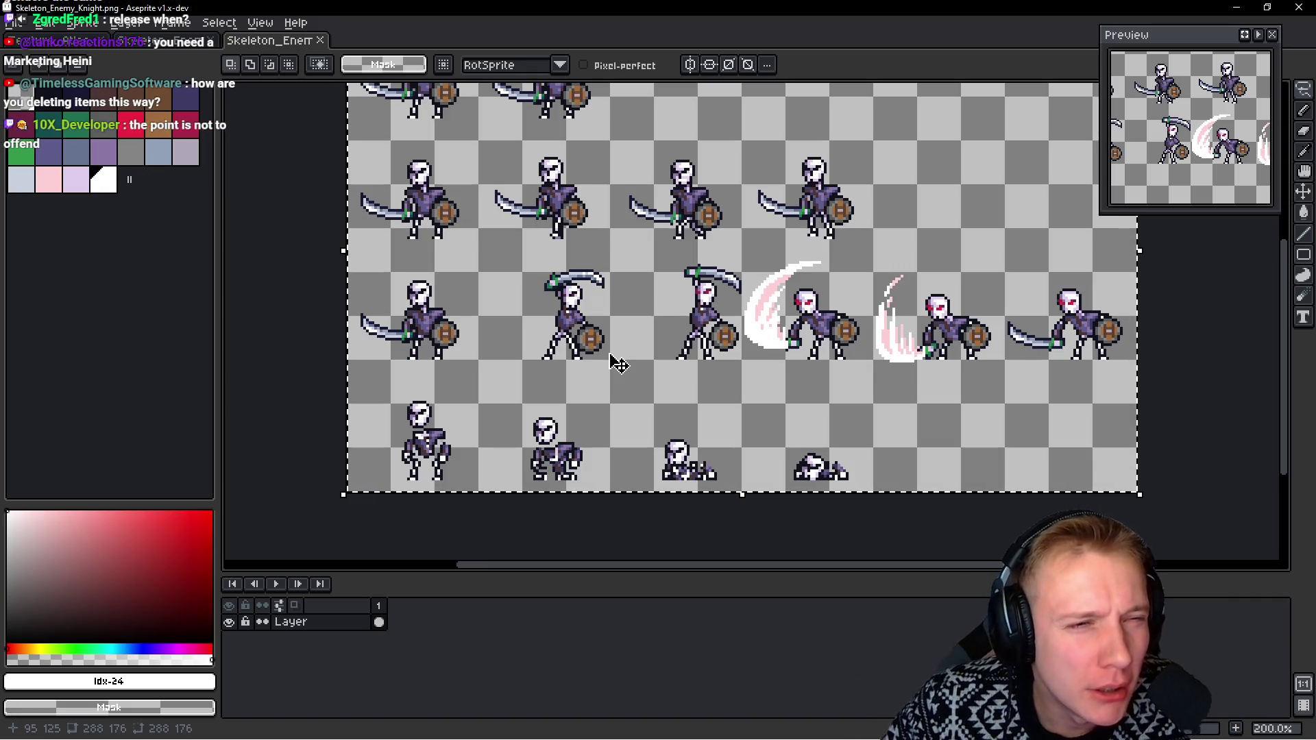
scroll(521, 251, "up", 1)
left_click_drag(521, 252, 517, 331)
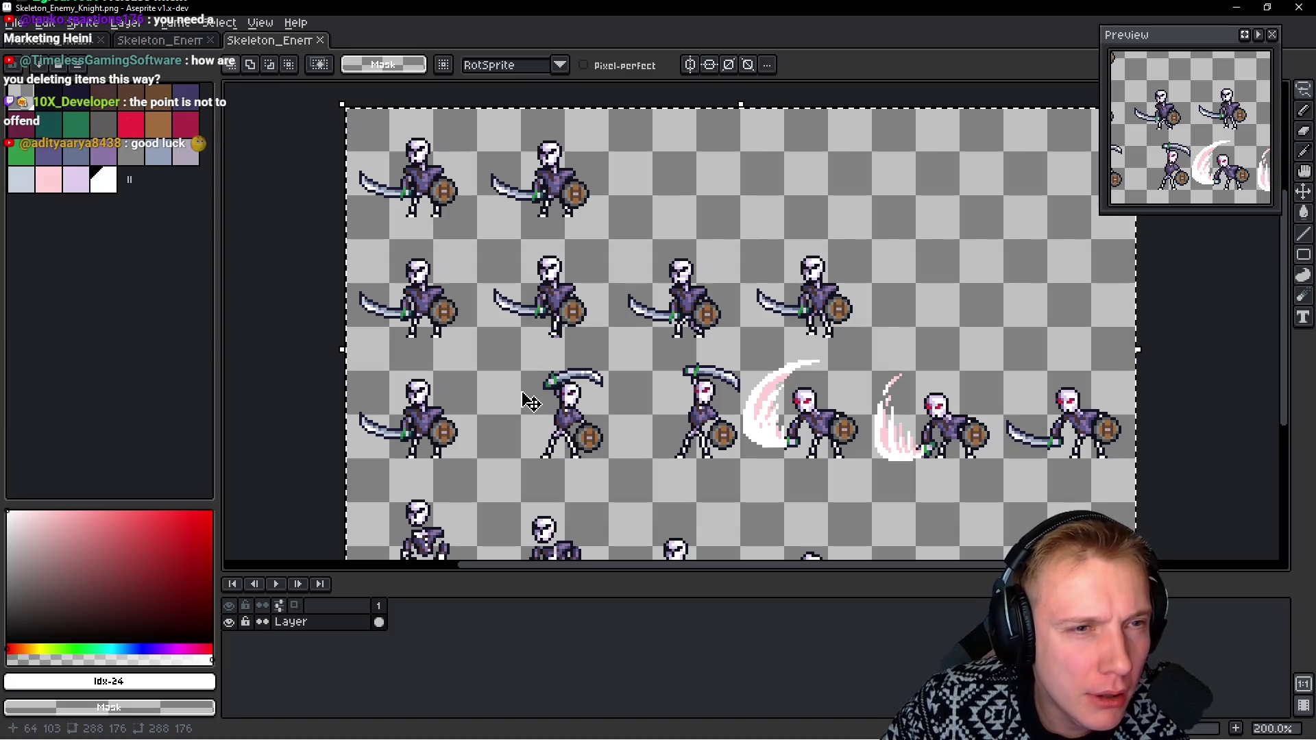
key("ctrl+w")
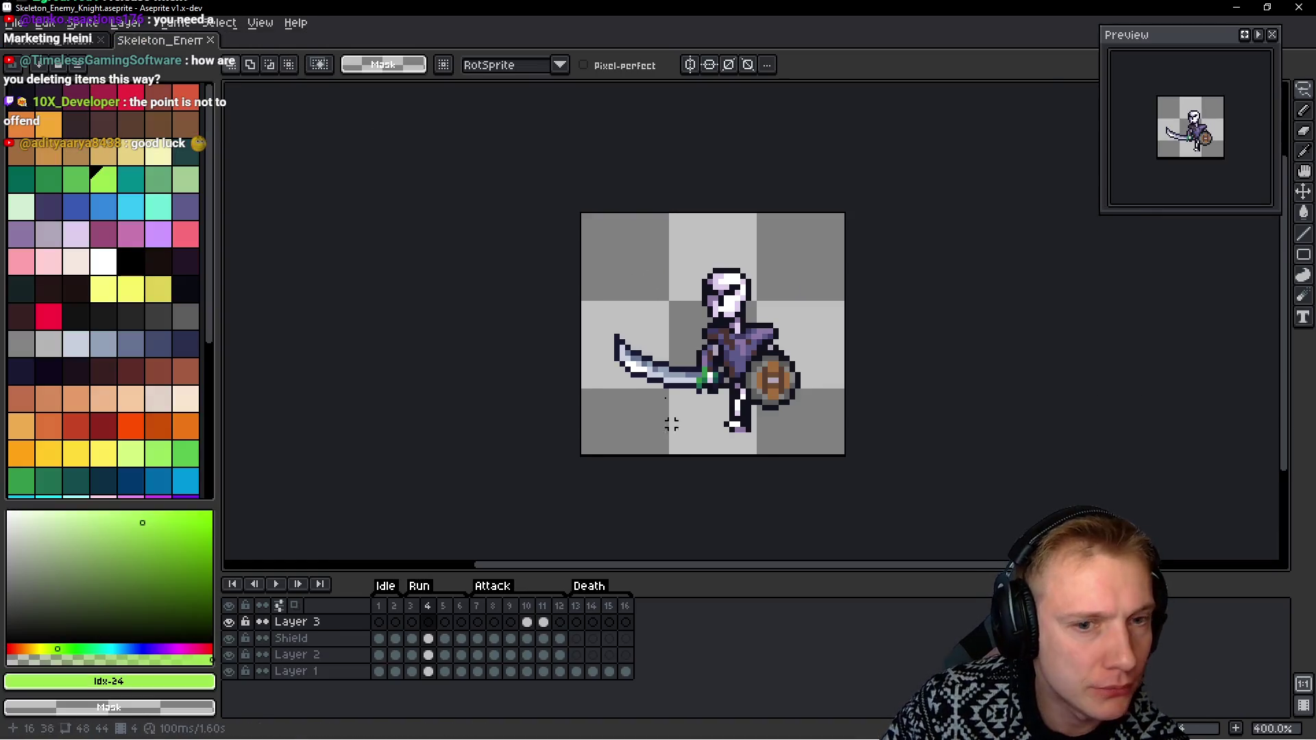
Save the knight file and re-export its sprite sheet
key("ctrl+s")
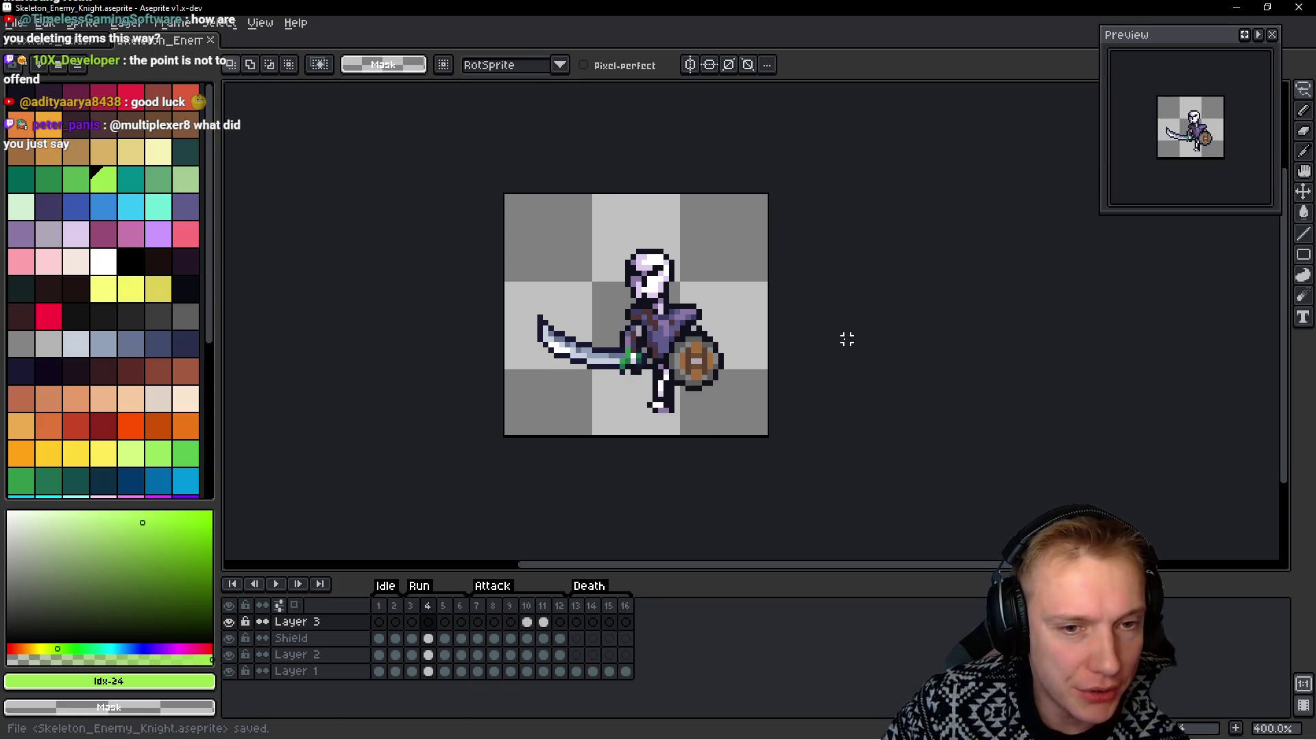
key("ctrl+e")
left_click(1049, 350)
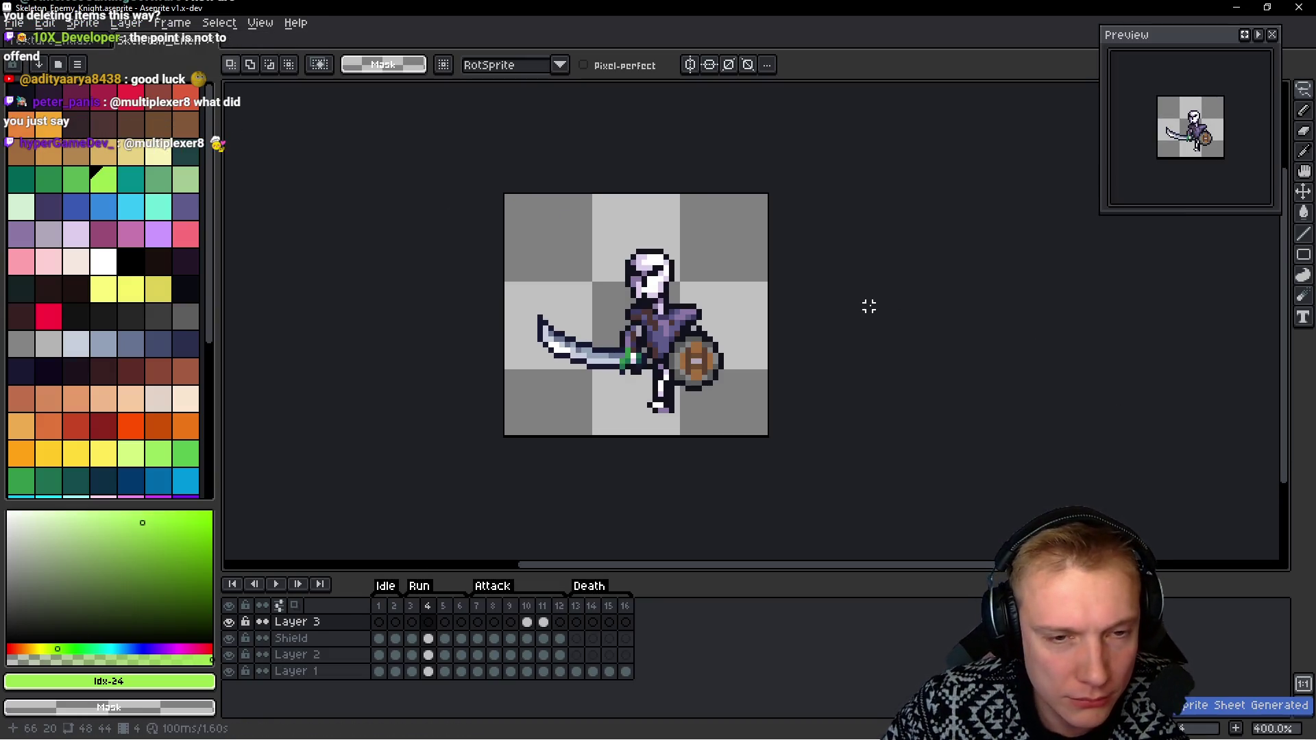
scroll(573, 393, "up", 2)
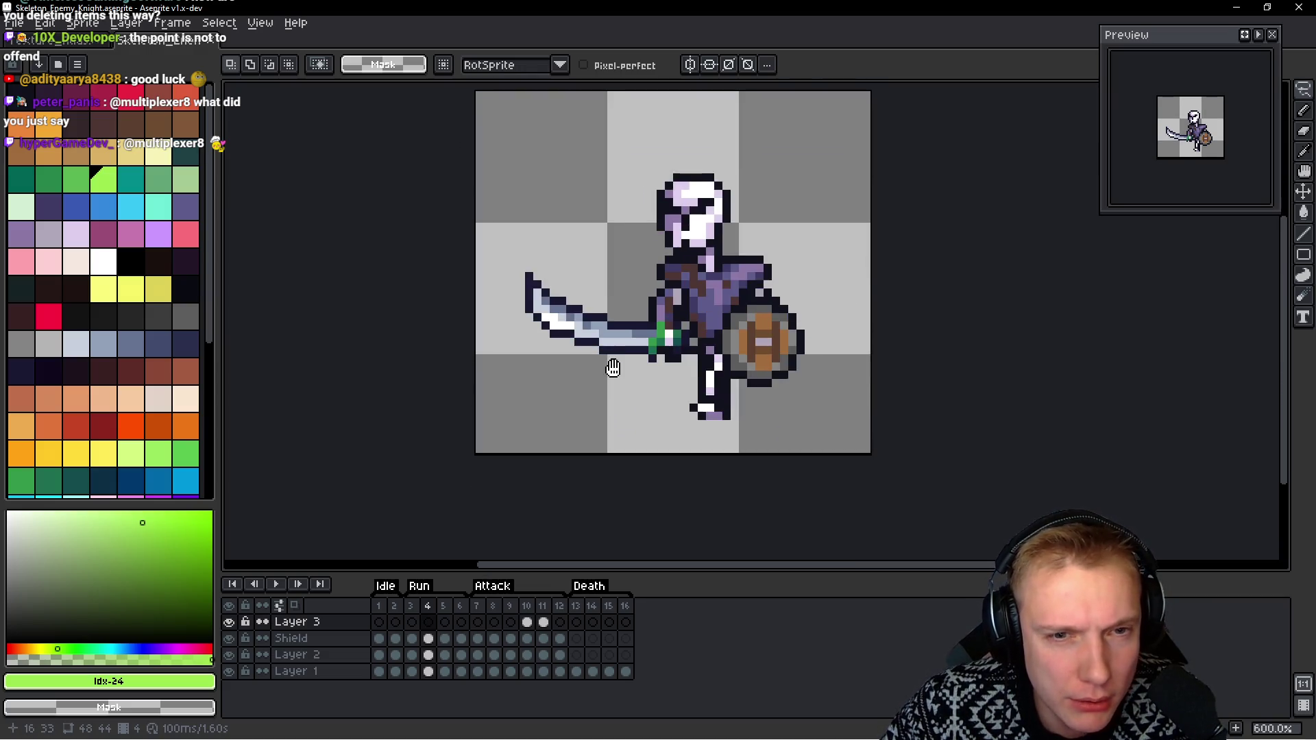
Extend the knight canvas downward to 48×48 px, save, and export the sheet again
key("ctrl+alt+c")
left_click_drag(632, 460, 623, 490)
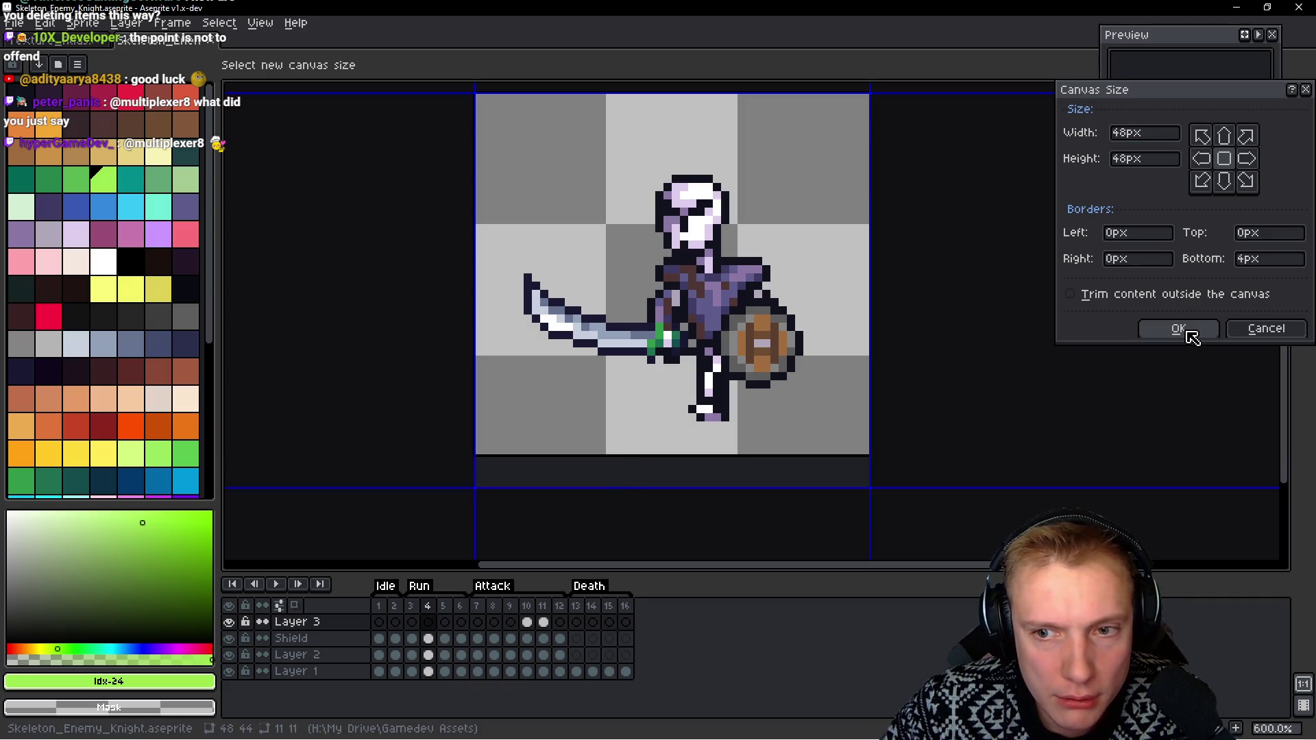
left_click(1178, 329)
key("ctrl+s")
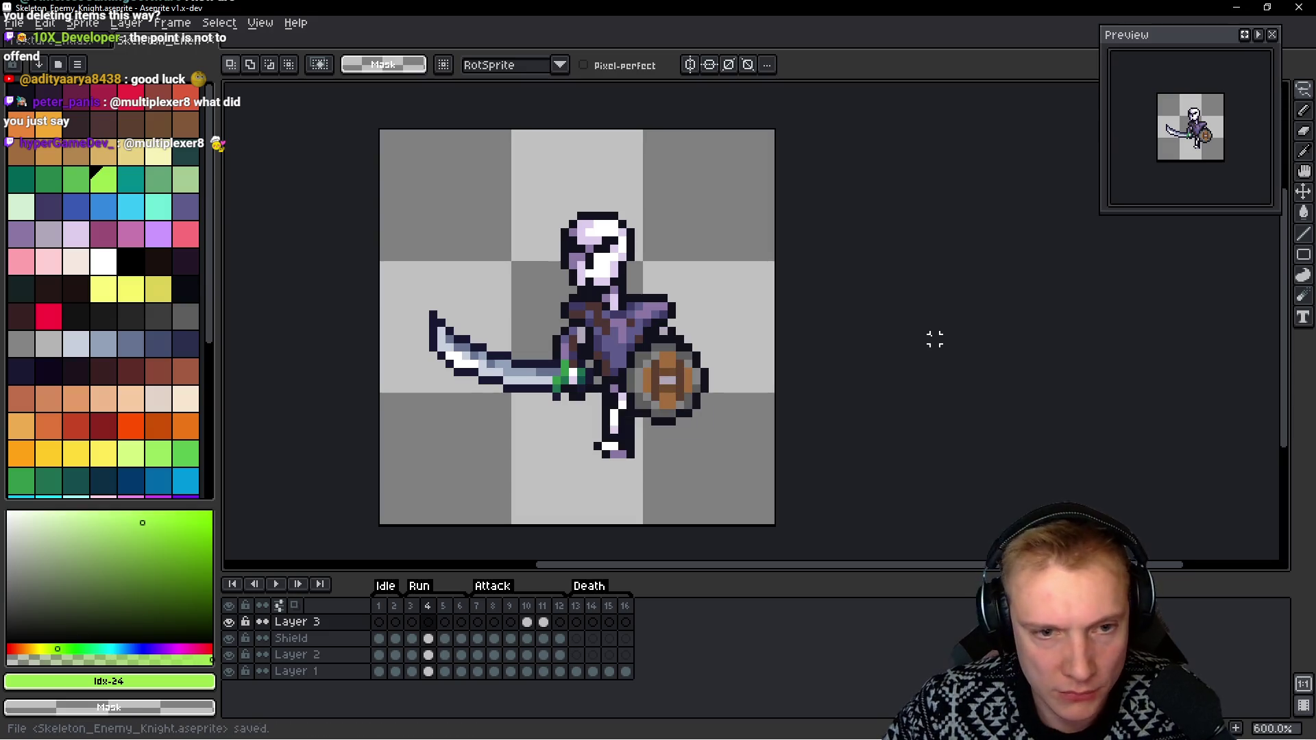
key("ctrl+e")
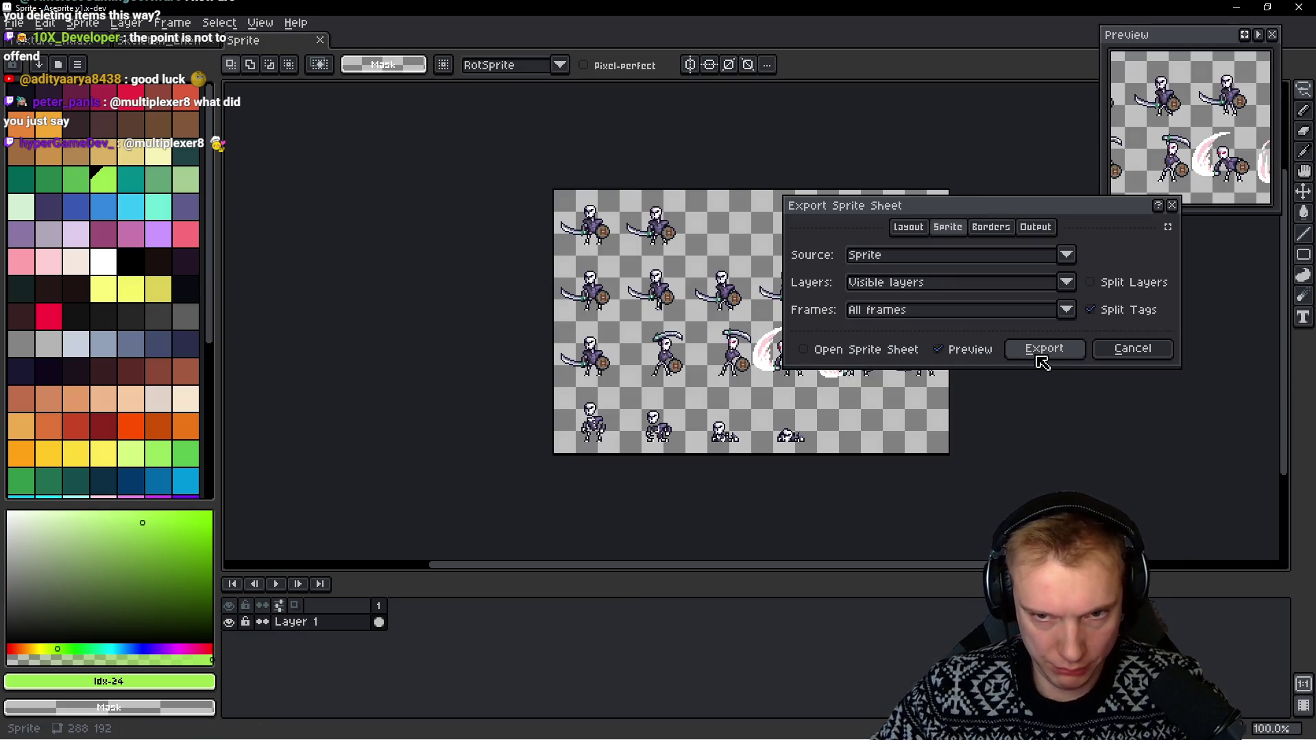
left_click(1043, 349)
Reopen Skeleton_Enemy_Knight.png, copy the whole sheet, and paste it into the Texture_Atlas
key("ctrl+Tab")
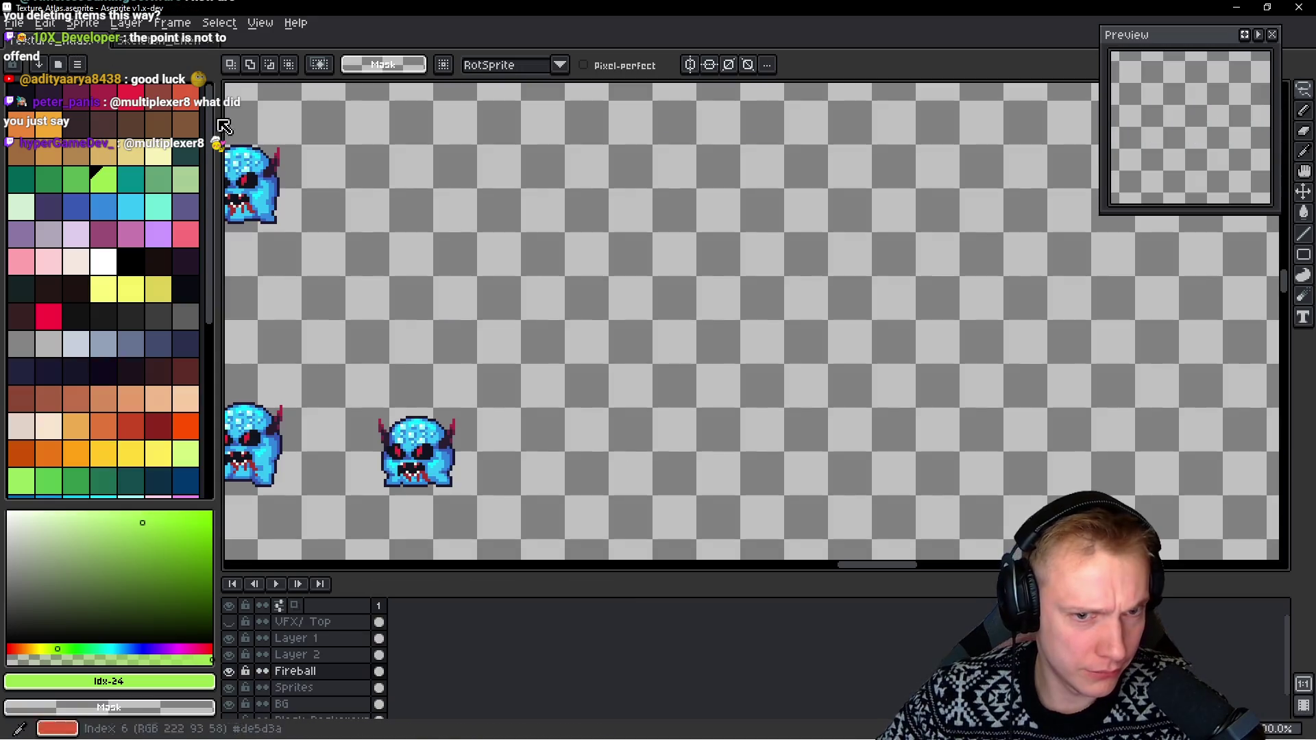
scroll(564, 279, "down", 1)
left_click(14, 22)
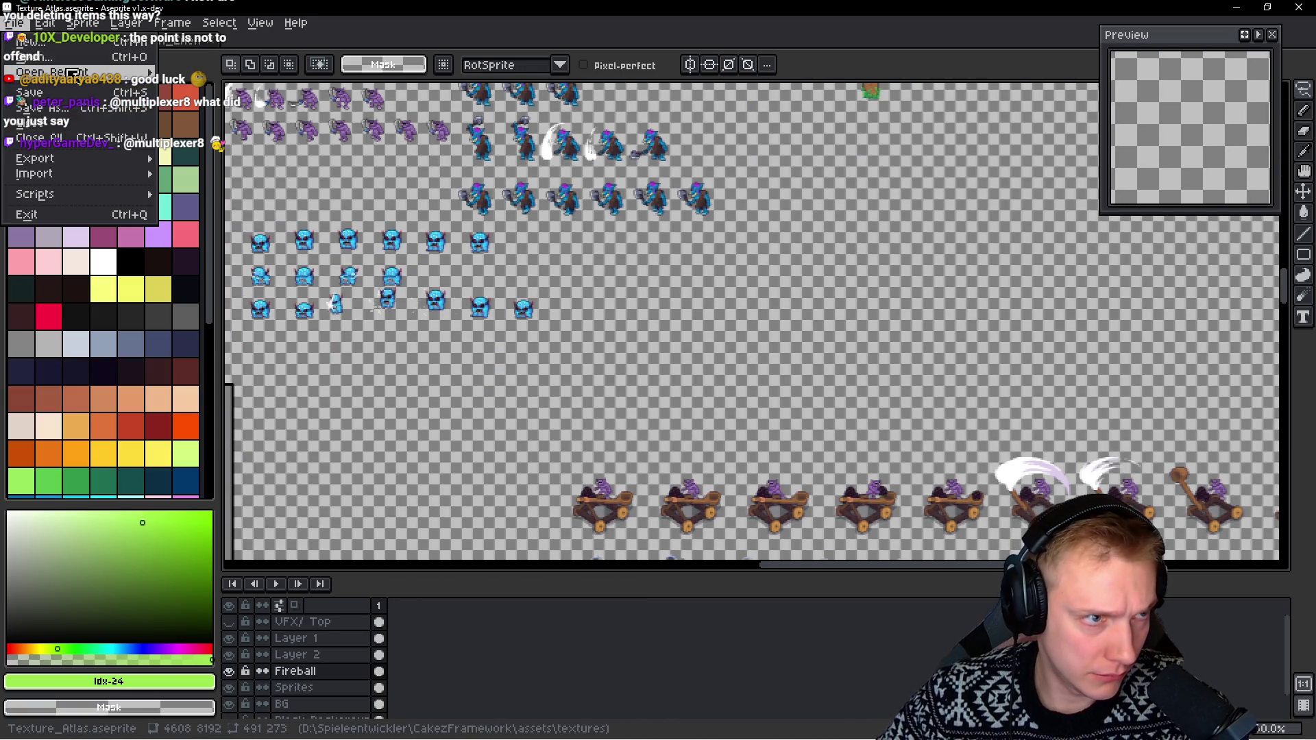
mouse_move(94, 74)
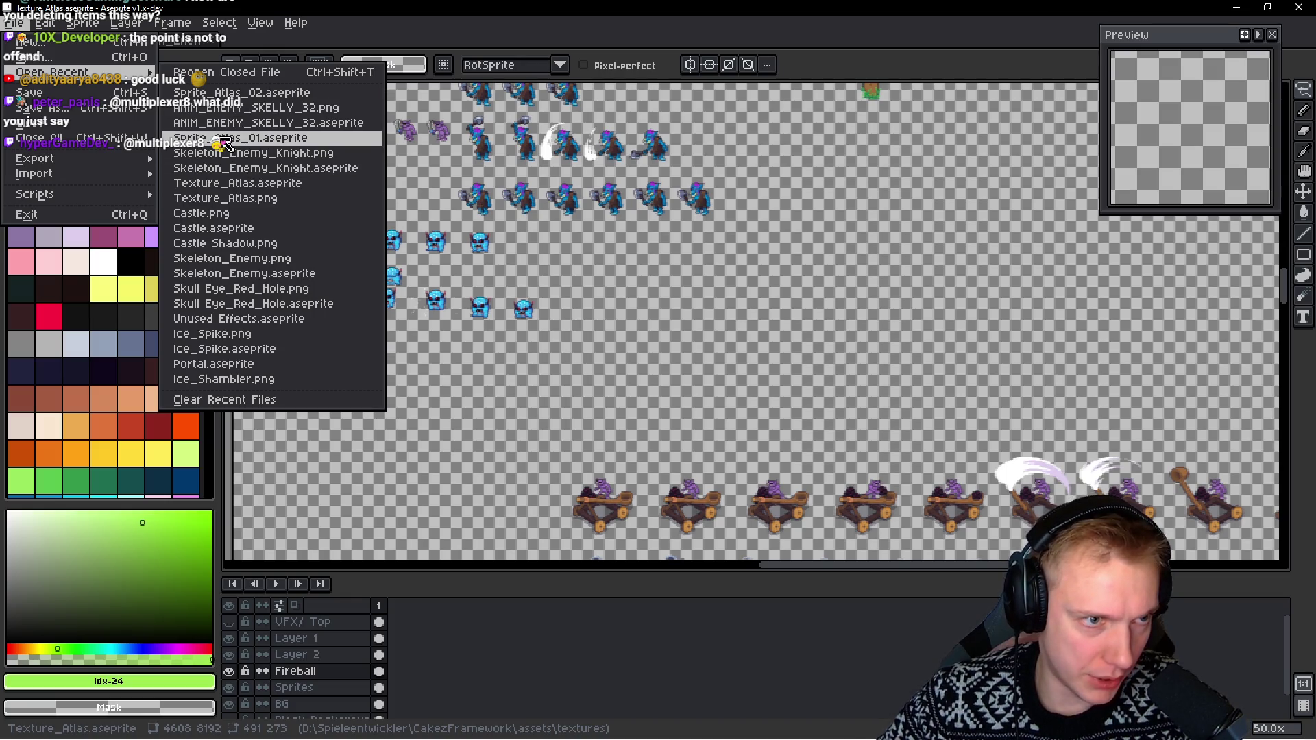
left_click(233, 154)
key("ctrl+a")
key("ctrl+Tab")
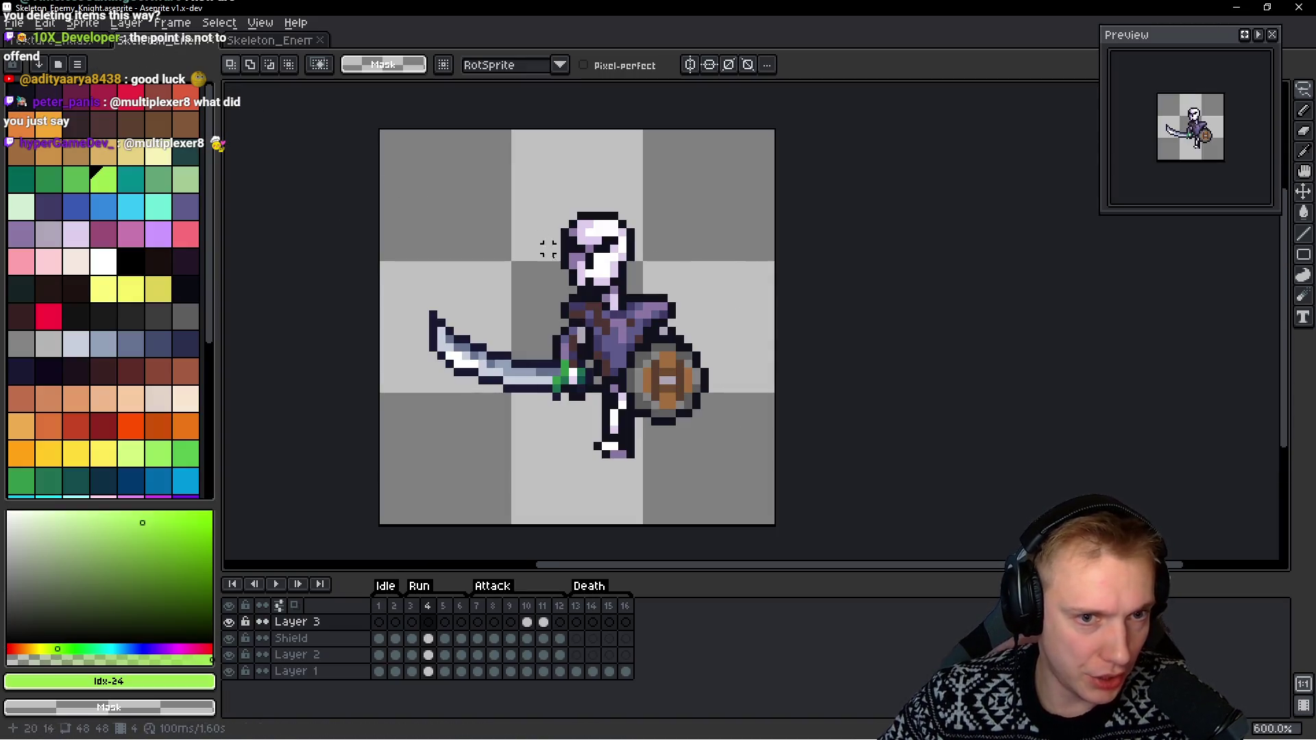
key("ctrl+Tab")
key("ctrl+v")
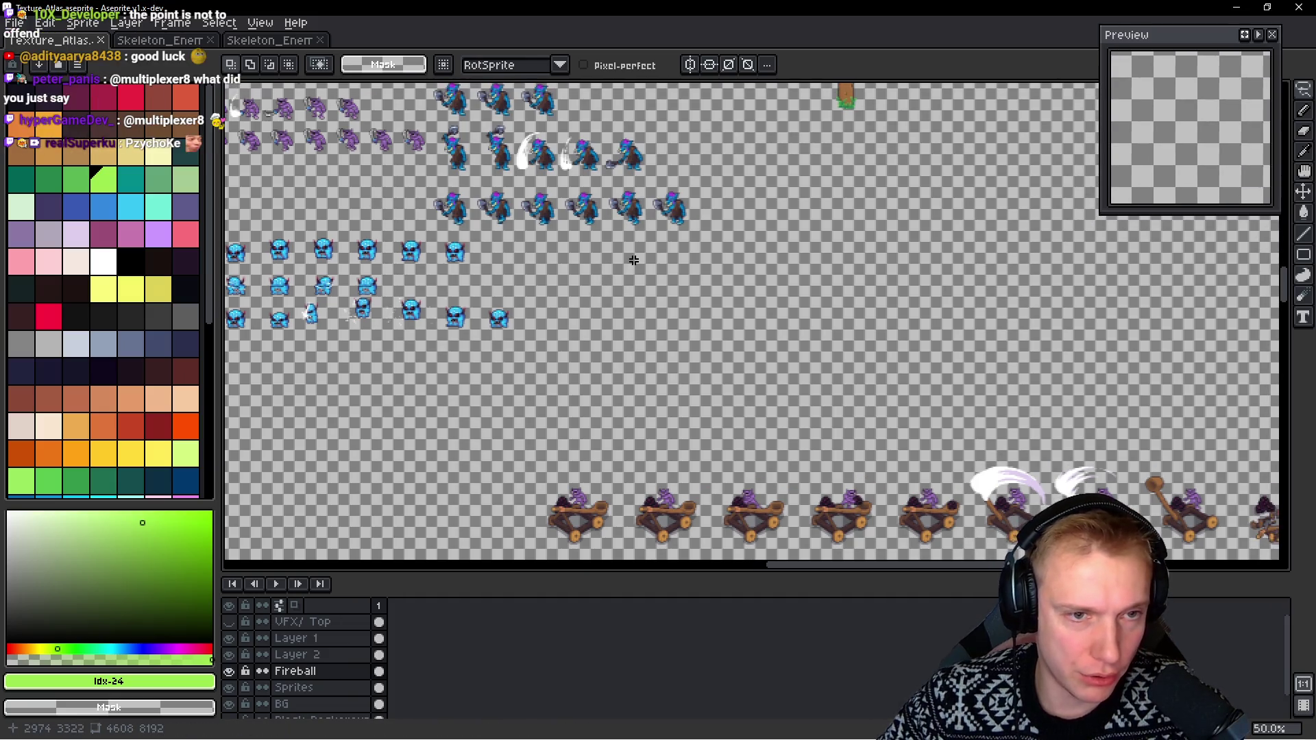
Move the pasted knight sheet into free space below the blue monsters, nudging it up and left
left_click_drag(717, 306, 652, 299)
mouse_move(546, 248)
left_mouse_down()
mouse_move(821, 267)
mouse_move(711, 249)
mouse_move(747, 243)
left_mouse_up()
mouse_move(932, 308)
left_mouse_down()
mouse_move(648, 420)
mouse_move(588, 398)
mouse_move(770, 285)
mouse_move(797, 284)
left_mouse_up()
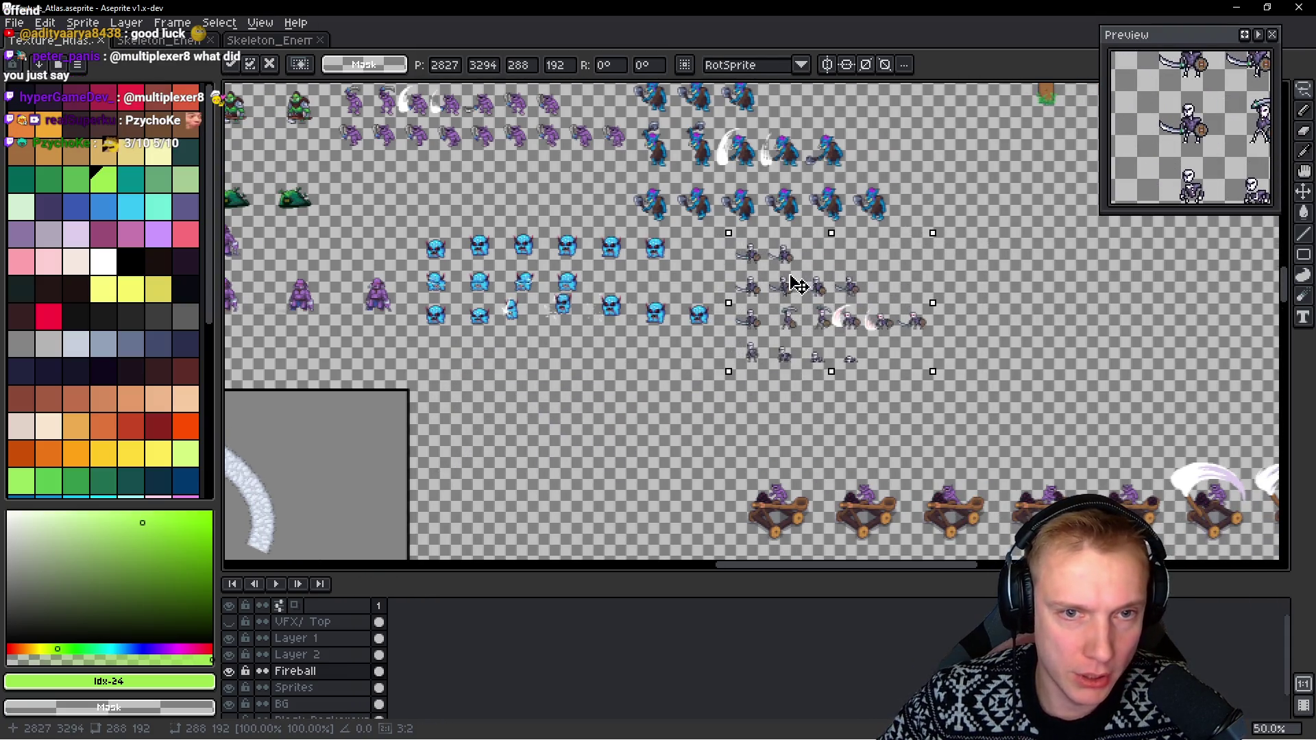
scroll(782, 254, "up", 3)
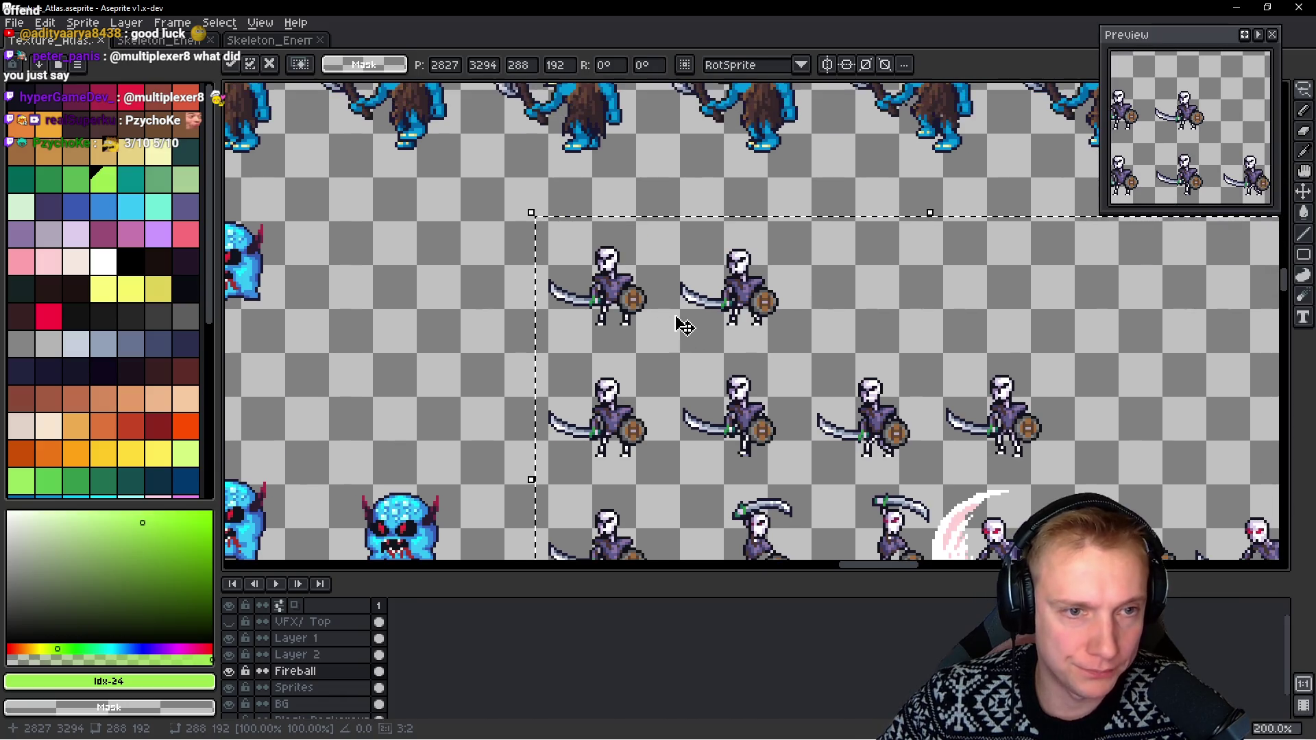
scroll(686, 326, "down", 1)
mouse_move(686, 327)
left_mouse_down()
mouse_move(546, 505)
mouse_move(548, 548)
mouse_move(751, 171)
mouse_move(1025, 236)
mouse_move(837, 309)
mouse_move(858, 264)
mouse_move(816, 300)
mouse_move(737, 223)
mouse_move(617, 288)
mouse_move(425, 357)
mouse_move(768, 329)
mouse_move(555, 308)
left_mouse_up()
mouse_move(532, 249)
left_mouse_down()
mouse_move(568, 414)
mouse_move(658, 346)
mouse_move(662, 287)
left_mouse_up()
left_click_drag(697, 343, 655, 334)
key("Up")
key("Up")
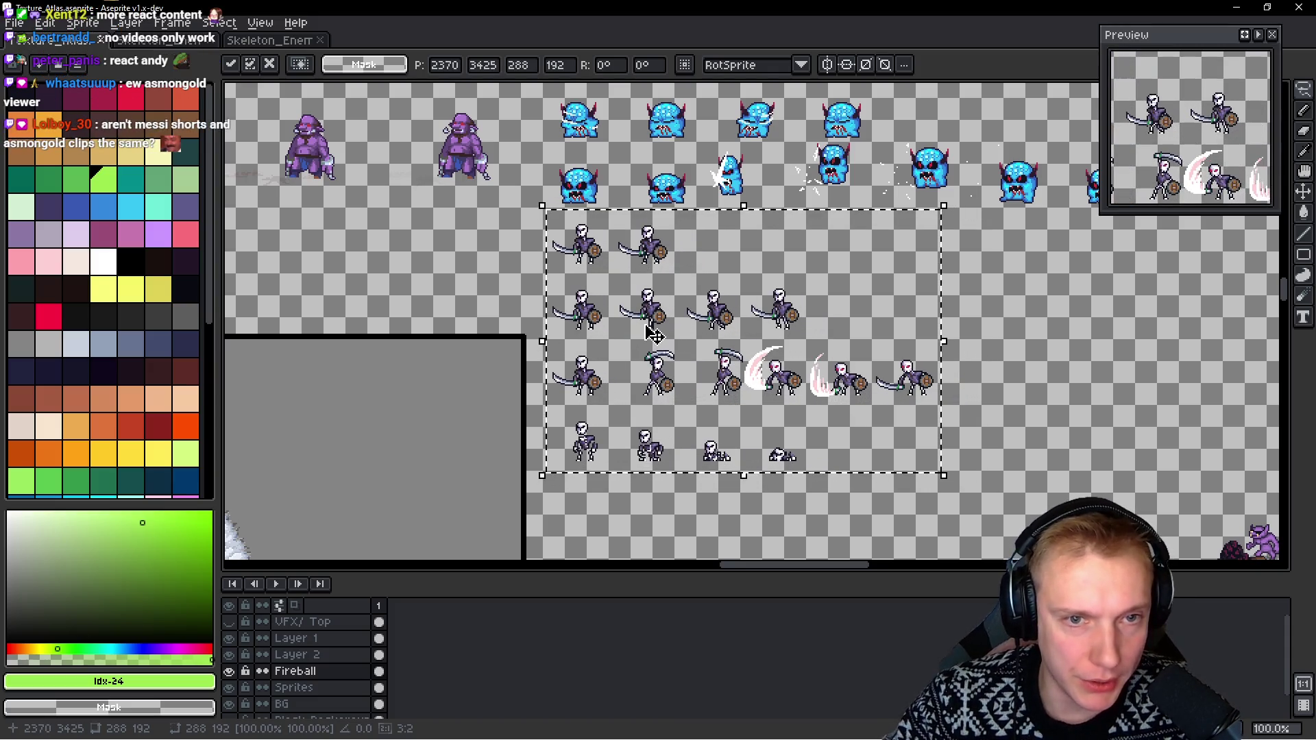
key("Left")
key("Left")
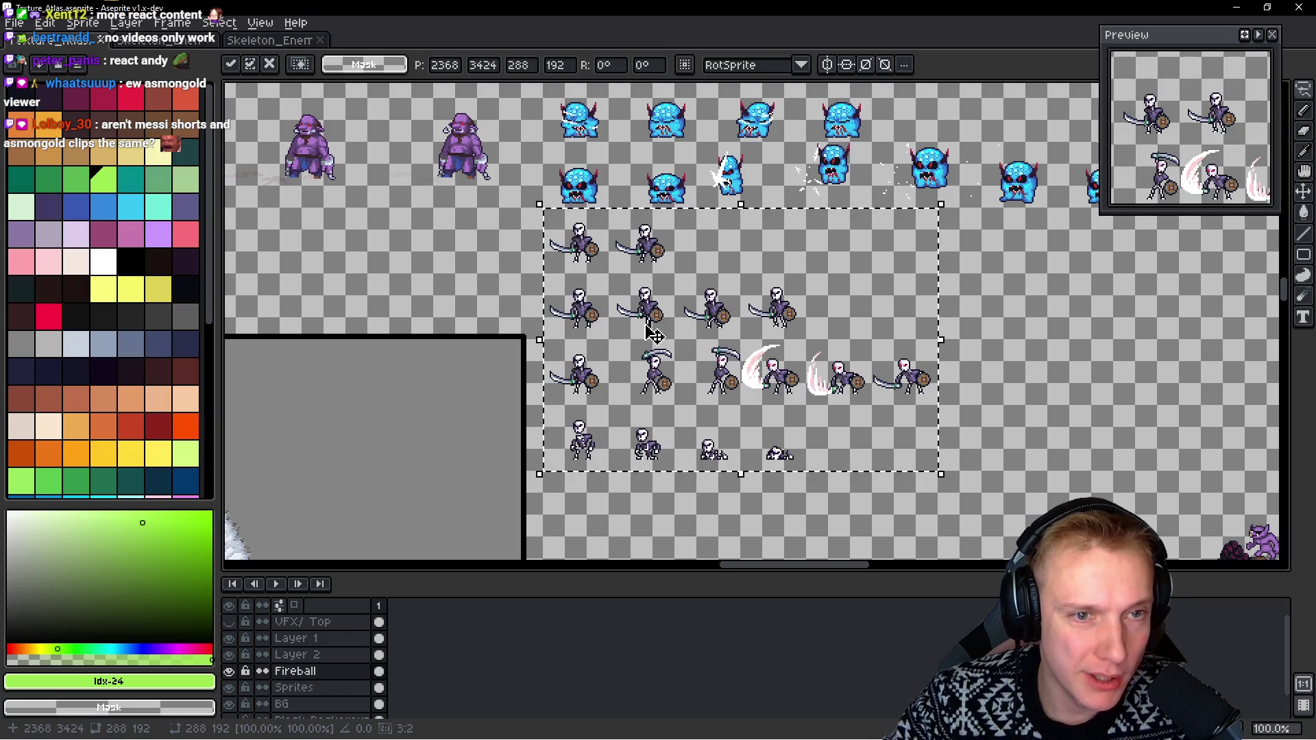
Save the Texture_Atlas and export it as a sprite sheet
scroll(592, 269, "up", 4)
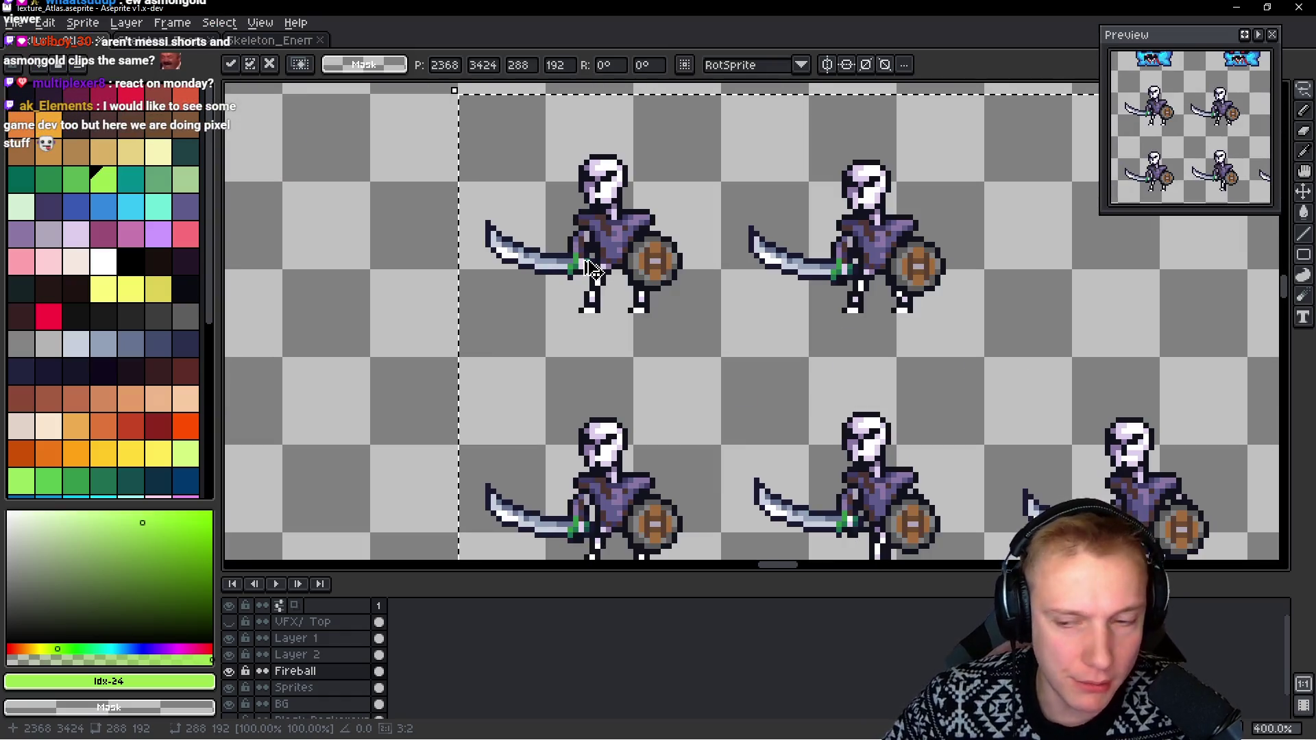
key("ctrl+s")
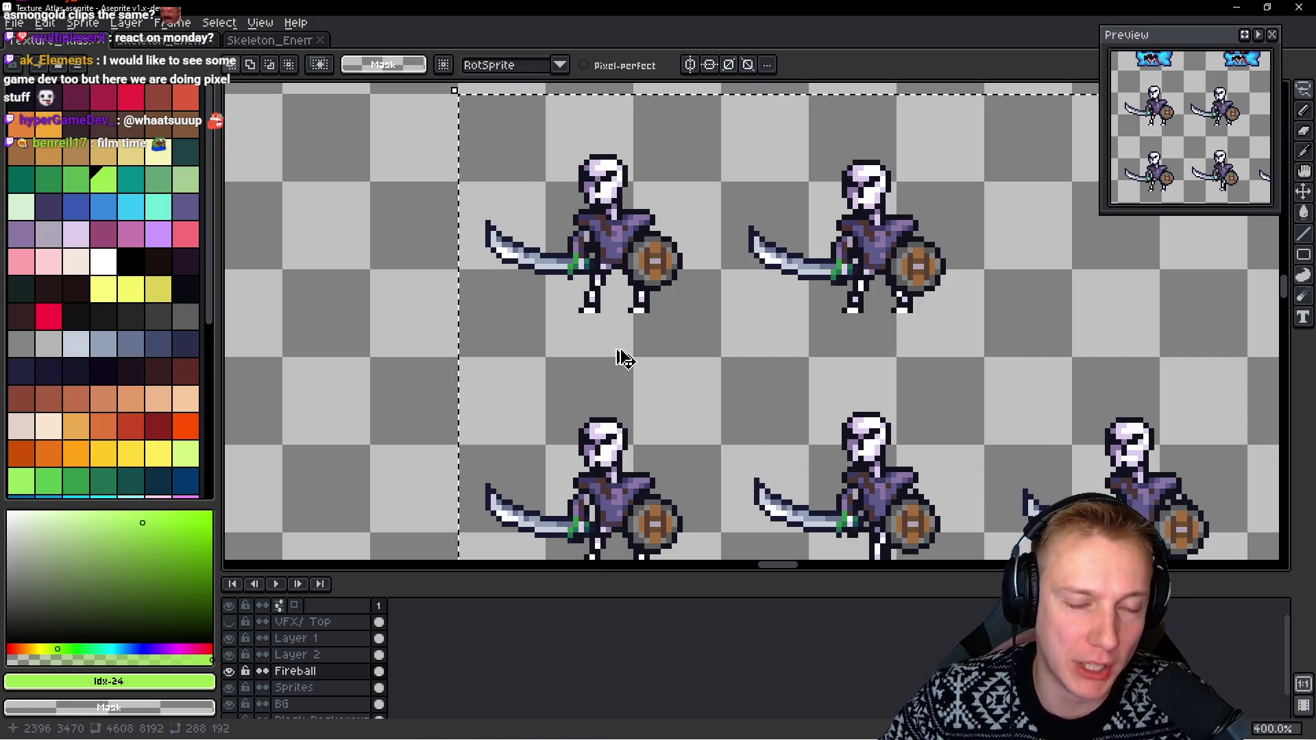
key("ctrl+e")
left_click(1062, 350)
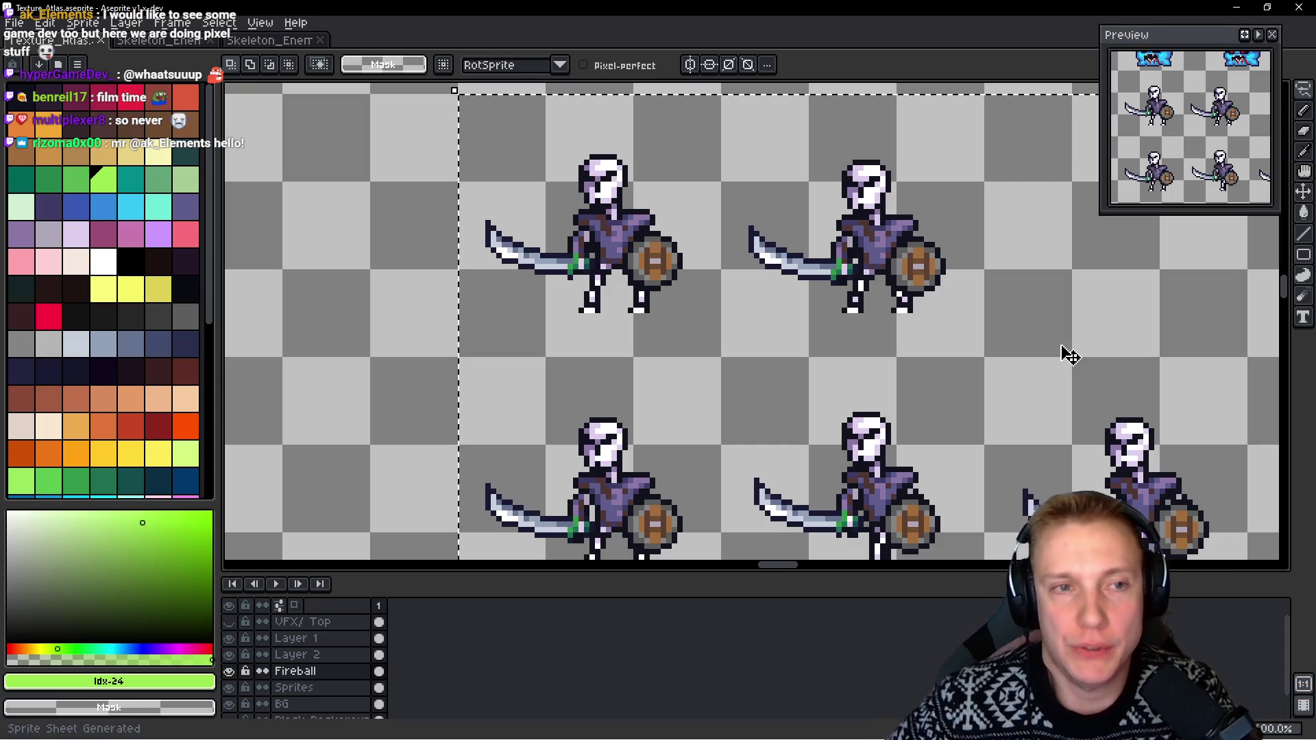
scroll(1013, 250, "down", 2)
left_click_drag(1119, 279, 754, 213)
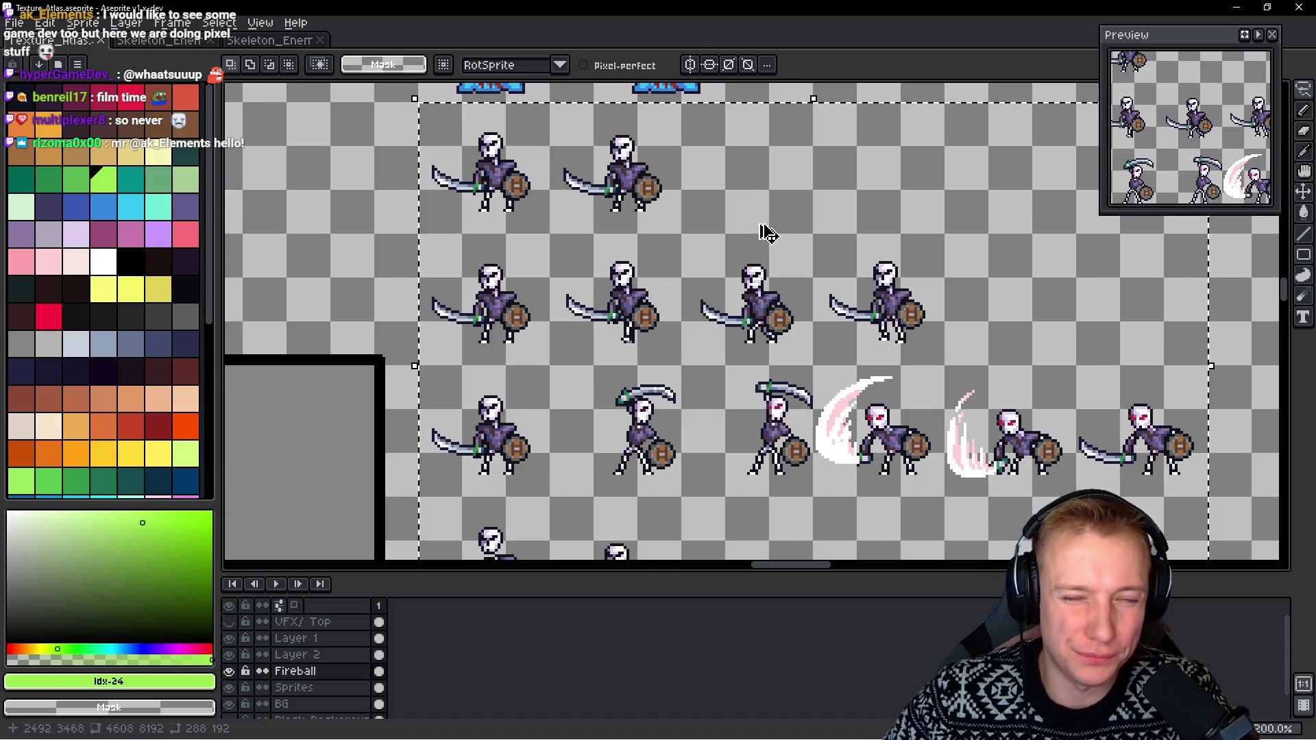
Save the Texture Atlas and export its sprite sheet
key("ctrl+s")
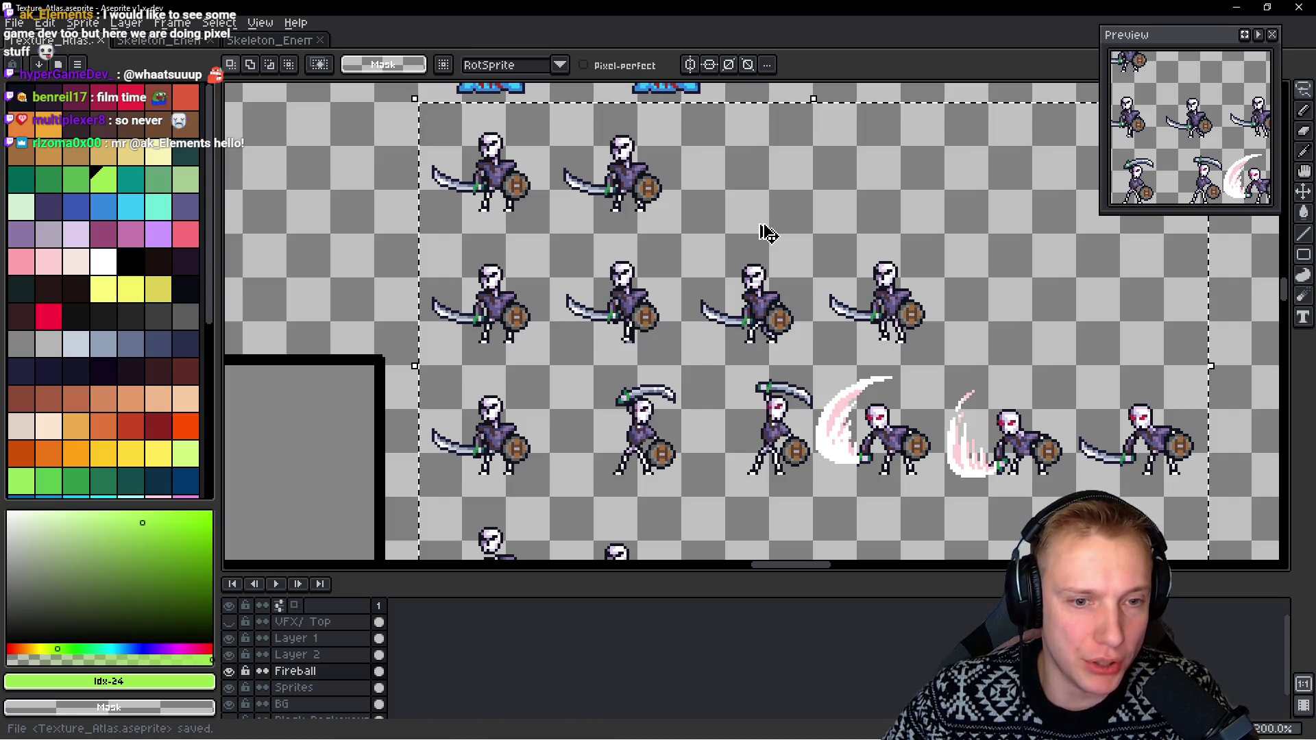
key("ctrl+e")
left_click(1043, 349)
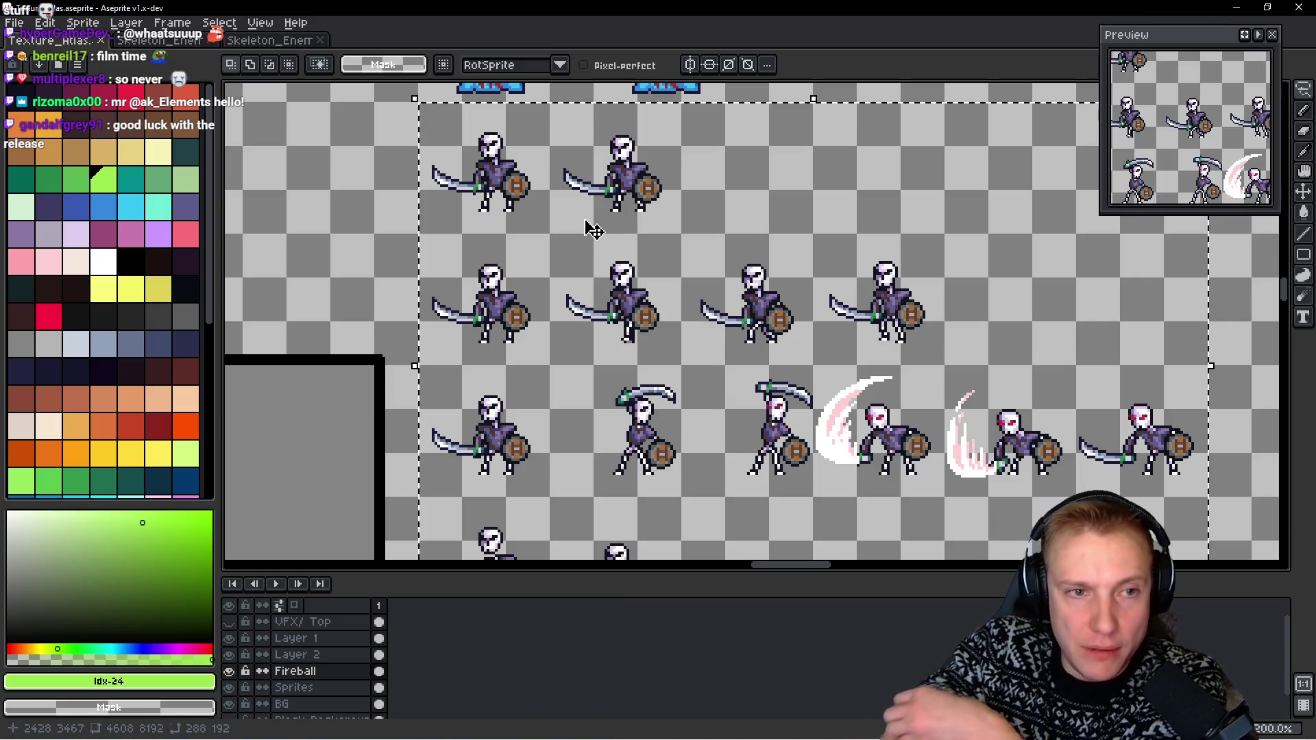
scroll(696, 296, "down", 2)
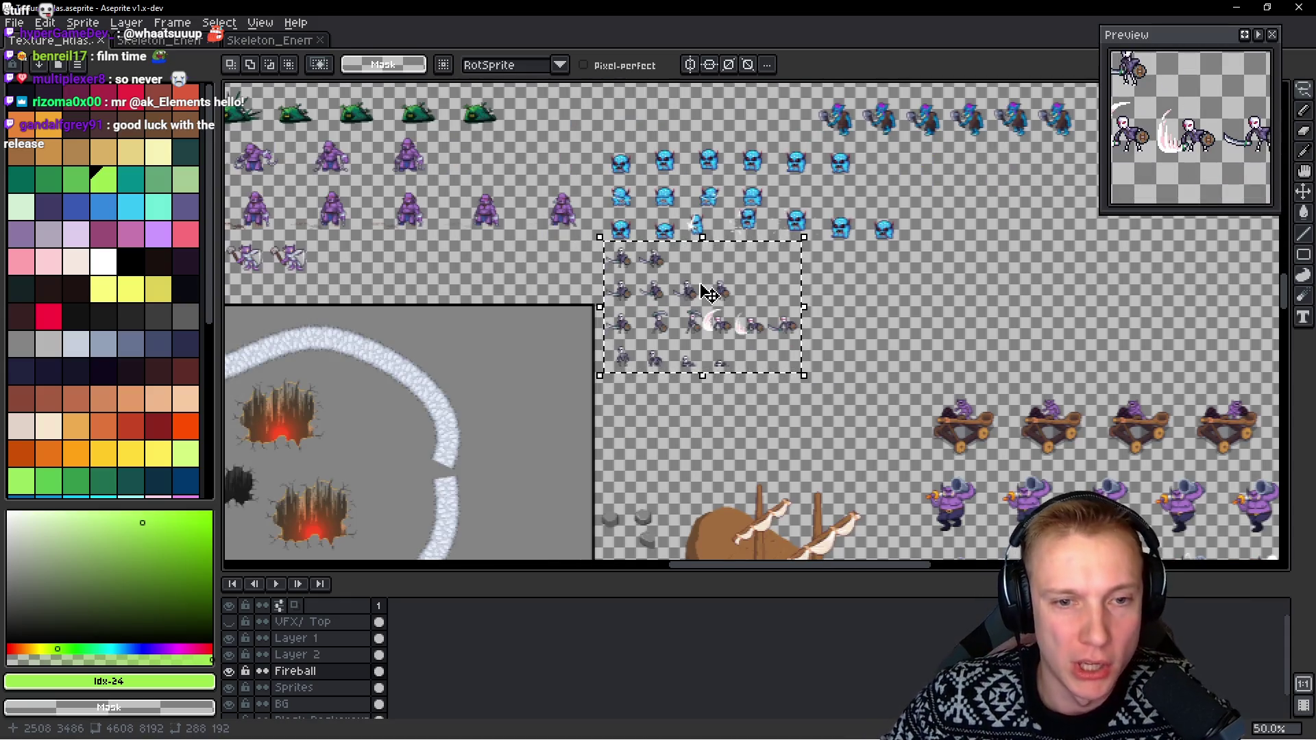
scroll(699, 295, "up", 2)
Save and re-export the atlas once more, select the marquee tool, then switch to AbevBot
key("ctrl+s")
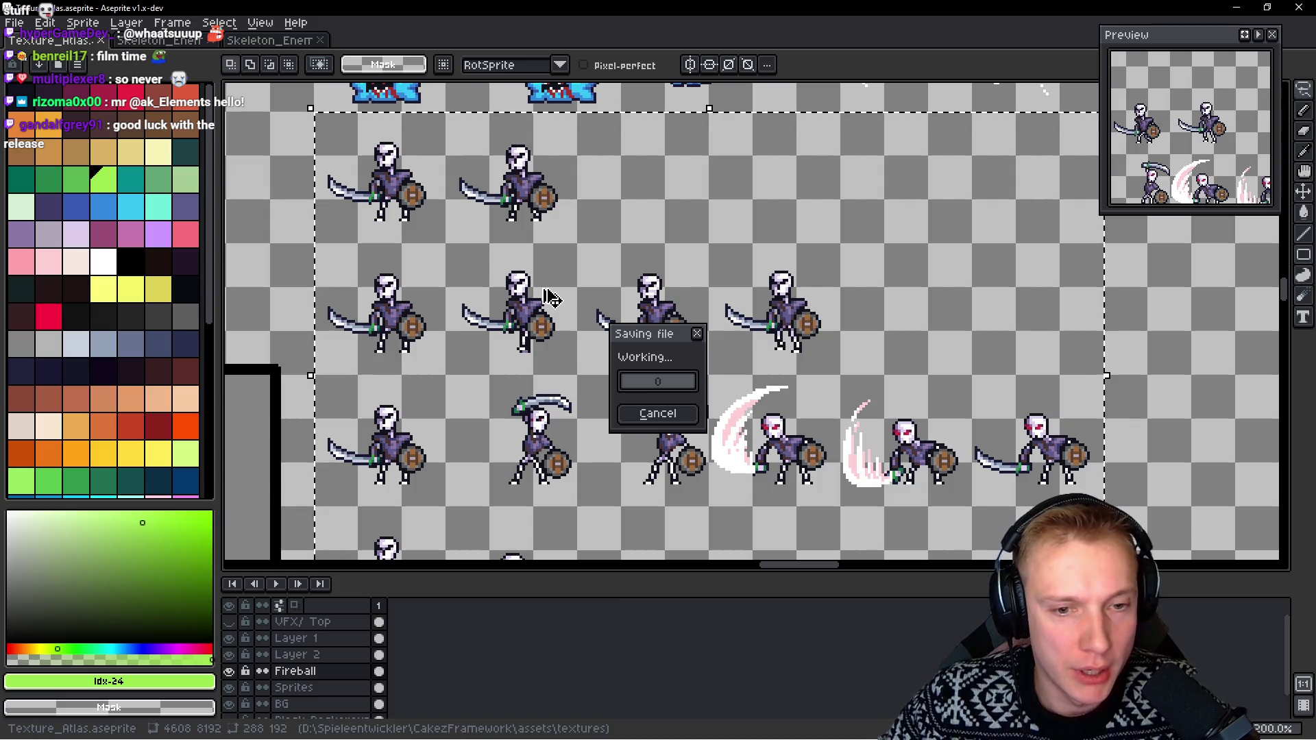
key("ctrl+e")
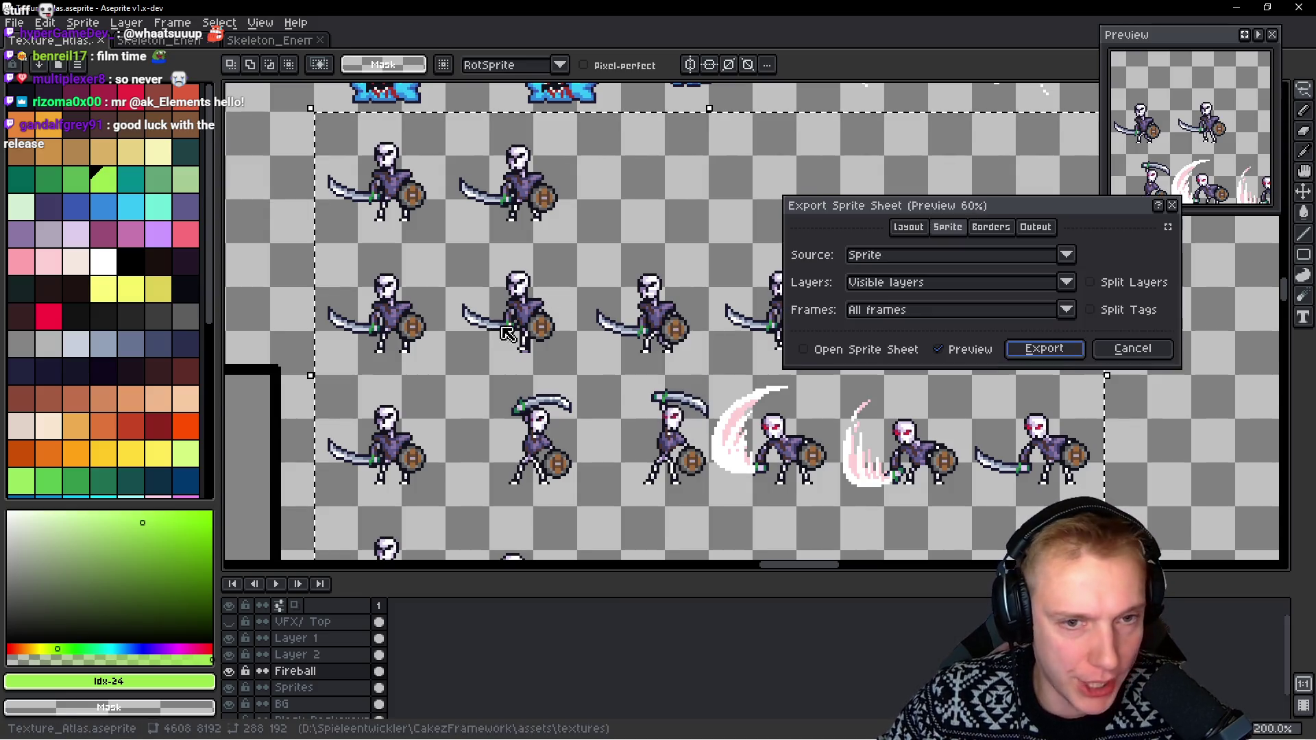
left_click(1046, 355)
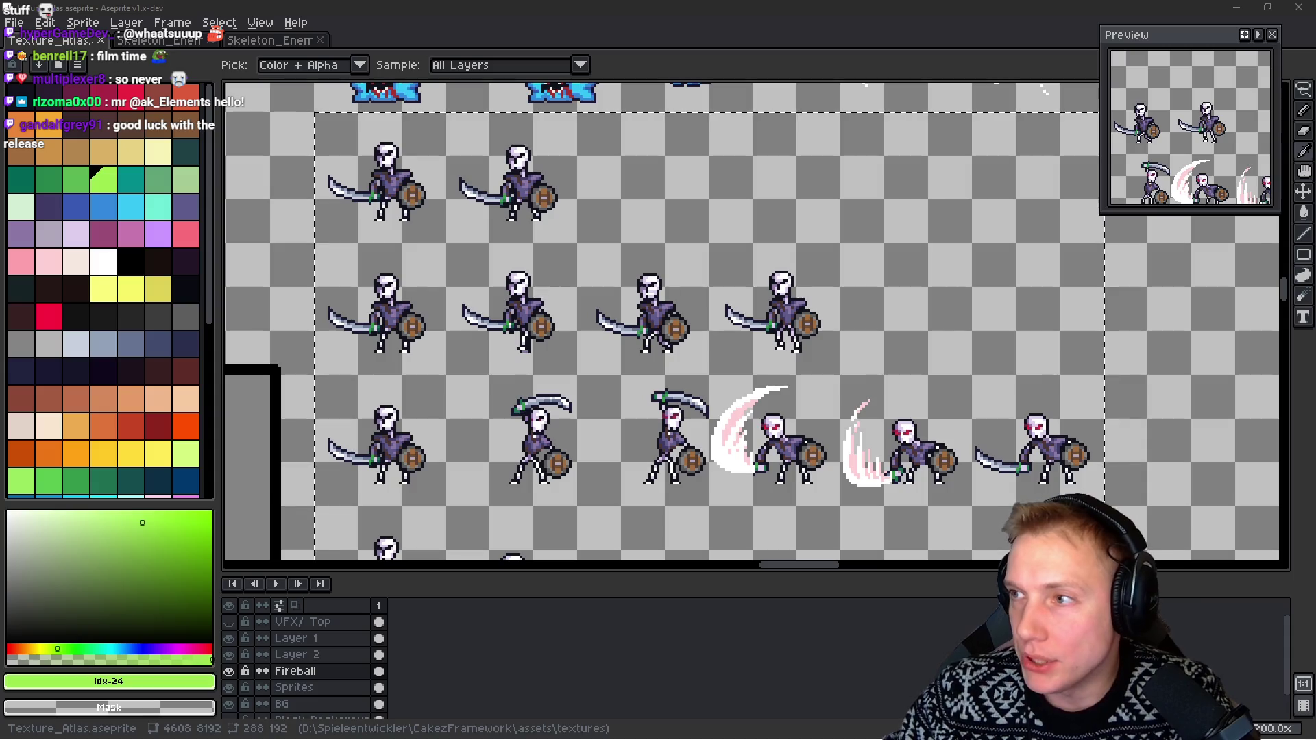
key("m")
key("alt+Tab")
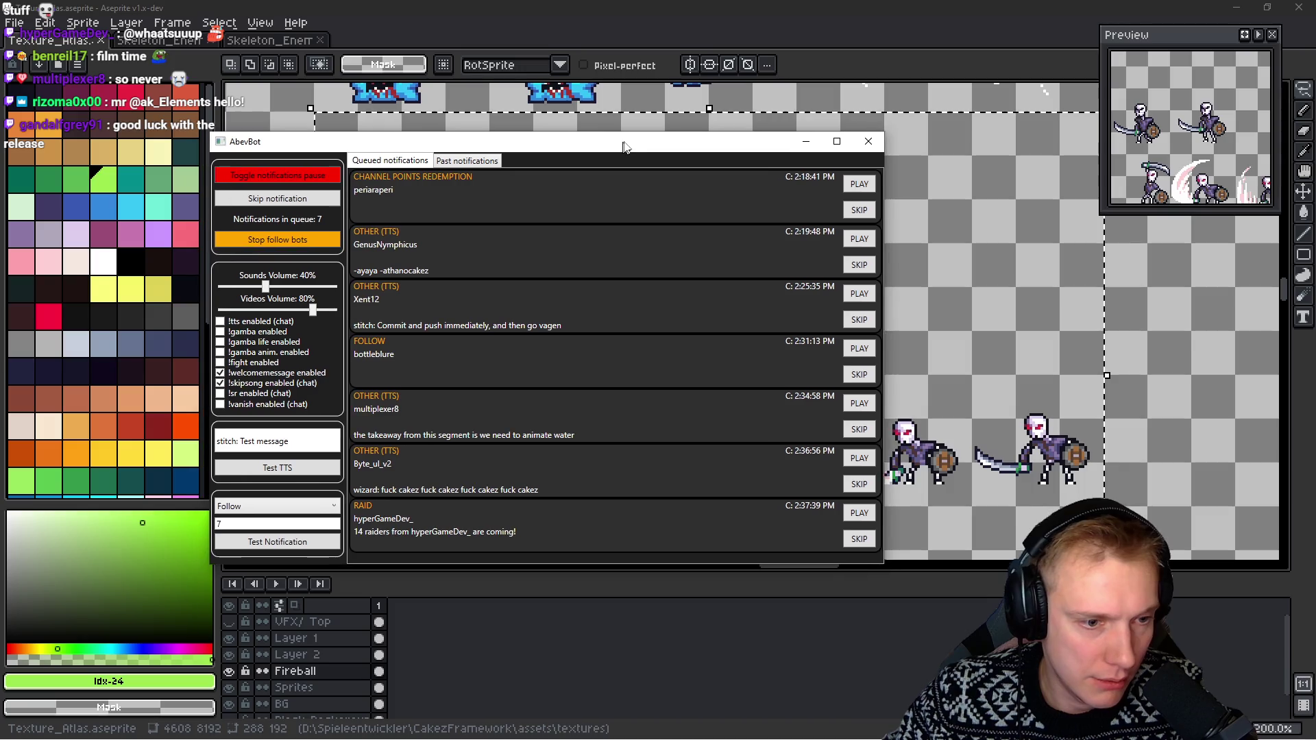
Nudge the AbevBot window right, play its first queued notification, then hide the window
left_click_drag(612, 150, 641, 143)
left_click(316, 173)
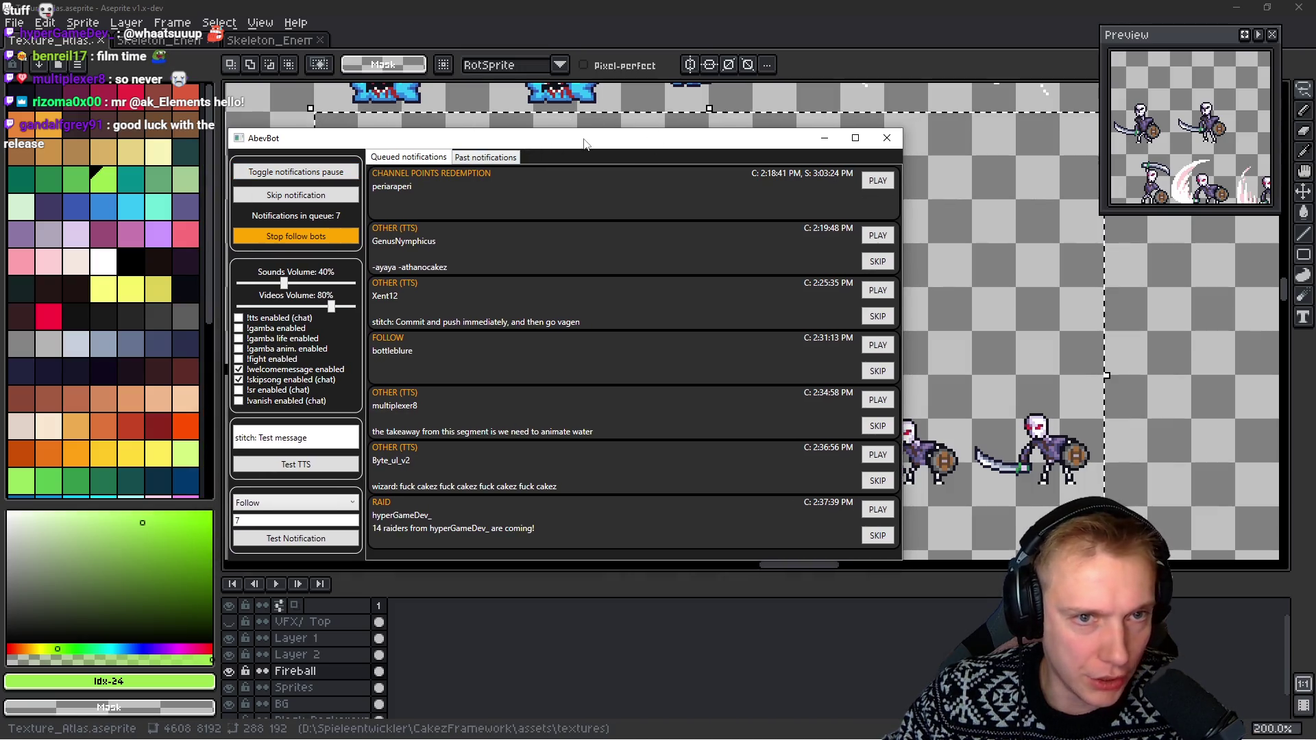
key("alt+Tab")
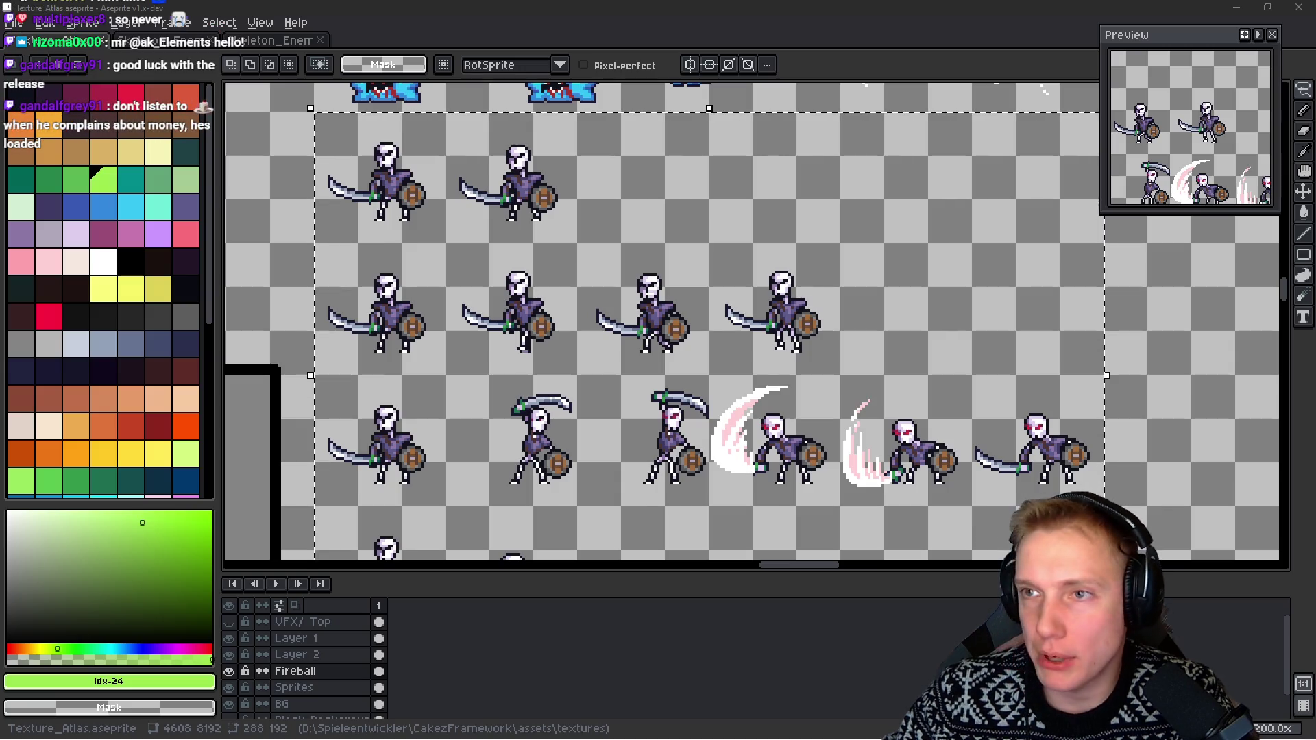
Save the Texture_Atlas and regenerate its sprite sheet twice, then switch to the CakezFramework folder
scroll(850, 309, "right", 2)
key("ctrl+s")
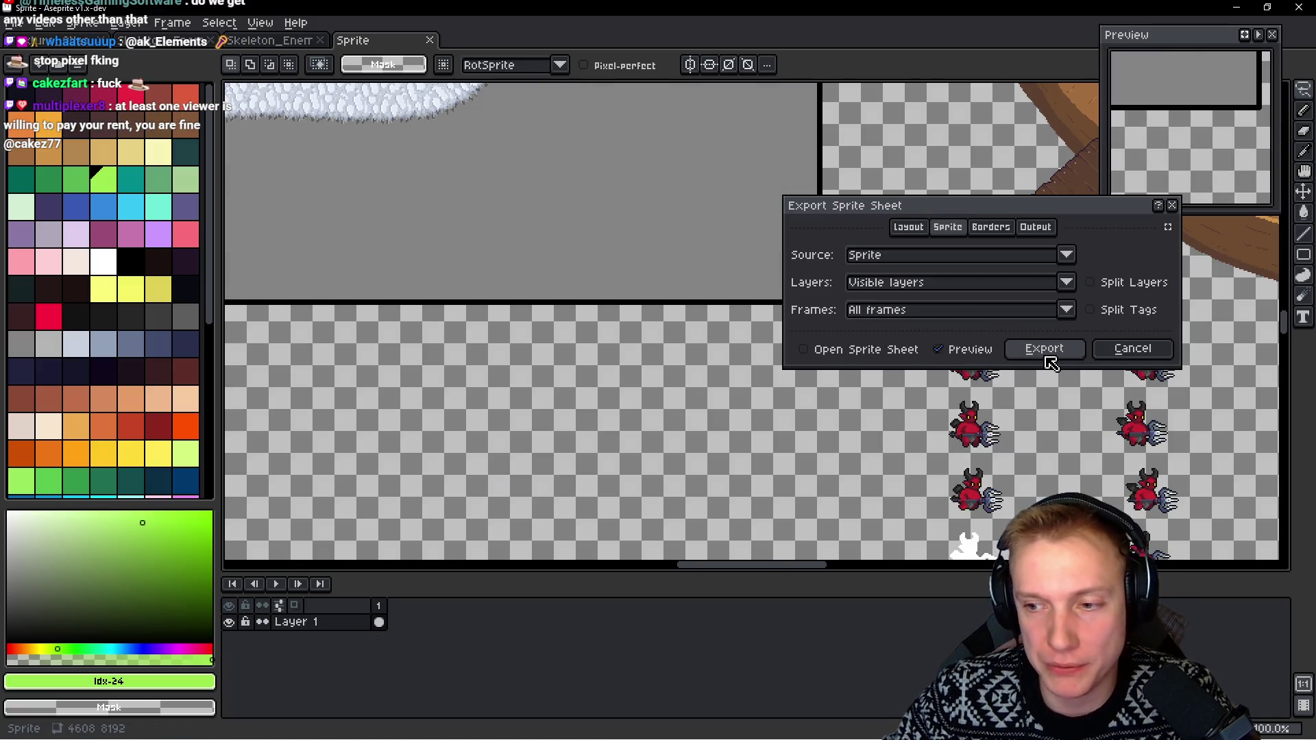
left_click(1045, 353)
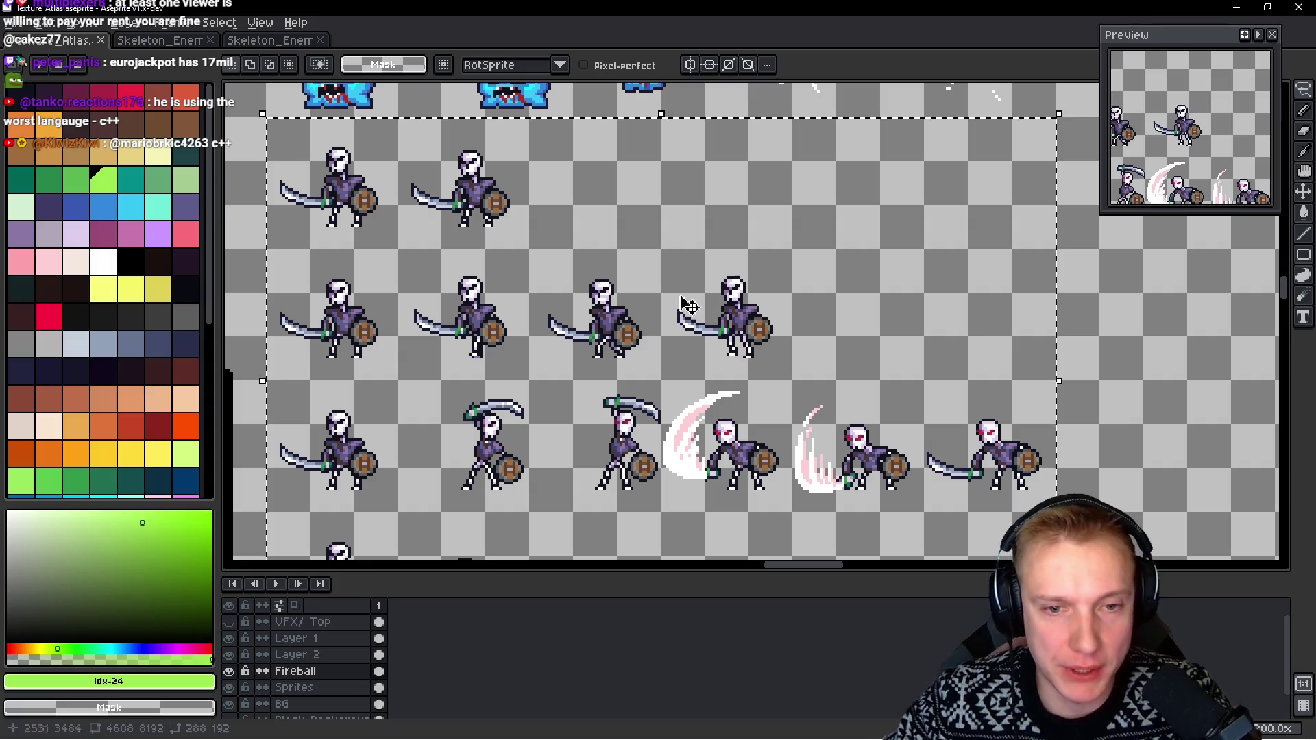
key("ctrl+s")
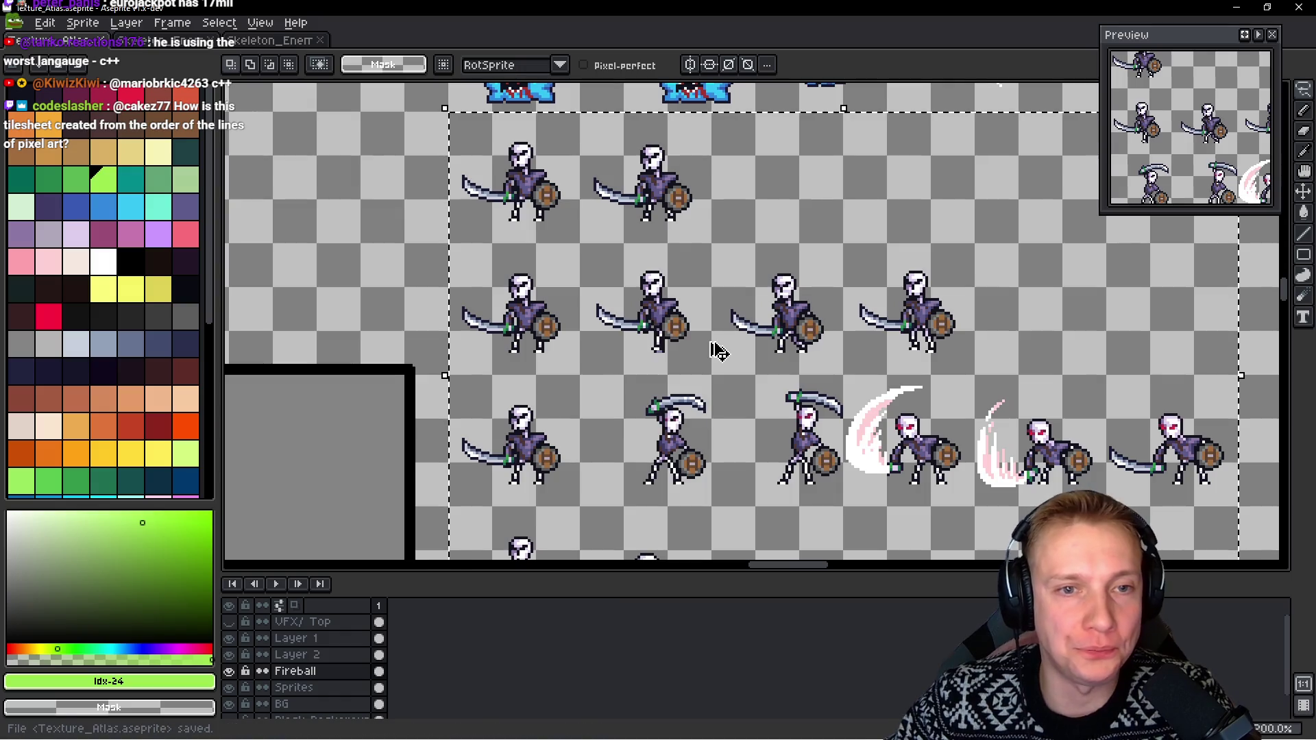
key("ctrl+e")
left_click(1006, 350)
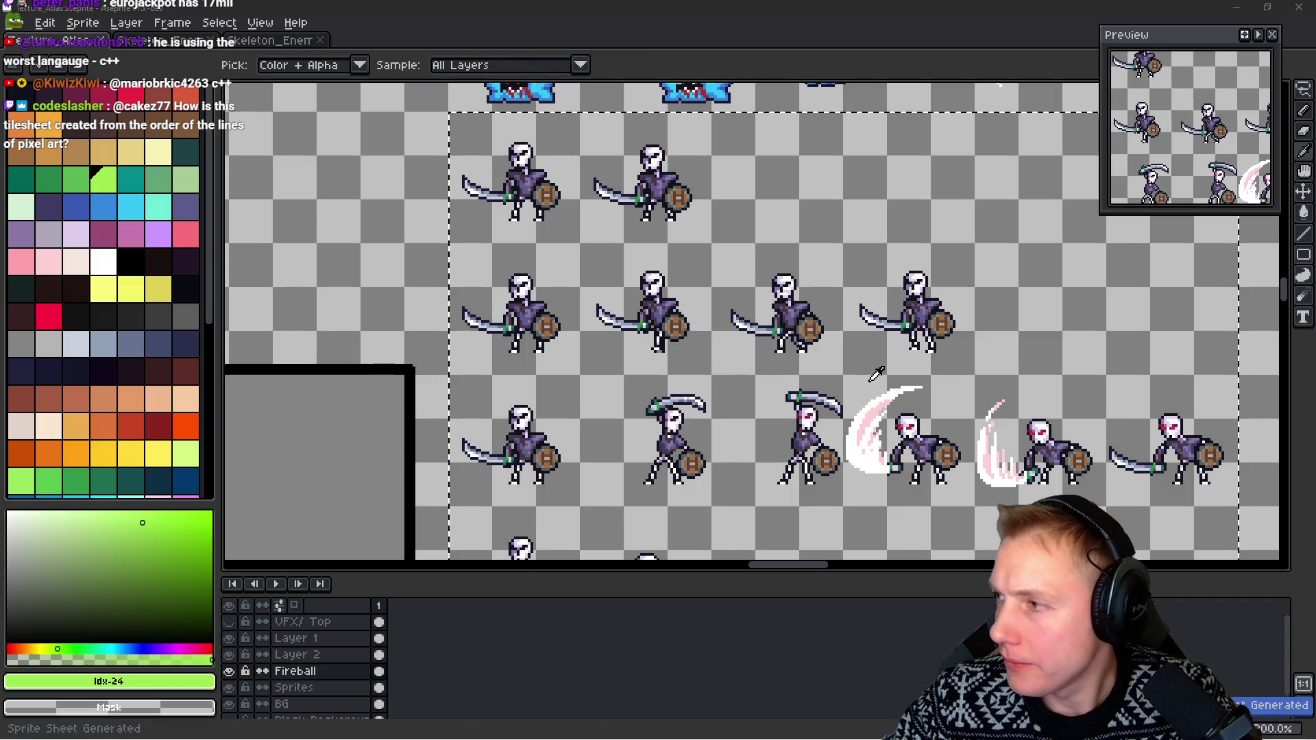
key("alt+Tab")
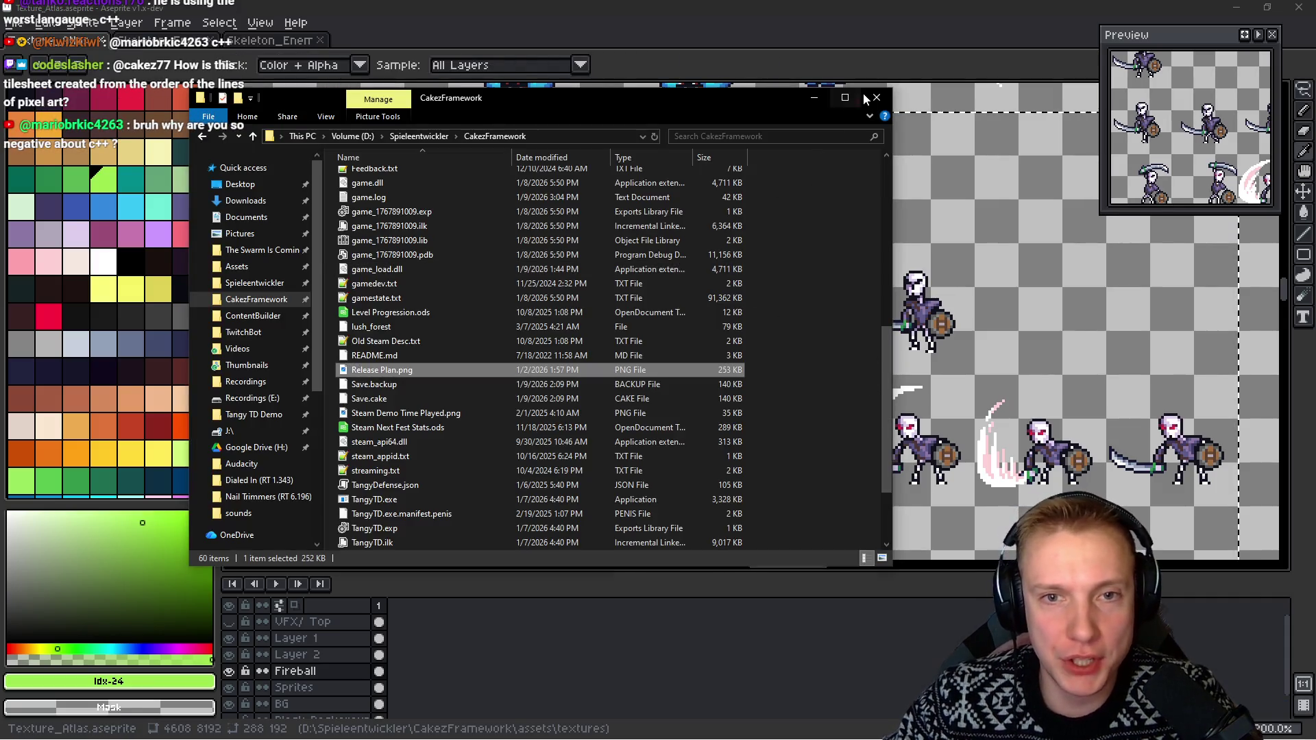
Close the CakezFramework File Explorer window to reveal the Texture_Atlas again
left_click(877, 95)
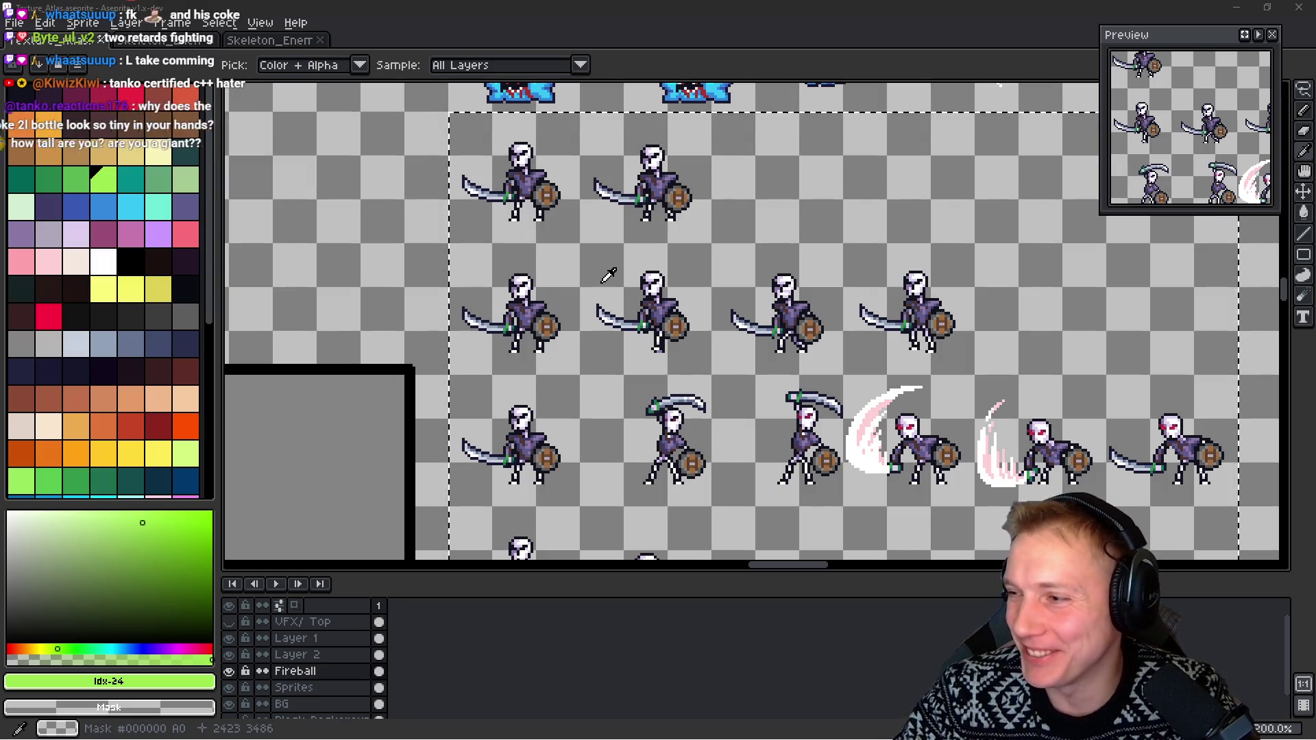
Tile VS Code beside Aseprite and place the cursor at the end of the STAT_RANGE line in game.cpp
key("alt+Tab")
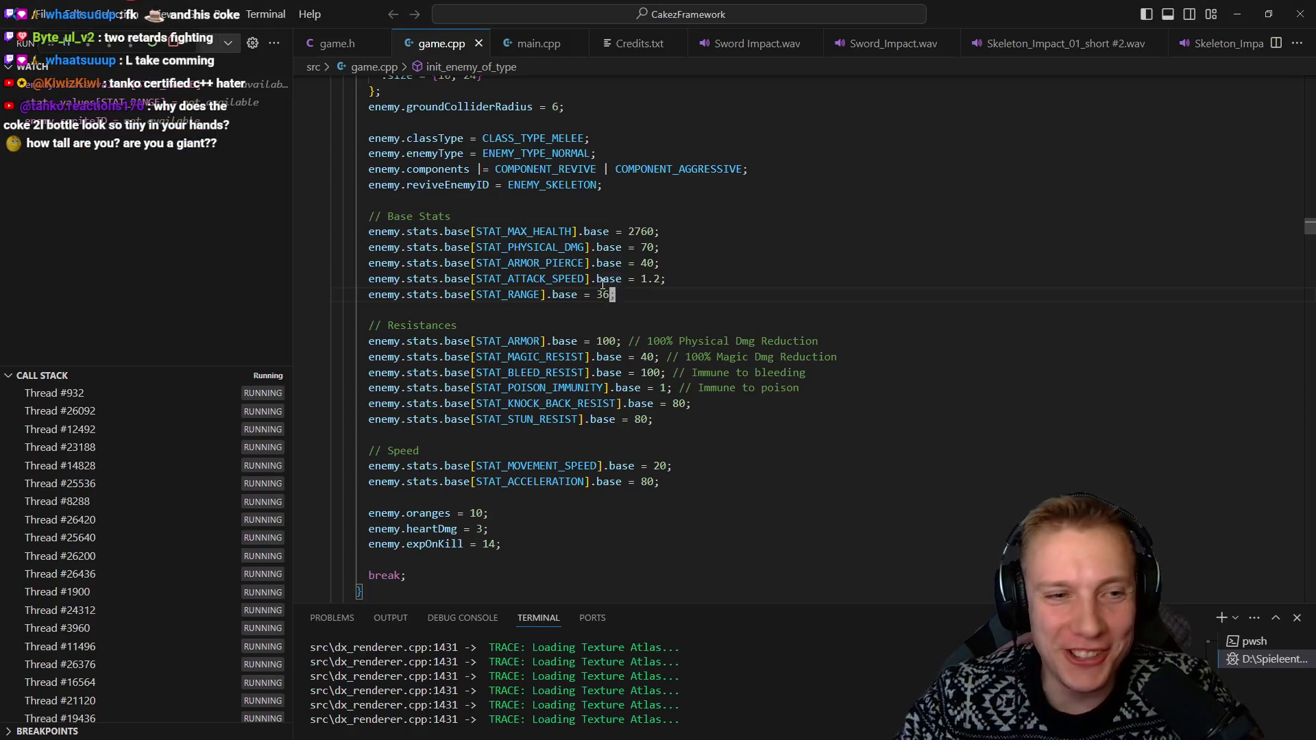
key("alt+Tab")
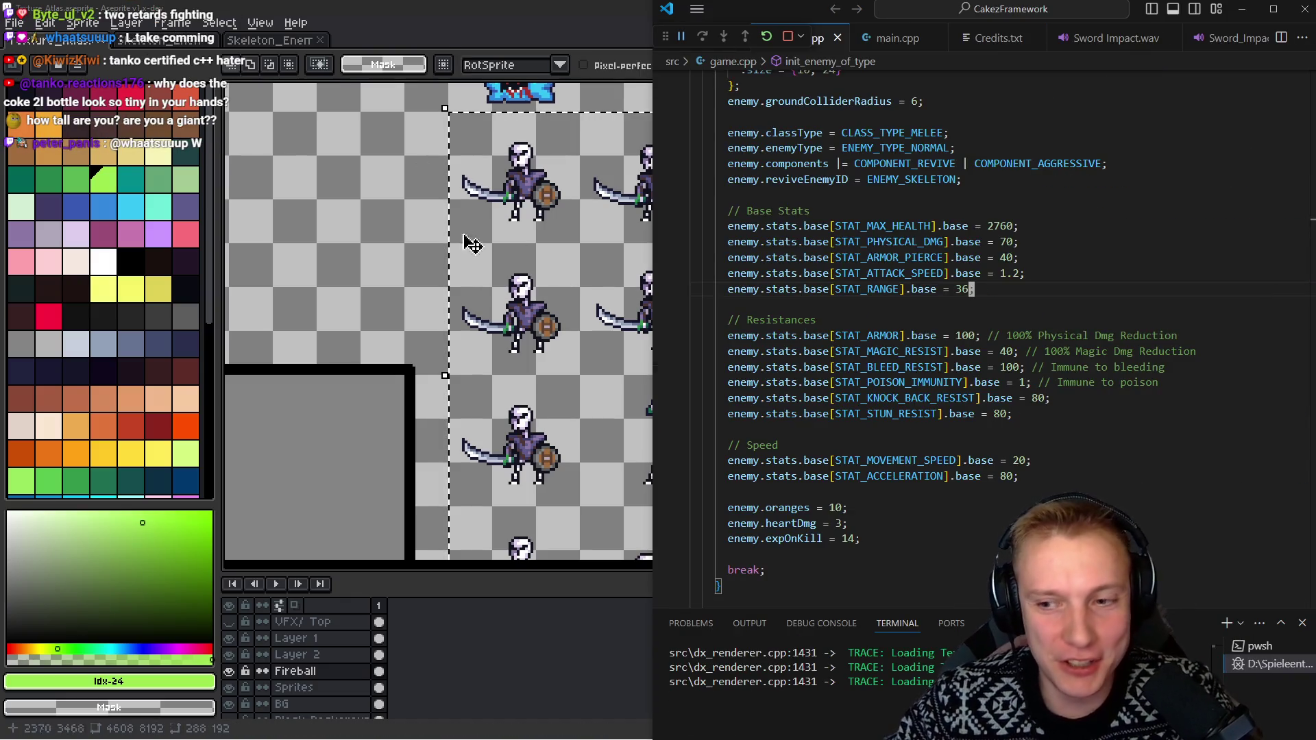
key("alt+Tab")
left_click(771, 297)
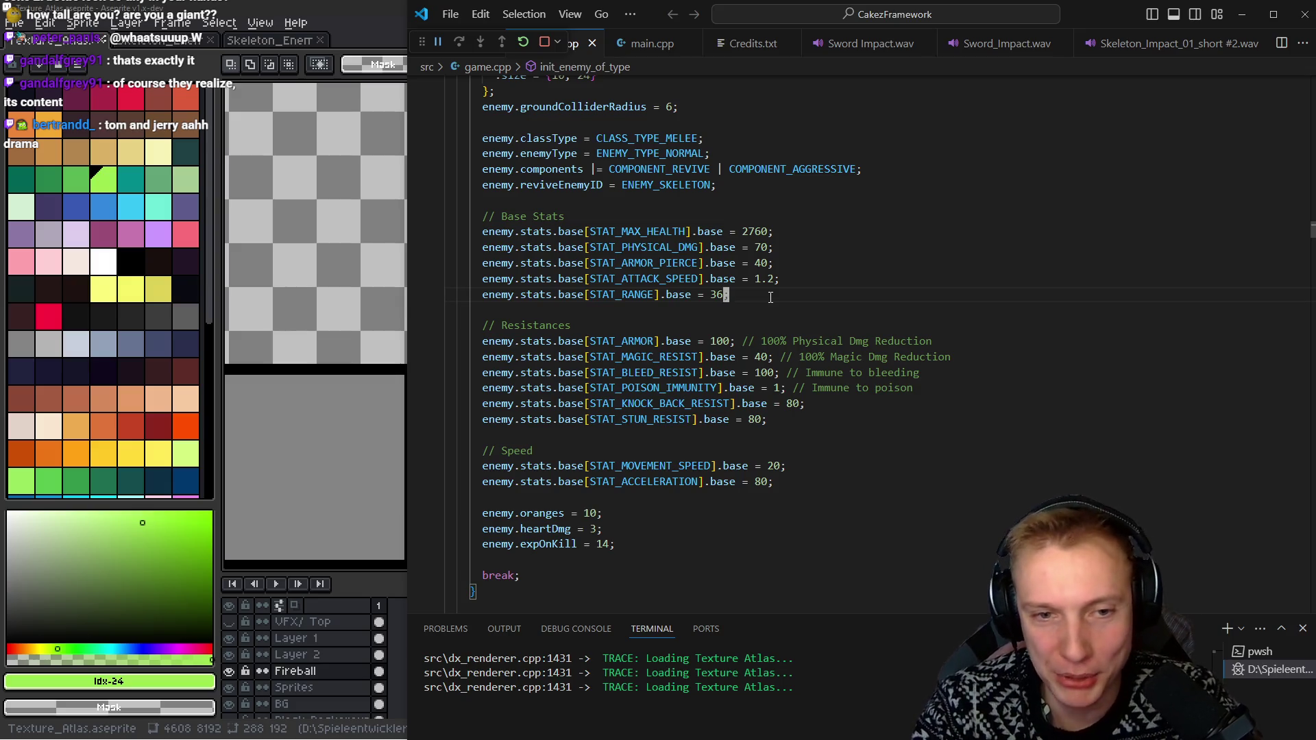
key("shift+Left")
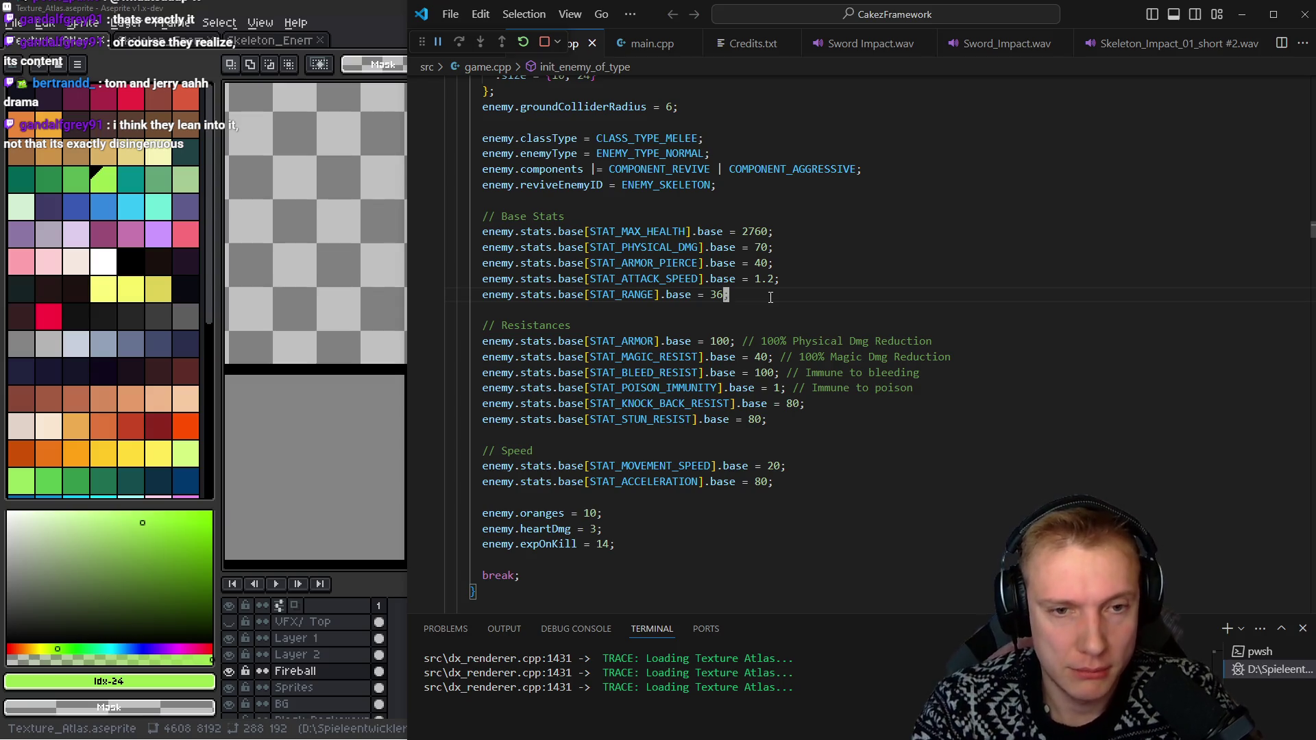
Move up to the start of the case ENEMY_SKELETON_KNIGHT block
key("k")
key("k")
key("k")
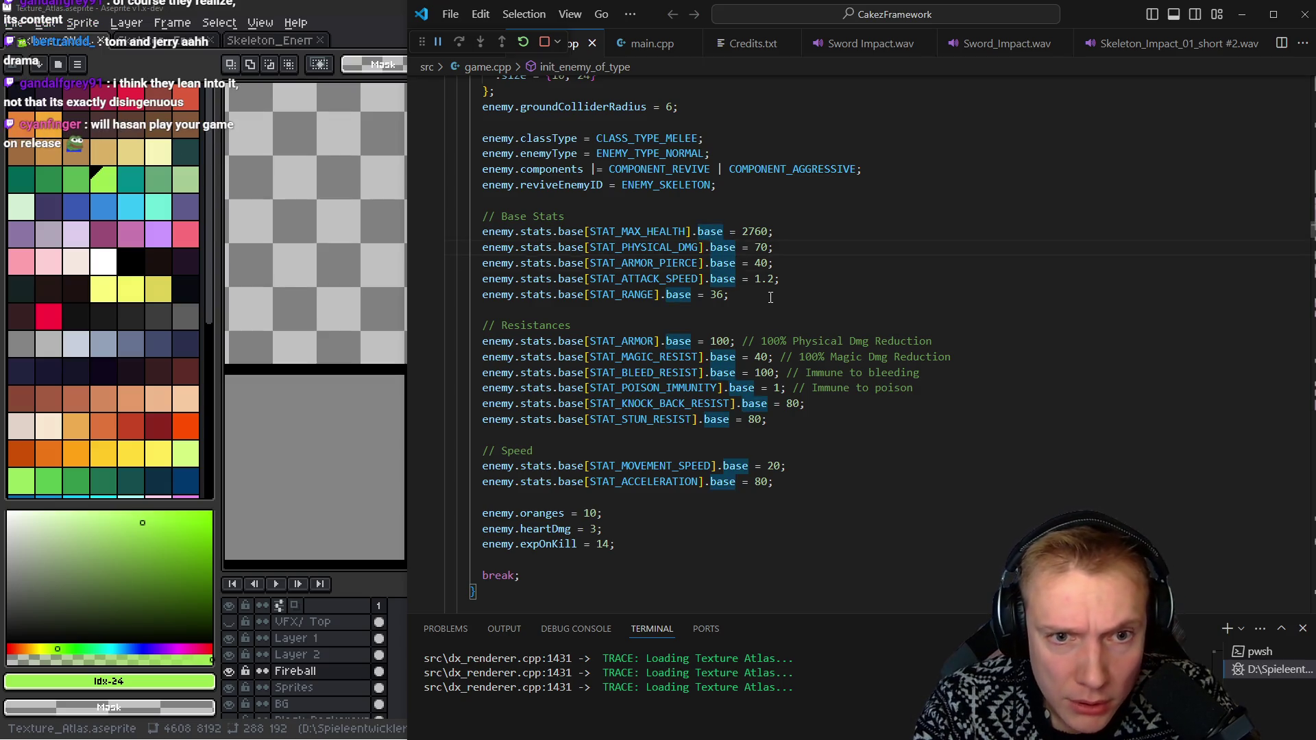
key("j")
key("j")
key("j")
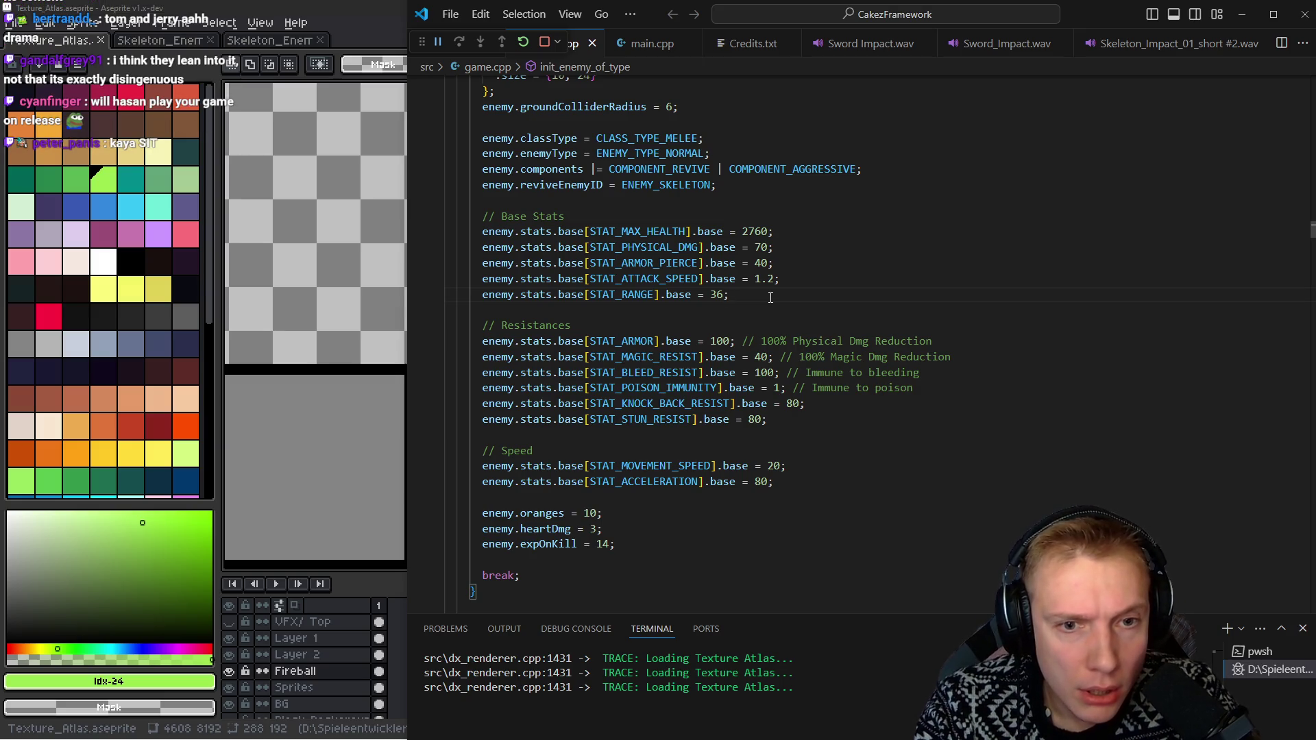
key("k")
key("k")
key("k")
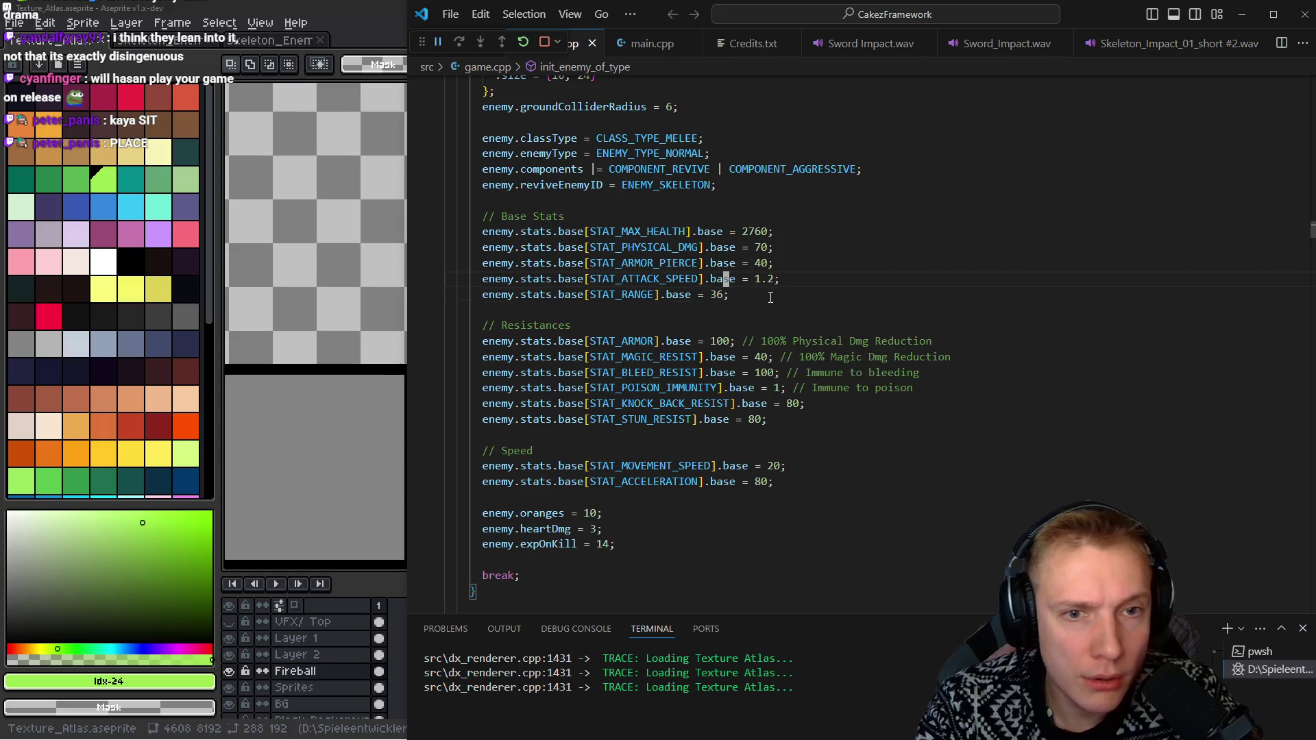
key("braceleft")
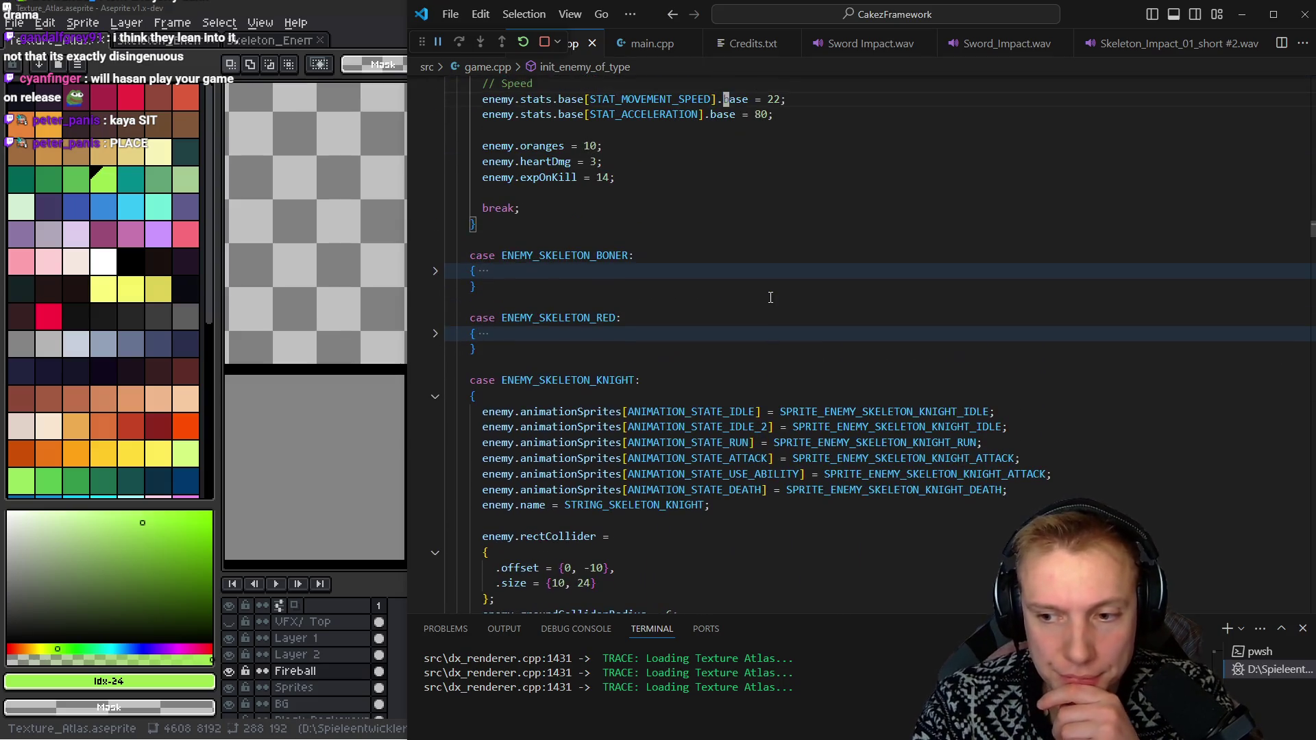
Go to the definition of SPRITE_ENEMY_SKELETON_KNIGHT_IDLE in assets.h
key("j")
key("j")
key("j")
key("dollar")
key("h")
key("h")
key("h")
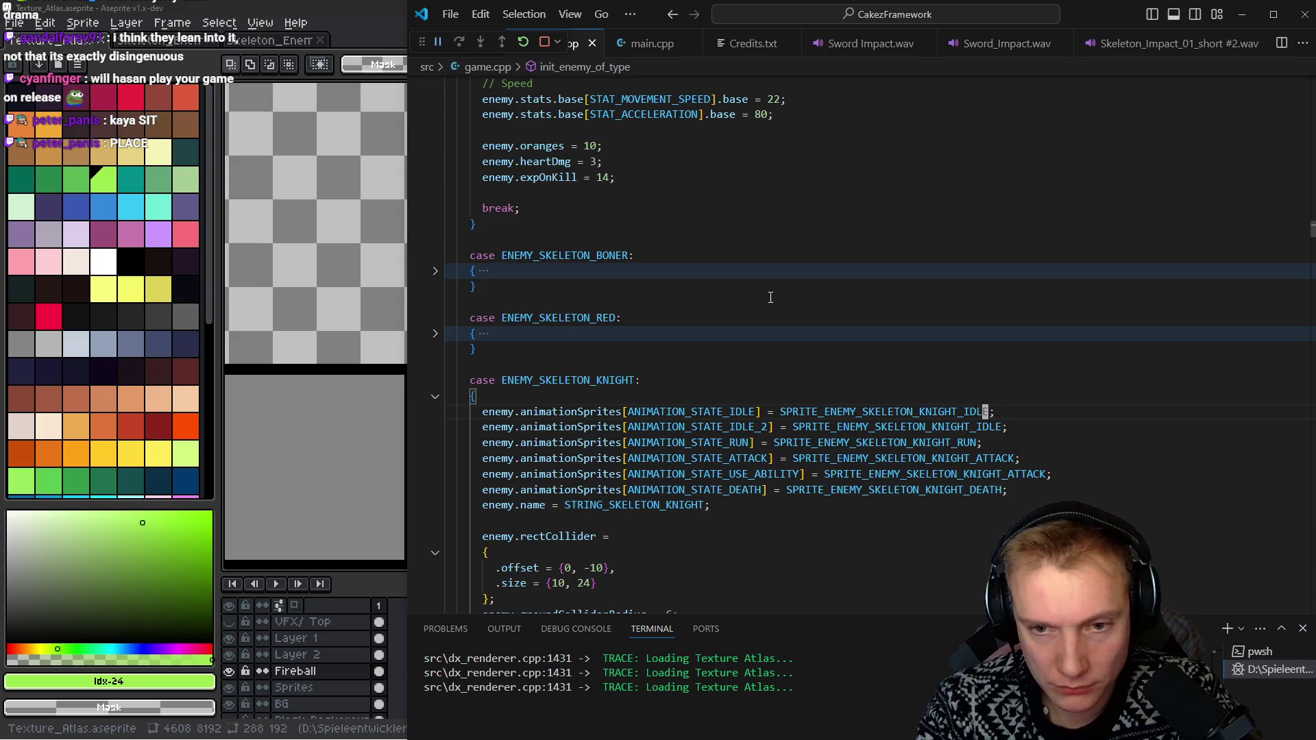
key("g")
key("d")
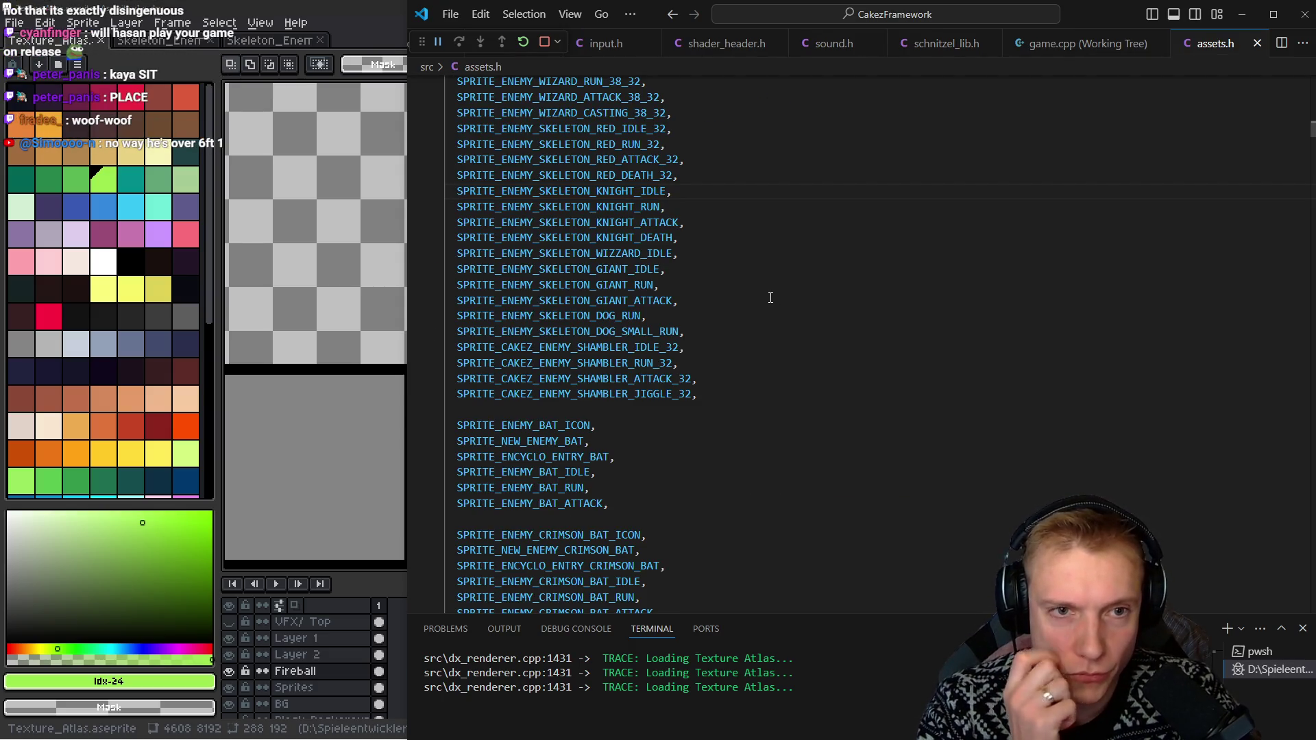
Insert blank lines around the skeleton knight sprite IDs in the enum
key("k")
key("o")
key("Escape")
key("j")
key("j")
key("j")
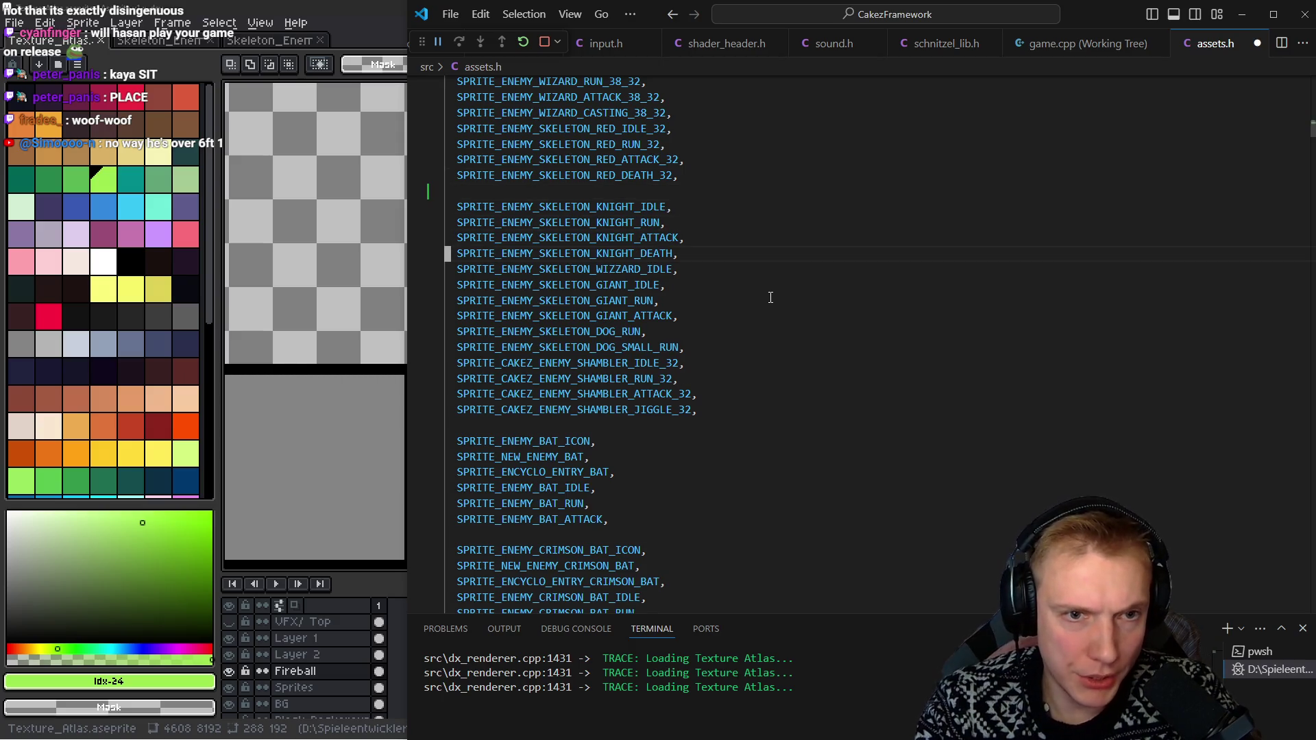
key("o")
key("Escape")
key("k")
key("k")
key("k")
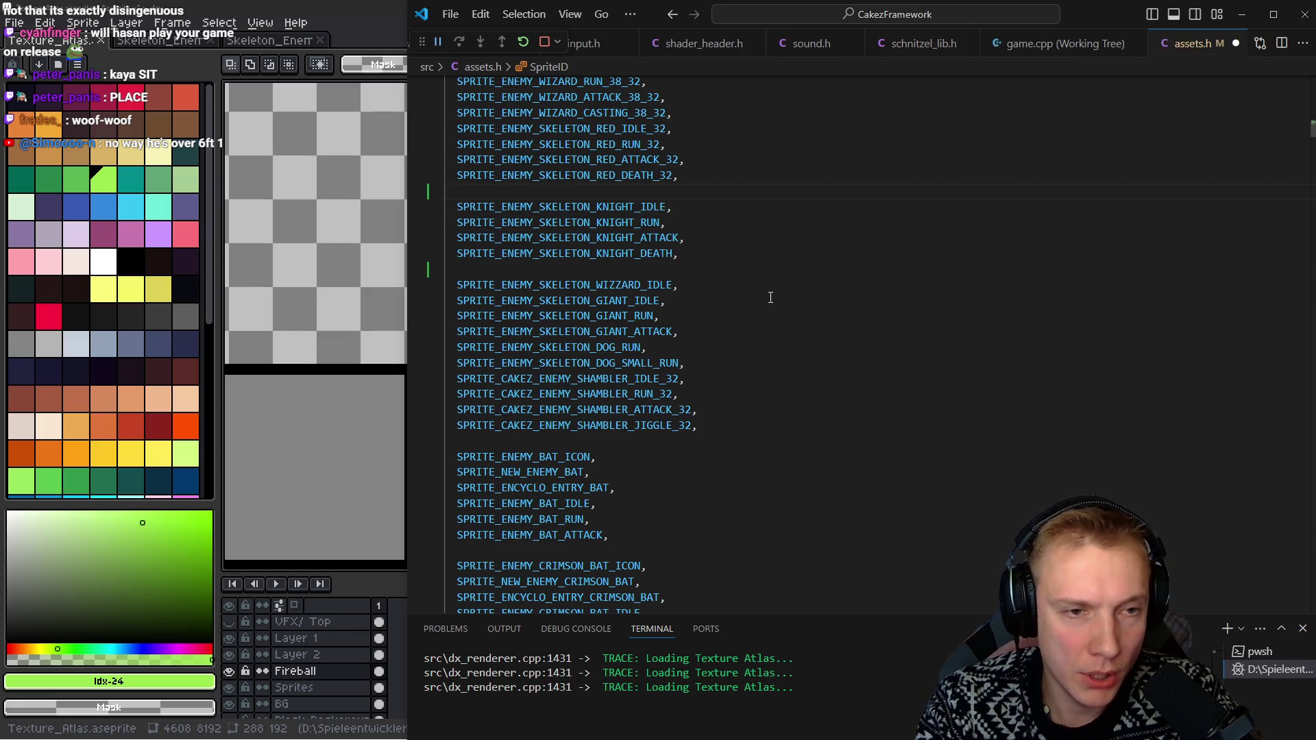
key("shift+o")
Copy the three bat icon, new-enemy and encyclopedia lines and paste them above the knight IDs
key("j")
key("j")
key("j")
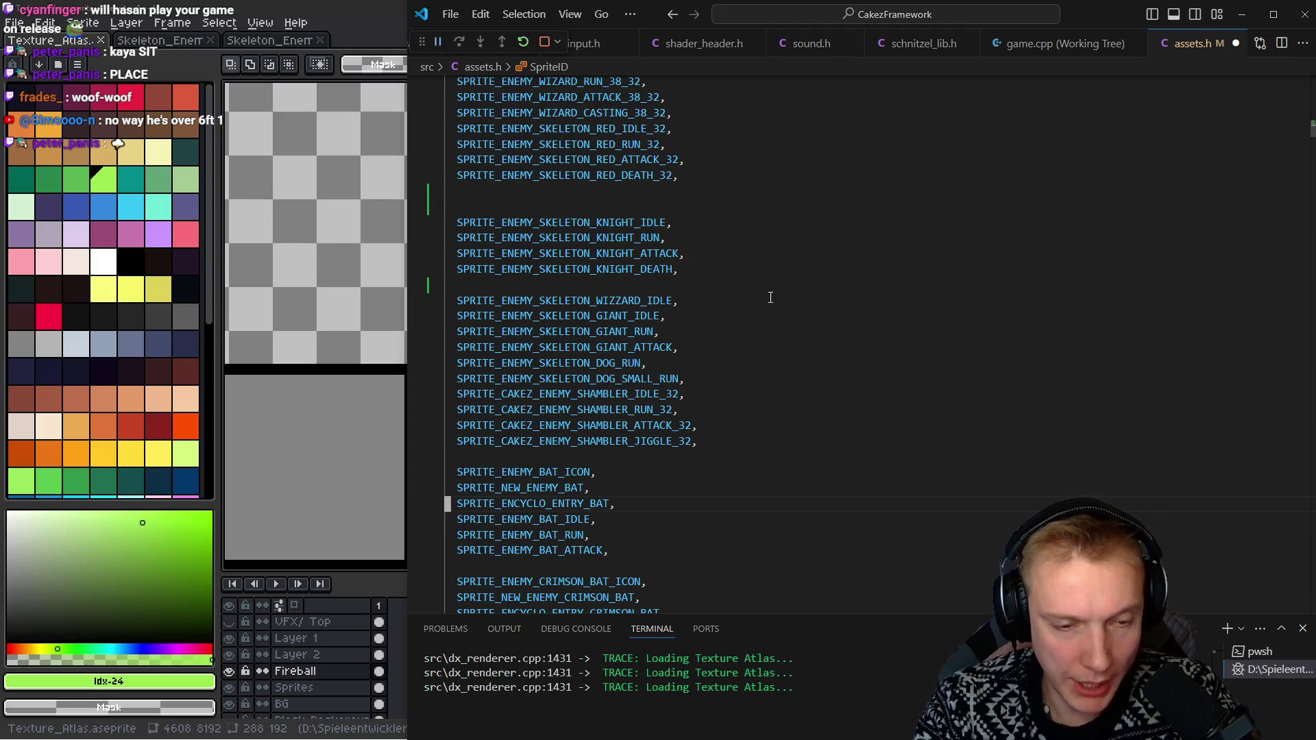
key("shift+v")
key("k")
key("k")
key("k")
key("y")
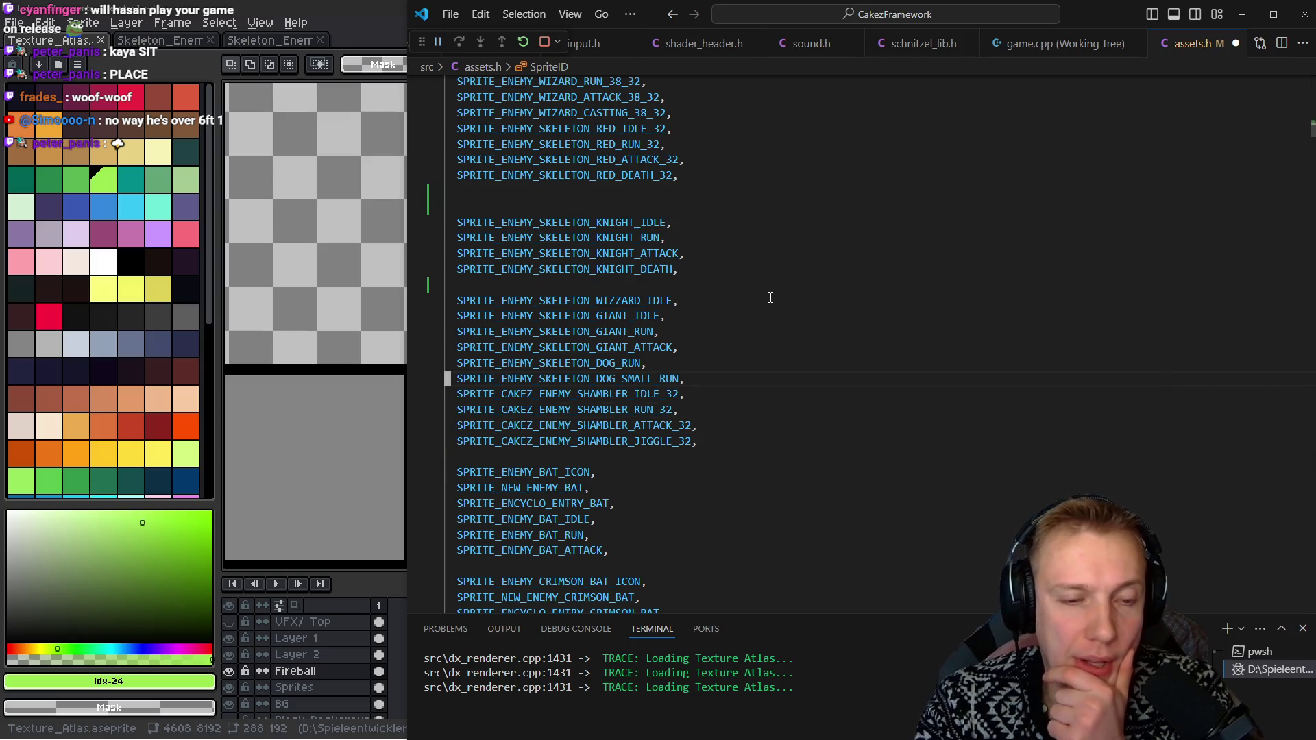
key("k")
key("k")
key("k")
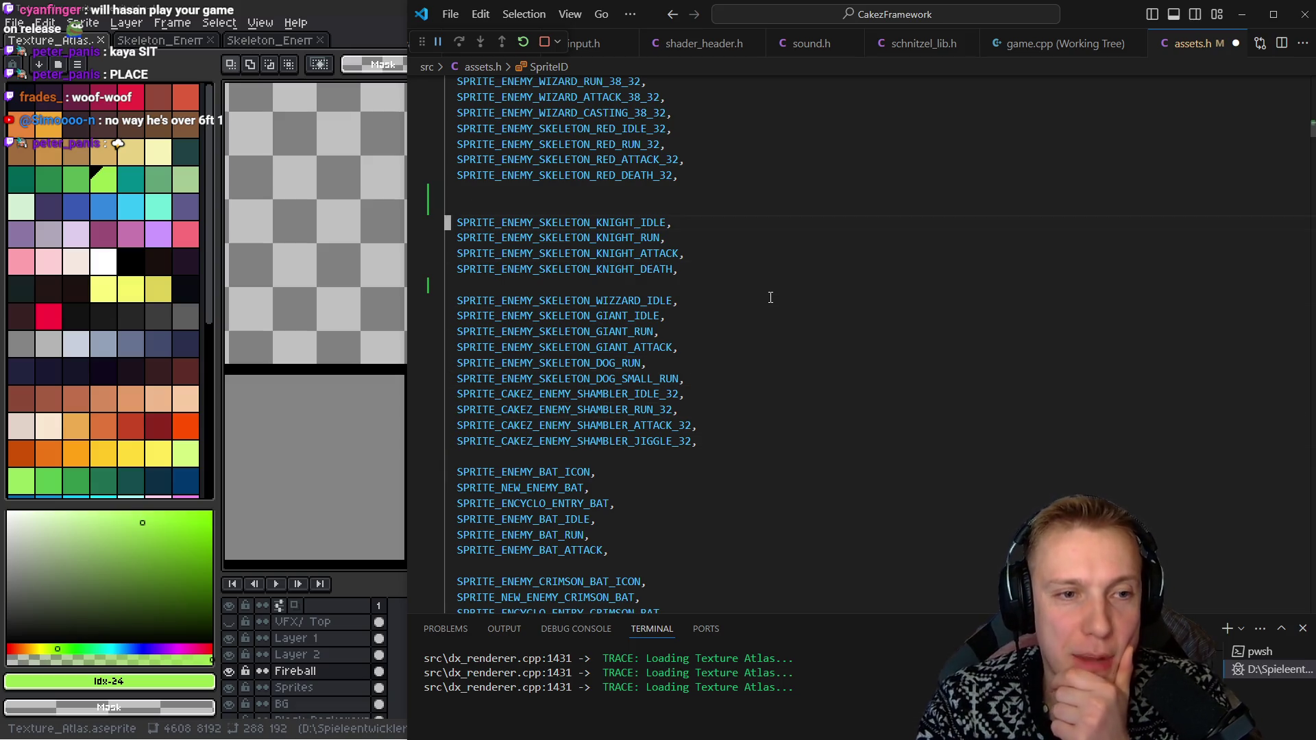
key("p")
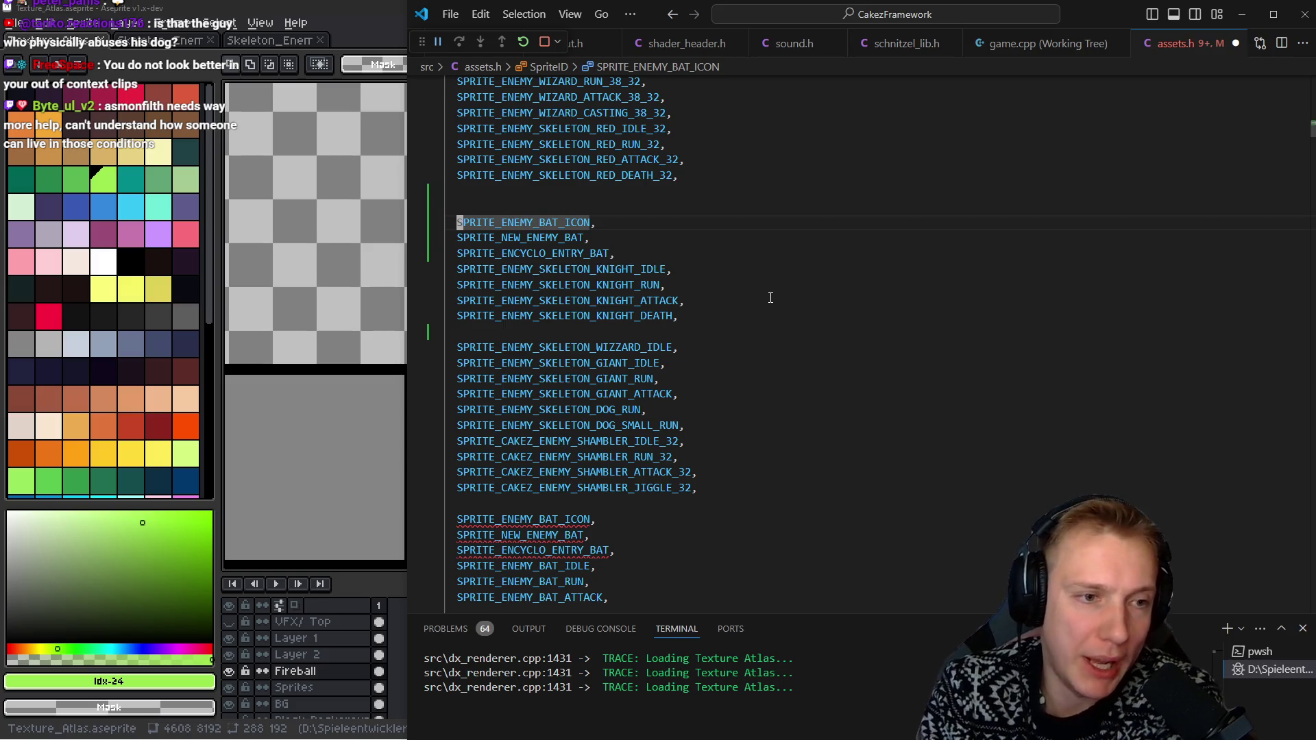
key("k")
key("k")
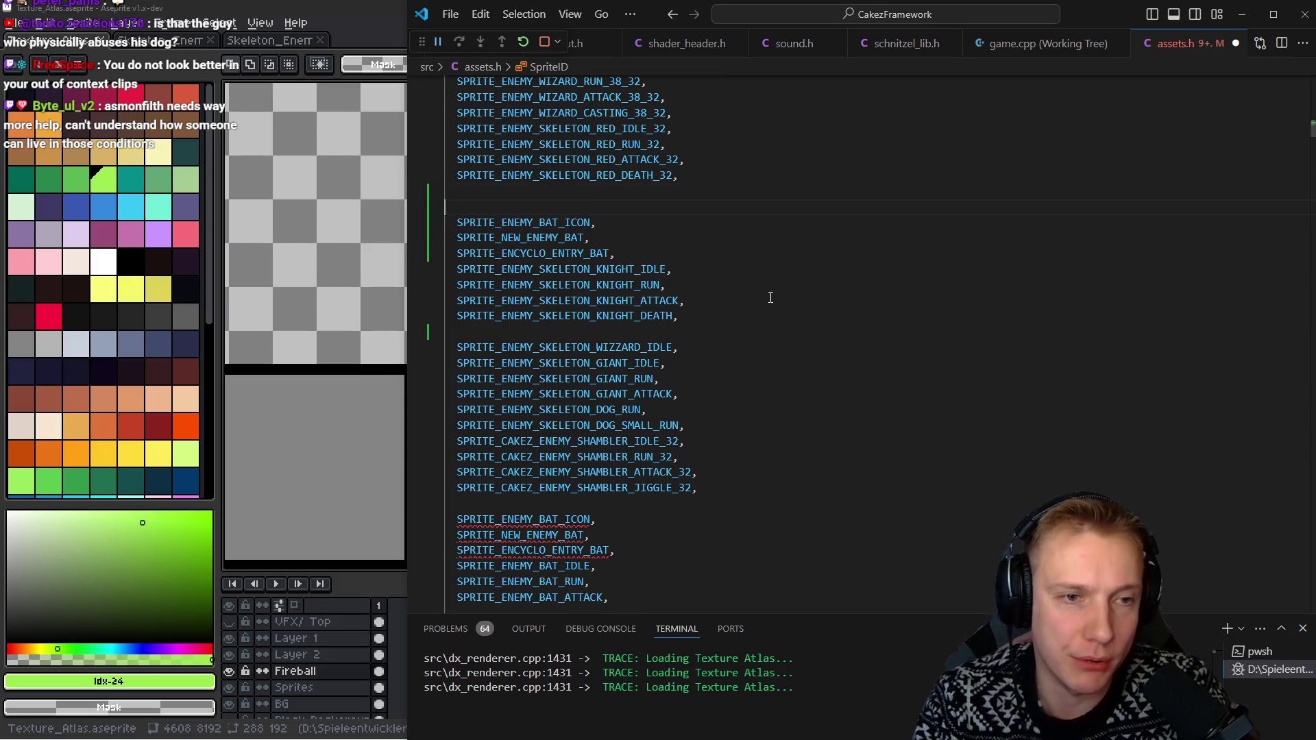
key("d")
key("d")
key("j")
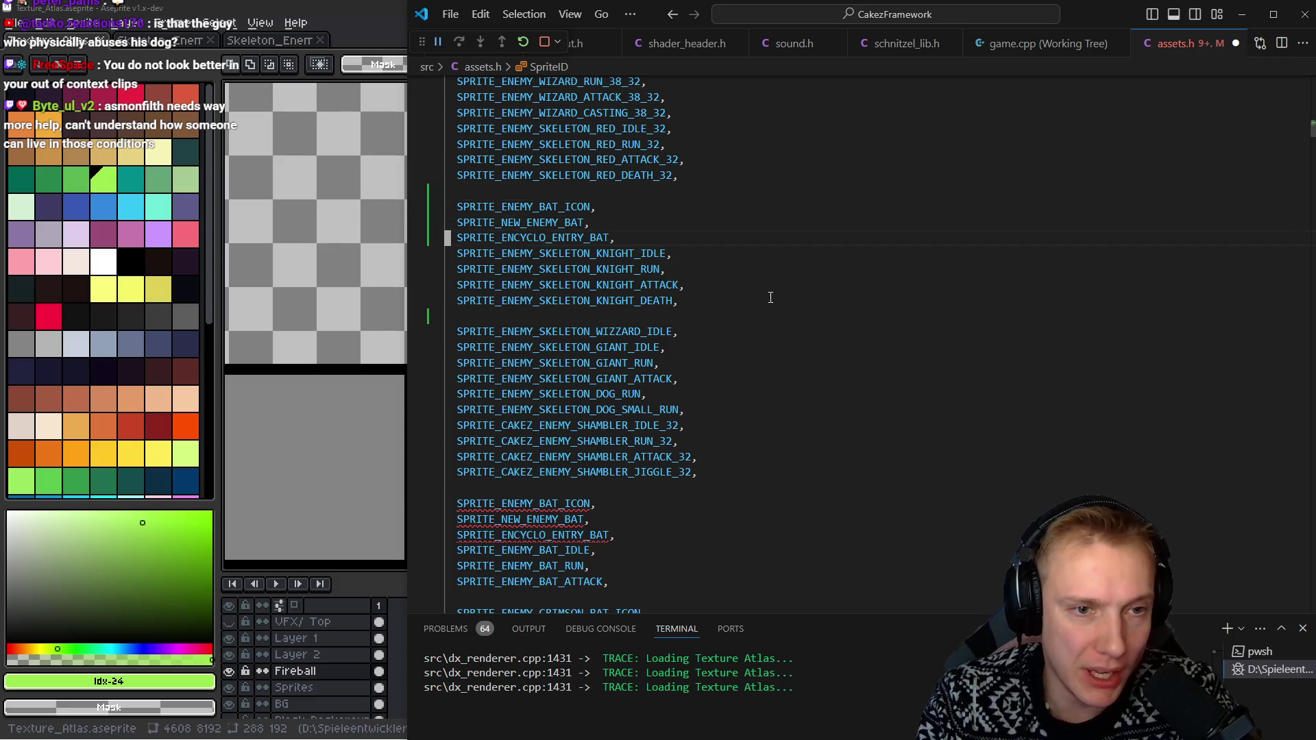
Rename the pasted SPRITE_ENEMY_BAT_ICON to SPRITE_ENEMY_SKELETON_KNIGHT_ICON
key("k")
key("e")
key("v")
key("i")
key("w")
key("F")
key("Y")
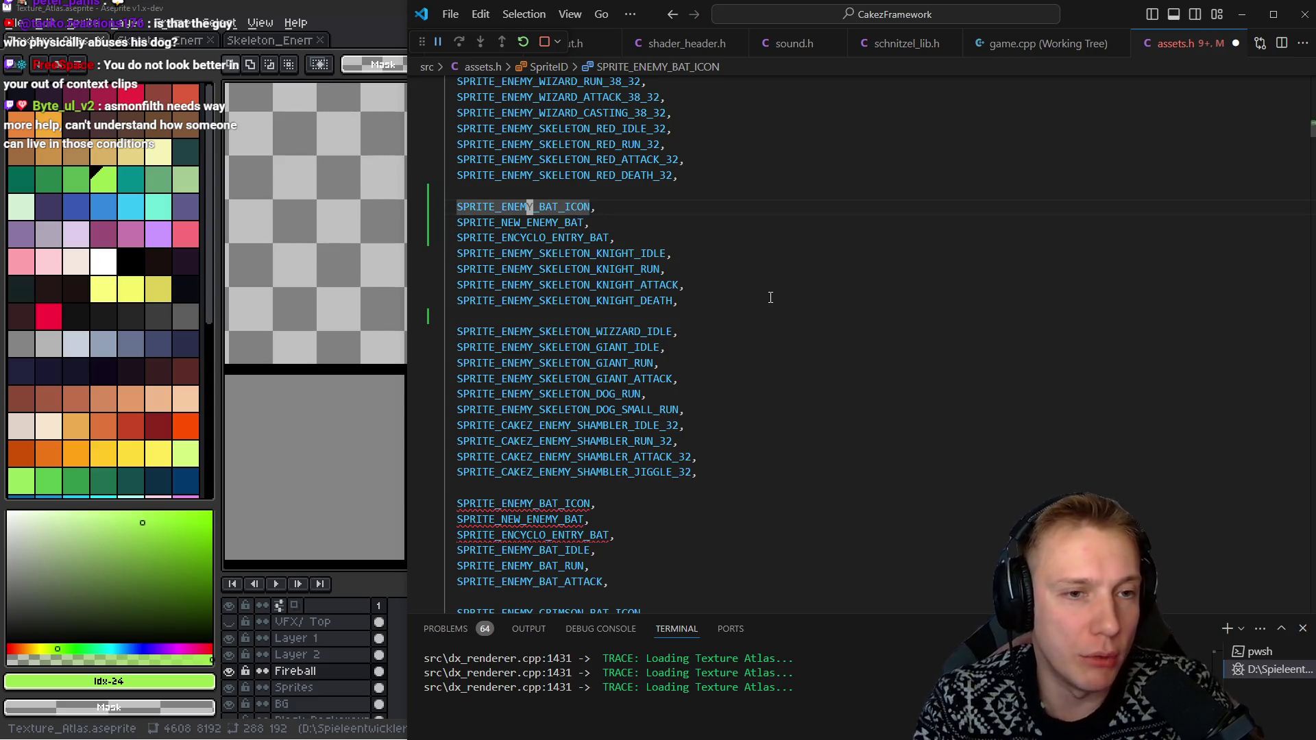
key("Escape")
type("a_SKELETON_")
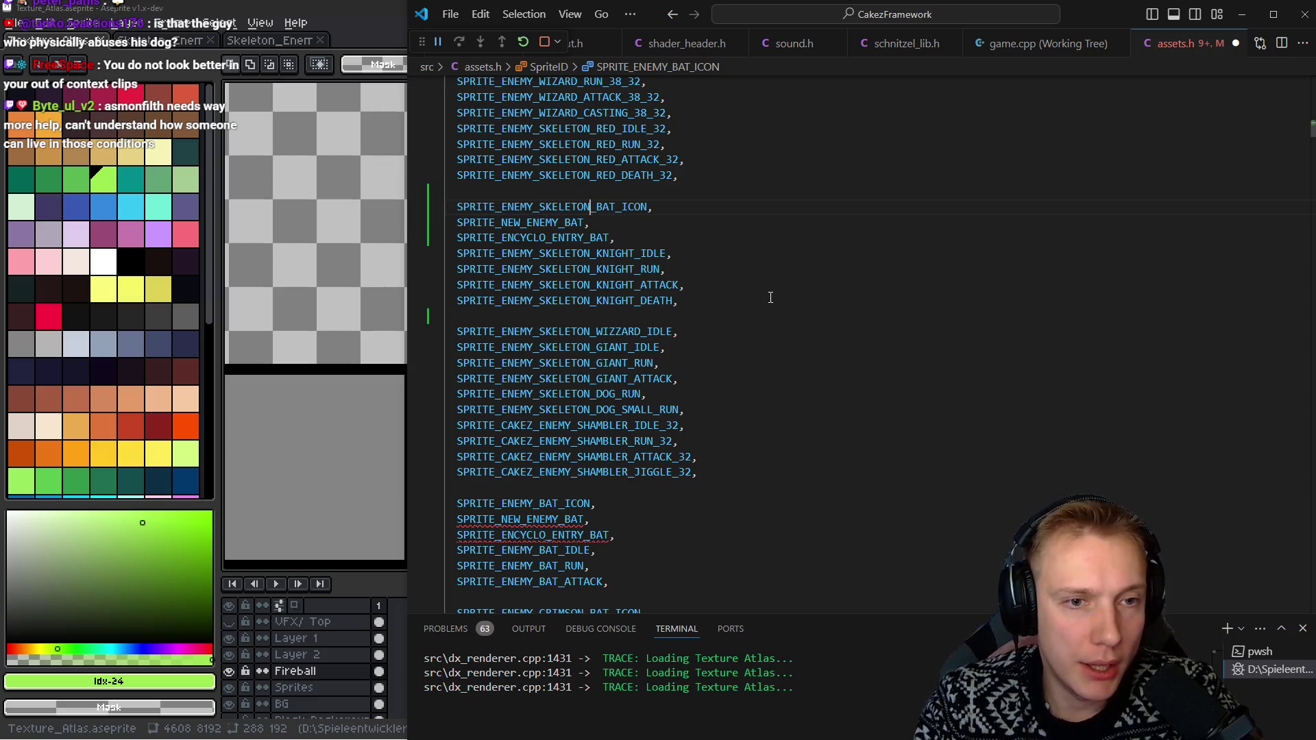
key("ctrl+d")
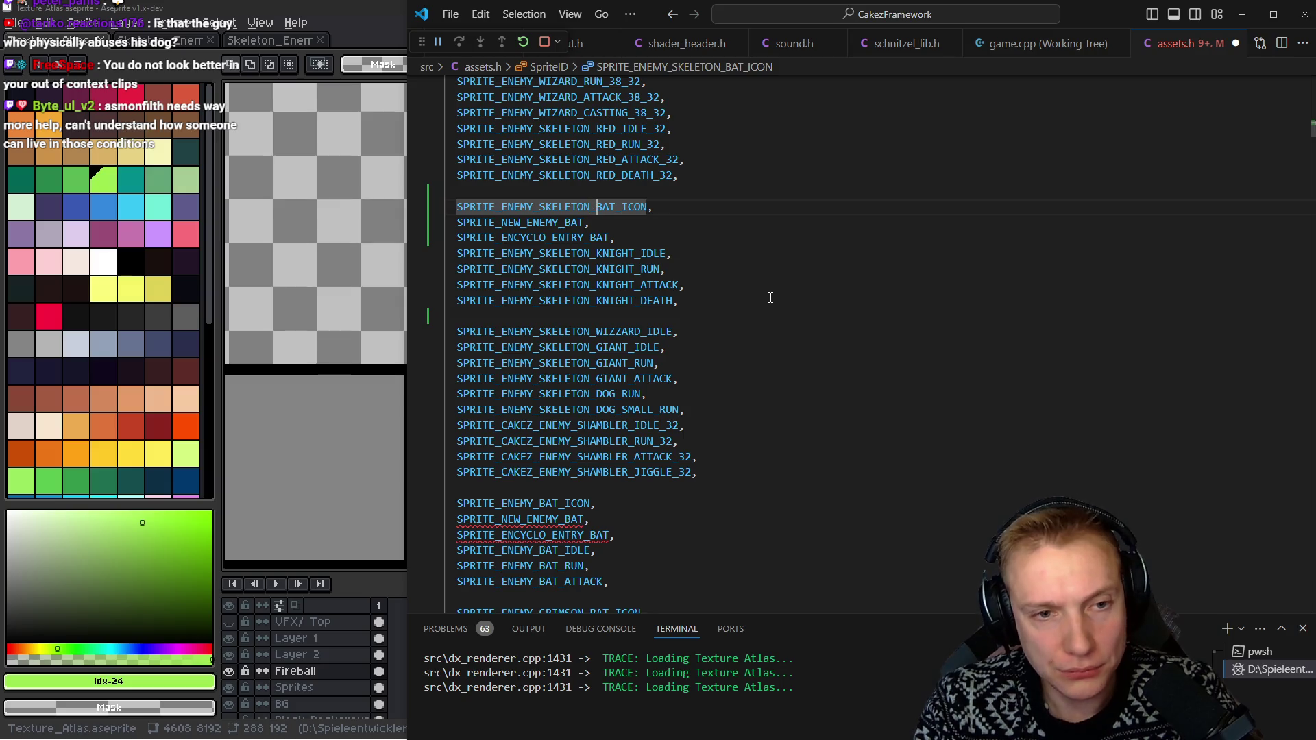
key("Left")
key("Left")
key("Left")
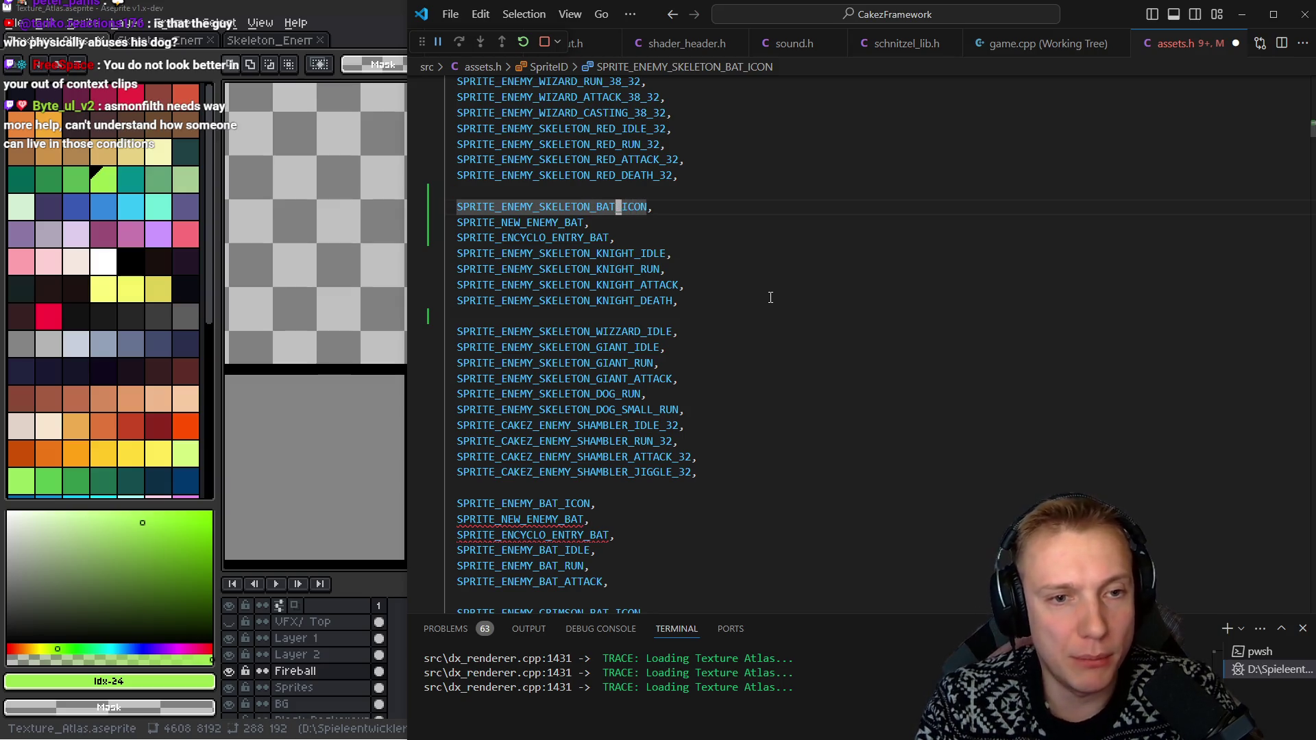
key("BackSpace")
key("BackSpace")
key("BackSpace")
type("KNIGHT_")
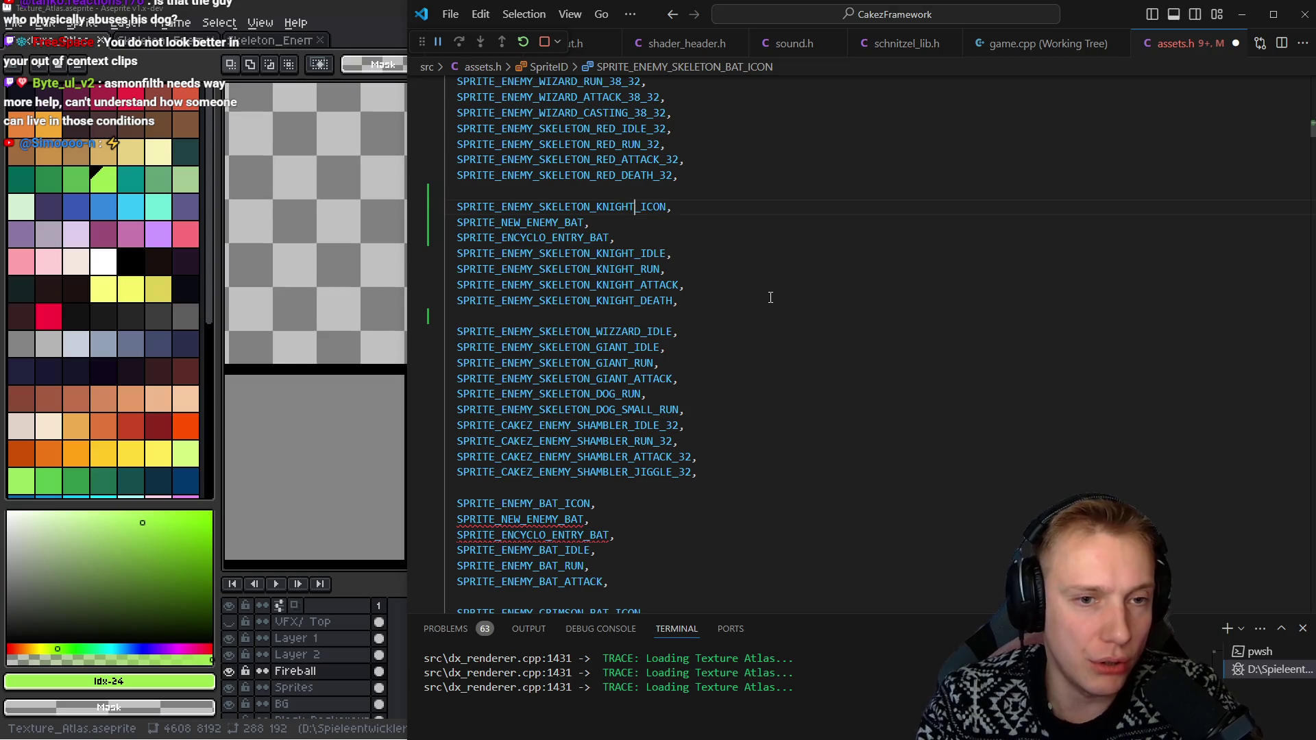
Rename SPRITE_NEW_ENEMY_BAT to SPRITE_NEW_ENEMY_SKELETON_KNIGHT
key("Down")
key("Left")
key("Left")
key("shift+Home")
key("shift+Right")
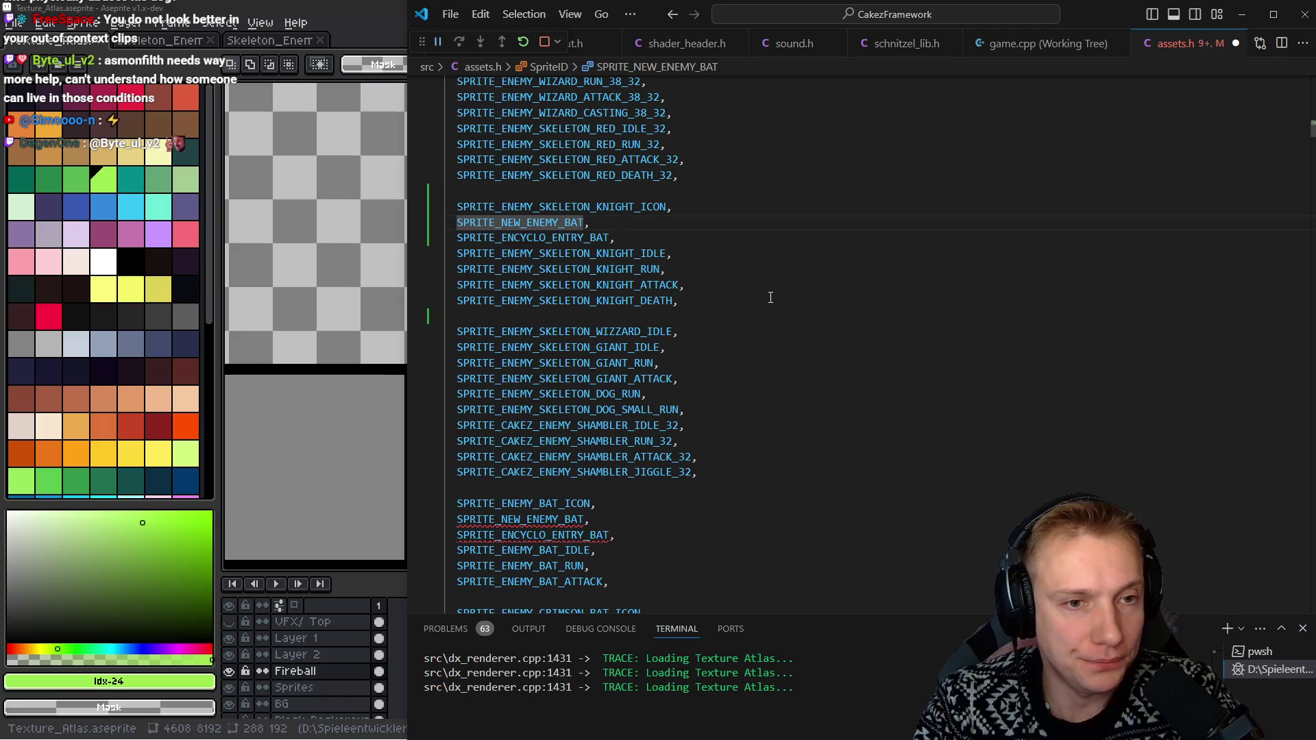
key("Right")
key("BackSpace")
key("BackSpace")
key("BackSpace")
type("SKE")
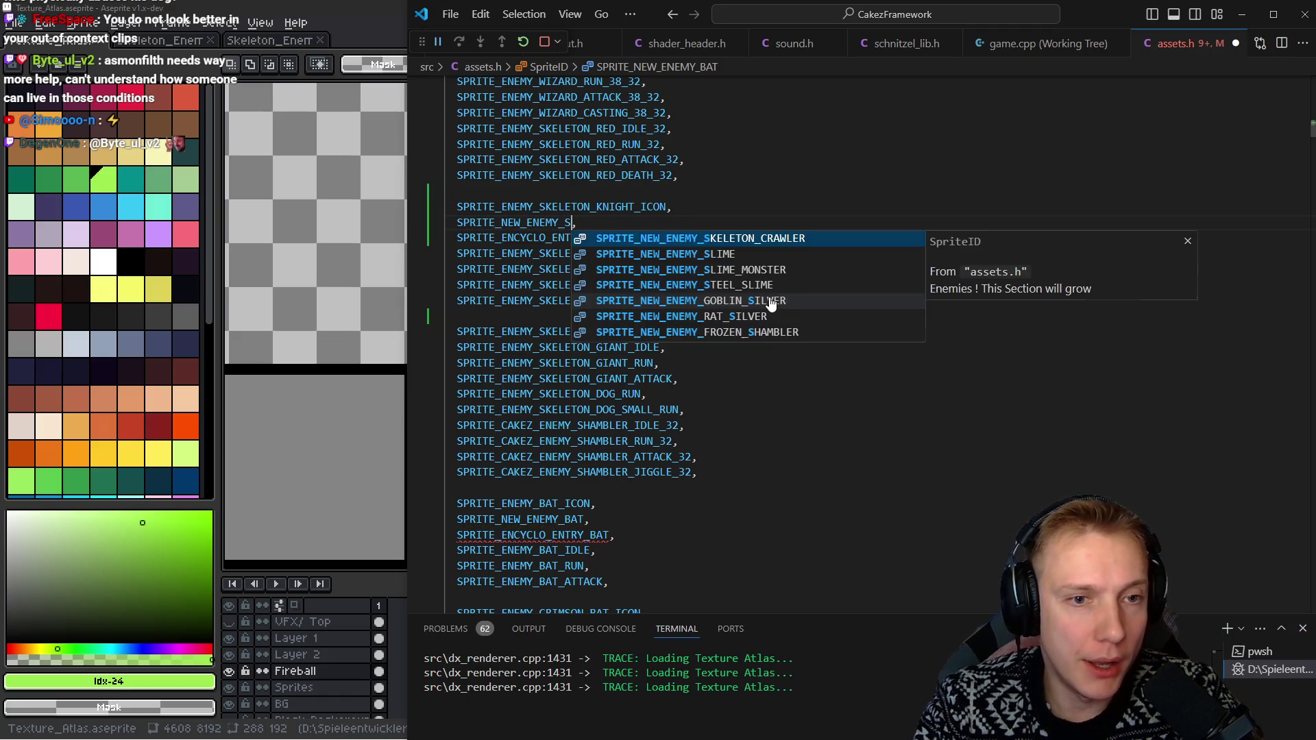
type("_")
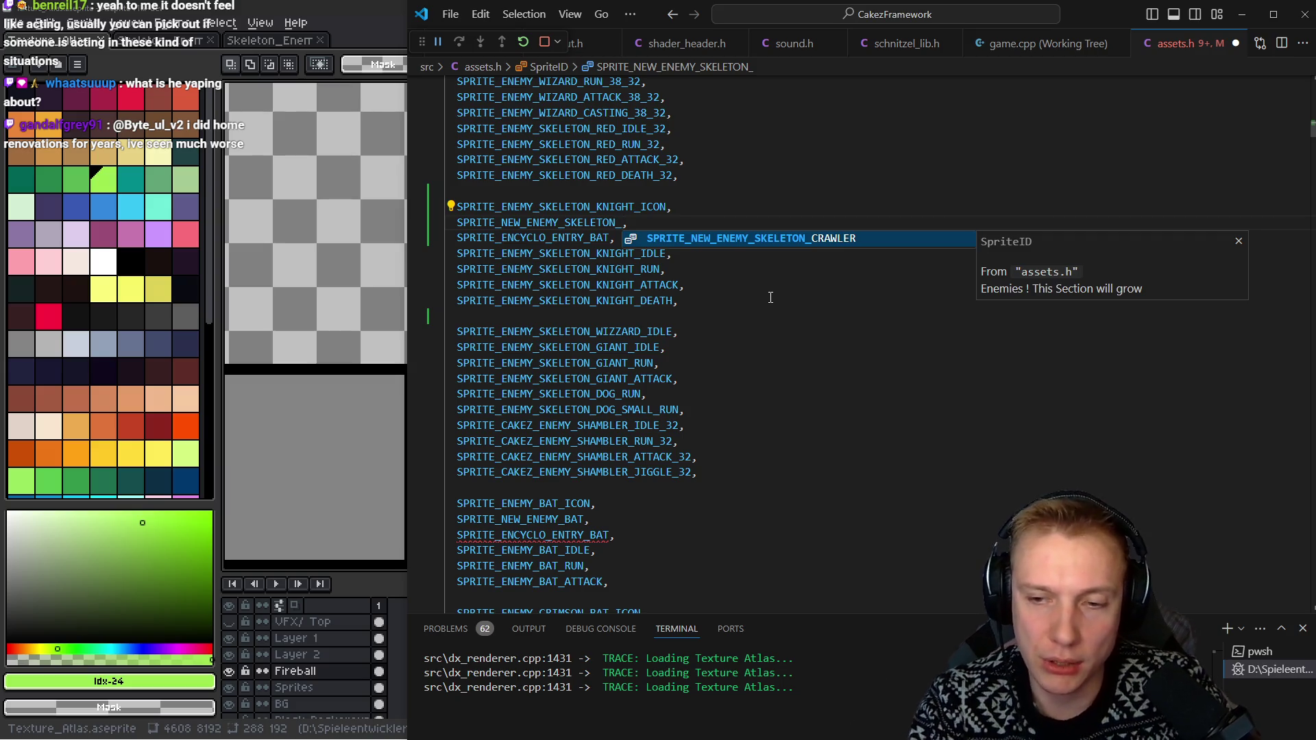
type("KNIGHT")
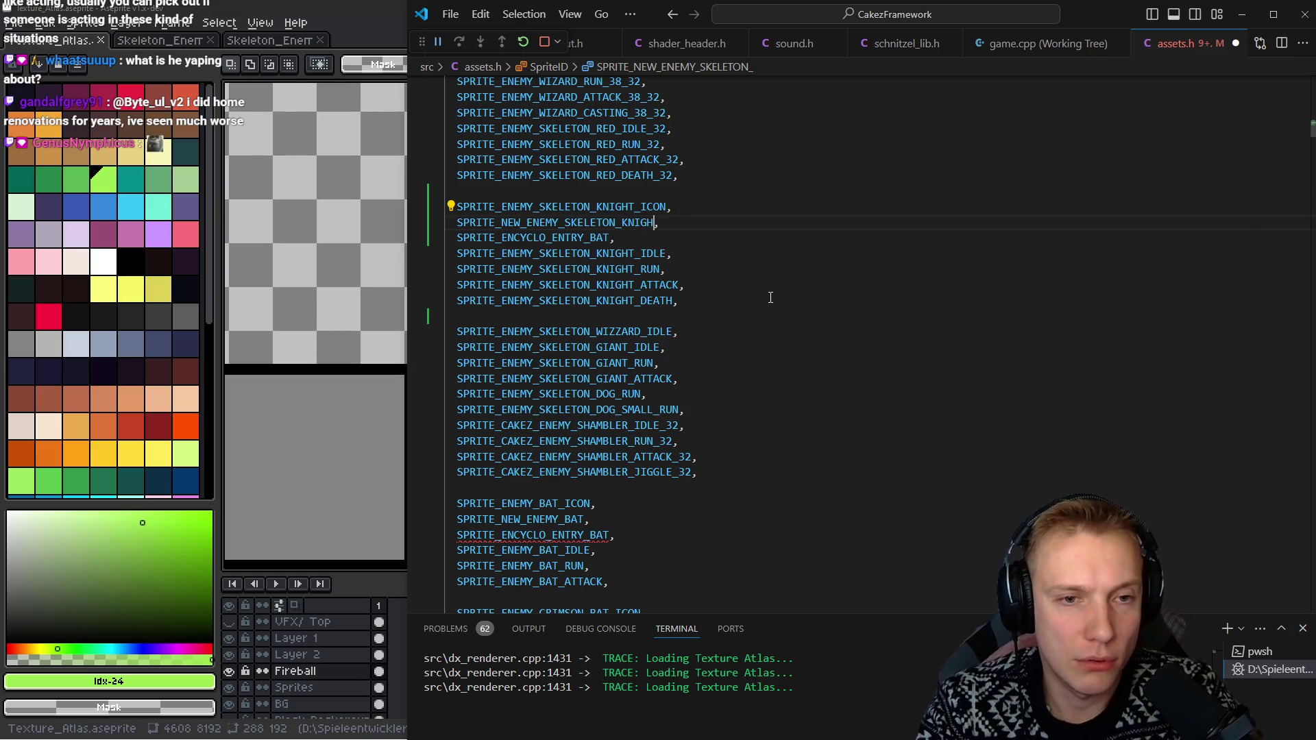
Rename SPRITE_ENCYCLO_ENTRY_BAT to the SKELETON_KNIGHT version and select the three new ID lines
key("Down")
key("ctrl+shift+Left")
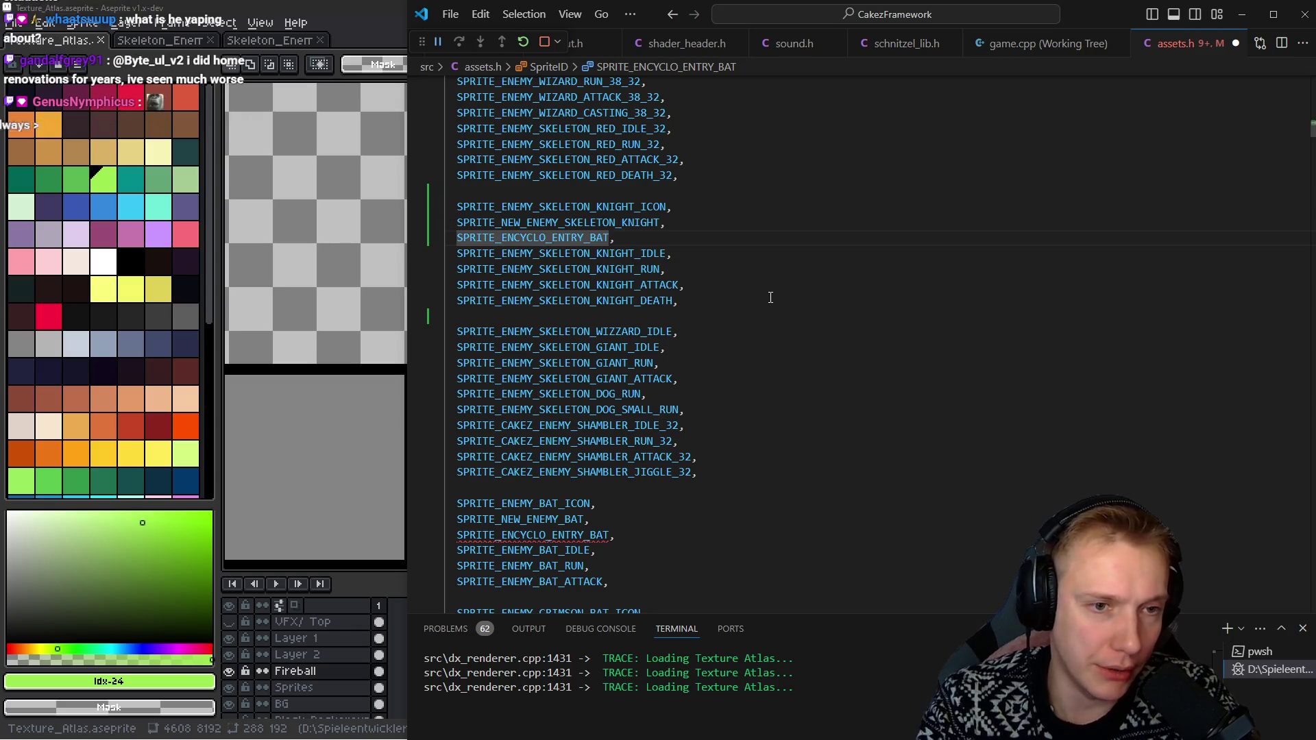
type("SKE")
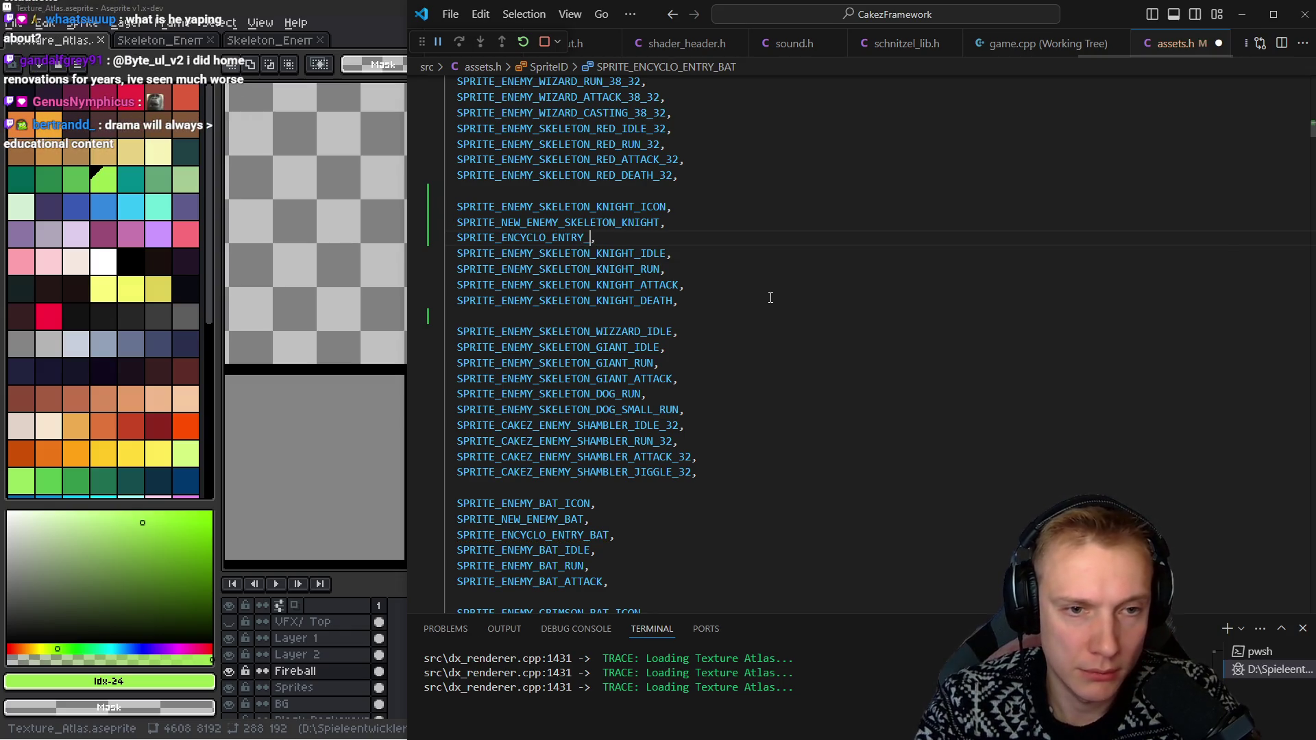
type("LETON_KNIGH")
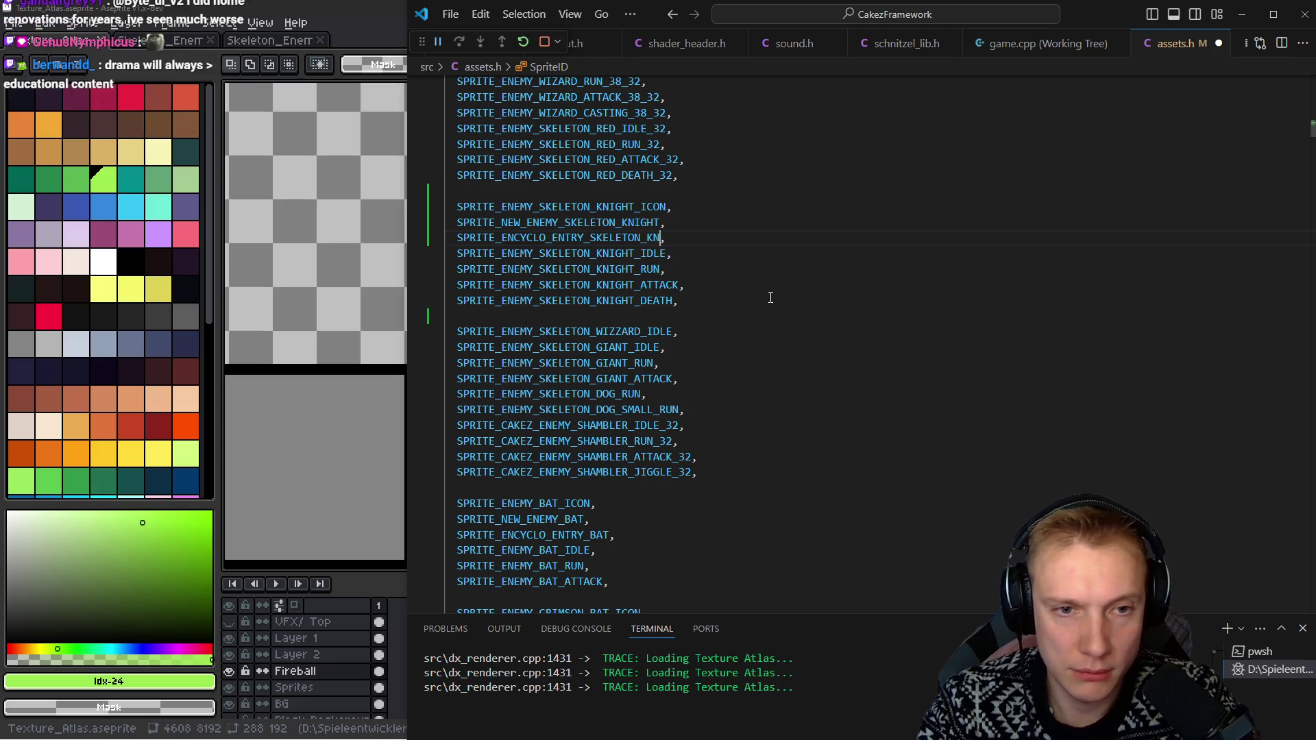
key("shift+Home")
key("shift+Up")
key("shift+Up")
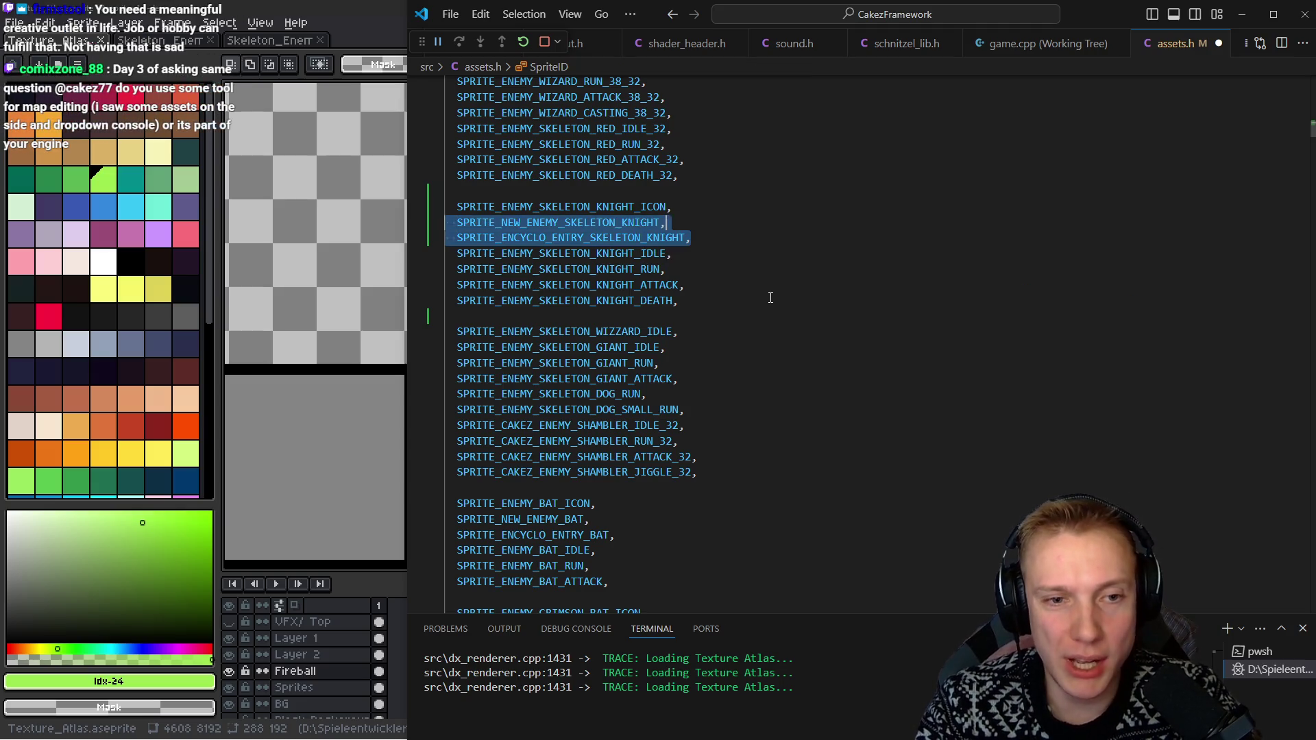
key("Left")
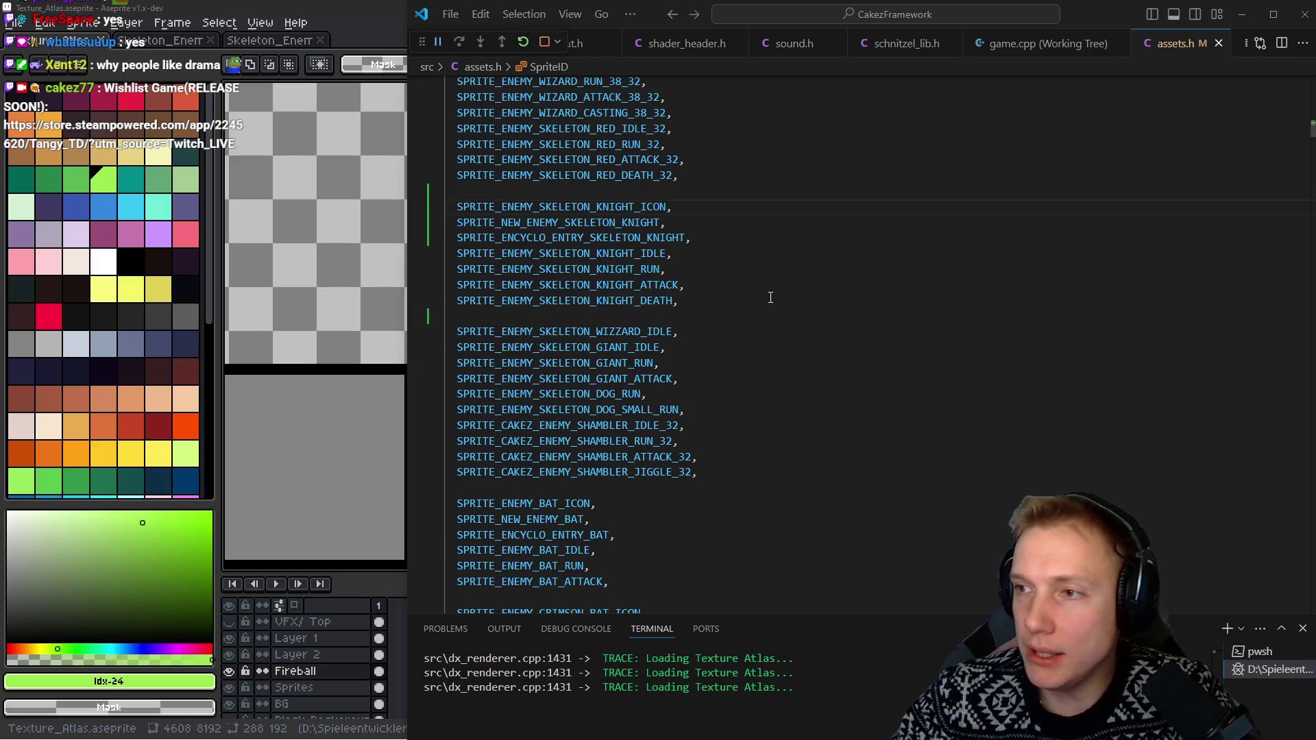
In Tangy TD, open the level editor's foliage palette and pan the Swampington map left
key("alt+Tab")
key("F1")
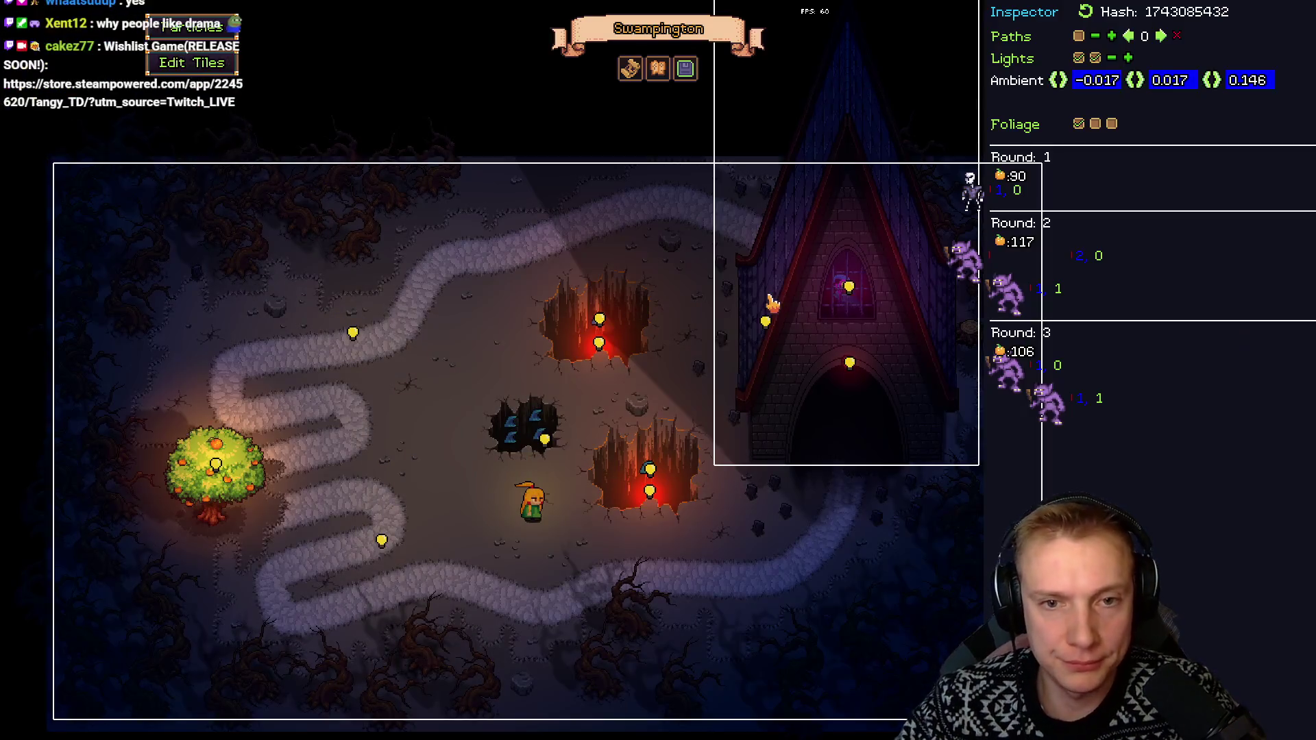
left_click(1111, 125)
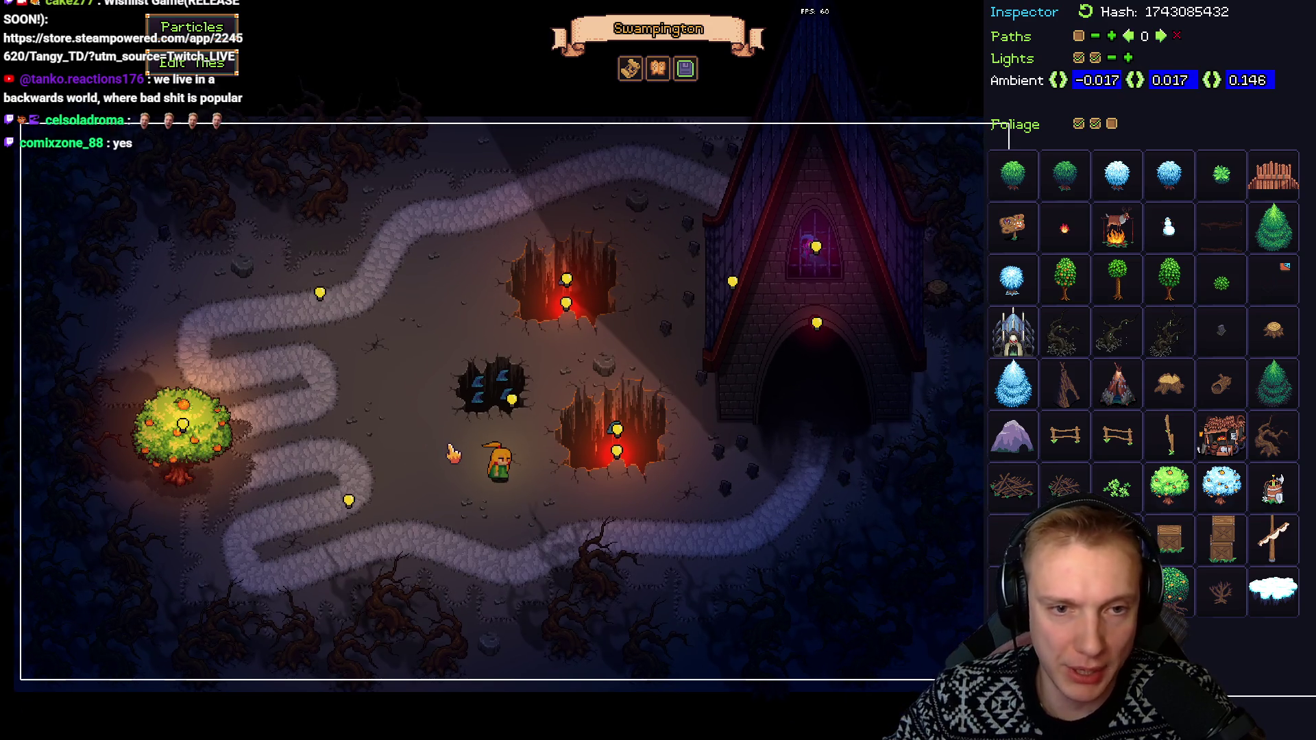
key("d")
key("s")
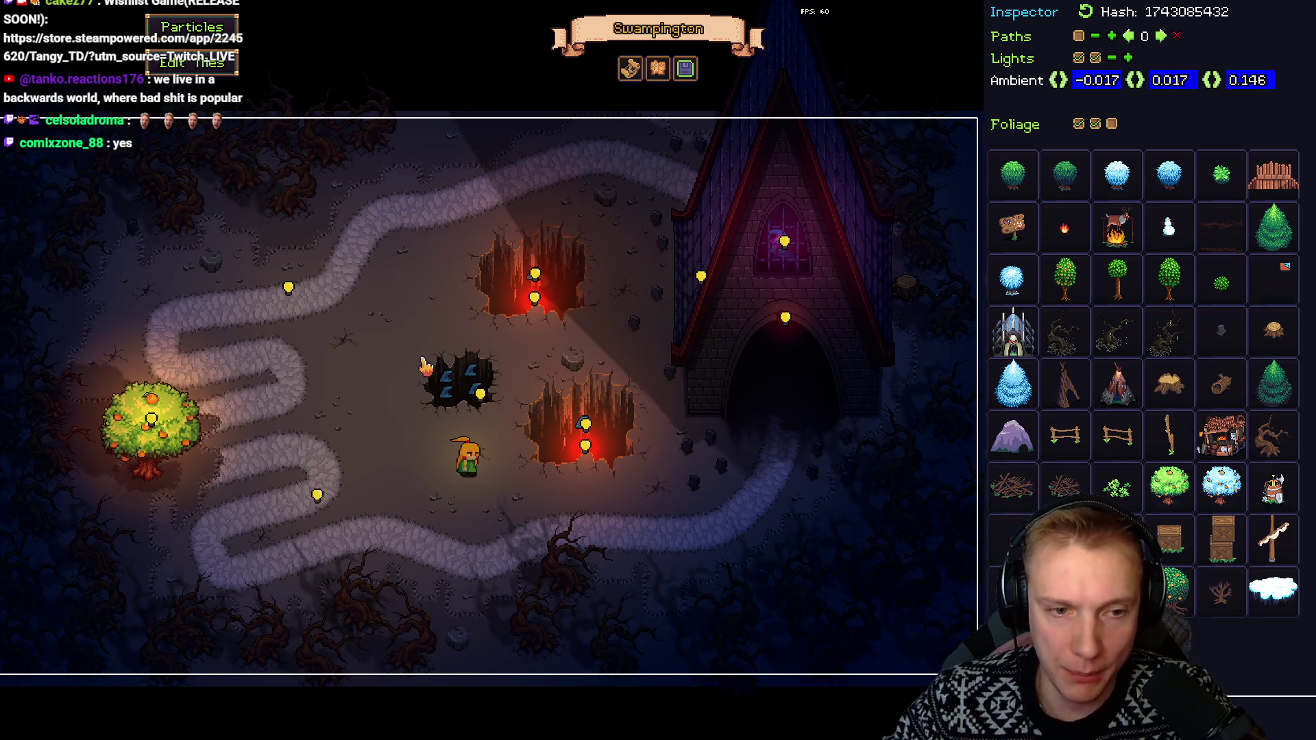
key("a")
key("d")
key("s")
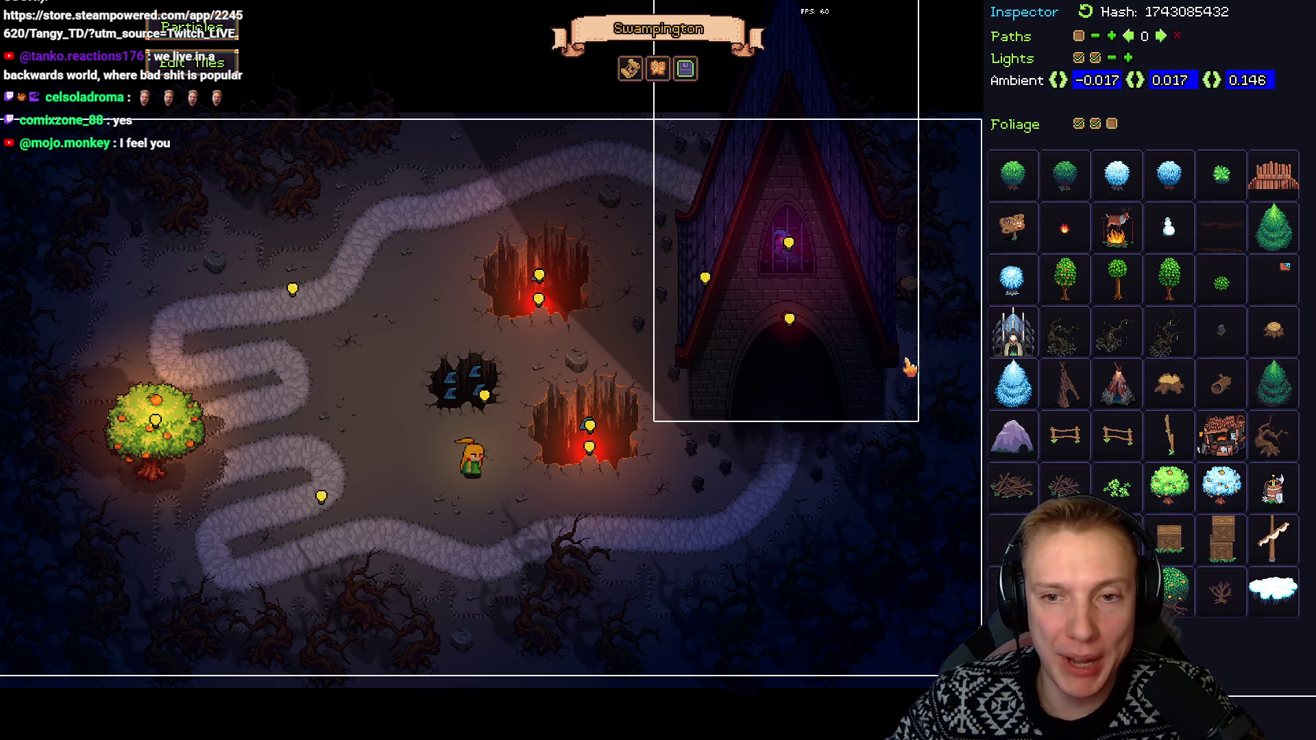
key("a")
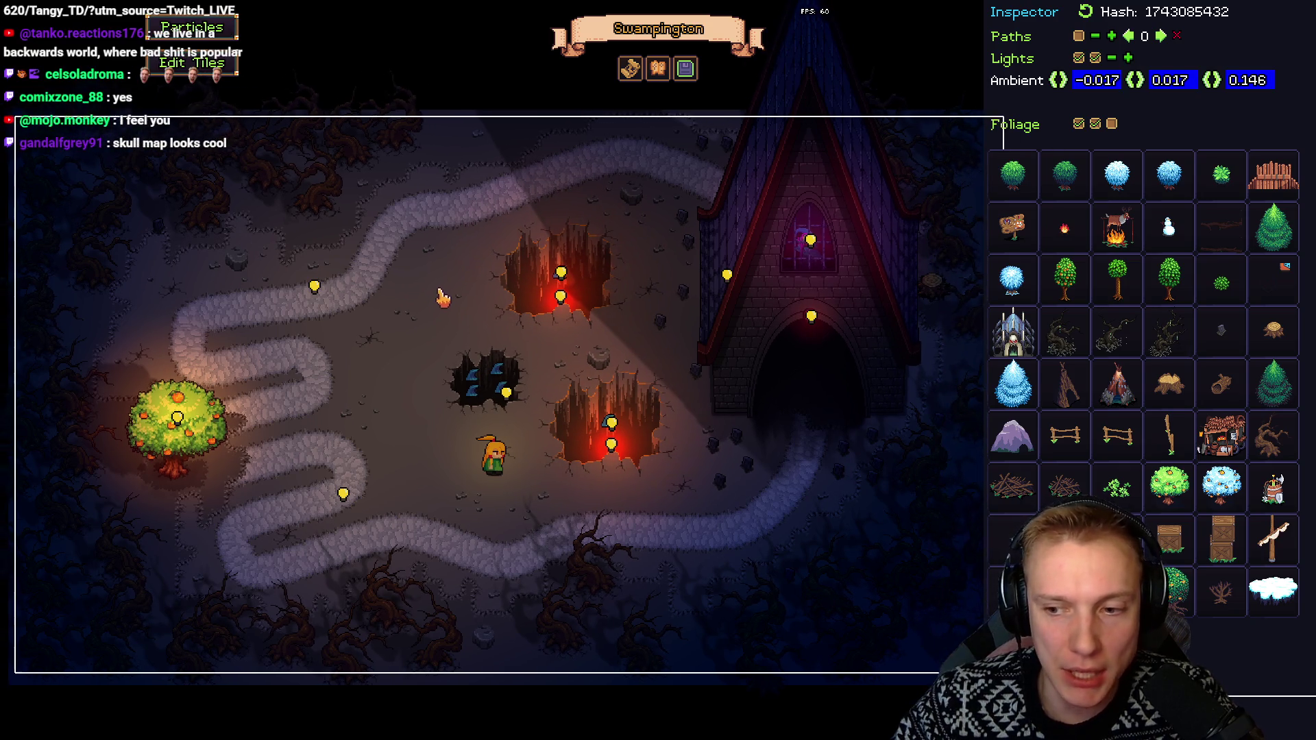
key("a")
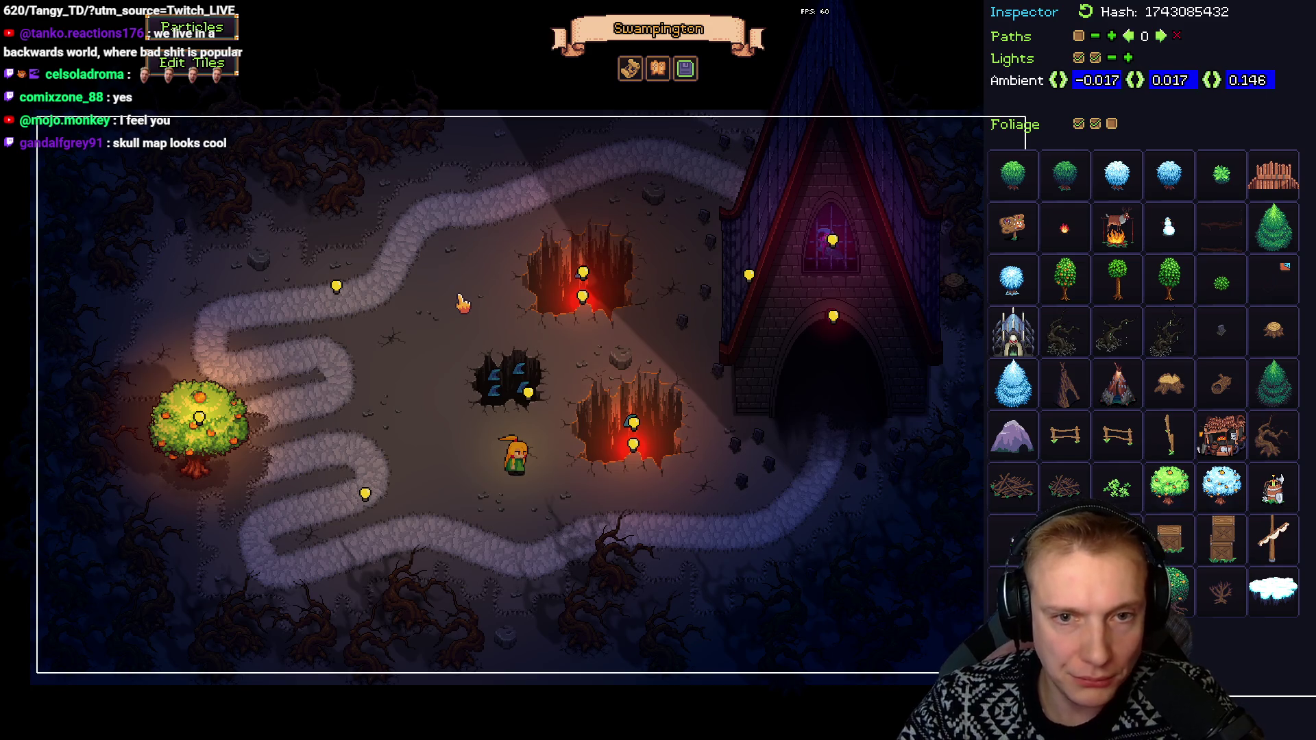
Place a bush on the map, reposition it, delete it, and close the editor
mouse_move(1065, 175)
left_mouse_down()
mouse_move(446, 301)
mouse_move(489, 318)
mouse_move(444, 329)
left_mouse_up()
left_click(623, 367)
right_click(444, 329)
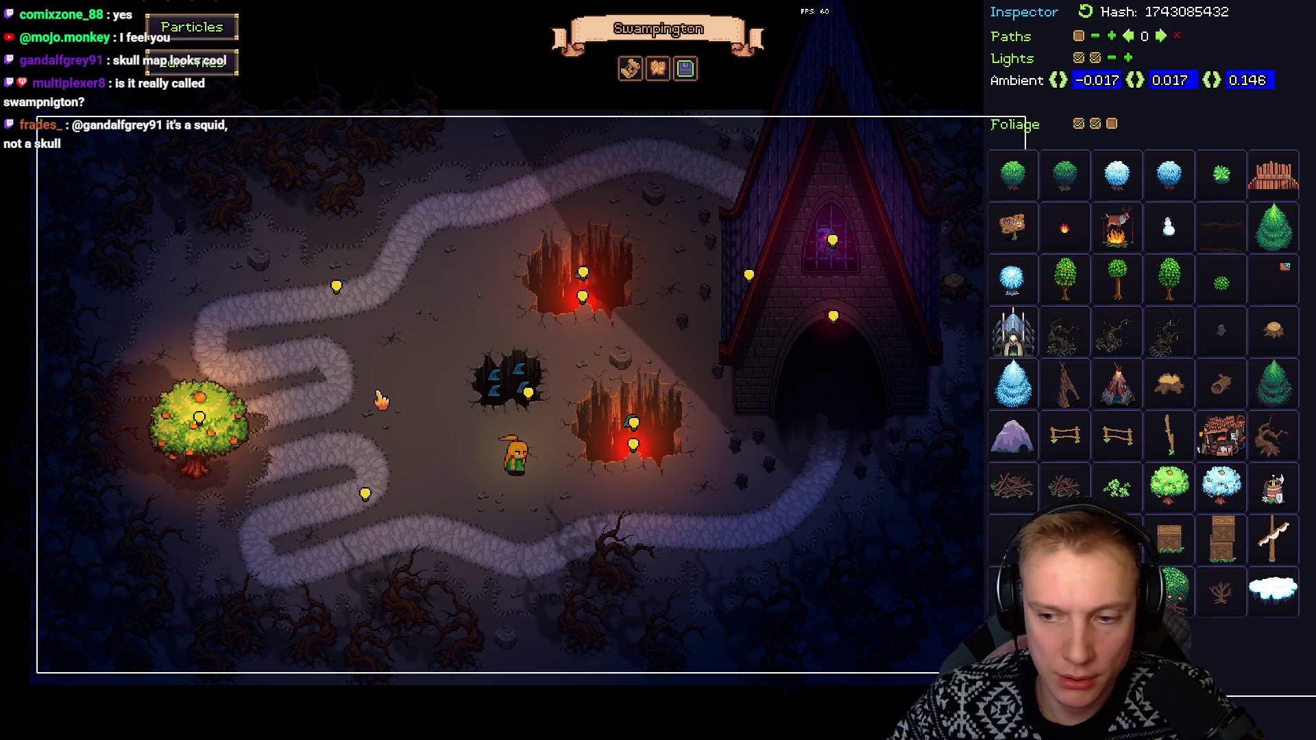
key("F1")
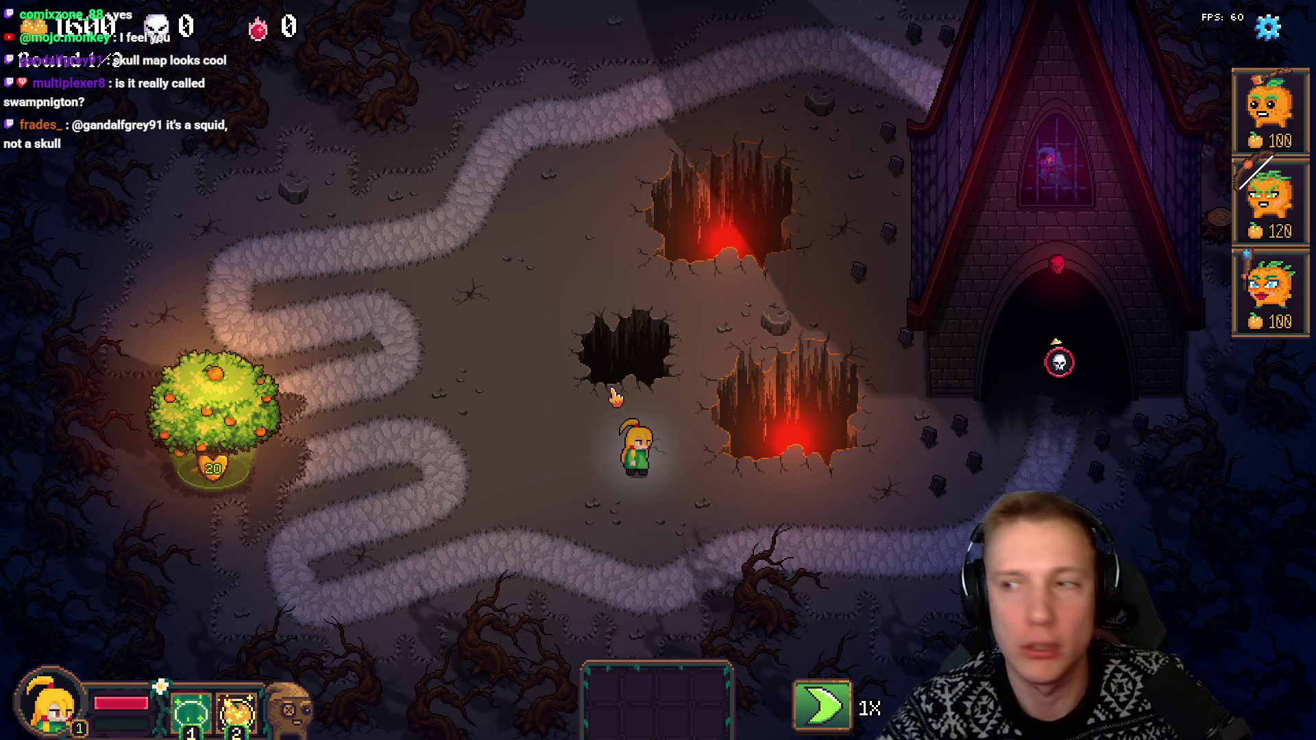
key("alt+Tab")
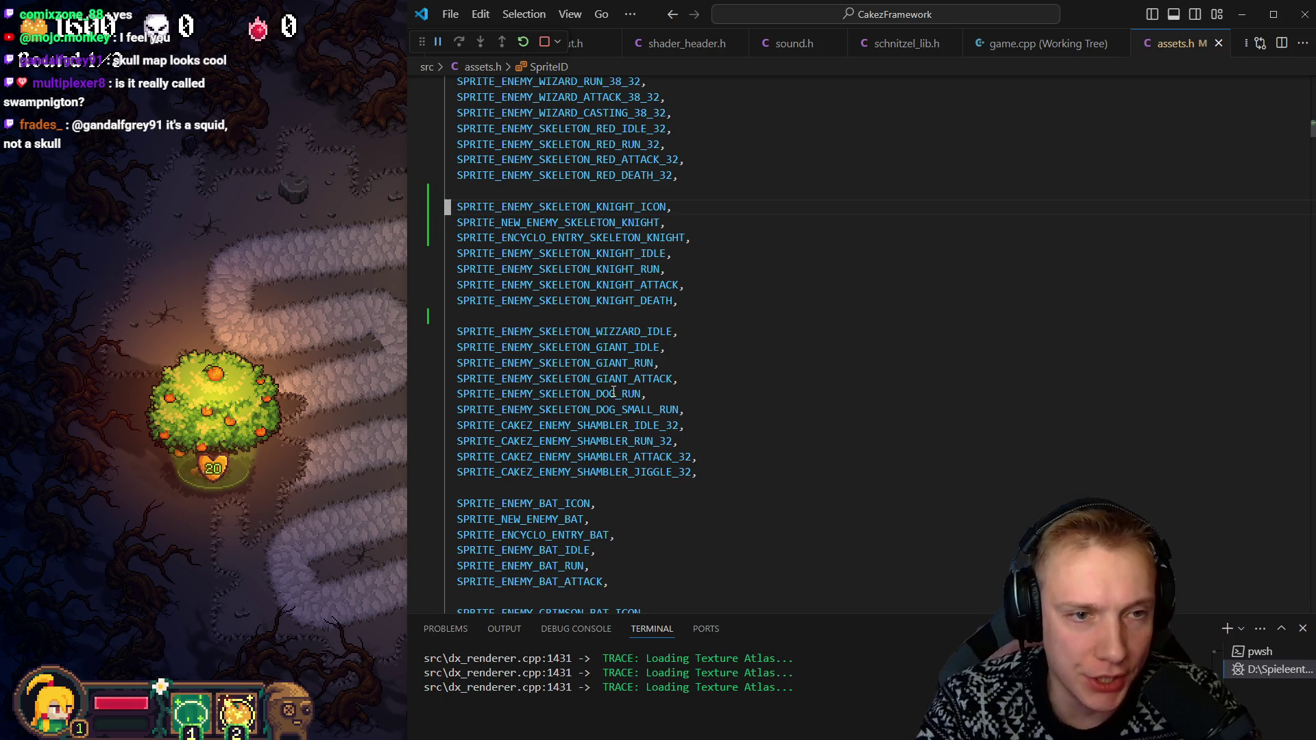
Select SKELETON_KNIGHT in the knight sprite IDs and jump to their SPRITES array entries
key("shift+Down")
key("shift+Down")
key("shift+Down")
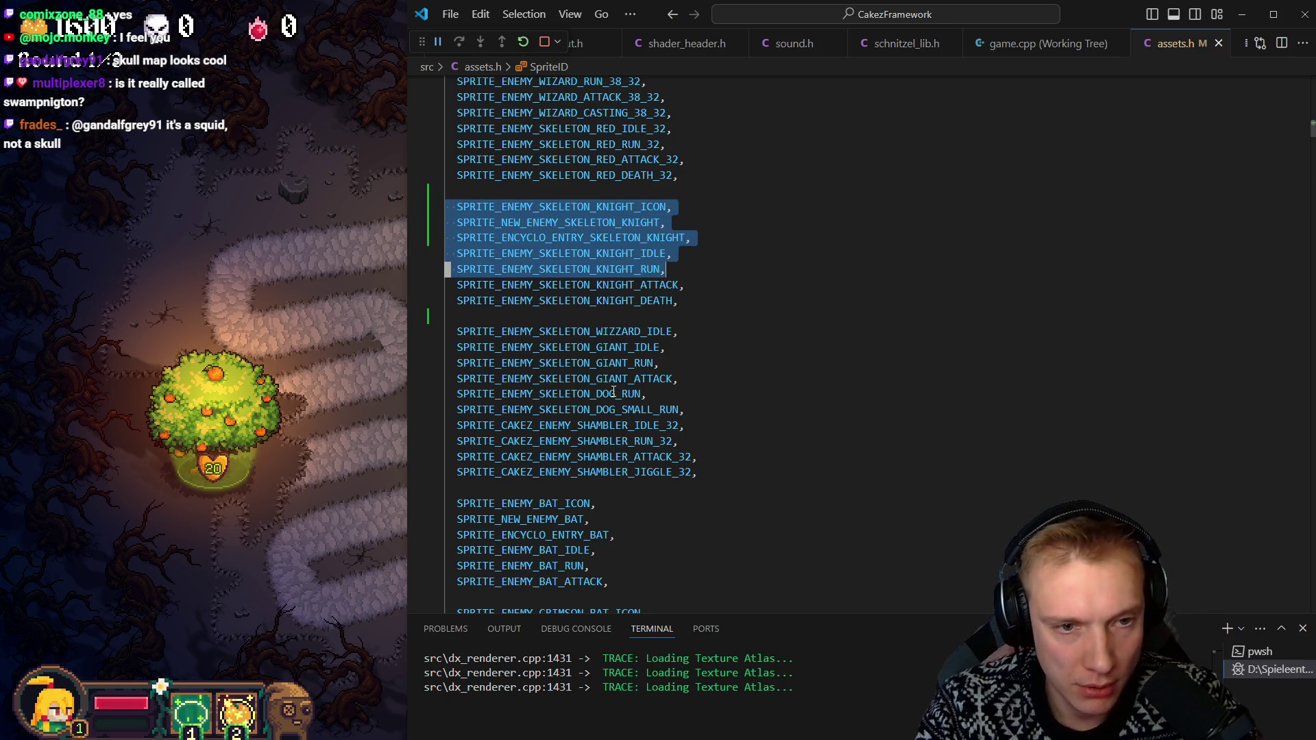
key("Left")
key("Down")
key("Up")
key("Right")
key("Right")
key("Right")
key("shift+Right")
key("shift+Right")
key("shift+Right")
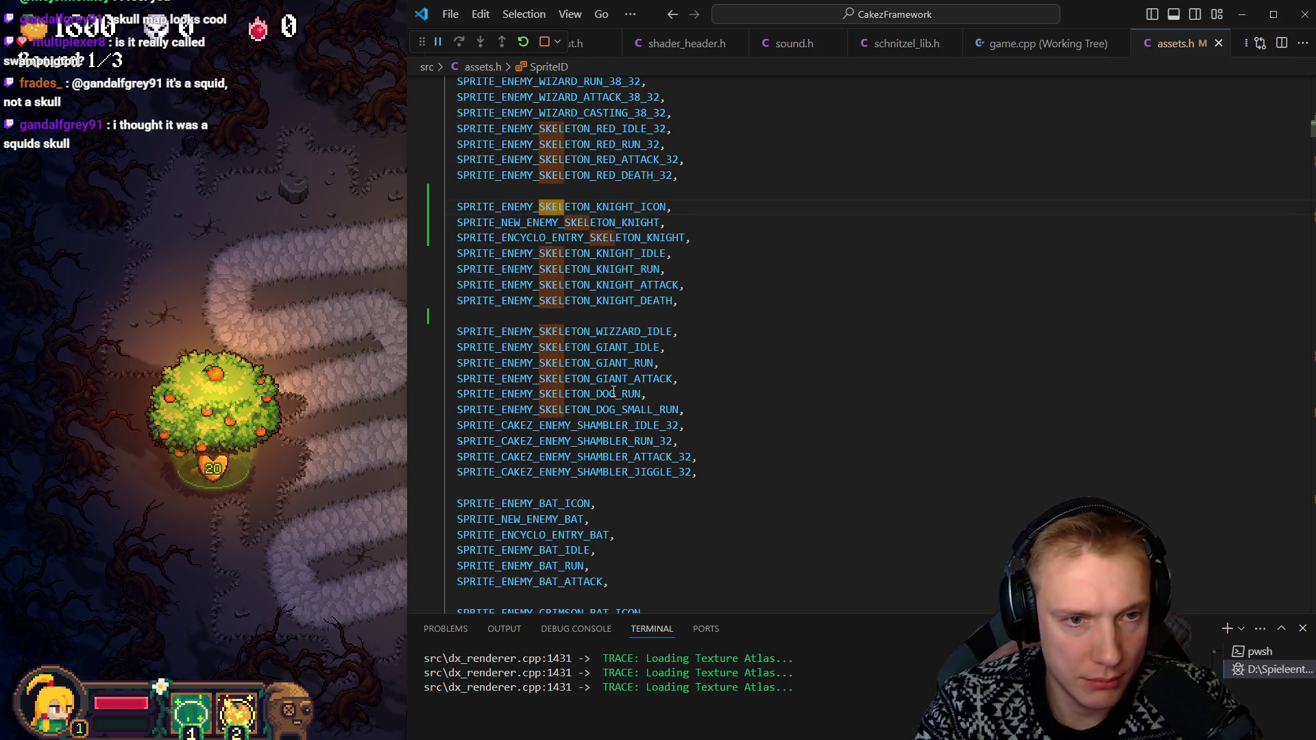
key("shift+Right")
key("shift+Right")
key("shift+Right")
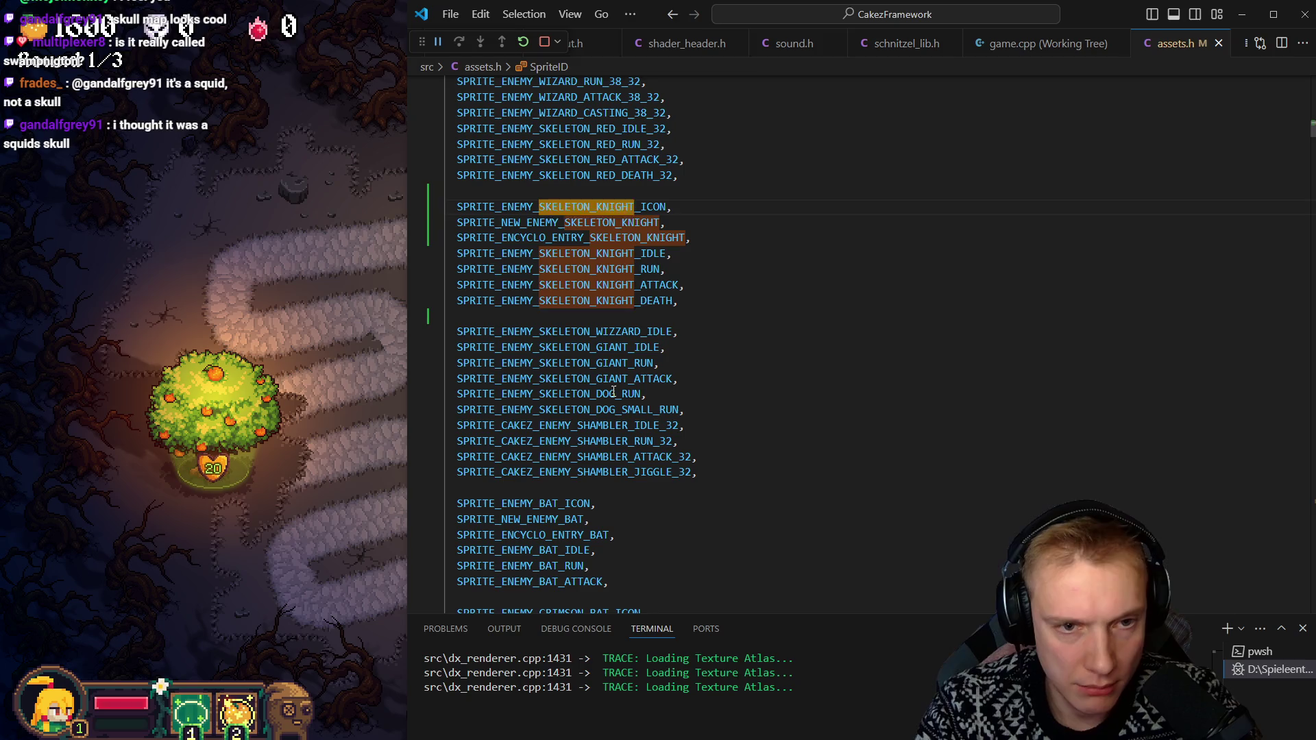
key("Left")
key("Down")
key("Down")
key("Down")
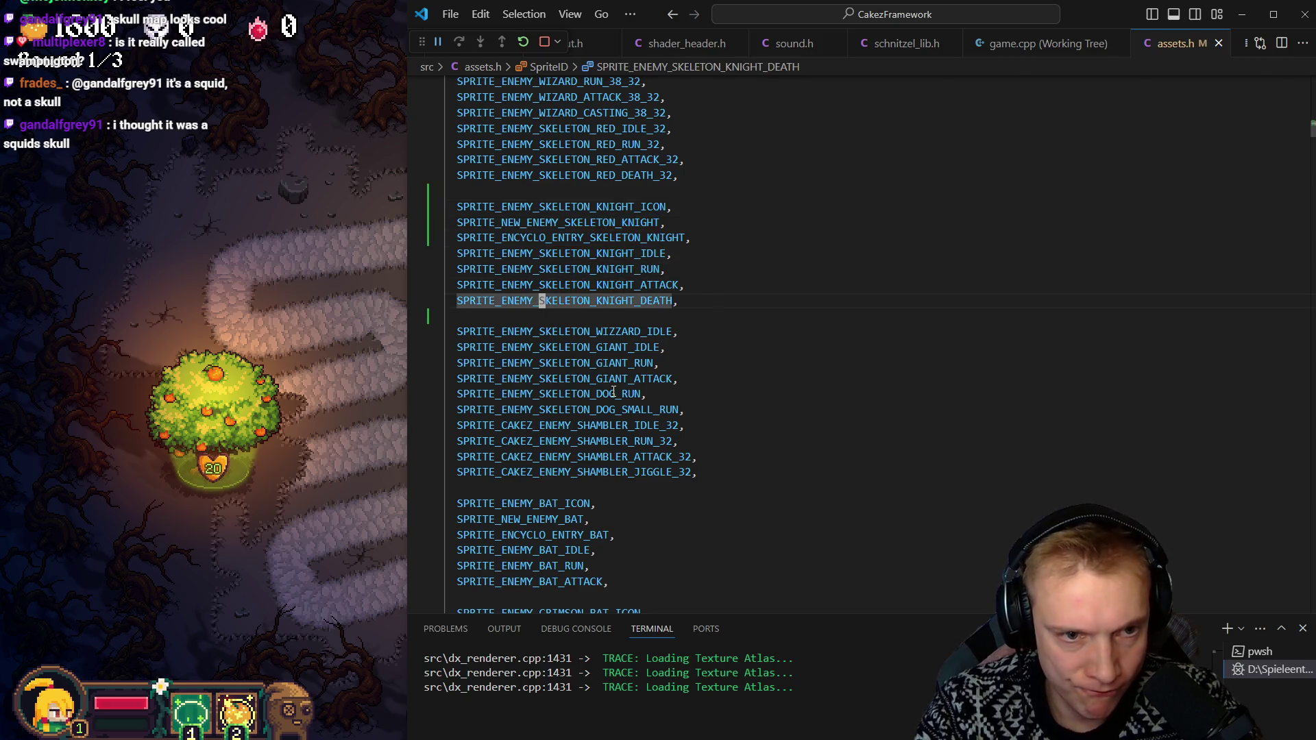
key("ctrl+z")
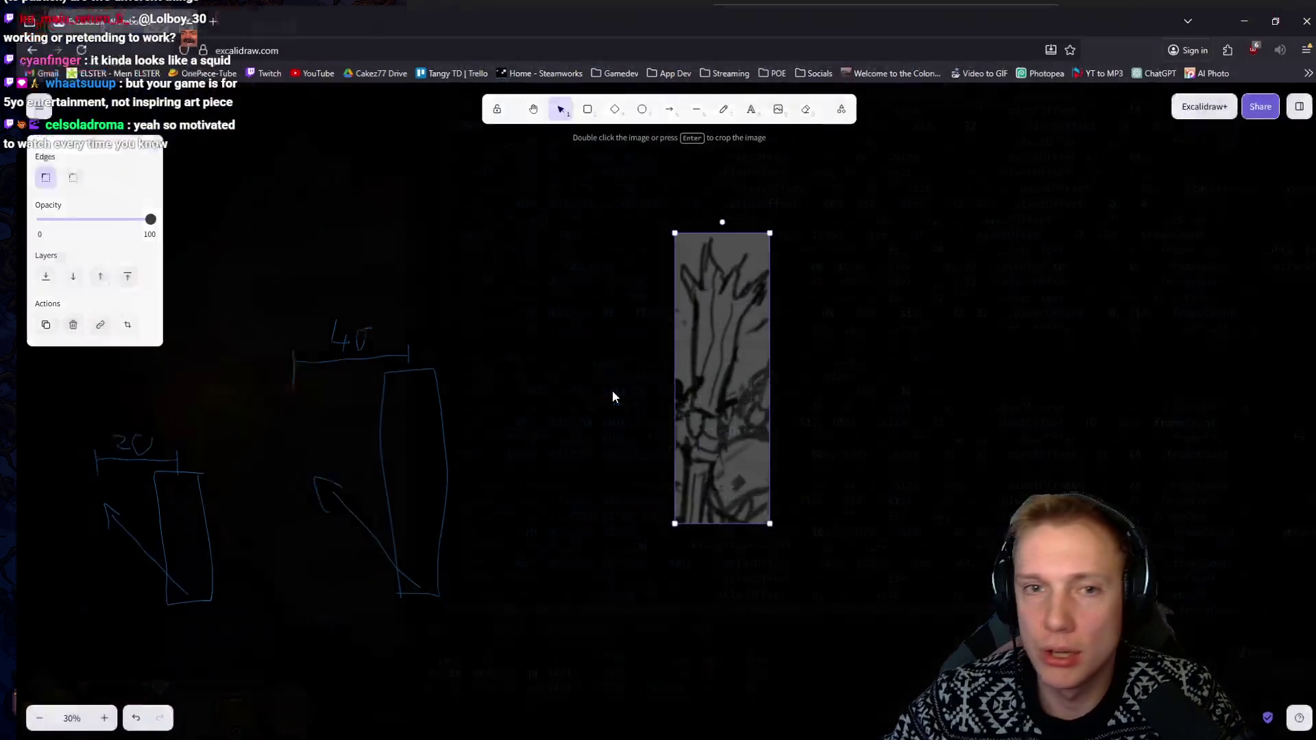
Search Google for 'tangy td steam' and open the Tangy TD Steam store page
key("ctrl+t")
type("tangy td")
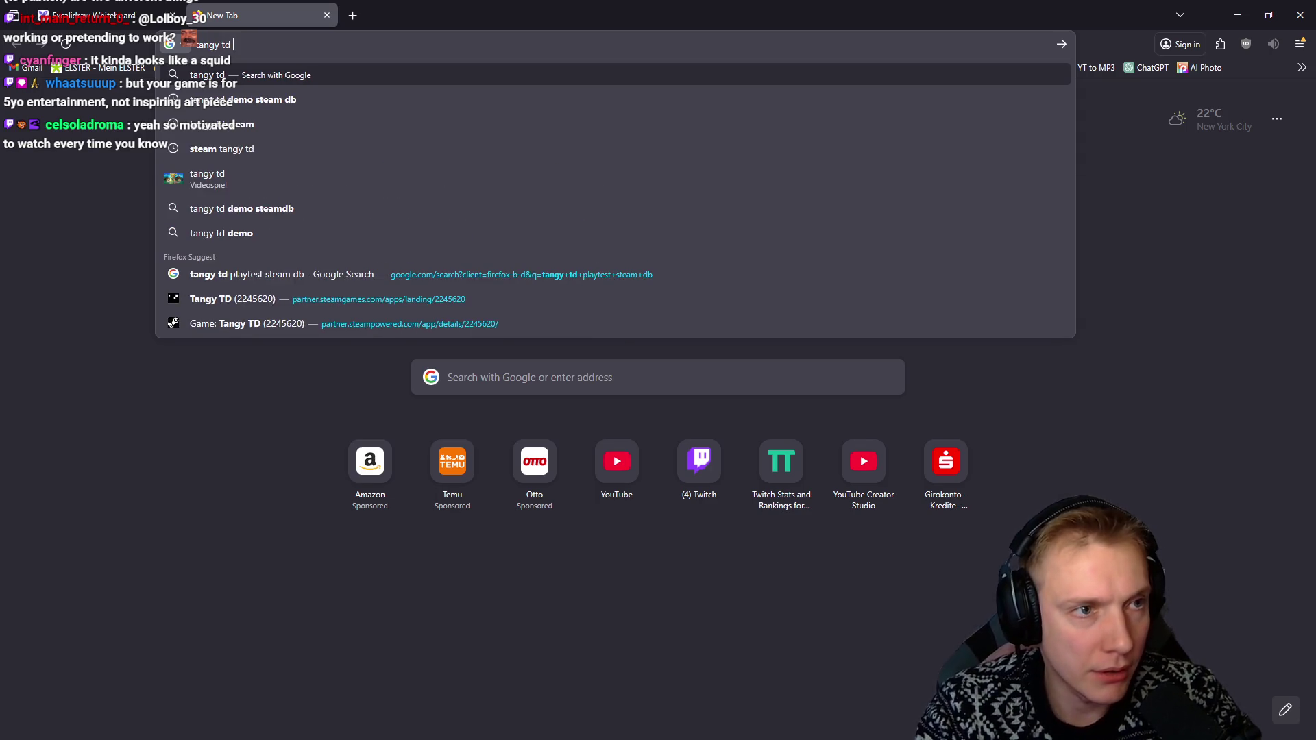
key("BackSpace")
key("BackSpace")
key("BackSpace")
type("td steam")
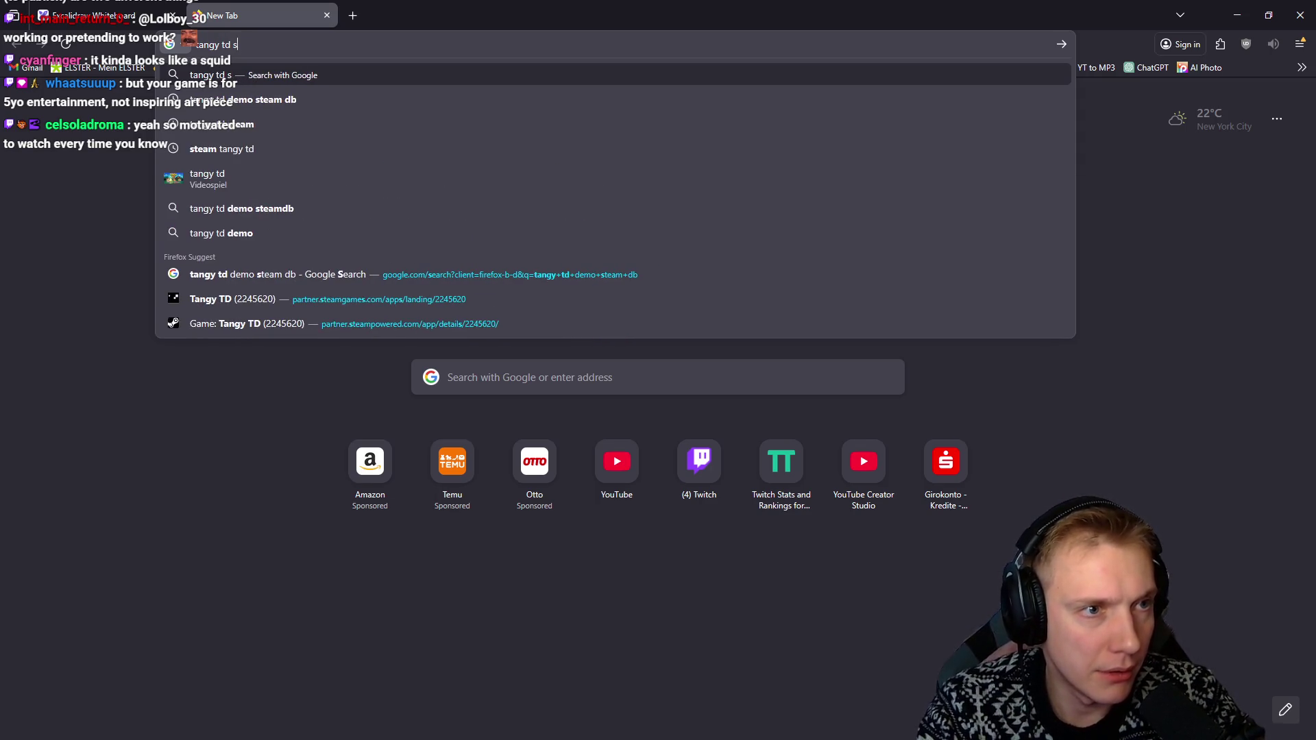
key("Return")
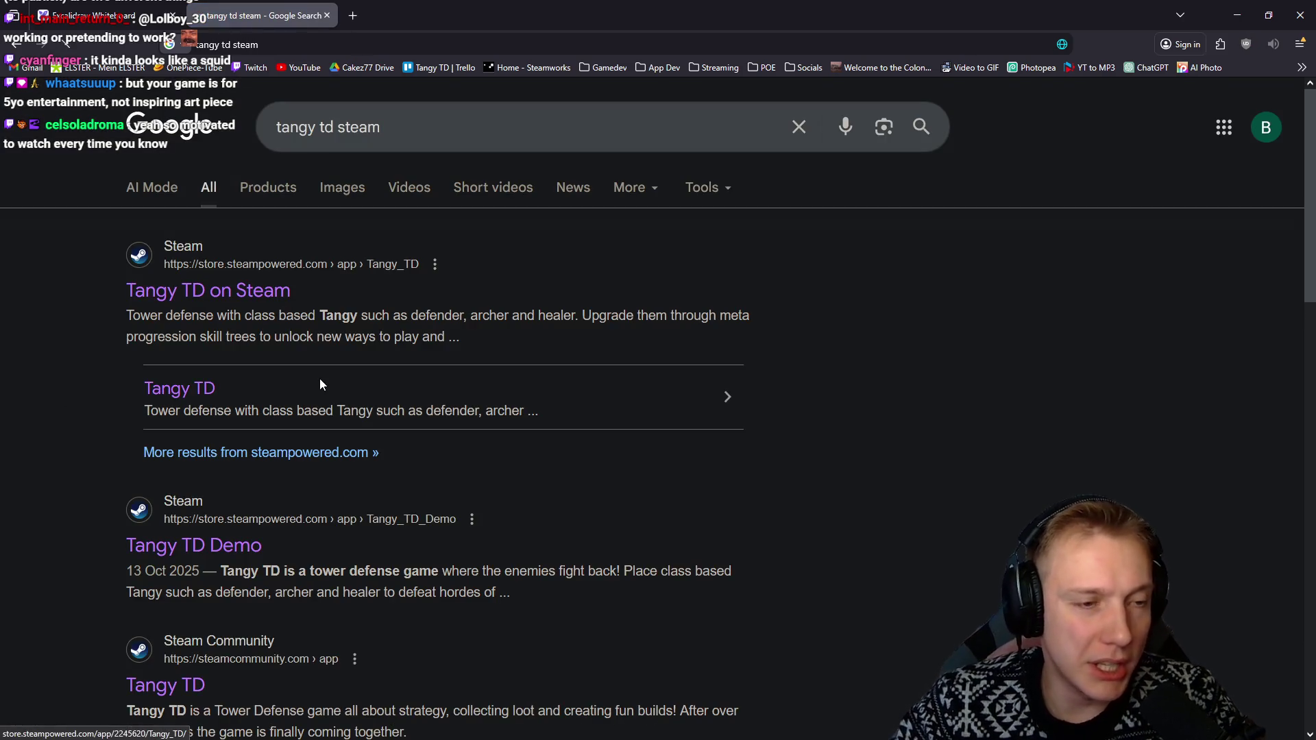
left_click(319, 378)
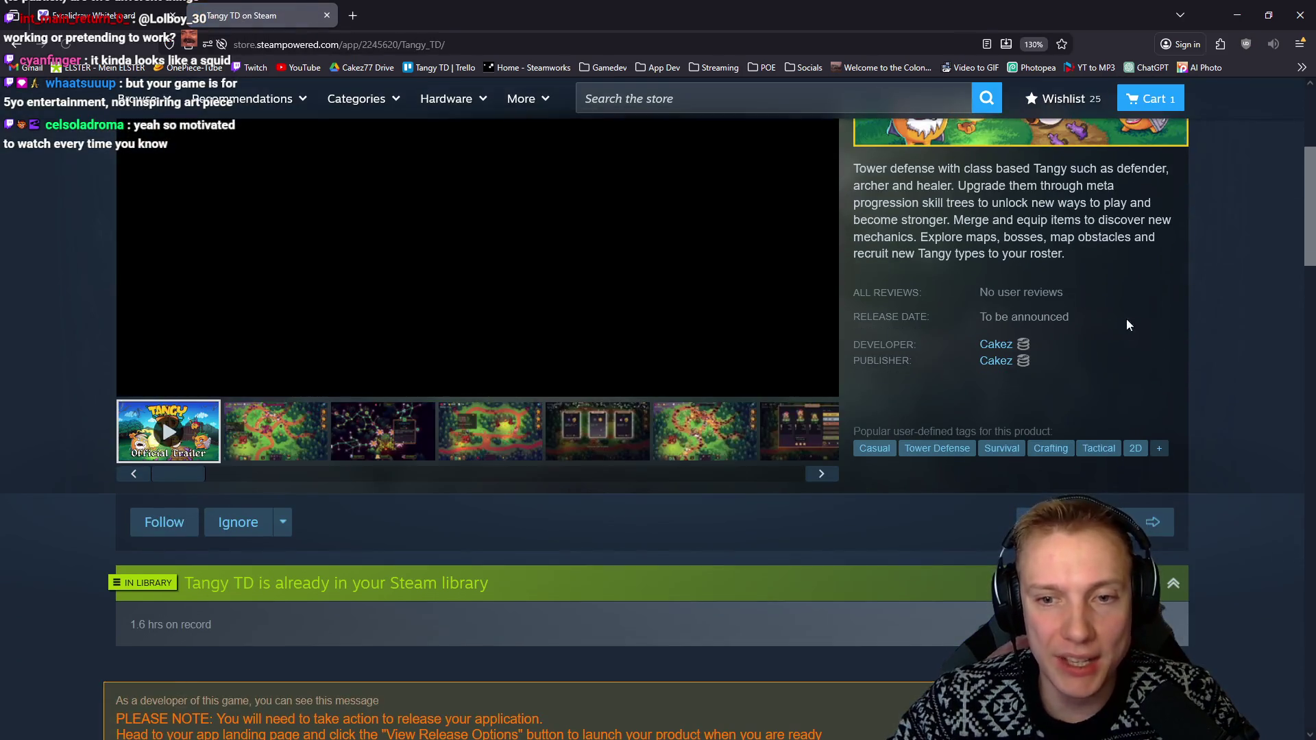
Highlight the planned release date on the store page, then minimize Firefox
scroll(928, 269, "down", 5)
mouse_move(196, 535)
left_mouse_down()
mouse_move(569, 528)
mouse_move(113, 531)
left_mouse_up()
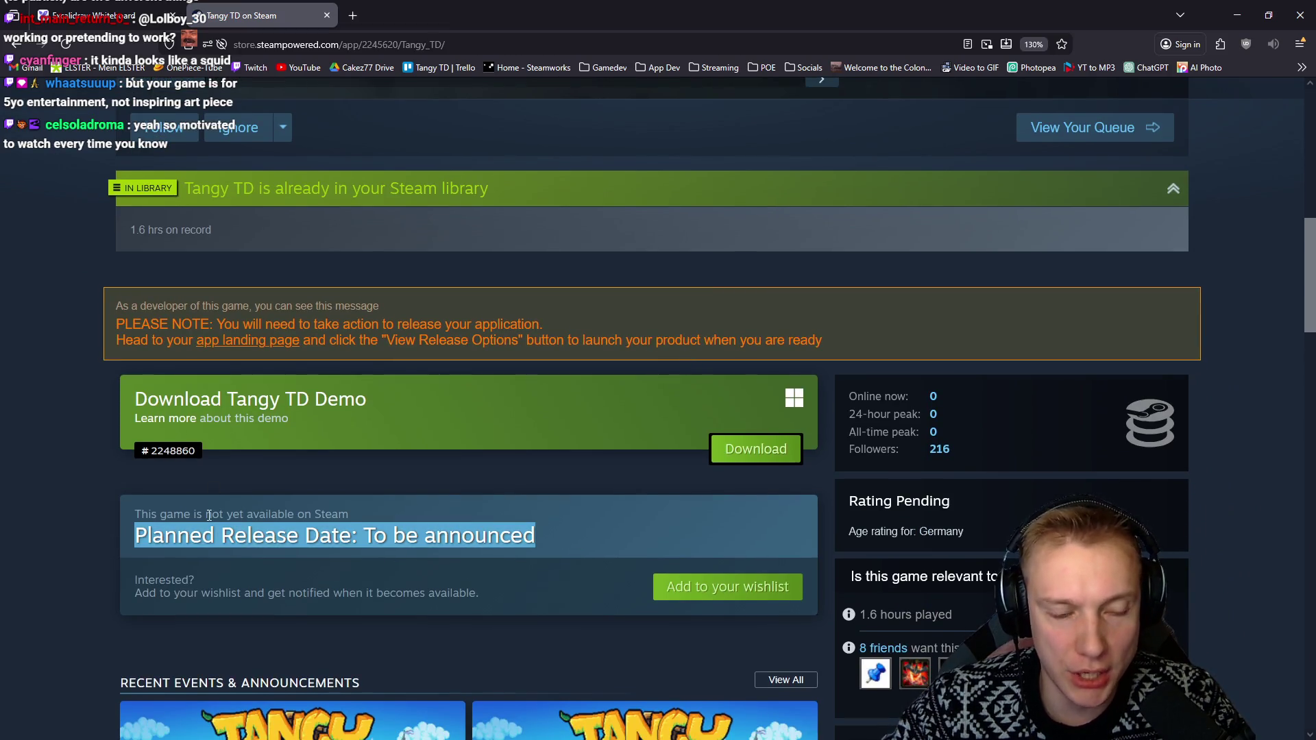
scroll(209, 515, "up", 6)
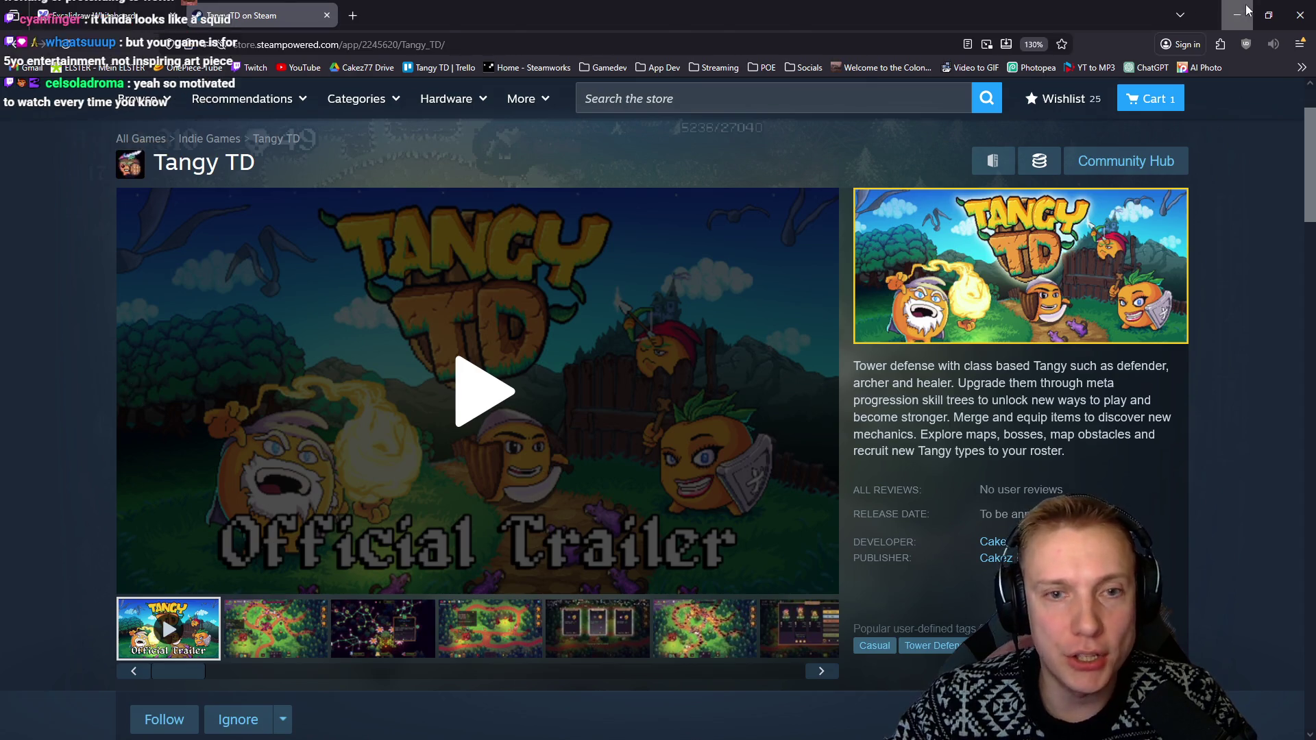
left_click(1237, 14)
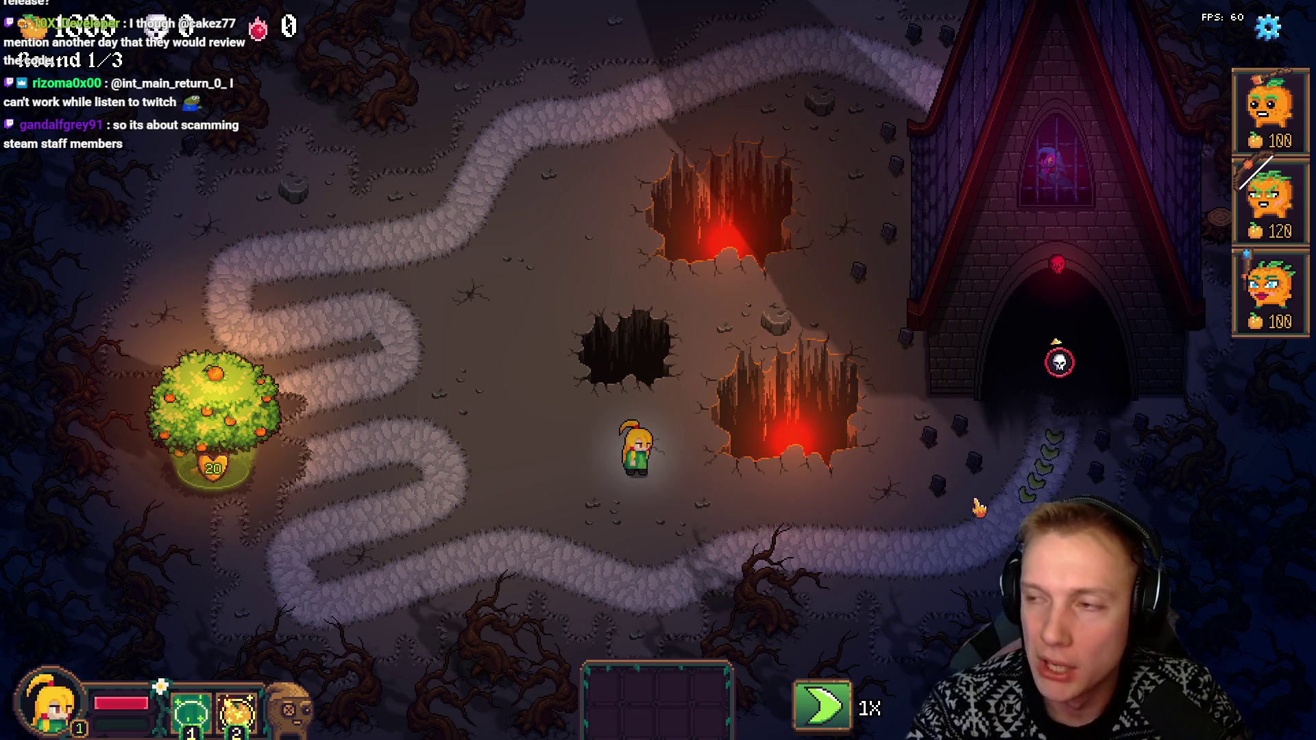
After watching the Swampington level, switch back to assets.h in VS Code
key("alt+Tab")
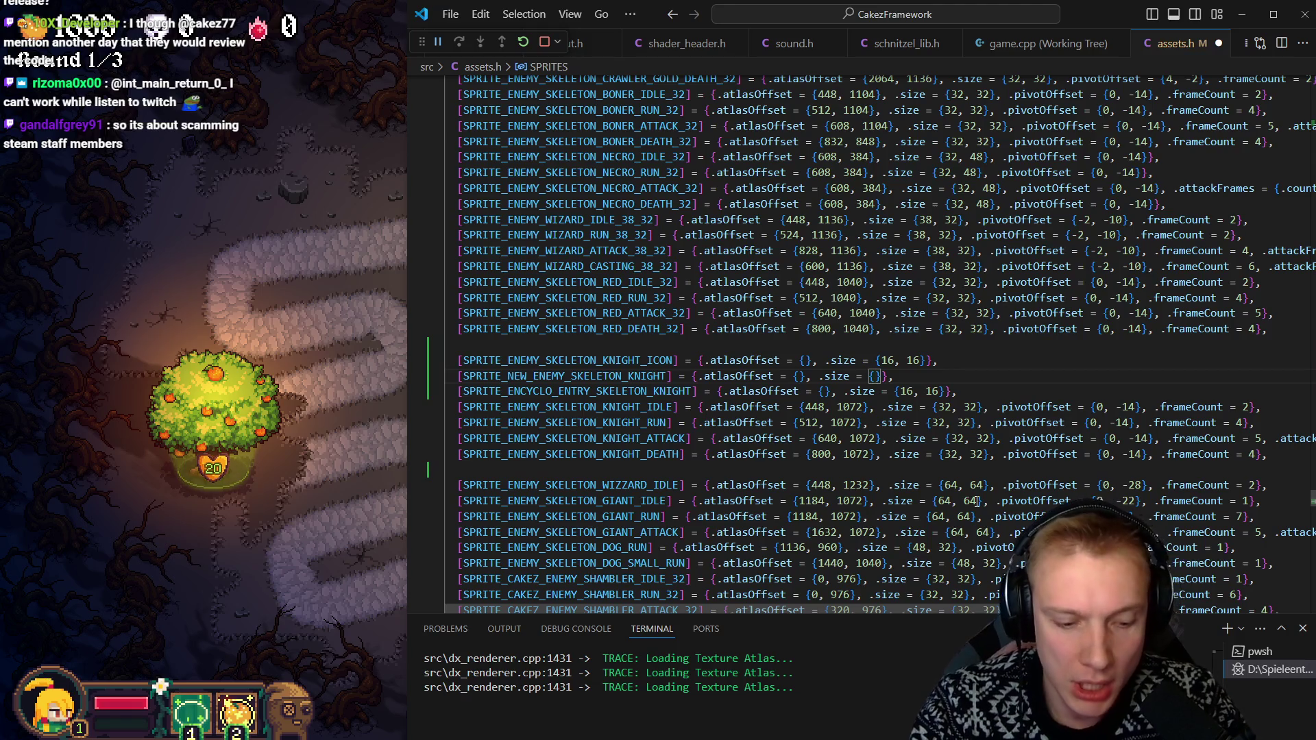
Give NEW_ENEMY_SKELETON_KNIGHT size {64, 48} and ENCYCLO_ENTRY size {48, 48}, save assets.h, then return to the game
type("64, 48")
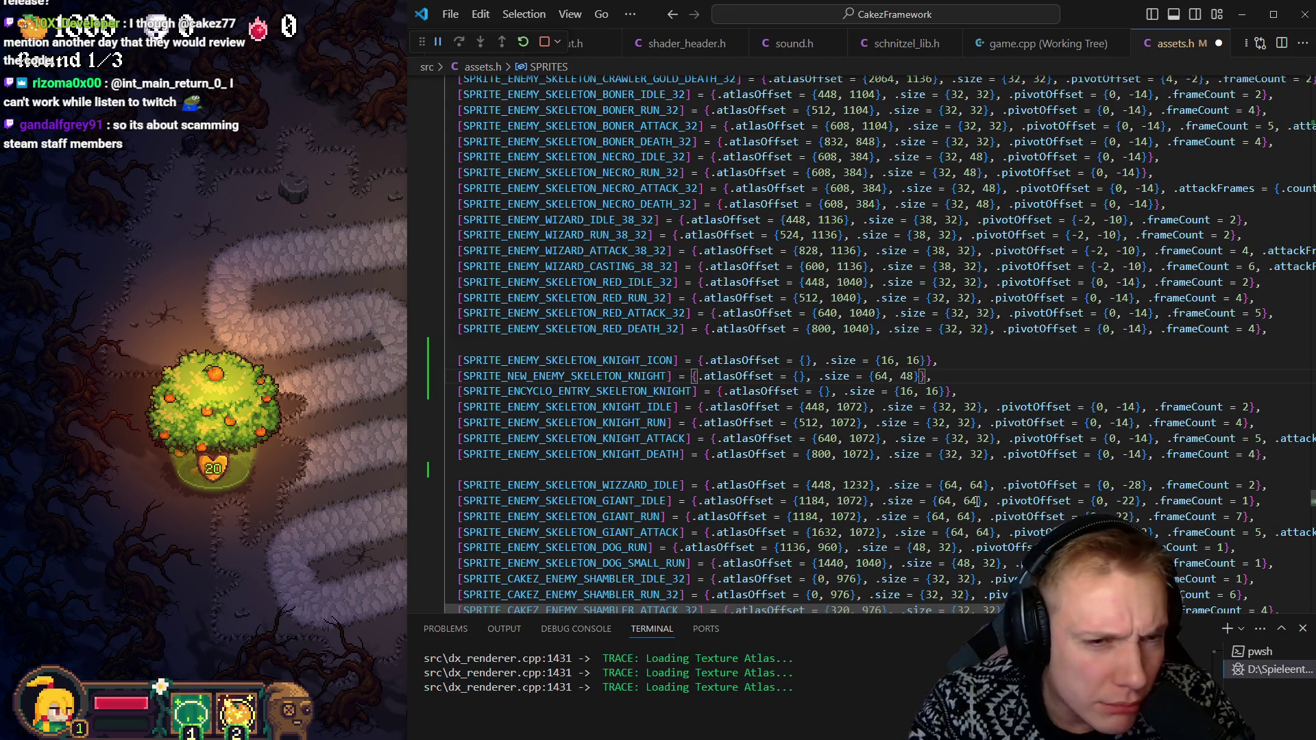
key("Down")
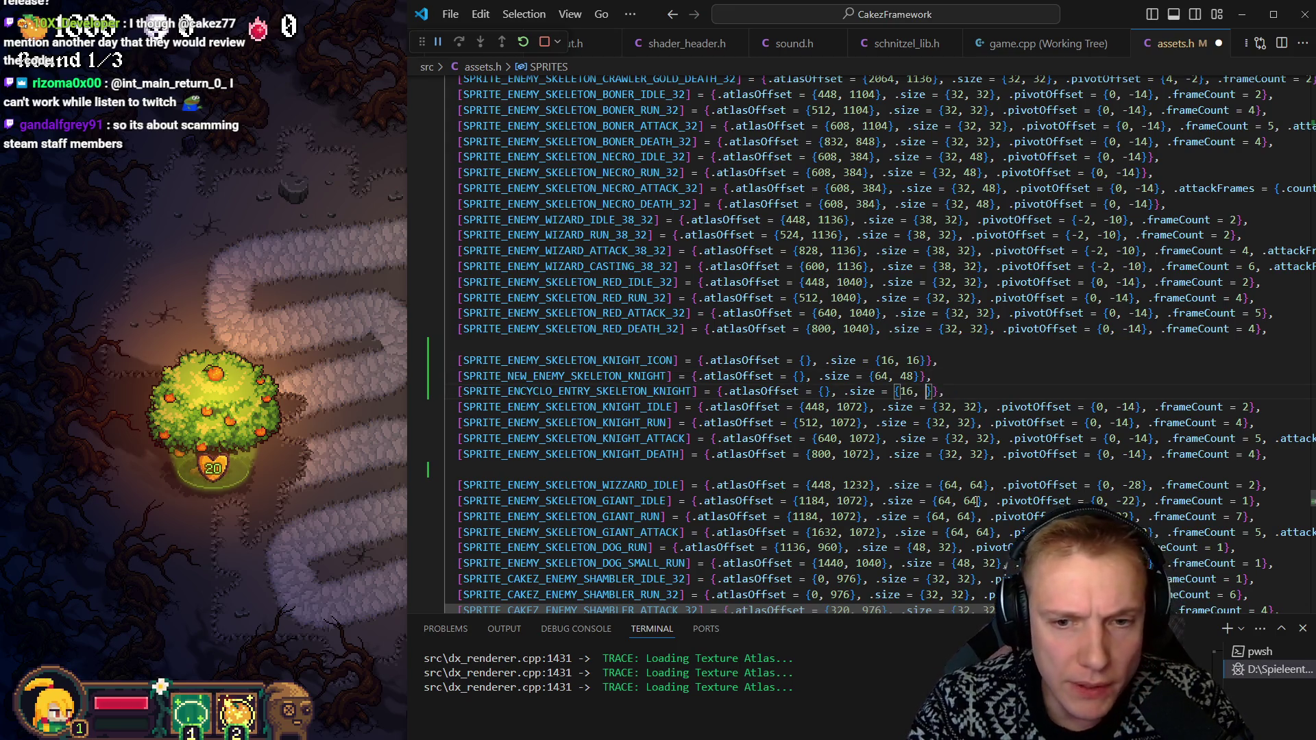
key("BackSpace")
key("BackSpace")
key("BackSpace")
type("48, 48")
key("ctrl+s")
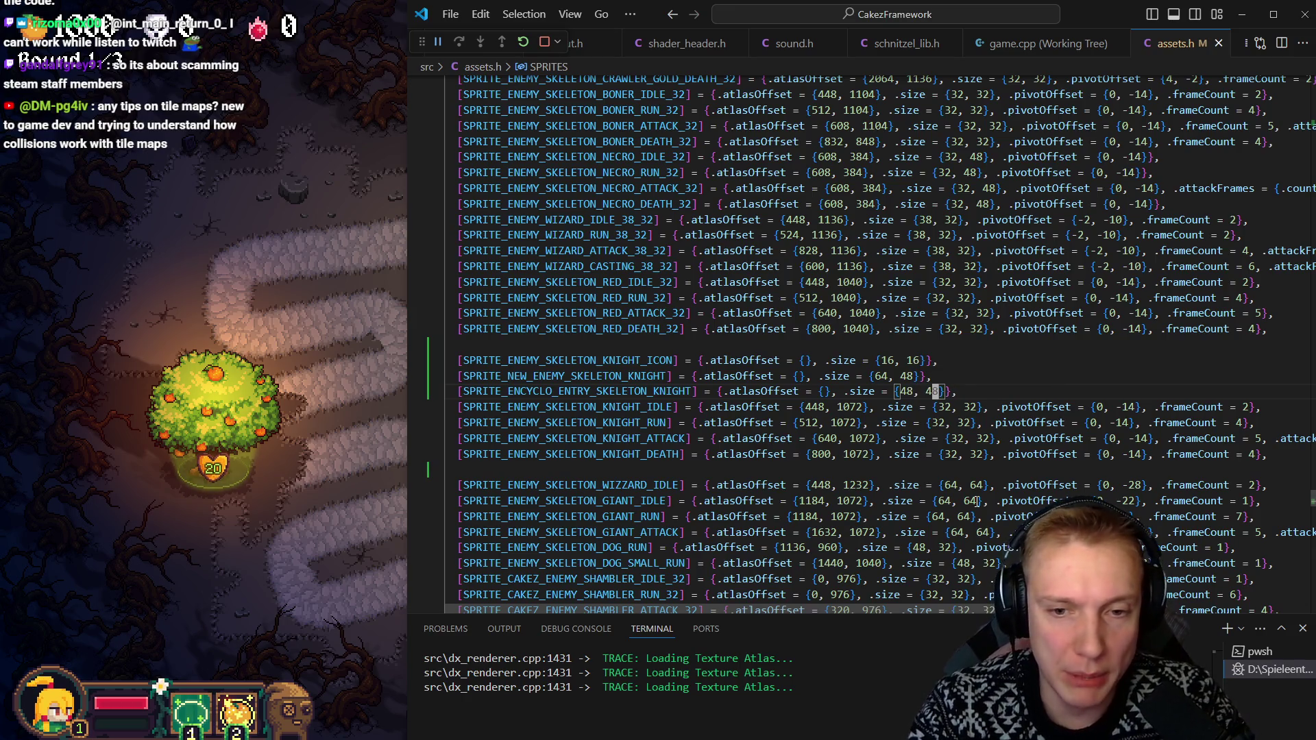
left_click(235, 274)
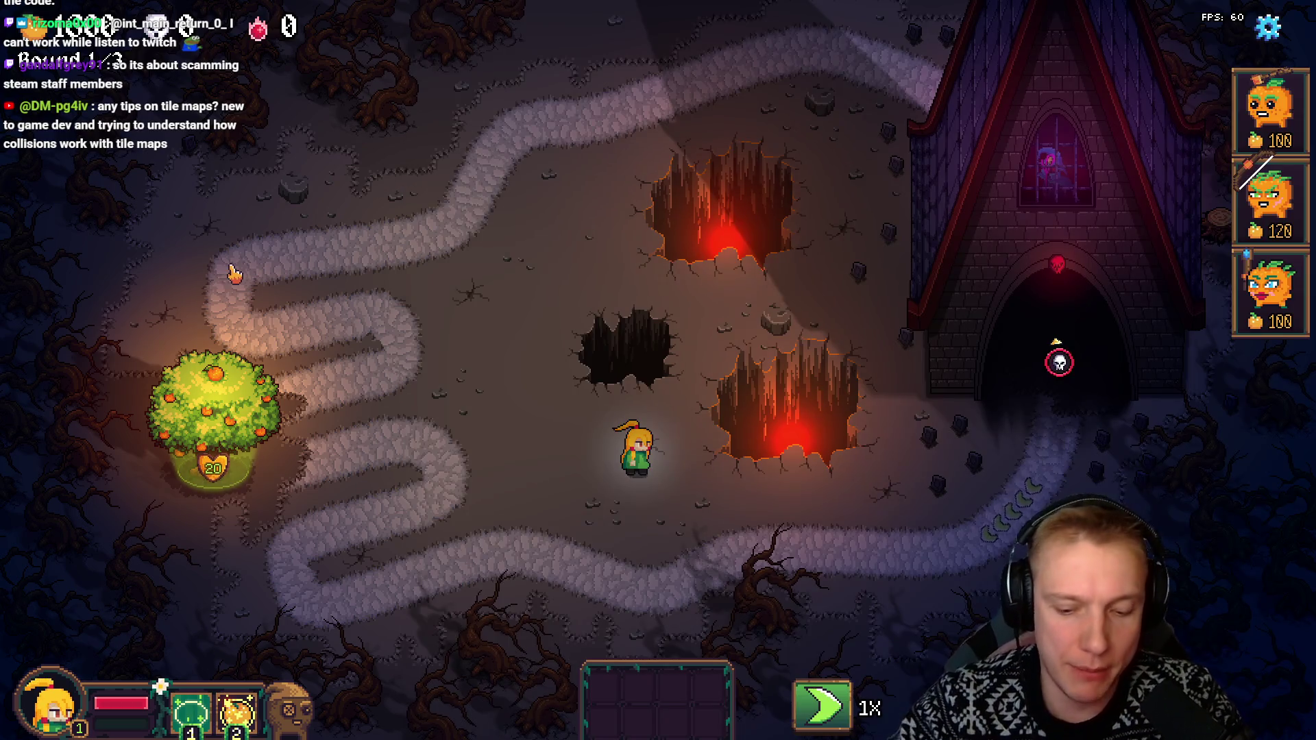
Leave Swampington for the Skilltree hub, then open the Missions map and pan toward the clouded area
key("F1")
key("F1")
key("Escape")
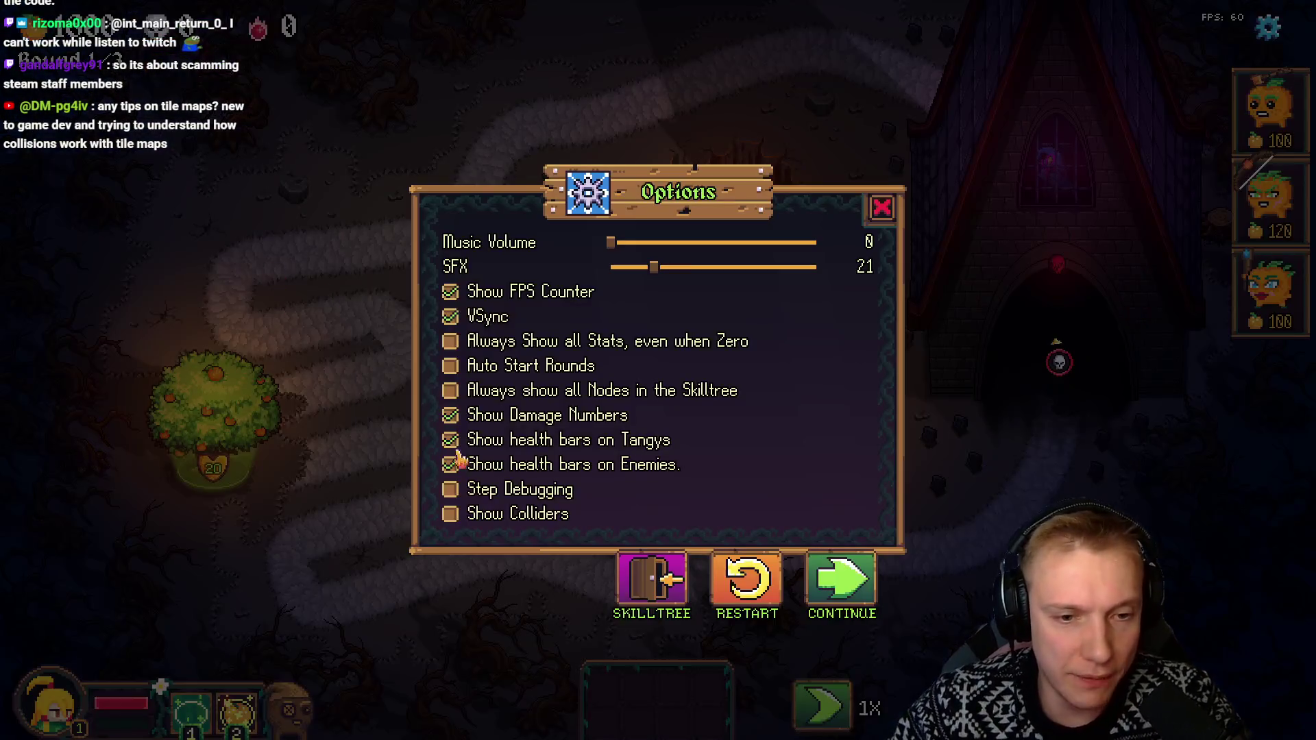
left_click(651, 579)
left_click(742, 480)
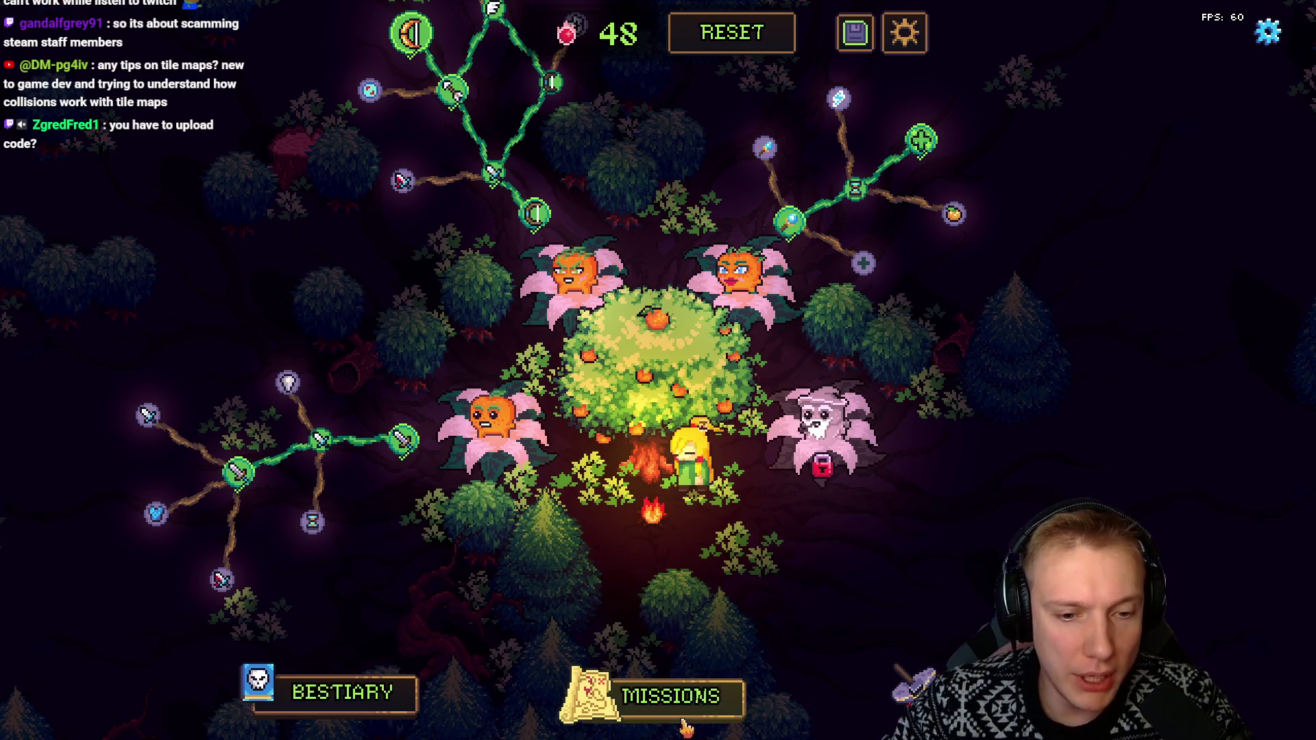
left_click(586, 692)
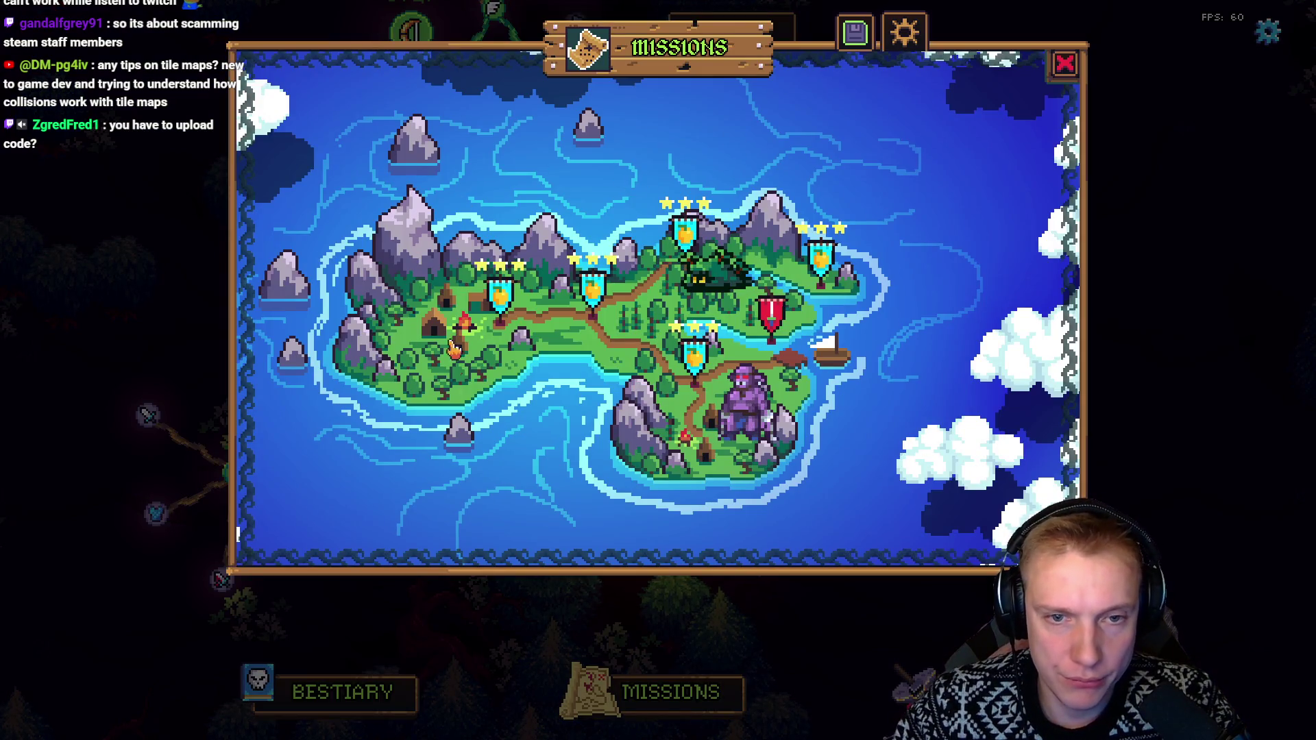
mouse_move(808, 322)
left_mouse_down()
mouse_move(866, 302)
mouse_move(446, 390)
mouse_move(836, 332)
mouse_move(555, 431)
left_mouse_up()
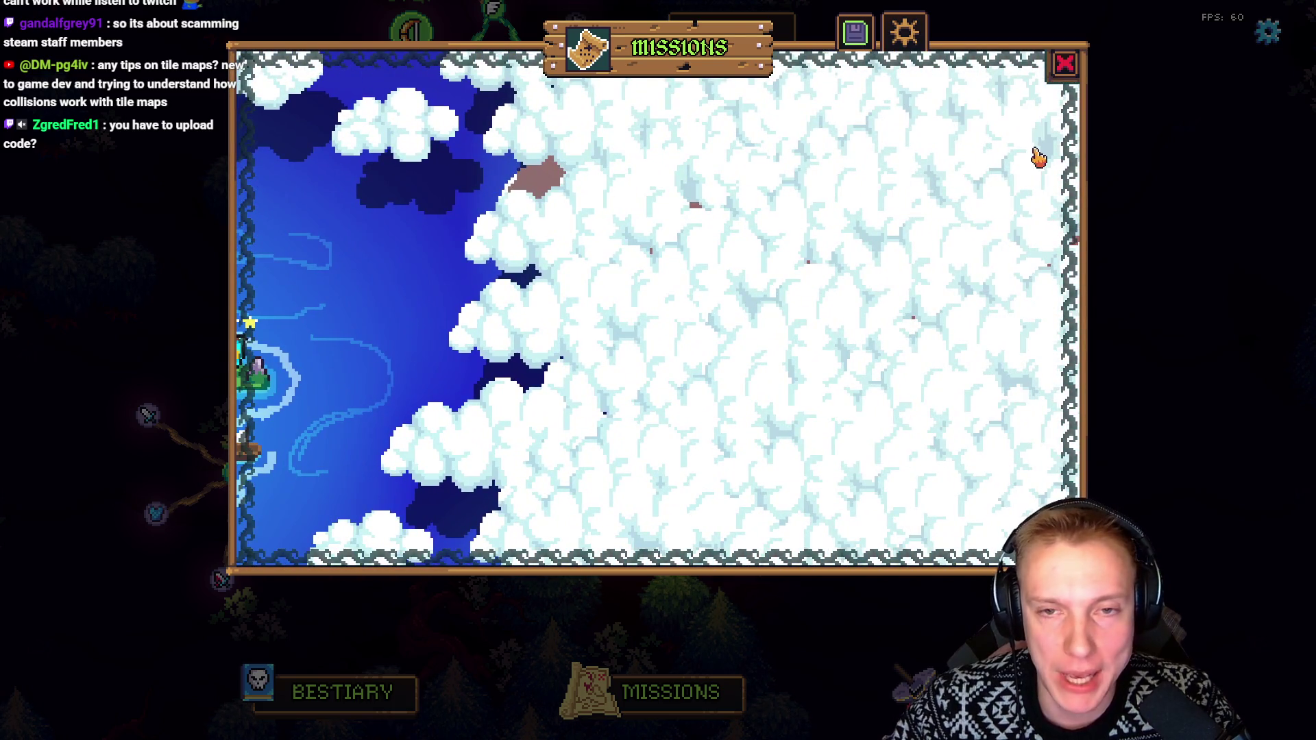
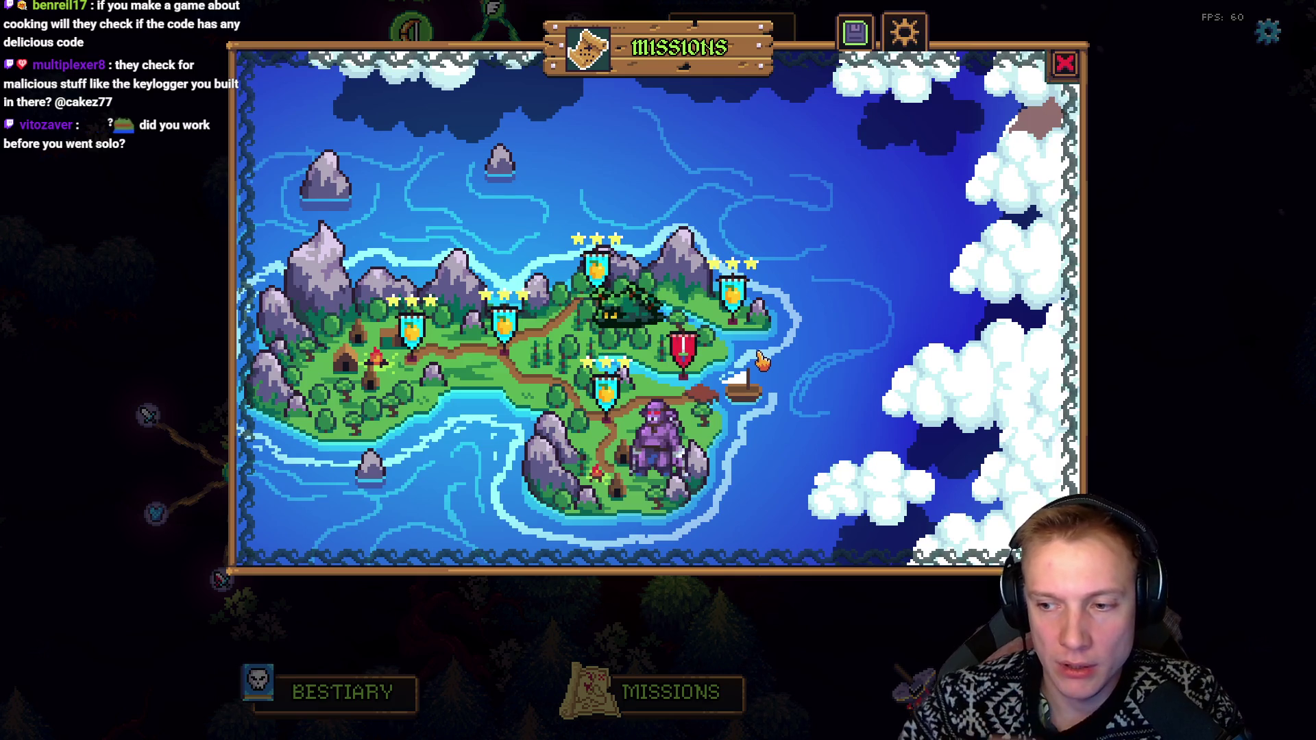
Change the size of all four SKELETON_KNIGHT entries from {32, 32} to {48, 48}
key("alt+Tab")
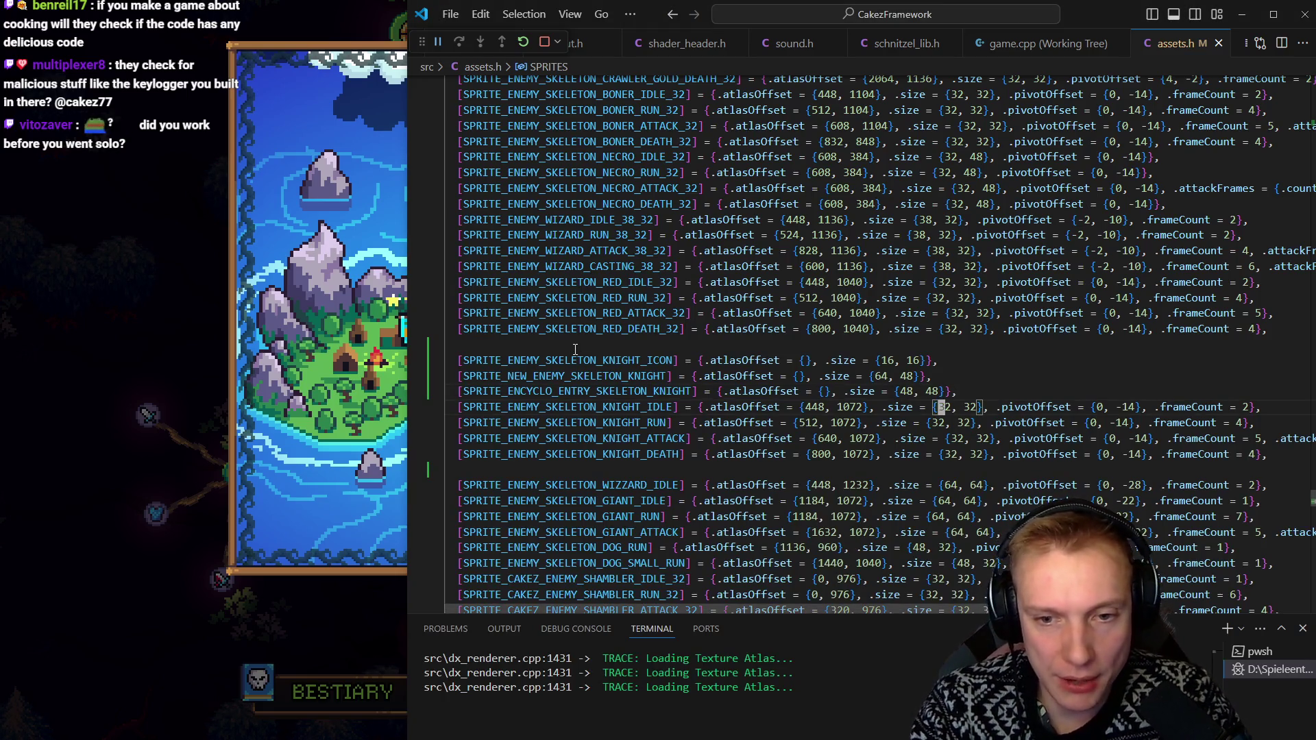
key("alt+Tab")
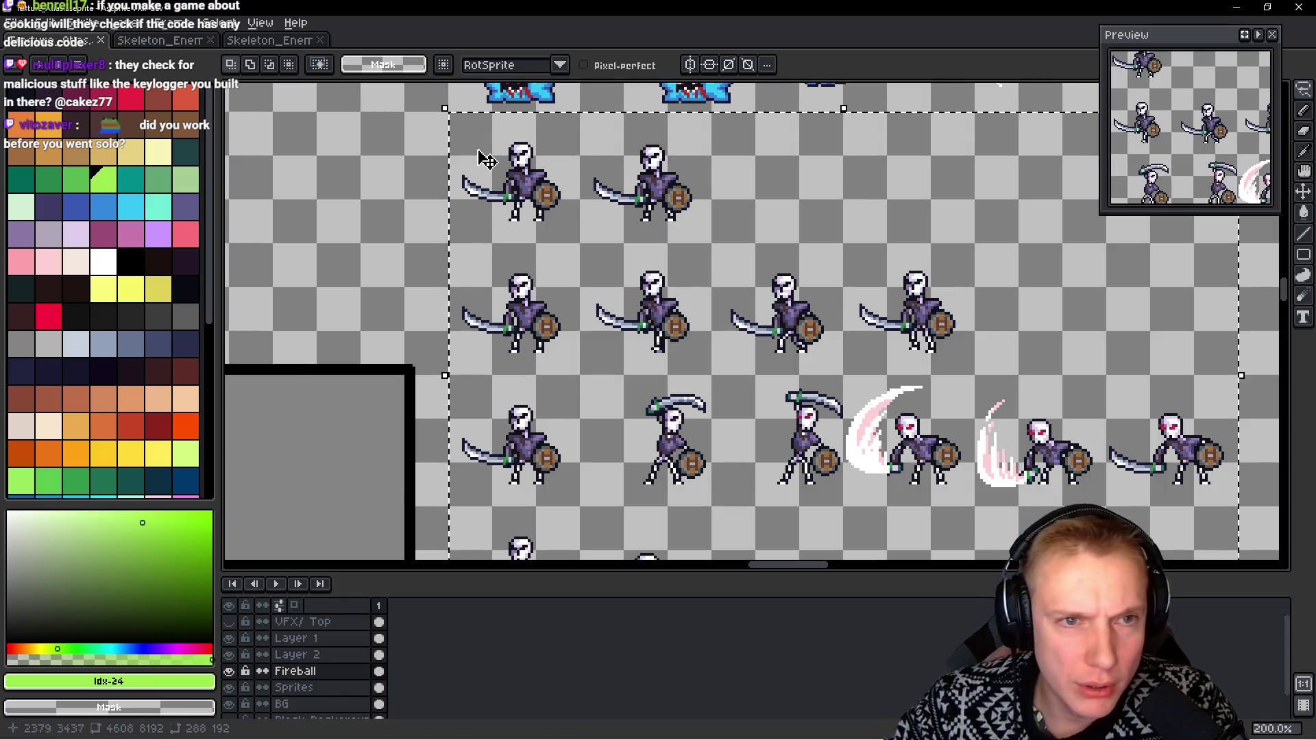
key("alt+Tab")
key("Left")
key("Left")
key("Left")
key("ctrl+alt+Down")
key("ctrl+alt+Down")
key("ctrl+alt+Down")
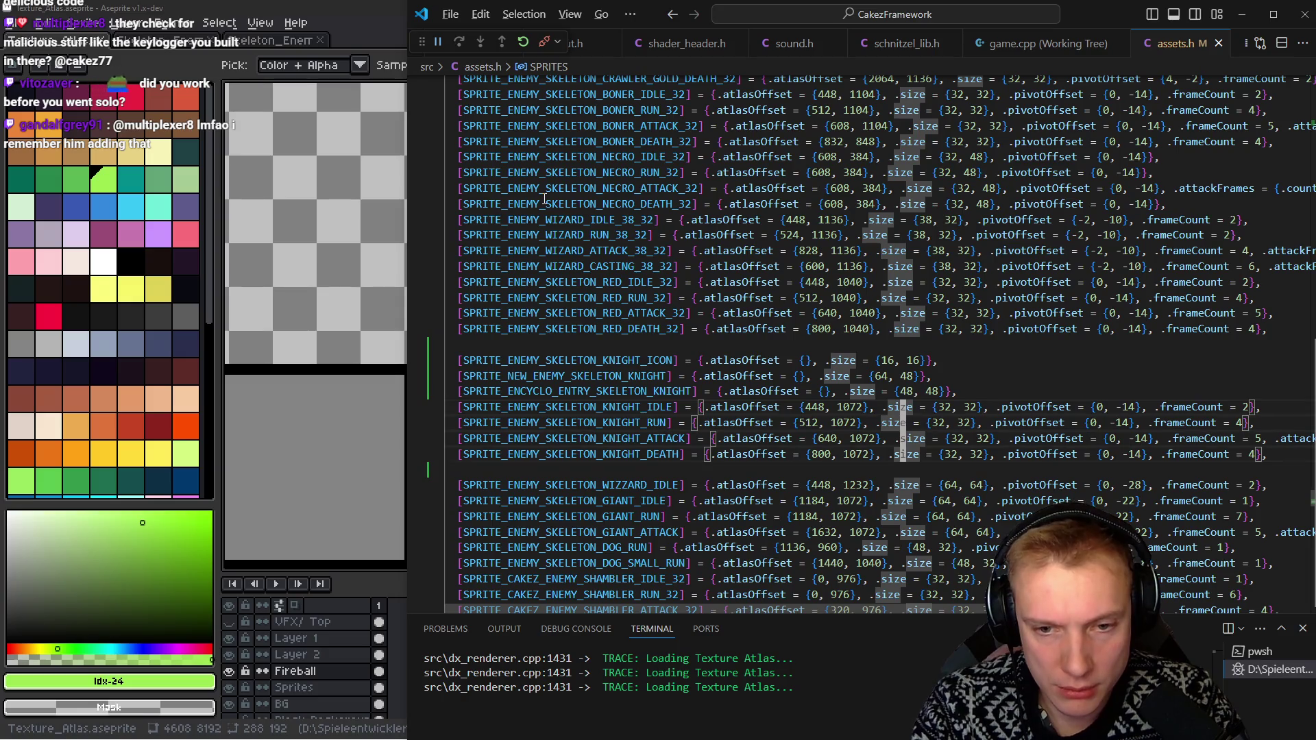
key("ctrl+Right")
key("ctrl+Right")
key("ctrl+Right")
key("Delete")
key("Delete")
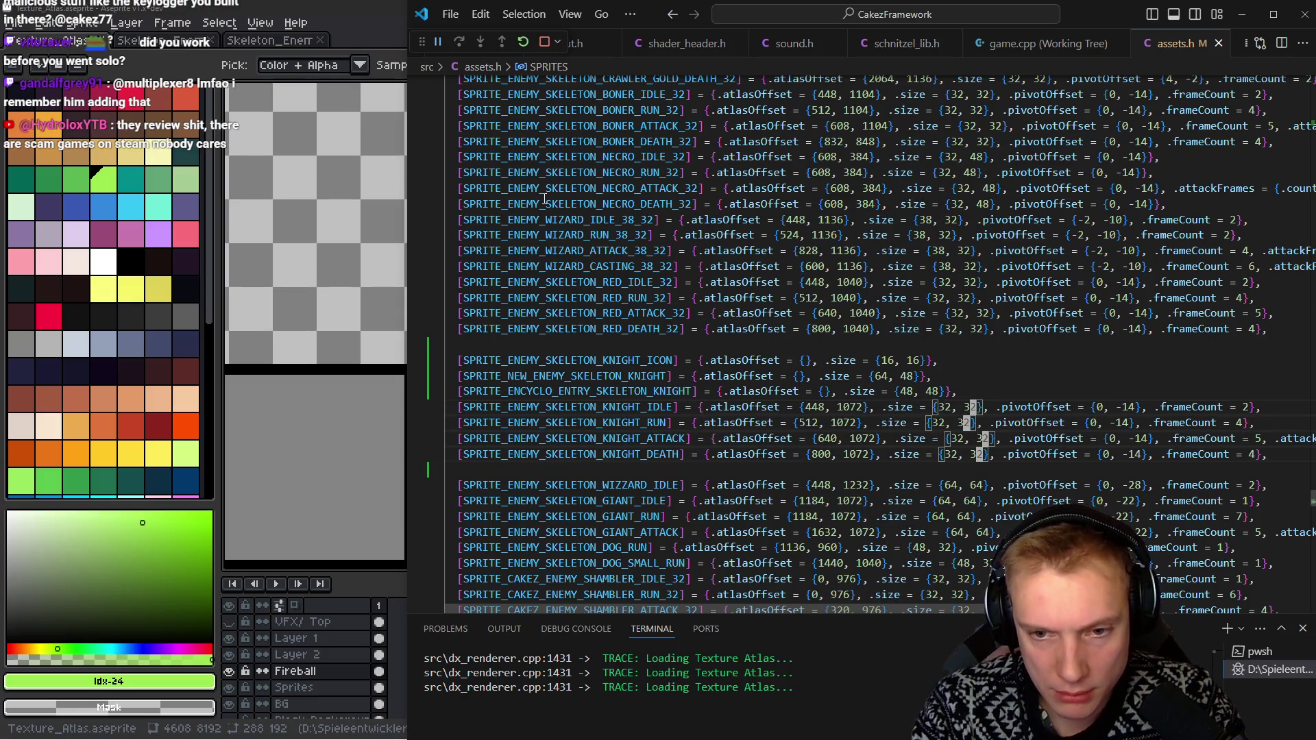
key("BackSpace")
key("BackSpace")
key("BackSpace")
type("3")
key("BackSpace")
type("48, 48")
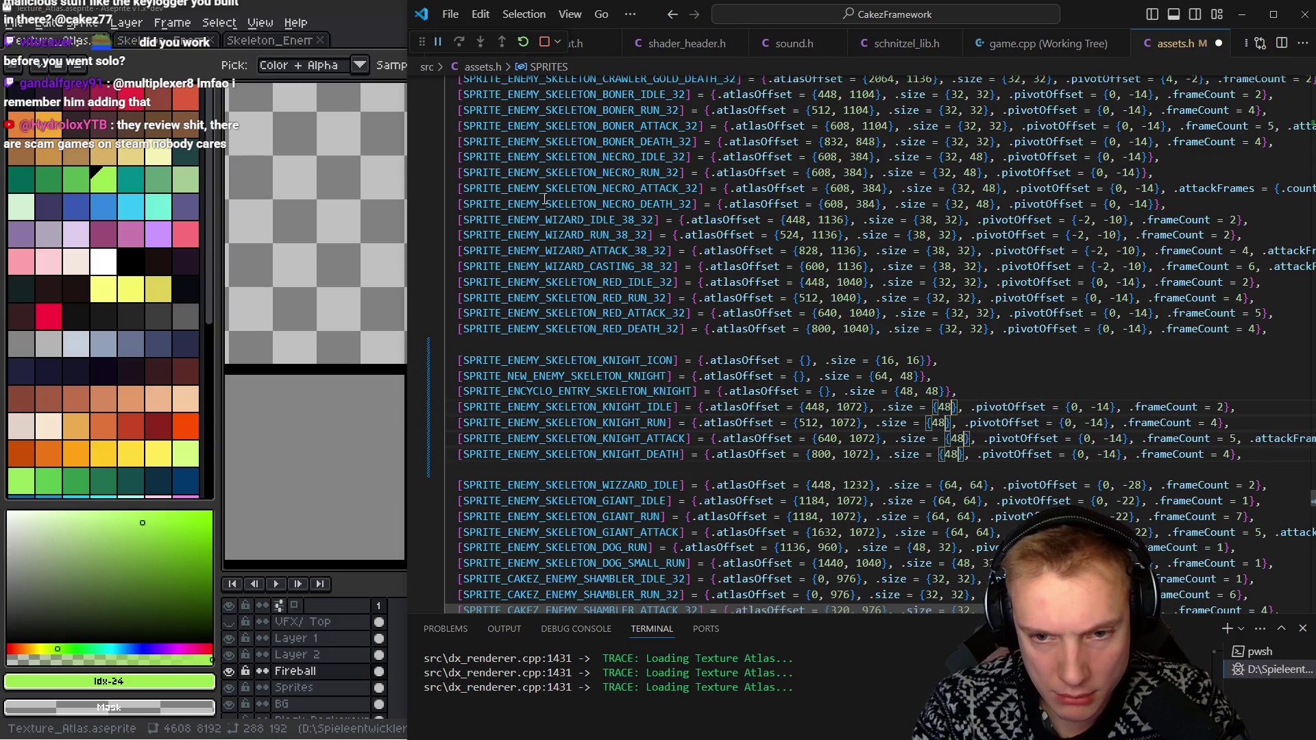
key("Escape")
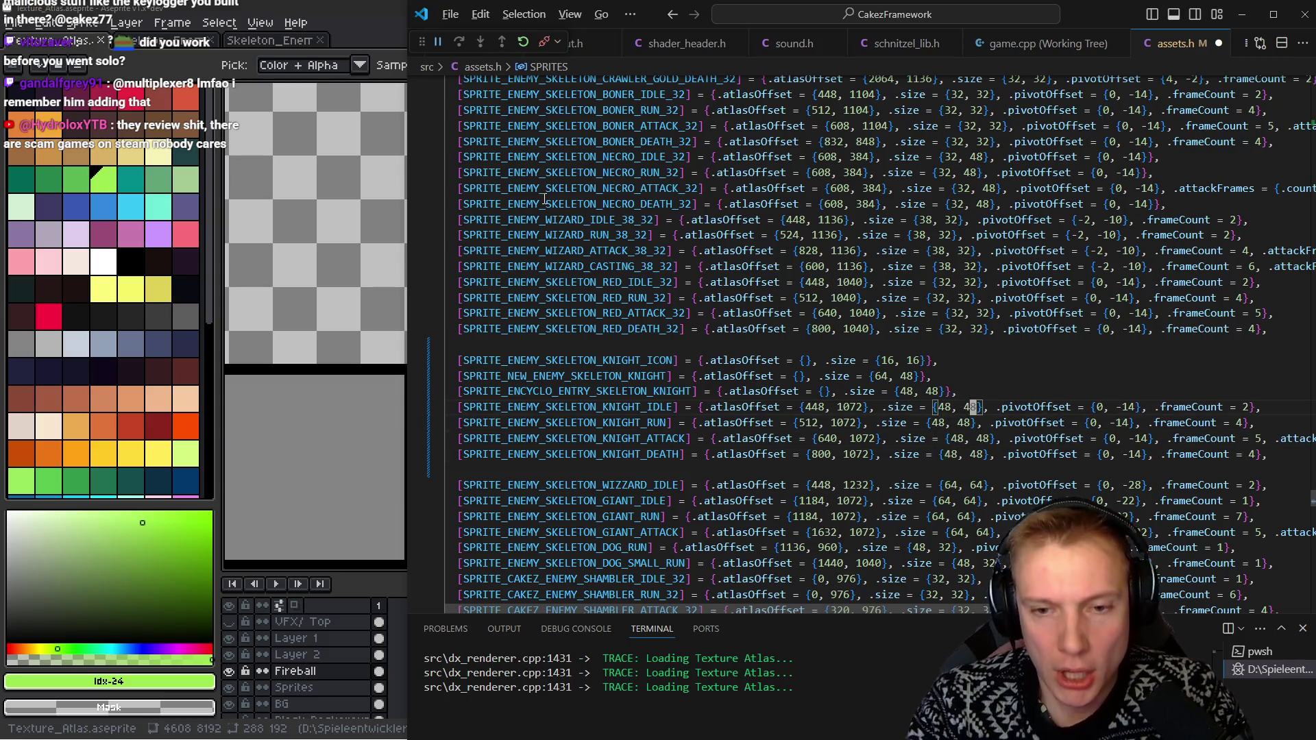
Measure the knight sprite's height and foot offsets in the sprite sheet with rectangle selection
key("alt+Tab")
key("m")
scroll(572, 199, "up", 3)
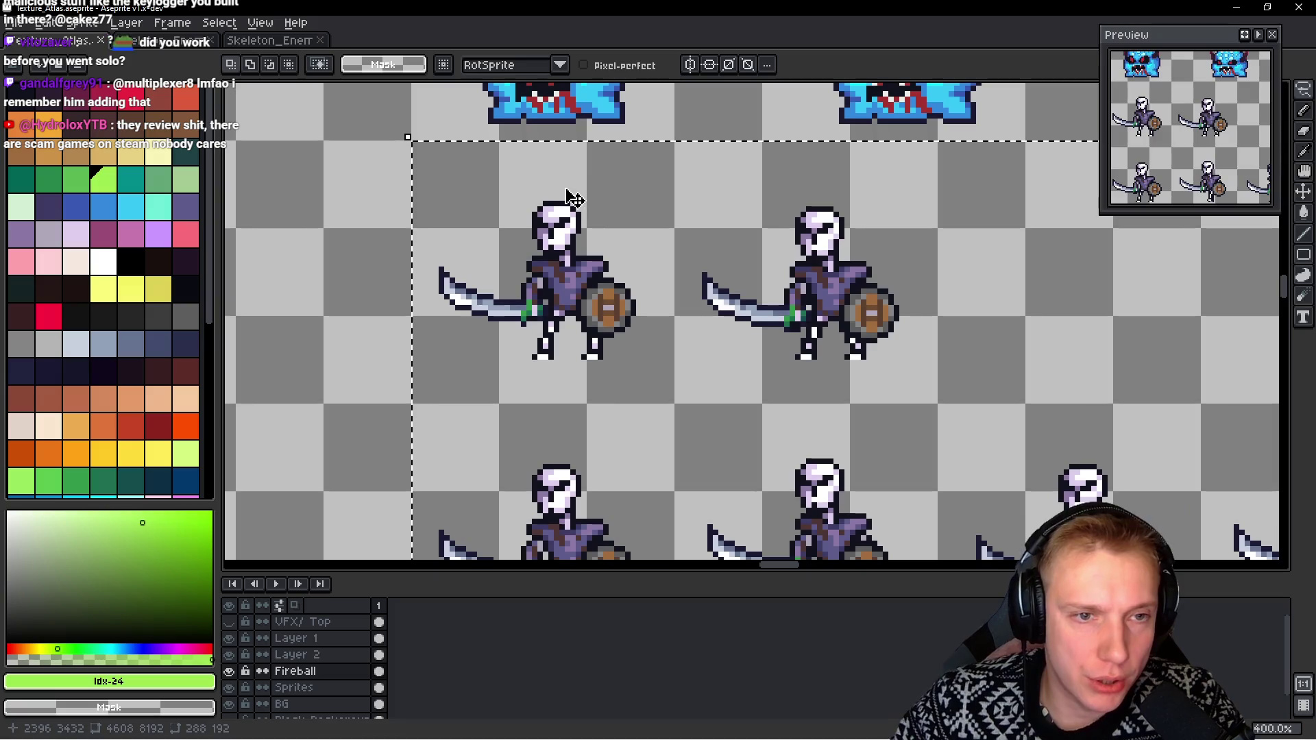
scroll(528, 180, "up", 2)
left_click_drag(544, 122, 549, 479)
key("m")
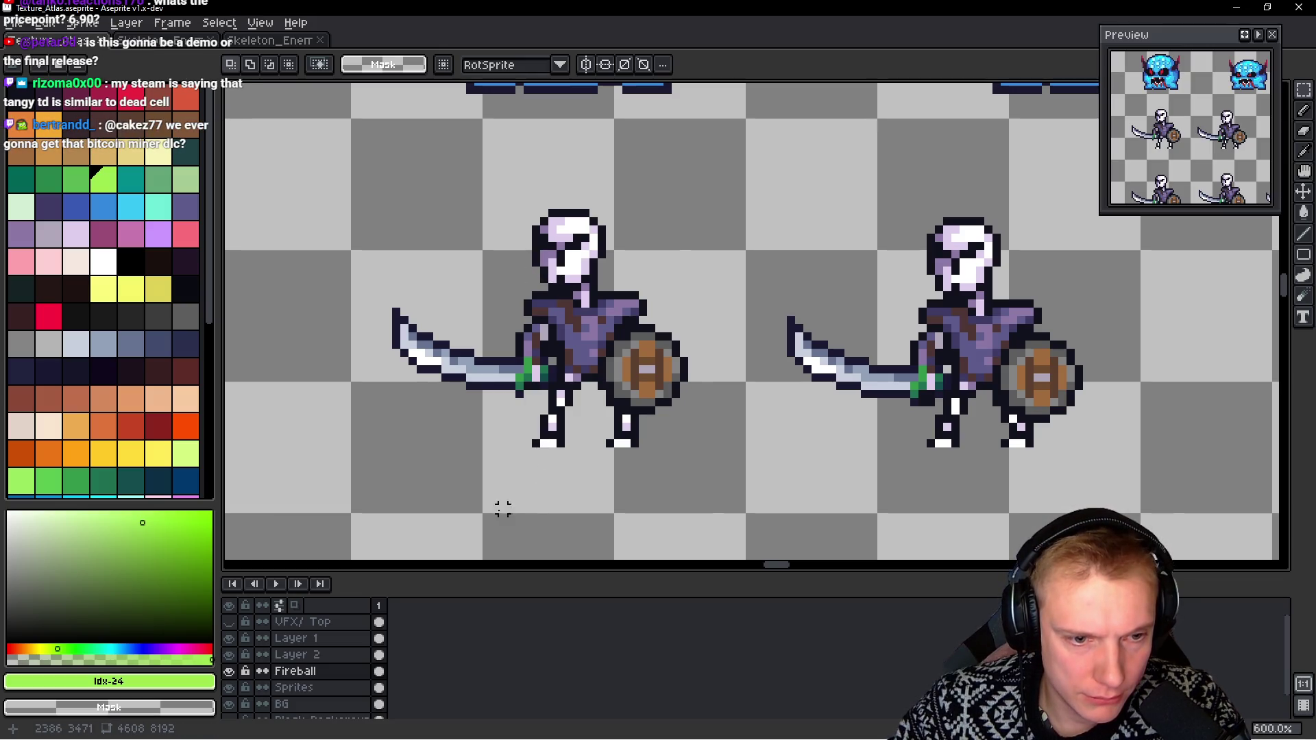
left_click_drag(487, 508, 552, 508)
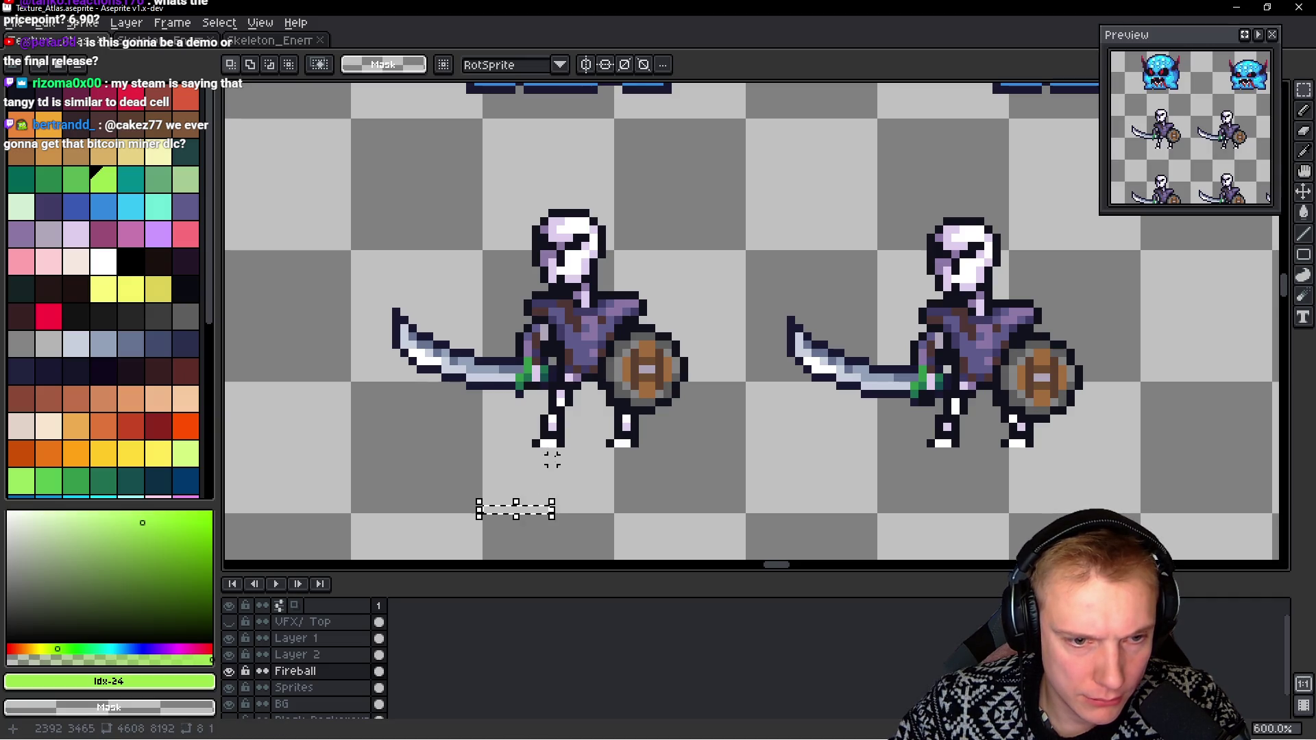
left_click_drag(550, 450, 585, 450)
key("alt+Tab")
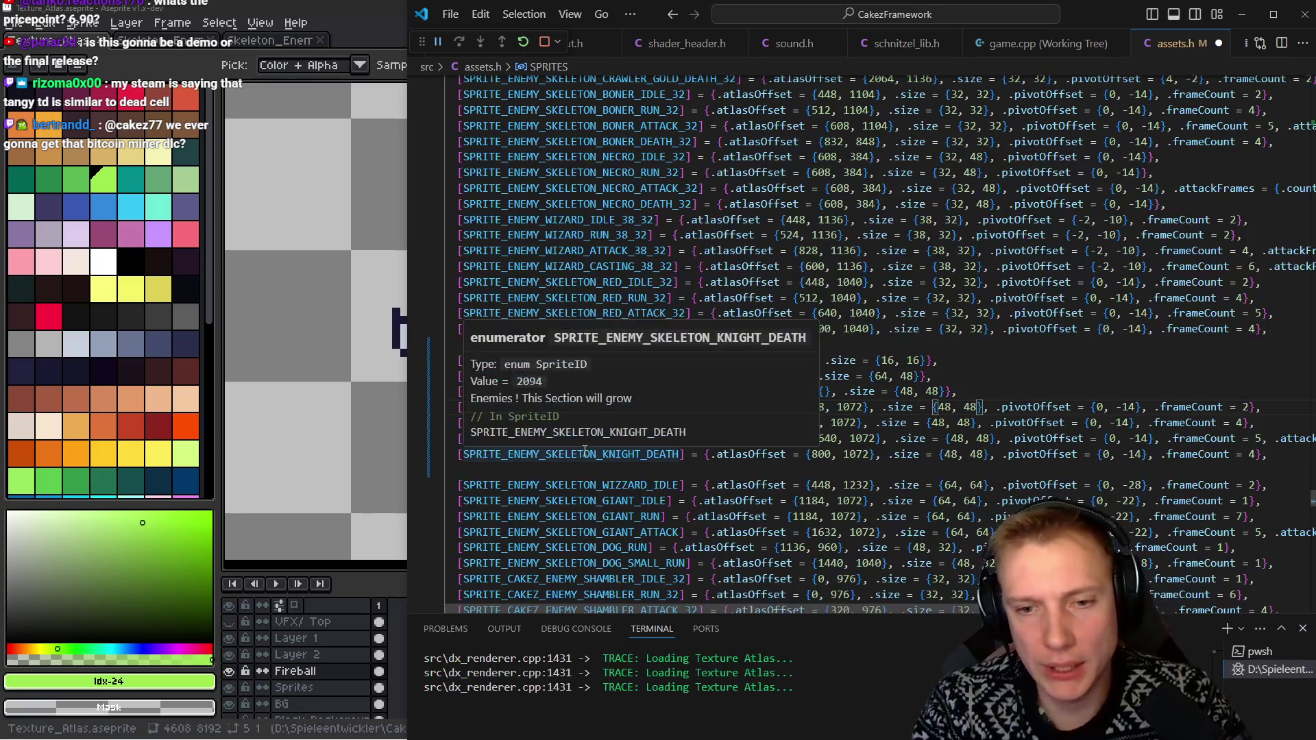
Set the pivotOffset of all four knight entries to {-4, -16}
key("Right")
key("Right")
key("Right")
key("ctrl+alt+Down")
key("ctrl+alt+Down")
key("ctrl+alt+Down")
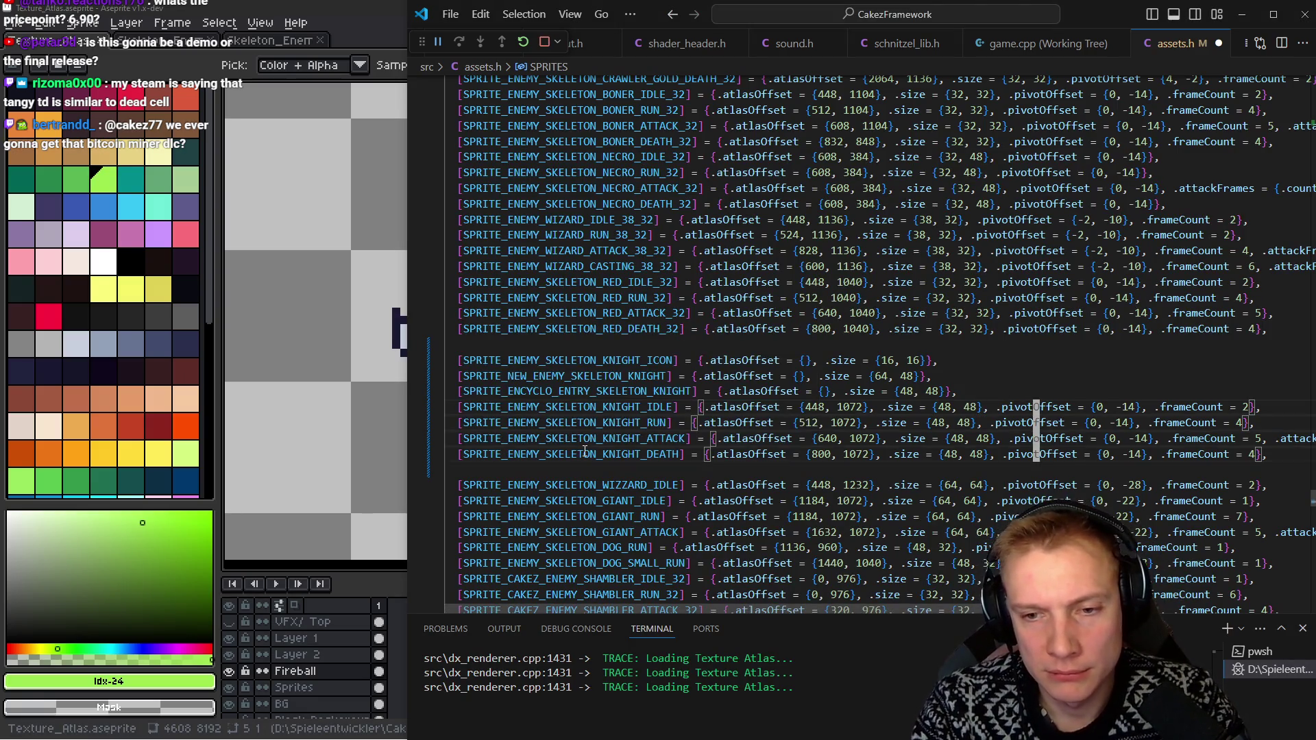
key("ctrl+Right")
key("ctrl+Right")
key("ctrl+Right")
key("BackSpace")
type("-4")
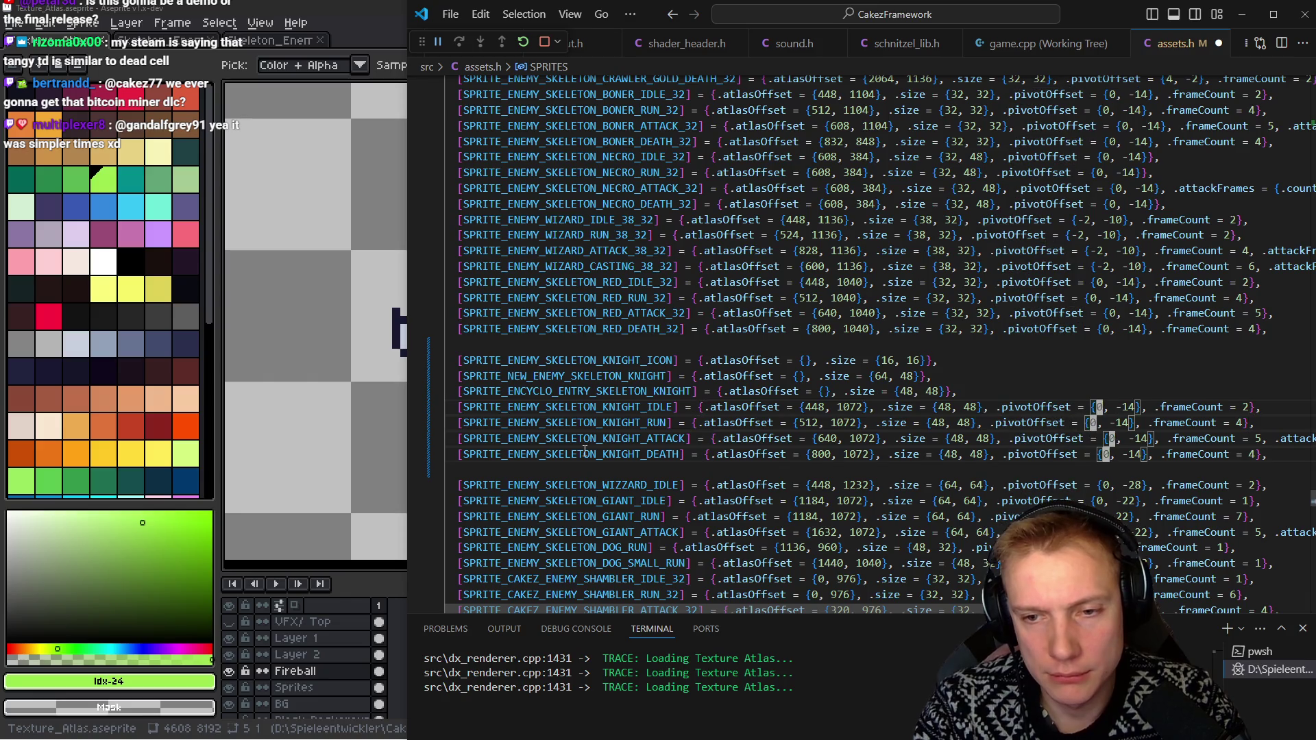
key("ctrl+Right")
key("ctrl+Right")
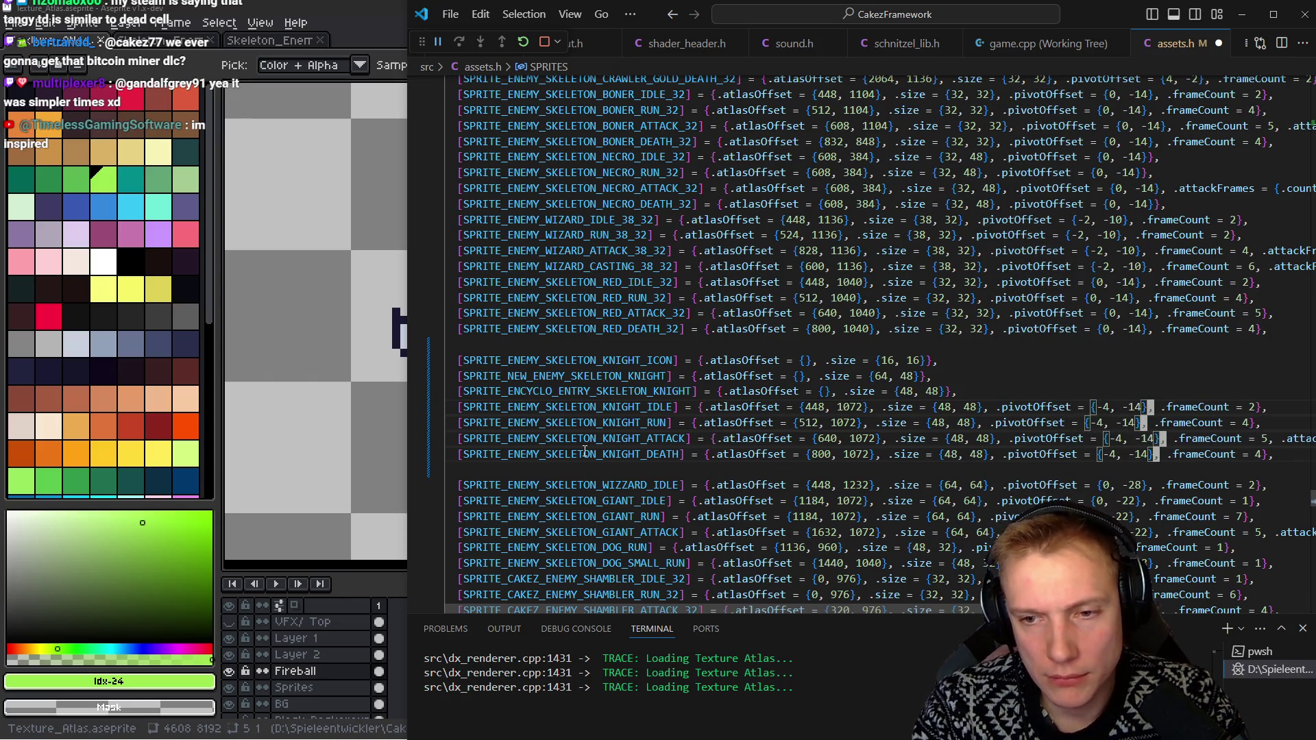
key("alt+Tab")
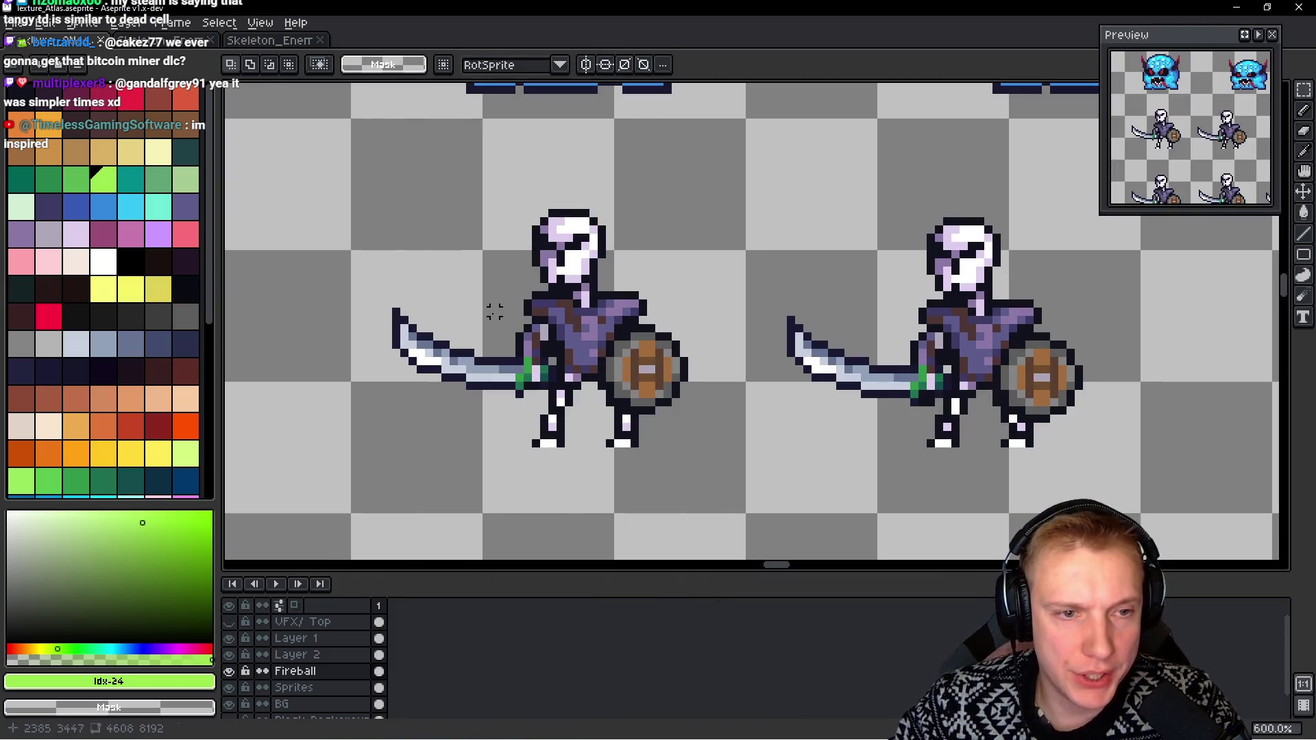
left_click_drag(486, 312, 512, 428)
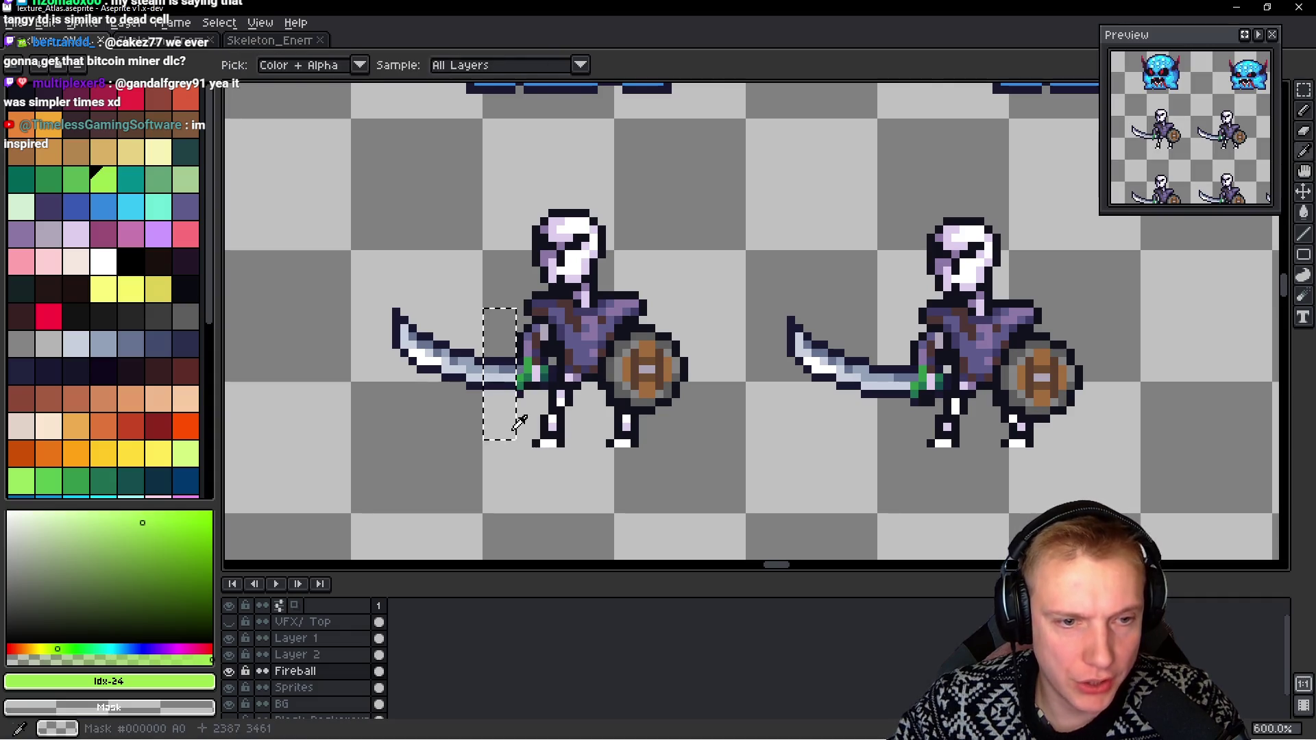
key("alt+Tab")
type("16")
key("Escape")
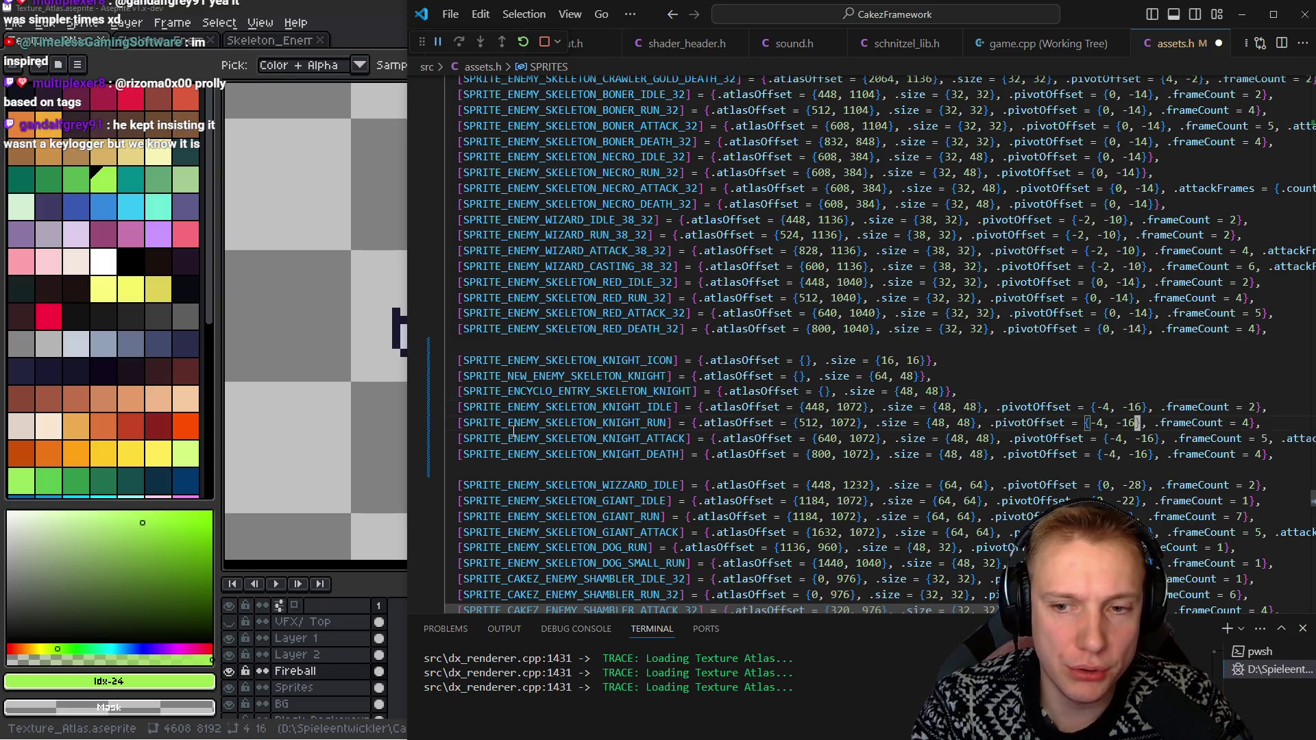
Give the knight attack entry frameCount 6 and attack frame 3
key("ctrl+Right")
key("ctrl+Right")
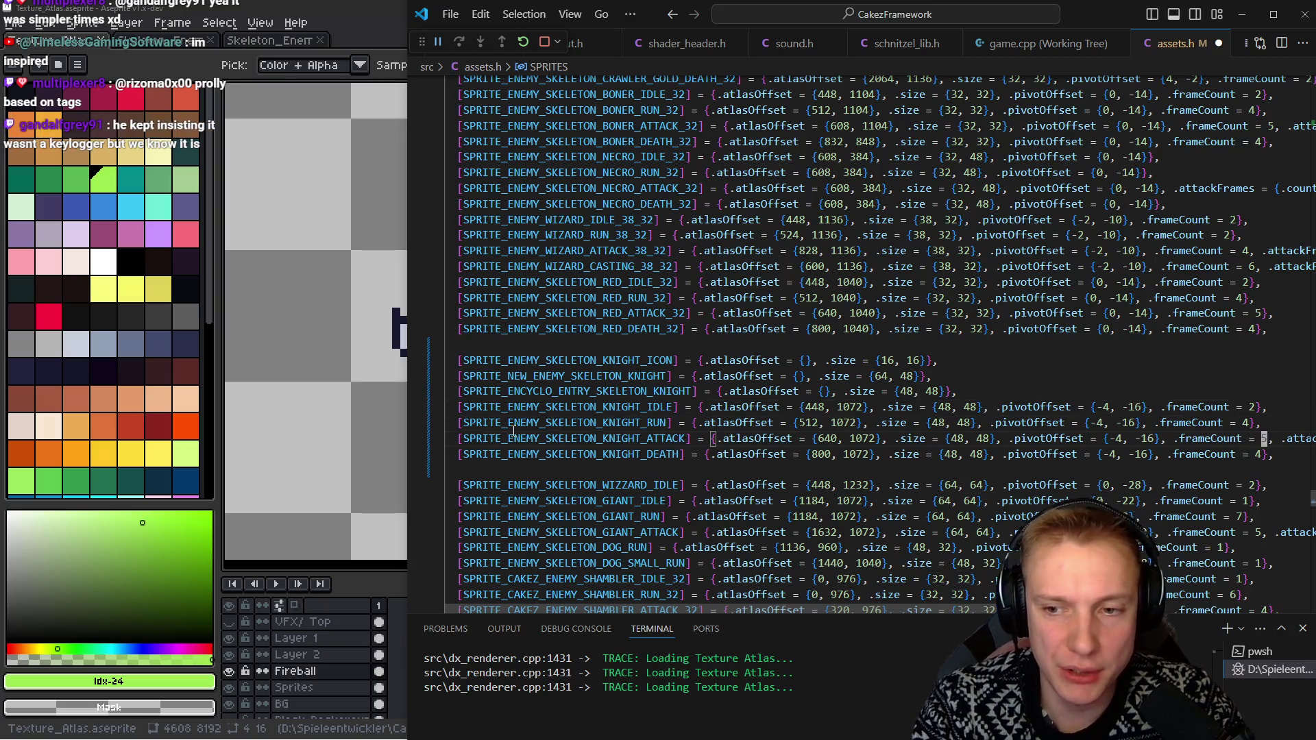
key("alt+Tab")
scroll(548, 273, "down", 2)
scroll(548, 272, "up", 1)
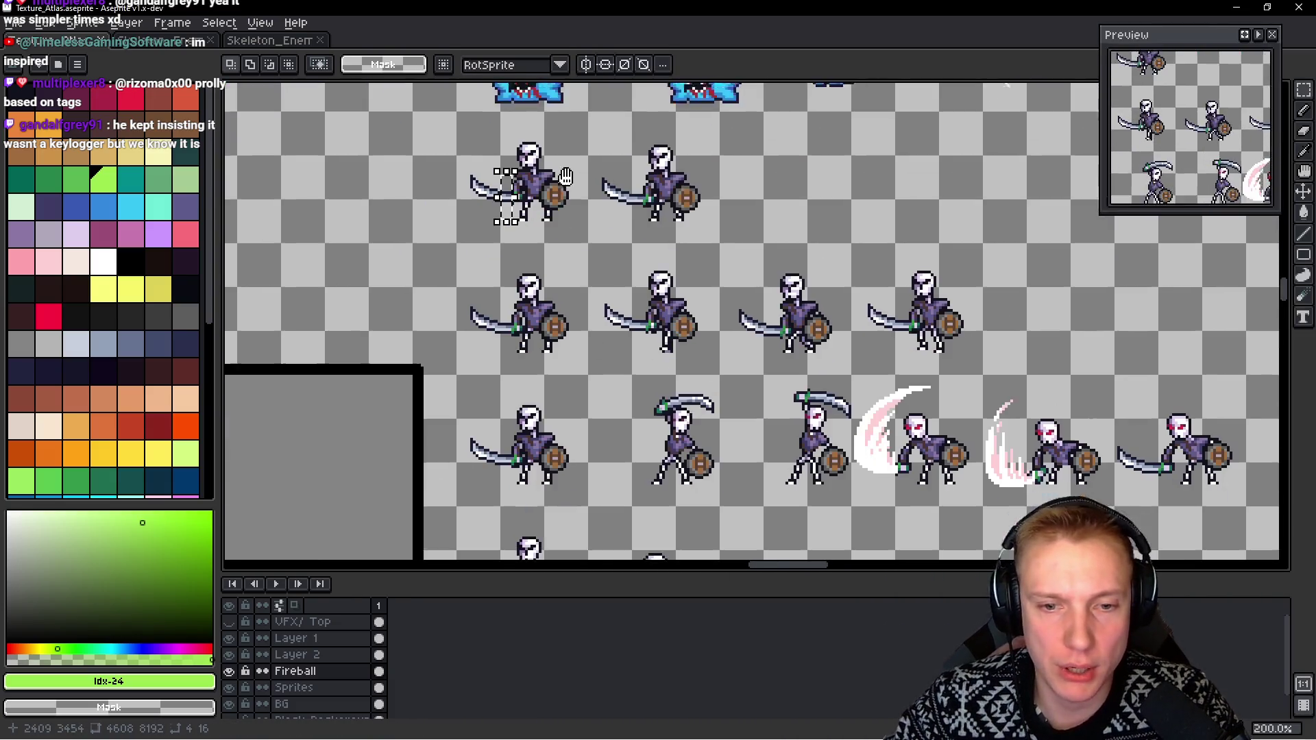
left_click_drag(548, 272, 546, 272)
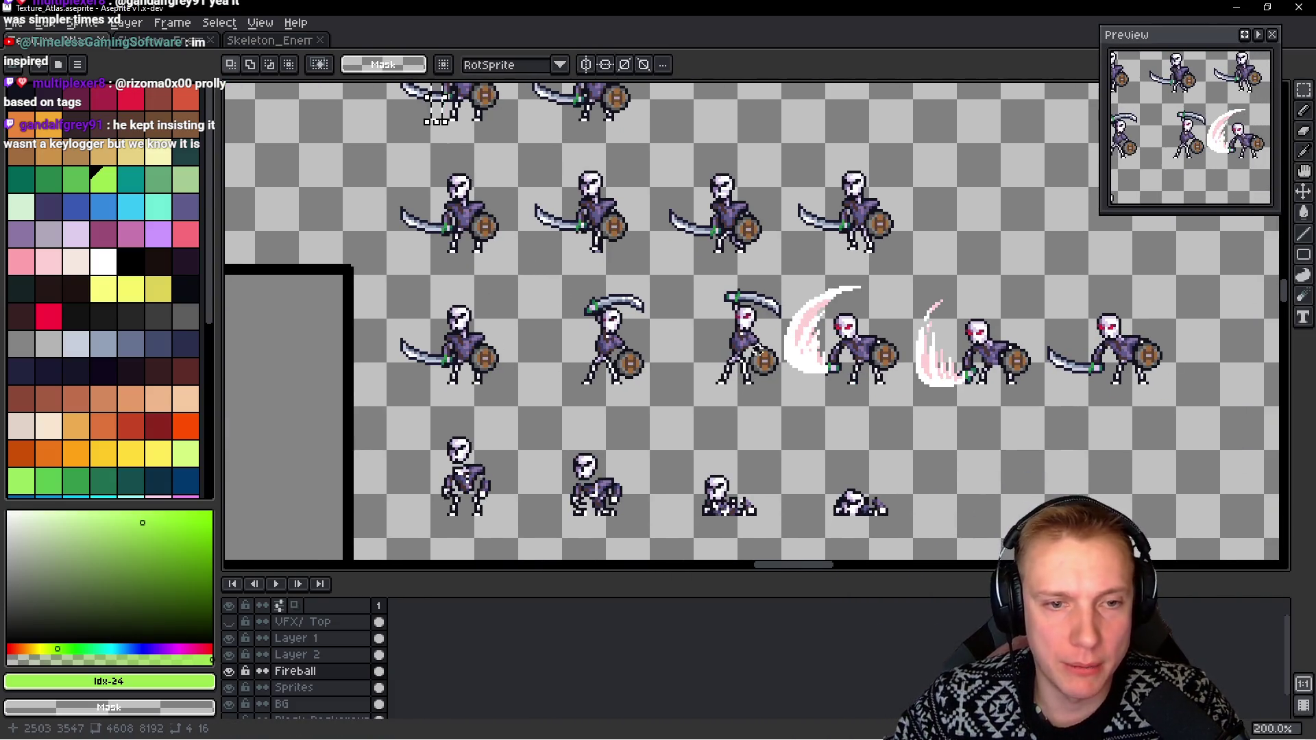
key("alt+Tab")
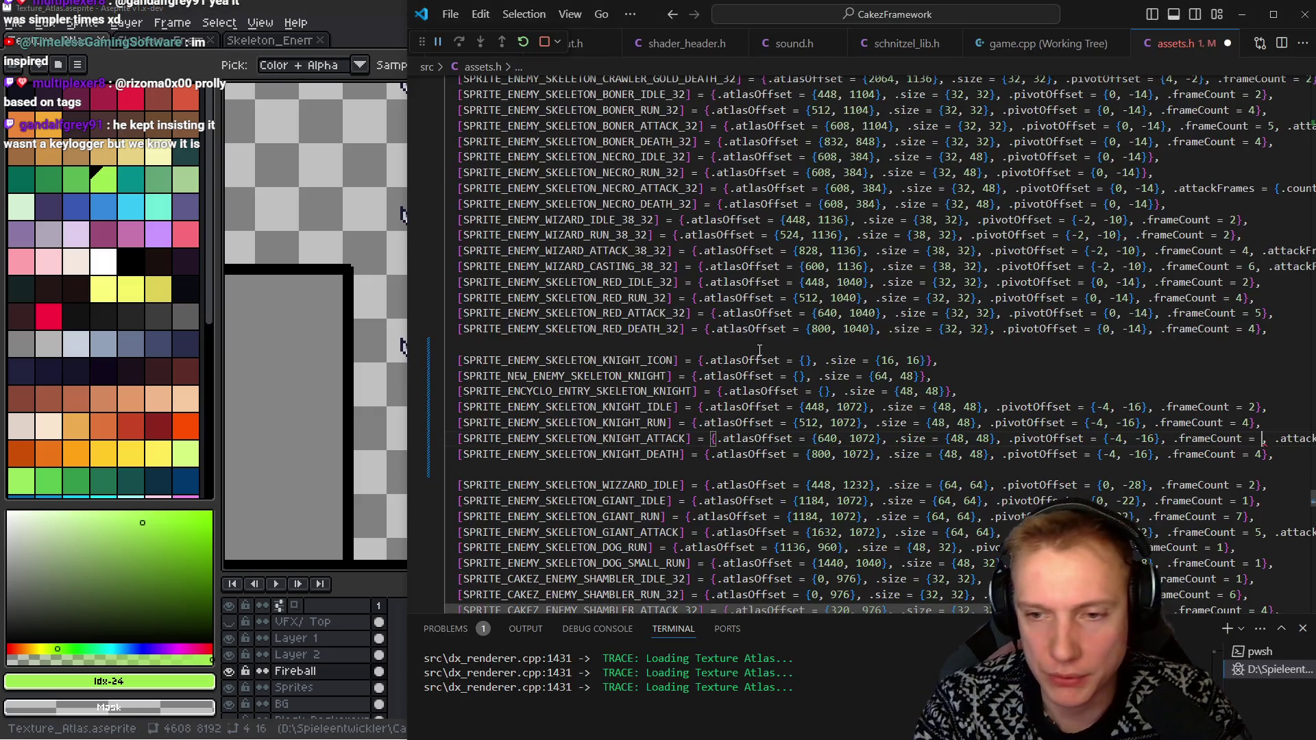
type("6")
key("End")
key("Left")
key("Left")
key("Left")
type("2")
key("BackSpace")
key("alt+Tab")
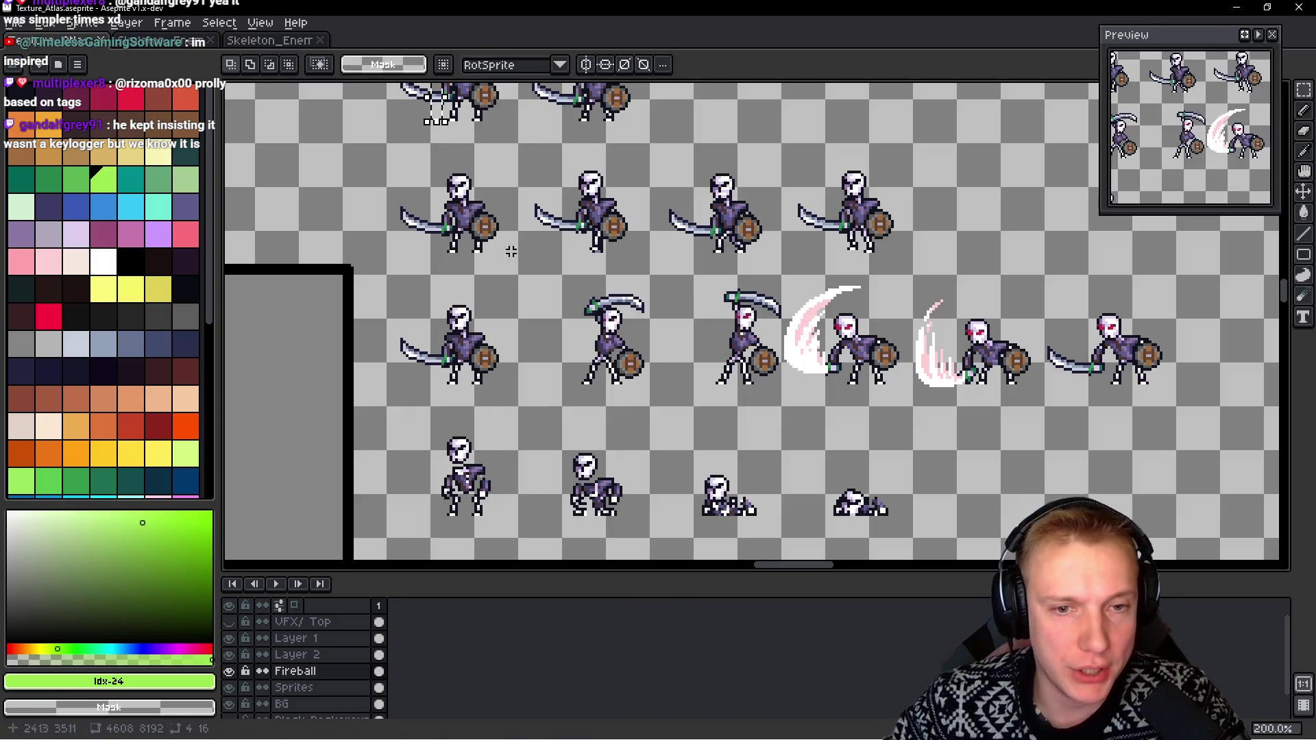
key("alt+Tab")
type("3")
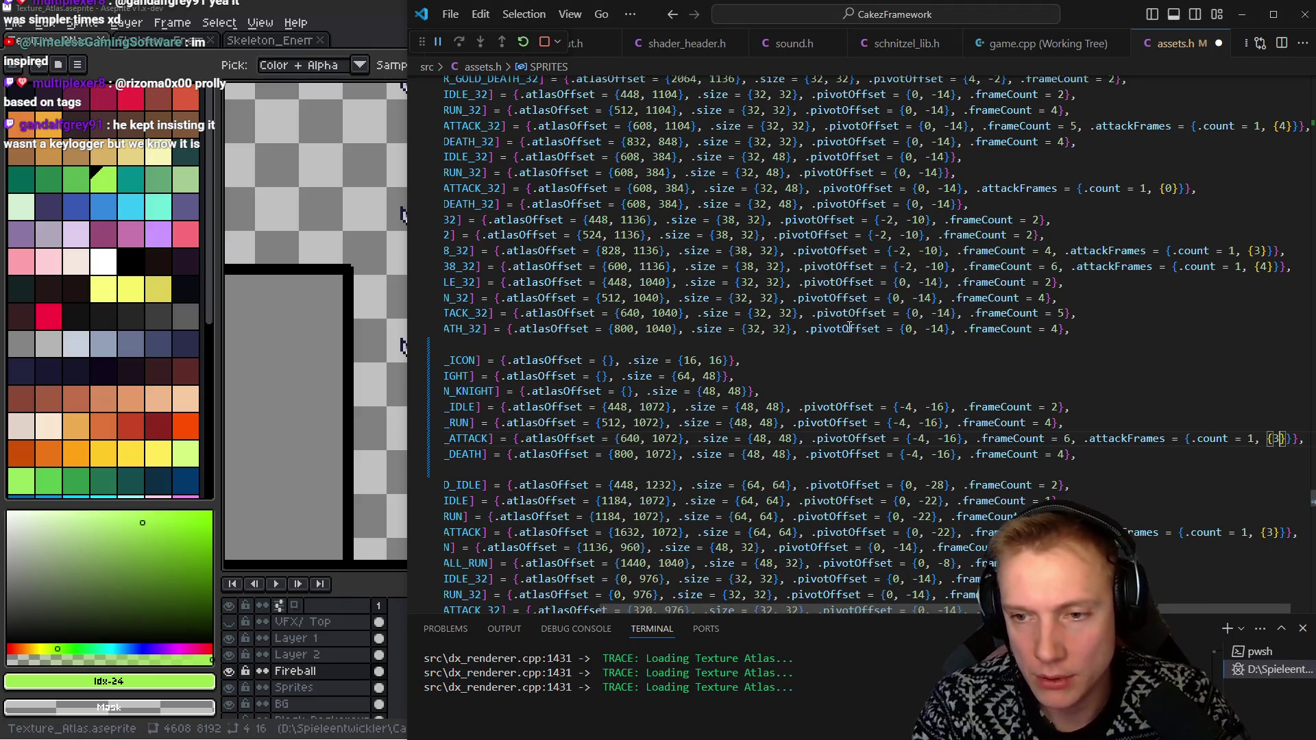
Place edit points on the knight idle and run entries' atlas offsets
key("Down")
key("Home")
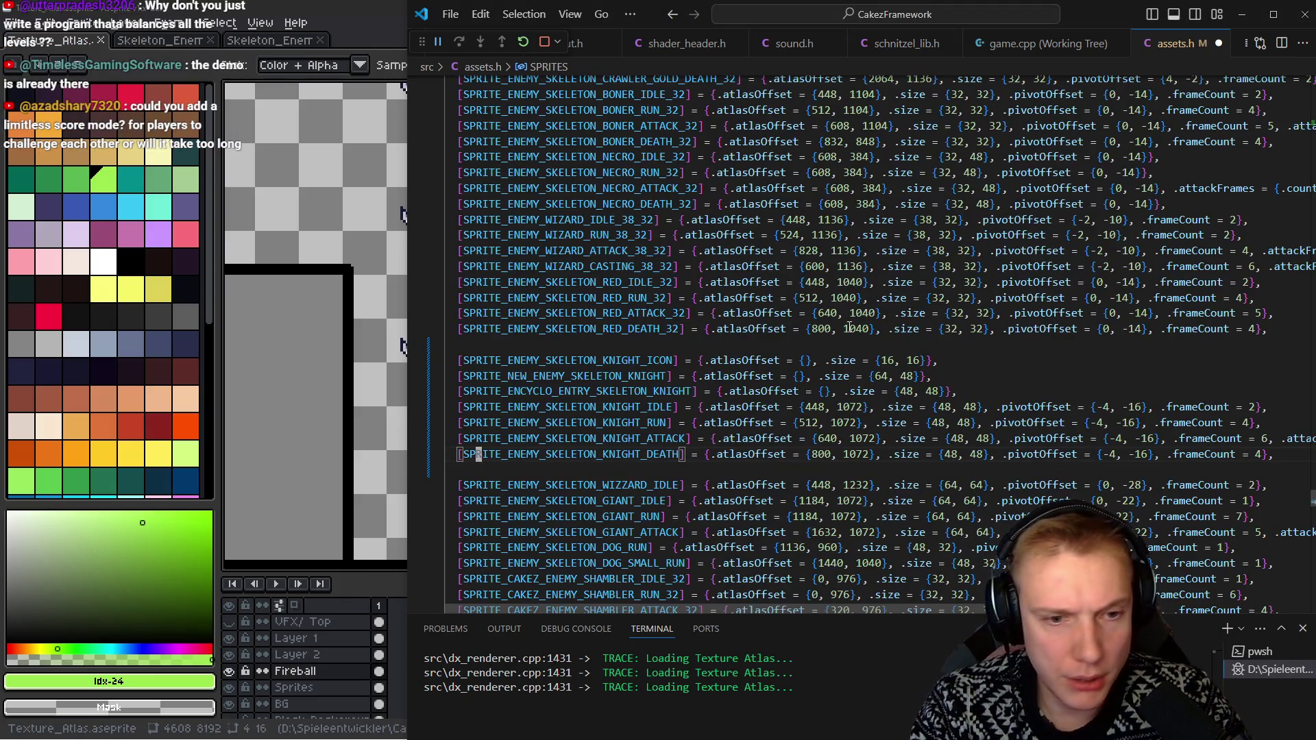
key("Right")
key("Right")
key("Right")
key("Up")
key("Up")
key("Up")
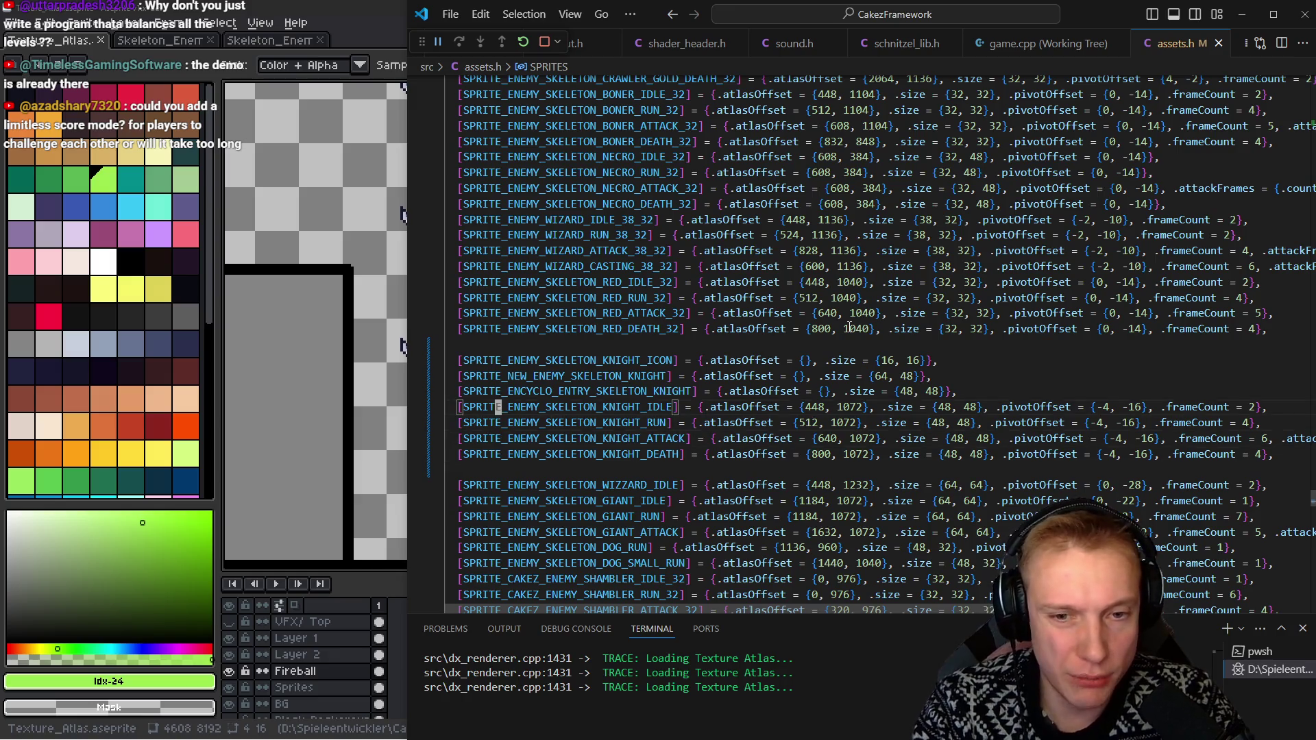
key("Right")
key("Right")
key("Right")
key("ctrl+alt+Down")
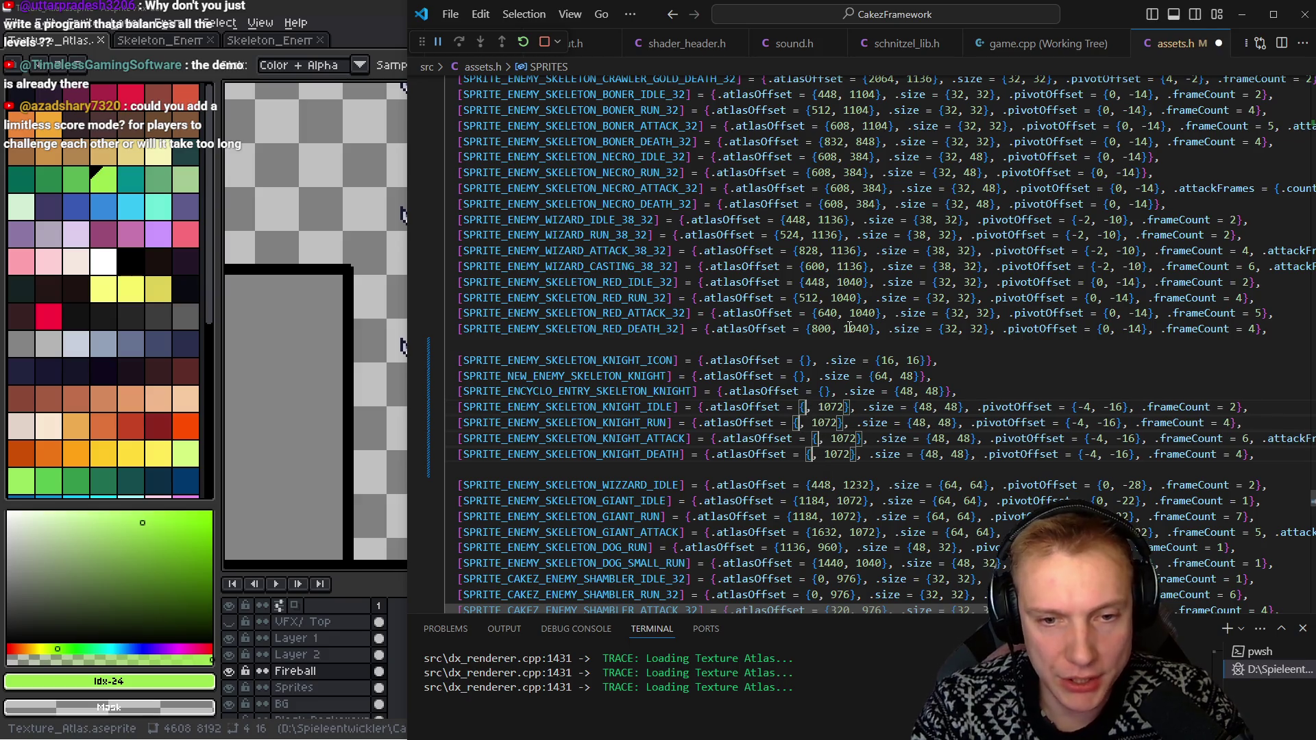
Set the knight entries' atlas offset x to 2368
key("alt+Tab")
key("m")
scroll(652, 223, "up", 3)
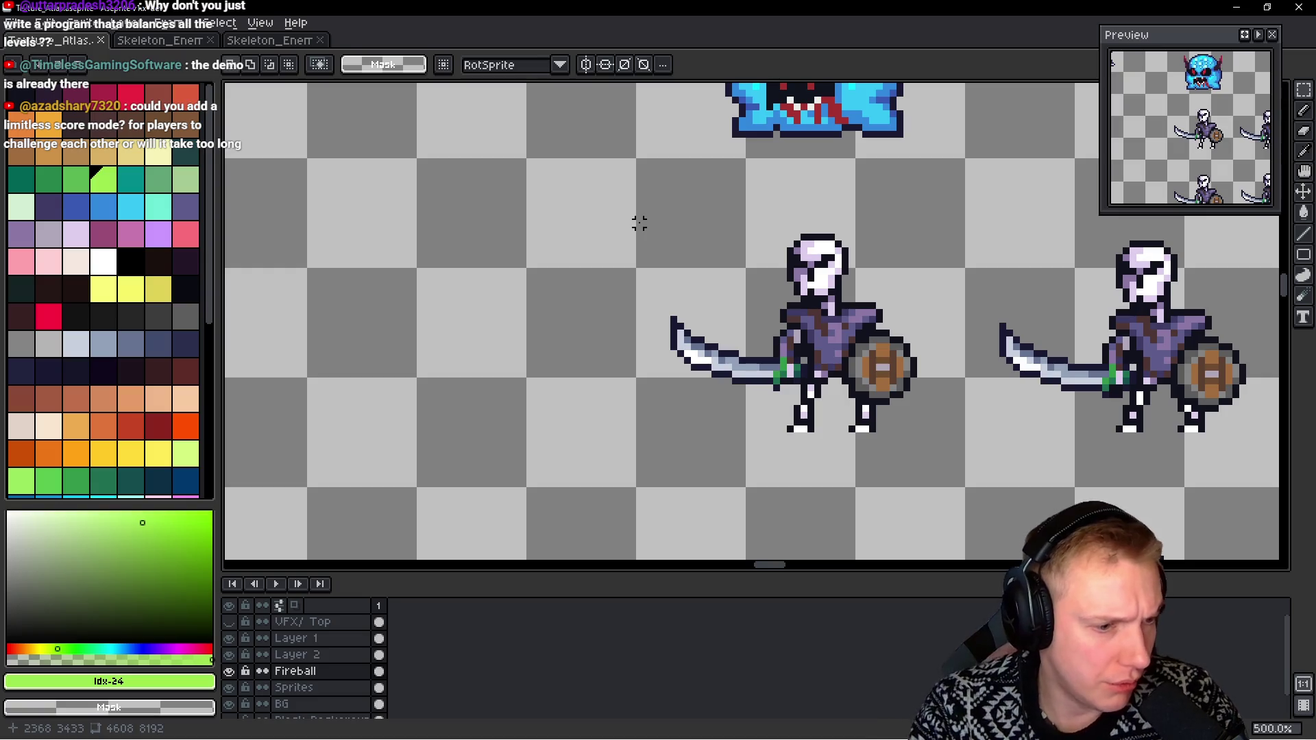
key("alt+Tab")
type("23")
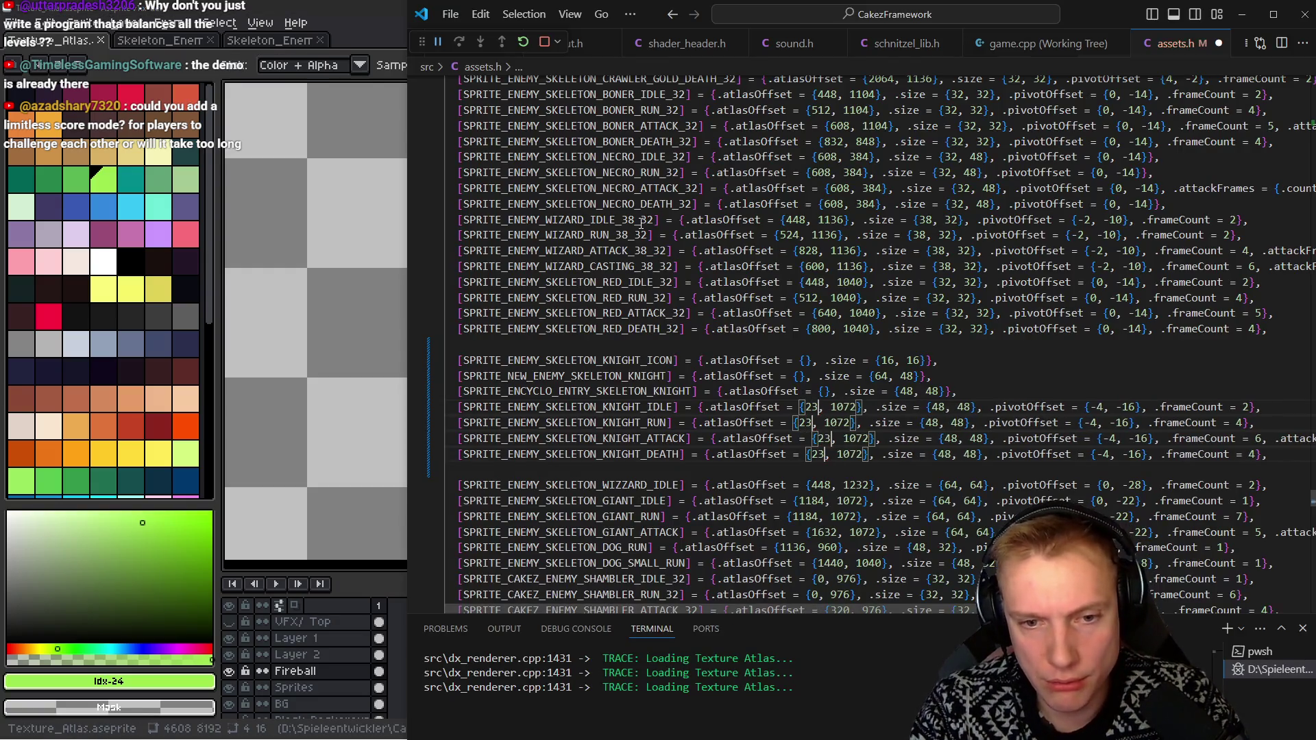
type("68")
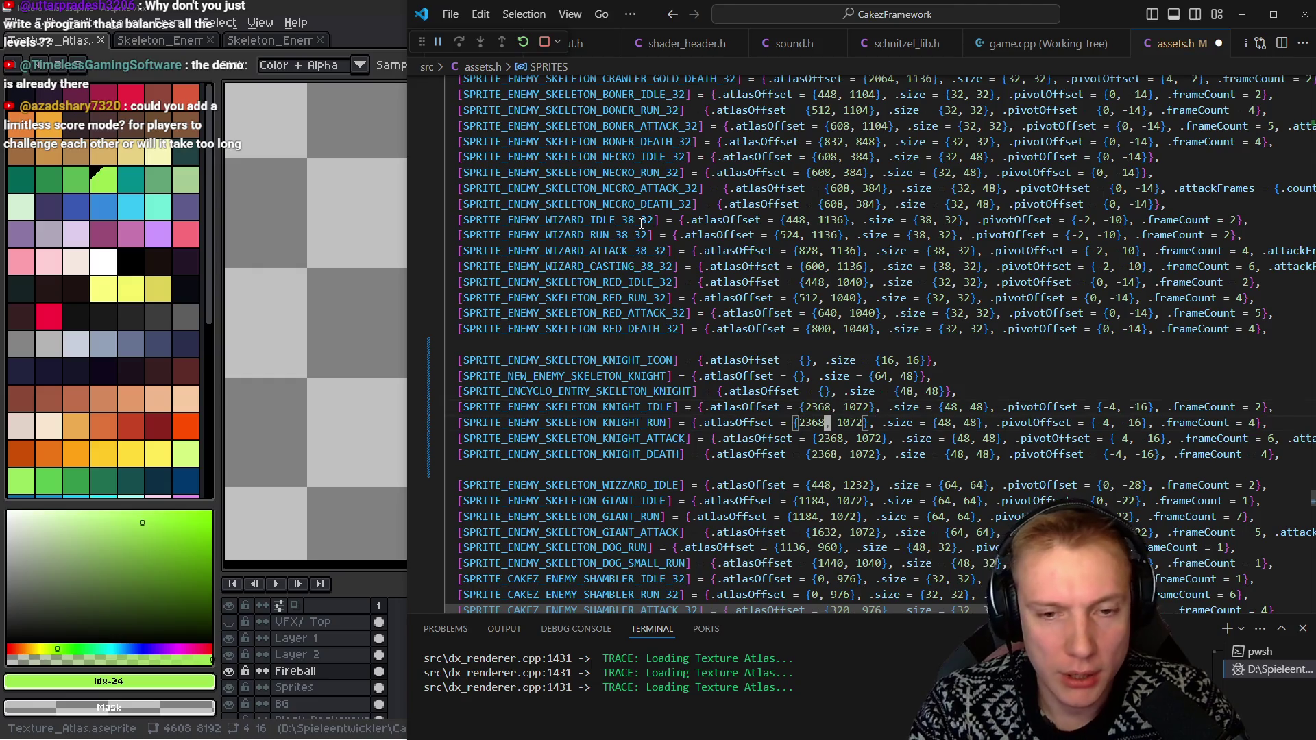
Replace the knight idle atlas offset y 1072 with 3424
key("Up")
key("Right")
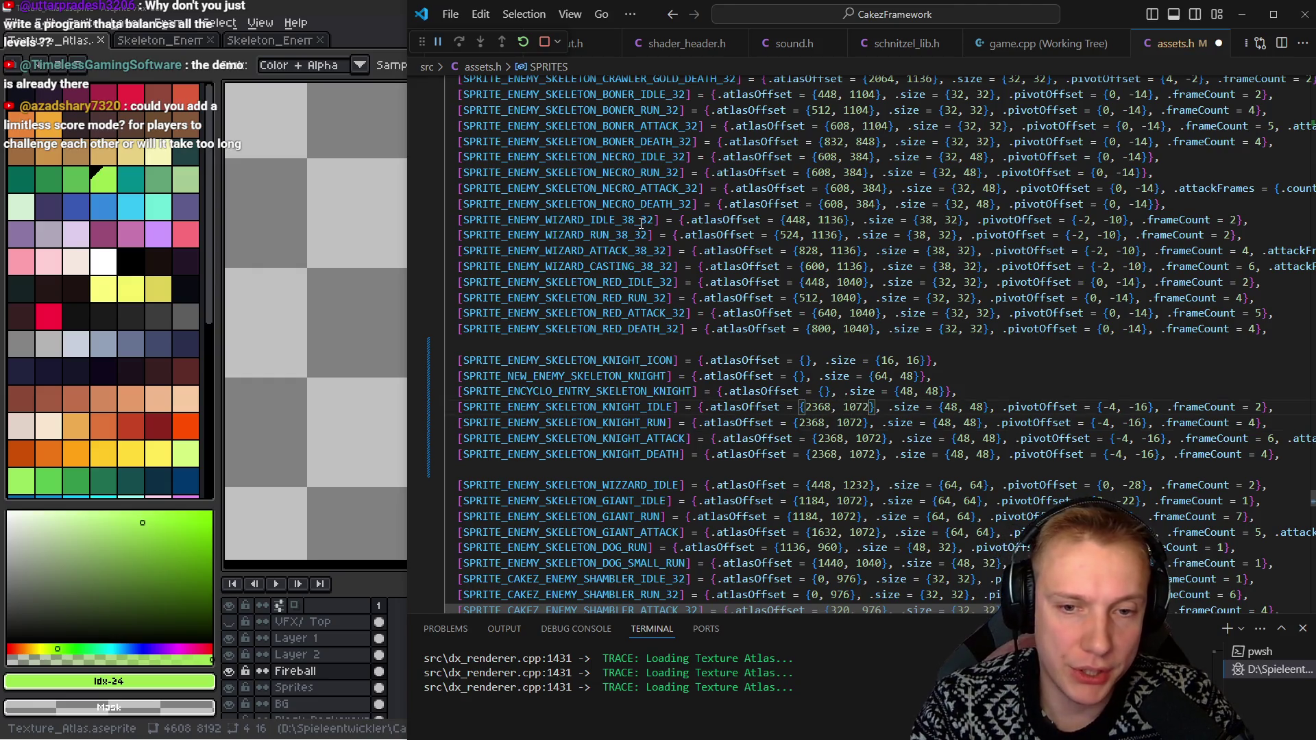
key("BackSpace")
key("BackSpace")
key("BackSpace")
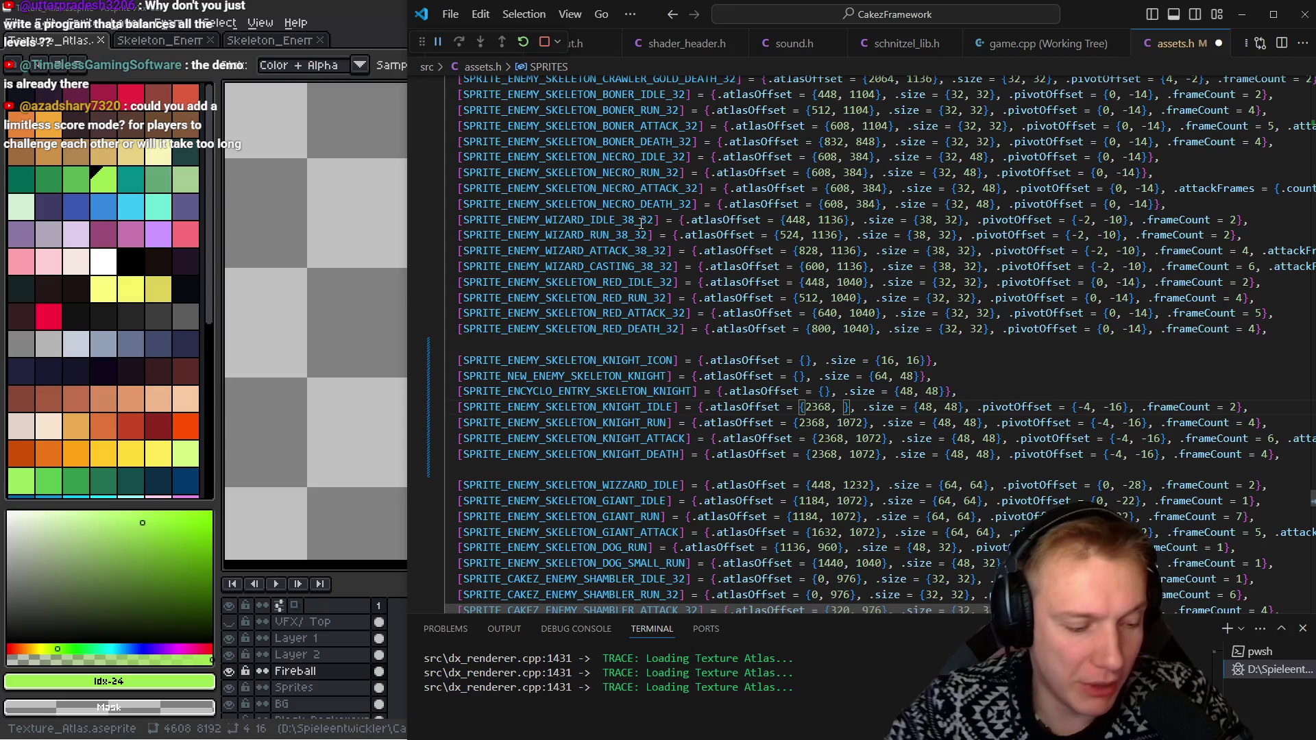
key("alt+Tab")
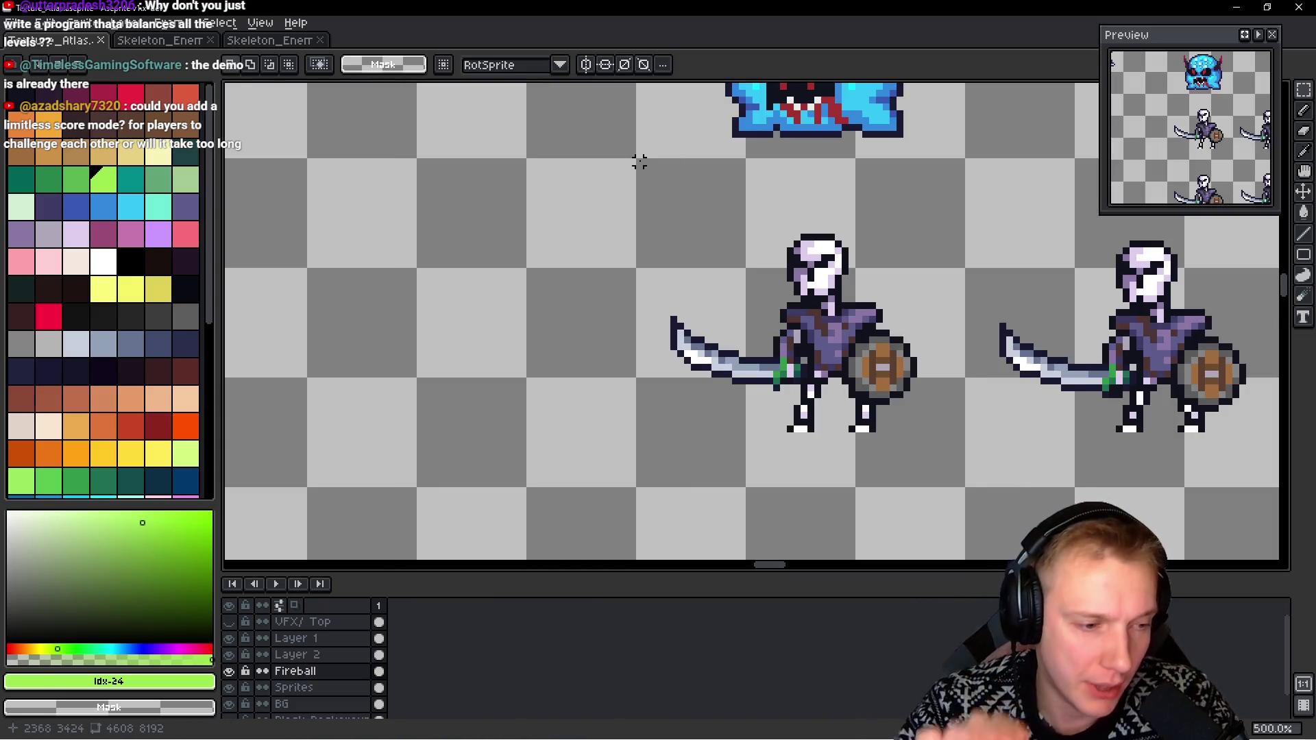
key("alt+Tab")
type("34")
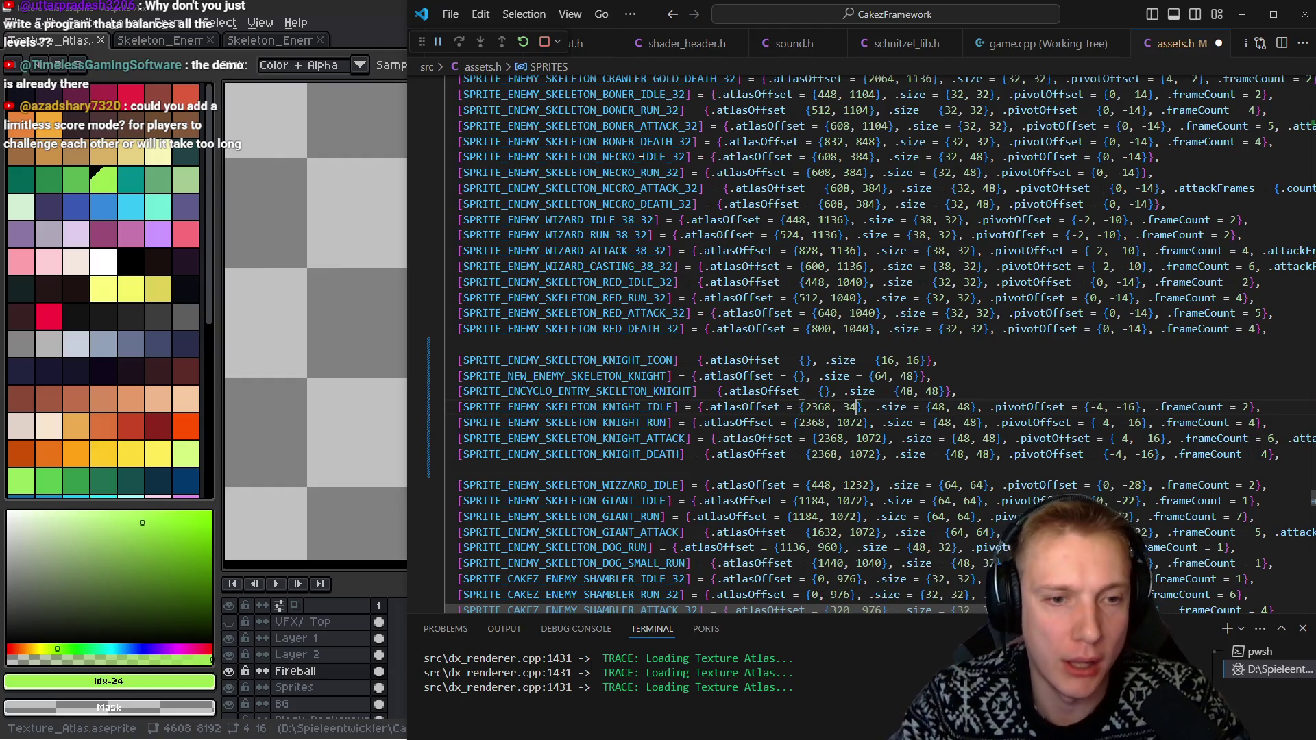
key("alt+Tab")
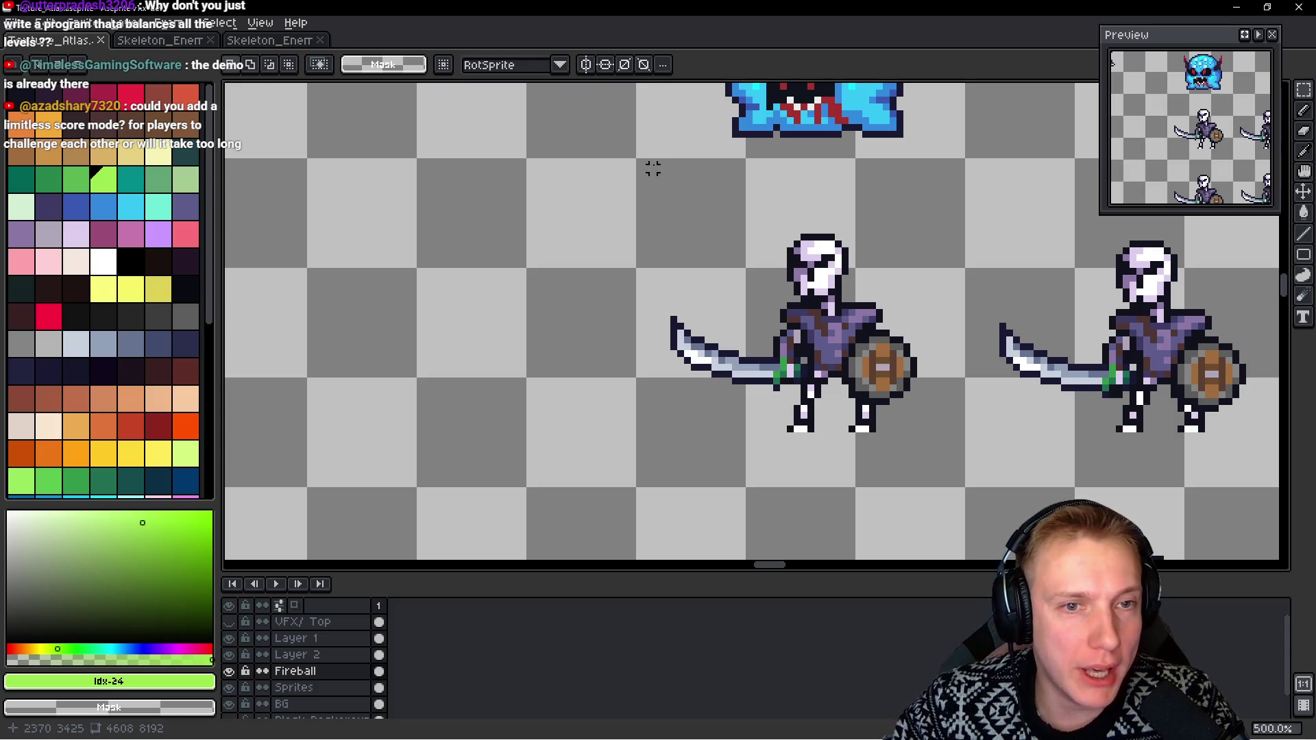
key("alt+Tab")
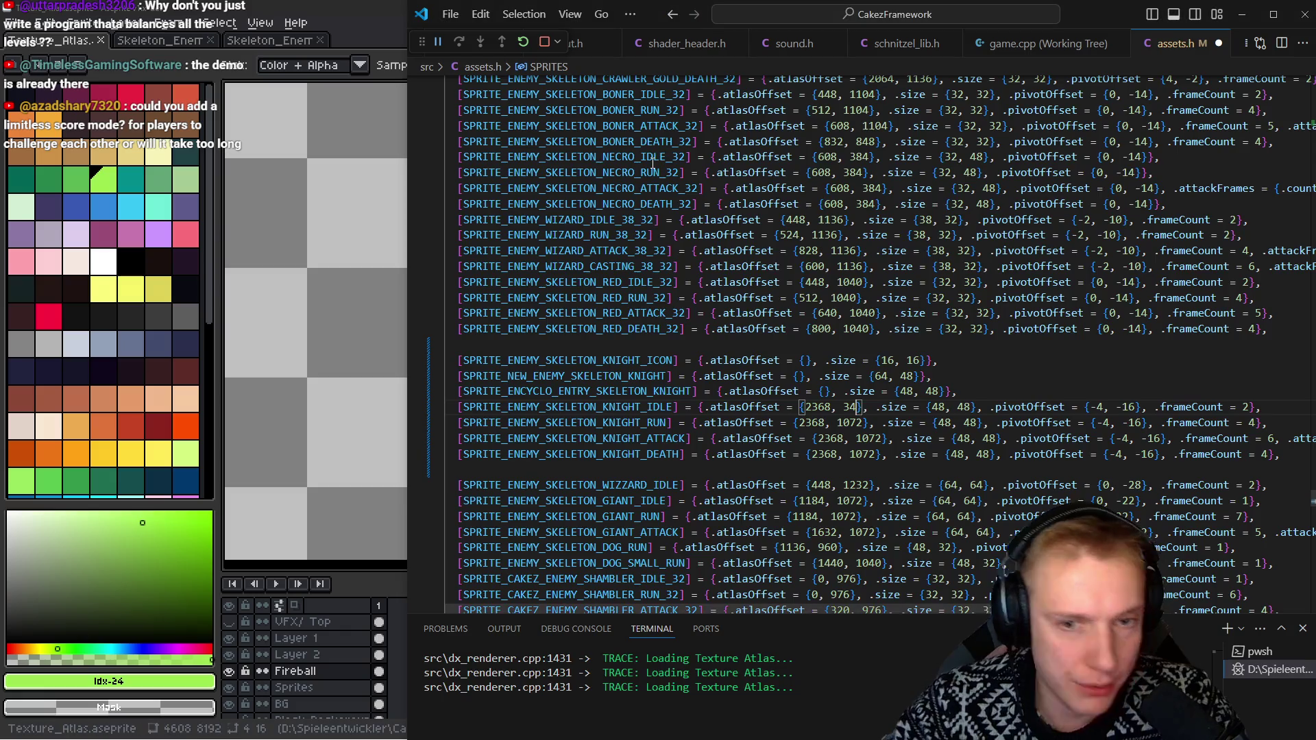
Set the knight run and attack atlas offset y values to 3472 and 3520
key("BackSpace")
key("BackSpace")
key("BackSpace")
key("alt+Tab")
scroll(692, 151, "up", 2)
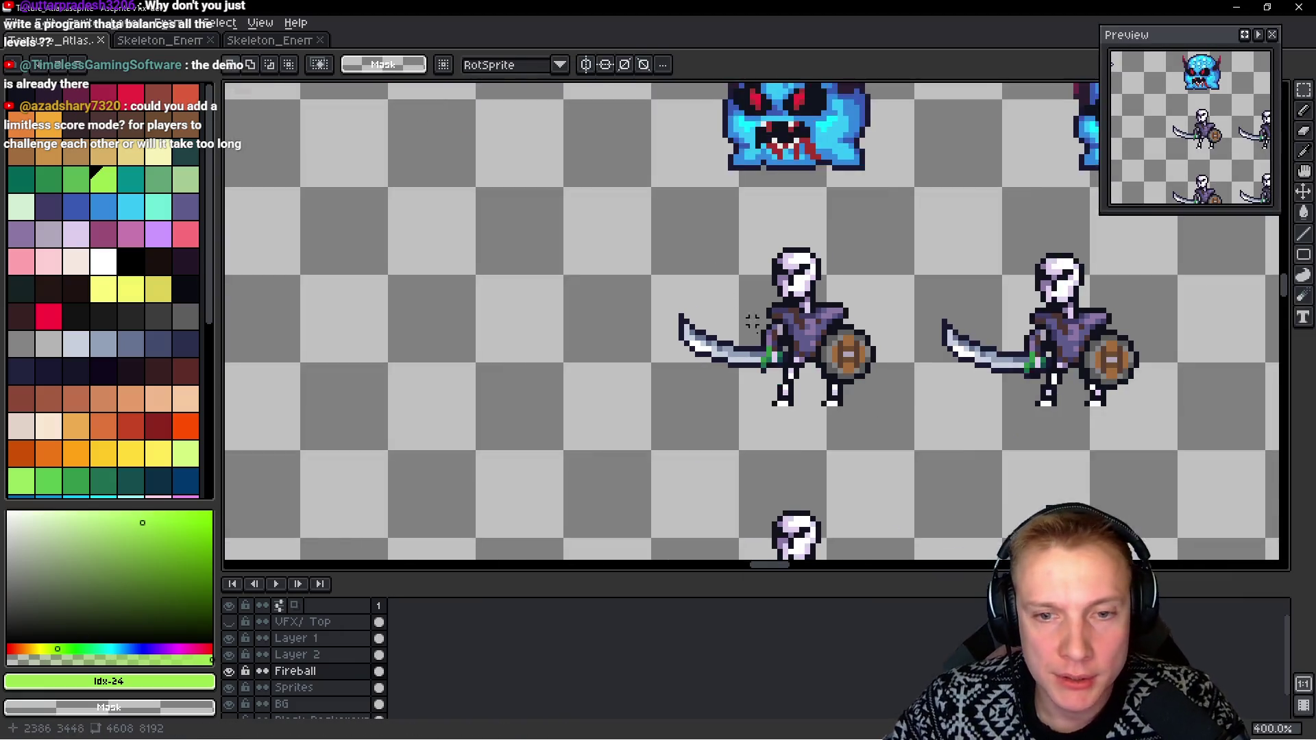
scroll(597, 254, "up", 2)
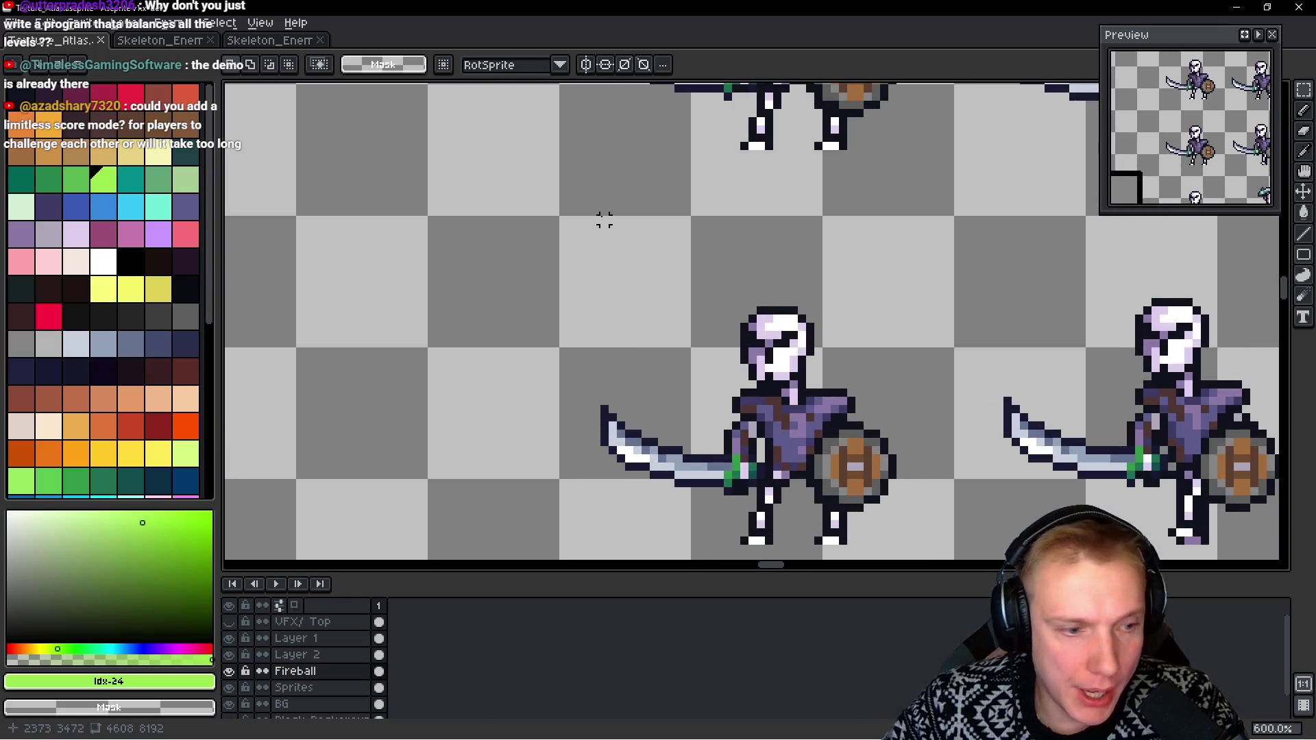
key("alt+Tab")
type("3472")
key("alt+Tab")
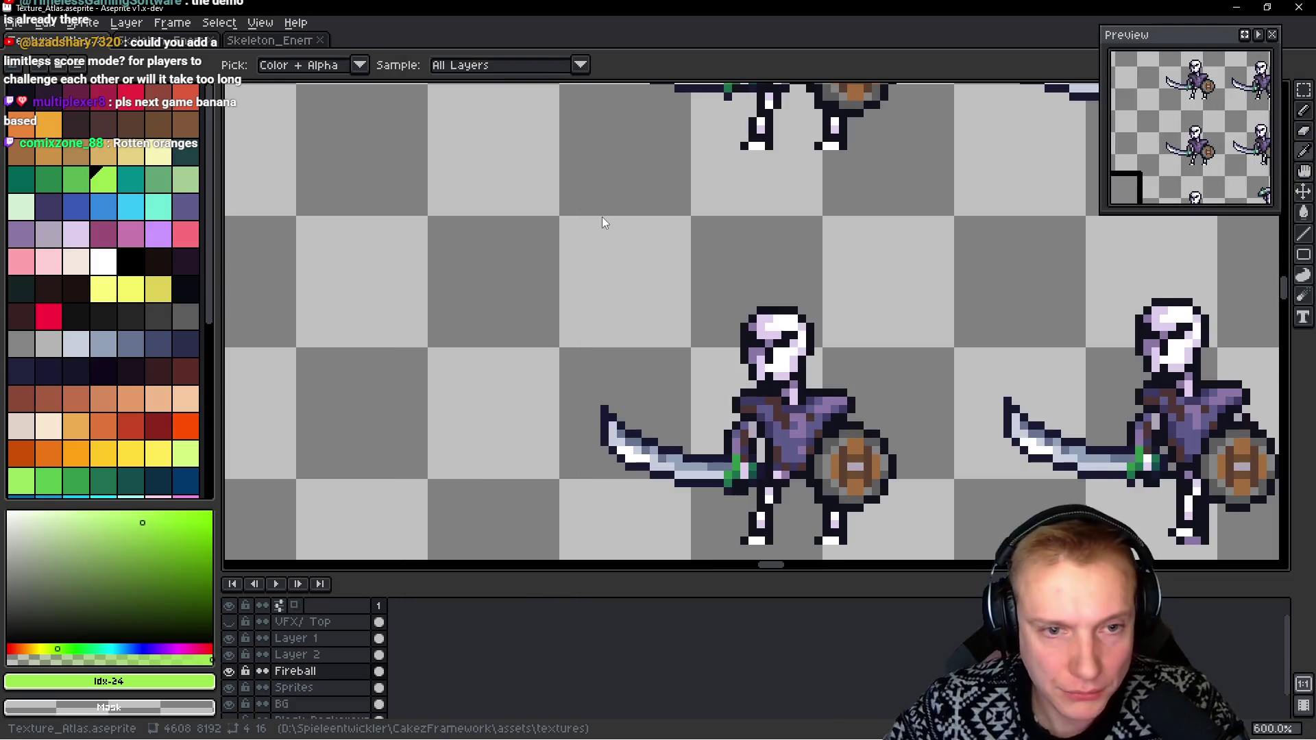
scroll(602, 264, "down", 3)
scroll(602, 302, "up", 1)
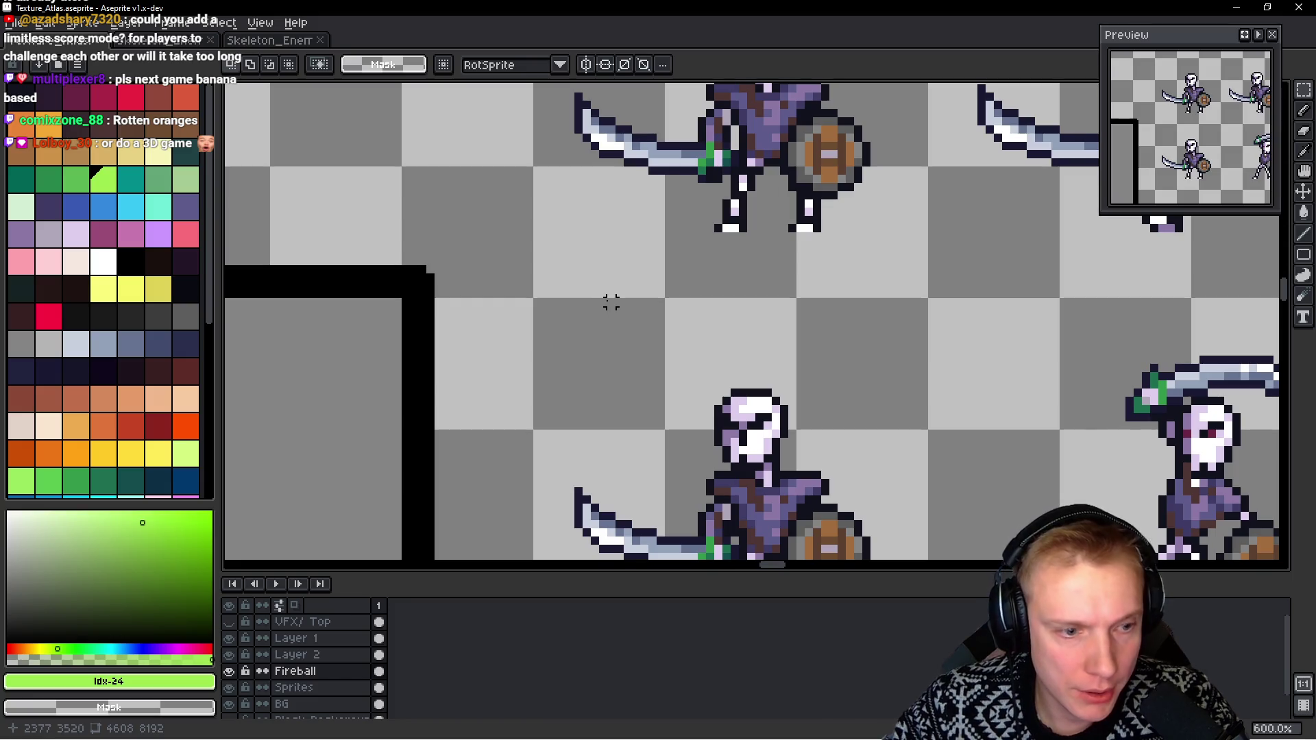
key("alt+Tab")
type("3520")
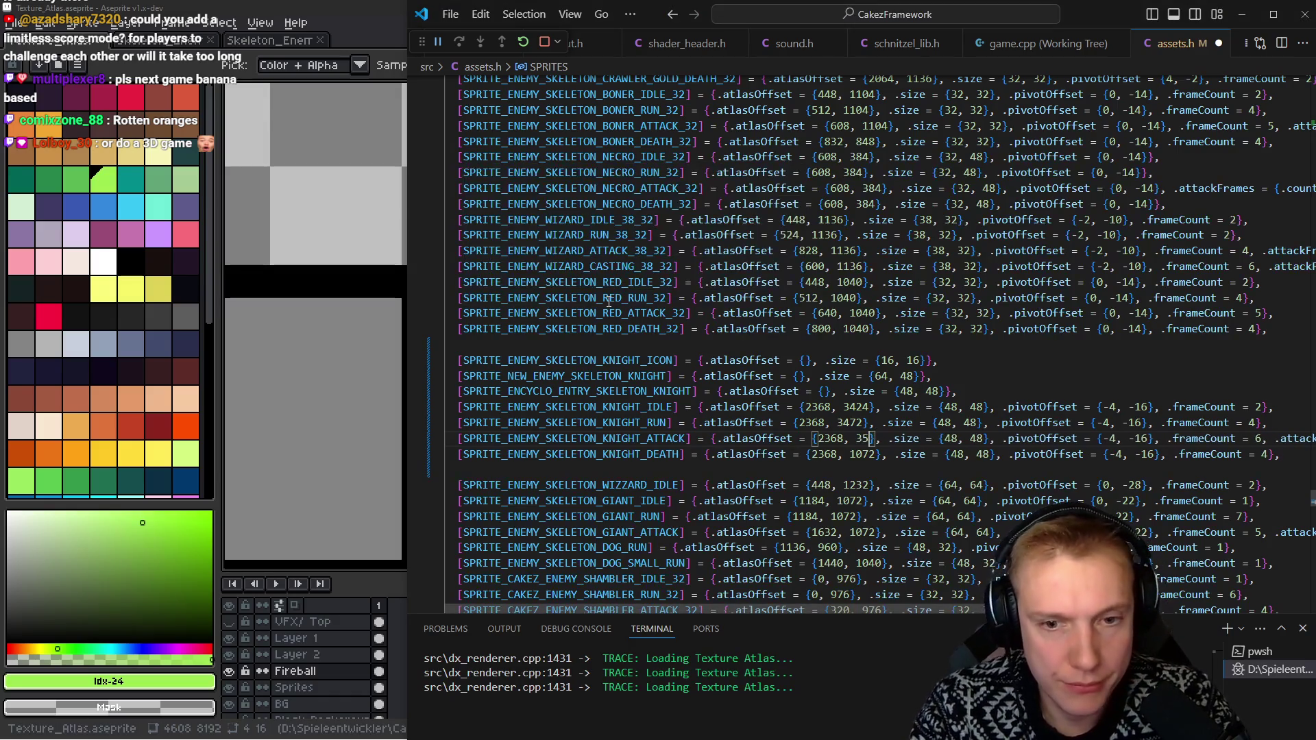
Set the knight death atlas offset y to 3568
key("alt+Tab")
scroll(608, 302, "down", 3)
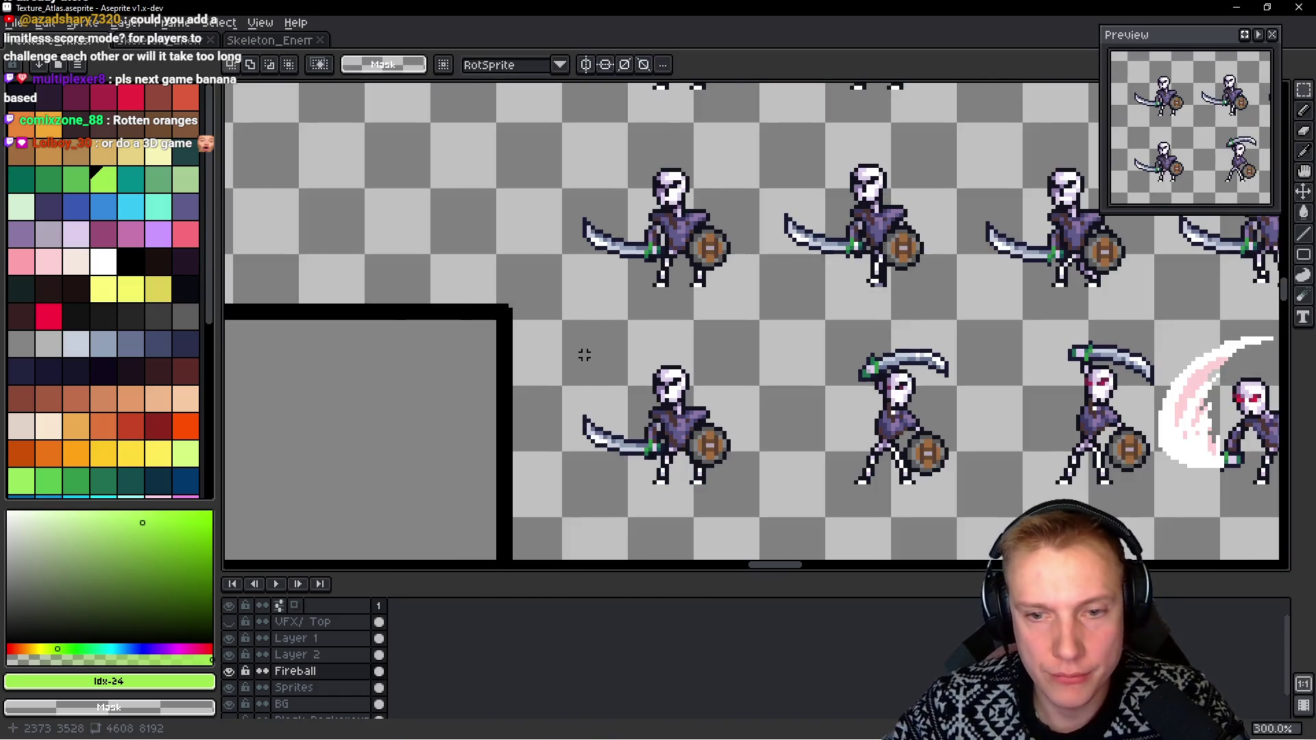
scroll(709, 465, "down", 2)
scroll(593, 350, "down", 1)
scroll(608, 322, "up", 2)
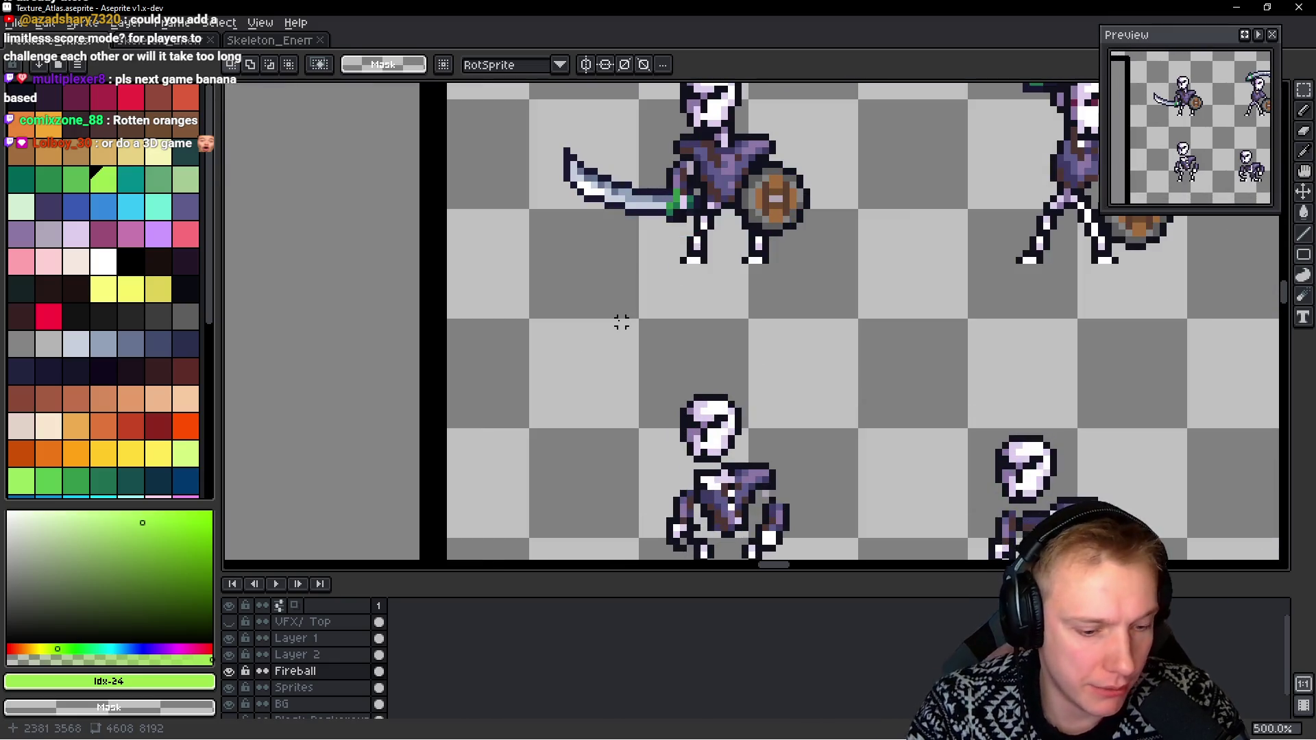
key("alt+Tab")
type("3568")
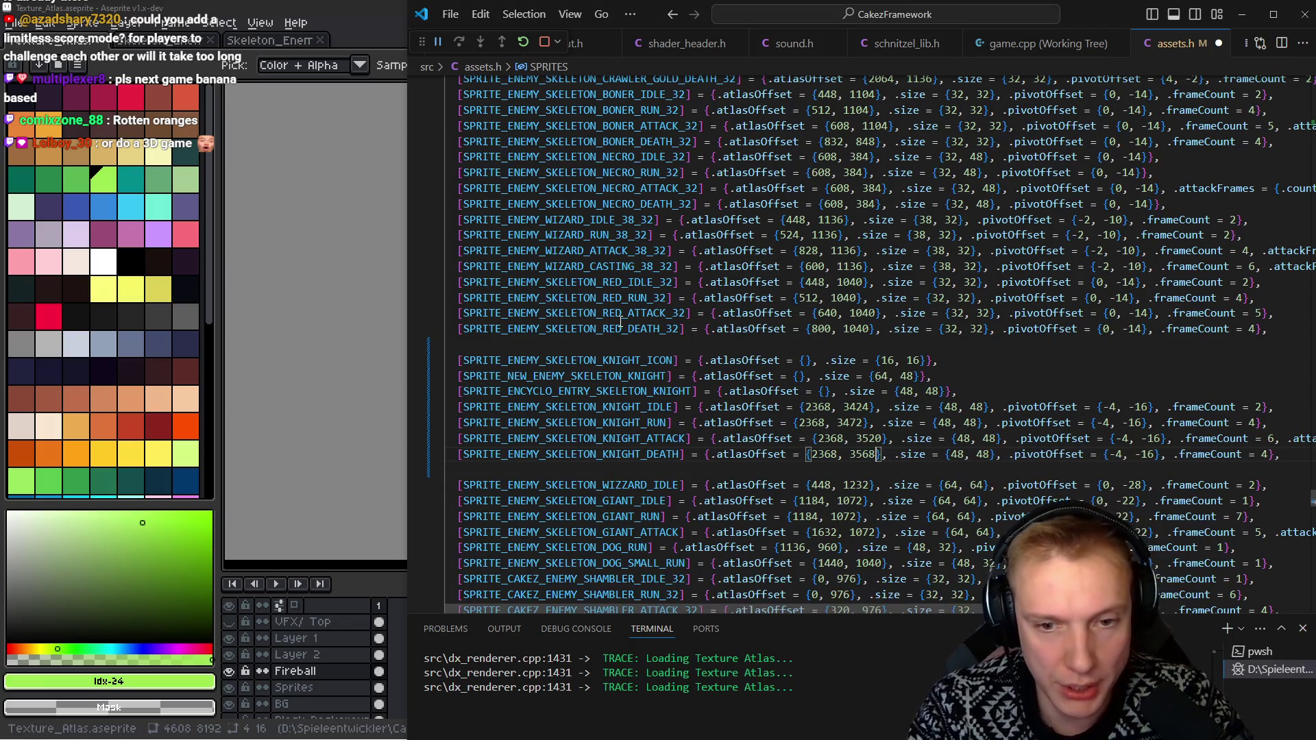
Run the game's build task and dismiss the info popup
key("Up")
key("Up")
key("Up")
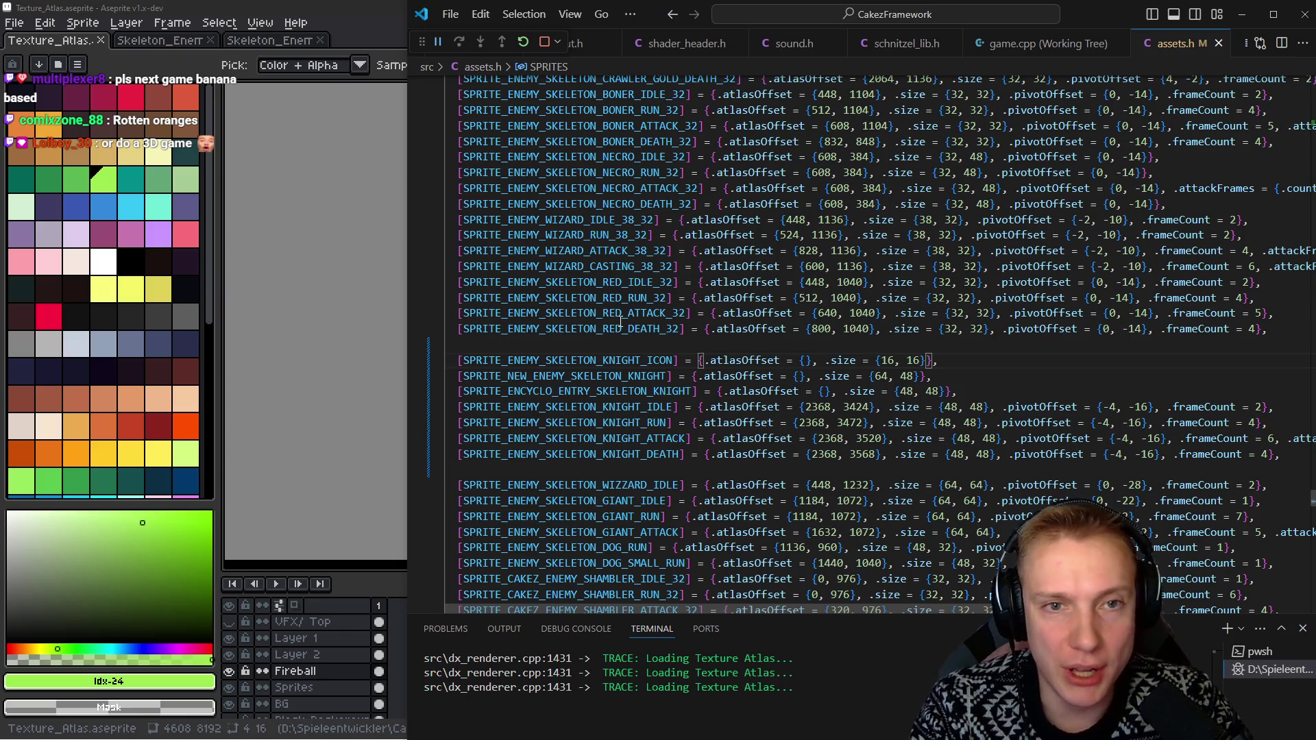
key("ctrl+shift+b")
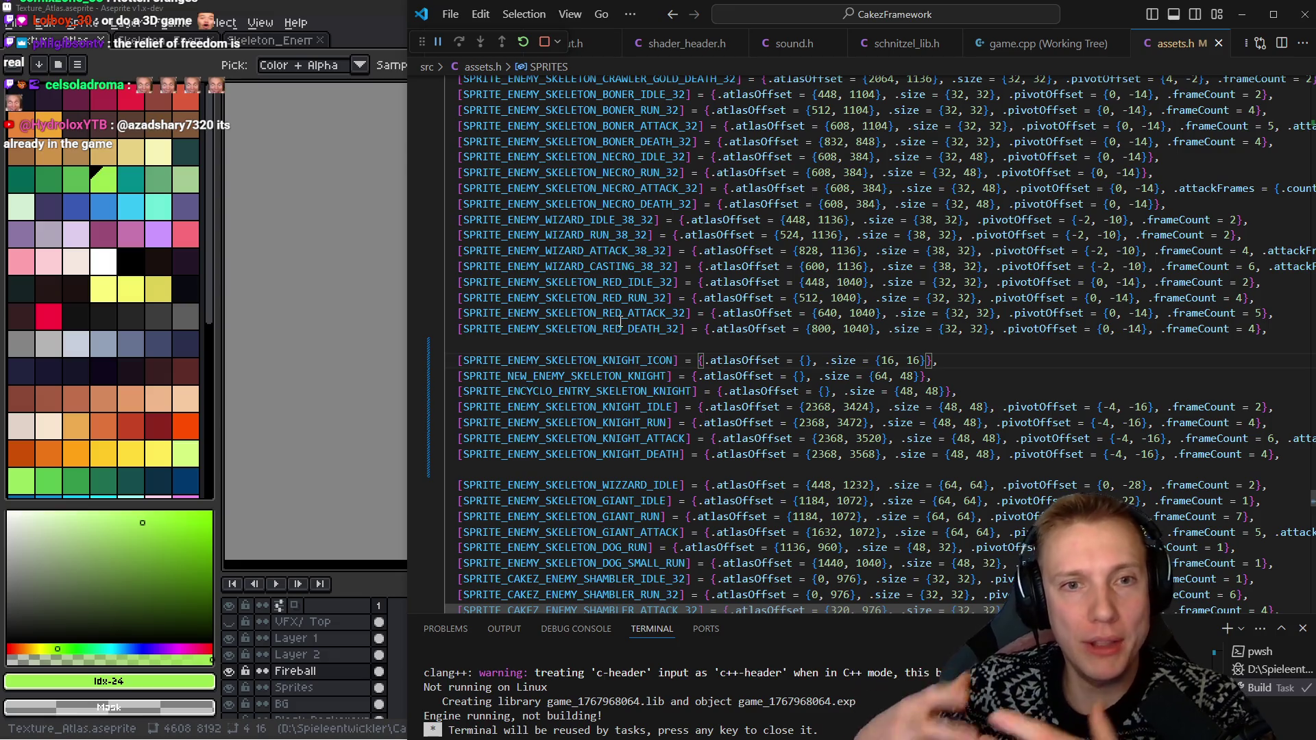
mouse_move(621, 320)
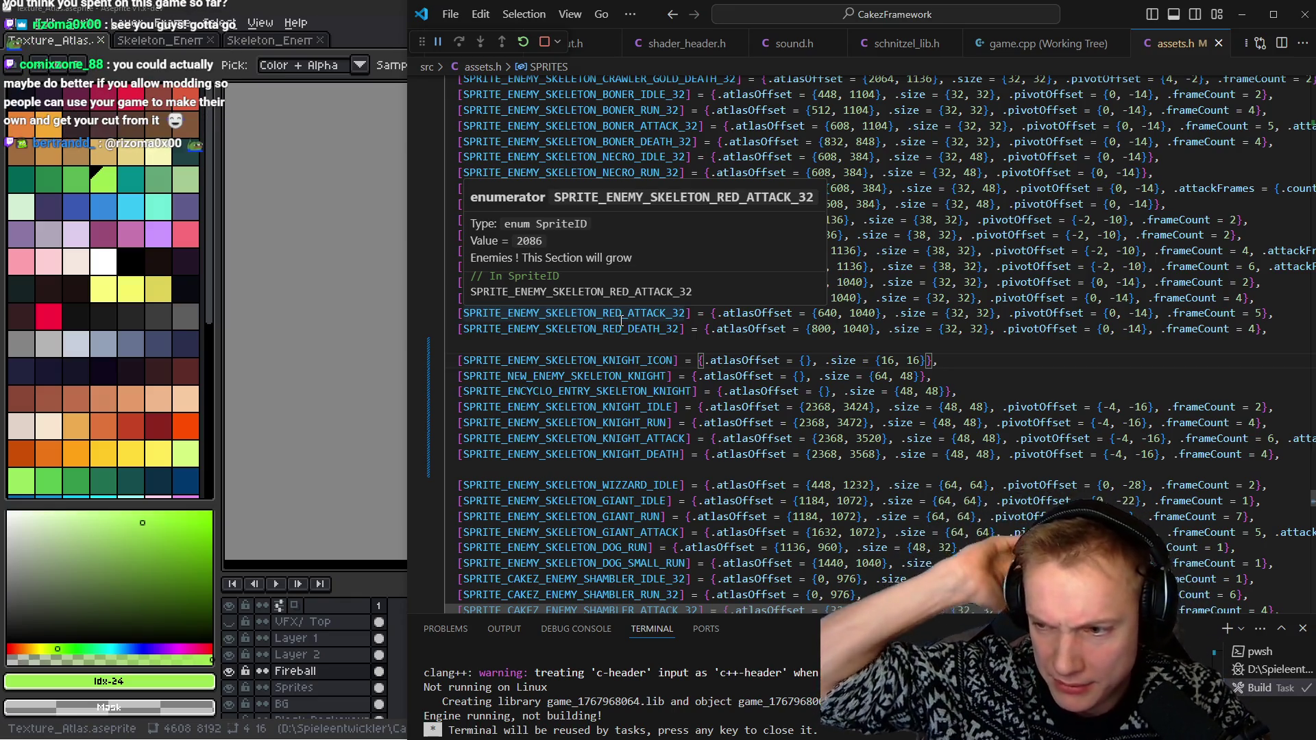
left_click(960, 371)
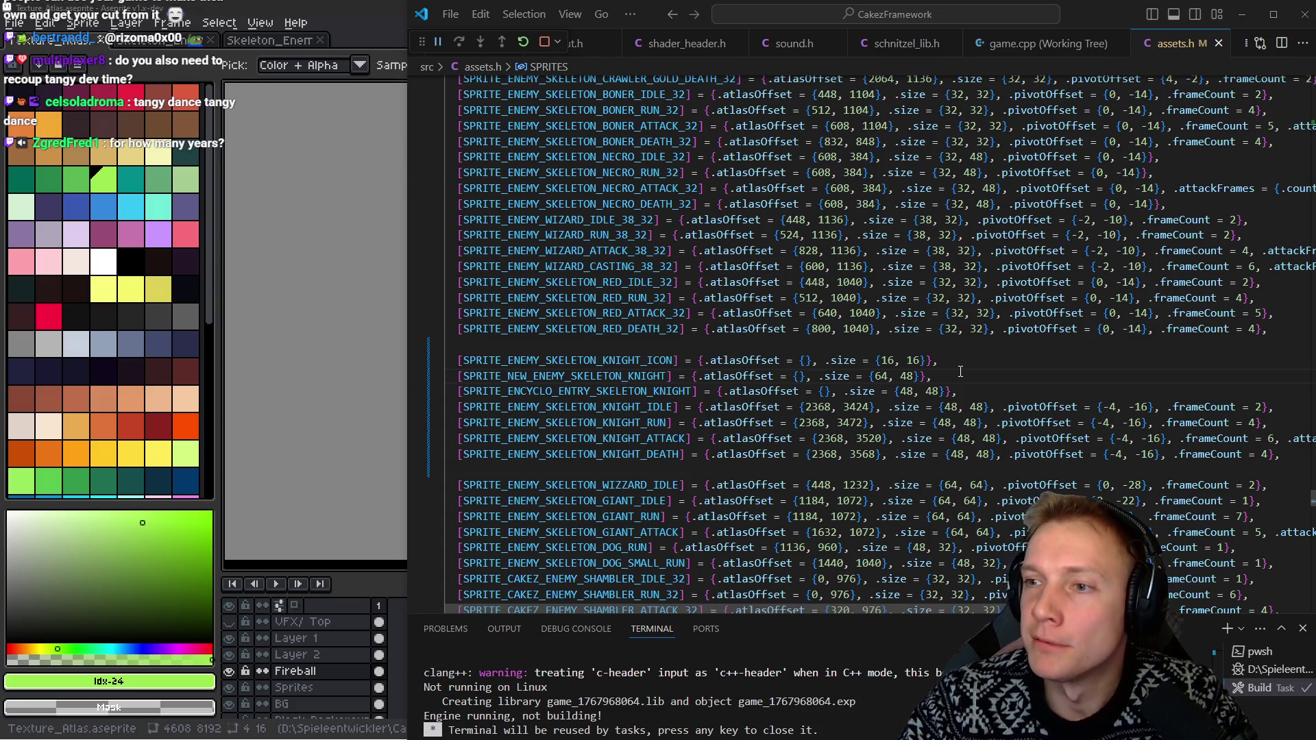
key("alt+Tab")
scroll(567, 331, "down", 4)
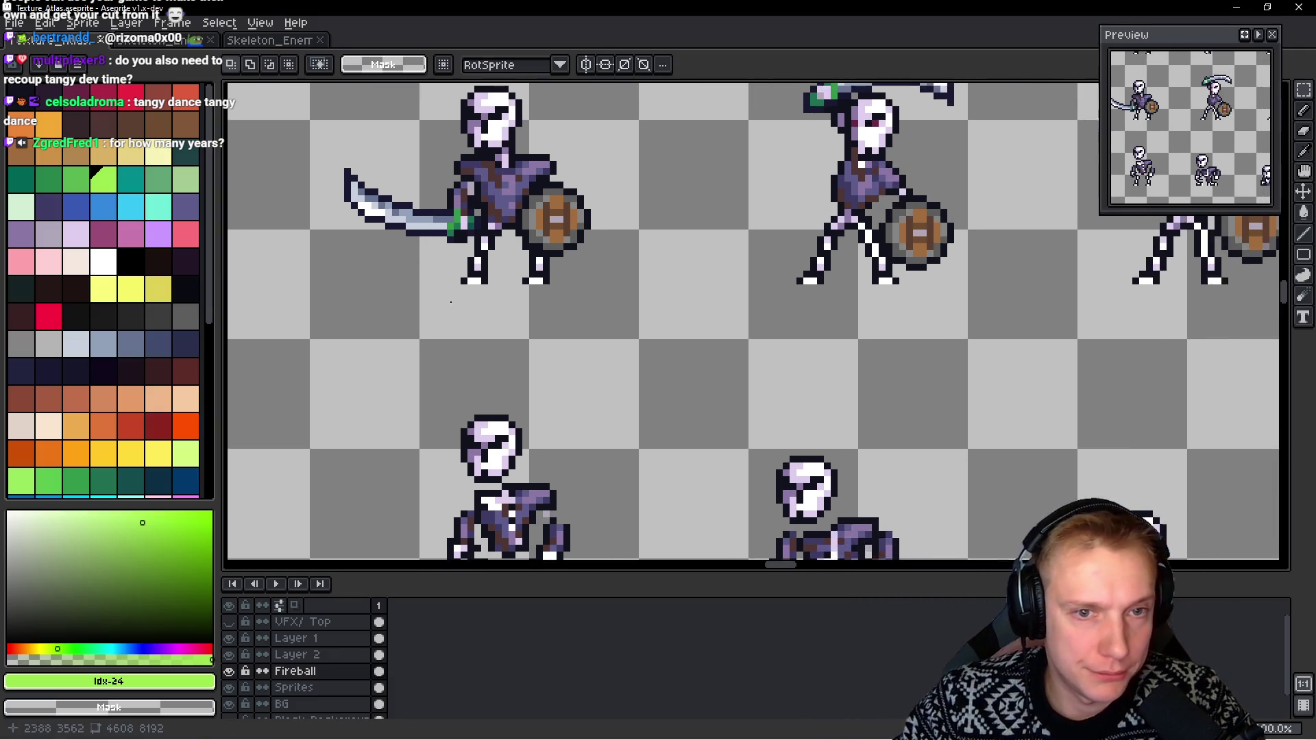
Save Texture_Atlas.aseprite and export it through the Export Sprite Sheet dialog
scroll(567, 332, "down", 3)
scroll(593, 304, "up", 2)
key("ctrl+s")
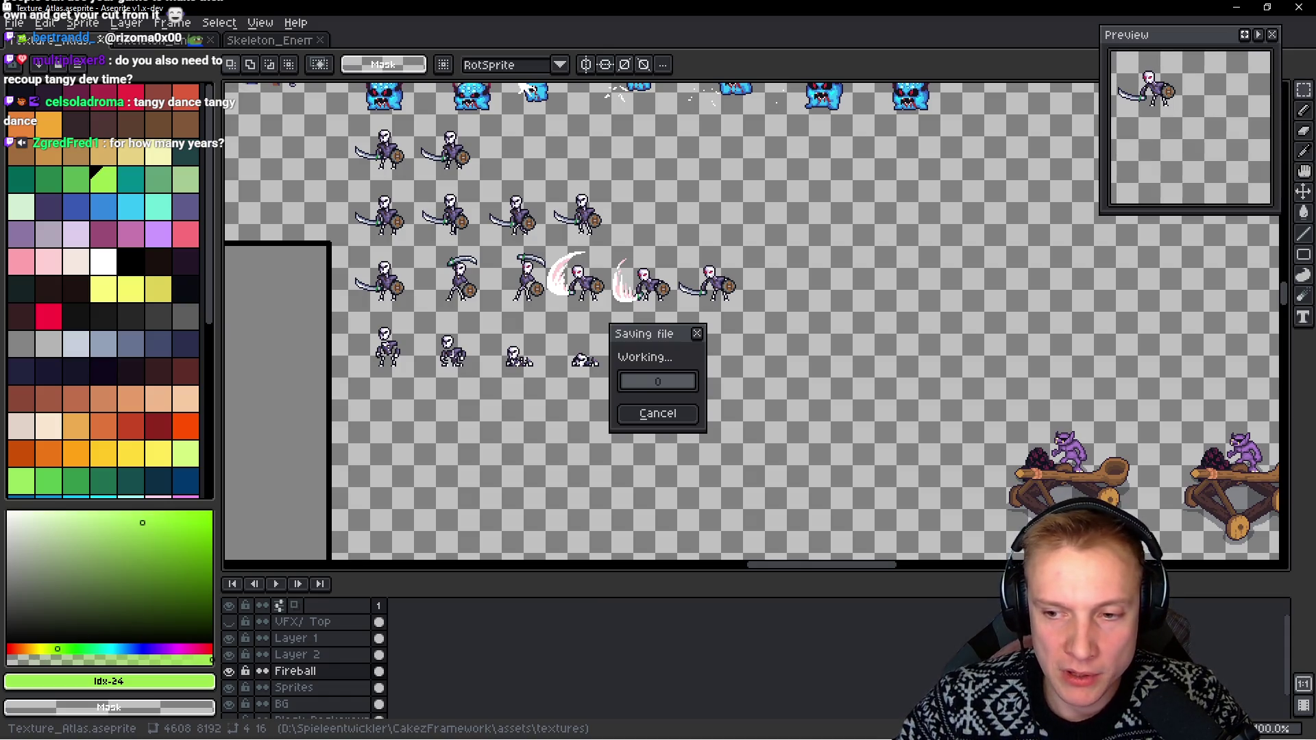
key("ctrl+e")
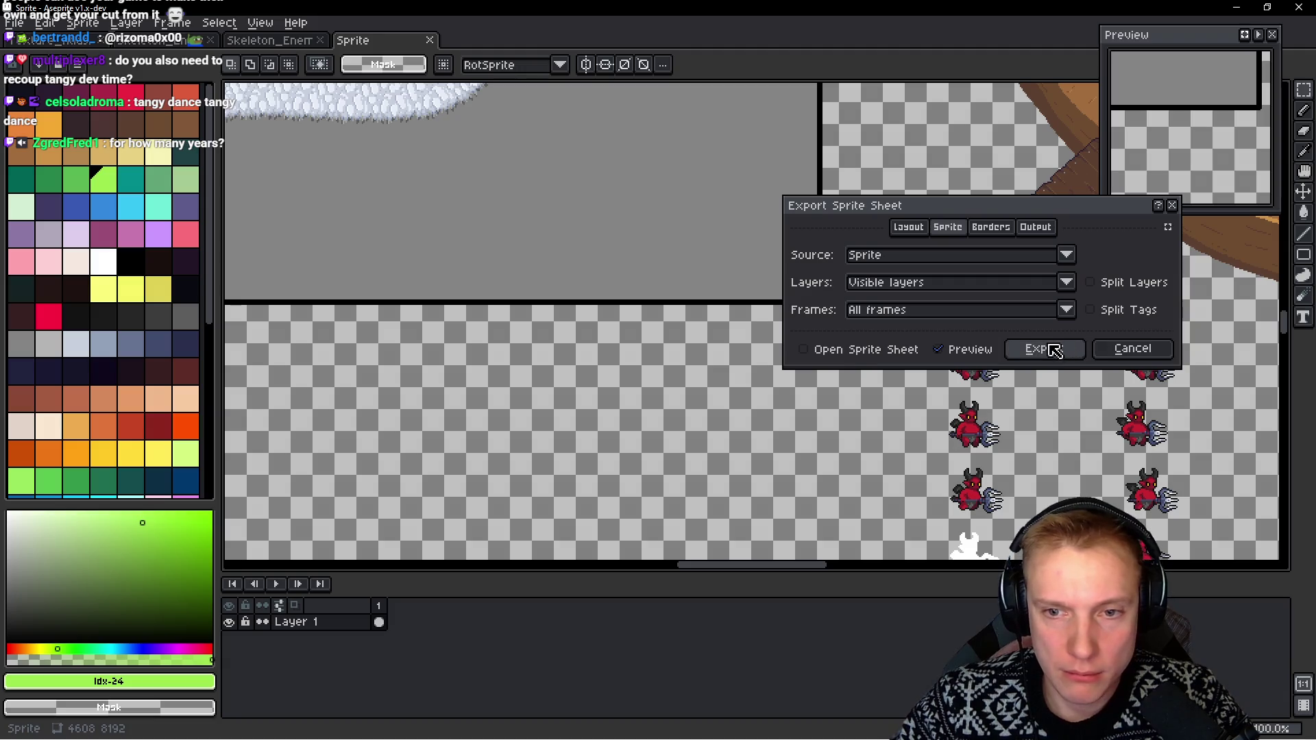
left_click(1048, 347)
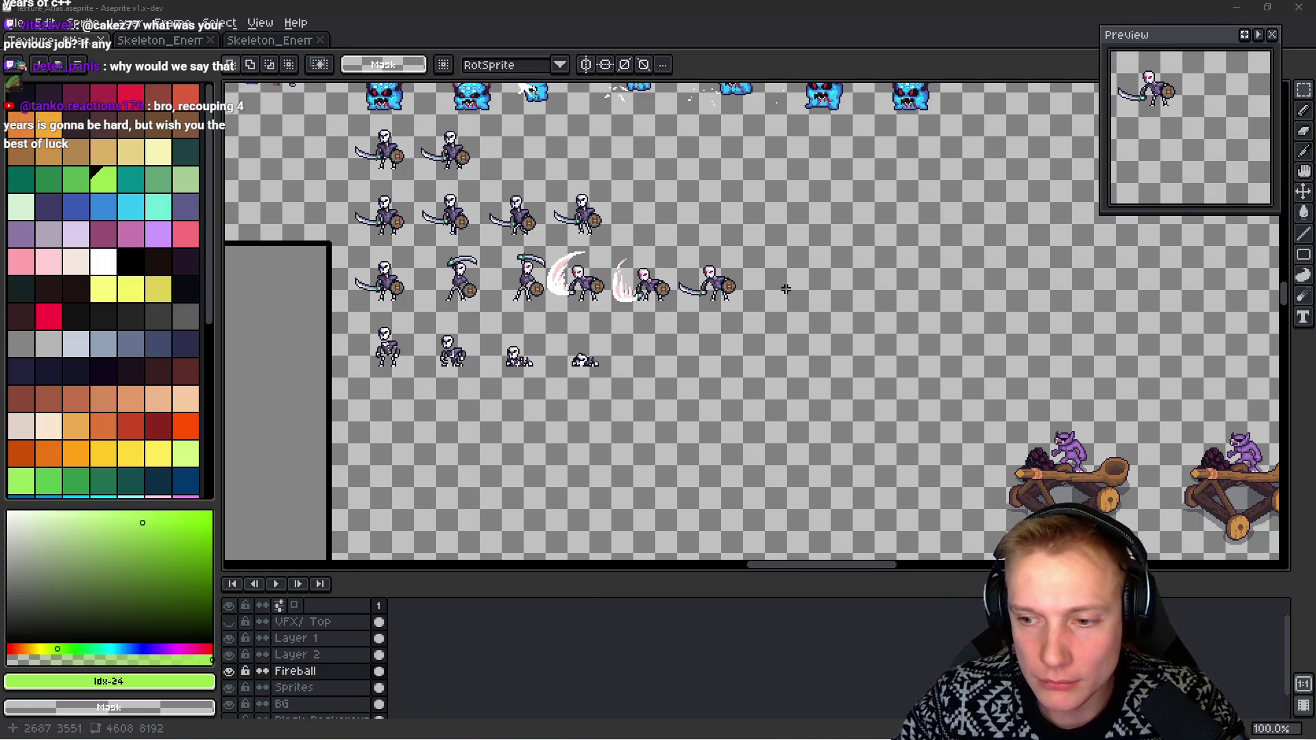
Save the atlas again, re-export the sprite sheet, and pick the Eyedropper before returning to VS Code
left_click_drag(785, 289, 760, 304)
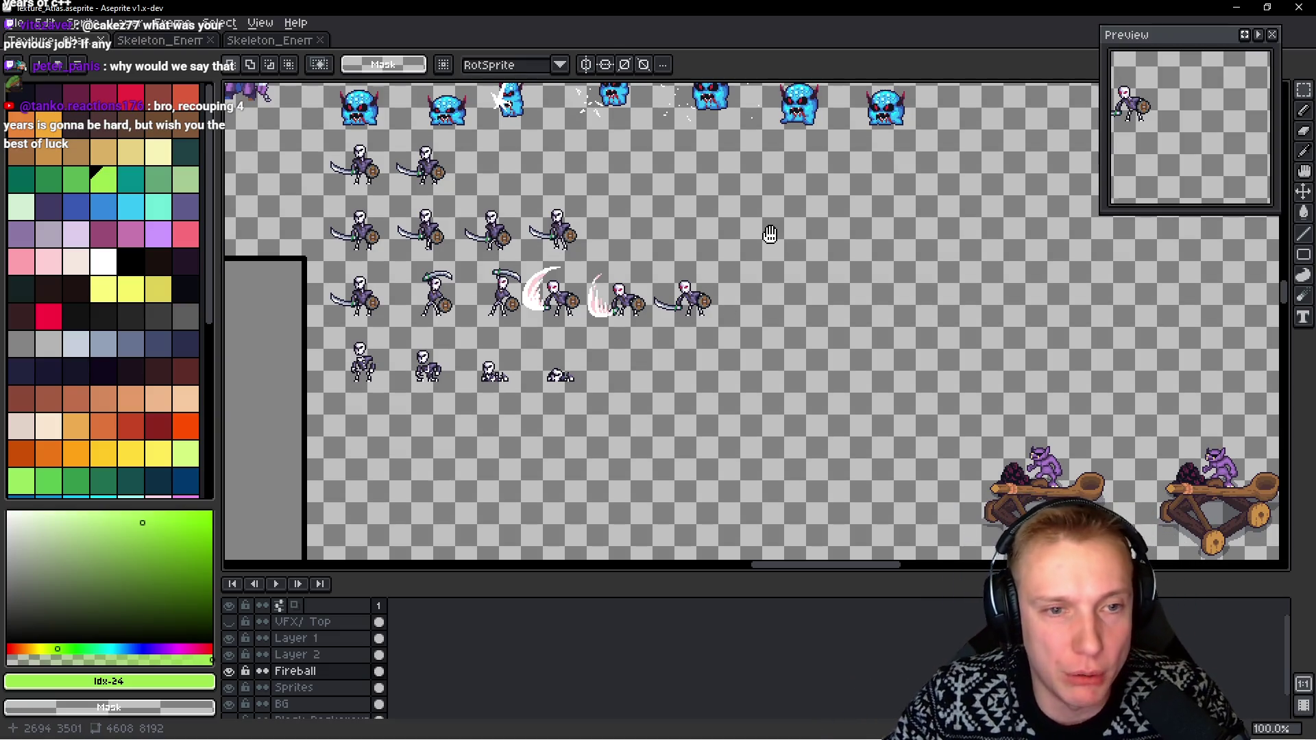
left_click_drag(770, 234, 769, 257)
key("ctrl+s")
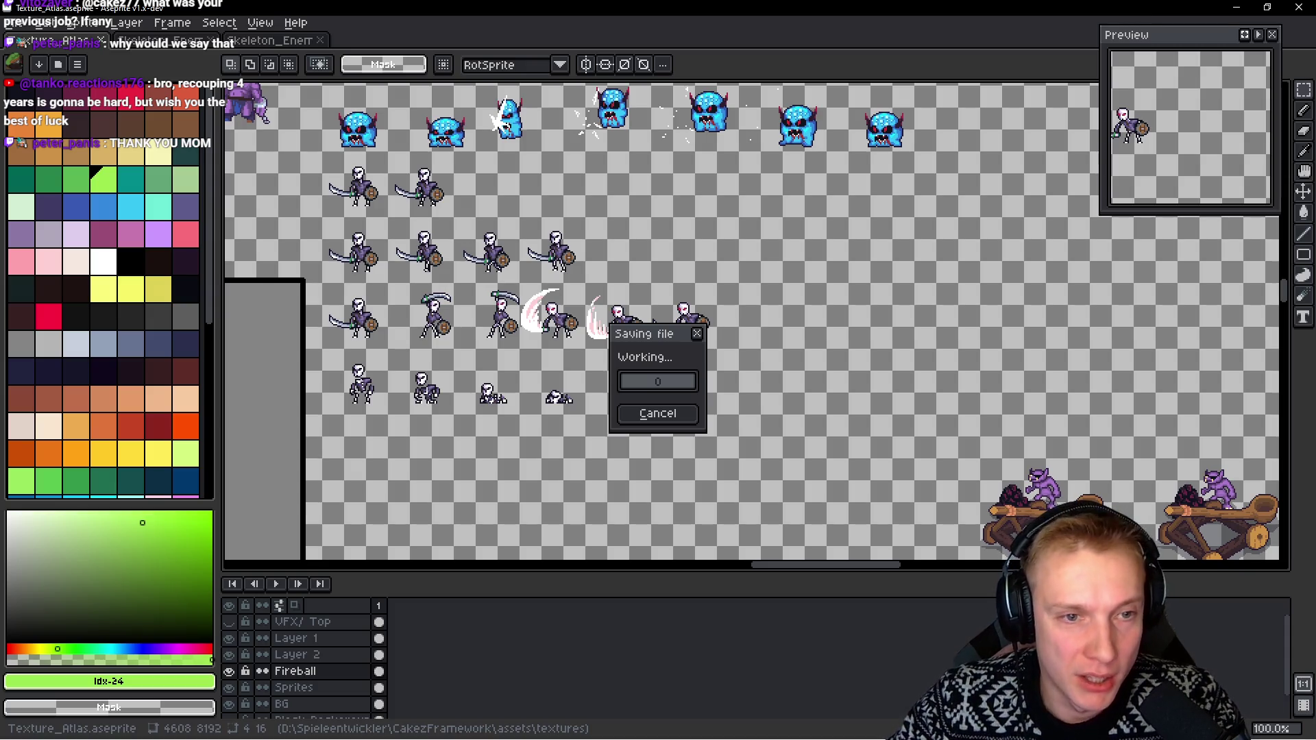
key("ctrl+e")
key("Return")
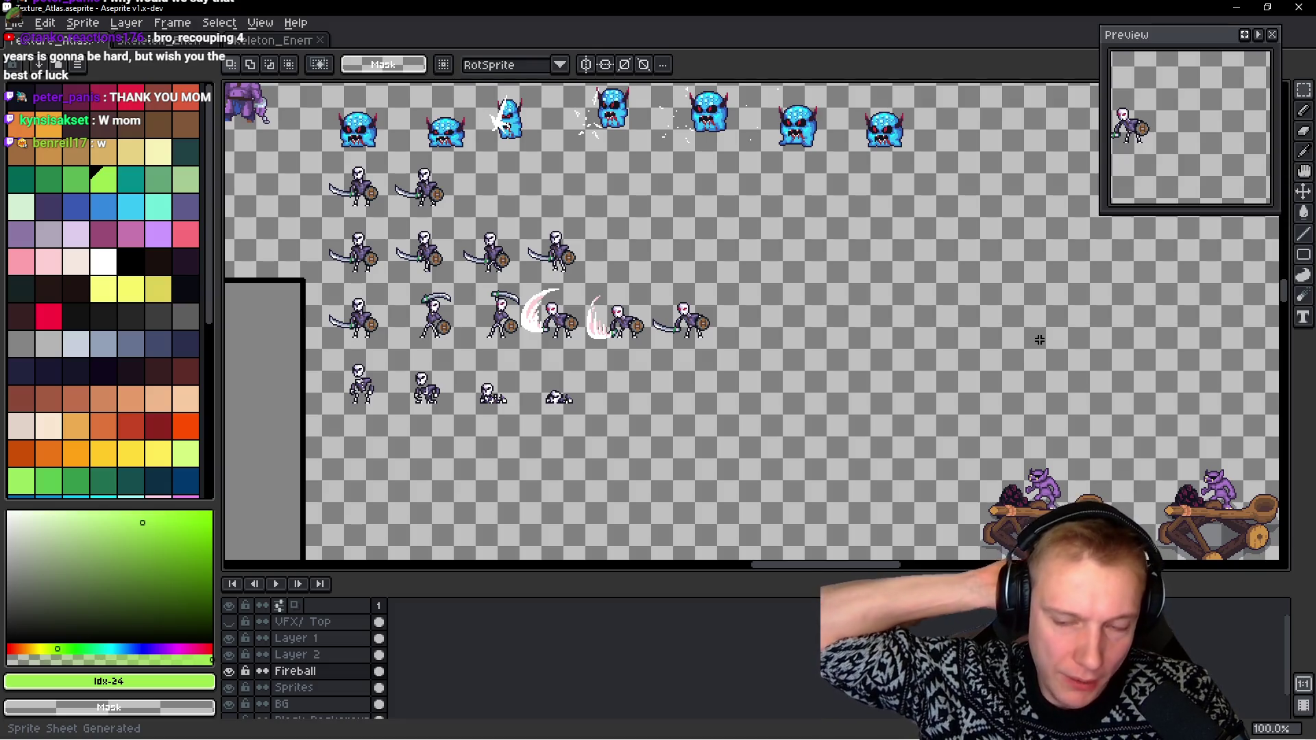
key("i")
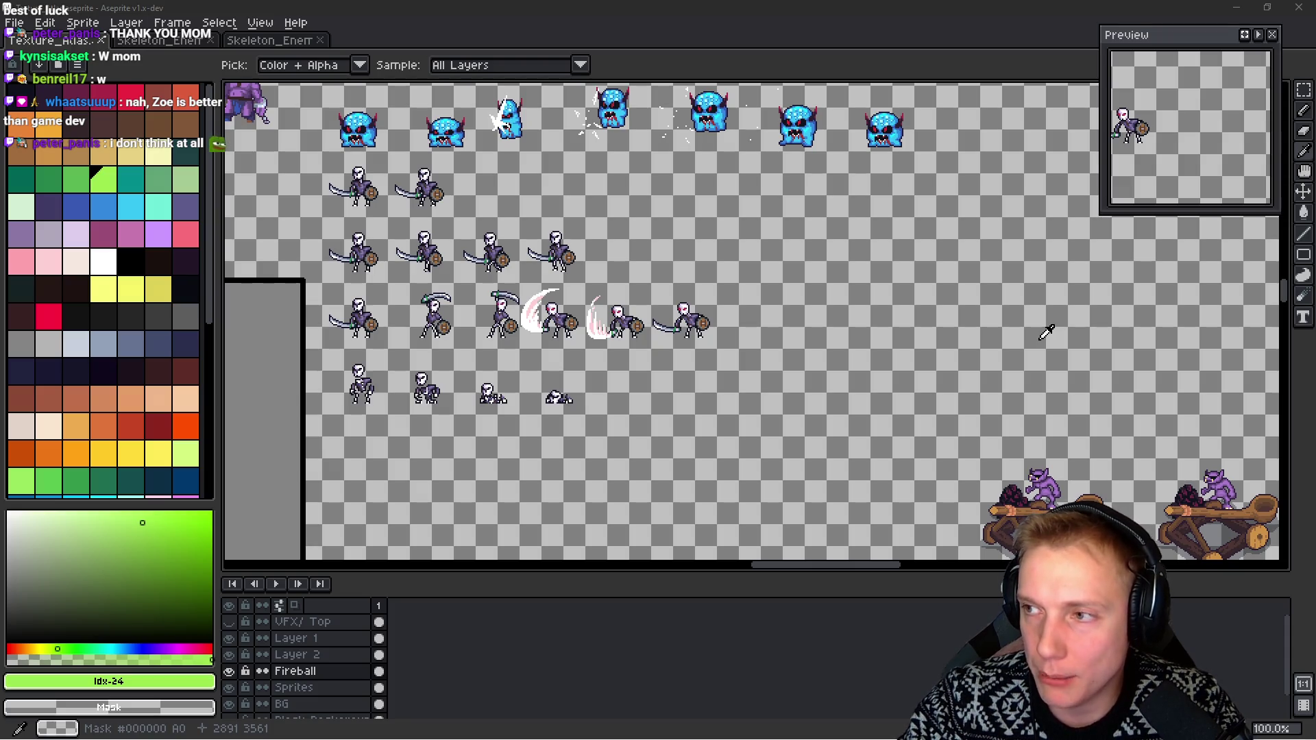
key("alt+Tab")
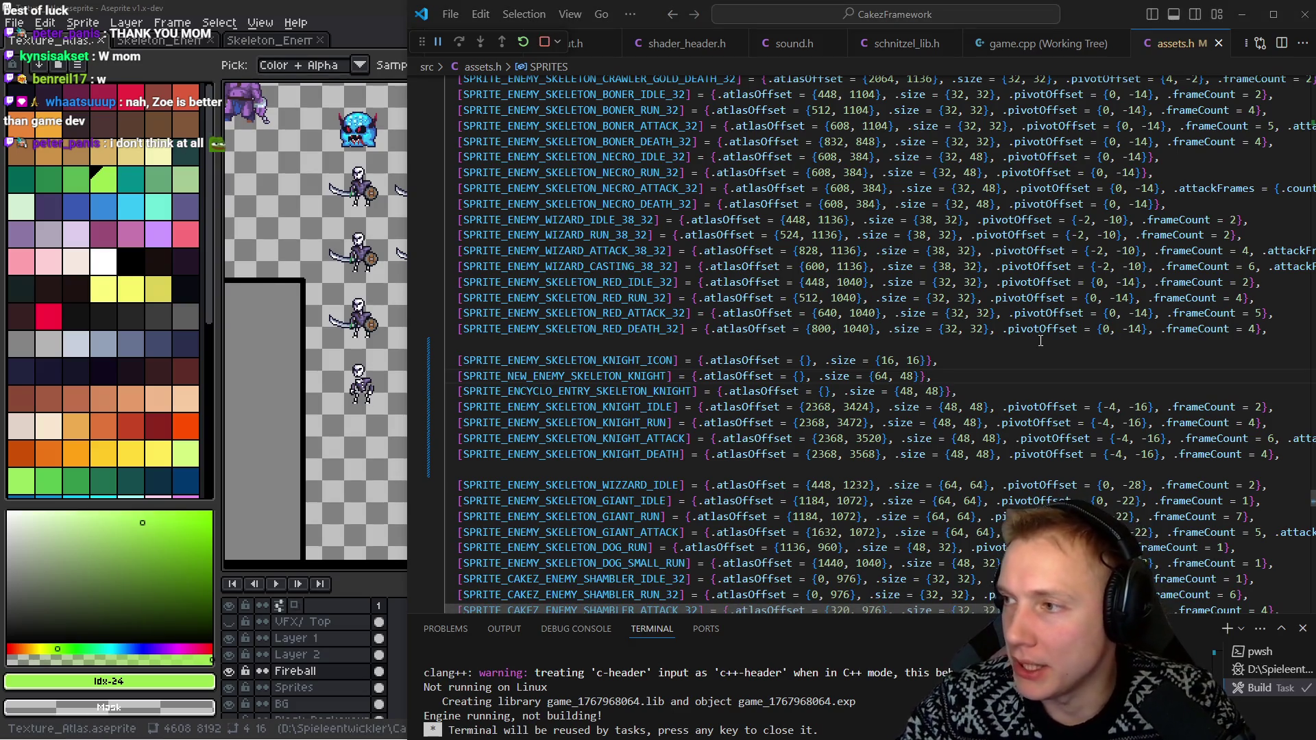
Start the Swampington level in the rebuilt game and walk the heroine to mid-field
key("alt+Tab")
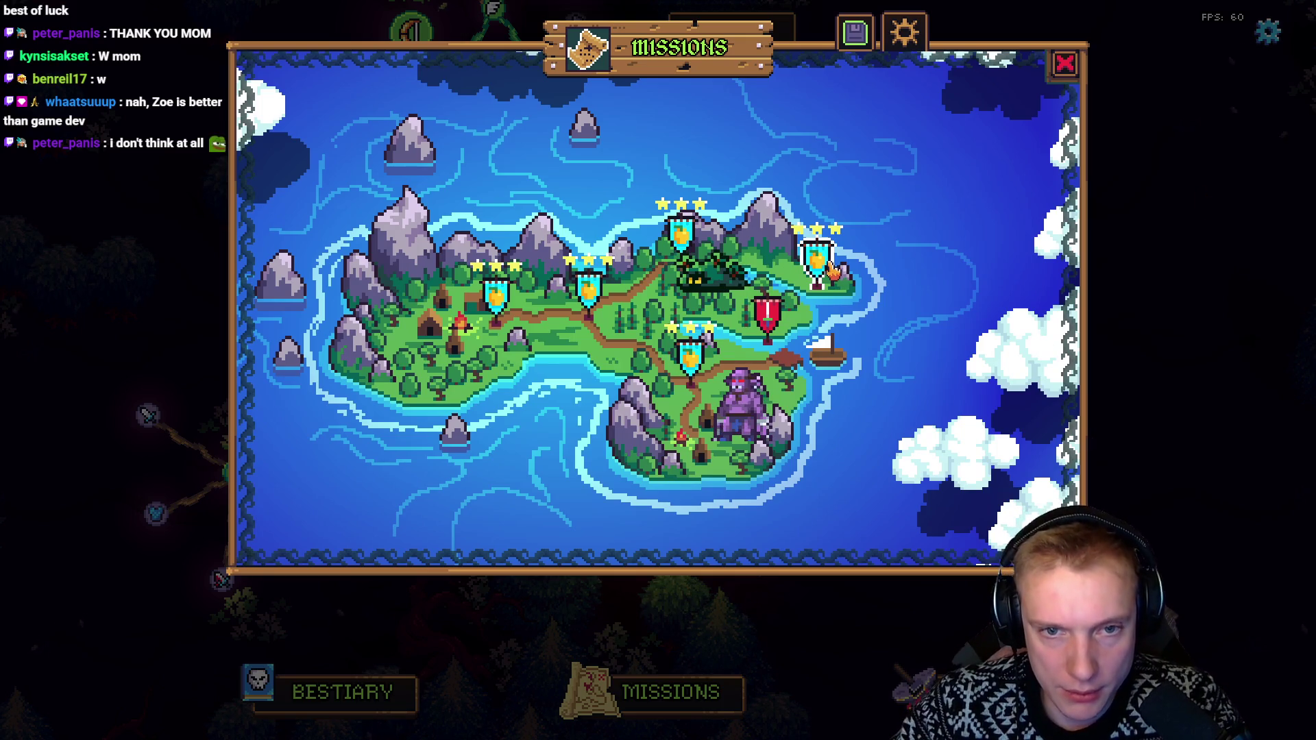
left_click(831, 269)
left_click(675, 495)
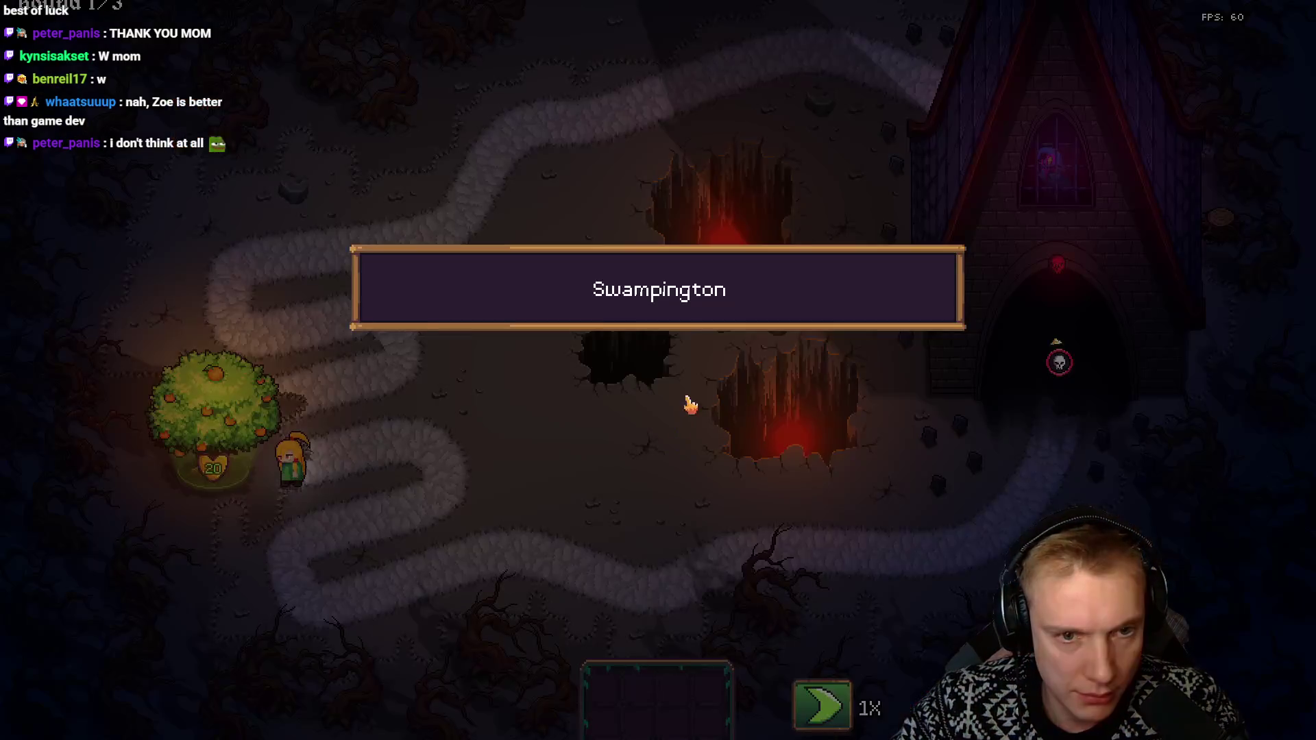
left_click(585, 505)
left_click(668, 503)
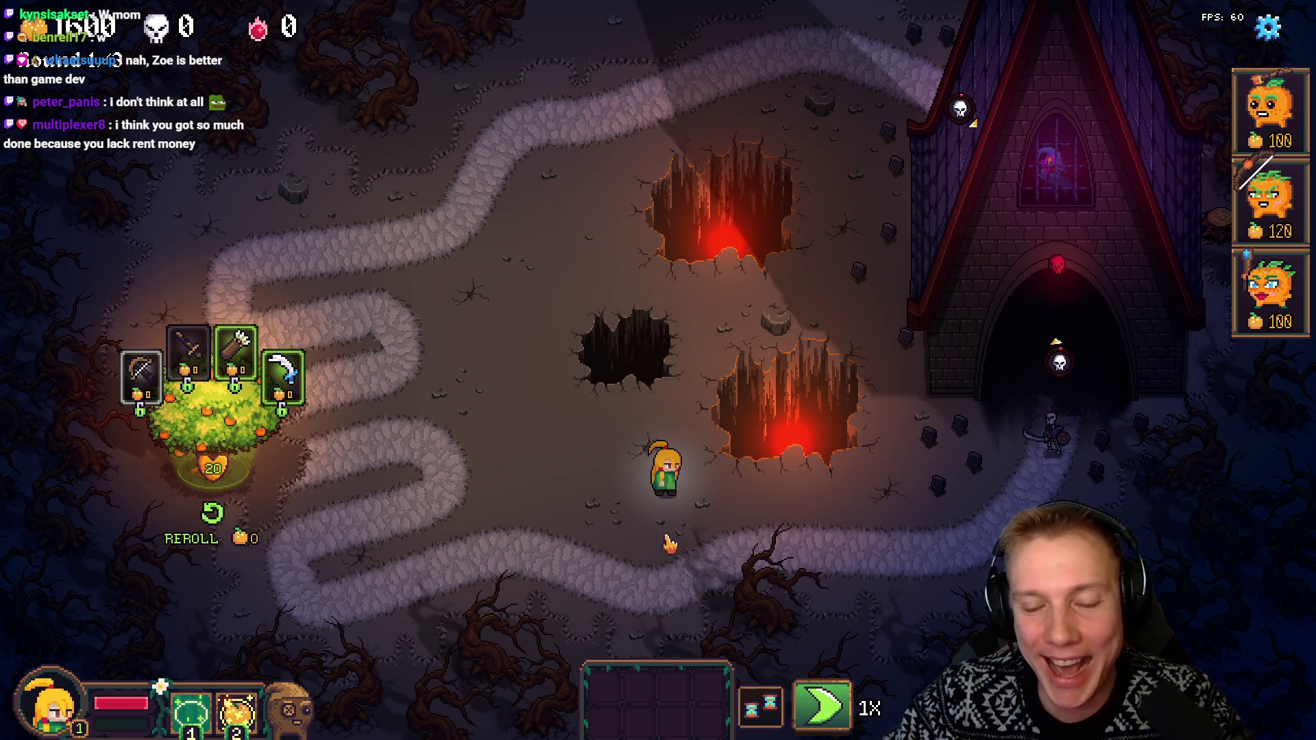
key("space")
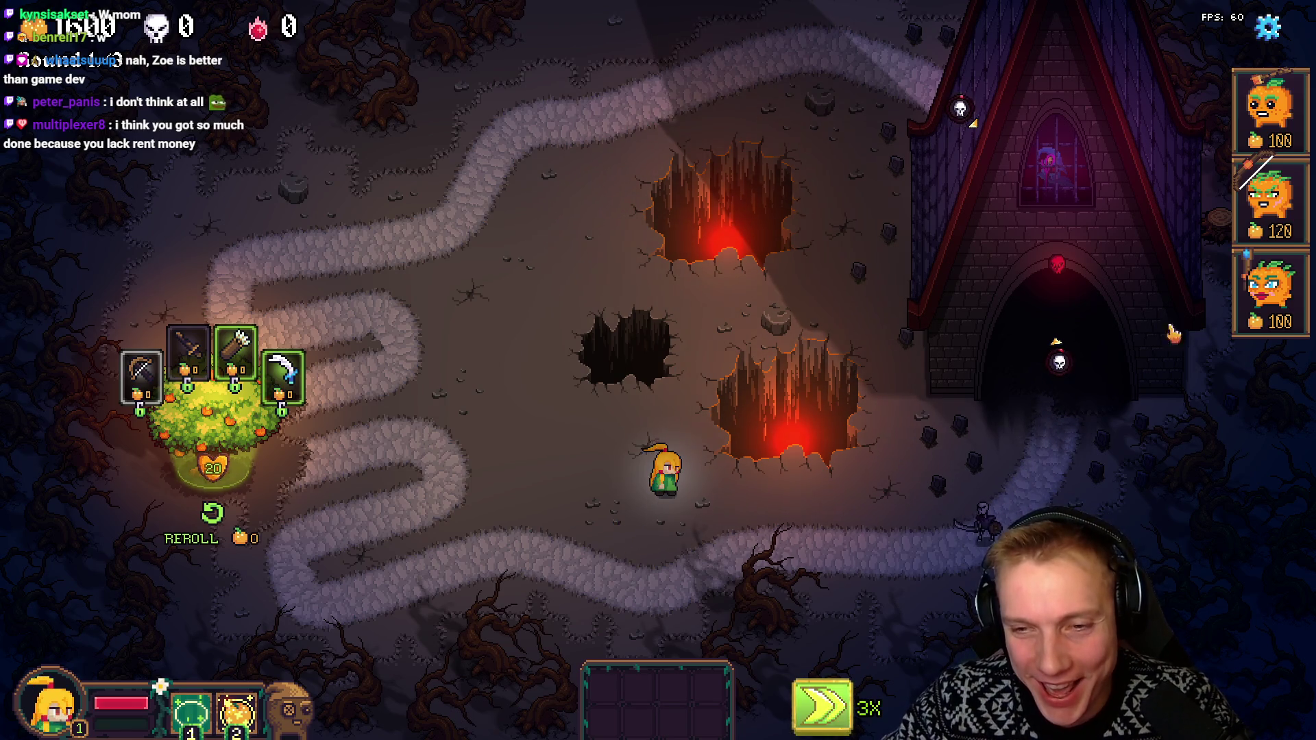
key("space")
Place three pumpkin towers (100, 120, 100 coins) on the path and give the heroine the arrow item
mouse_move(1267, 113)
left_mouse_down()
mouse_move(549, 573)
mouse_move(603, 583)
mouse_move(603, 595)
left_mouse_up()
mouse_move(1269, 206)
left_mouse_down()
mouse_move(635, 432)
mouse_move(659, 545)
mouse_move(685, 548)
left_mouse_up()
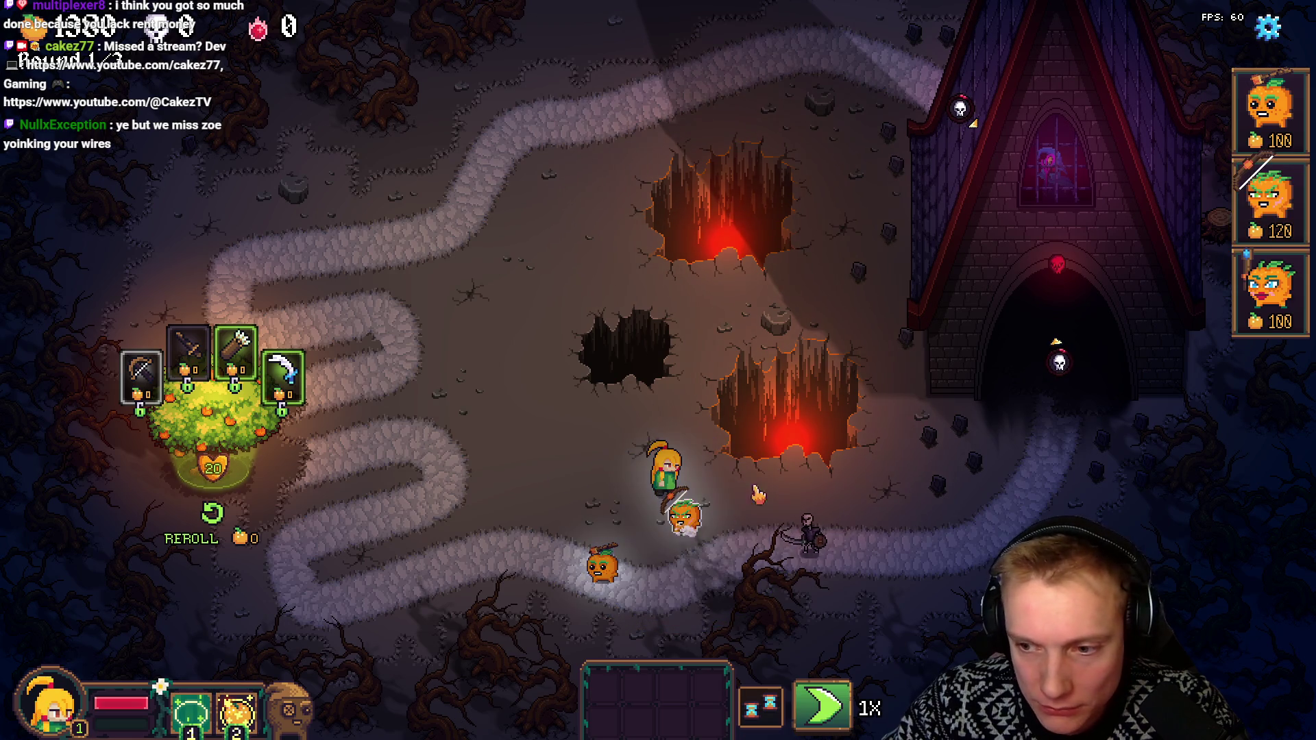
left_click_drag(1269, 295, 634, 524)
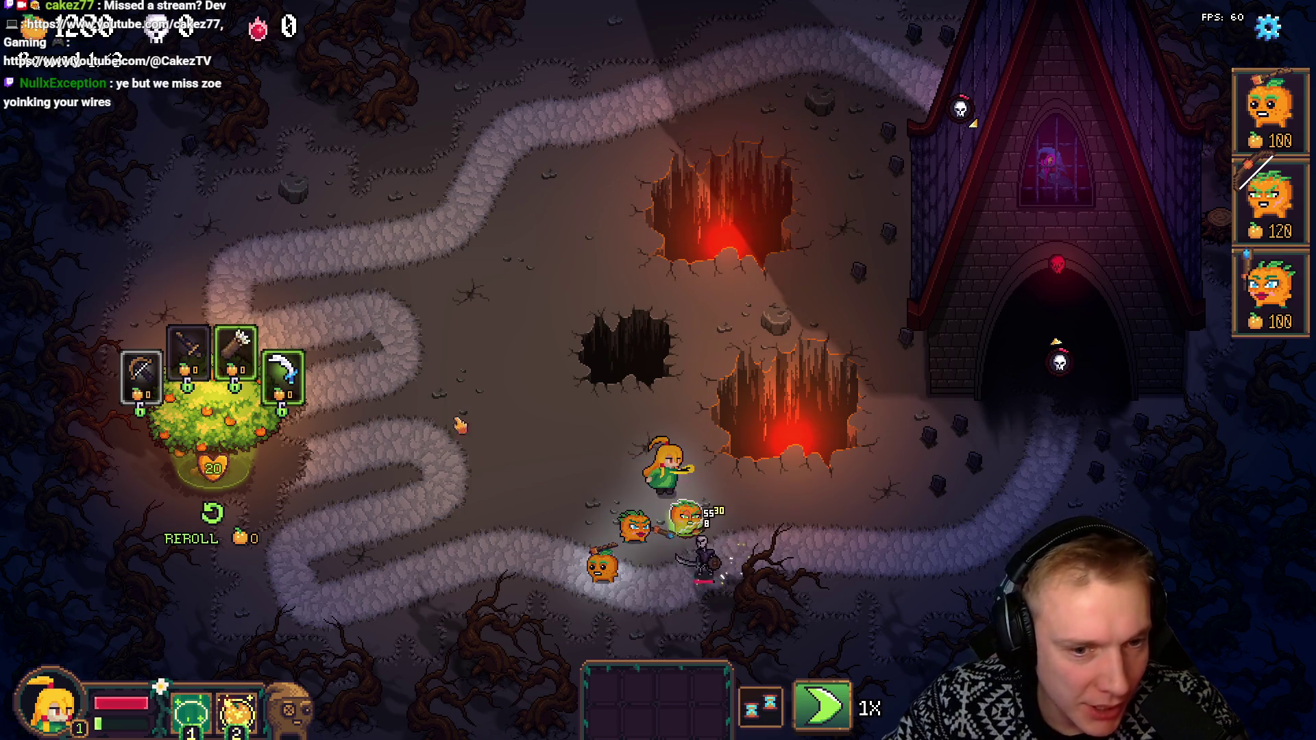
mouse_move(235, 351)
left_mouse_down()
mouse_move(639, 488)
mouse_move(686, 518)
left_mouse_up()
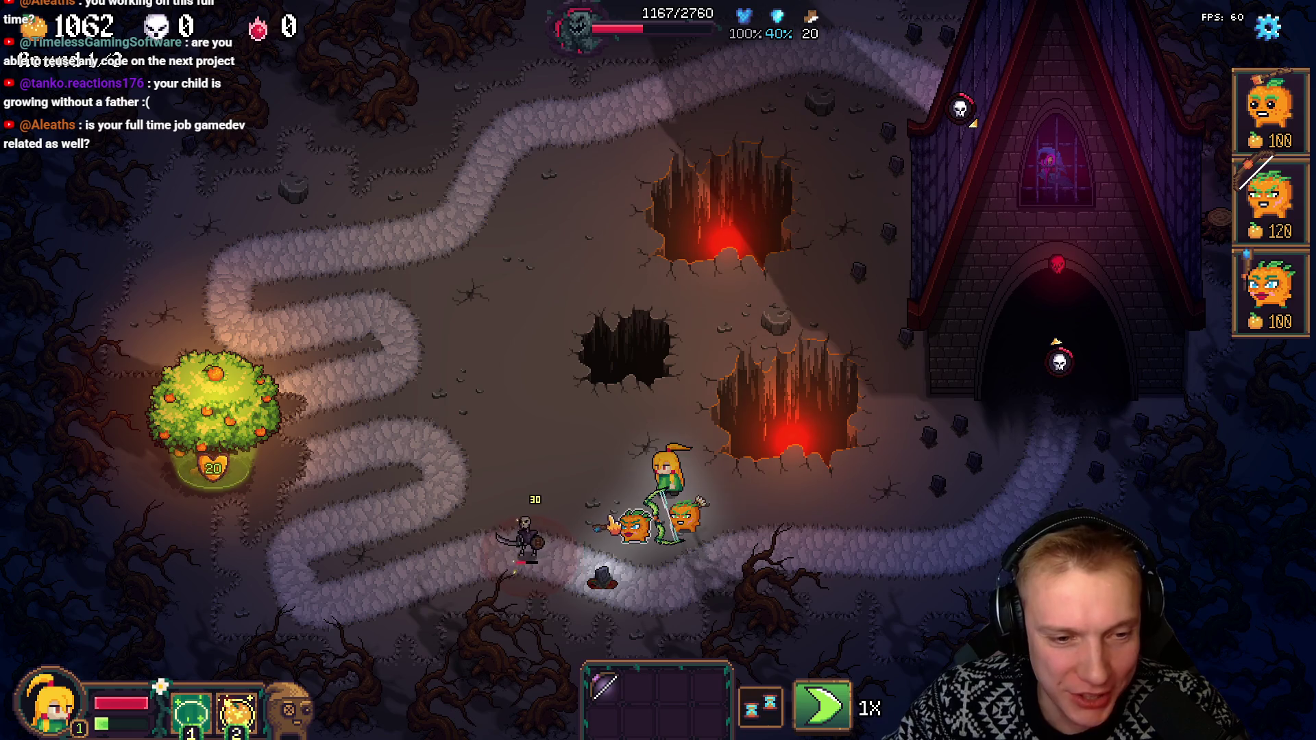
Place three more pumpkin towers along the lower path near the tree
left_click_drag(1269, 288, 398, 488)
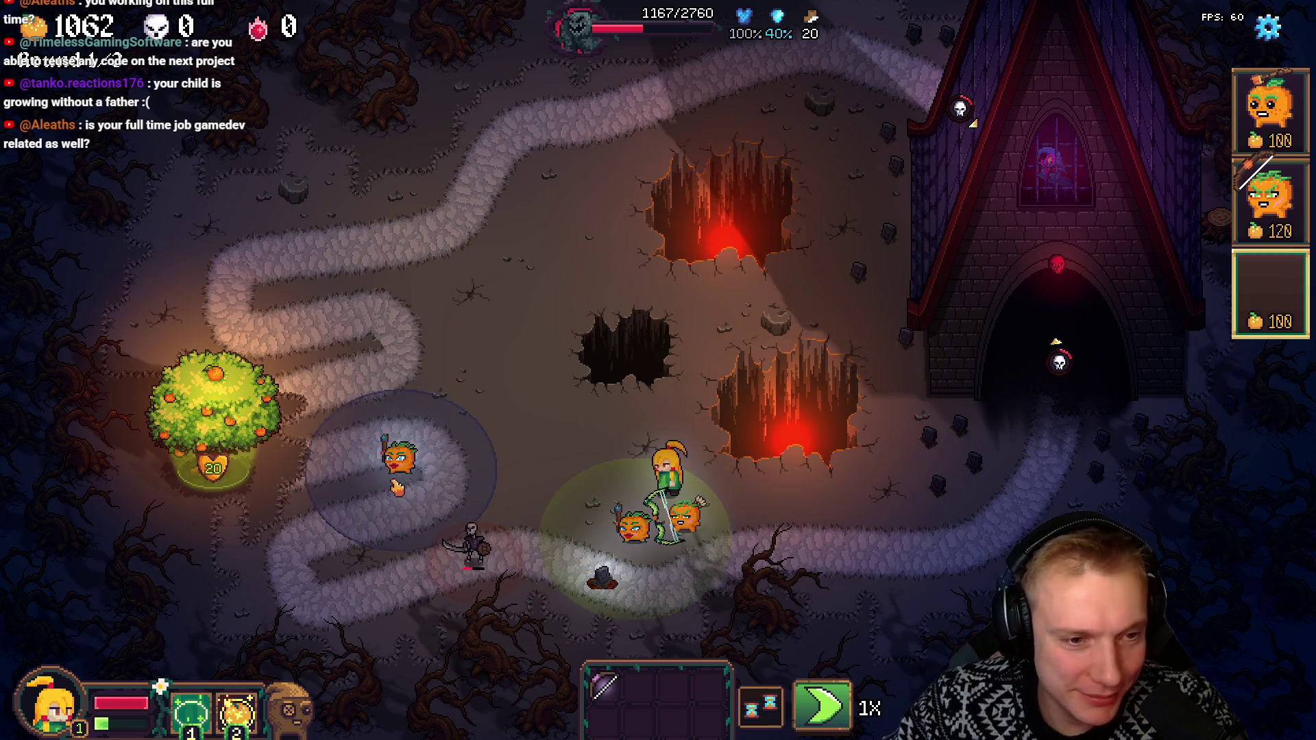
left_click(397, 489)
left_click(360, 564)
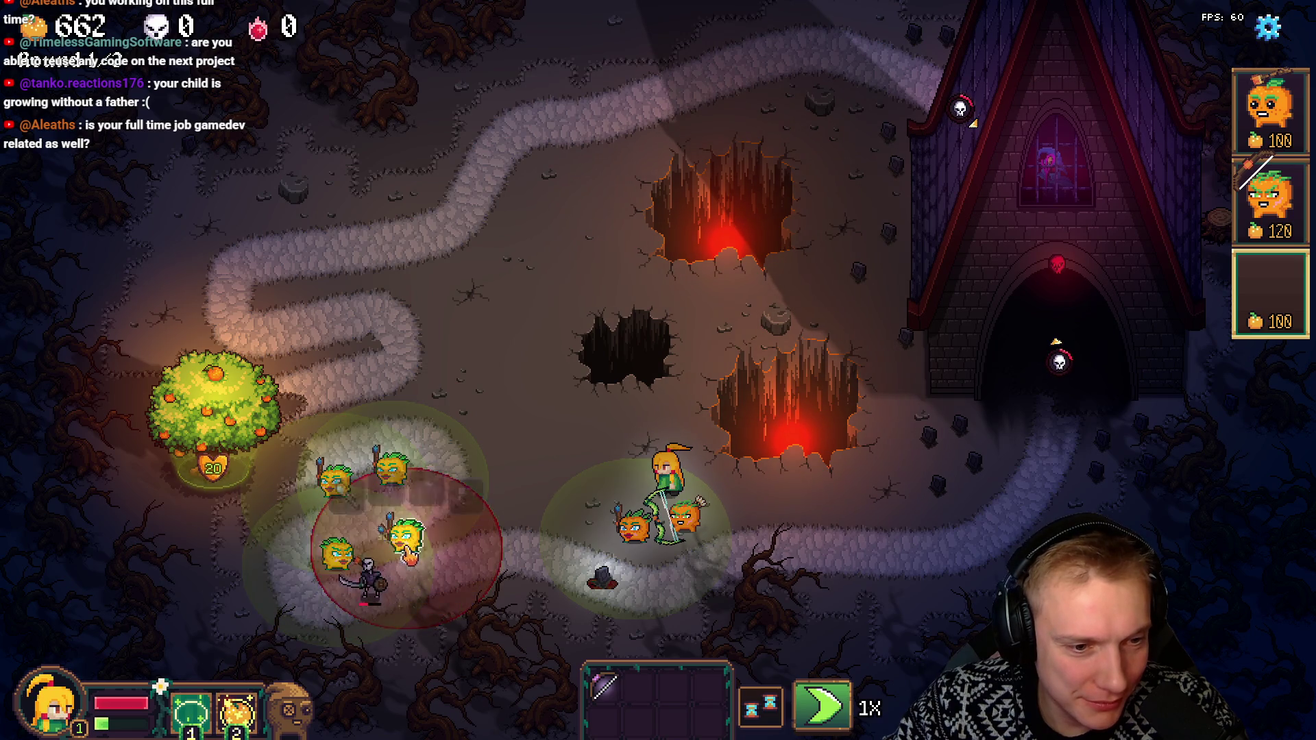
right_click(409, 554)
left_click(299, 504)
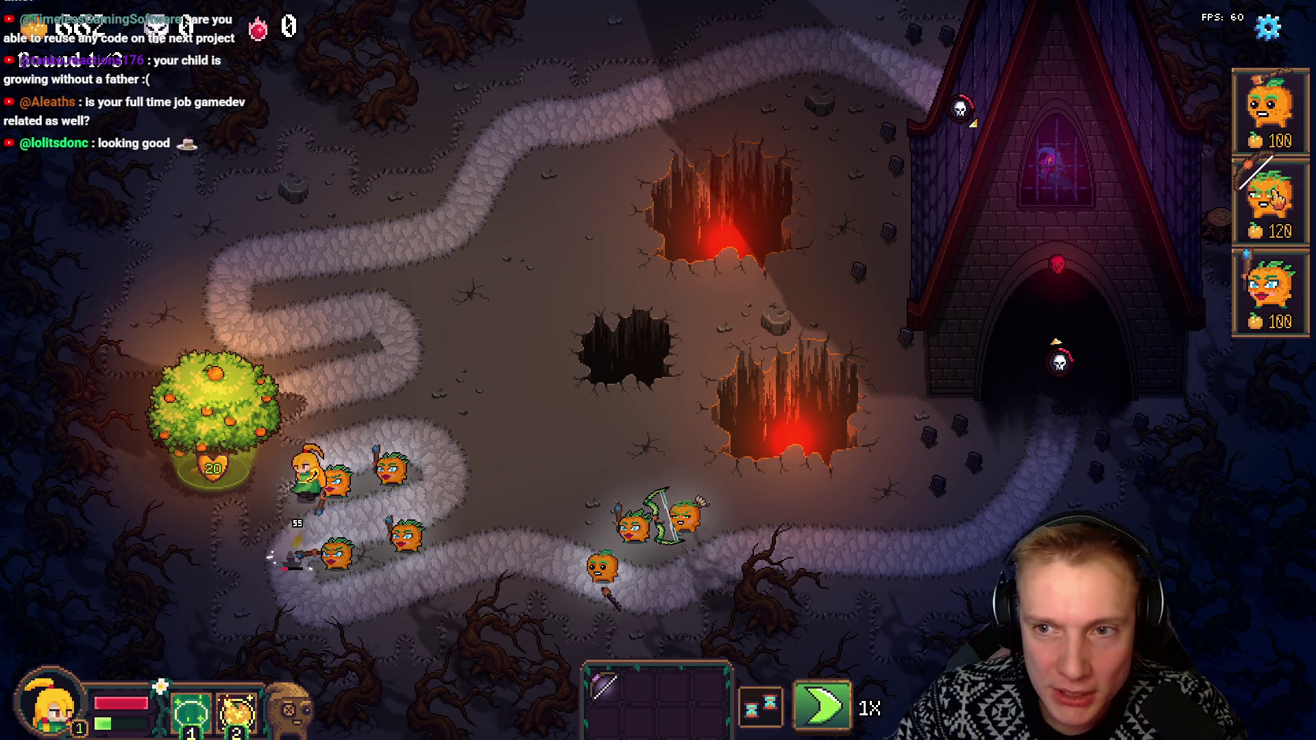
key("1")
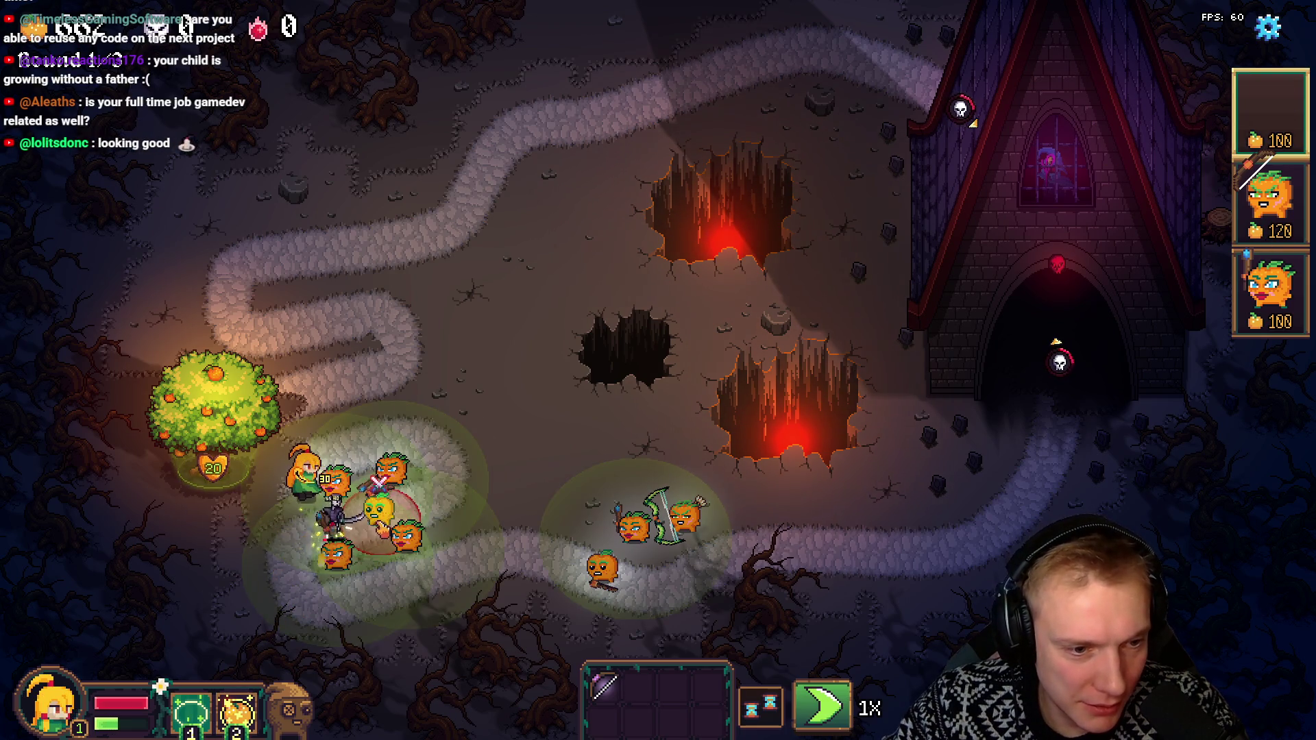
left_click(440, 506)
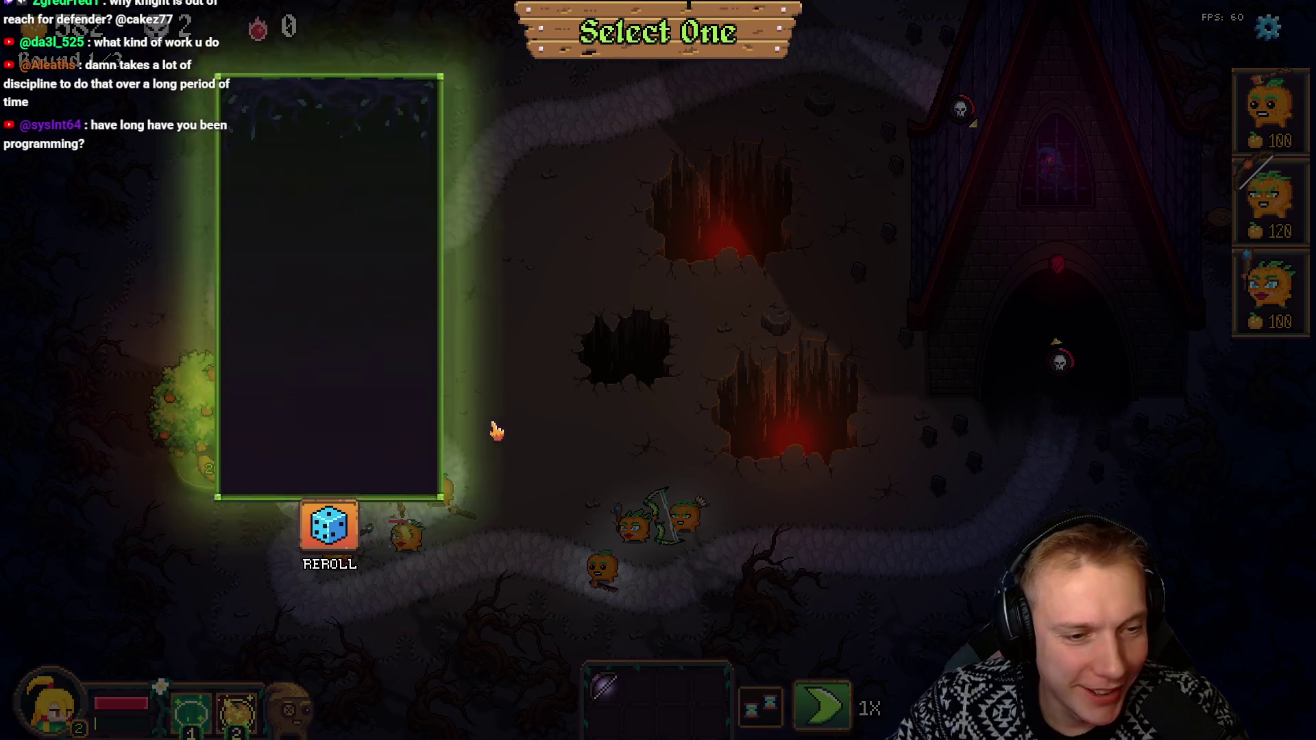
Choose the third upgrade reward, move the hero along the path and check the pumpkin archer's stats
left_click(1008, 391)
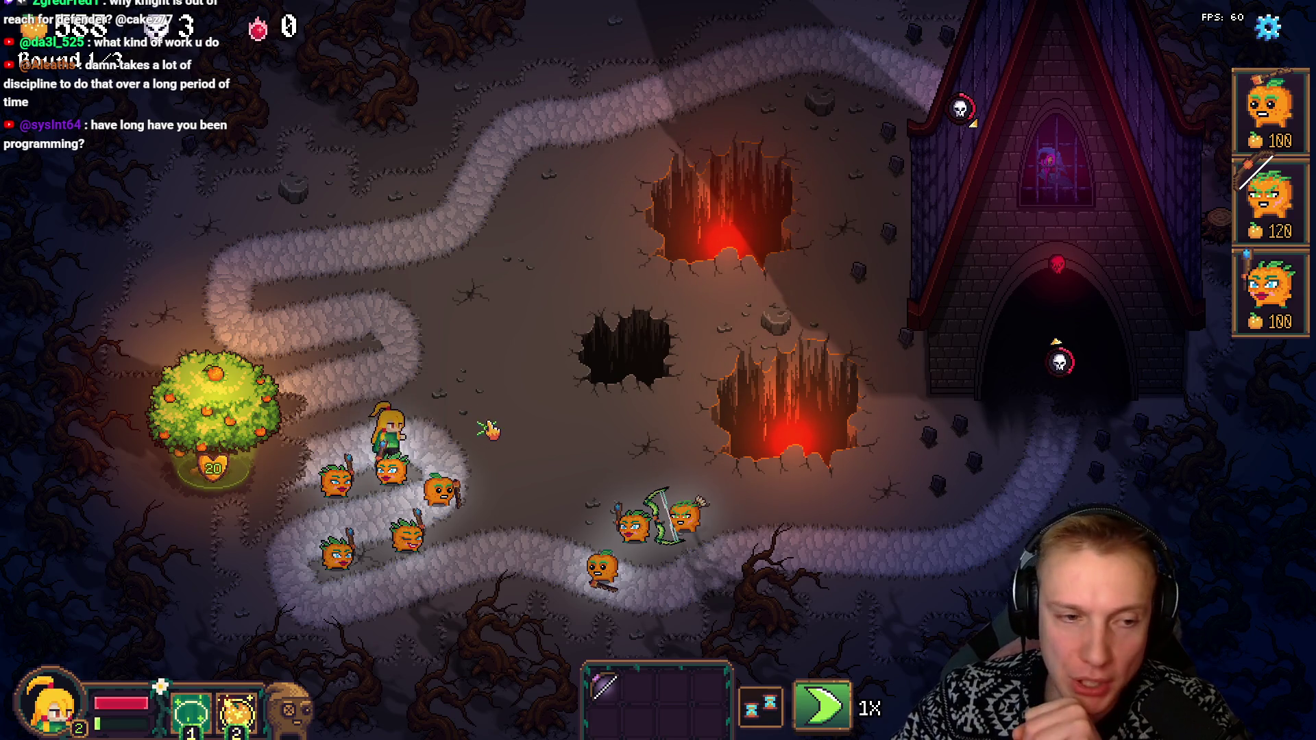
left_click(531, 492)
left_click(562, 522)
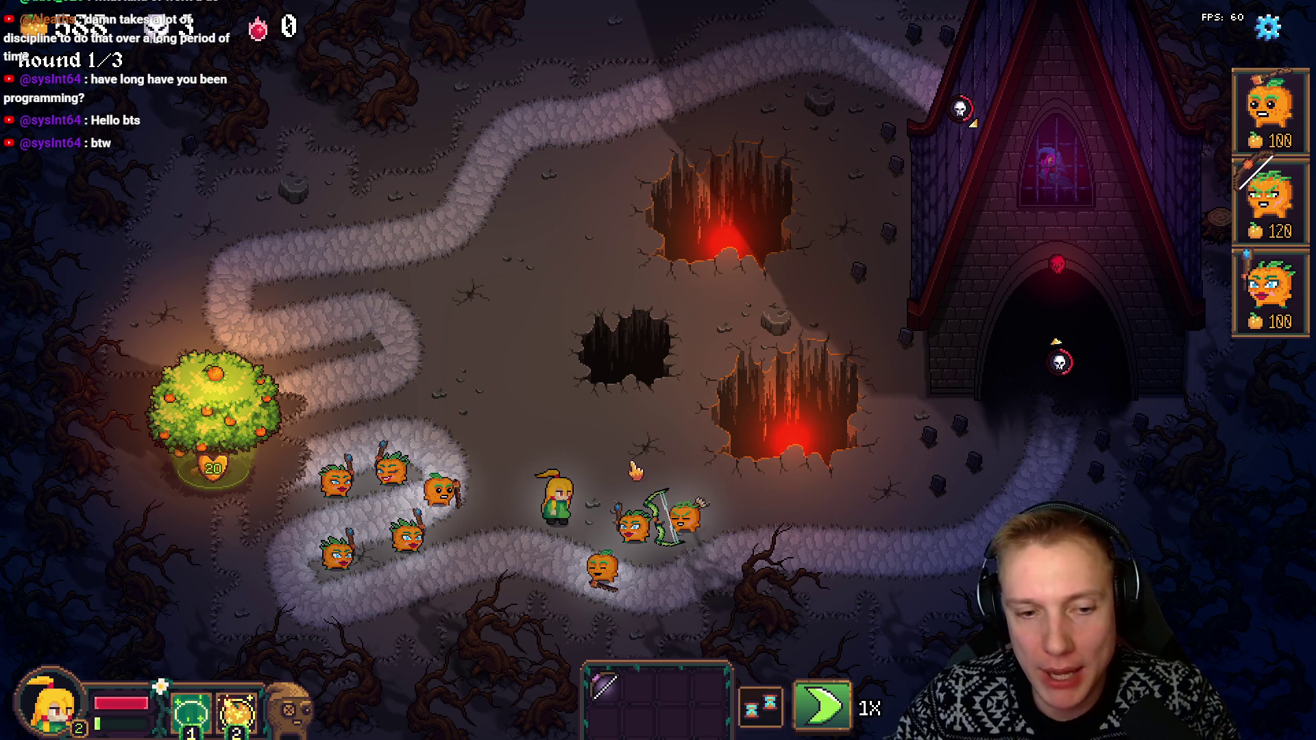
left_click(592, 588)
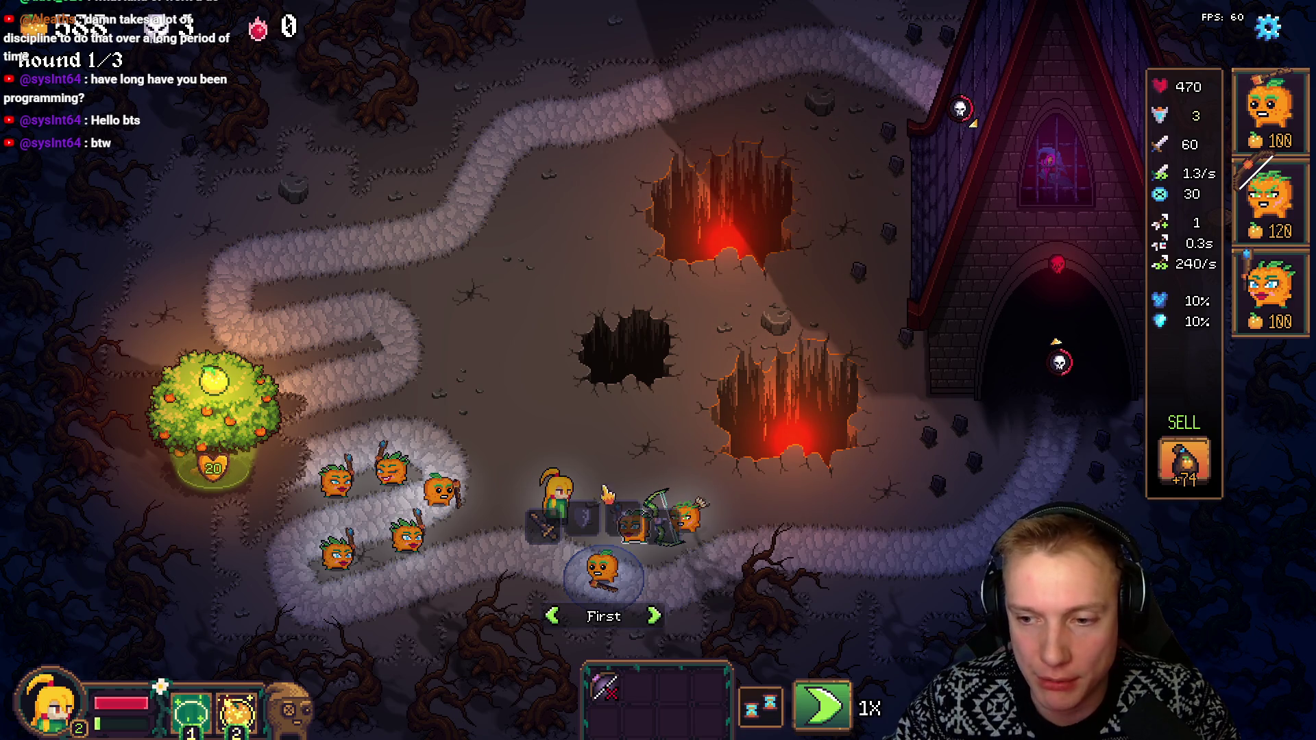
left_click(617, 445)
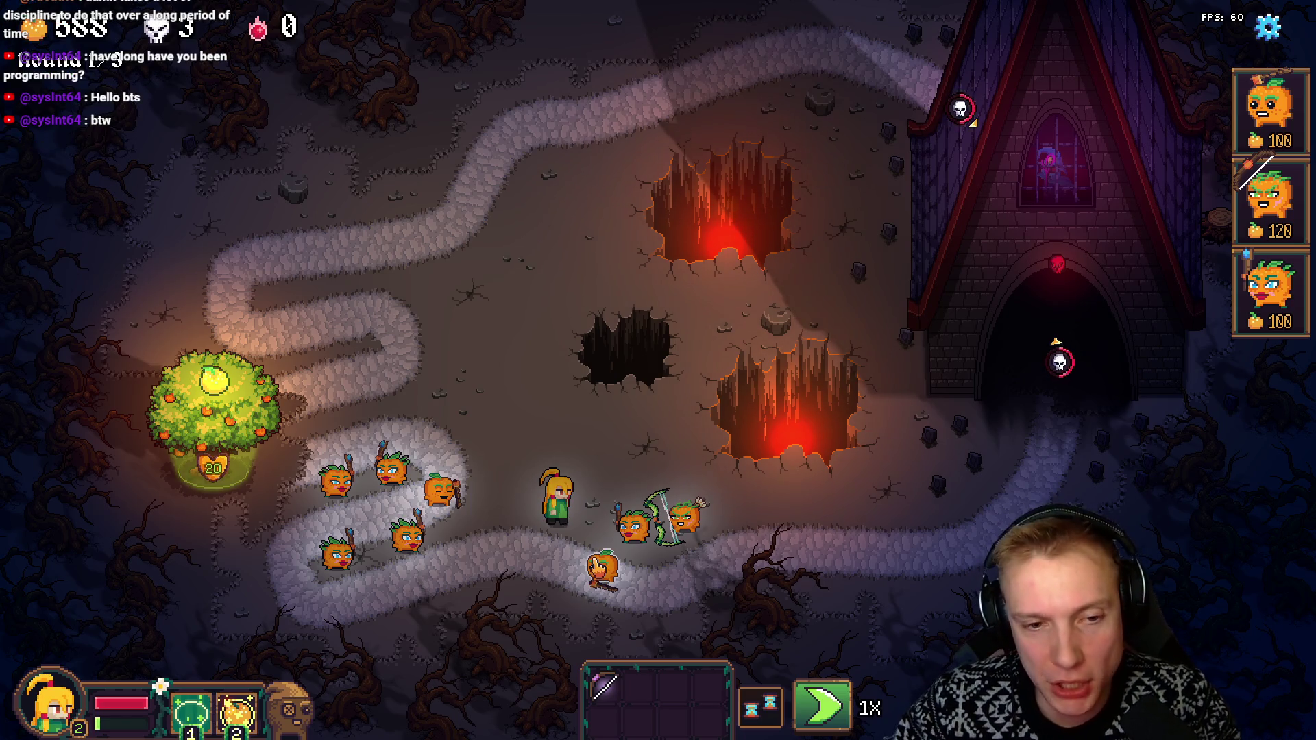
Leave the level from the pause menu and go to the skill tree
key("Escape")
left_click(668, 589)
left_click(750, 459)
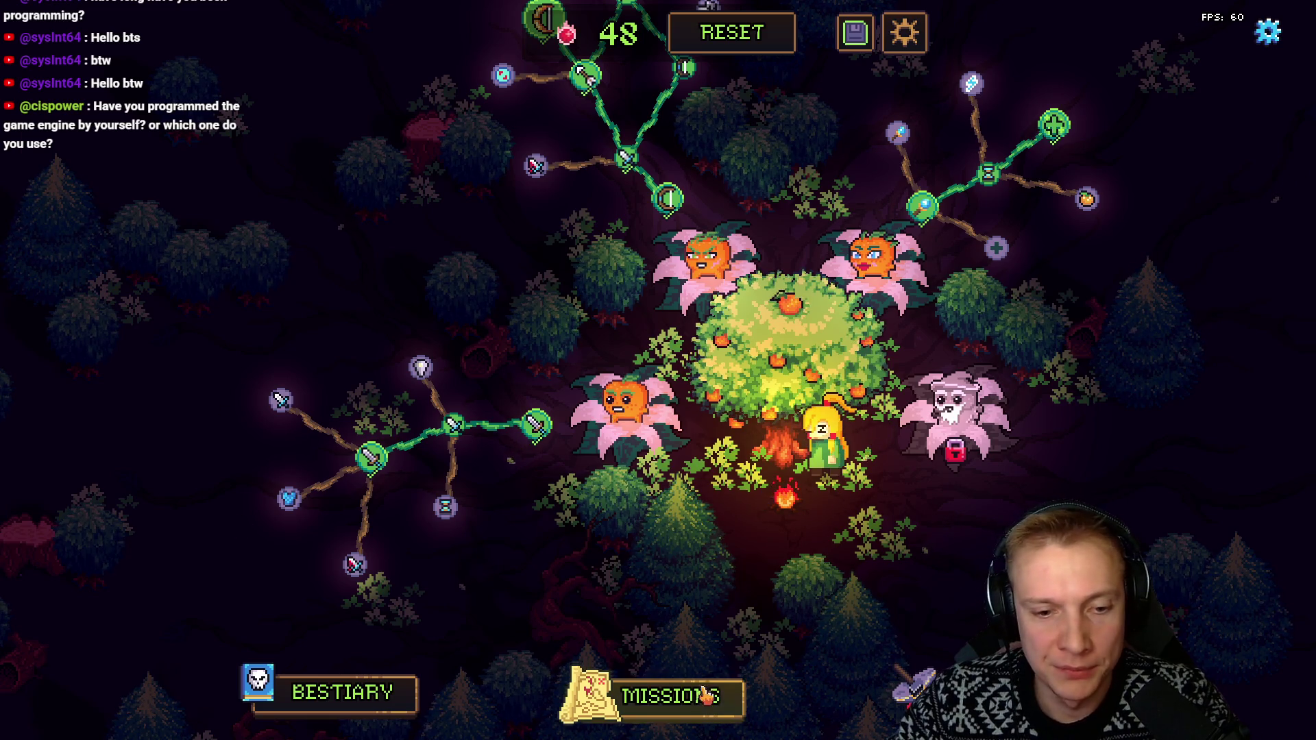
Start the Swampington mission from the Missions map and skip the intro banner
left_click(668, 692)
left_click(839, 270)
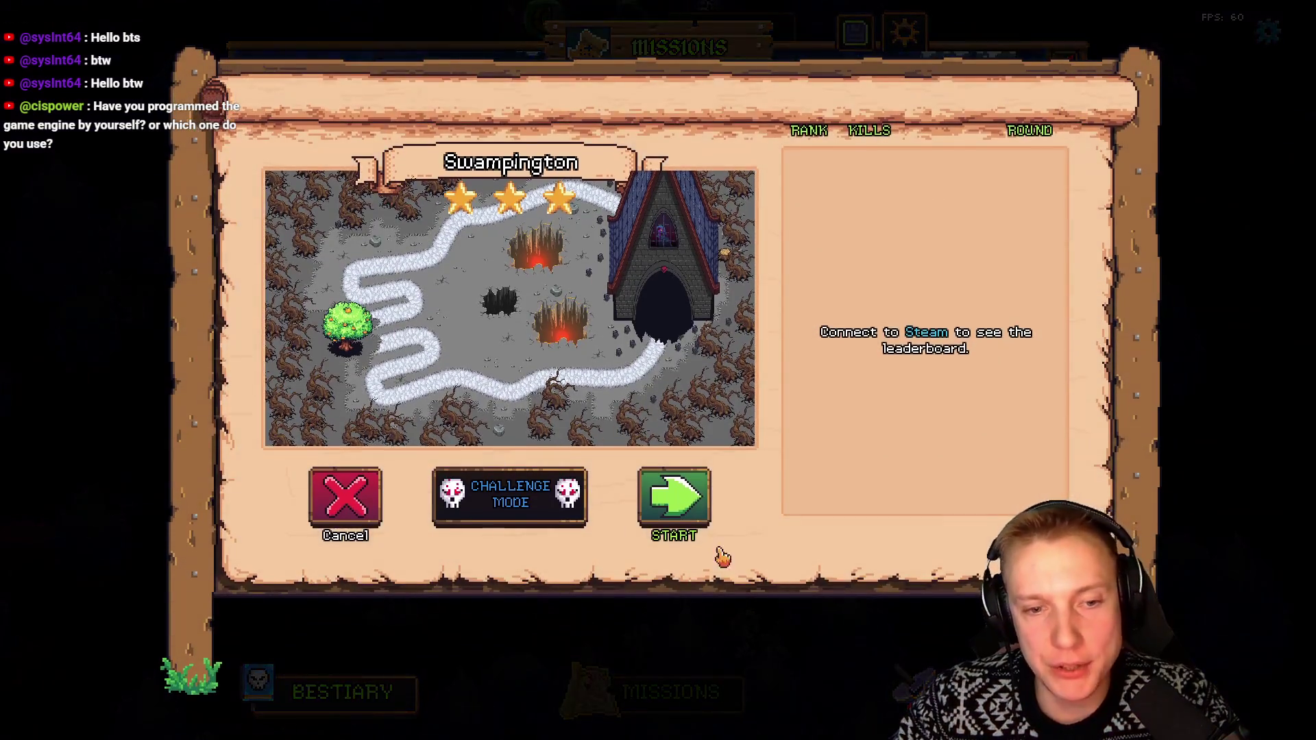
left_click(705, 522)
key("d")
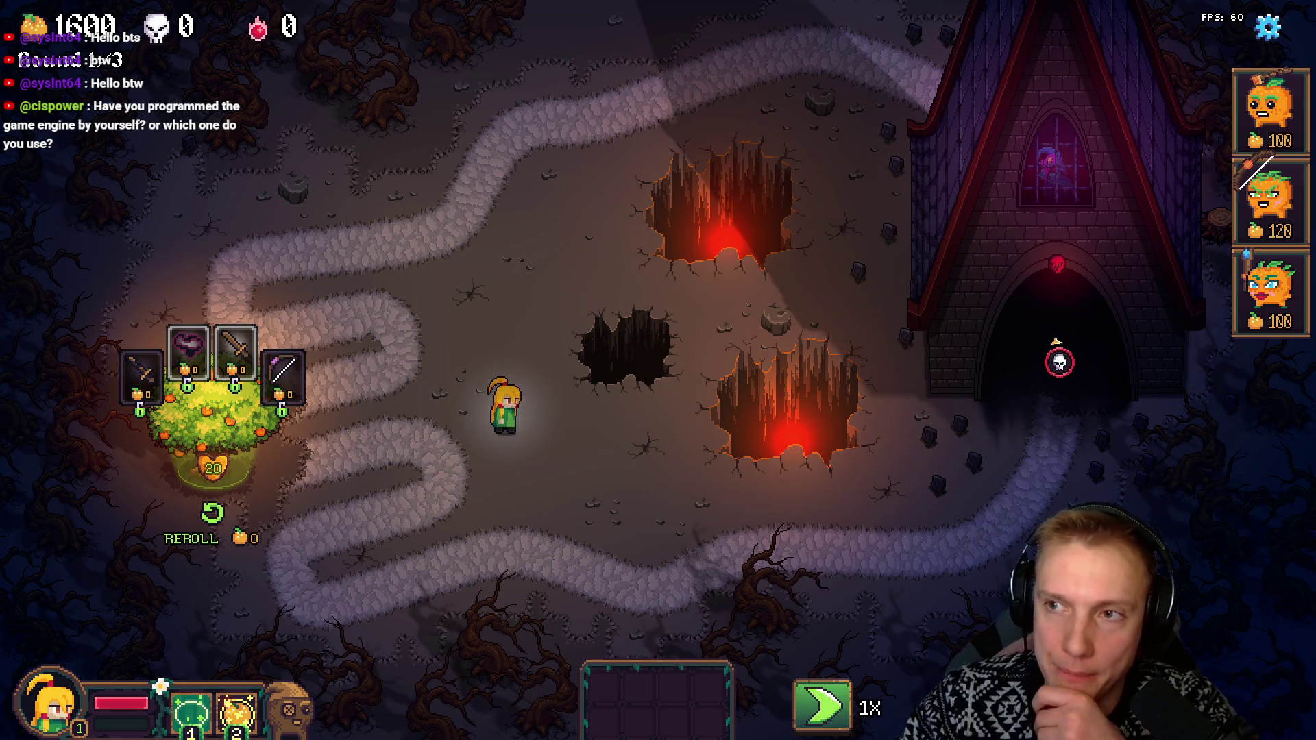
Place three pumpkin towers beside the path, call the first wave early, and run at 3X speed
mouse_move(1249, 132)
left_mouse_down()
mouse_move(483, 526)
mouse_move(533, 568)
left_mouse_up()
left_click(1061, 365)
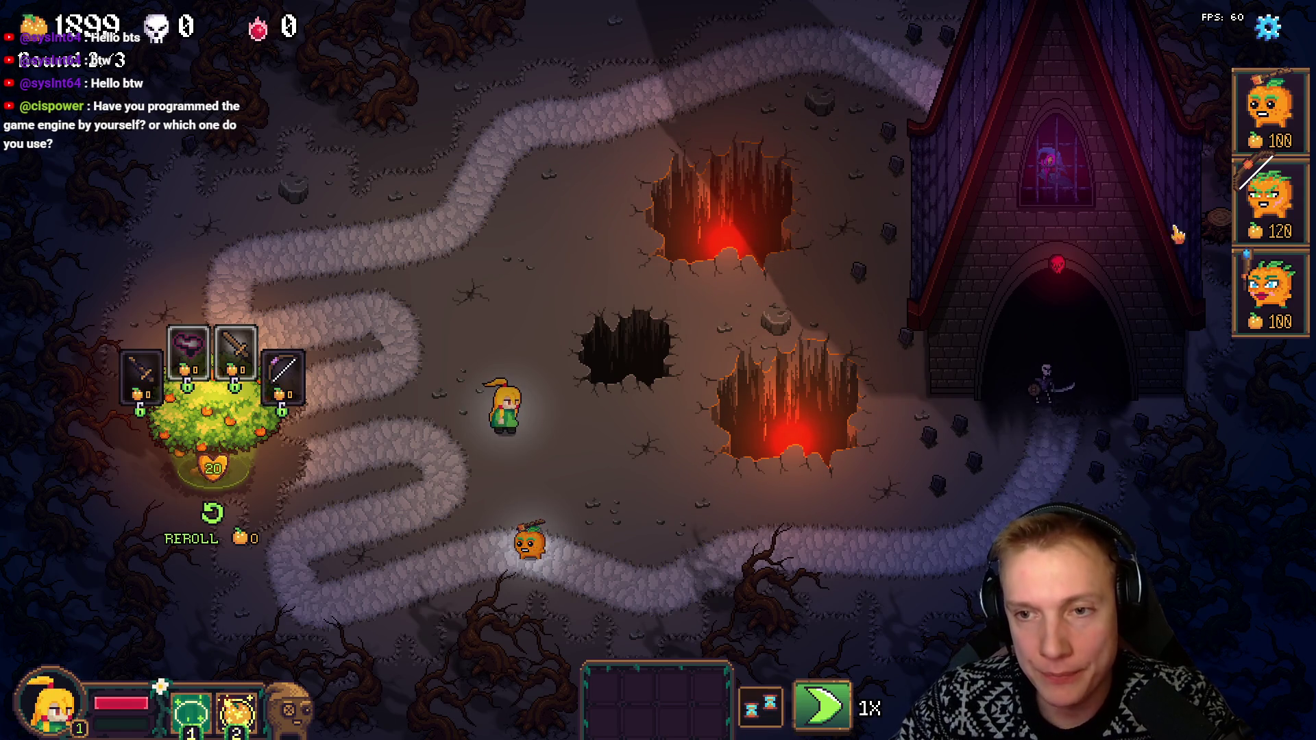
left_click_drag(1267, 291, 583, 493)
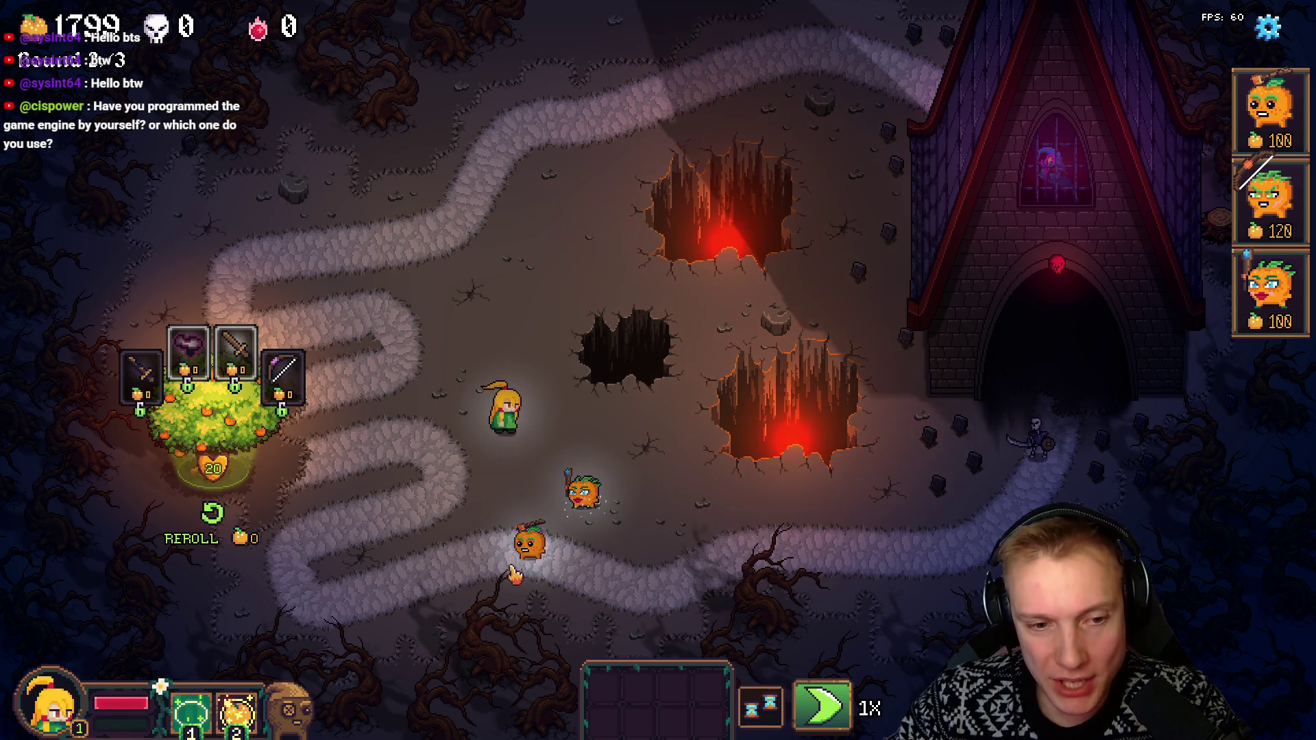
left_click(841, 725)
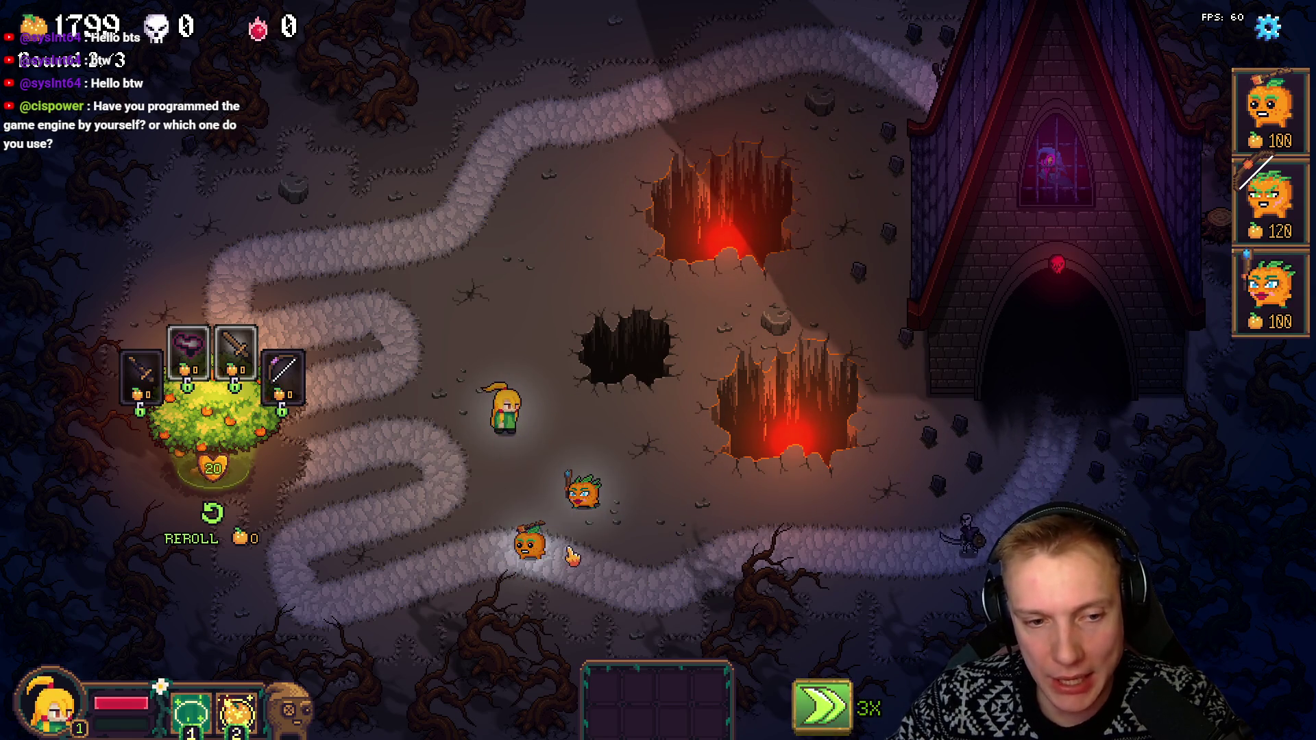
left_click(530, 542)
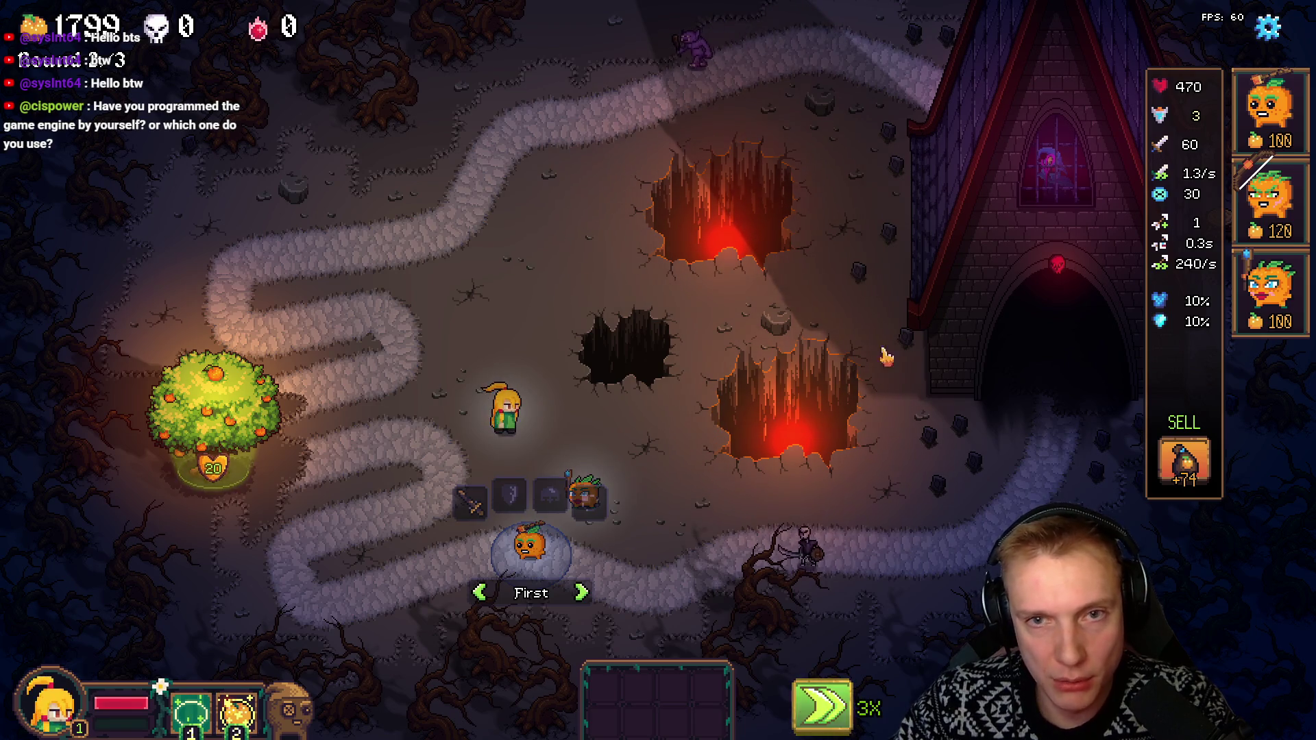
left_click(670, 494)
left_click_drag(1268, 106, 336, 264)
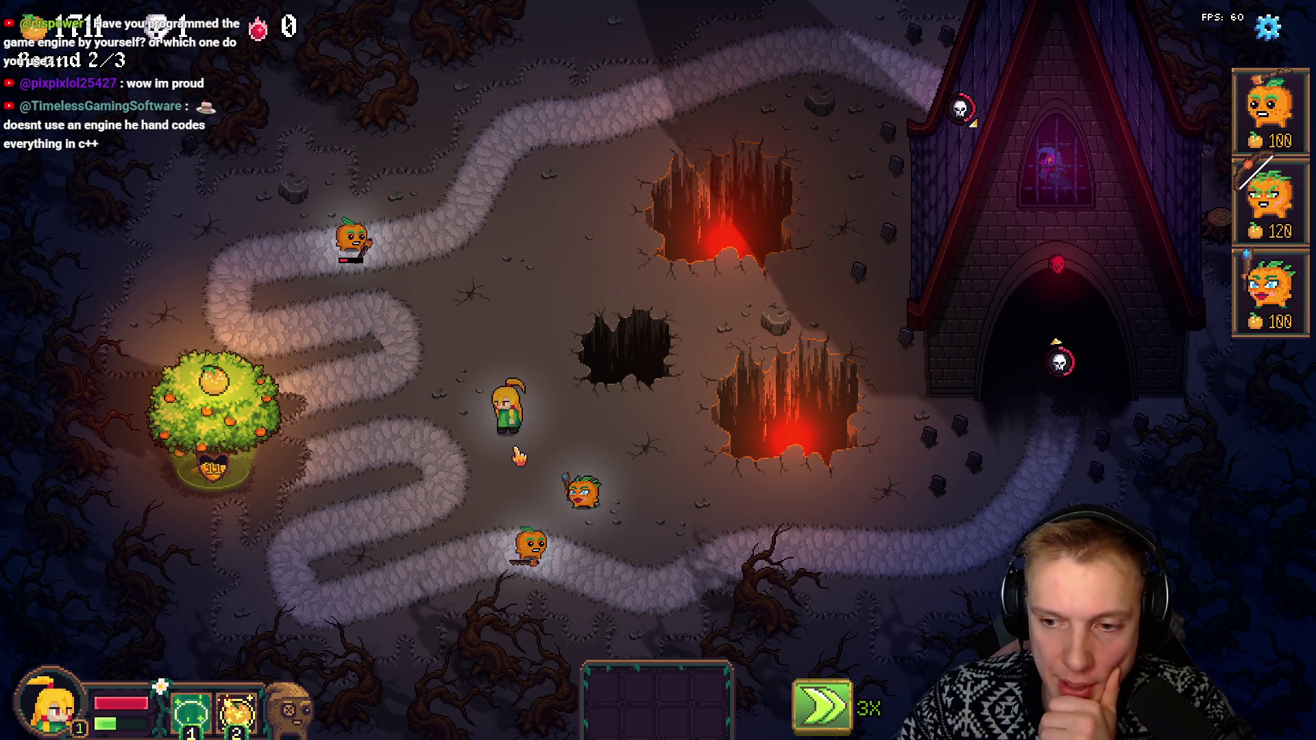
Walk the hero around, return to normal speed, then switch to Firefox in a new tab
key("s")
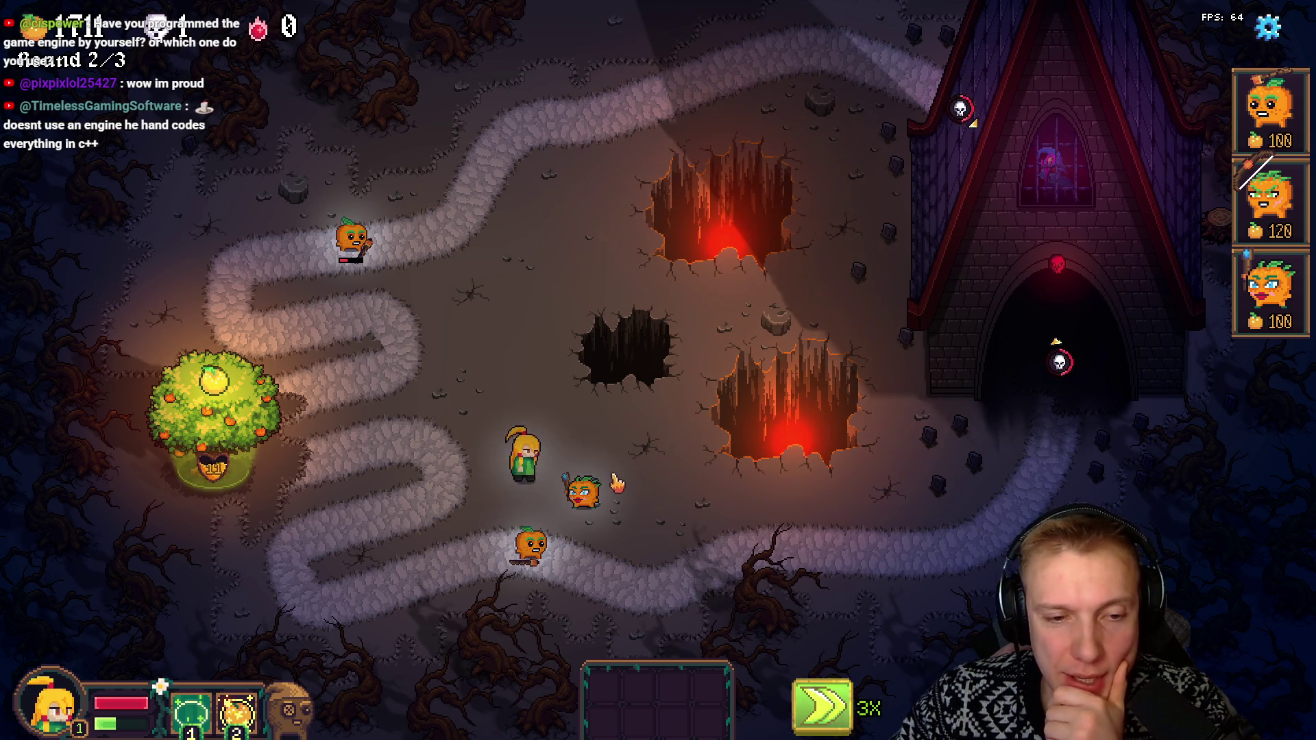
key("d")
key("a")
key("w")
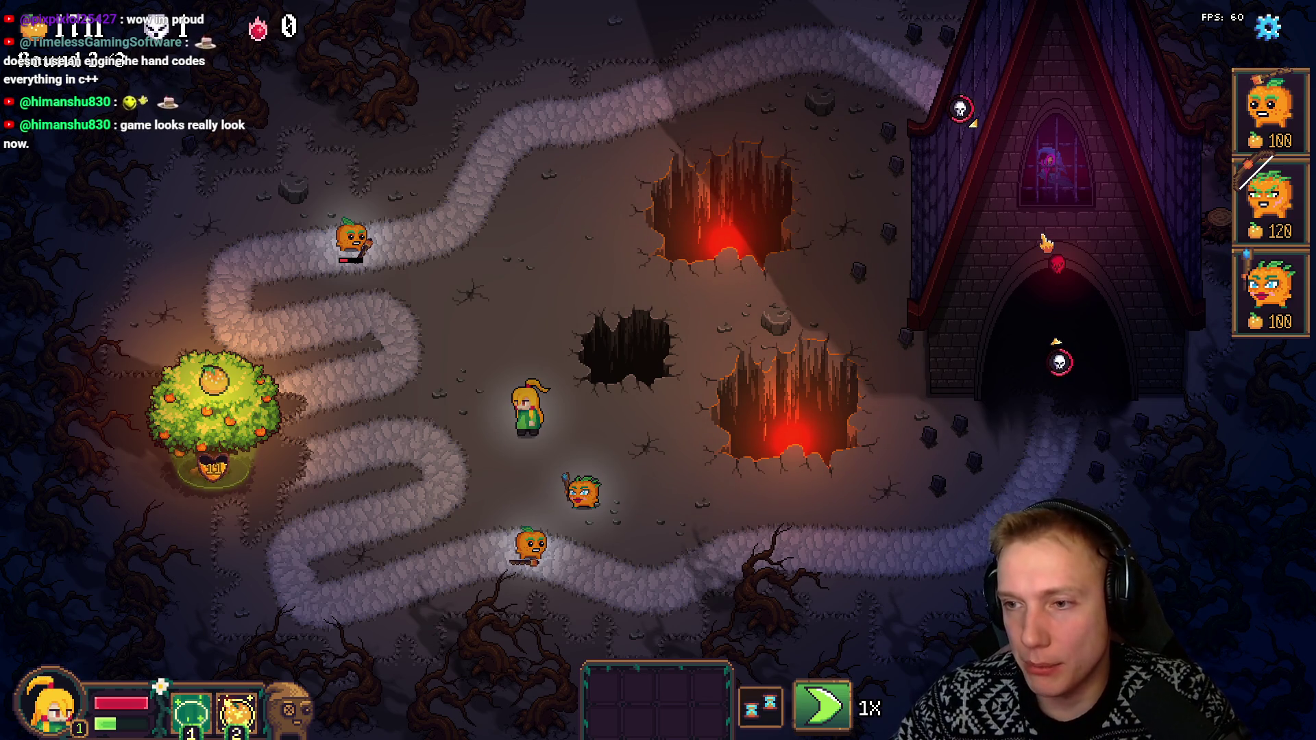
key("alt+Tab")
left_click(351, 13)
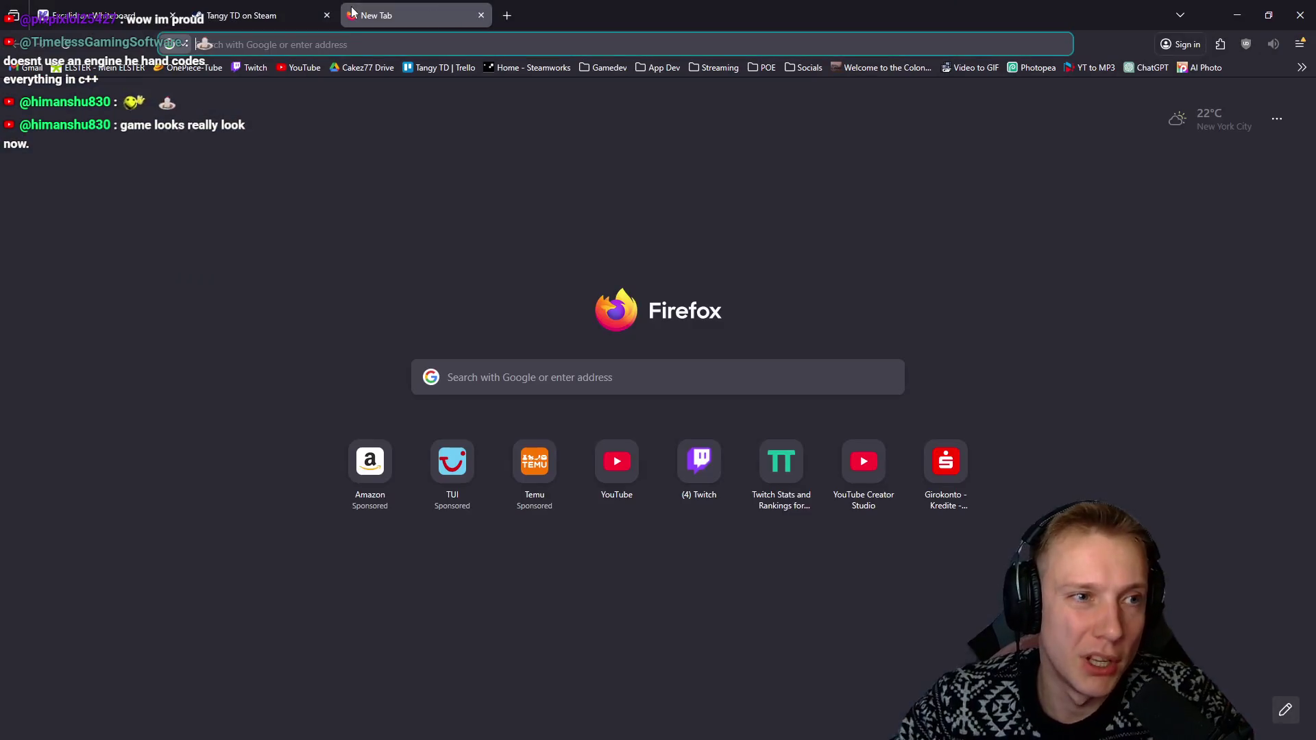
Go to itch.io, then Google 'wizard pixel art itch' in another new tab
type("itch.io/")
key("Return")
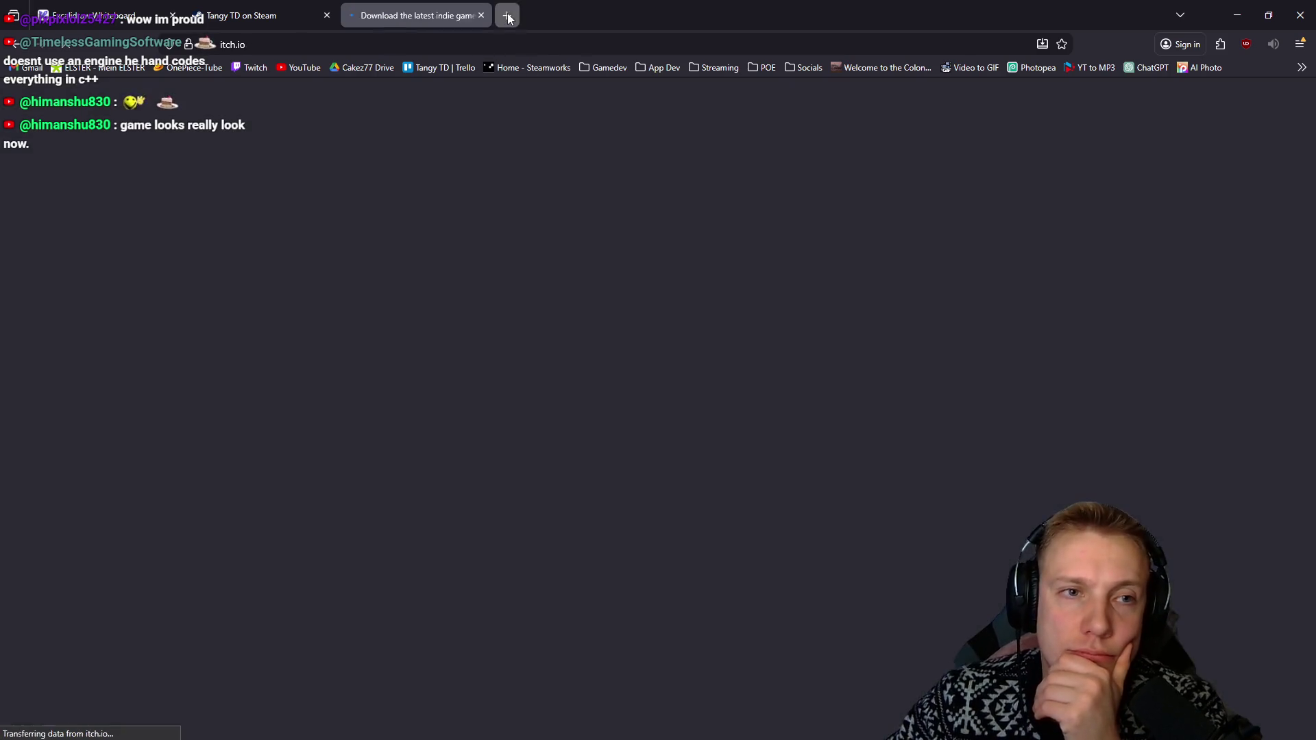
left_click(507, 15)
type("wizard ")
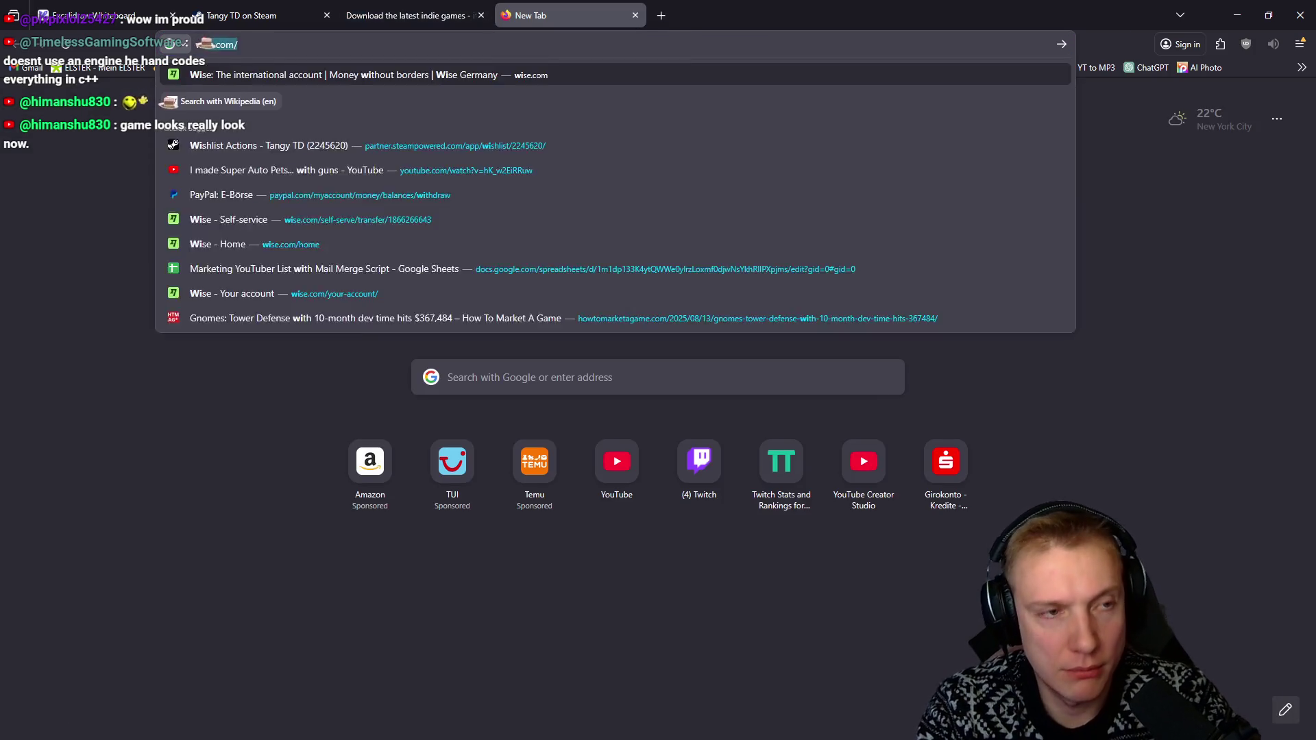
type("pi")
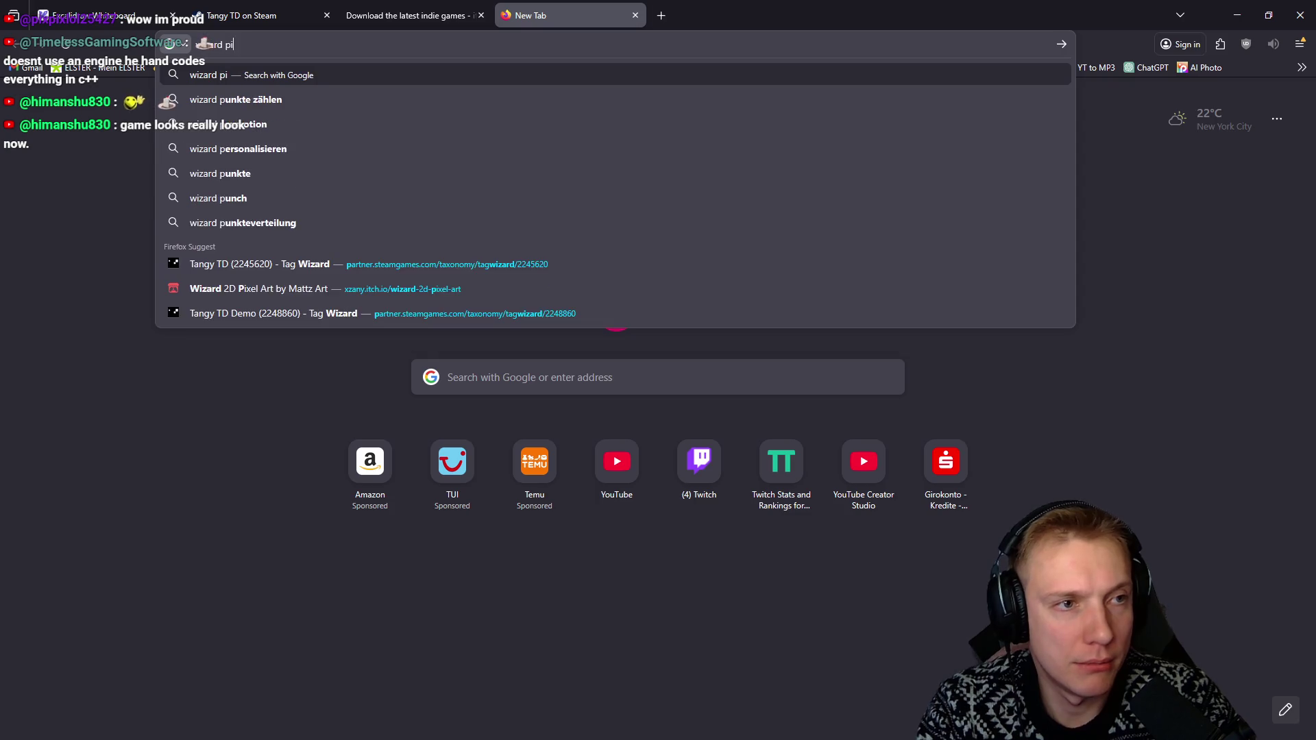
type("xel art itch")
key("Return")
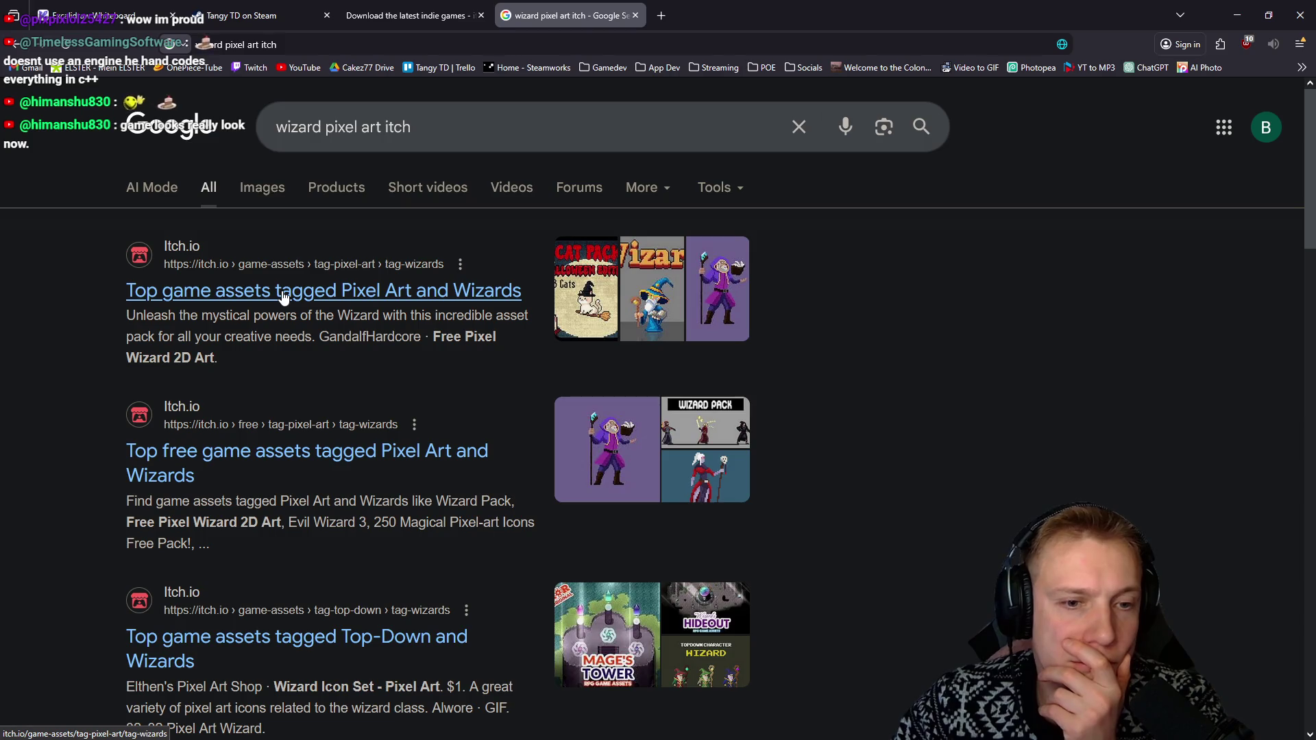
Browse itch.io's free Pixel Art and Wizards listing, then return to the results and select 'wizard'
left_click(303, 461)
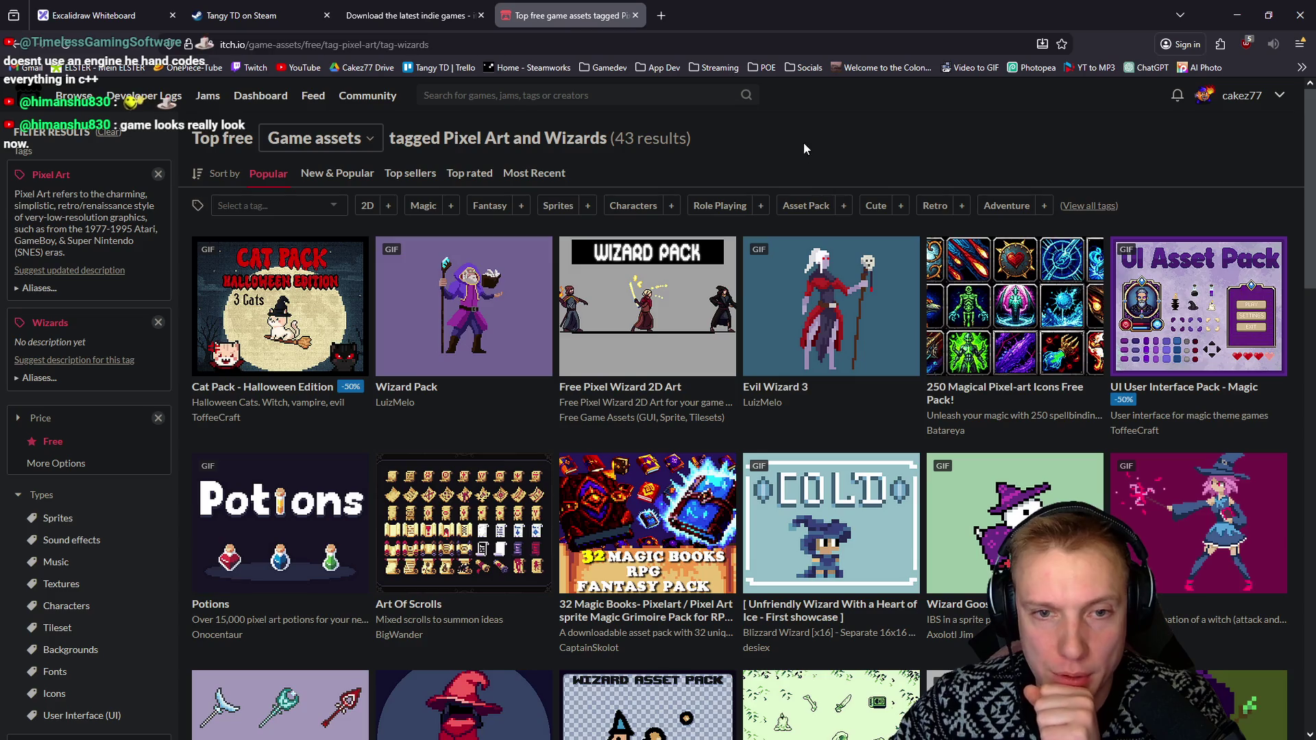
scroll(848, 252, "down", 13)
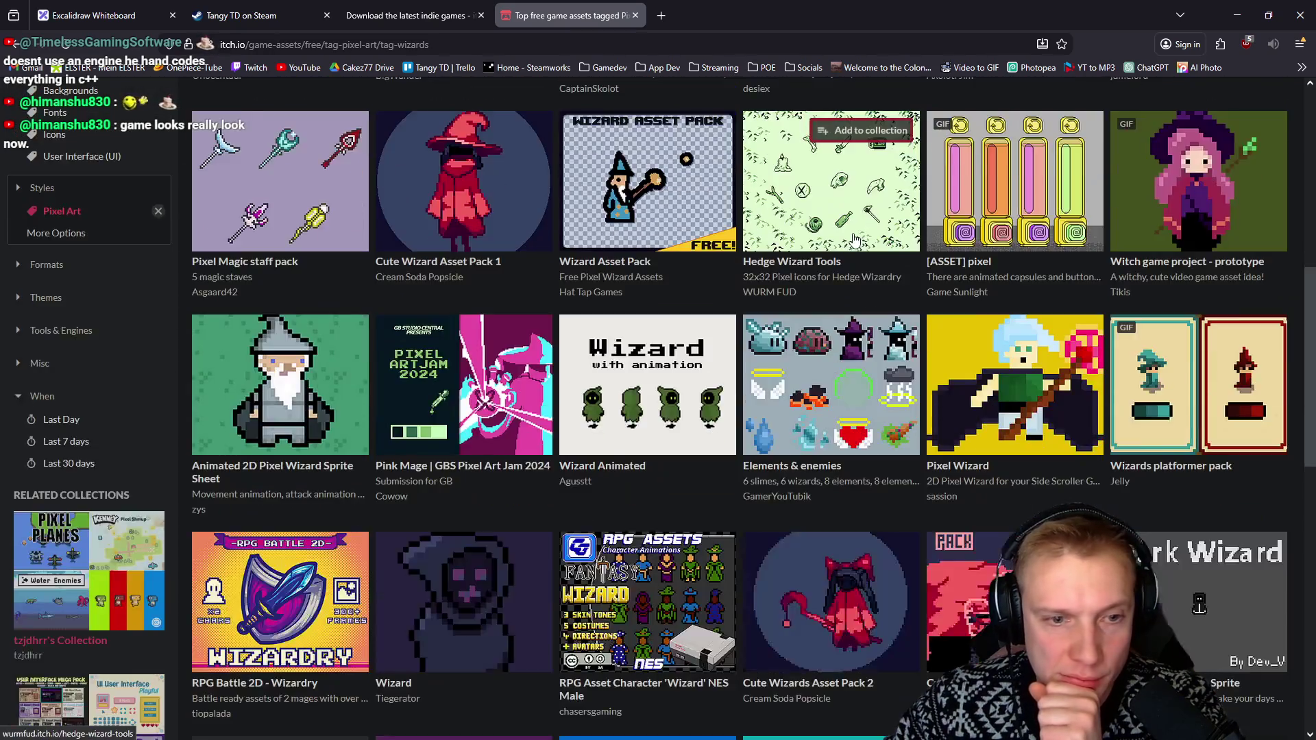
scroll(848, 253, "down", 3)
scroll(846, 245, "up", 15)
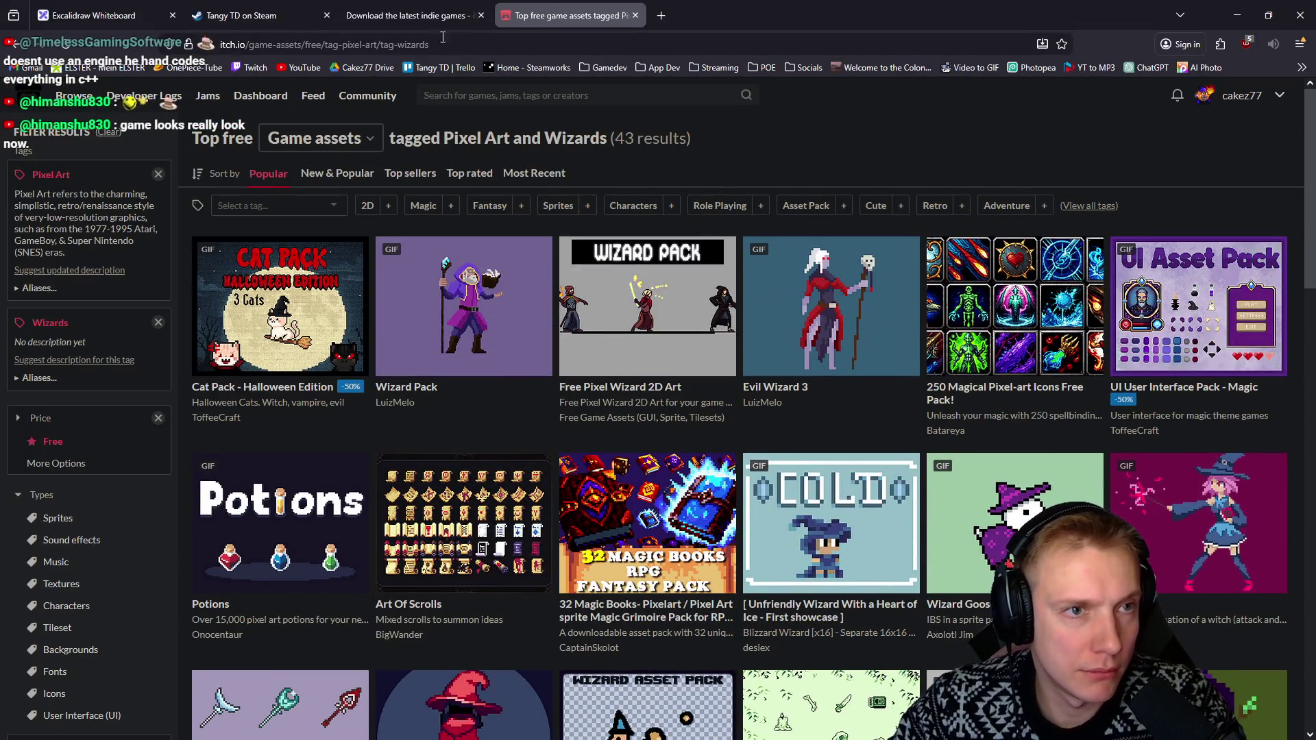
key("alt+Left")
double_click(298, 126)
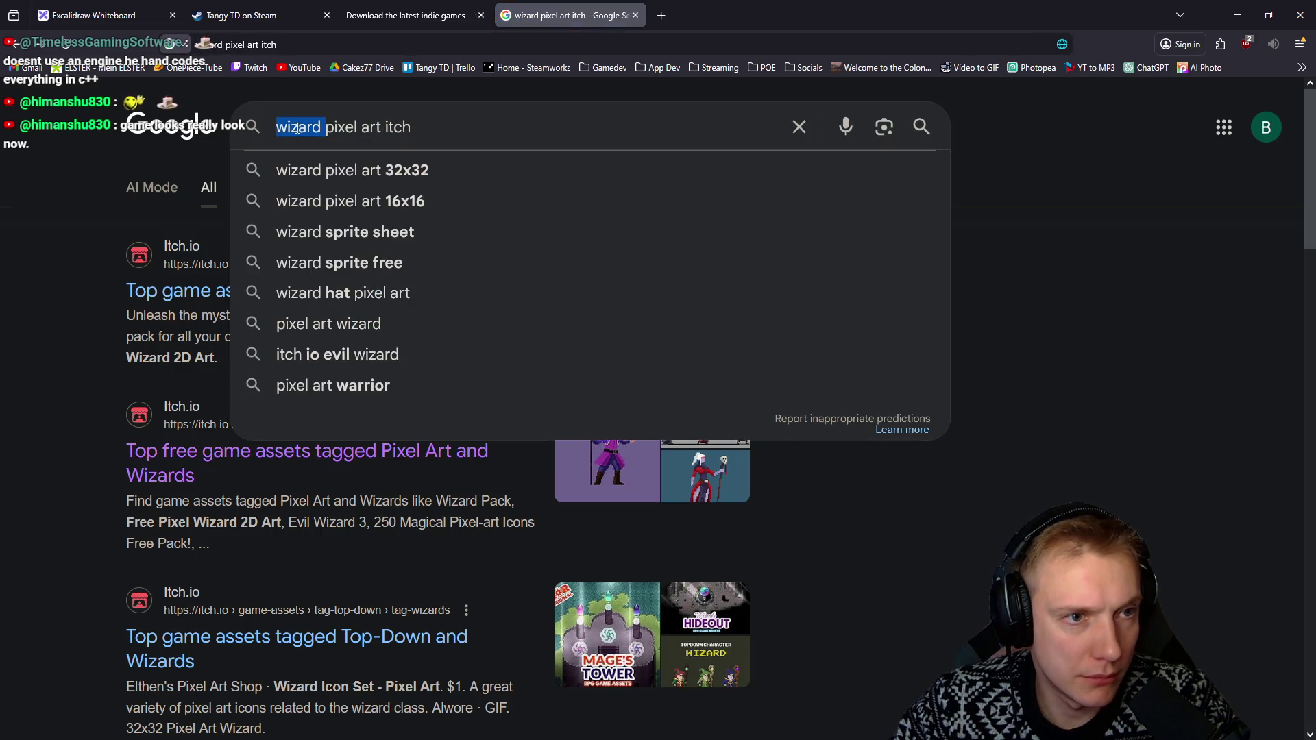
Change the search to 'enemy pixel art itch' and open itch.io's enemy Pixel Art listing
type("enemy")
key("Return")
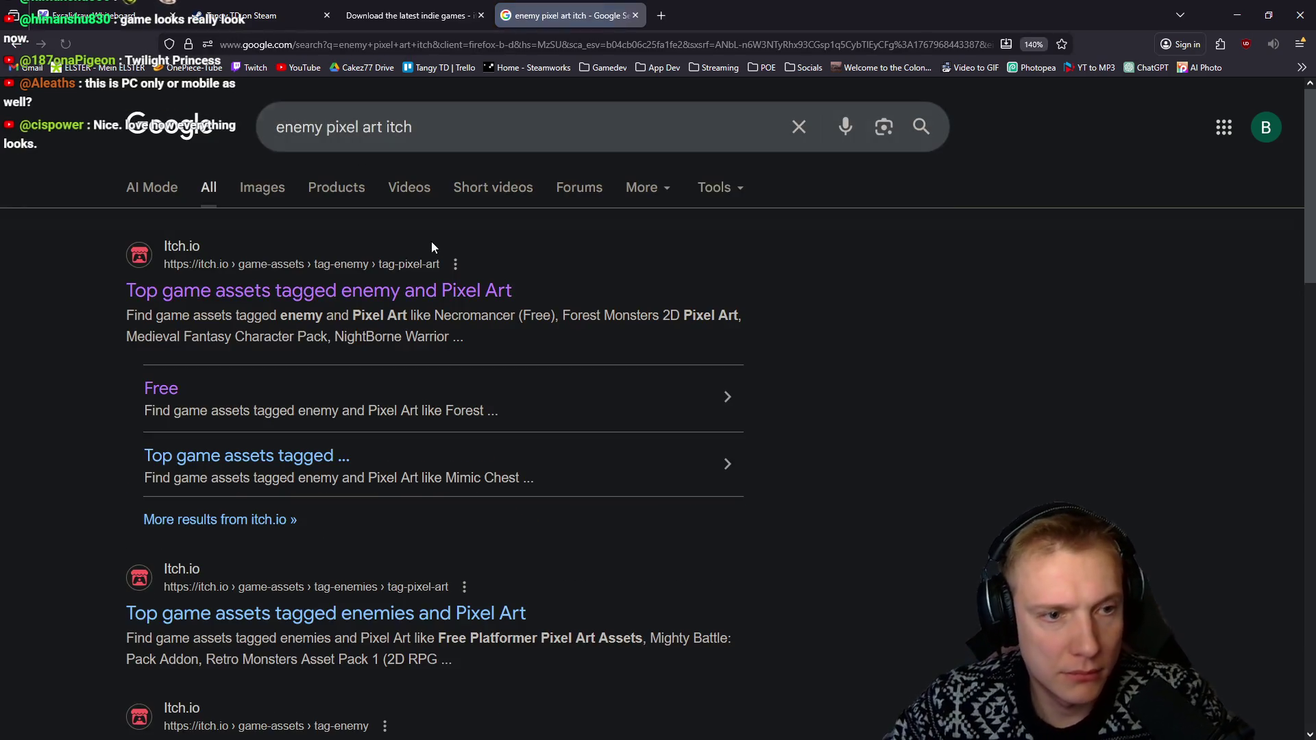
left_click(281, 288)
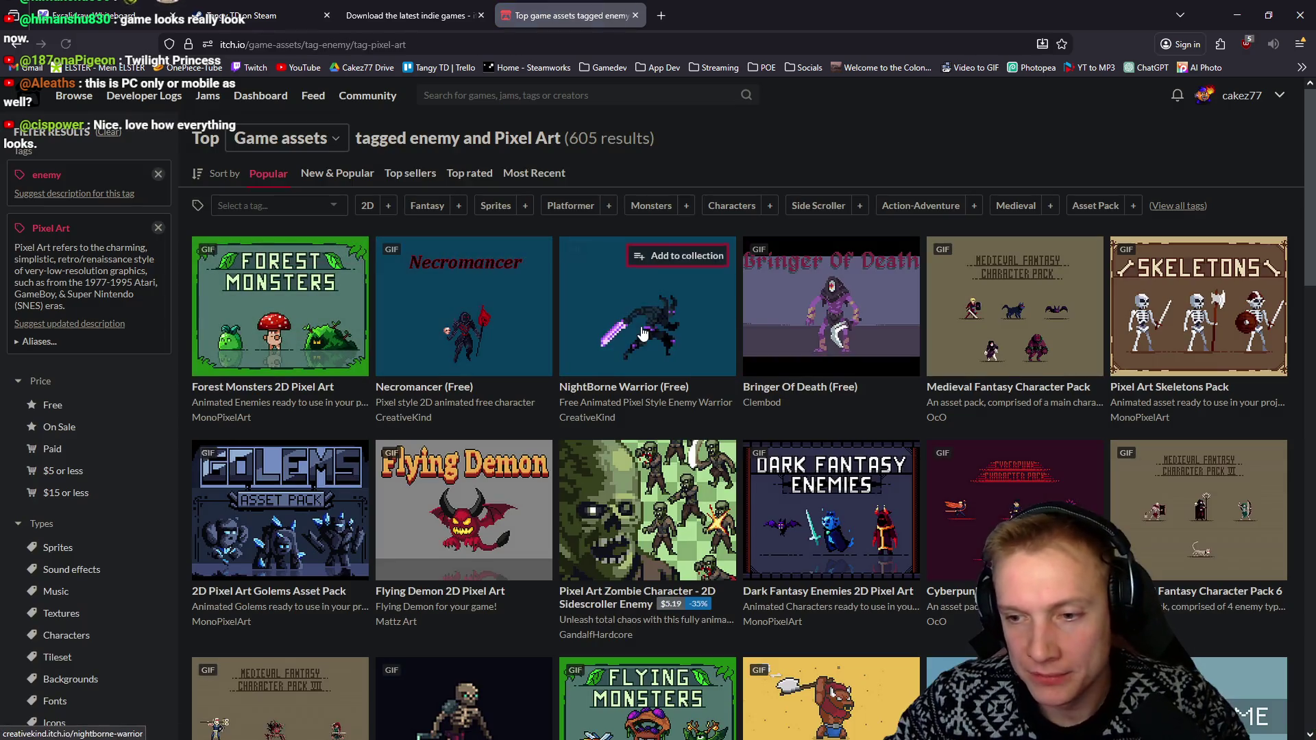
Open the Necromancer (Free) pack in a new tab and view it
mouse_move(434, 303)
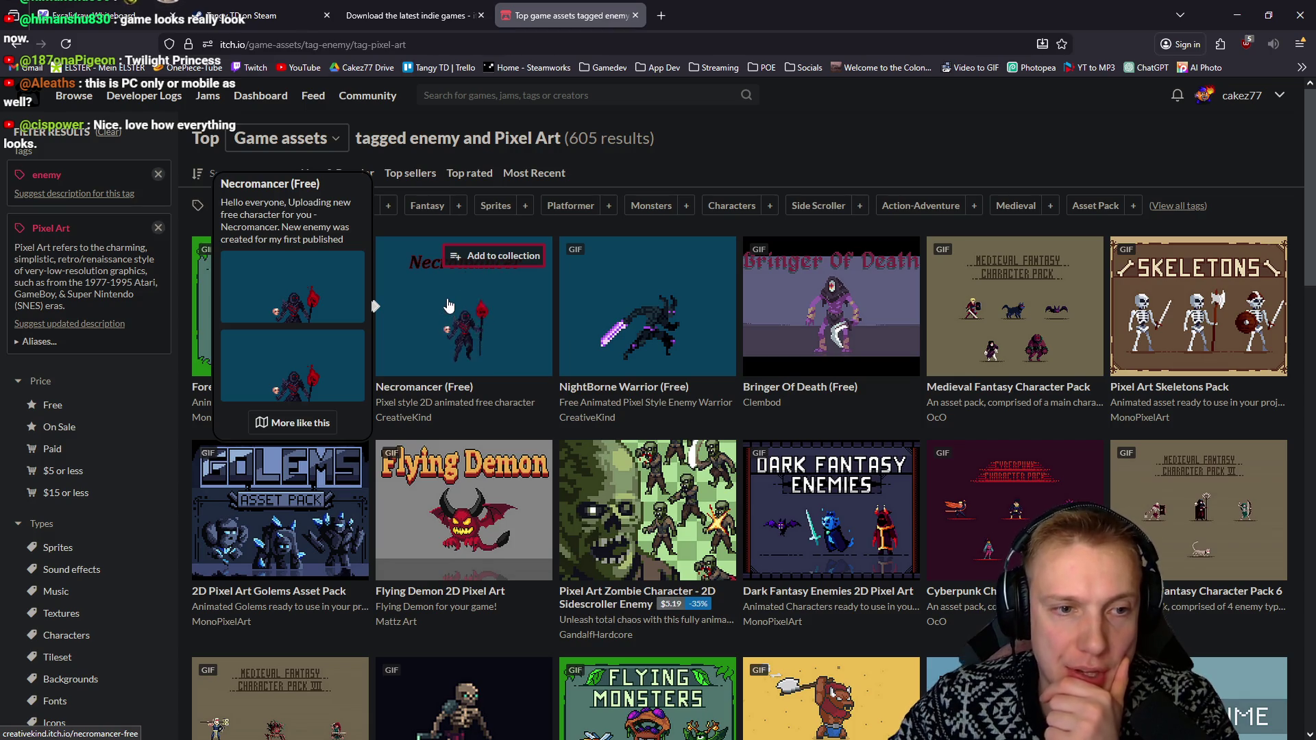
middle_click(447, 305)
left_click(712, 18)
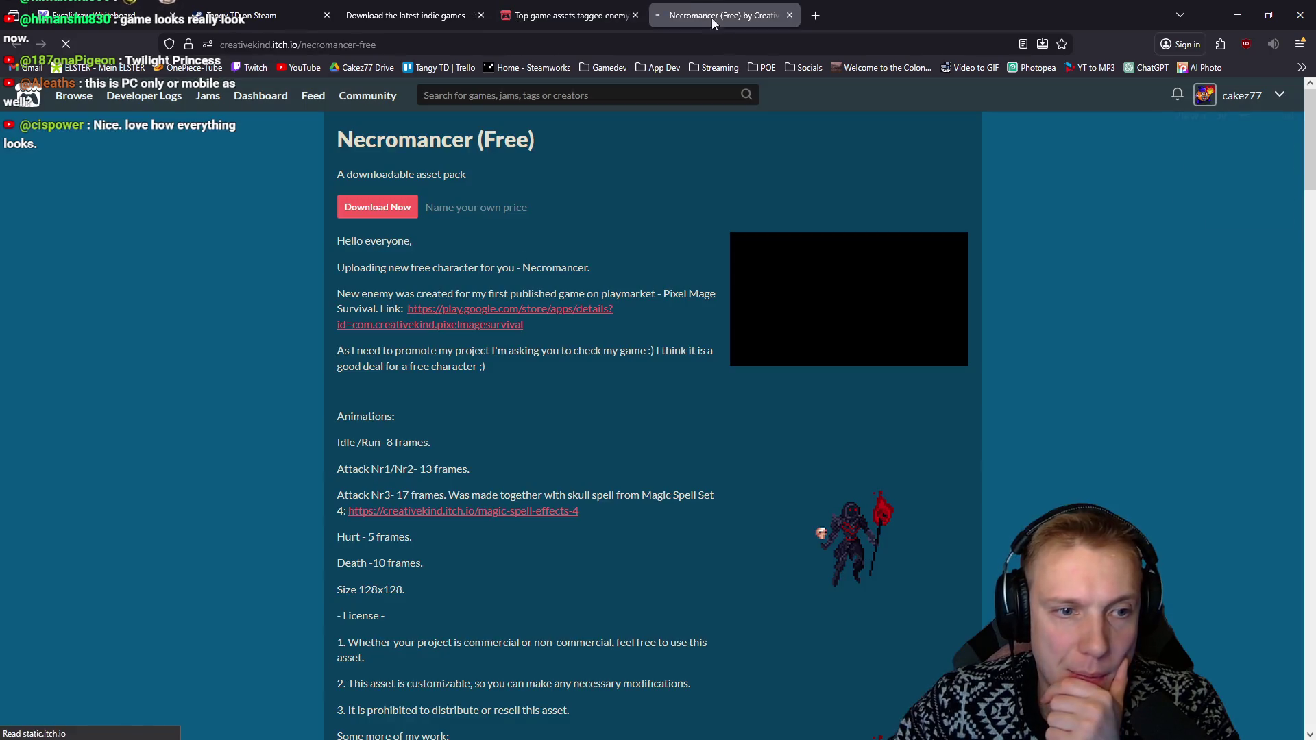
View the animated Necromancer sprite enlarged, then close the preview
left_click(867, 536)
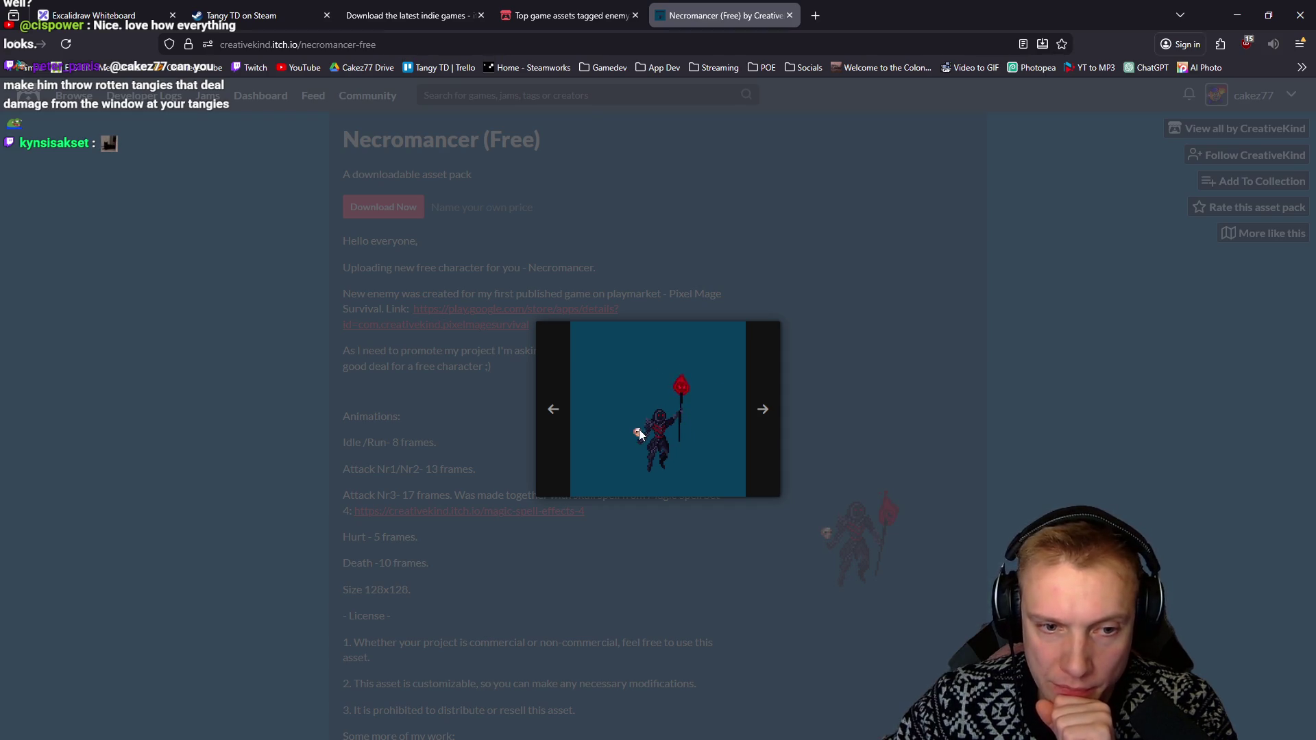
left_click(943, 428)
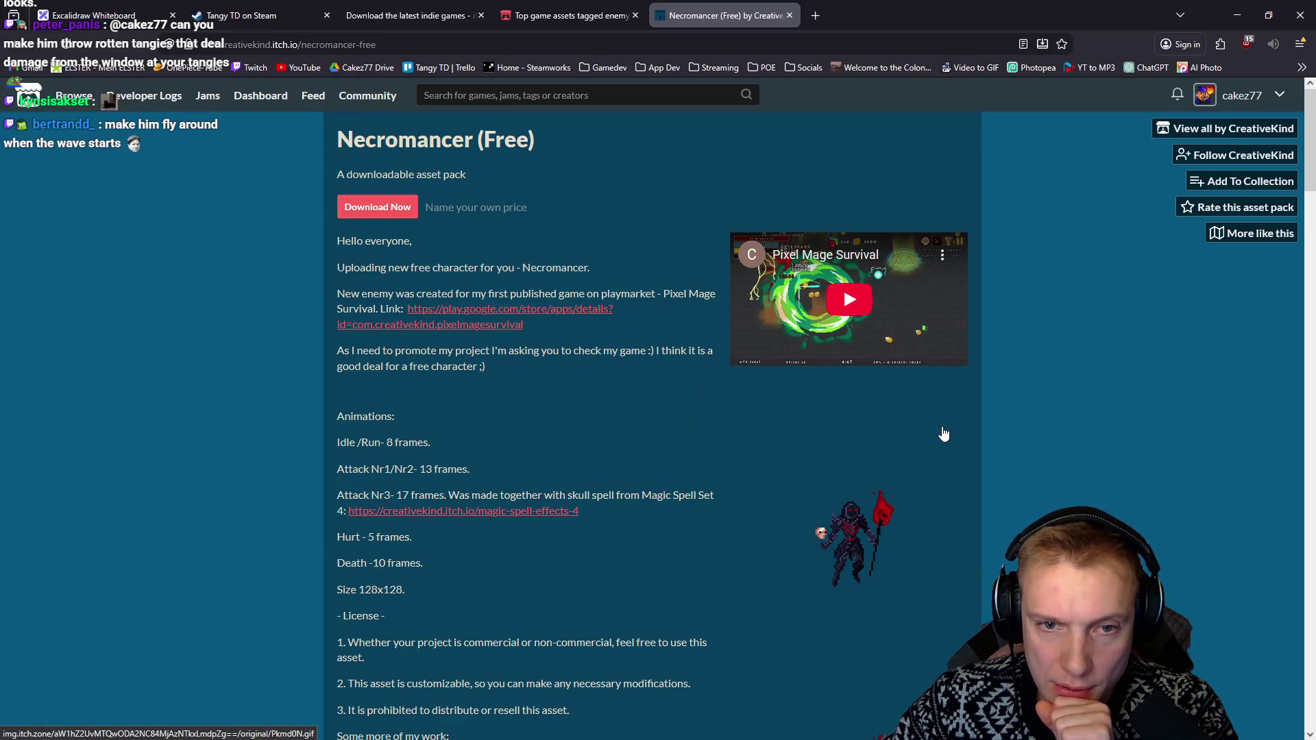
scroll(944, 434, "down", 10)
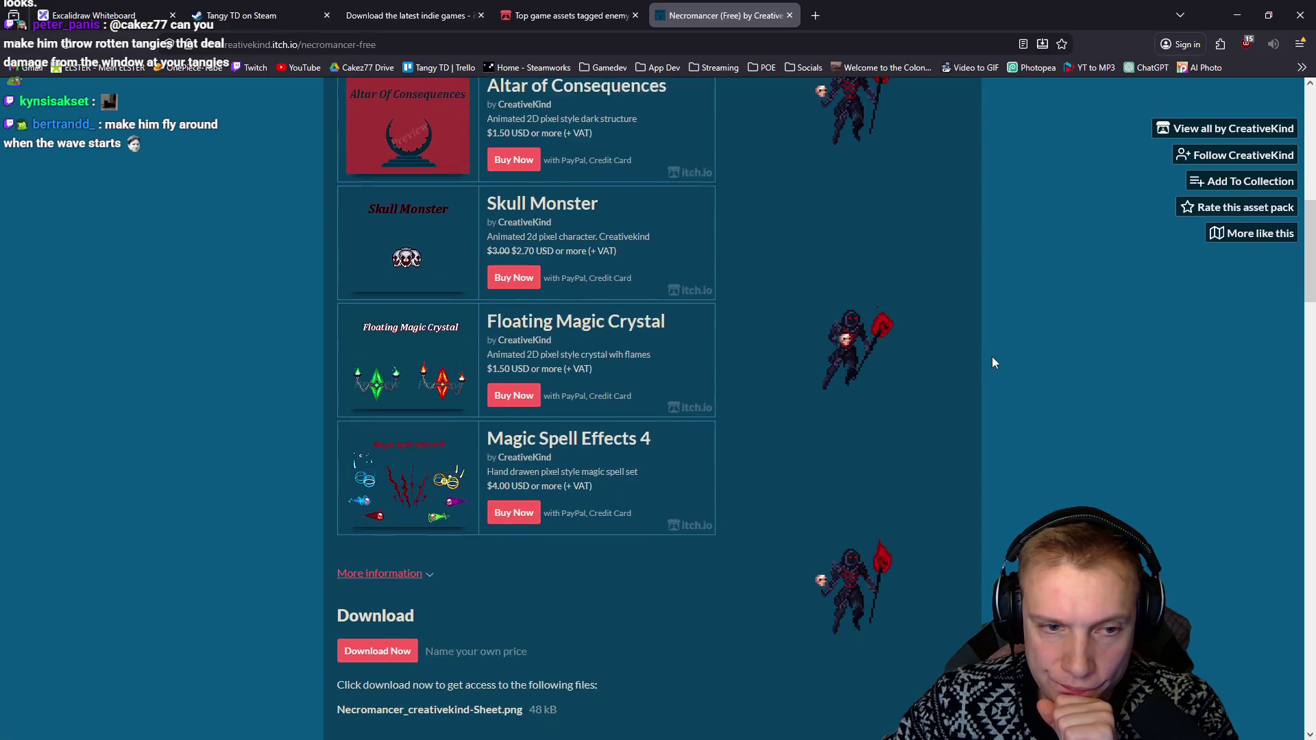
scroll(989, 367, "up", 2)
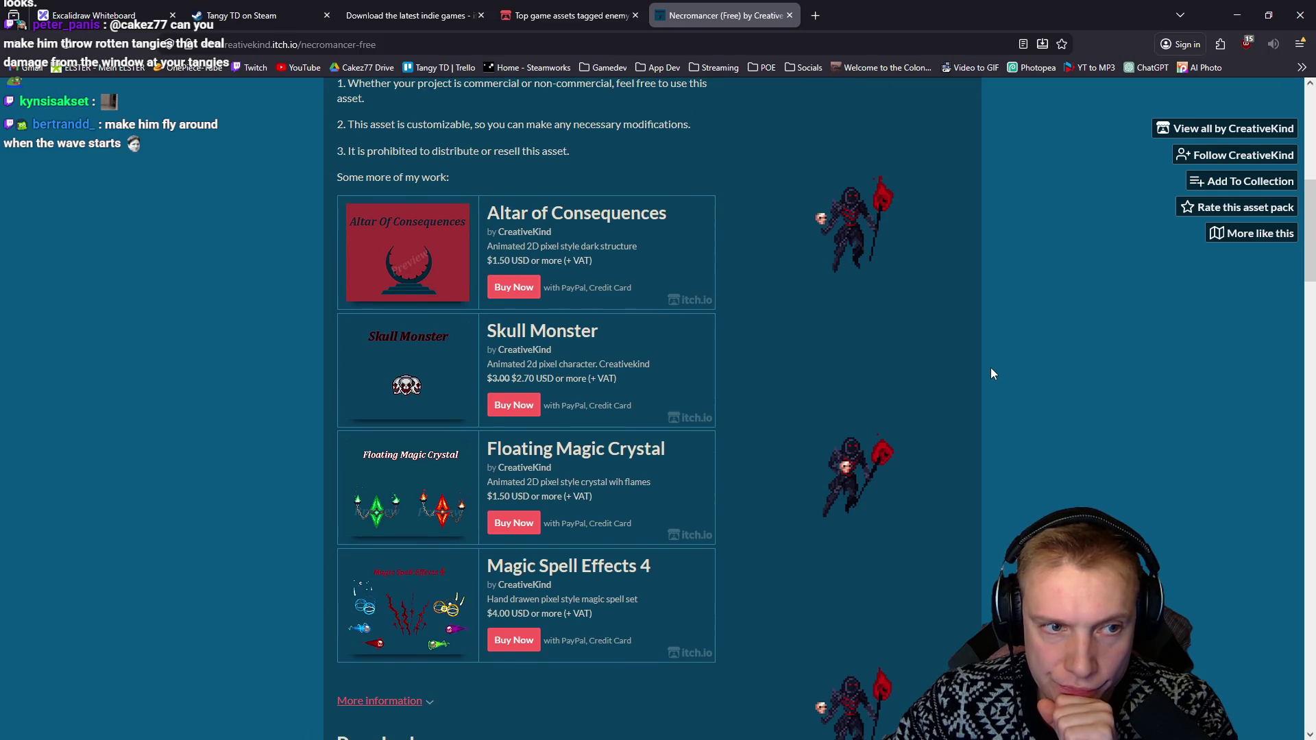
scroll(884, 303, "up", 3)
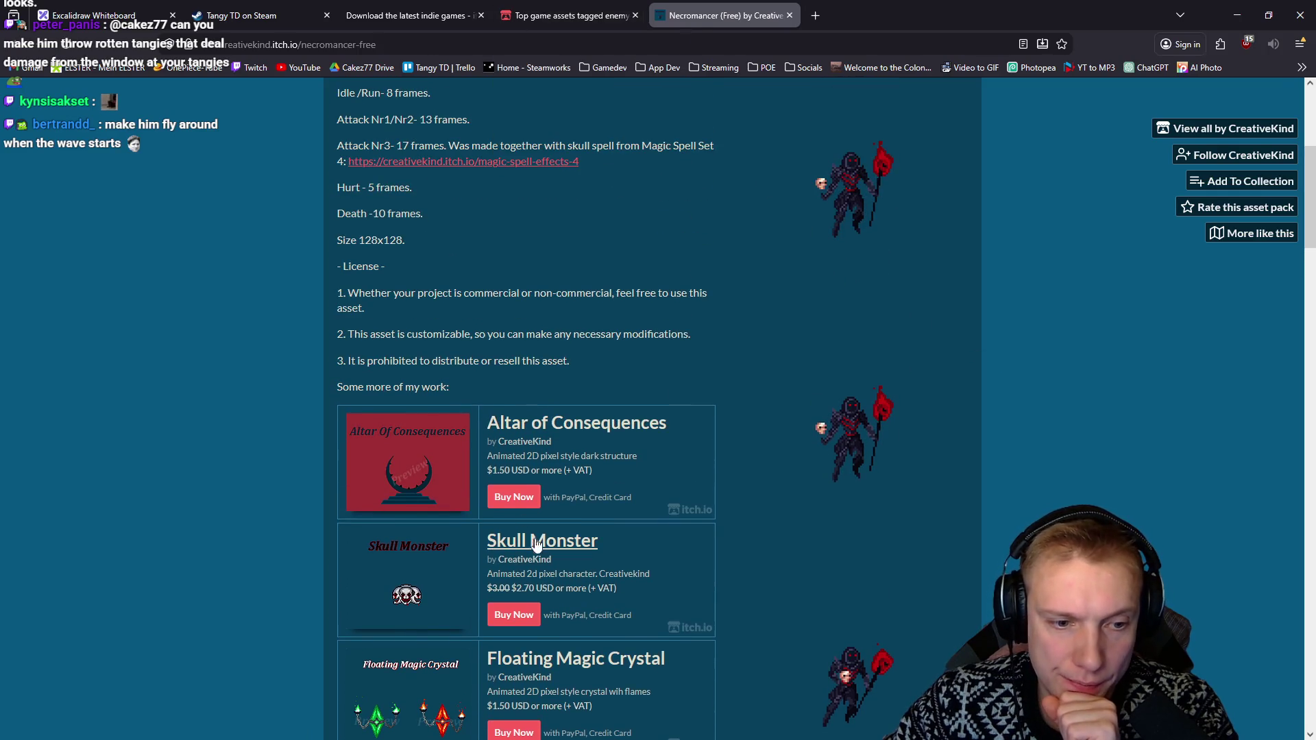
Look over the Skull Monster asset page, then go back to the enemy Pixel Art listing
left_click(871, 15)
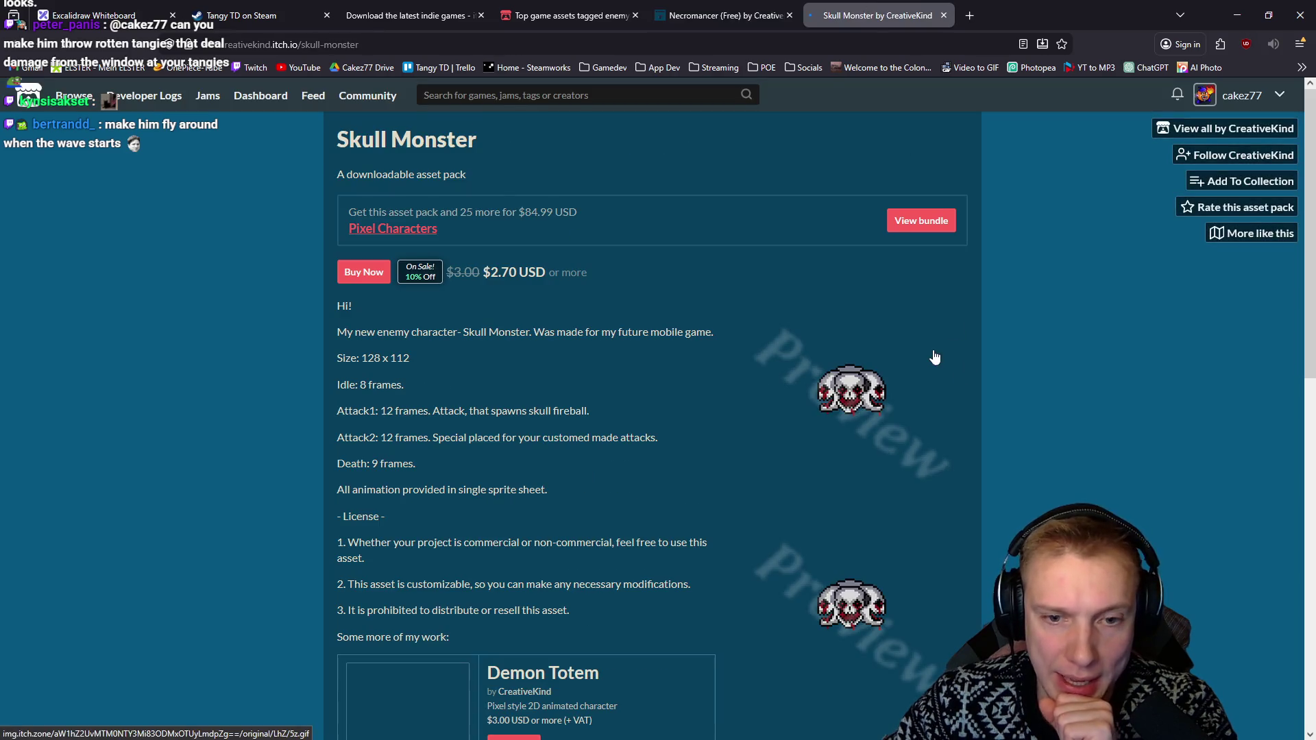
scroll(966, 355, "down", 4)
scroll(964, 344, "up", 4)
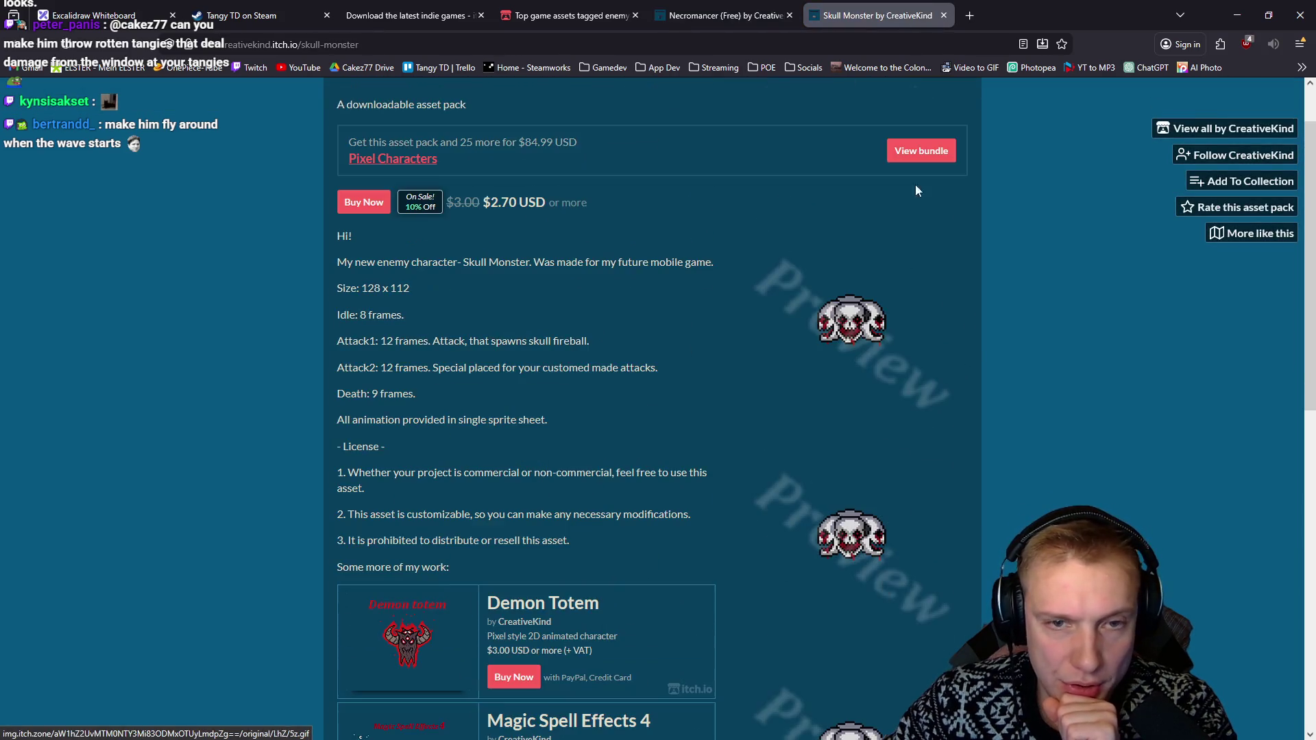
left_click(701, 8)
left_click(528, 9)
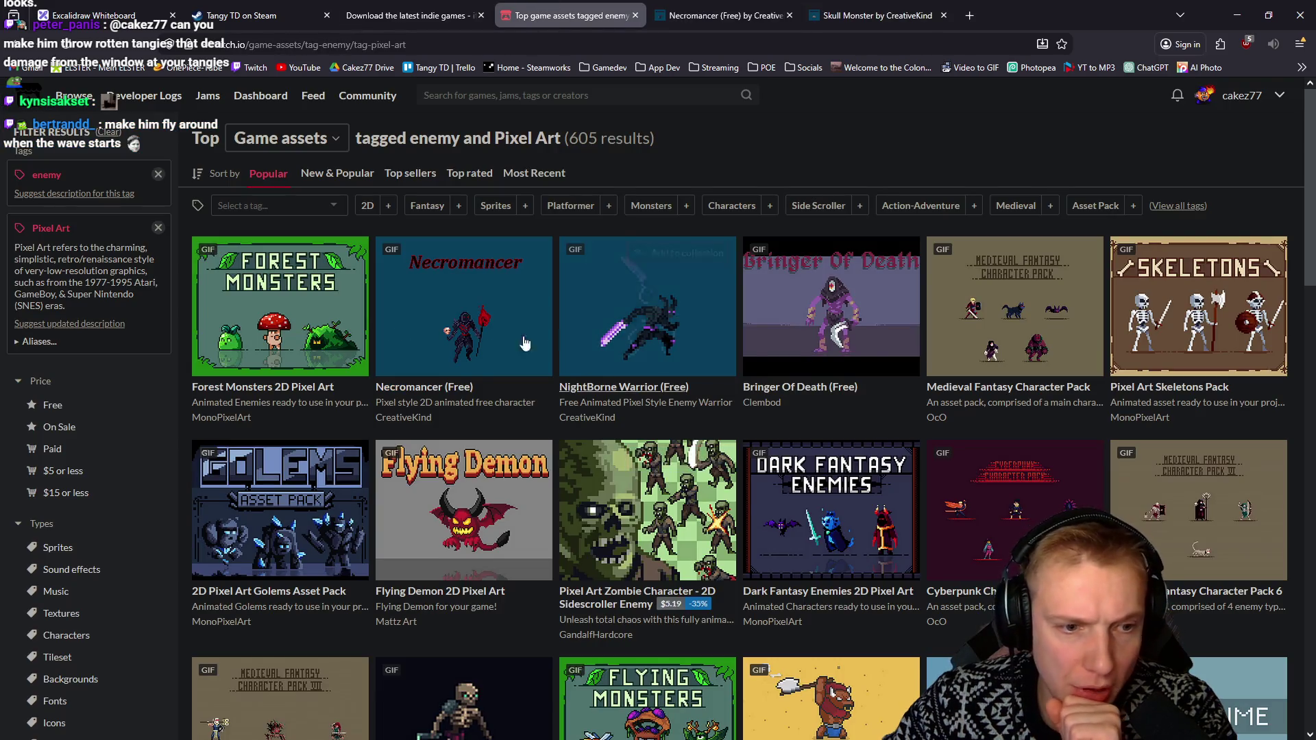
mouse_move(473, 507)
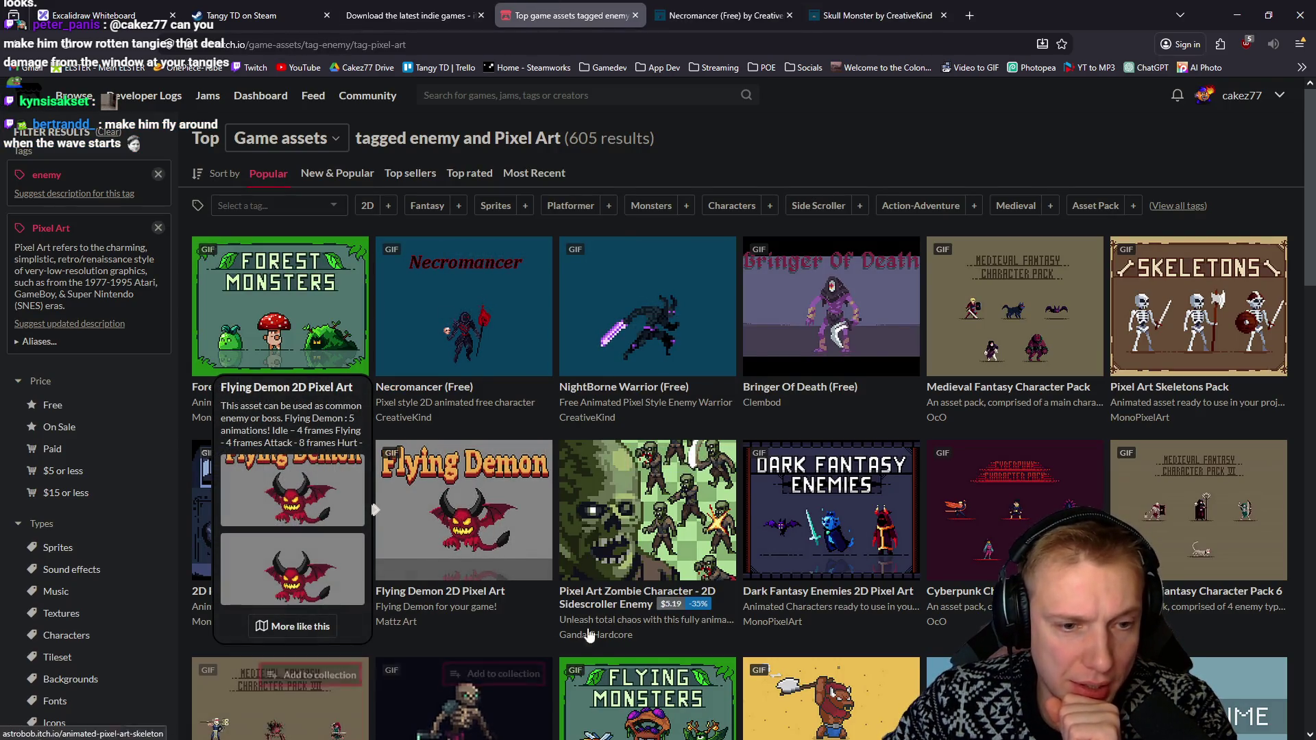
mouse_move(823, 511)
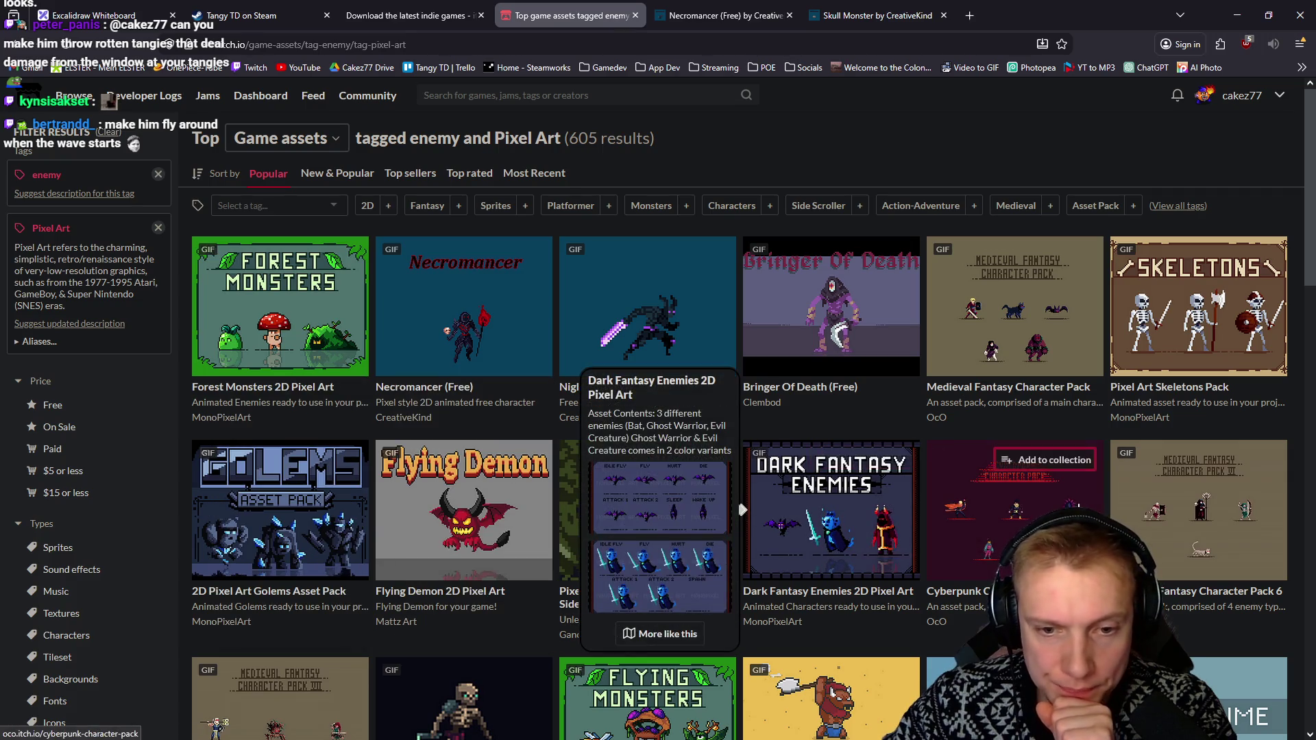
mouse_move(995, 518)
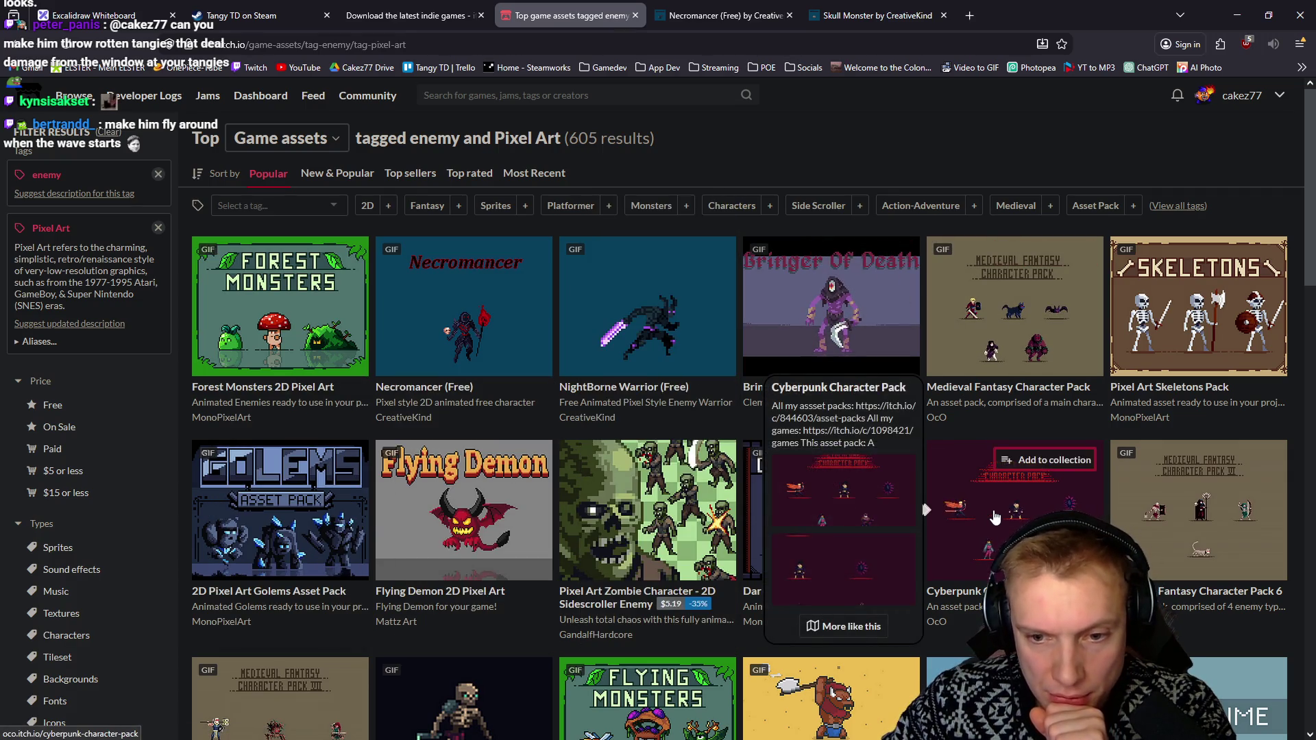
mouse_move(989, 330)
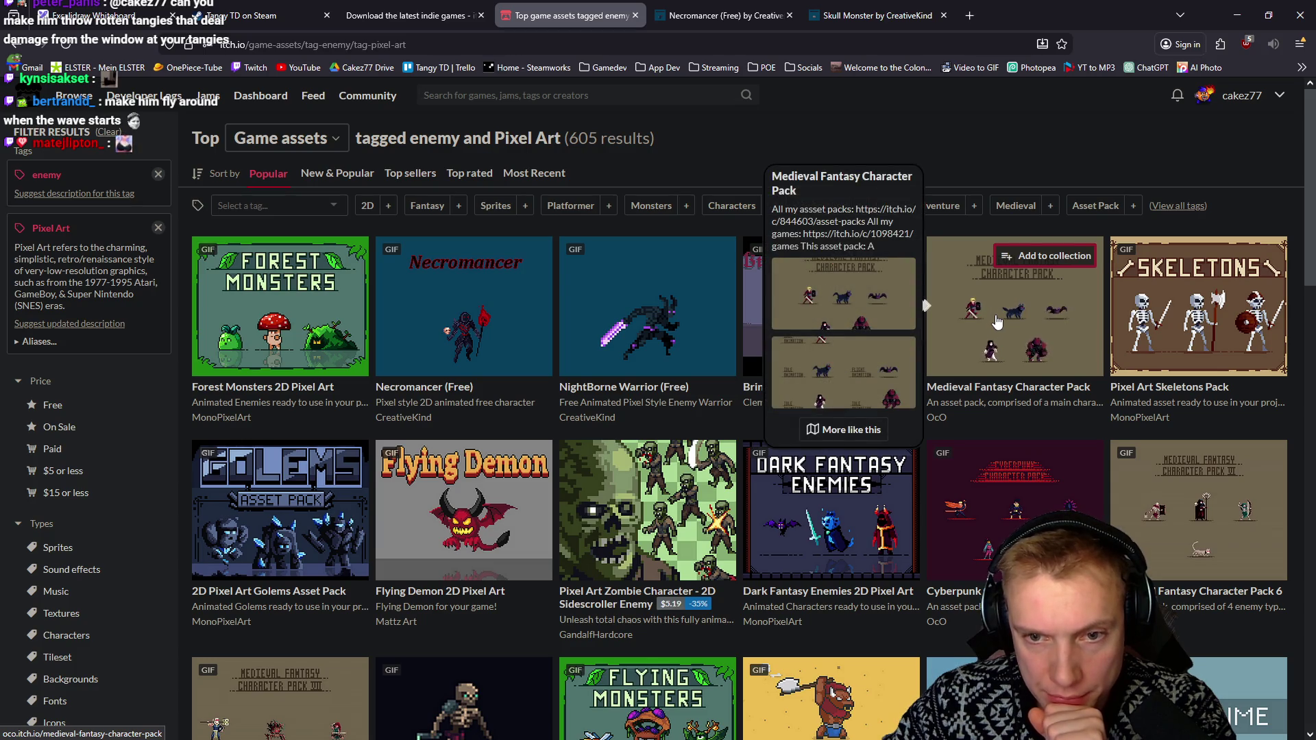
scroll(1131, 336, "down", 3)
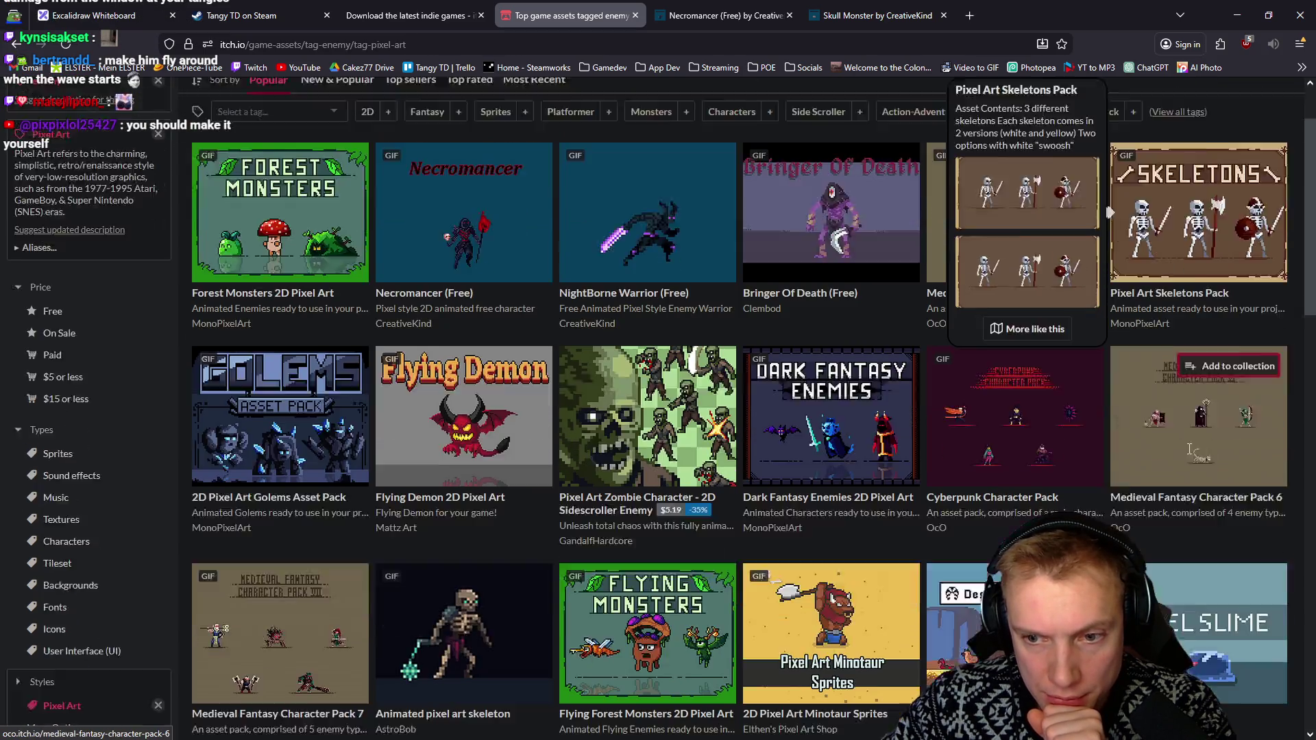
middle_click(1174, 329)
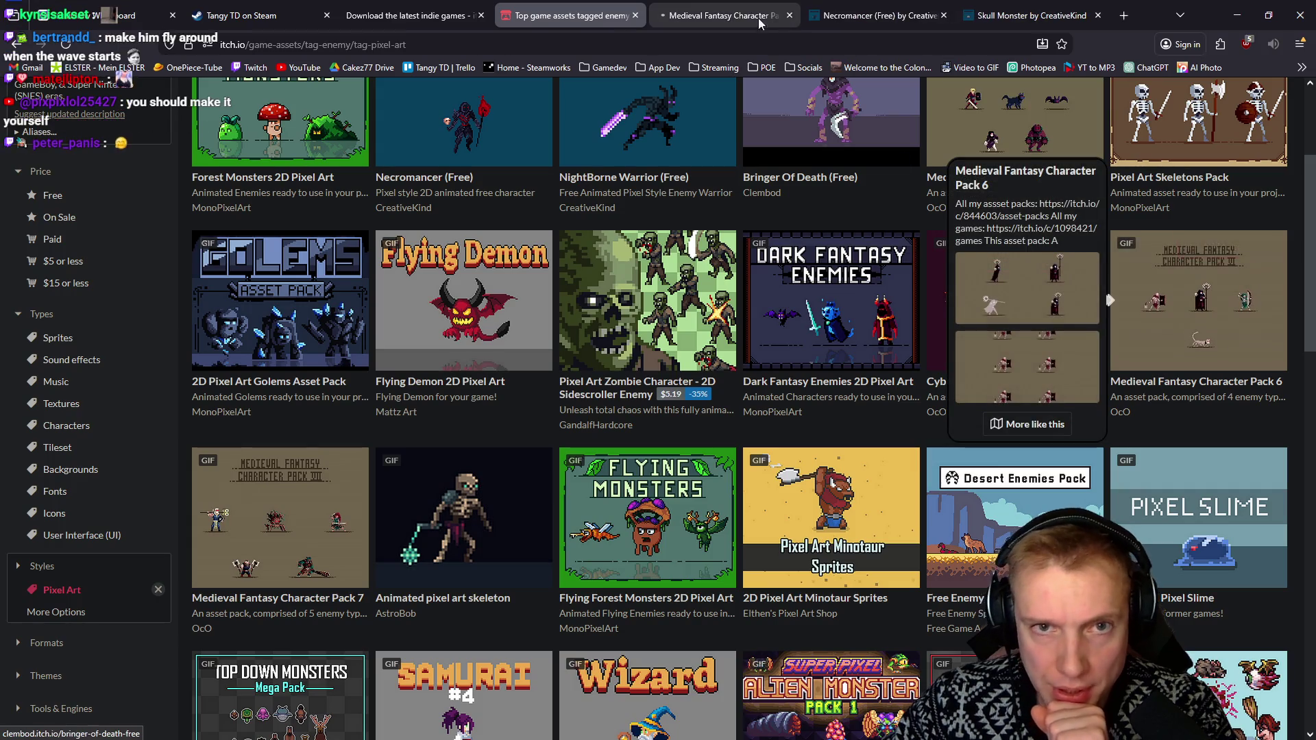
left_click(740, 17)
left_click(848, 198)
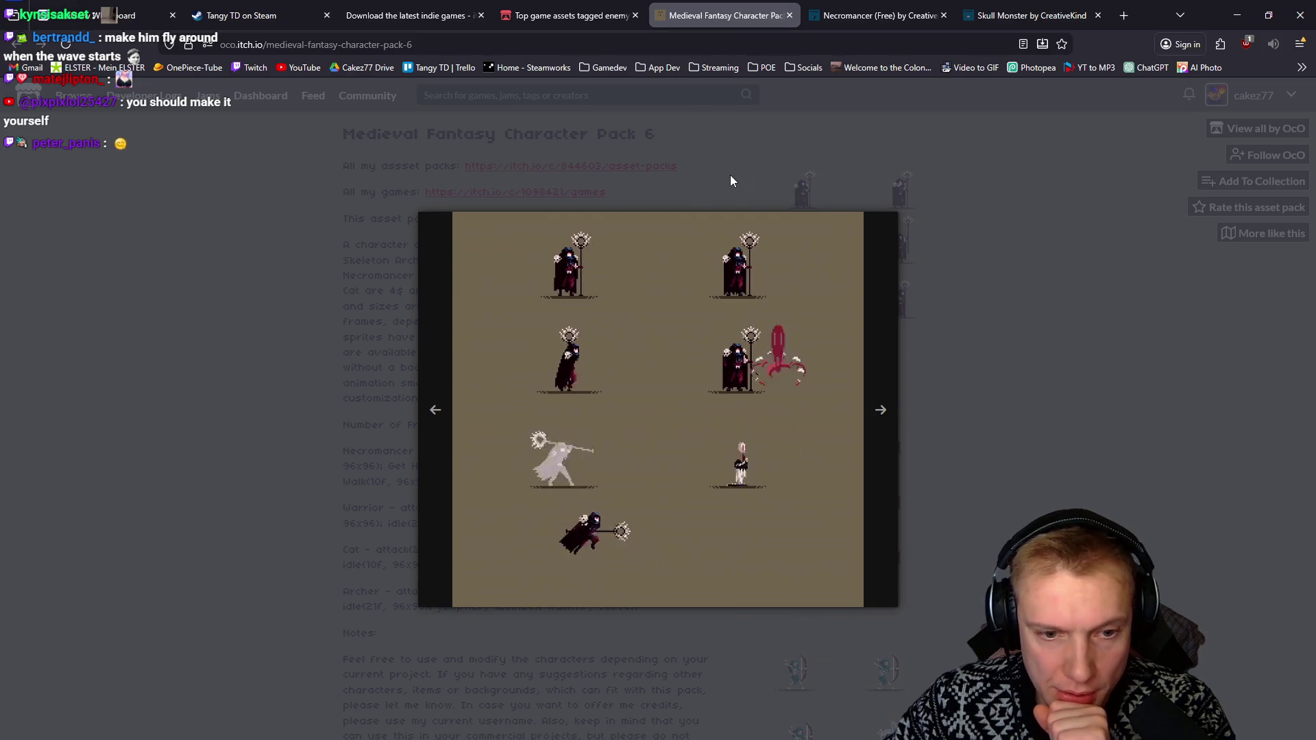
middle_click(733, 17)
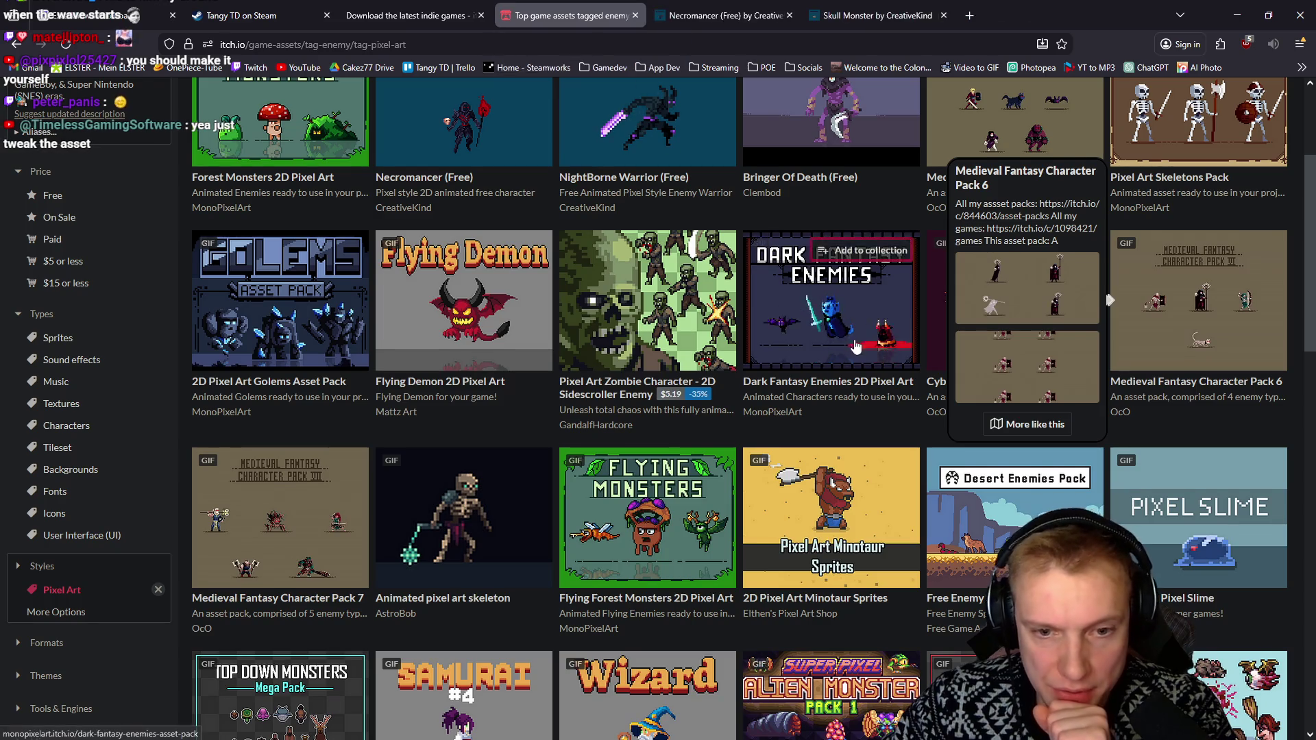
scroll(873, 326, "down", 4)
scroll(747, 343, "down", 5)
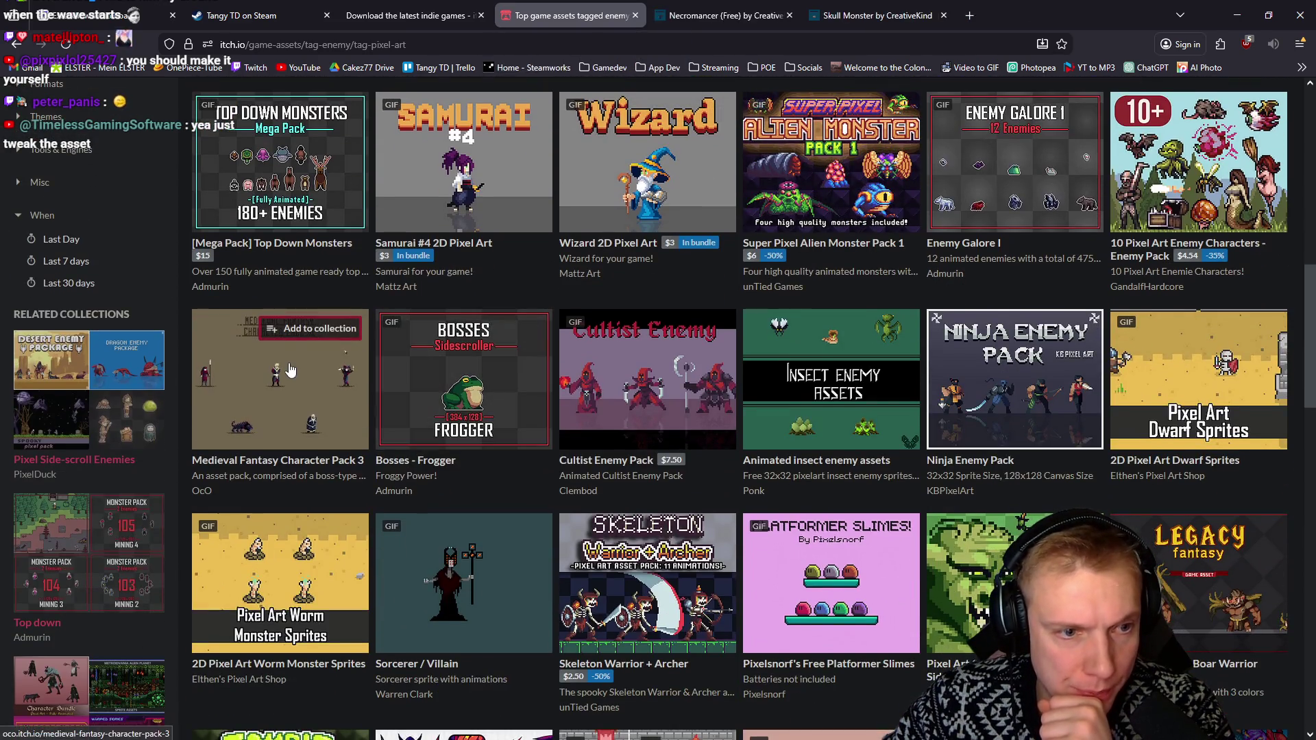
mouse_move(291, 370)
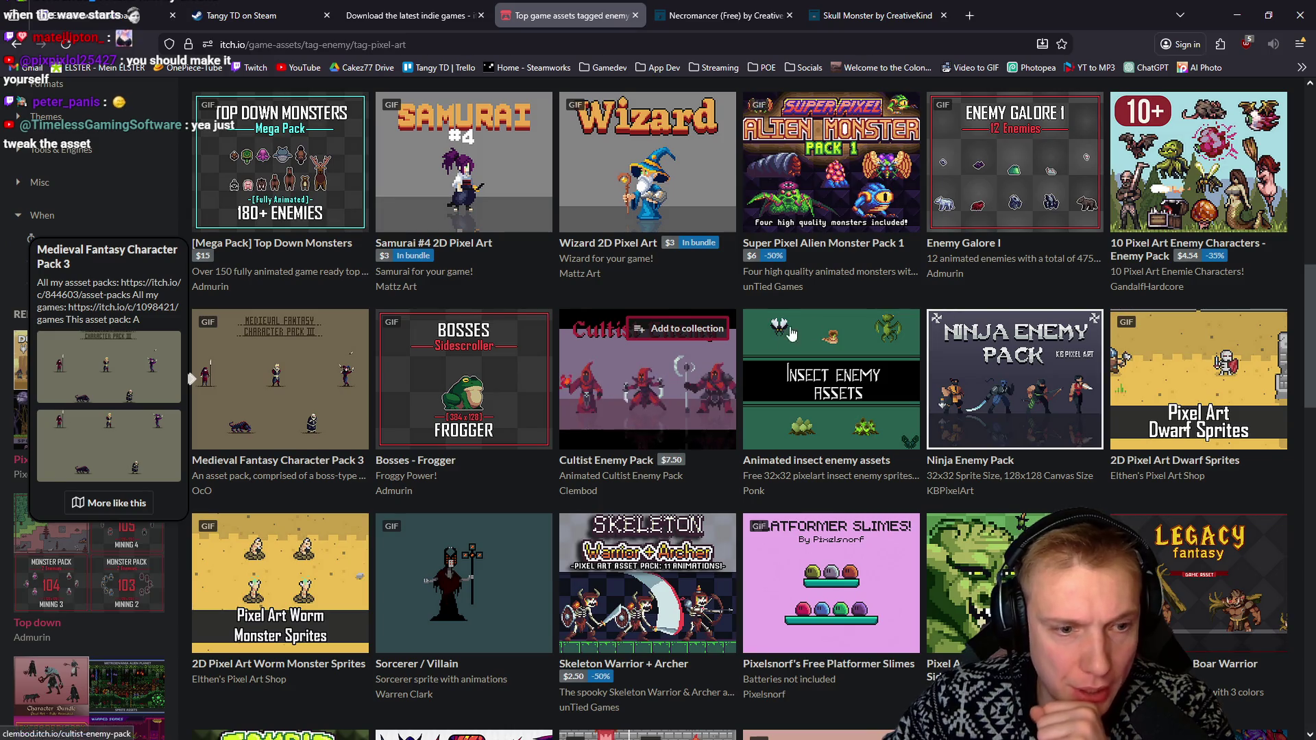
scroll(792, 334, "down", 2)
mouse_move(791, 333)
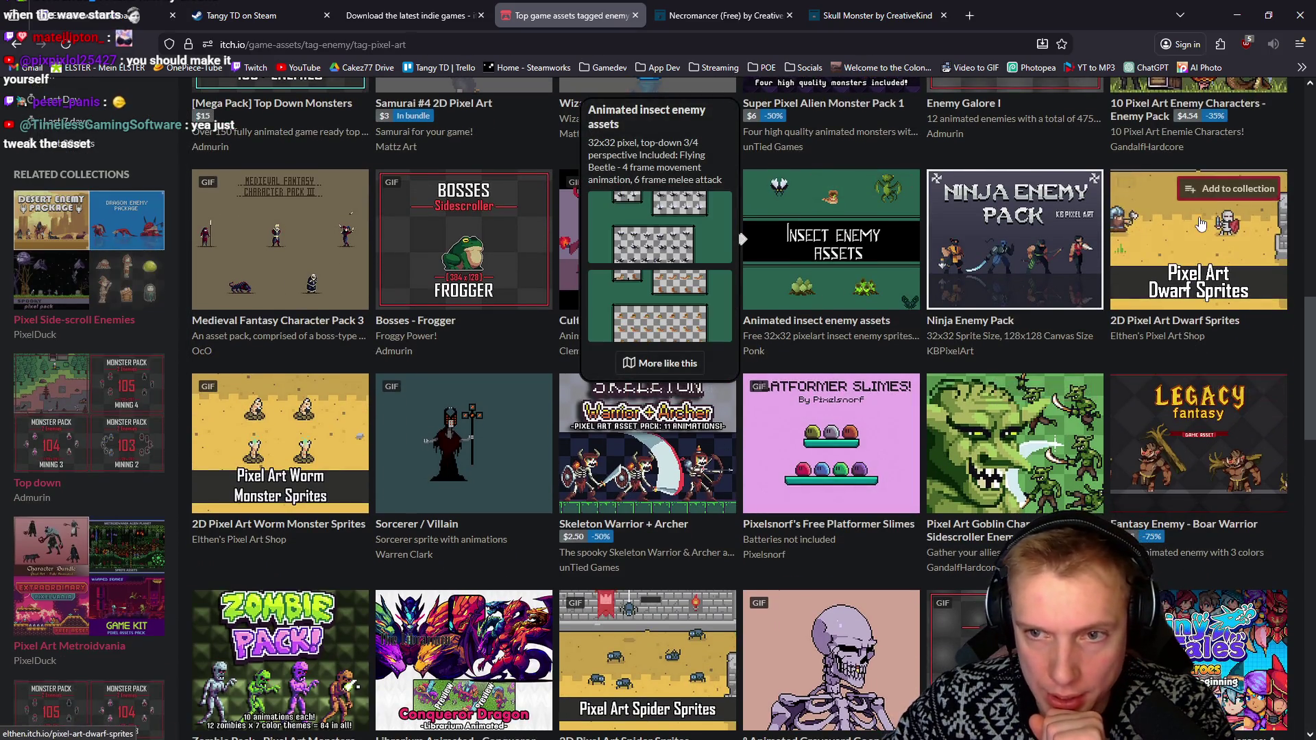
scroll(402, 229, "down", 3)
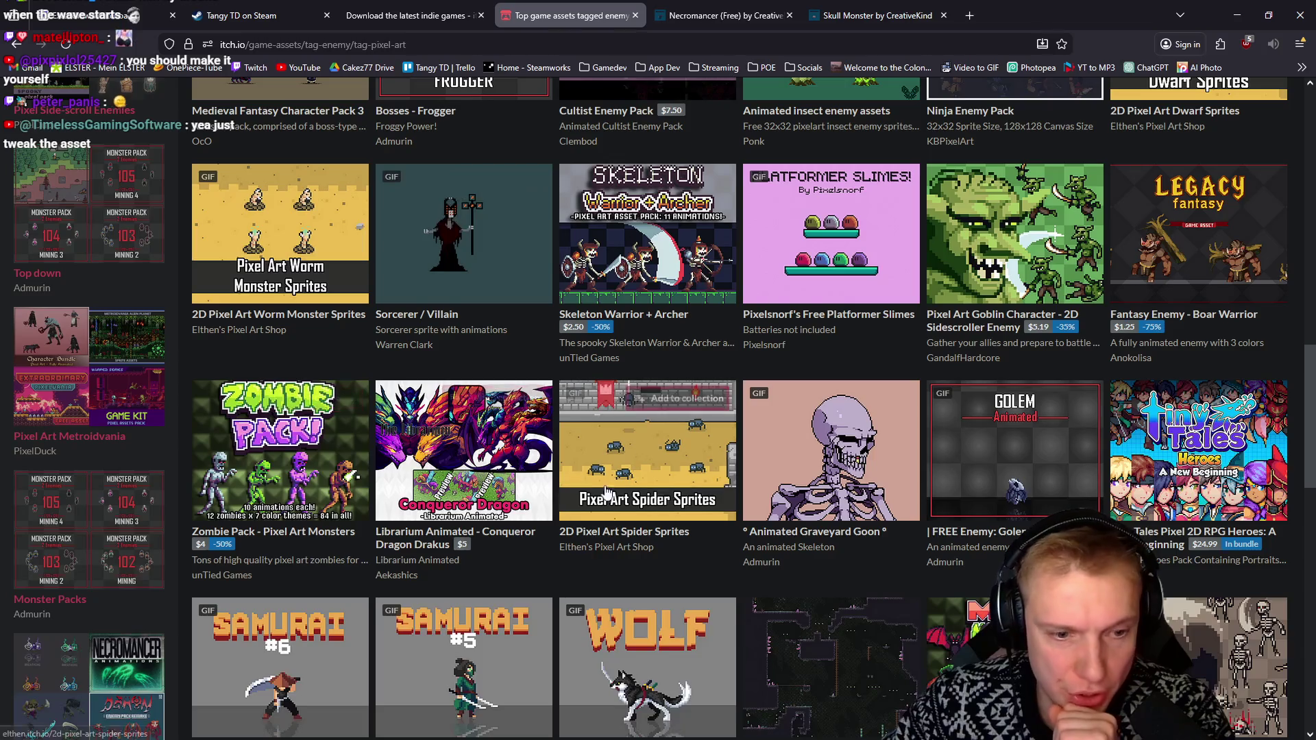
scroll(606, 492, "down", 8)
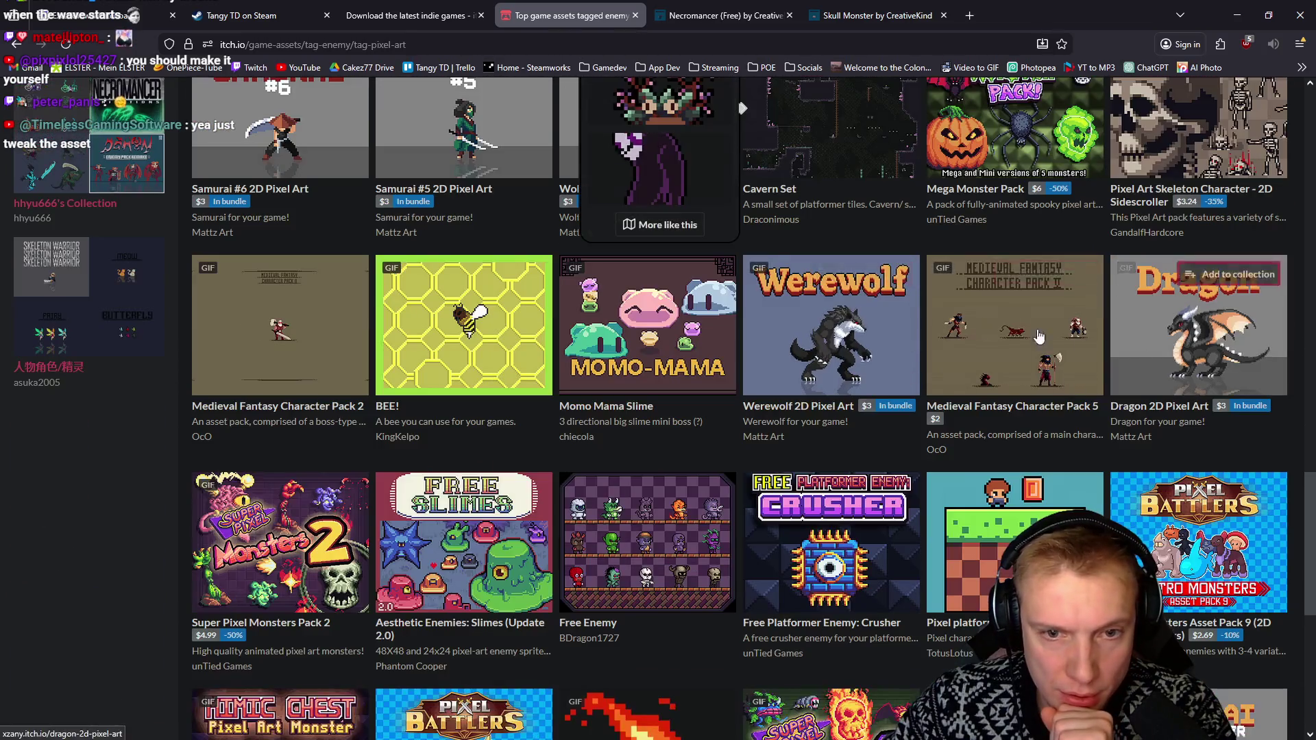
scroll(856, 270, "down", 1)
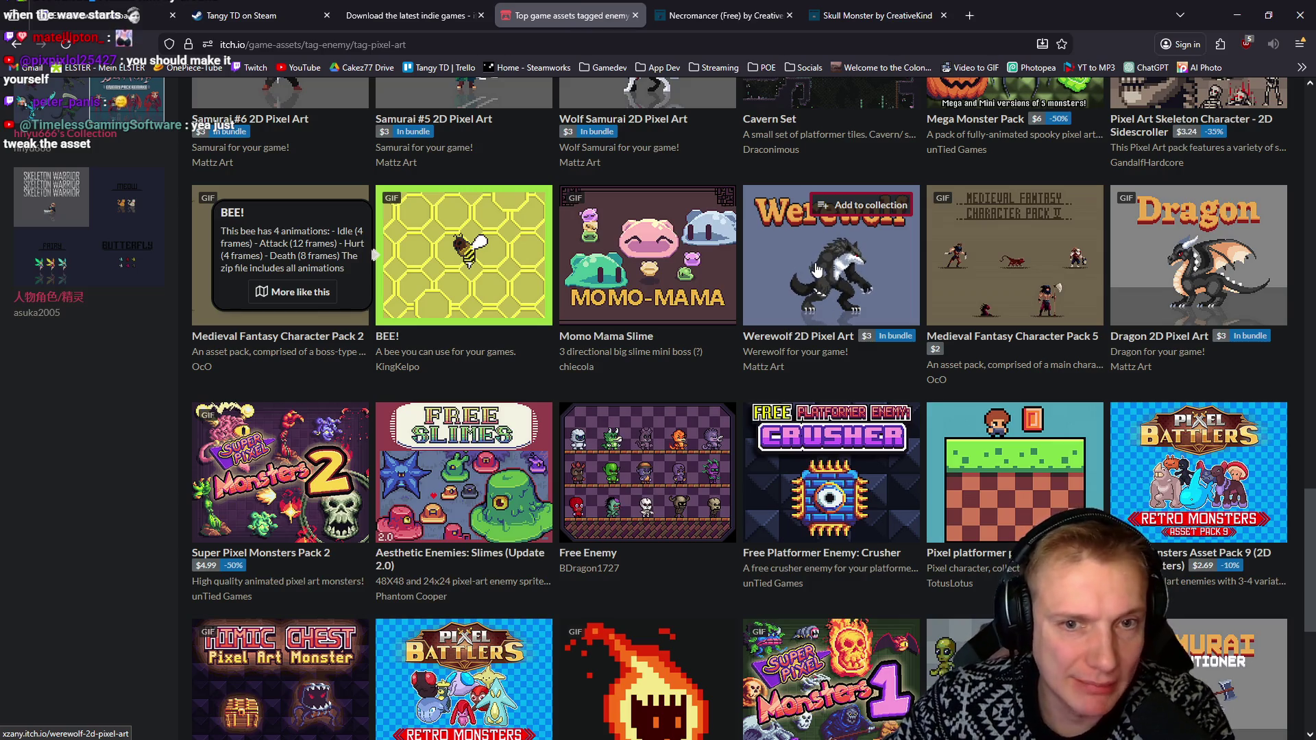
scroll(843, 288, "down", 3)
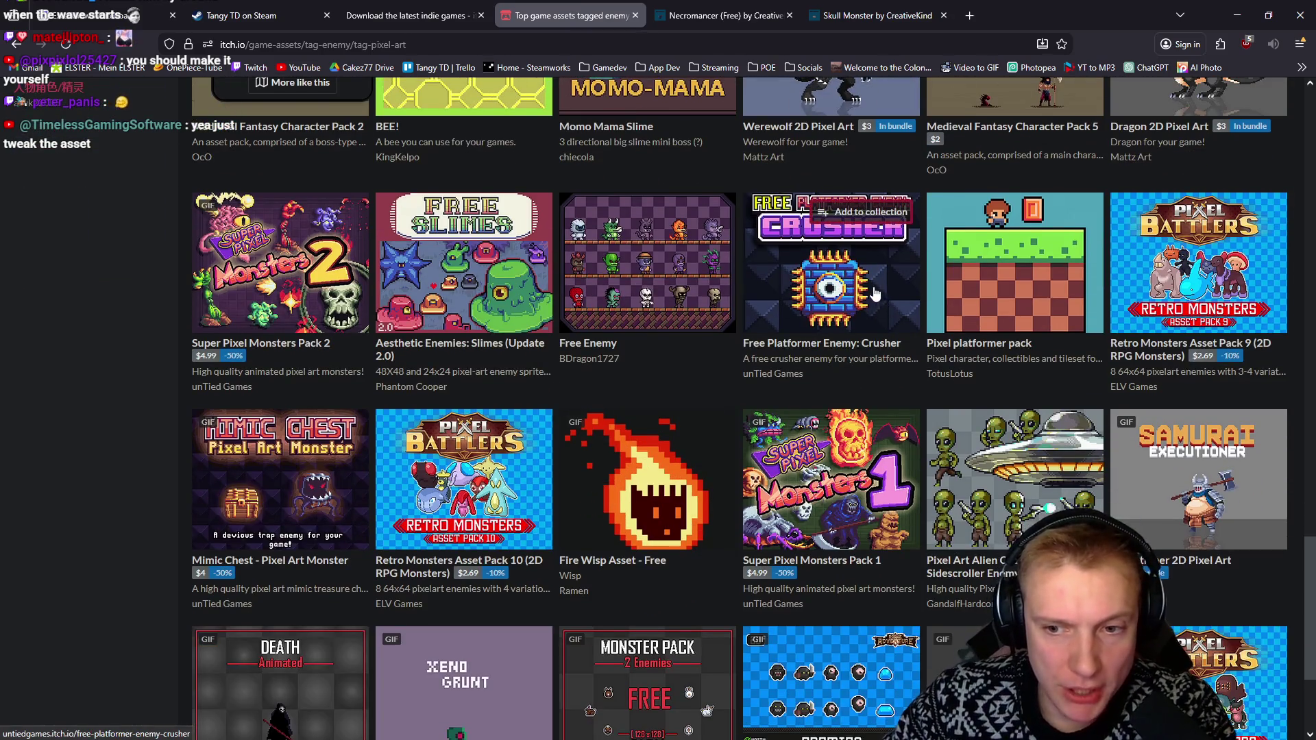
scroll(875, 293, "down", 4)
scroll(656, 305, "down", 1)
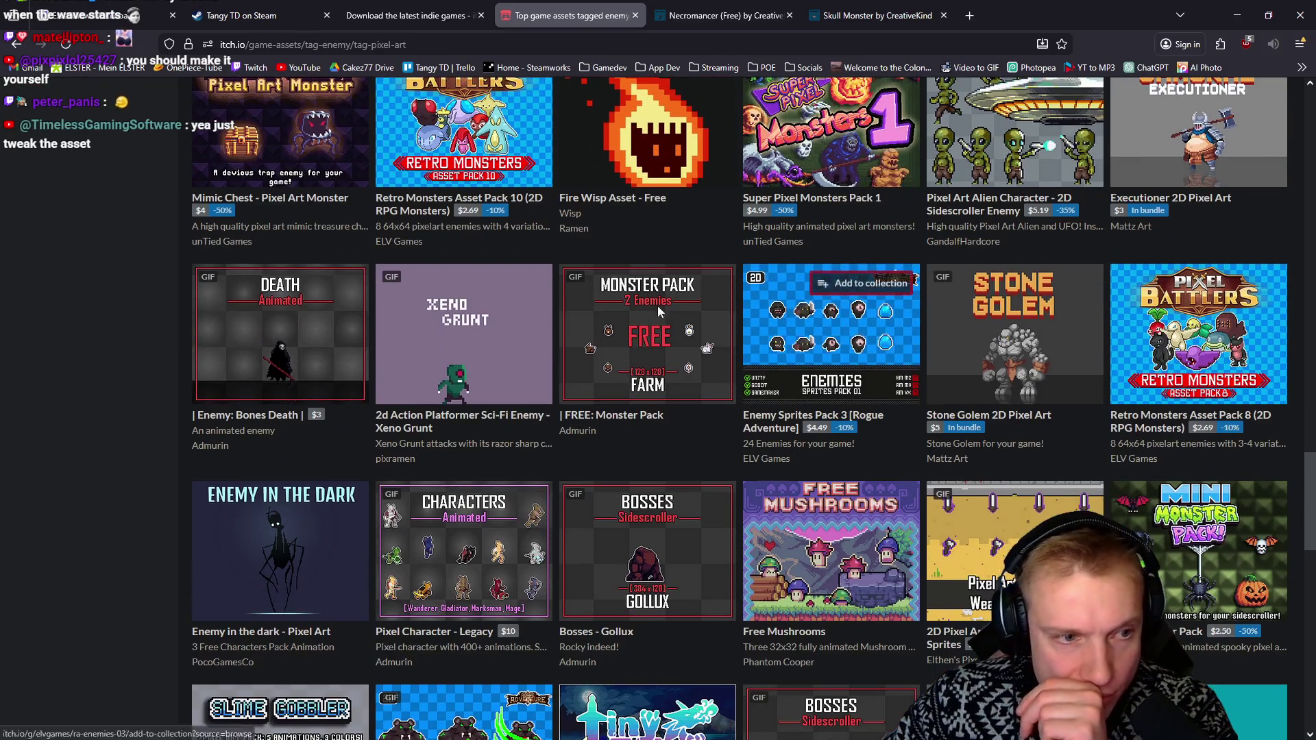
mouse_move(310, 349)
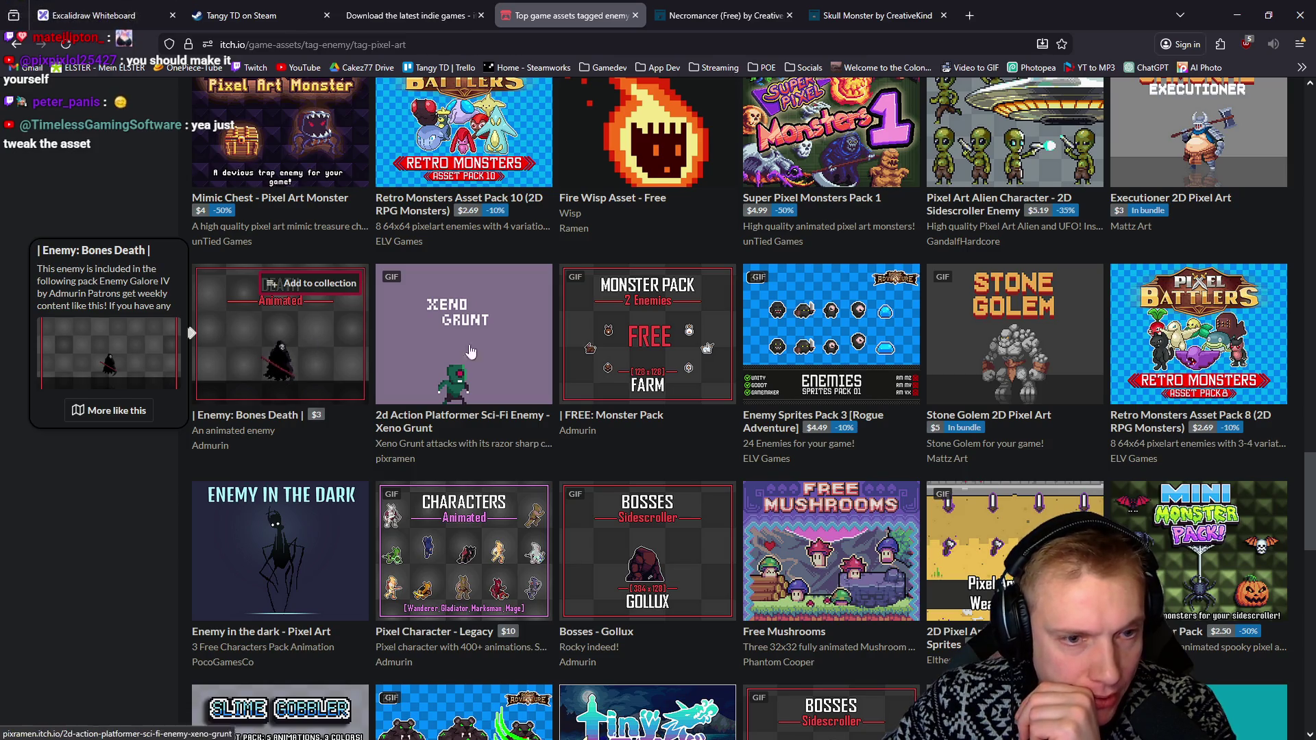
scroll(470, 351, "down", 7)
scroll(914, 332, "down", 4)
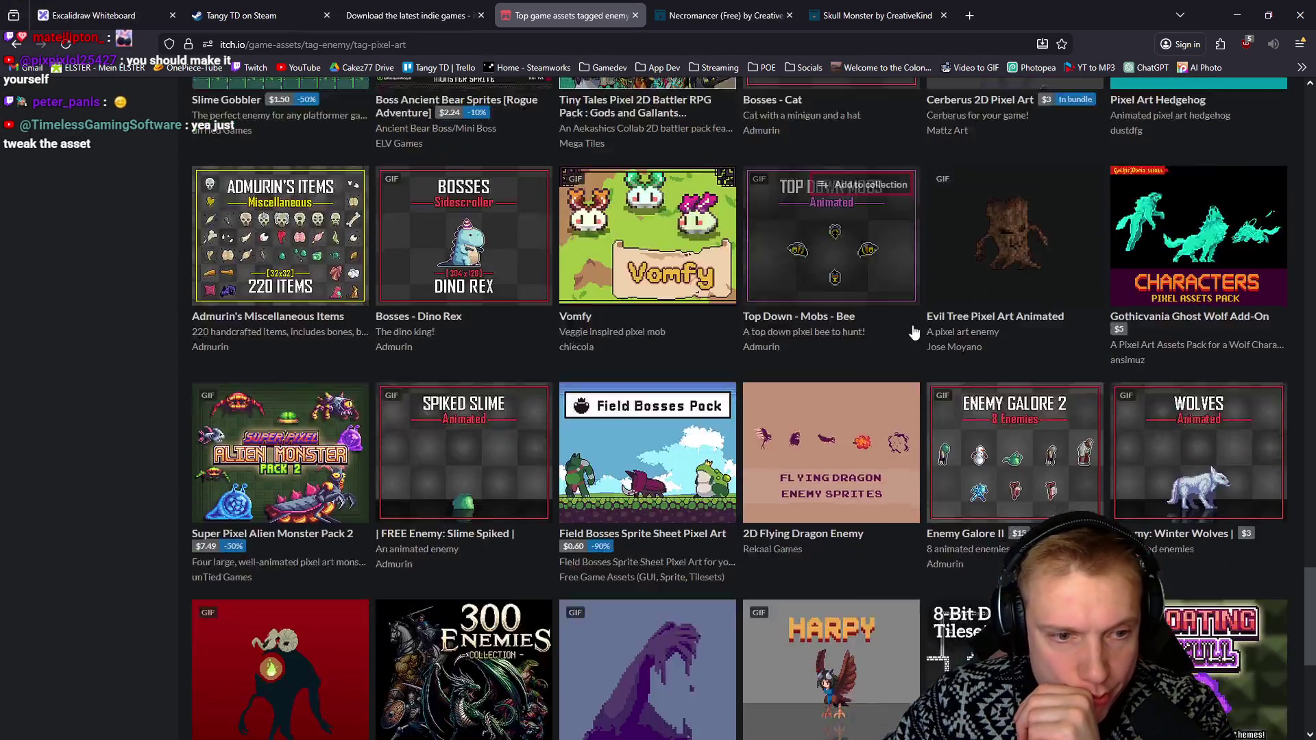
scroll(914, 332, "down", 2)
scroll(886, 439, "down", 4)
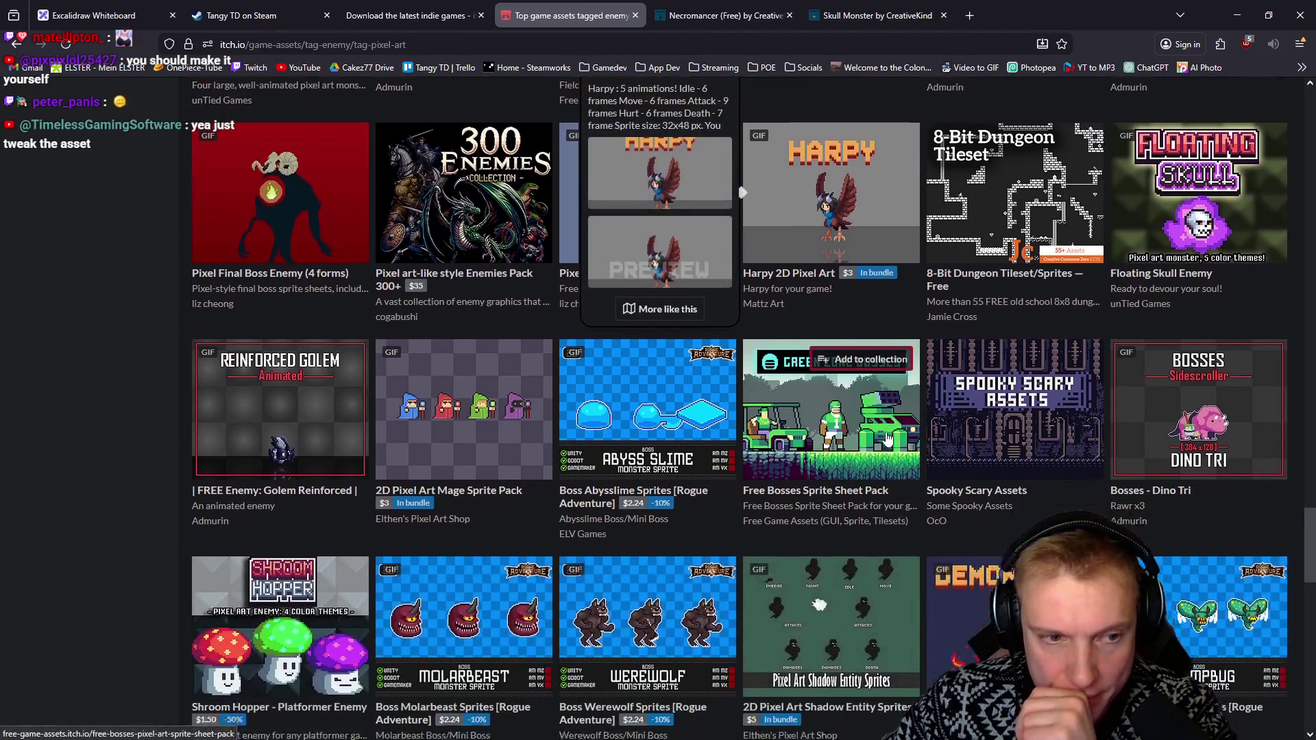
scroll(886, 438, "down", 3)
scroll(877, 402, "down", 11)
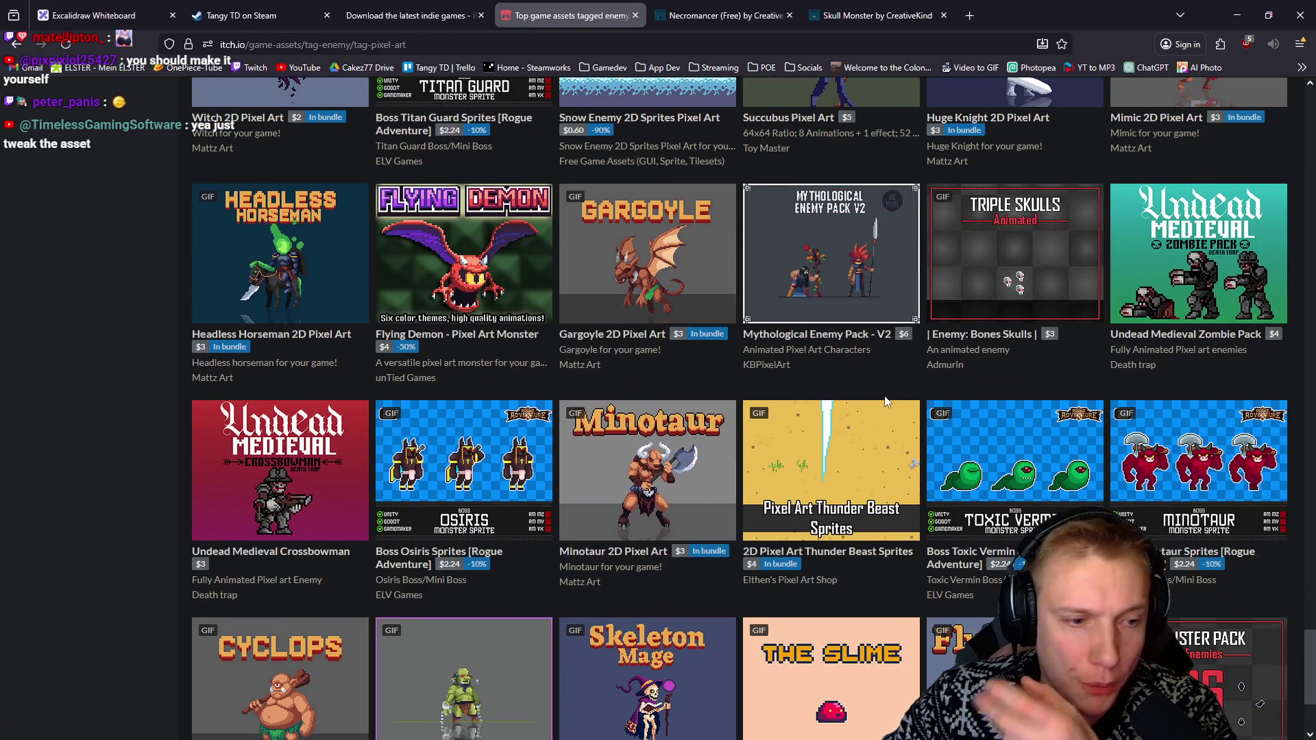
scroll(885, 403, "down", 3)
scroll(885, 406, "down", 3)
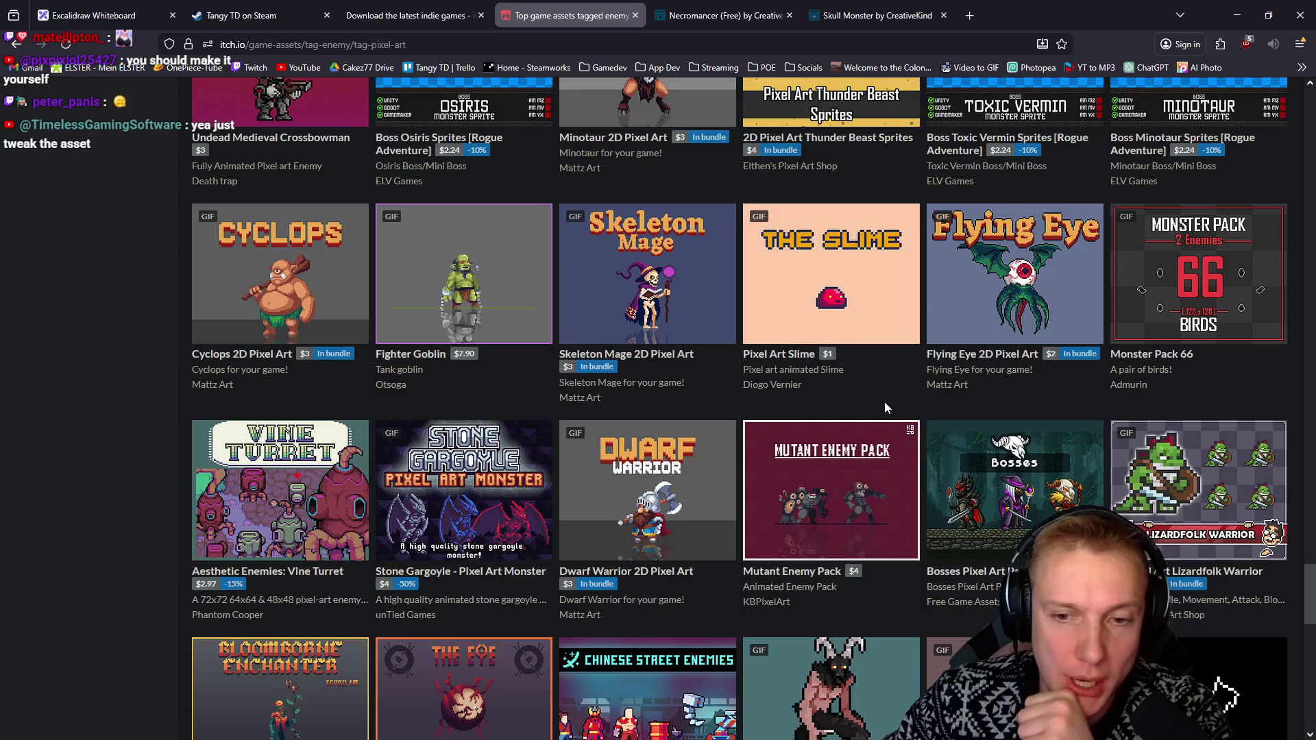